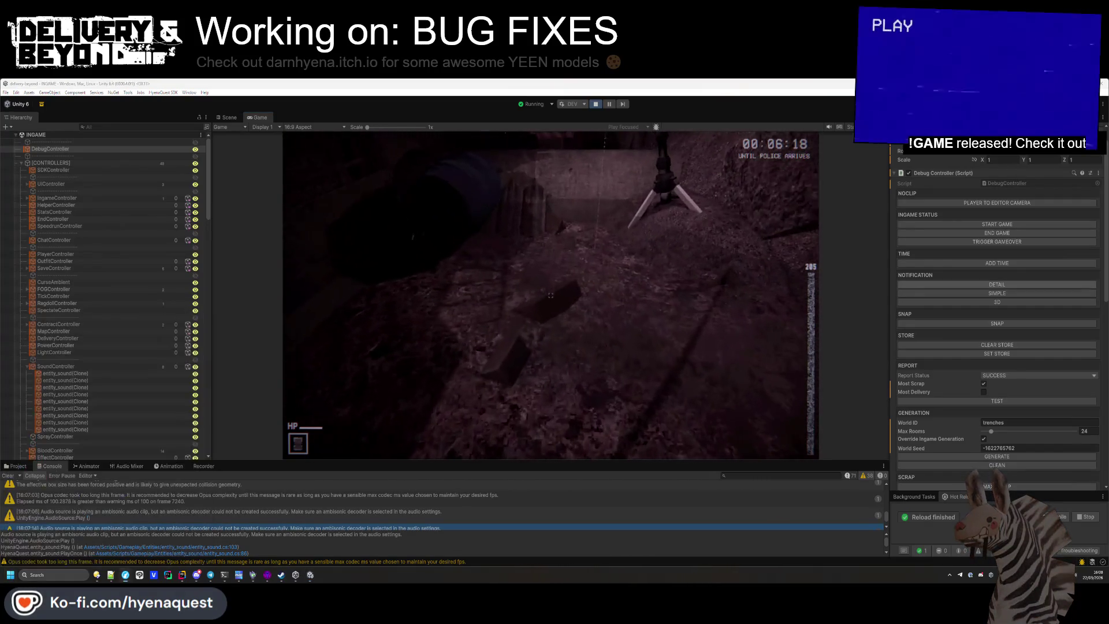
# Show the Project assets in the bottom panel and inspect the loose clip in Sounds/Ingame/Ambient
pyautogui.moveTo(489, 459); pyautogui.dragTo(489, 394)
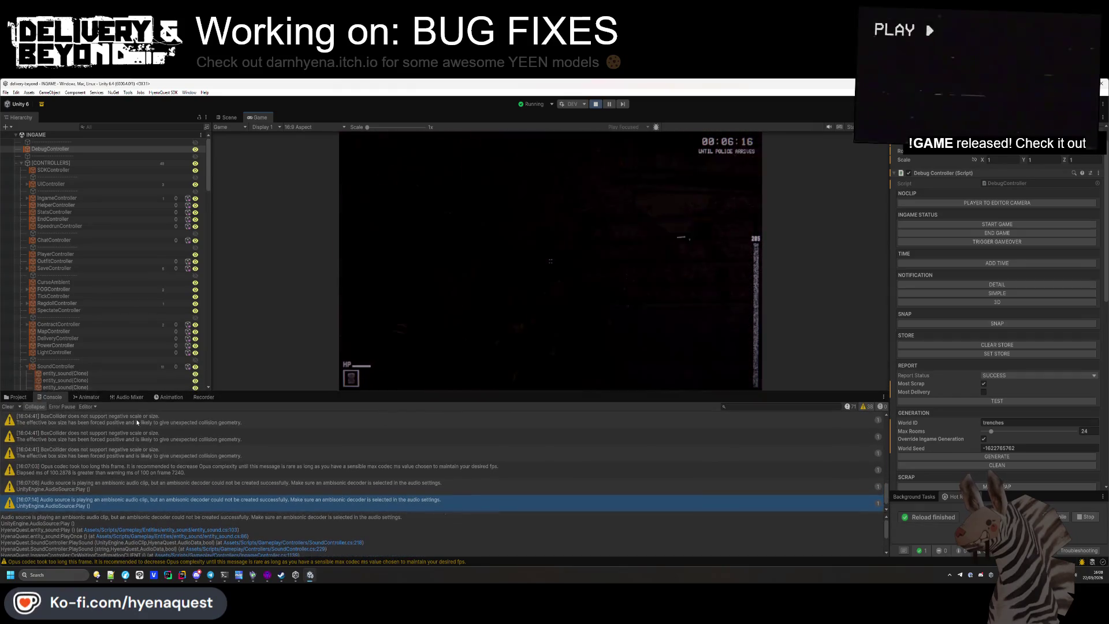
pyautogui.click(16, 397)
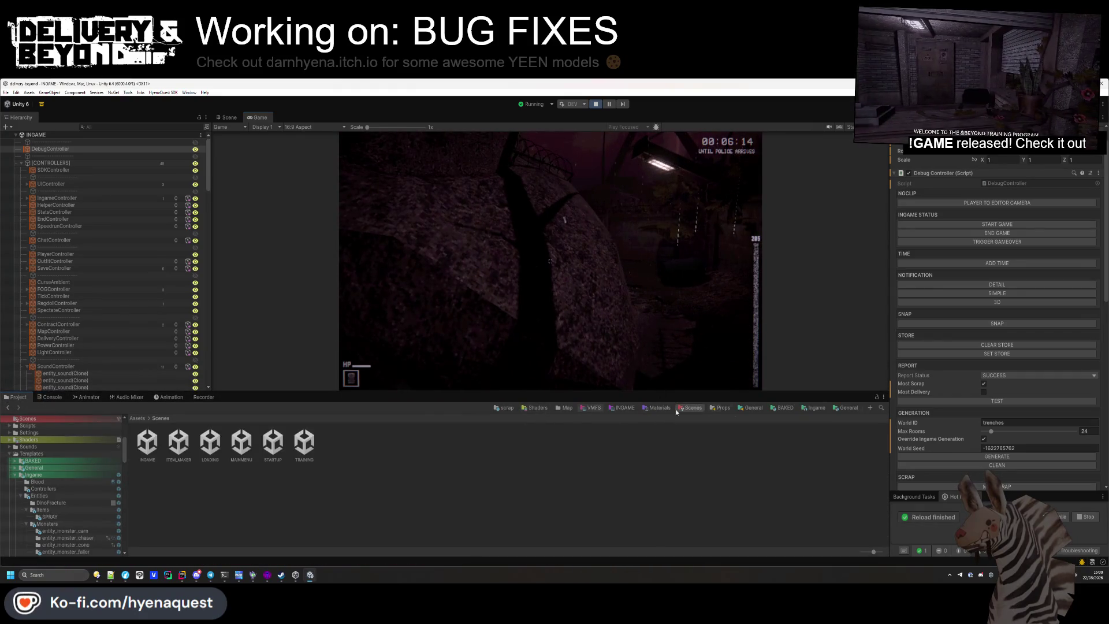
pyautogui.click(752, 408)
pyautogui.click(57, 460)
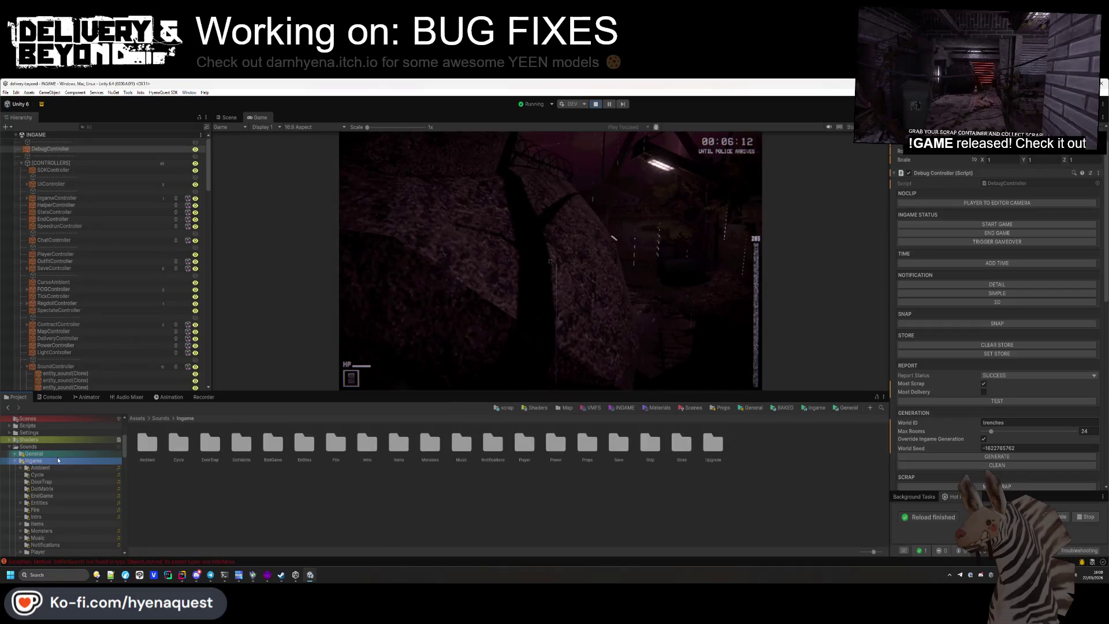
pyautogui.click(41, 467)
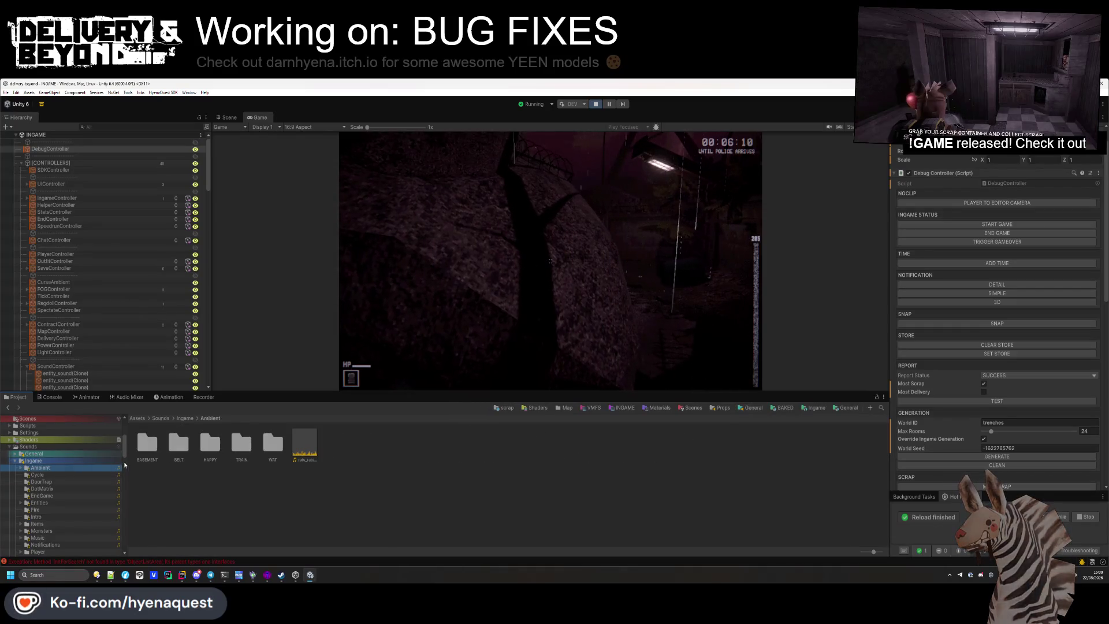
pyautogui.click(309, 450)
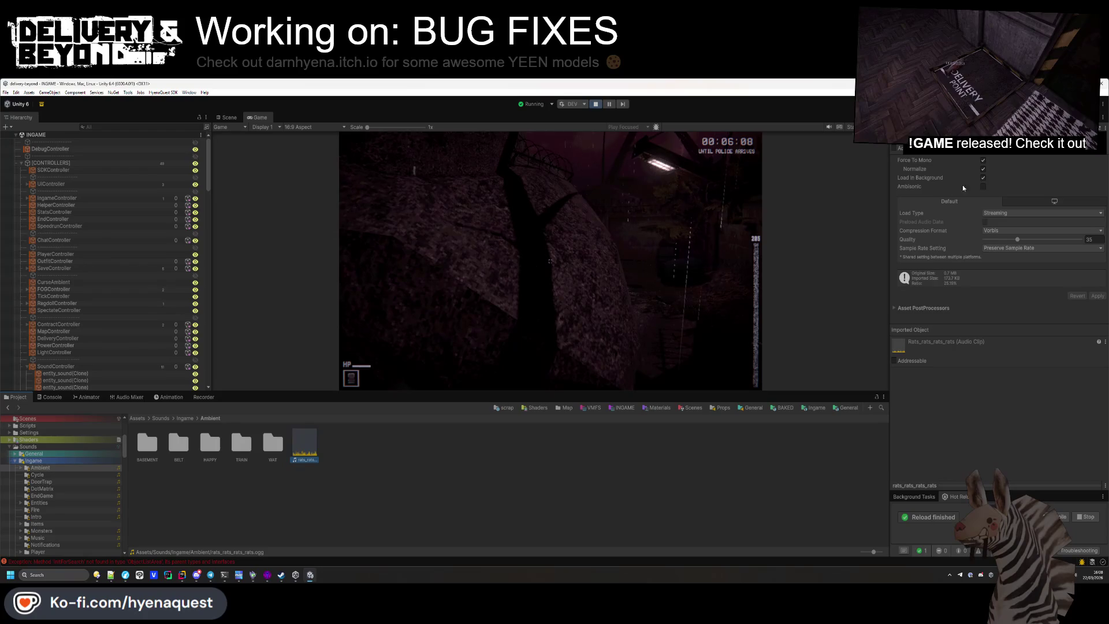
# Review import settings of clips in the Ambient BASEMENT, BELT and HAPPY folders
pyautogui.doubleClick(146, 447)
pyautogui.click(178, 444)
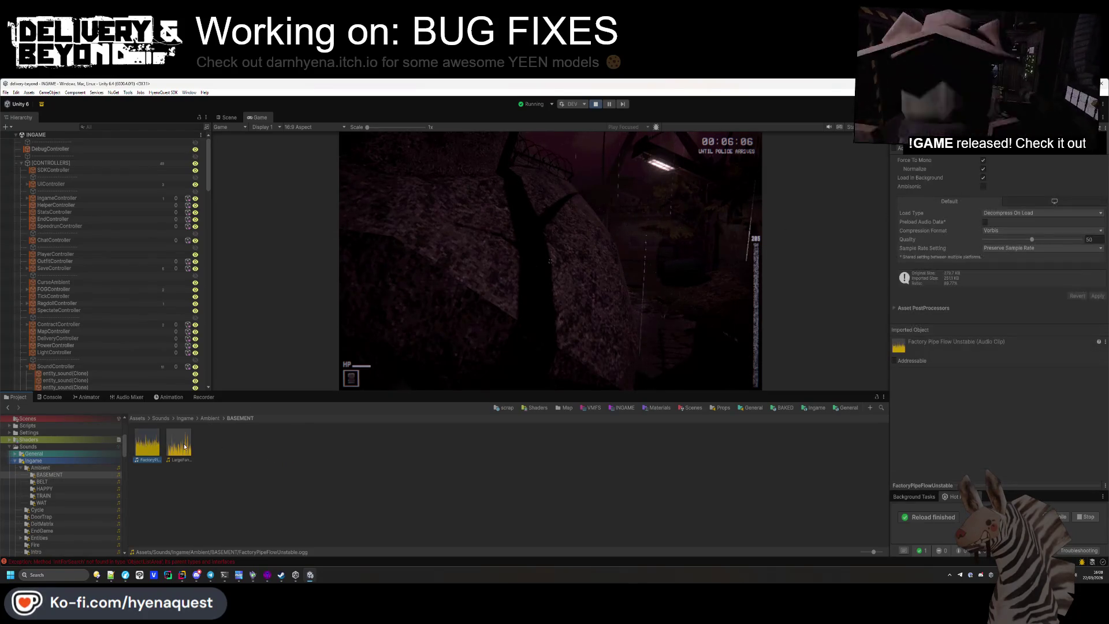
pyautogui.click(210, 418)
pyautogui.doubleClick(180, 444)
pyautogui.click(147, 444)
pyautogui.click(211, 417)
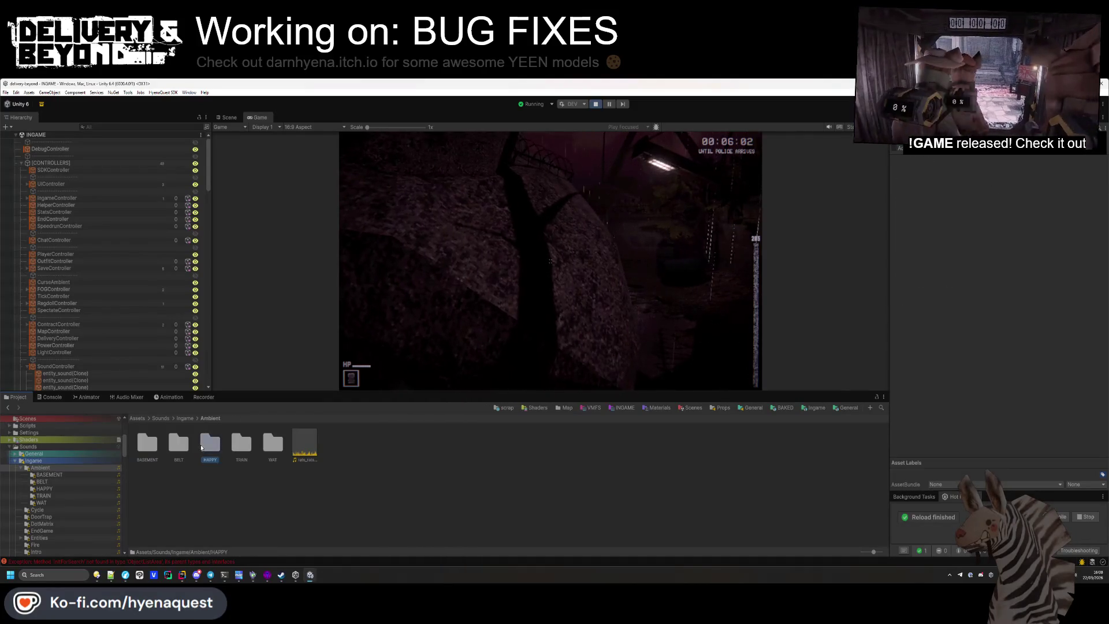
pyautogui.doubleClick(210, 445)
pyautogui.click(154, 447)
pyautogui.click(211, 444)
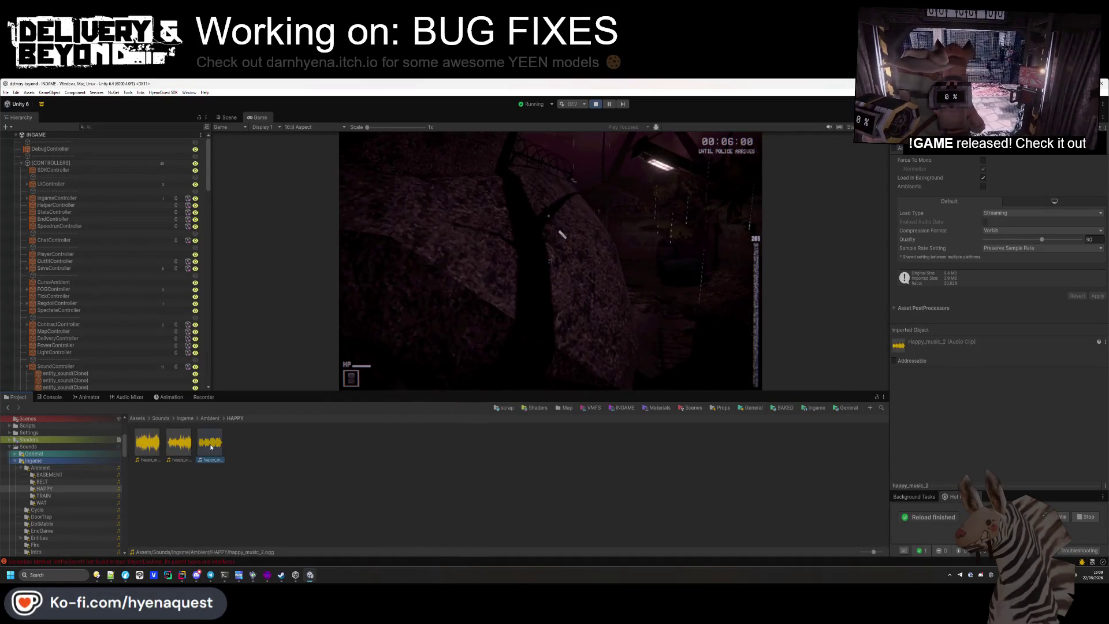
pyautogui.click(210, 418)
# Review the TRAIN clips and the single WAT clip in the Ambient folder
pyautogui.doubleClick(242, 444)
pyautogui.click(155, 451)
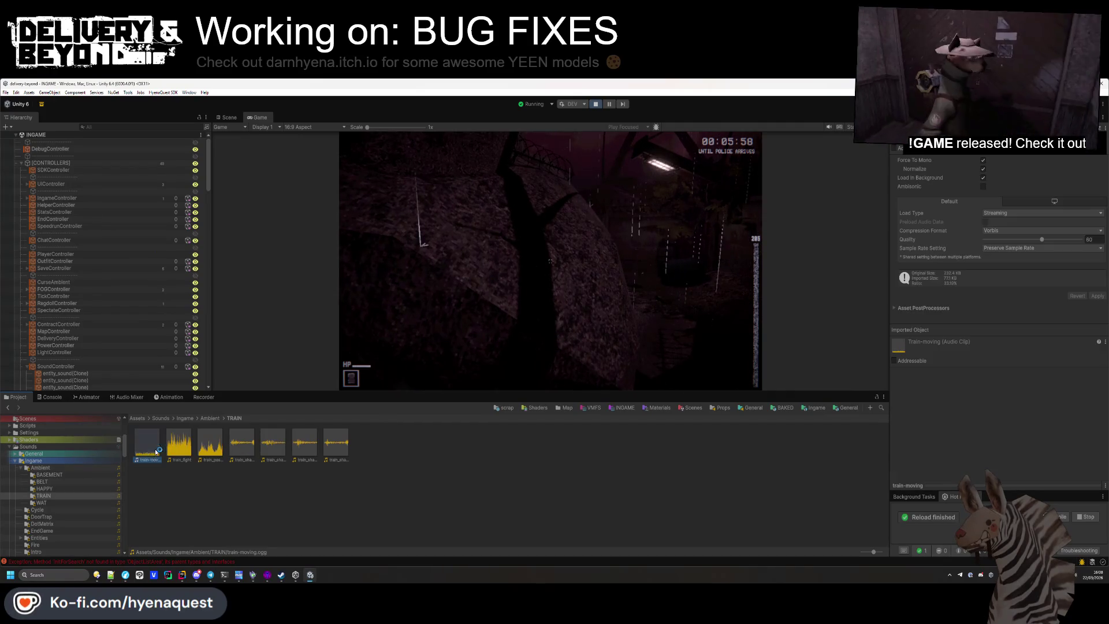
pyautogui.hotkey('ctrl', 'a')
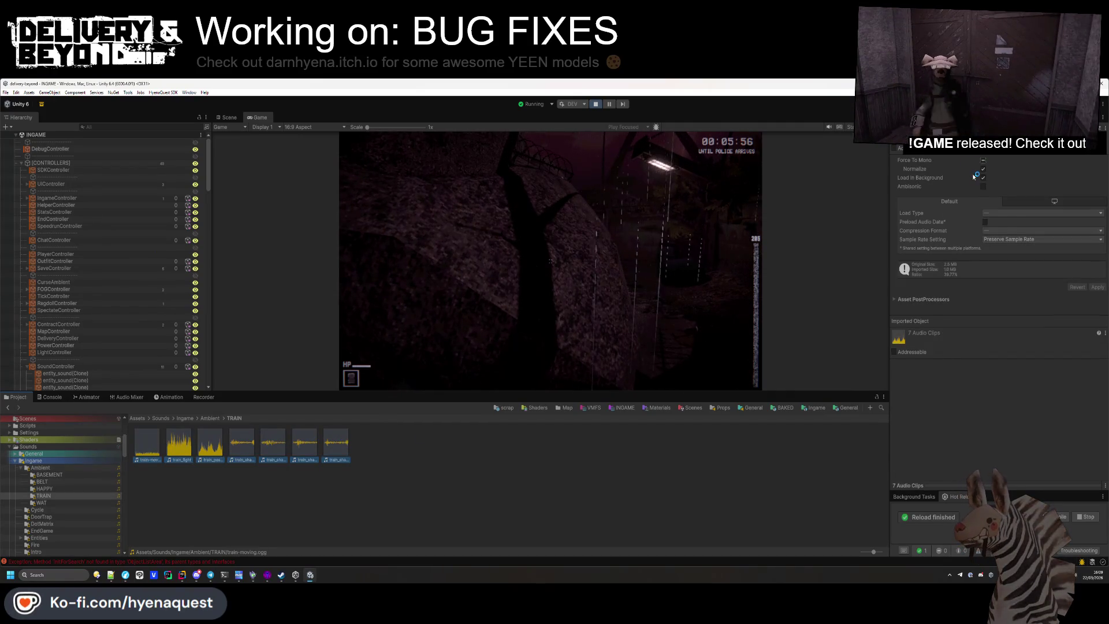
pyautogui.click(209, 418)
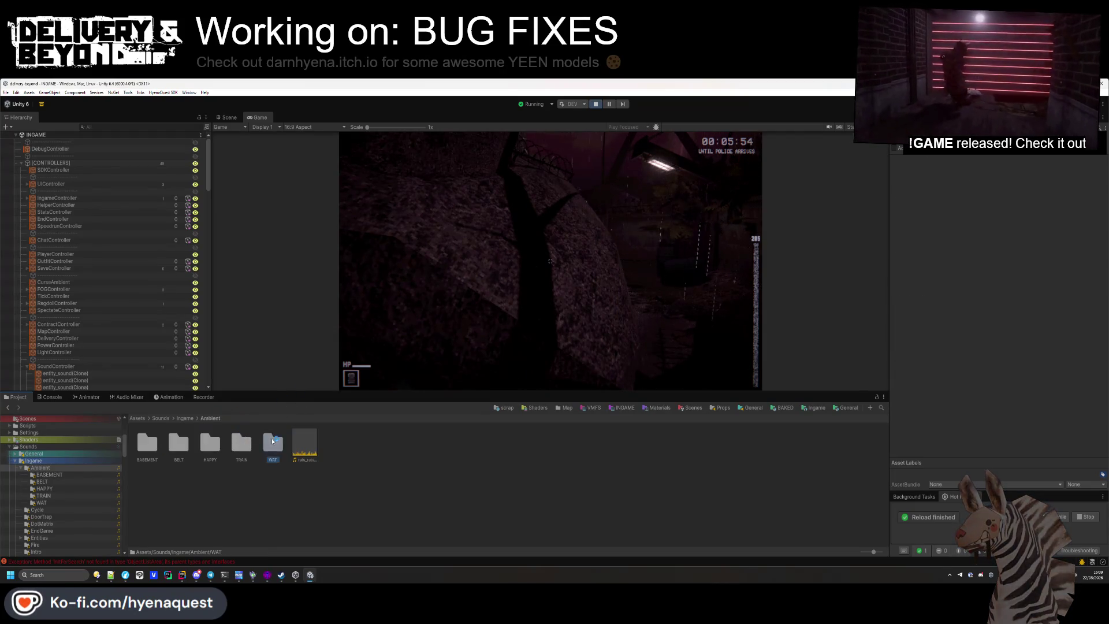
pyautogui.doubleClick(304, 442)
pyautogui.click(160, 448)
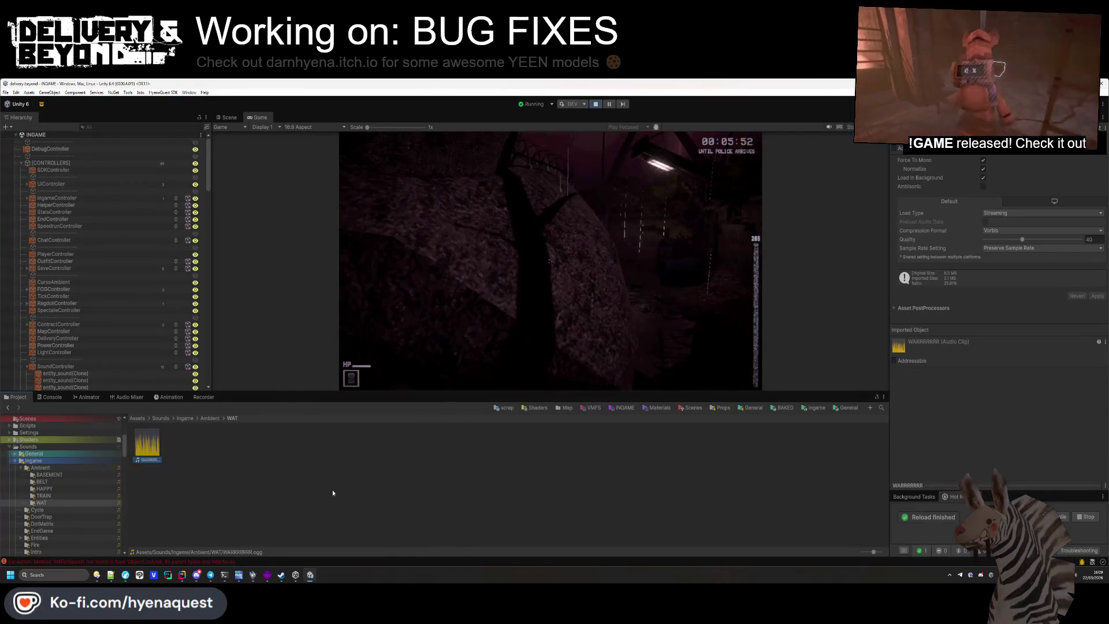
pyautogui.click(210, 418)
# Turn off Ambisonic on the power_off clip in the Ingame Cycle folder
pyautogui.click(186, 418)
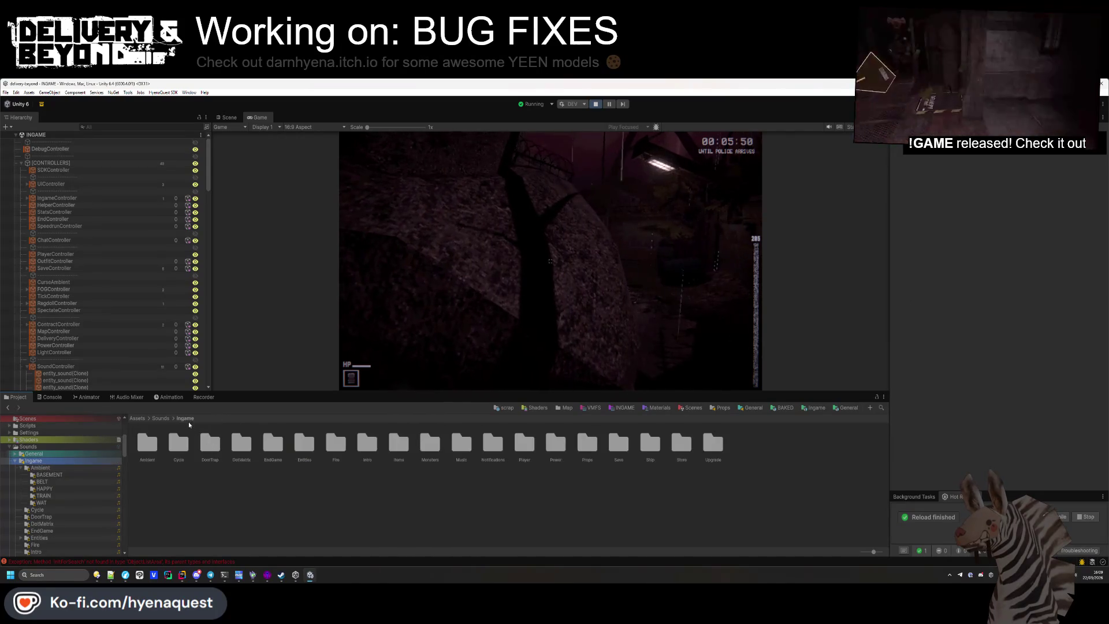
pyautogui.doubleClick(176, 452)
pyautogui.click(184, 451)
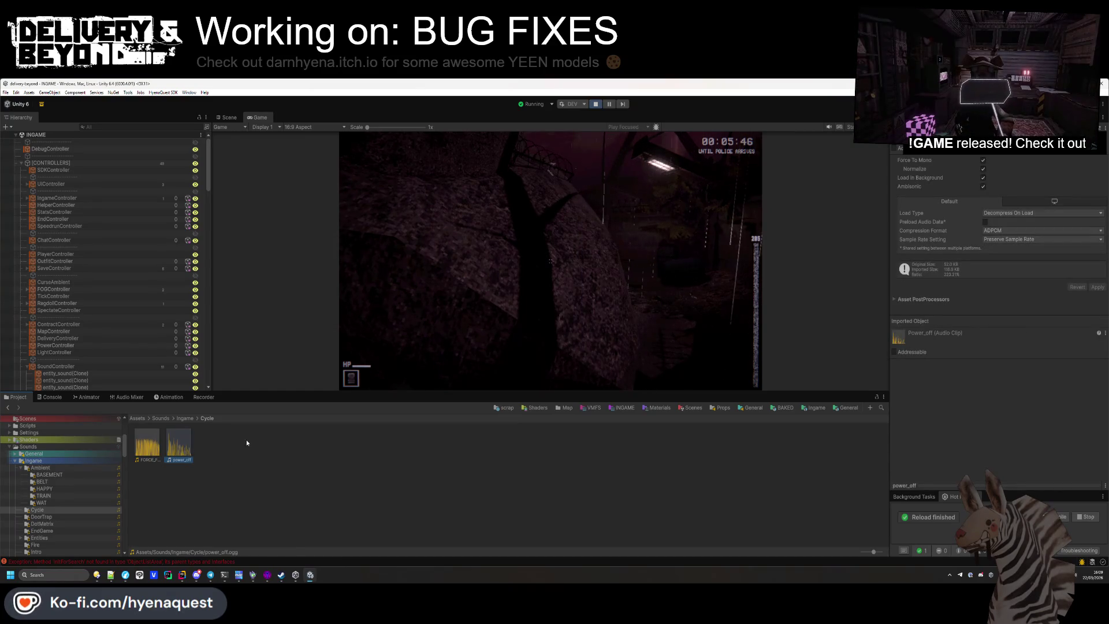
pyautogui.click(984, 186)
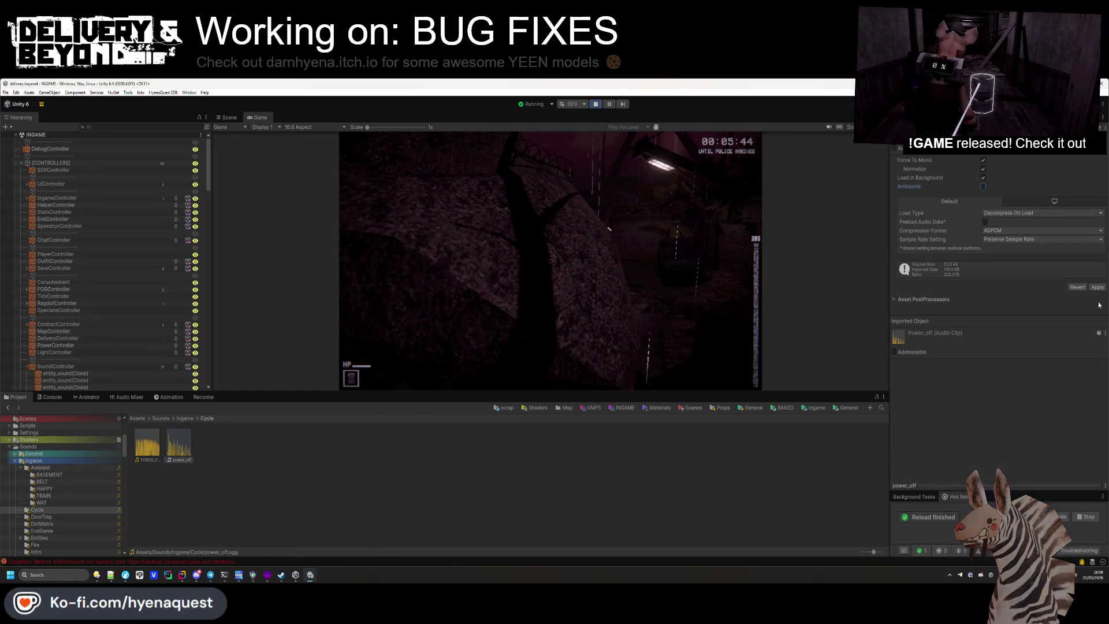
pyautogui.click(184, 418)
# Inspect the DoorTrap clips, then return focus to the running game
pyautogui.doubleClick(213, 449)
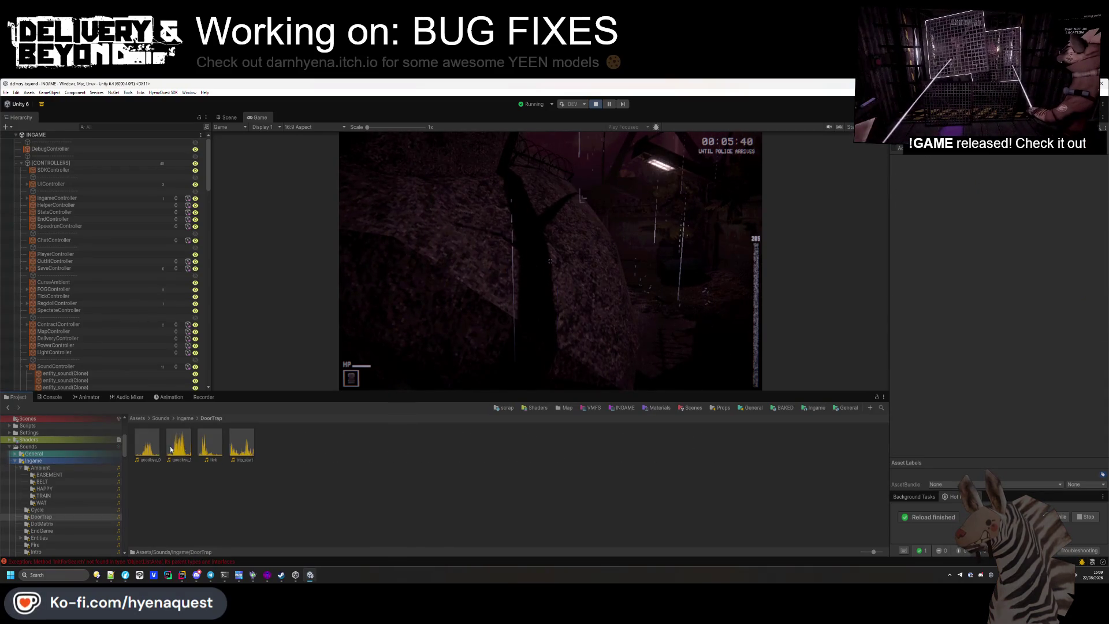
pyautogui.press('Right')
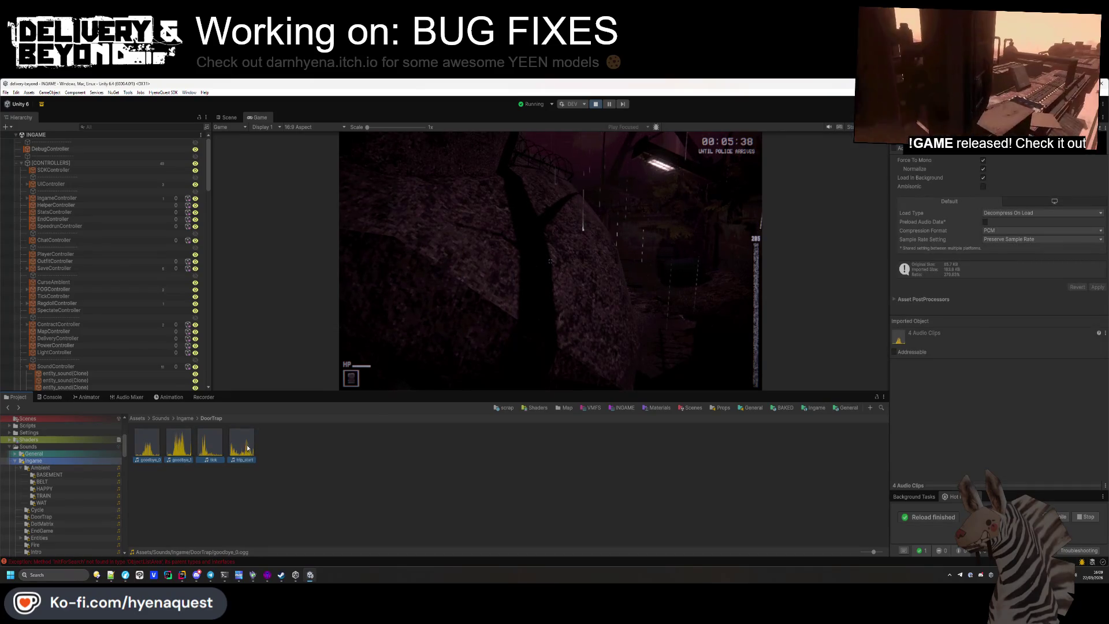
pyautogui.click(185, 420)
pyautogui.click(366, 262)
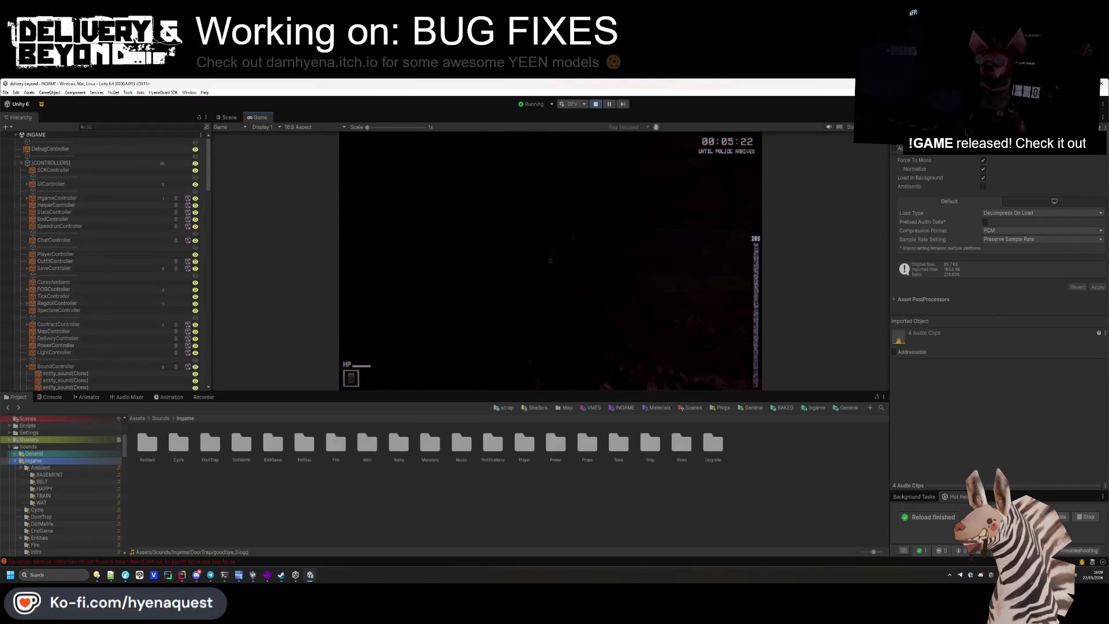
# Switch to the Scene view during play and select a trench rock to see its mesh collider
pyautogui.press('super')
pyautogui.click(226, 126)
pyautogui.click(230, 134)
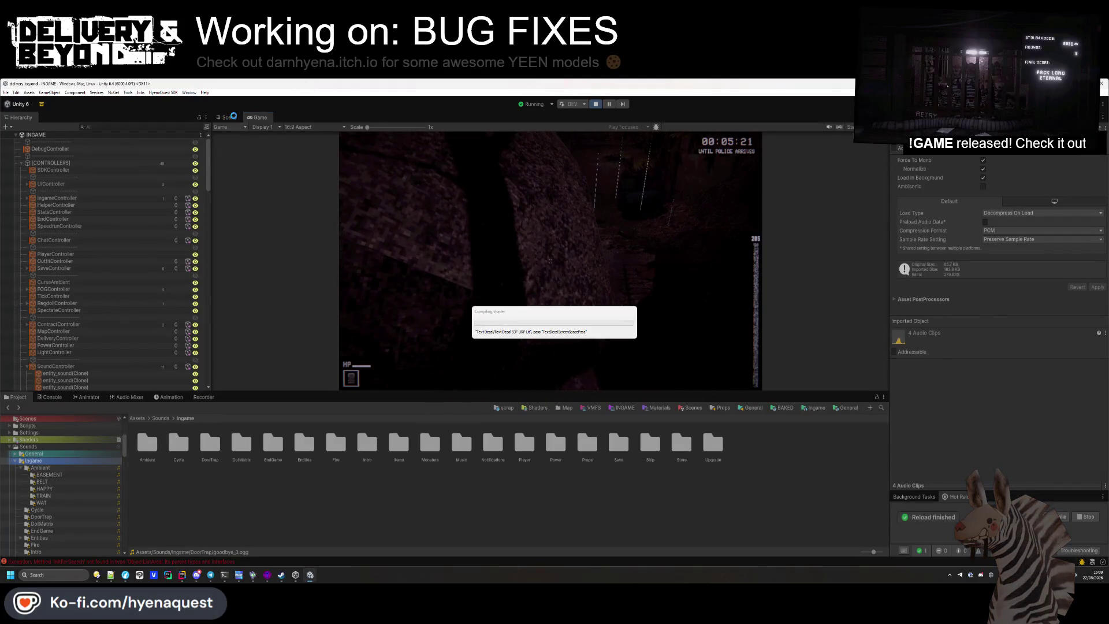
pyautogui.hotkey('ctrl', '1')
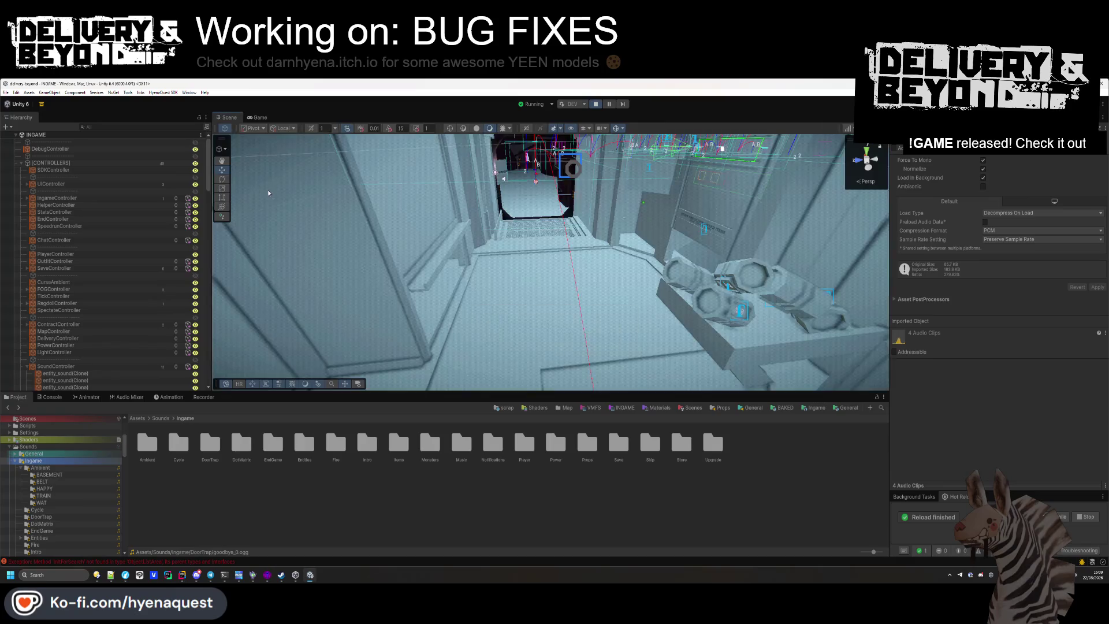
pyautogui.moveTo(514, 295); pyautogui.dragTo(616, 434)
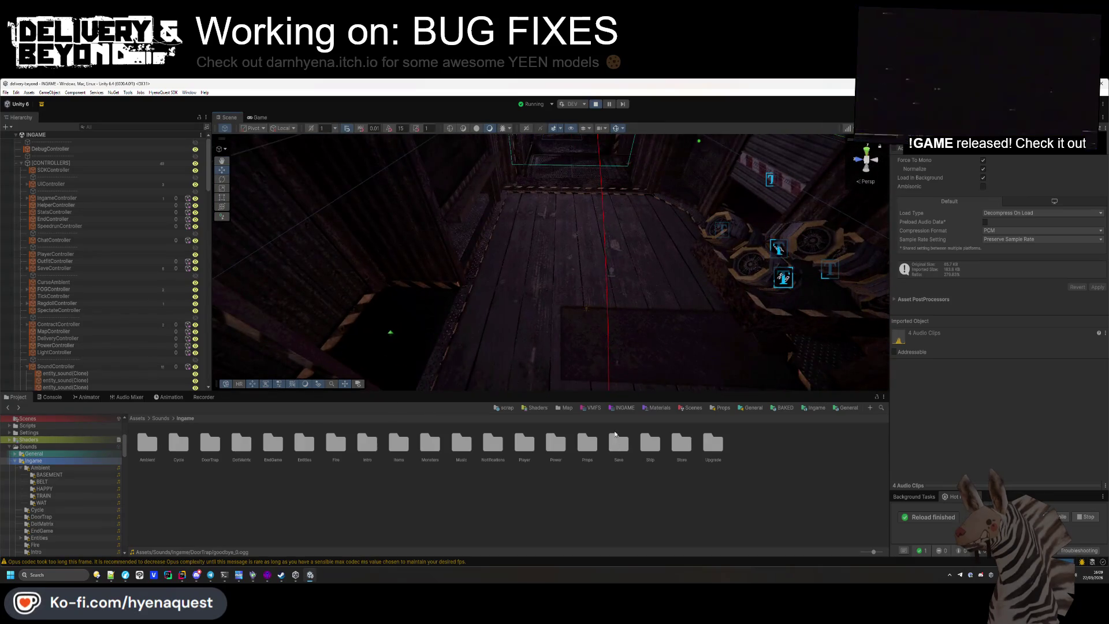
pyautogui.moveTo(616, 390); pyautogui.dragTo(615, 495)
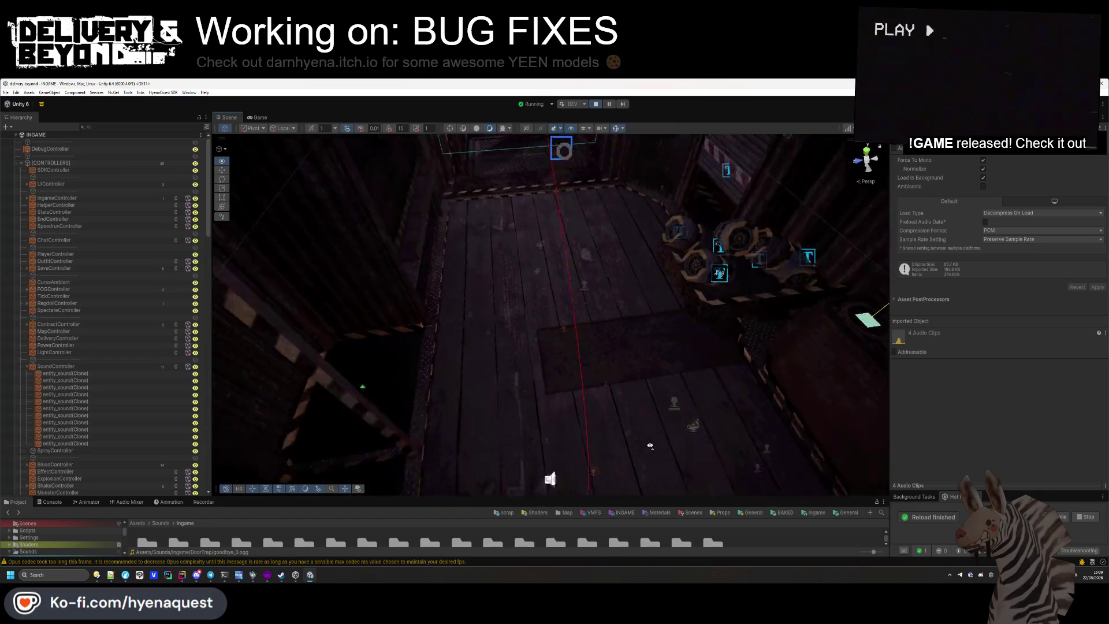
pyautogui.moveTo(651, 409)
pyautogui.mouseDown()
pyautogui.moveTo(578, 323)
pyautogui.moveTo(587, 294)
pyautogui.moveTo(665, 317)
pyautogui.moveTo(618, 383)
pyautogui.moveTo(525, 426)
pyautogui.moveTo(621, 371)
pyautogui.moveTo(547, 379)
pyautogui.moveTo(587, 438)
pyautogui.moveTo(630, 373)
pyautogui.moveTo(670, 341)
pyautogui.moveTo(683, 268)
pyautogui.moveTo(656, 296)
pyautogui.moveTo(524, 346)
pyautogui.moveTo(456, 308)
pyautogui.moveTo(688, 324)
pyautogui.moveTo(210, 342)
pyautogui.moveTo(214, 313)
pyautogui.moveTo(141, 286)
pyautogui.moveTo(749, 302)
pyautogui.moveTo(777, 330)
pyautogui.moveTo(541, 261)
pyautogui.moveTo(433, 317)
pyautogui.moveTo(625, 290)
pyautogui.moveTo(354, 321)
pyautogui.mouseUp()
pyautogui.click(663, 375)
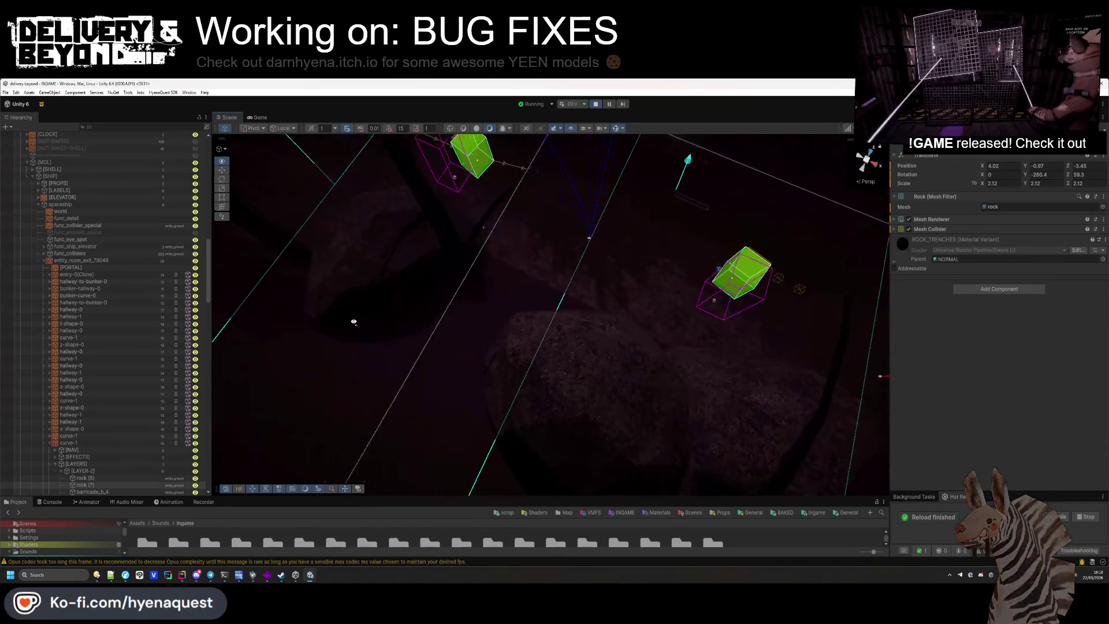
# Orbit the Scene camera over the trench colliders and light cone, then return to the Game view
pyautogui.moveTo(429, 300); pyautogui.dragTo(426, 307)
pyautogui.moveTo(523, 367); pyautogui.dragTo(573, 277)
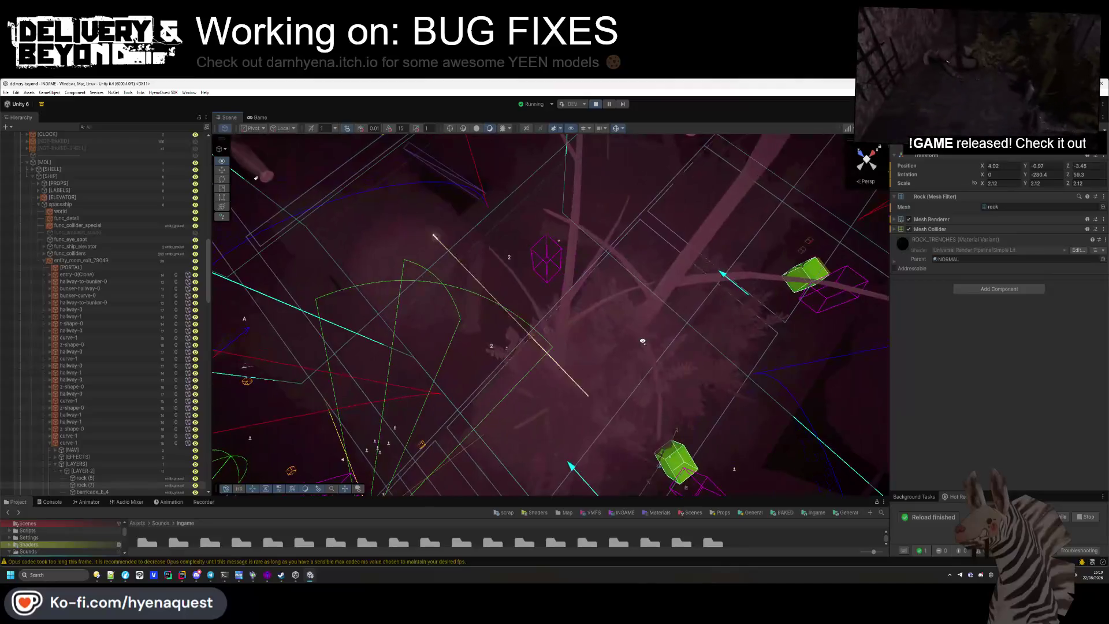
pyautogui.moveTo(663, 309); pyautogui.dragTo(422, 303)
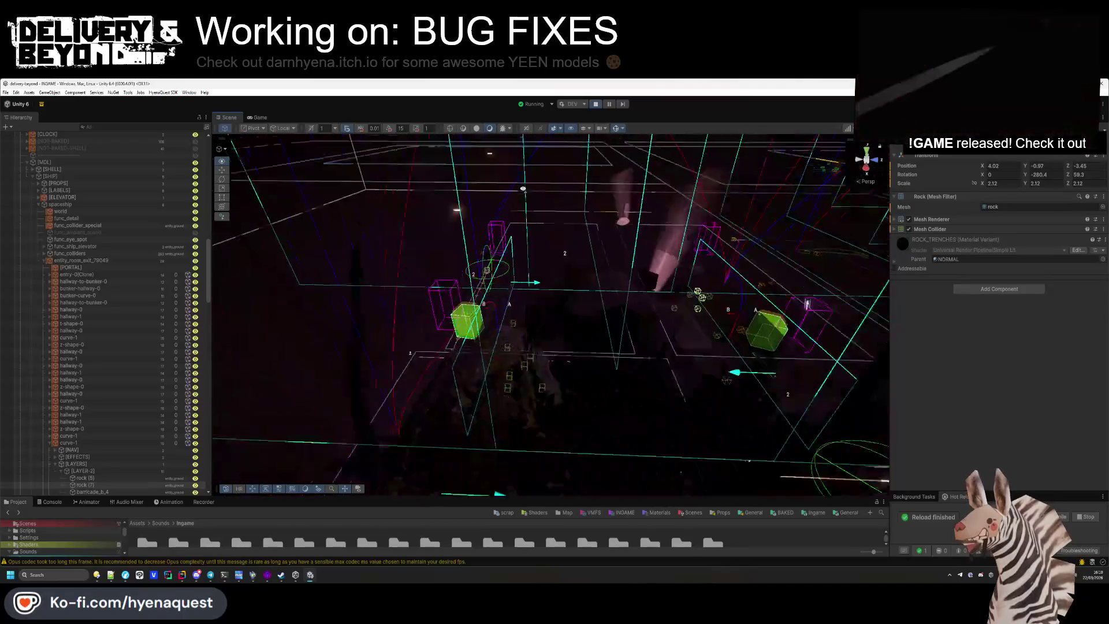
pyautogui.moveTo(539, 310)
pyautogui.mouseDown()
pyautogui.moveTo(614, 275)
pyautogui.moveTo(556, 296)
pyautogui.moveTo(526, 233)
pyautogui.moveTo(780, 217)
pyautogui.mouseUp()
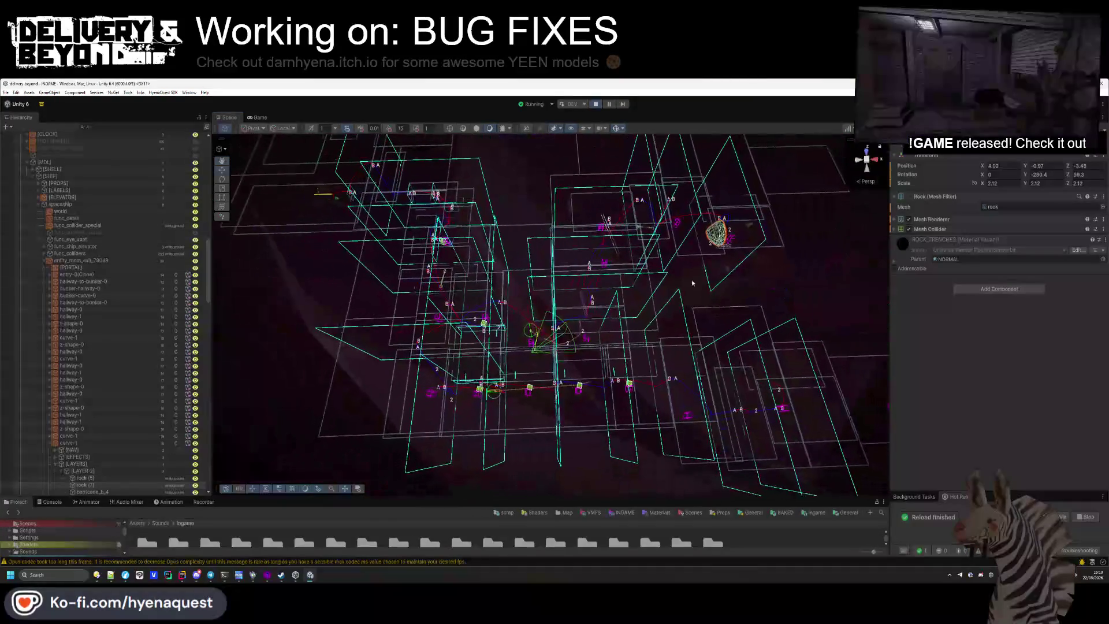
pyautogui.hotkey('ctrl', '2')
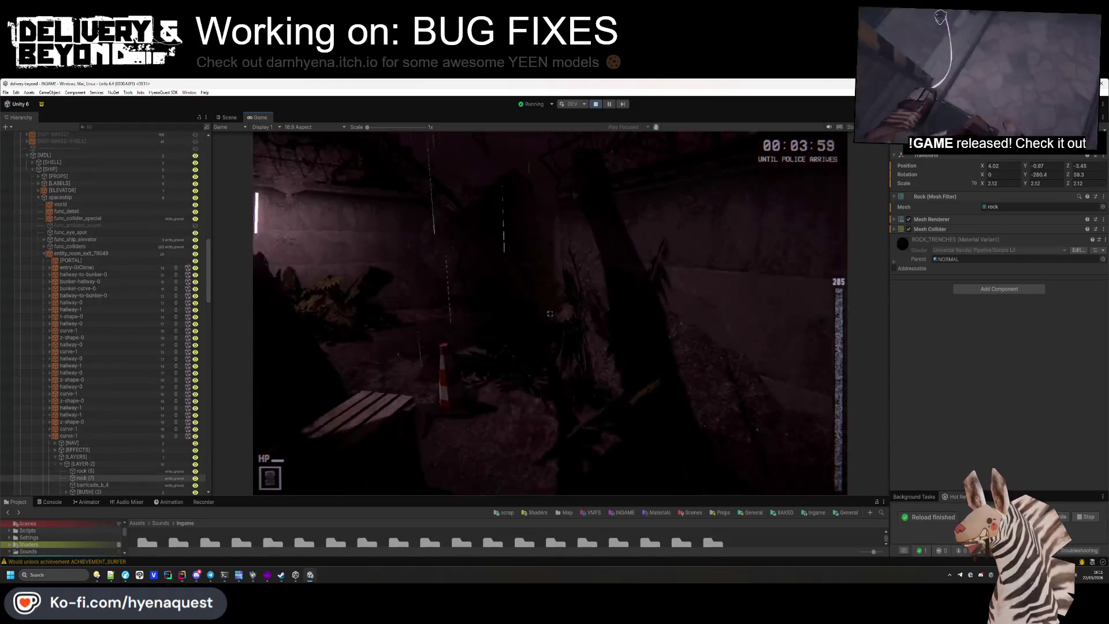
# Open the in-game settings menu, then stop Play mode with Ctrl+P
pyautogui.press('Escape')
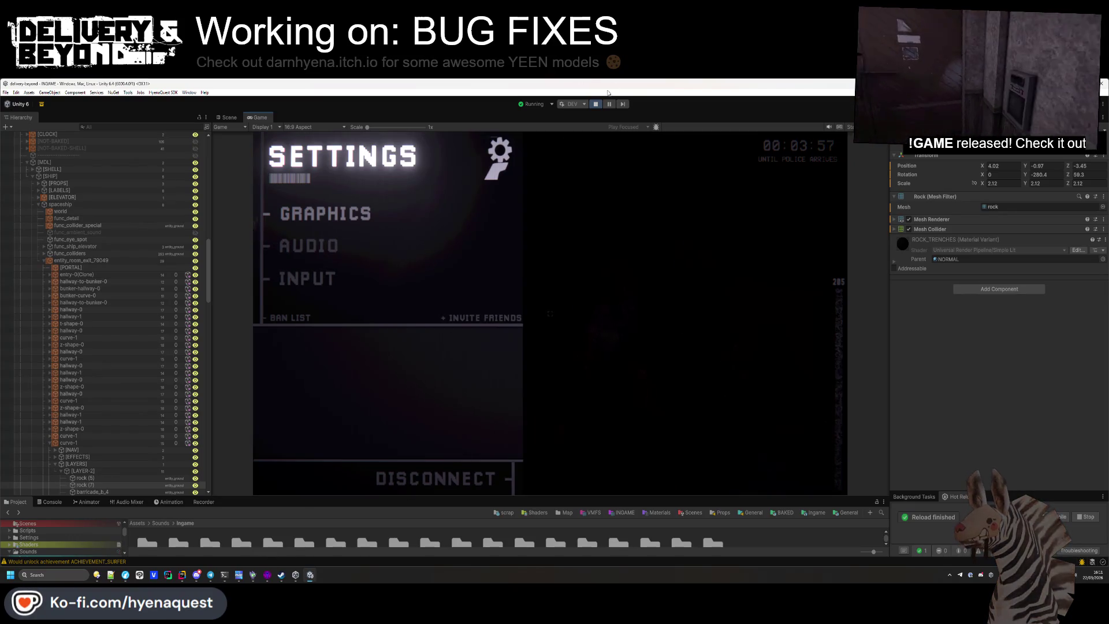
pyautogui.hotkey('ctrl', 'p')
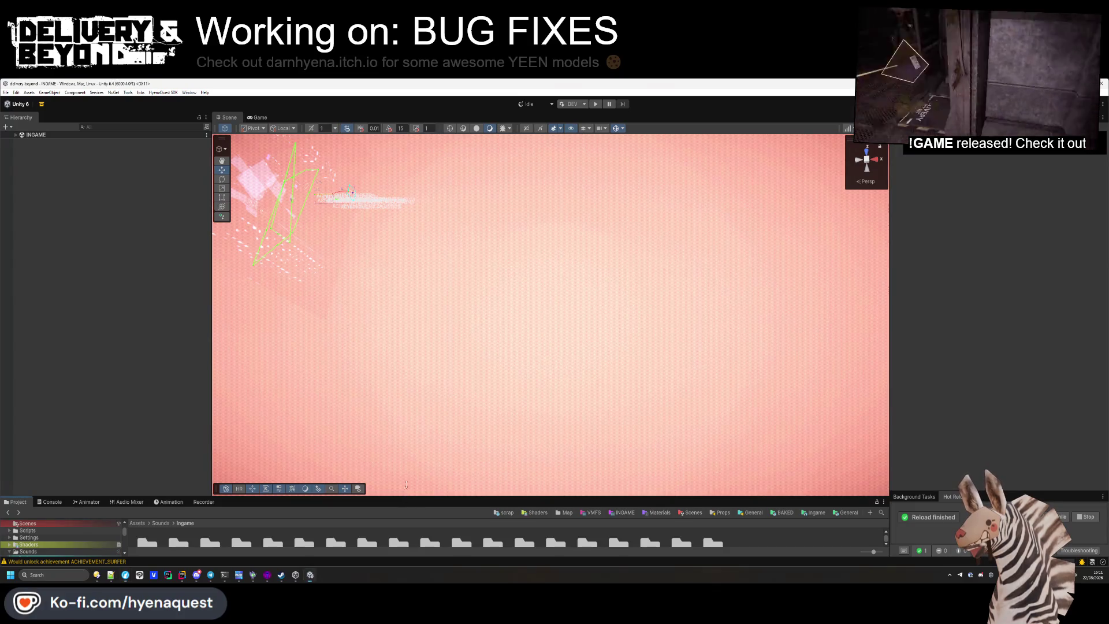
# Filter the Project search to Audio Clip assets within the Ingame folder
pyautogui.moveTo(405, 497); pyautogui.dragTo(417, 351)
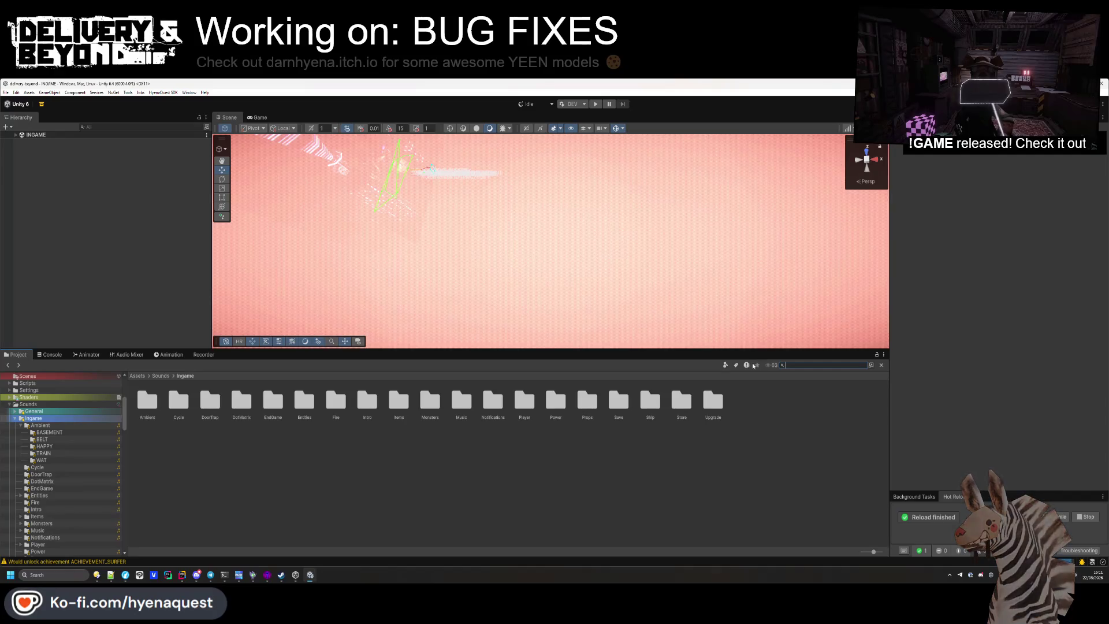
pyautogui.click(737, 365)
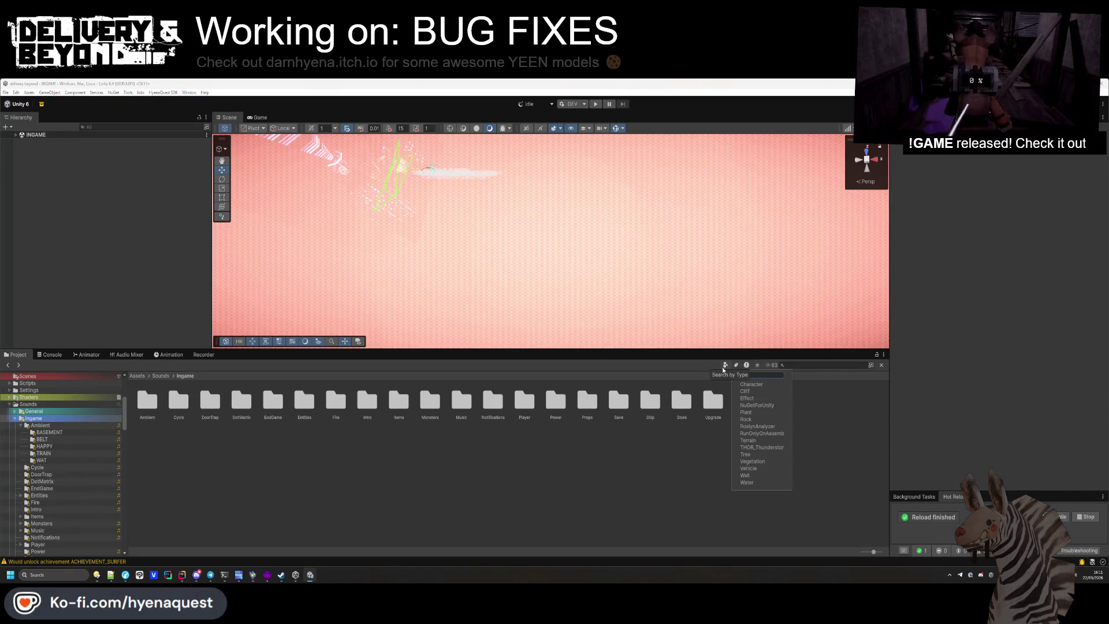
pyautogui.click(724, 365)
pyautogui.click(741, 384)
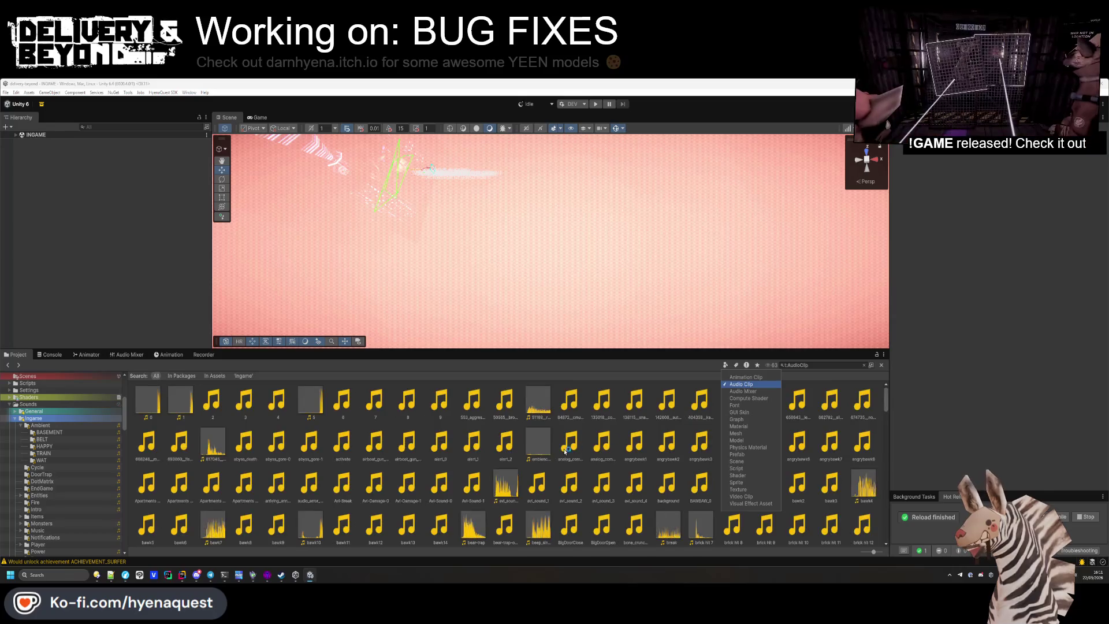
pyautogui.click(214, 376)
pyautogui.click(243, 376)
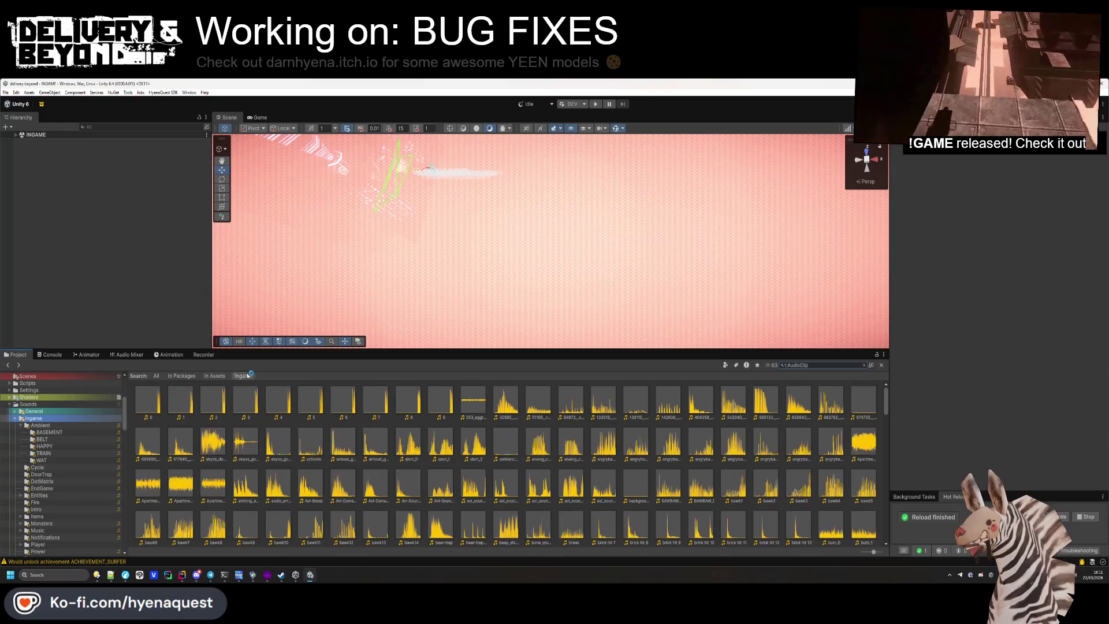
pyautogui.click(147, 401)
pyautogui.scroll(-5, 321, 525)
pyautogui.scroll(-15, 320, 525)
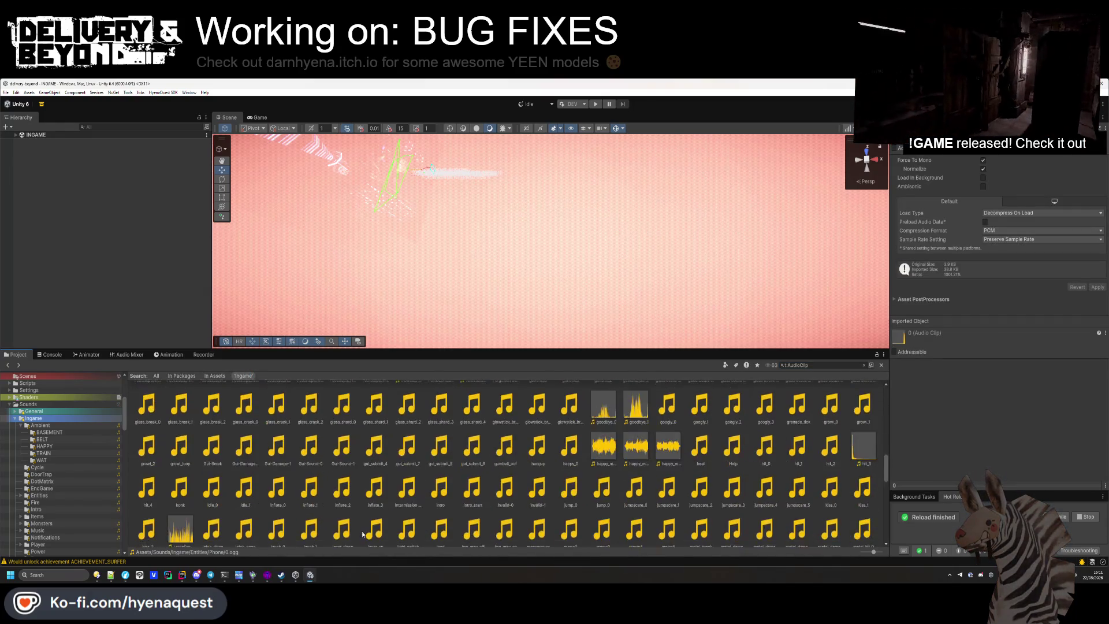
# Select all 684 clips, untick Ambisonic, apply and reimport, then clear the search
pyautogui.hotkey('ctrl', 'a')
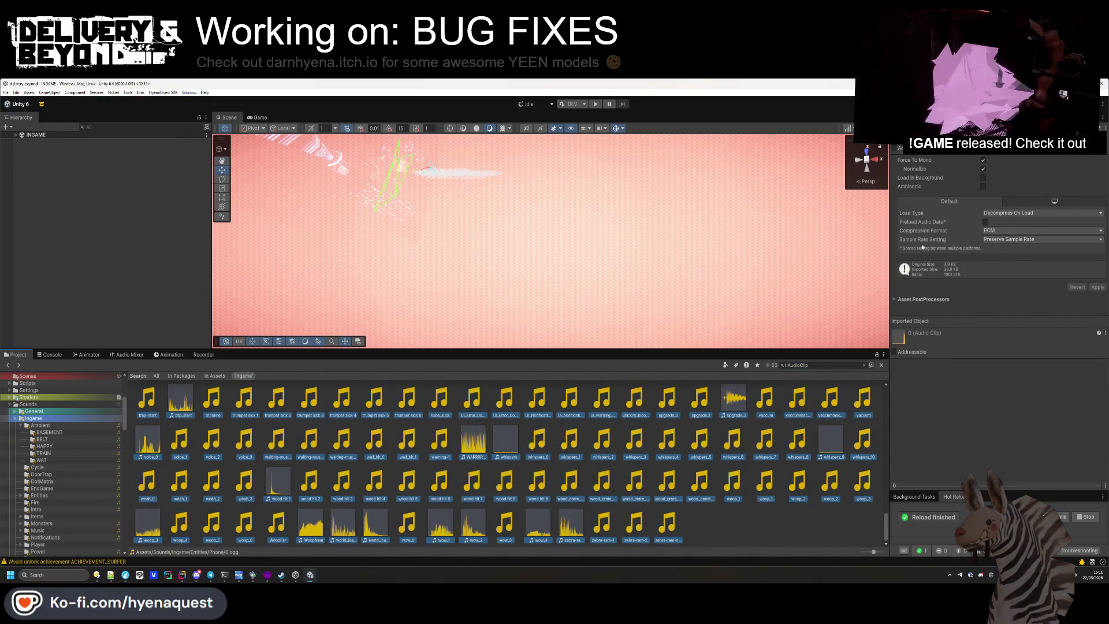
pyautogui.click(983, 186)
pyautogui.click(983, 186)
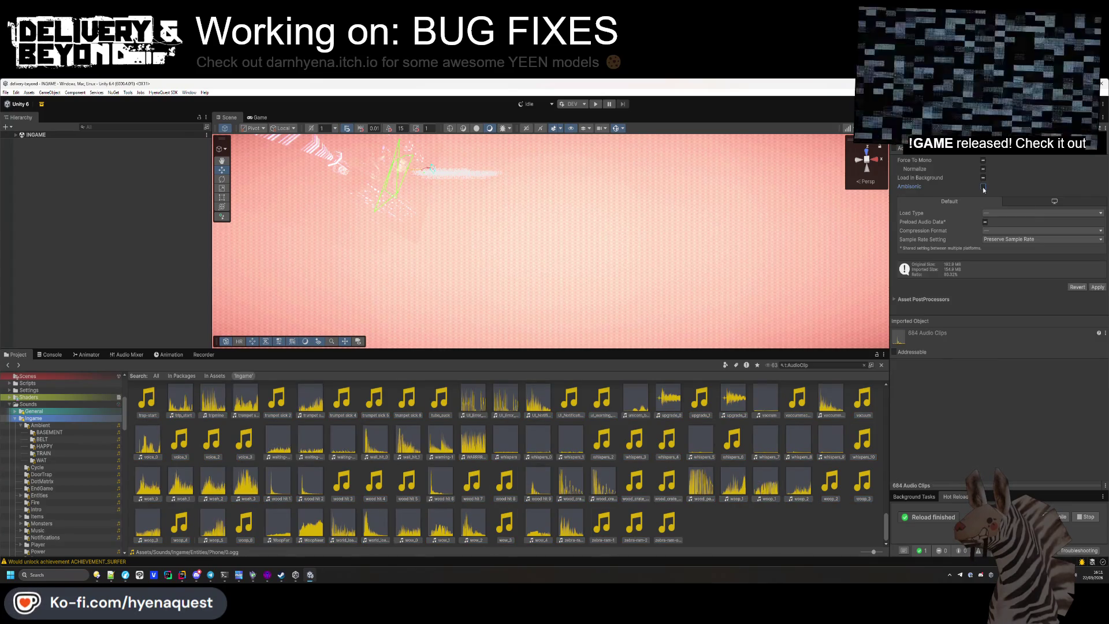
pyautogui.click(1097, 287)
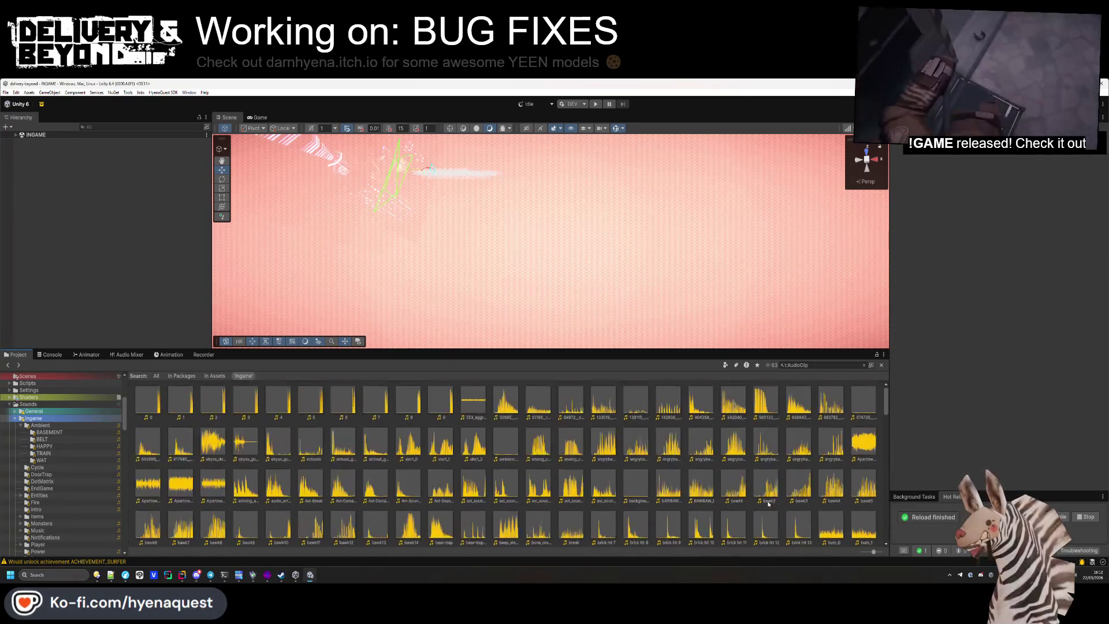
pyautogui.click(864, 365)
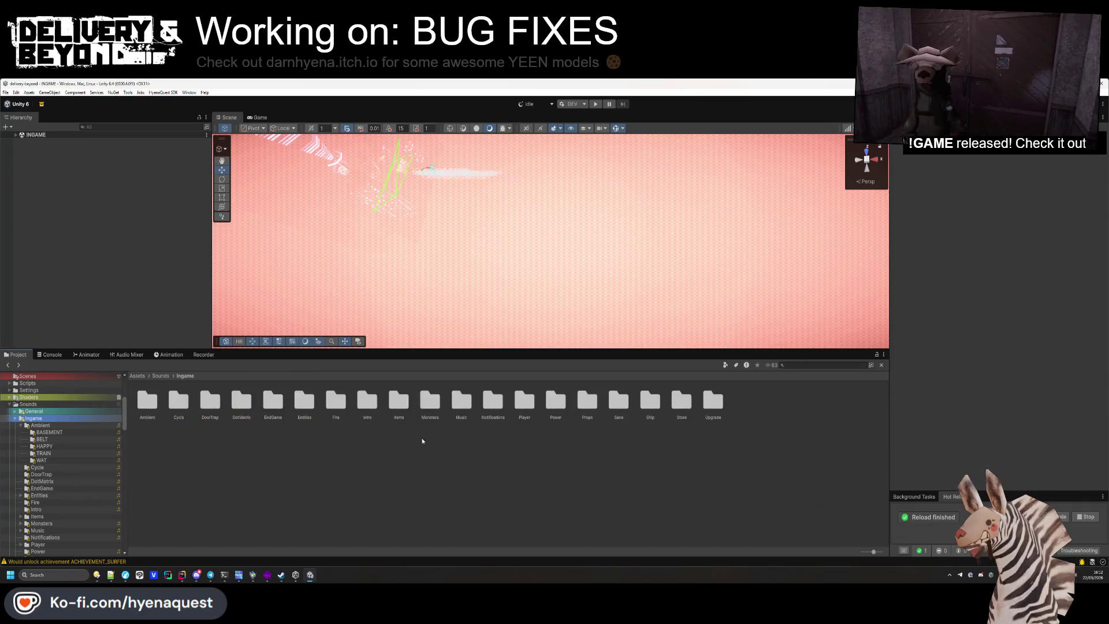
# Expand INGAME in the Hierarchy, make the Scene view taller, and switch to the code editor
pyautogui.click(16, 135)
pyautogui.moveTo(454, 348); pyautogui.dragTo(453, 406)
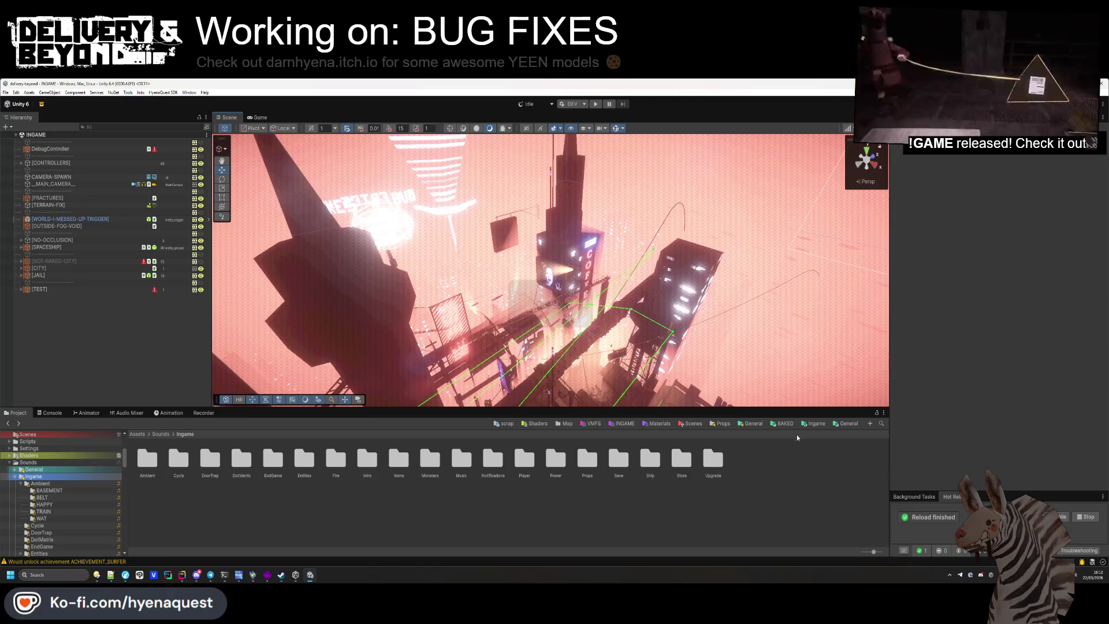
pyautogui.click(177, 575)
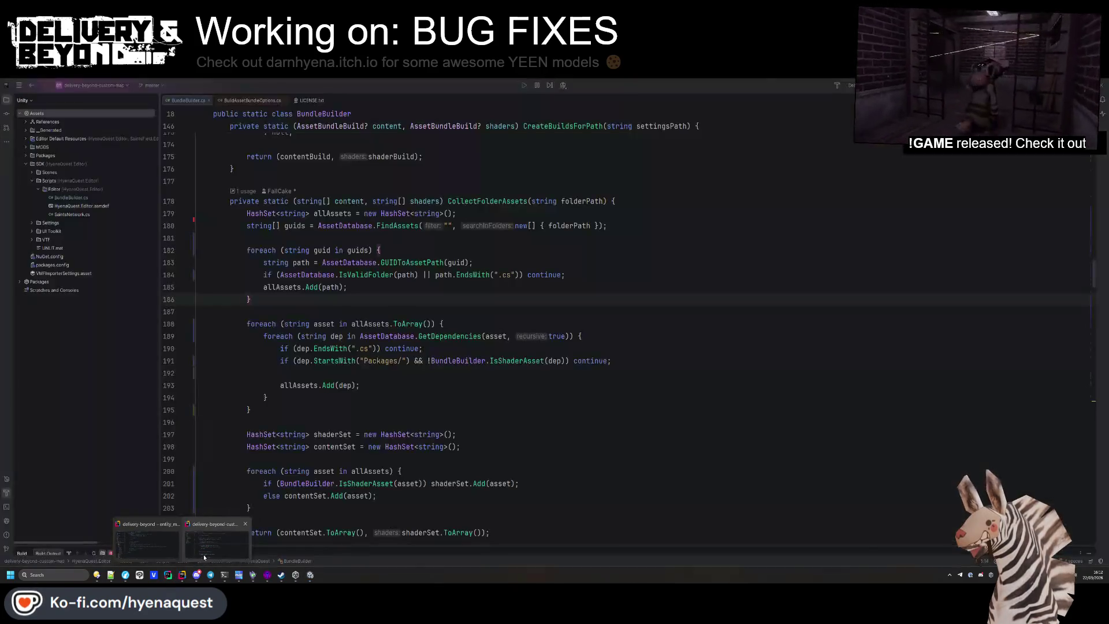
# Close the open script tabs and open IngameController.cs via Search Everywhere
pyautogui.click(211, 100)
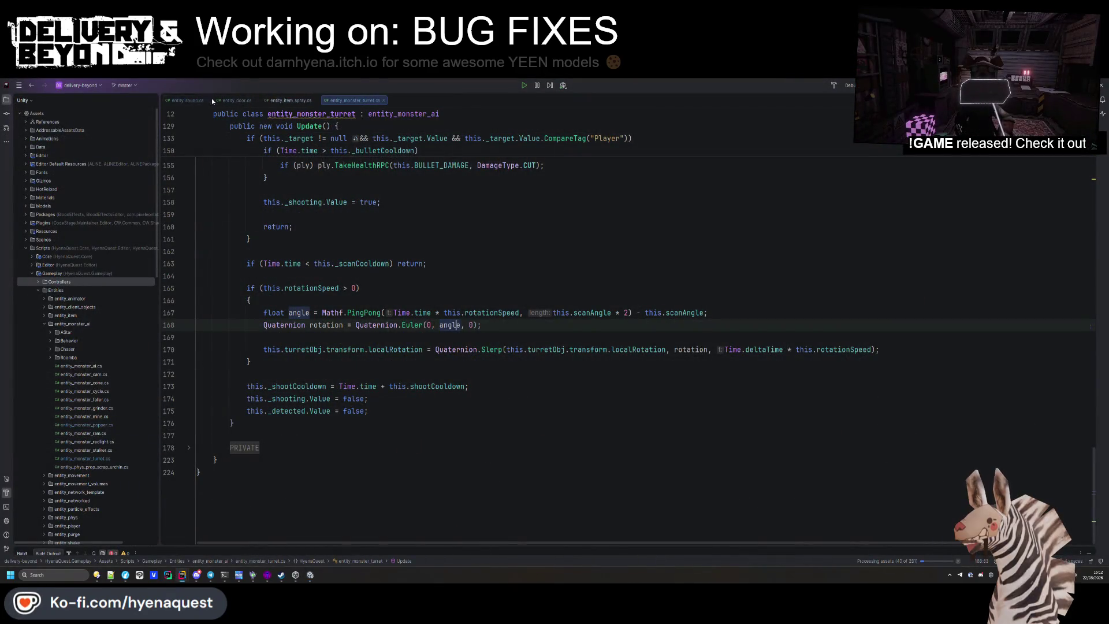
pyautogui.click(212, 99)
pyautogui.click(212, 99)
pyautogui.click(211, 99)
pyautogui.click(211, 99)
pyautogui.press('shift')
pyautogui.press('shift')
pyautogui.write('ingame')
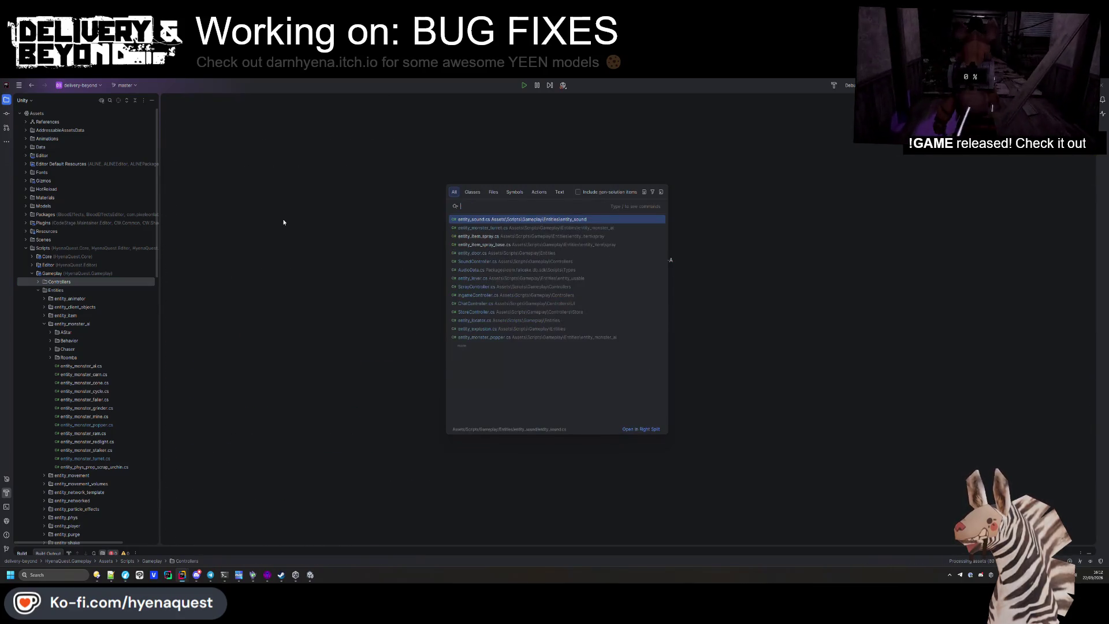
pyautogui.press('Return')
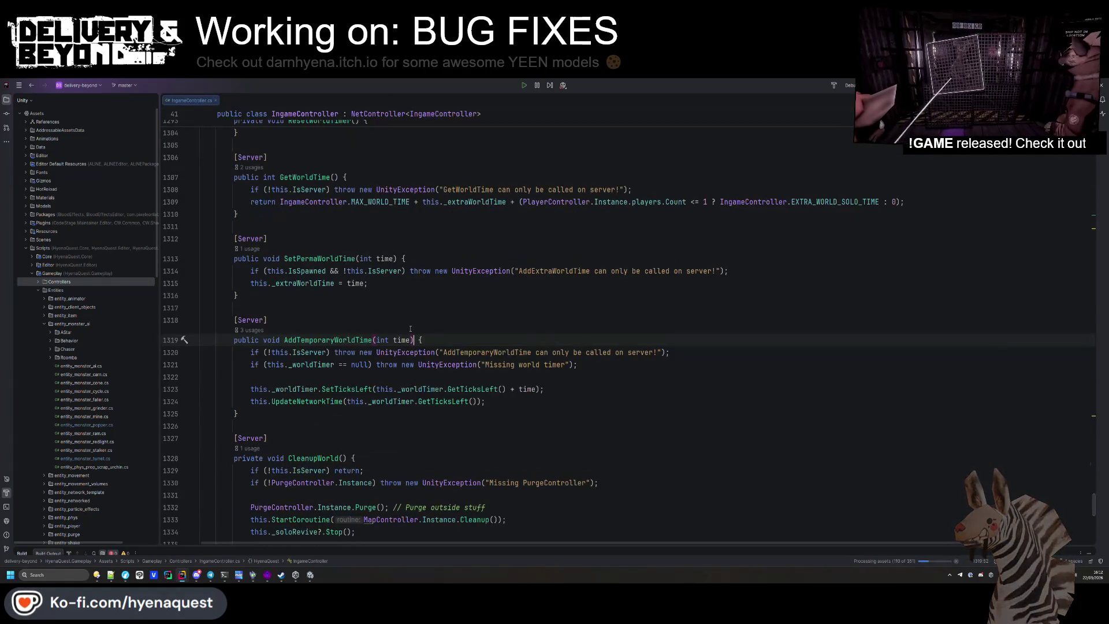
# Give the ship_start.ogg AudioData call on line 804 volume 0.4F, then return to Unity
pyautogui.hotkey('ctrl', 'f')
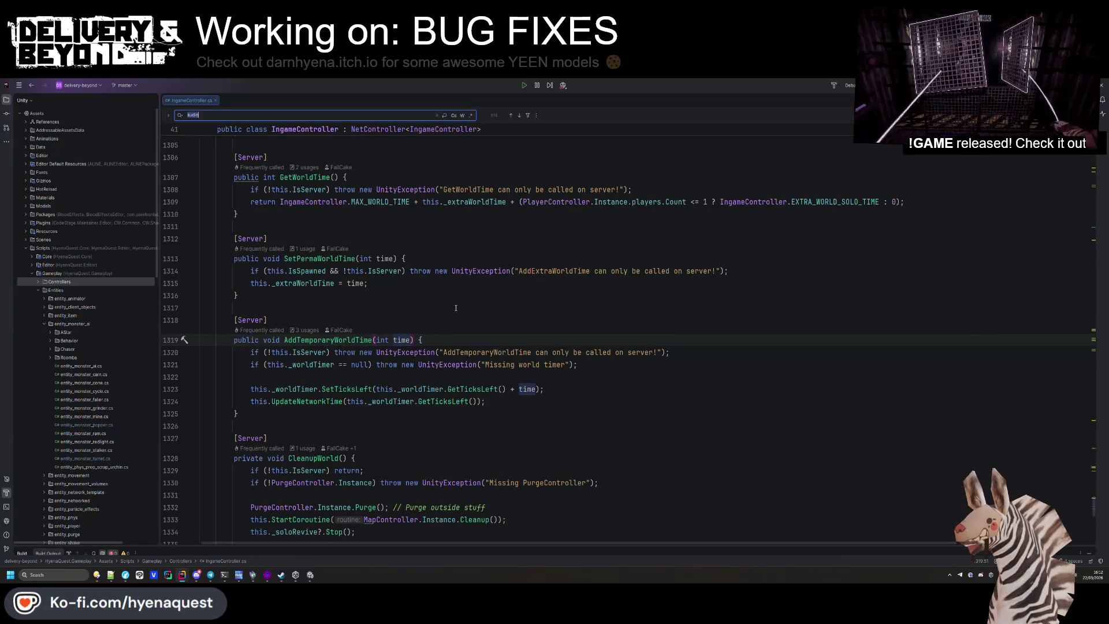
pyautogui.write('soundc')
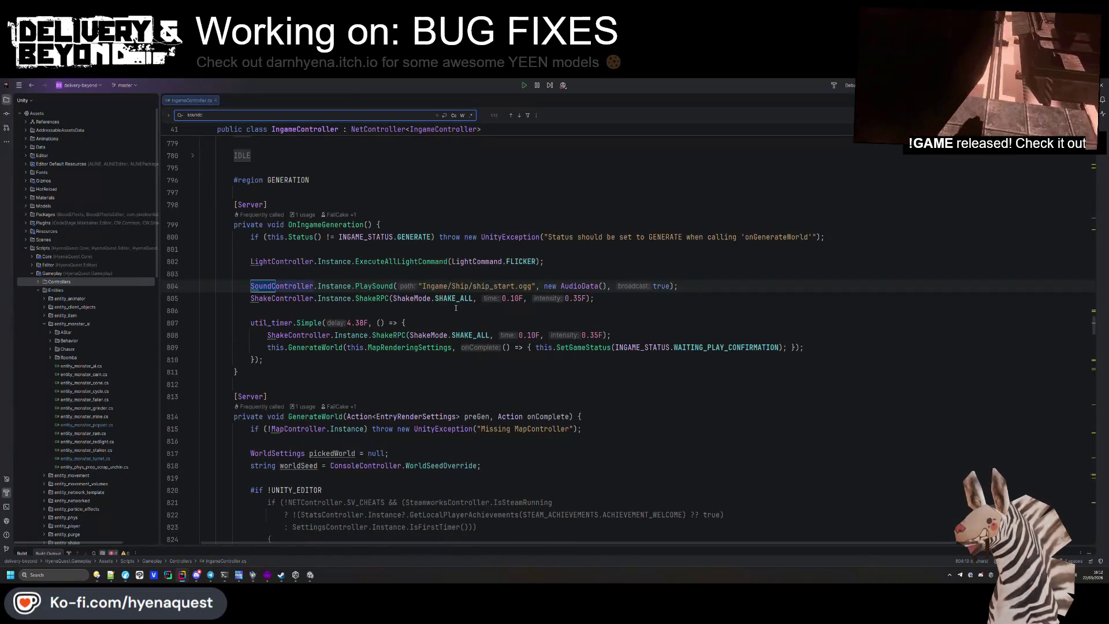
pyautogui.click(608, 286)
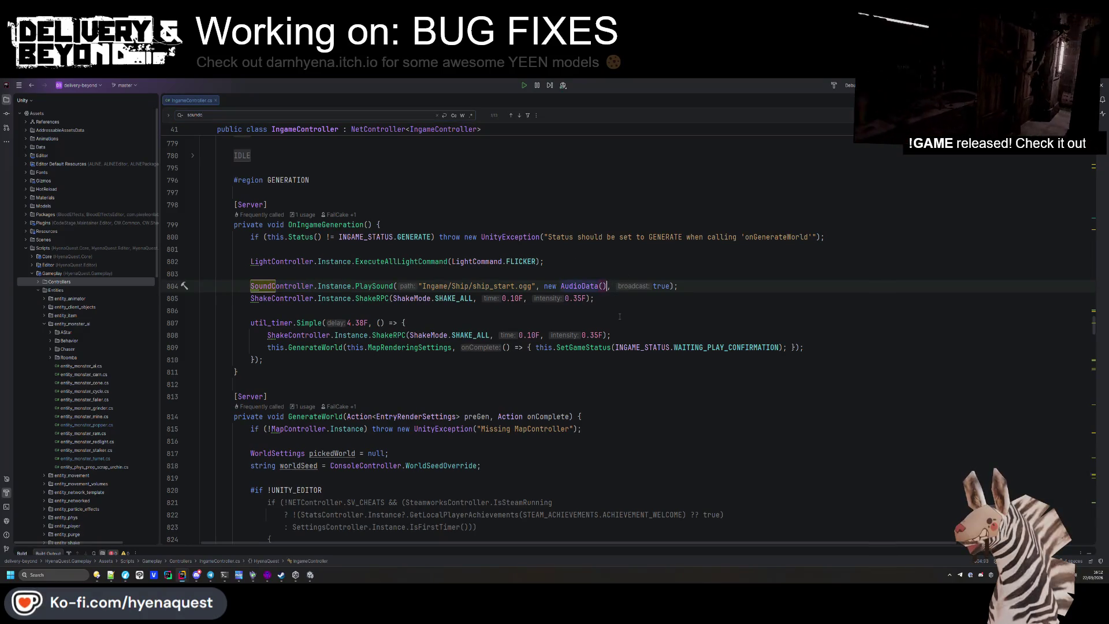
pyautogui.write('{volume = ')
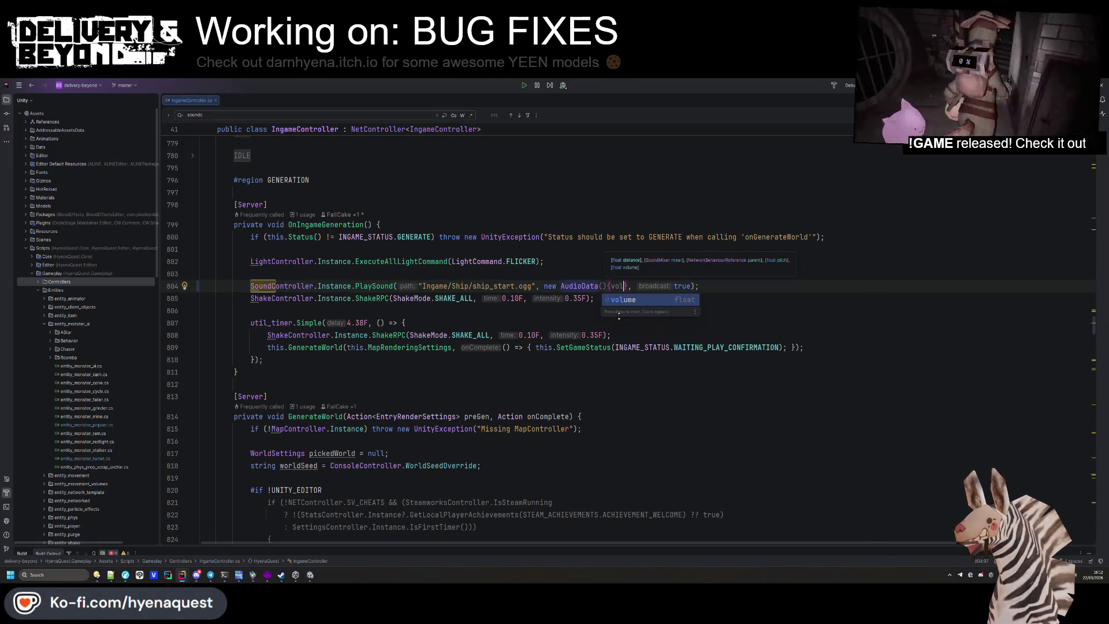
pyautogui.write('0.4F')
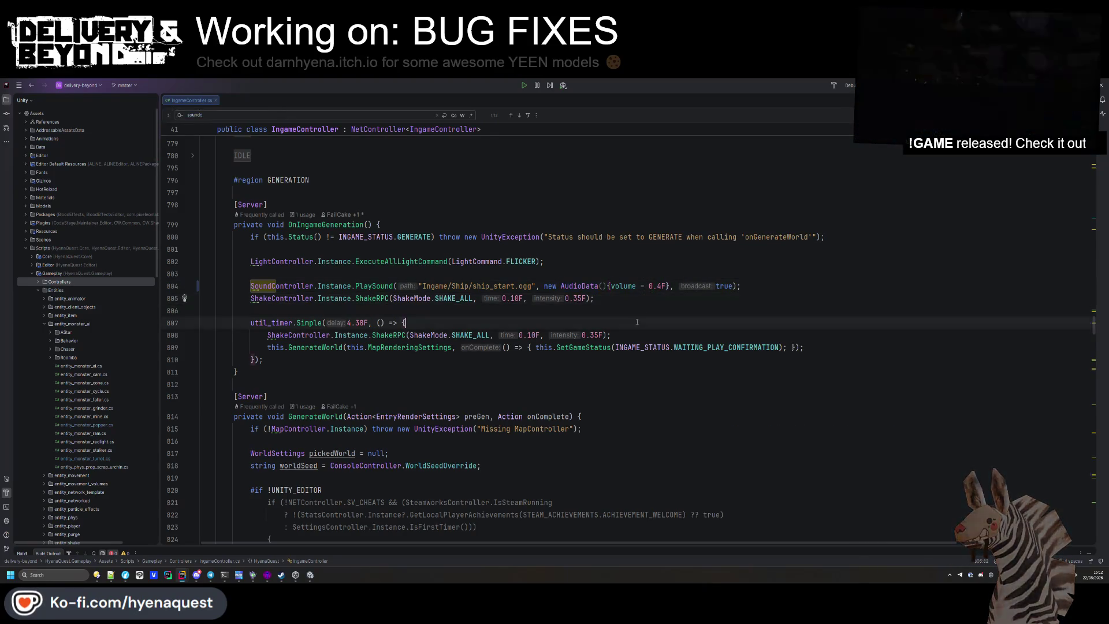
pyautogui.click(537, 416)
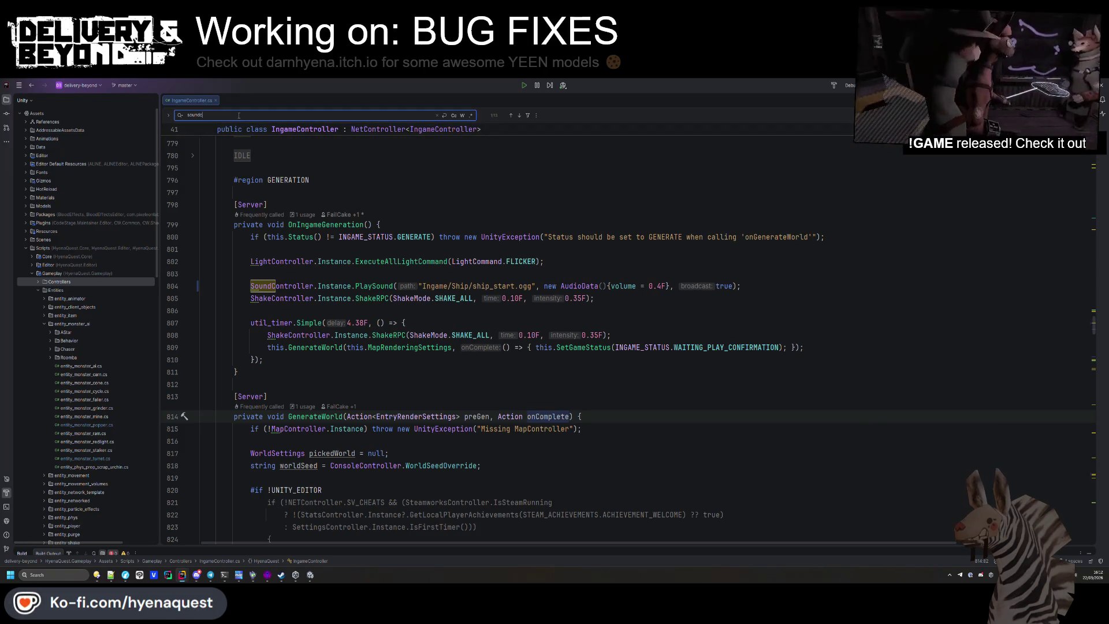
pyautogui.hotkey('alt', 'Tab')
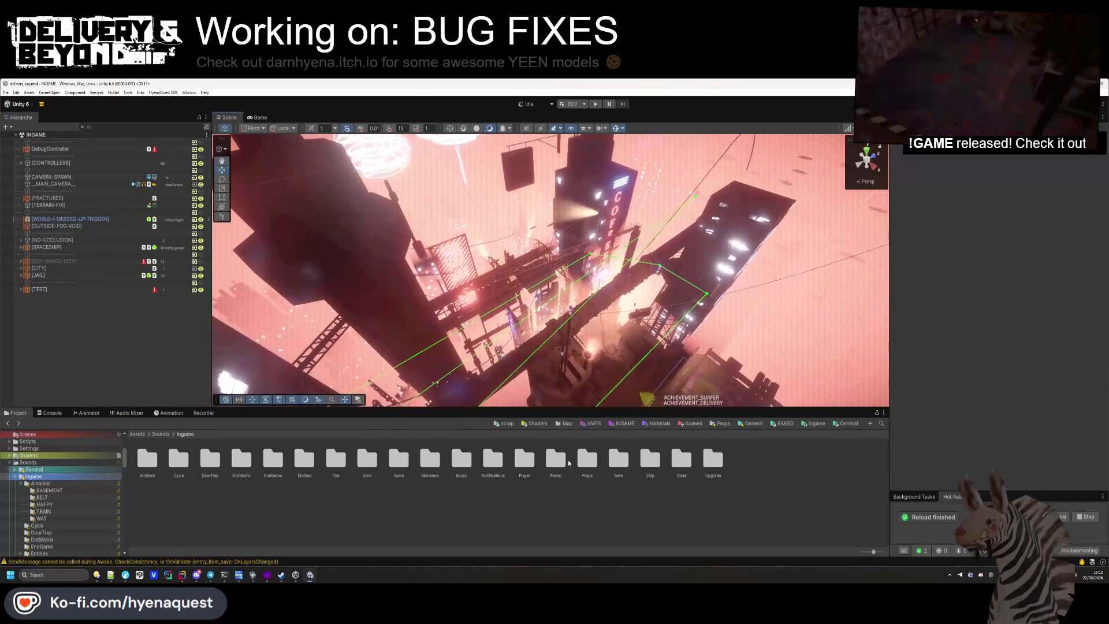
# Browse the Apartments, Fracture and Trenches map folders
pyautogui.scroll(-5, 54, 519)
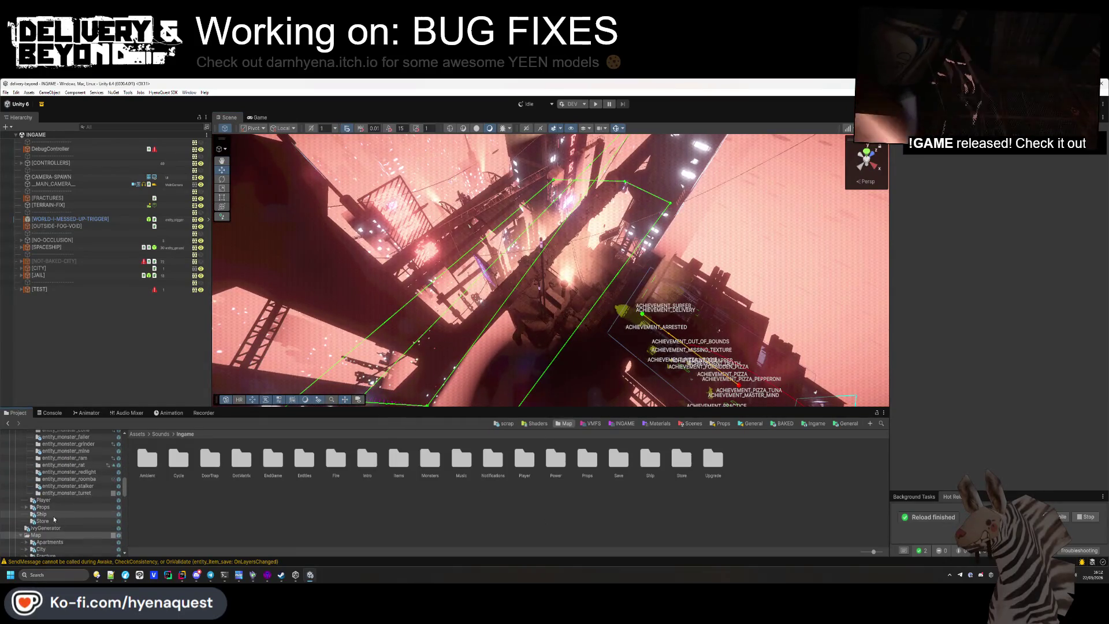
pyautogui.click(49, 542)
pyautogui.scroll(-2, 50, 535)
pyautogui.click(49, 530)
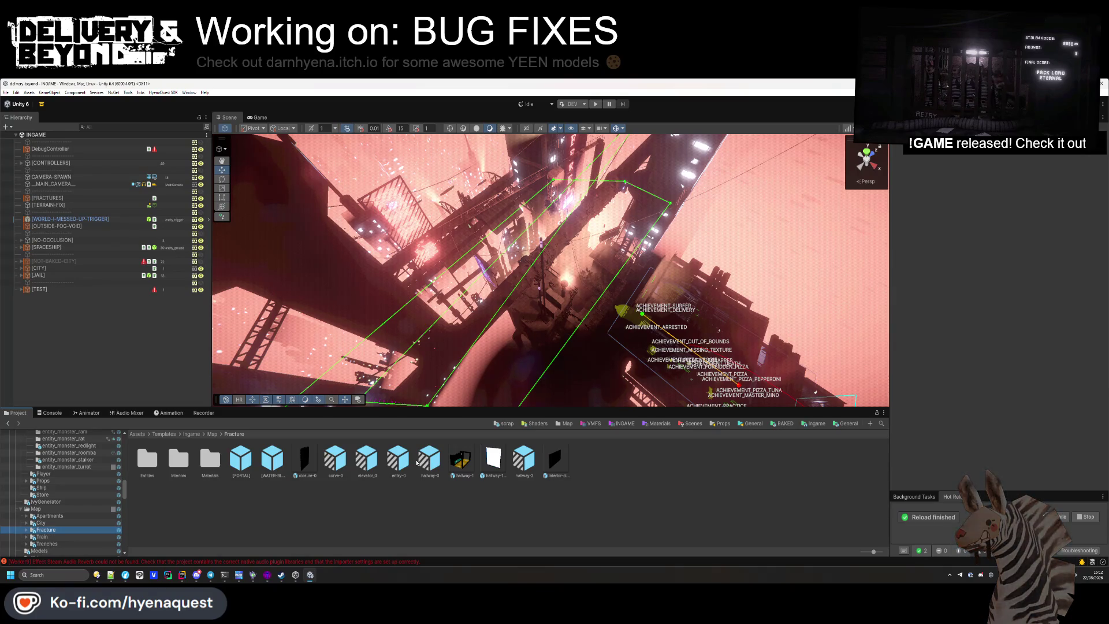
pyautogui.click(47, 543)
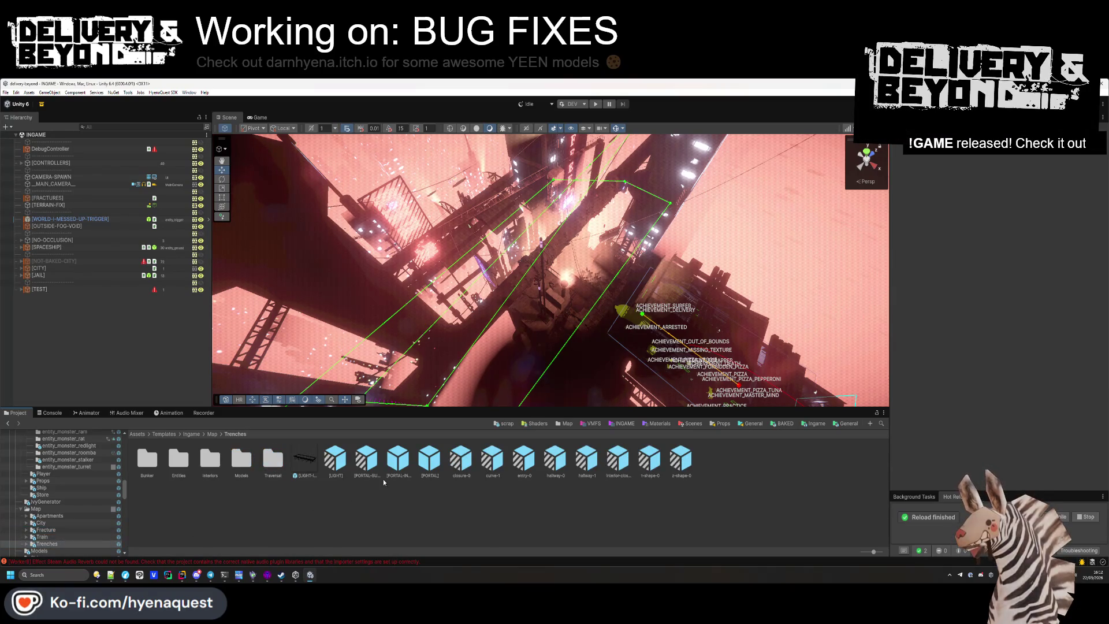
# Open the Console and read the Steam Audio Reverb errors from Worker7 and Worker6
pyautogui.click(180, 563)
pyautogui.click(200, 514)
pyautogui.click(212, 477)
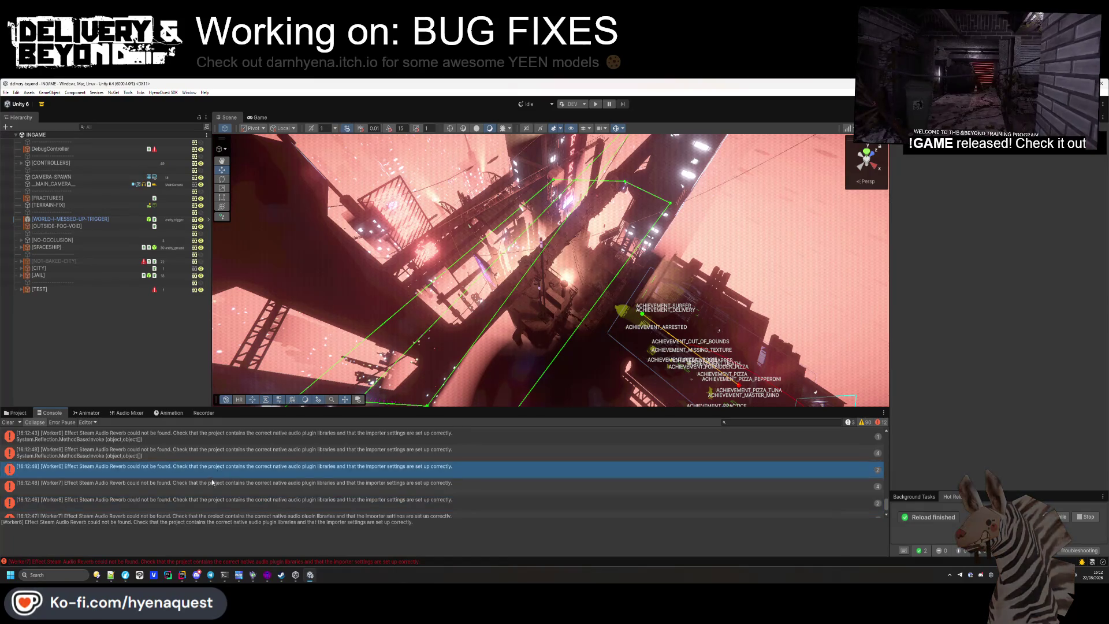
pyautogui.press('Down')
pyautogui.press('Up')
pyautogui.press('Up')
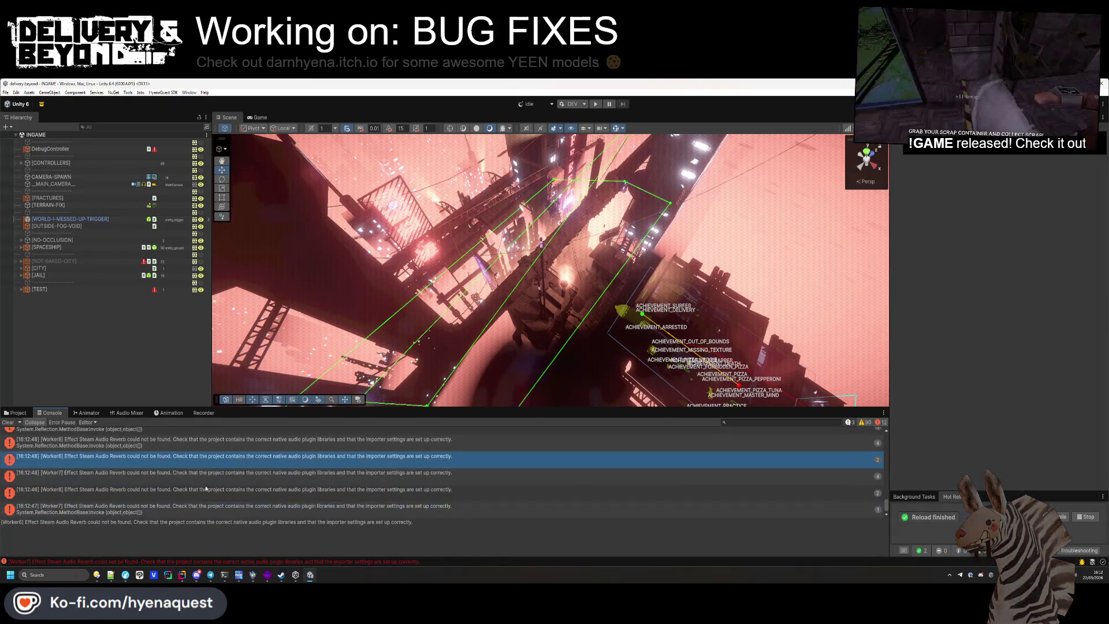
pyautogui.press('Down')
pyautogui.press('Down')
pyautogui.press('Up')
pyautogui.press('Up')
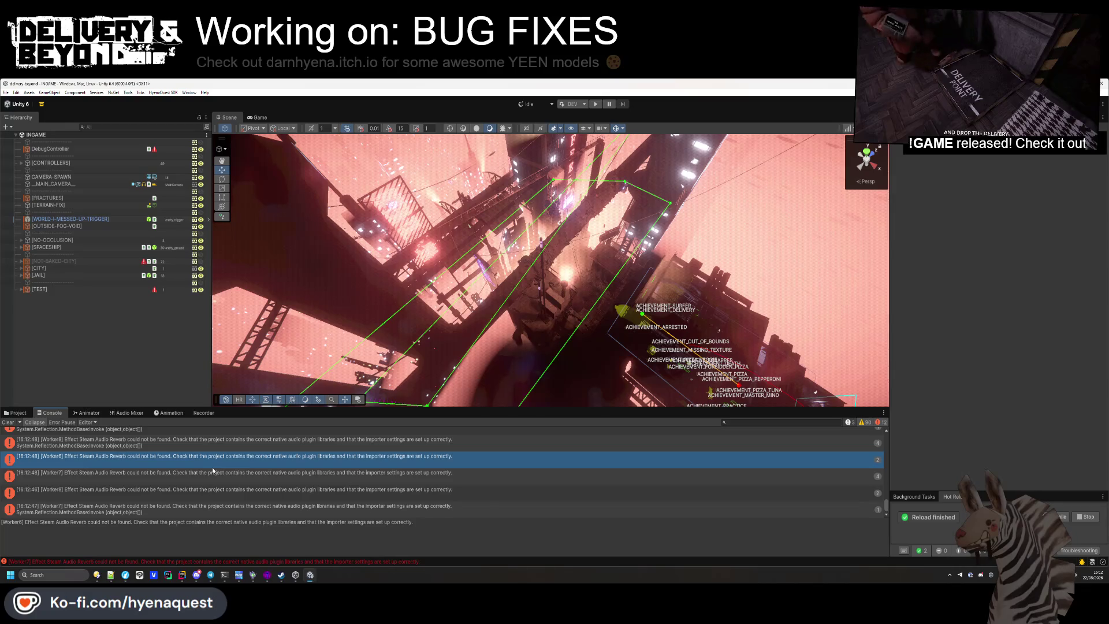
pyautogui.moveTo(178, 528); pyautogui.dragTo(235, 516)
pyautogui.moveTo(413, 522); pyautogui.dragTo(26, 523)
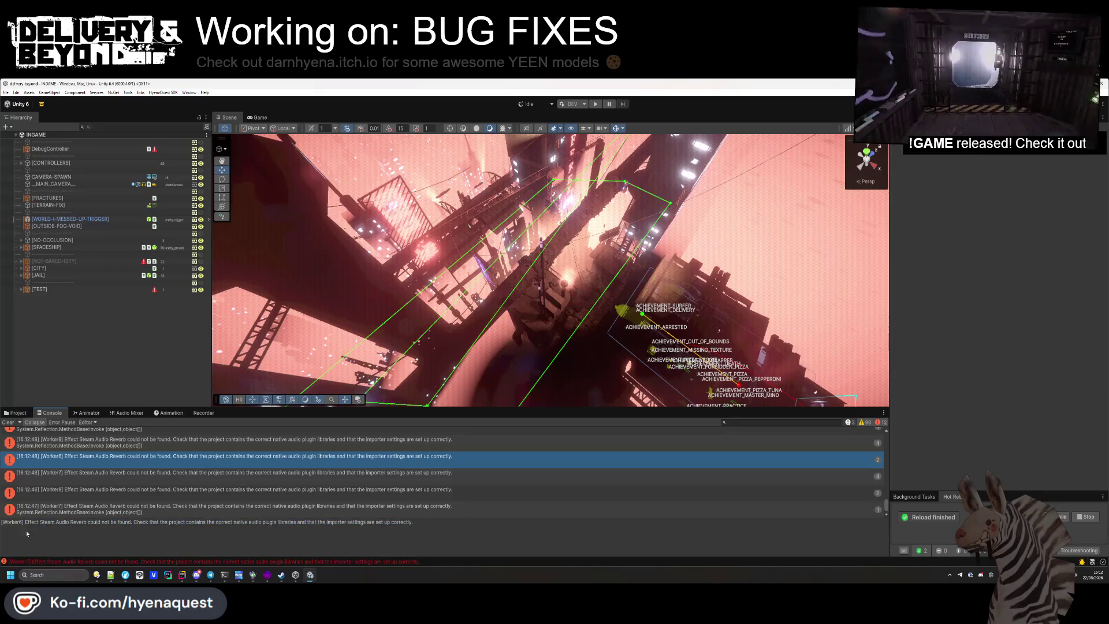
# Check the Worker7 and Worker11 error details, then clear the Console
pyautogui.click(100, 511)
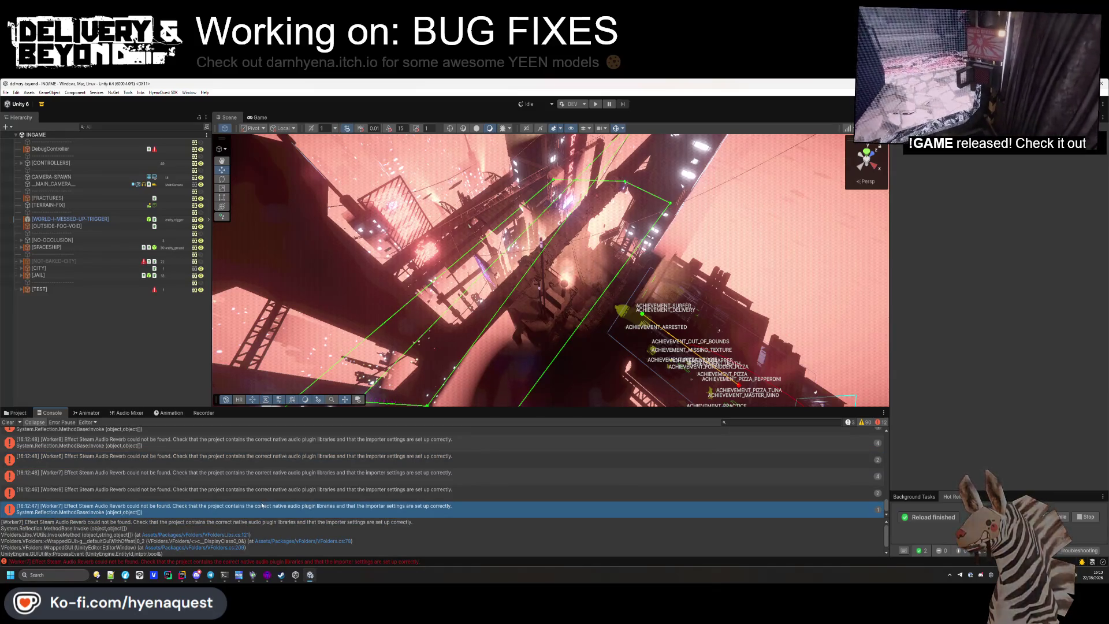
pyautogui.scroll(3, 261, 487)
pyautogui.click(253, 488)
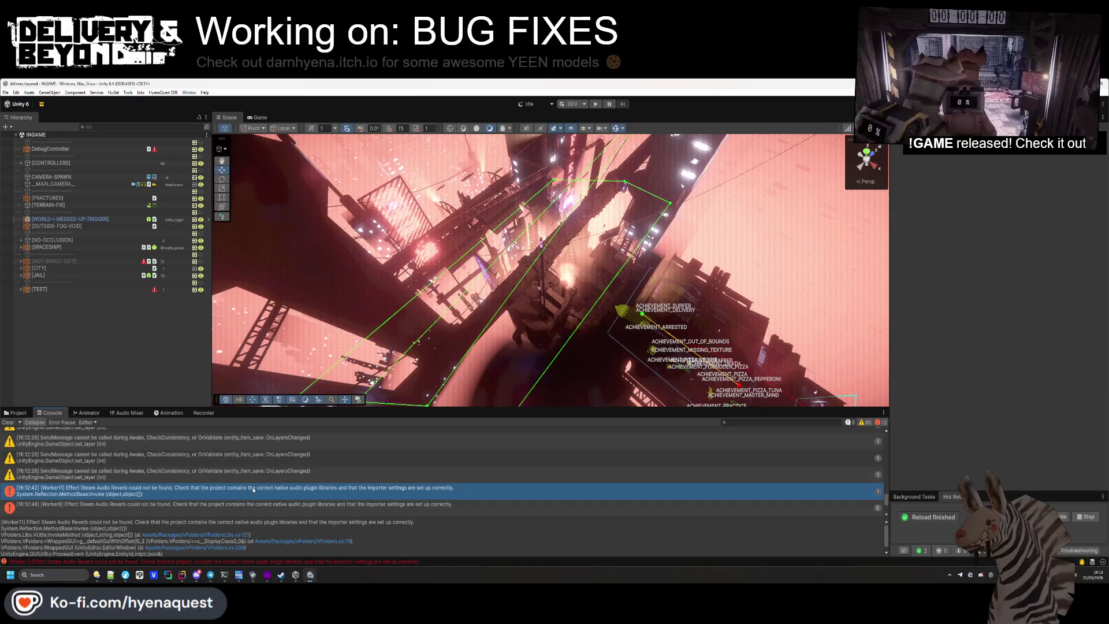
pyautogui.scroll(-1, 255, 489)
pyautogui.click(8, 422)
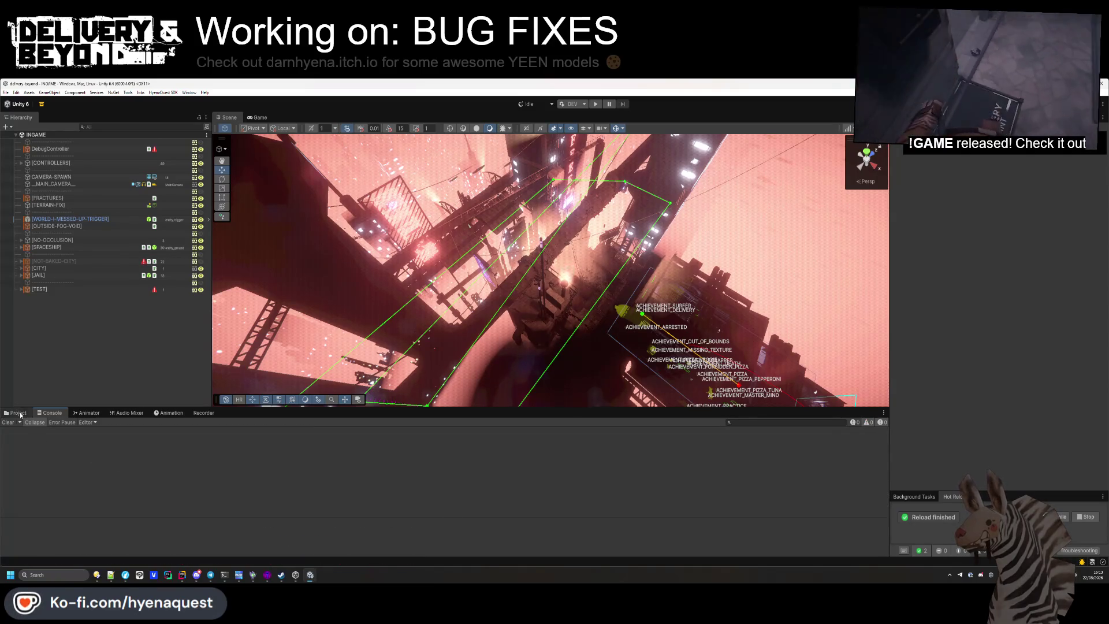
pyautogui.click(18, 412)
# Open the AudioMixer in the Audio Mixer window and delete its SFX_REVERB group
pyautogui.click(146, 461)
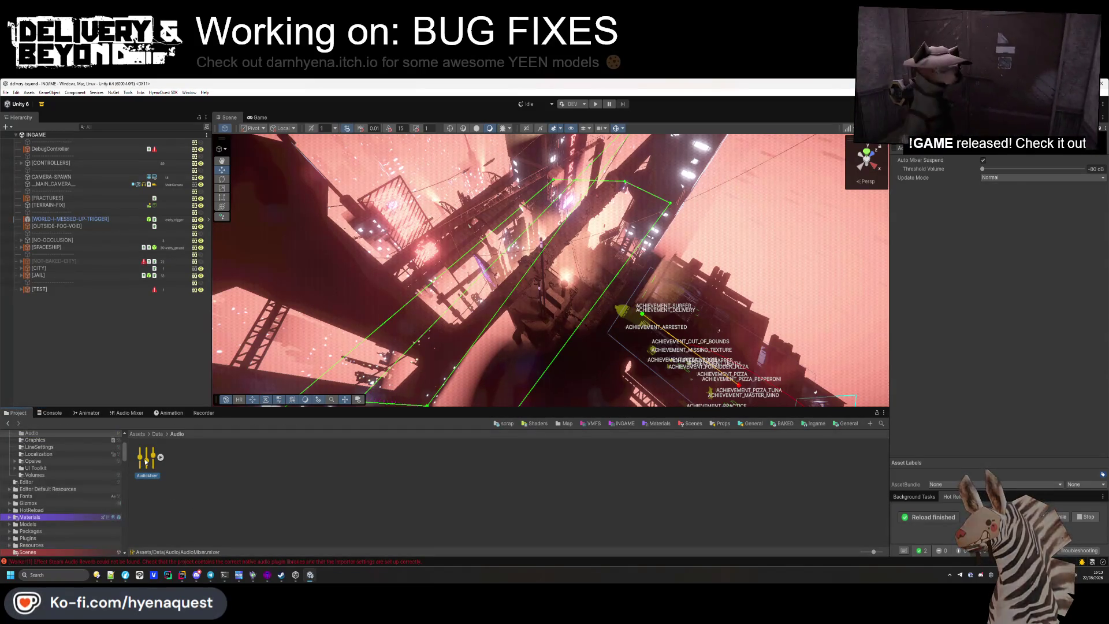
pyautogui.rightClick(145, 460)
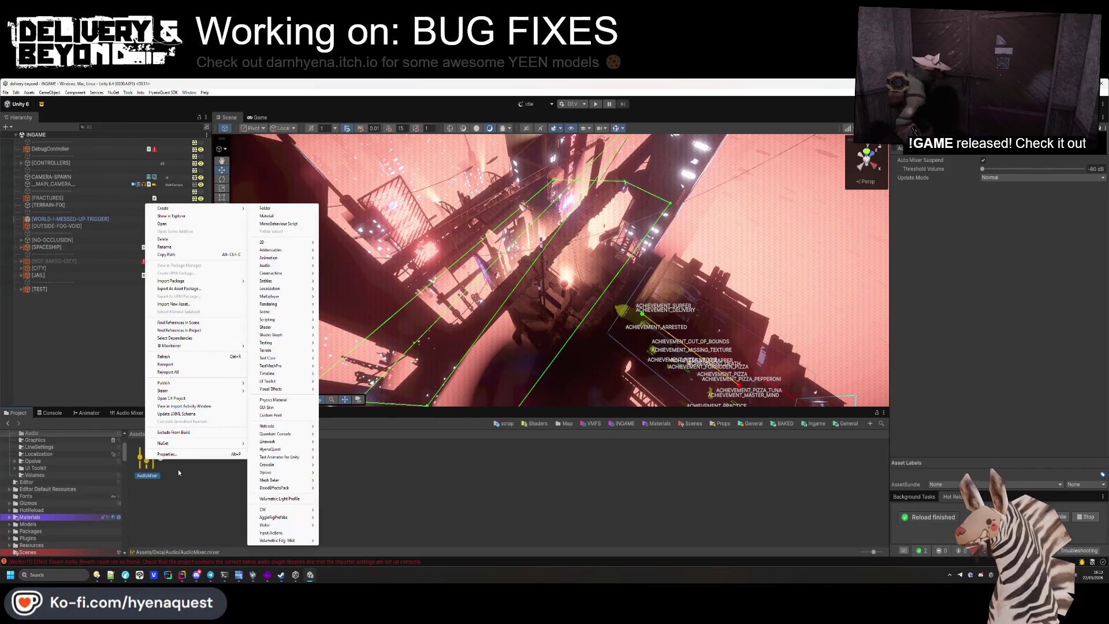
pyautogui.click(162, 223)
pyautogui.scroll(-1, 337, 529)
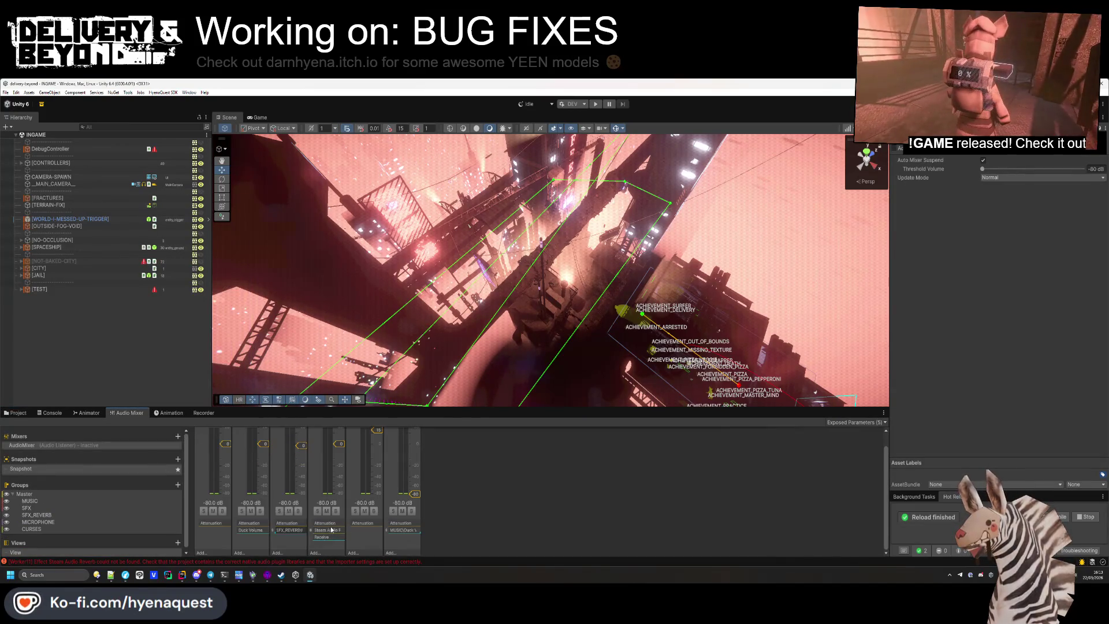
pyautogui.rightClick(333, 531)
pyautogui.press('Escape')
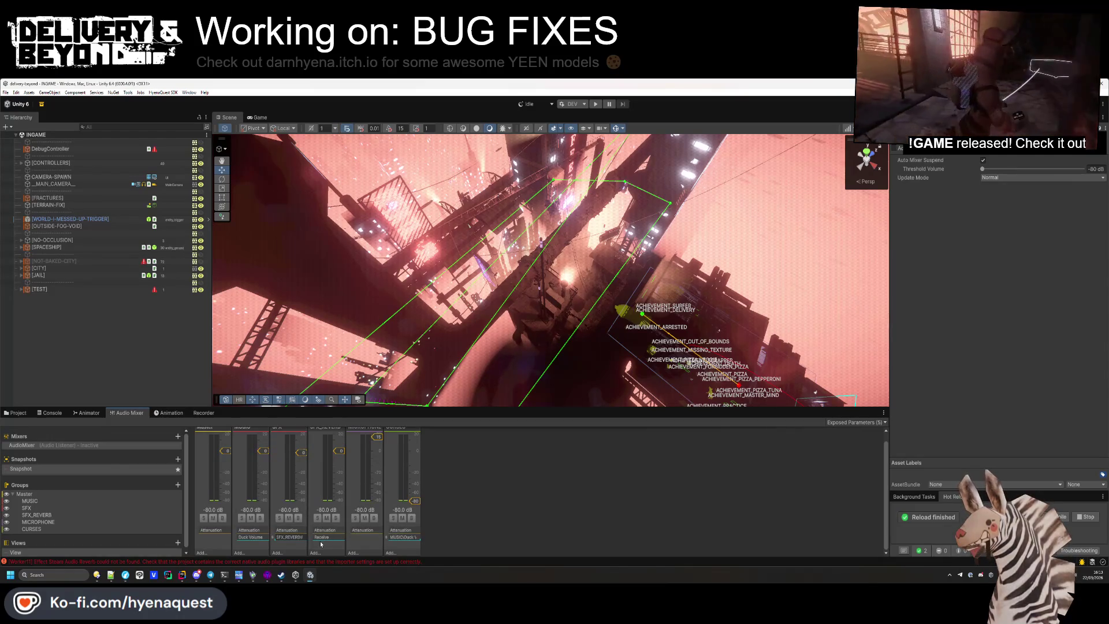
pyautogui.rightClick(332, 531)
pyautogui.press('Escape')
pyautogui.scroll(1, 382, 481)
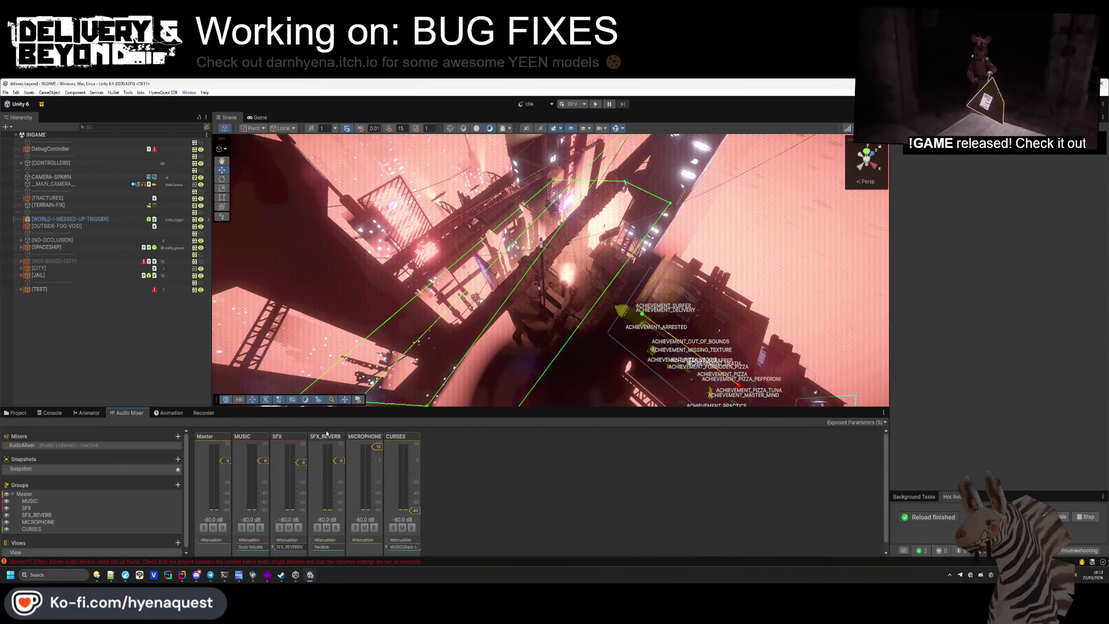
pyautogui.rightClick(325, 436)
pyautogui.press('Escape')
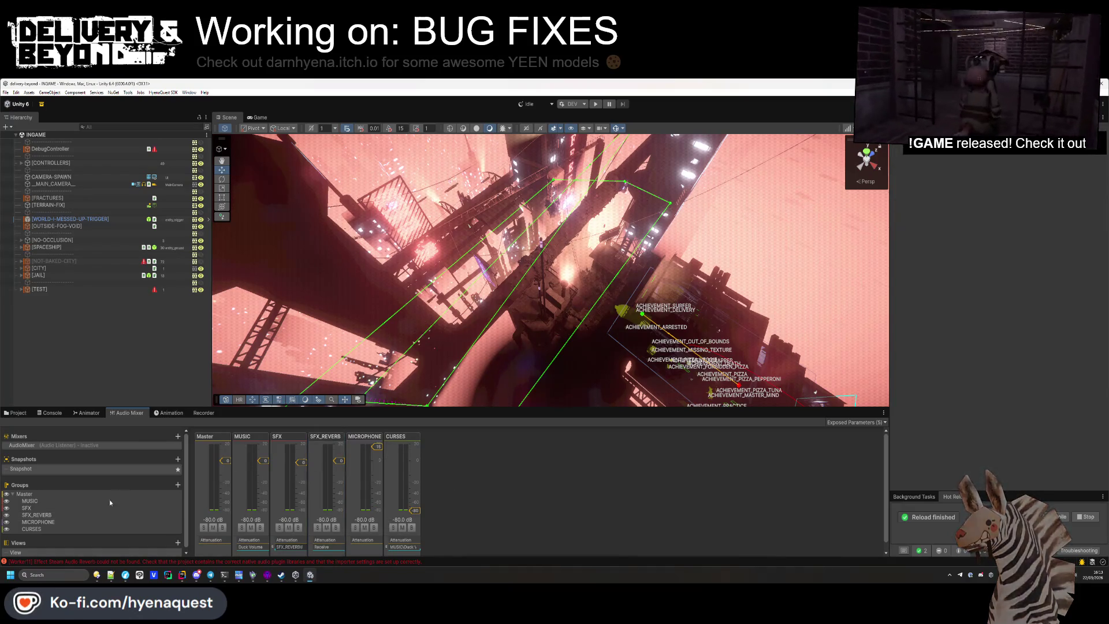
pyautogui.click(116, 512)
pyautogui.press('Delete')
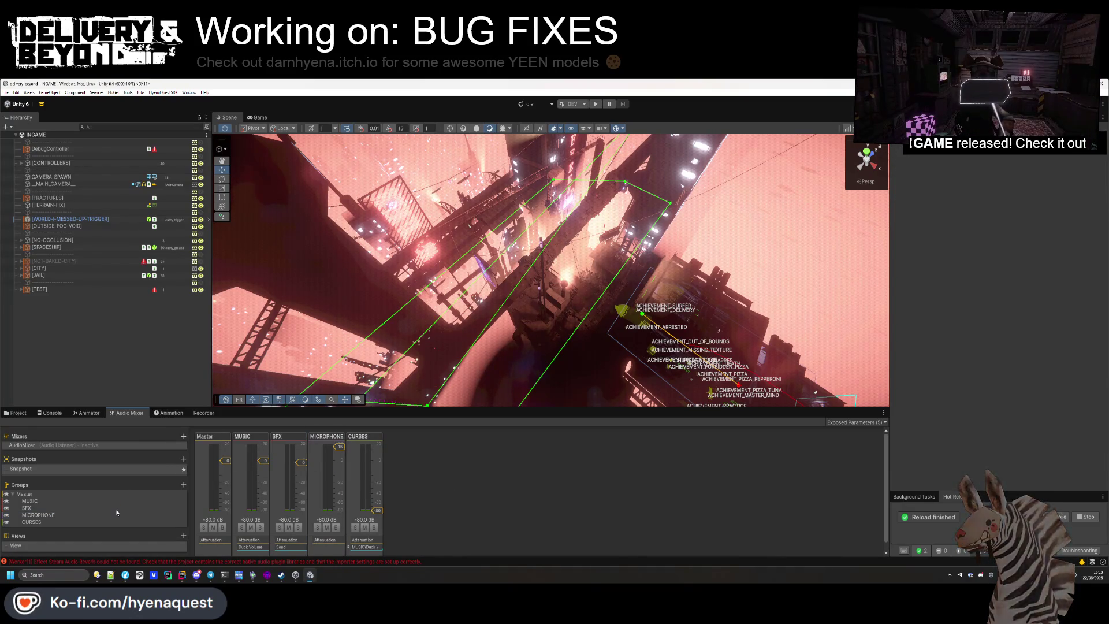
# Remove the Send effect from the SFX group and return to the project browser
pyautogui.rightClick(272, 512)
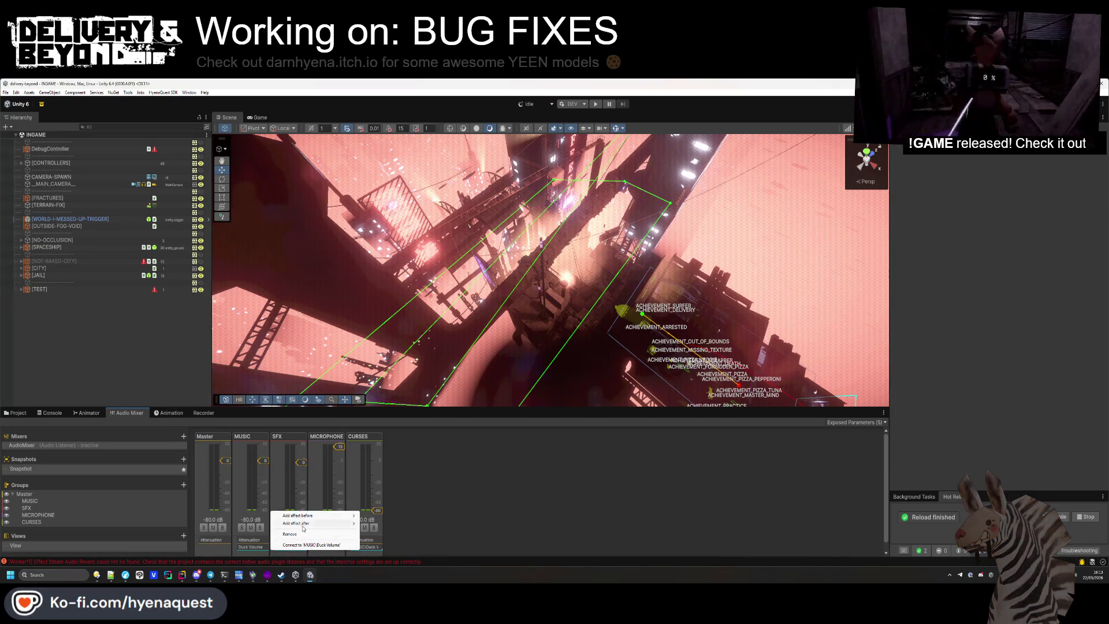
pyautogui.click(283, 436)
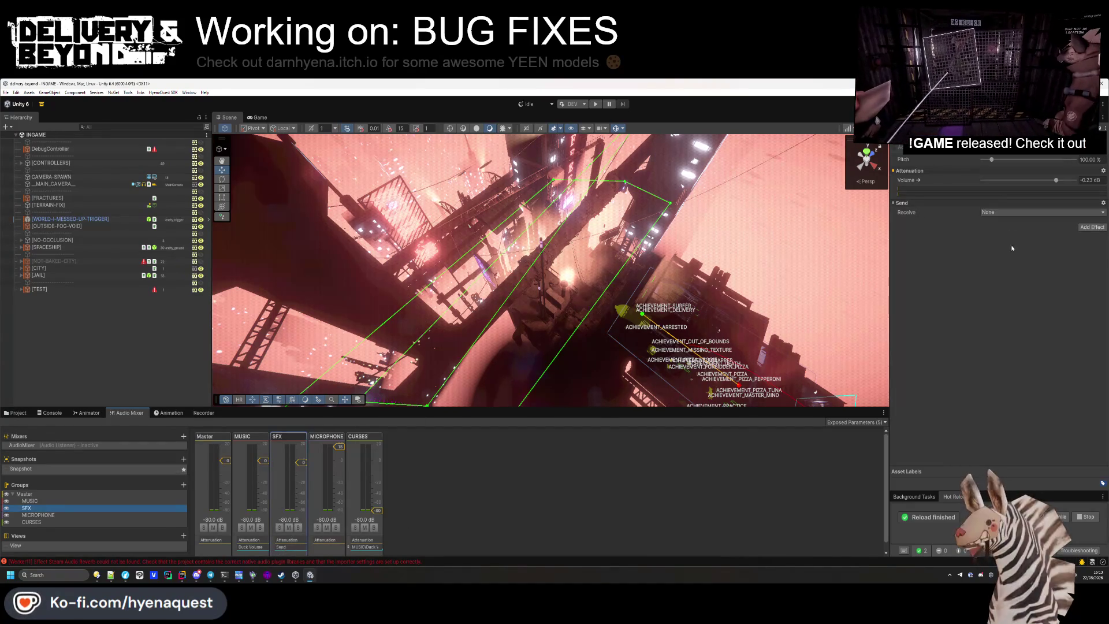
pyautogui.rightClick(918, 203)
pyautogui.click(941, 241)
pyautogui.click(682, 471)
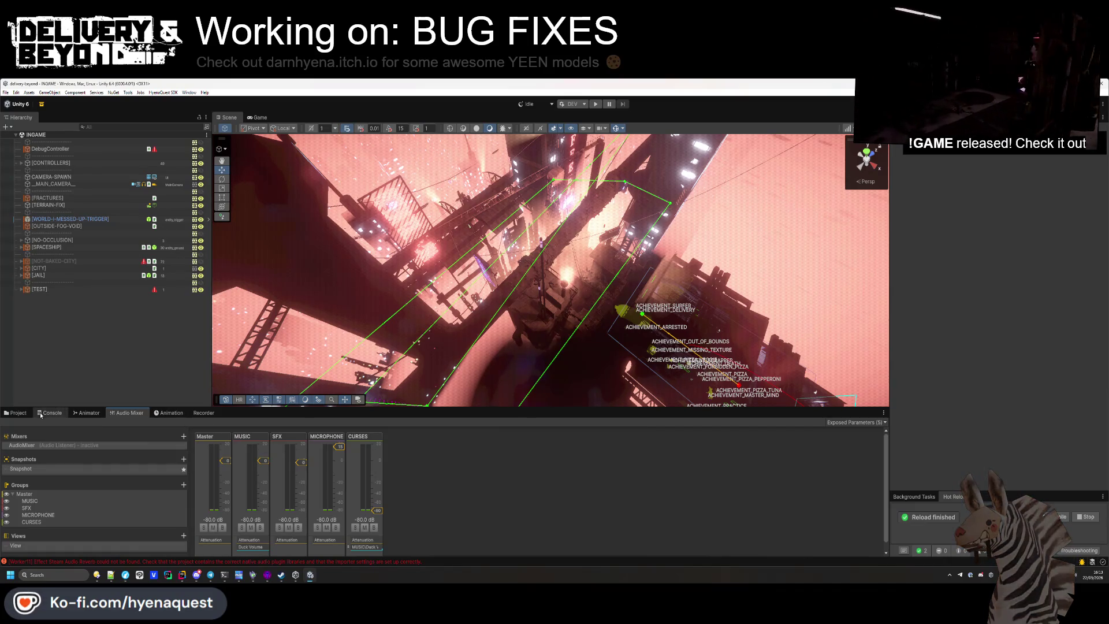
pyautogui.click(19, 413)
pyautogui.scroll(-10, 50, 532)
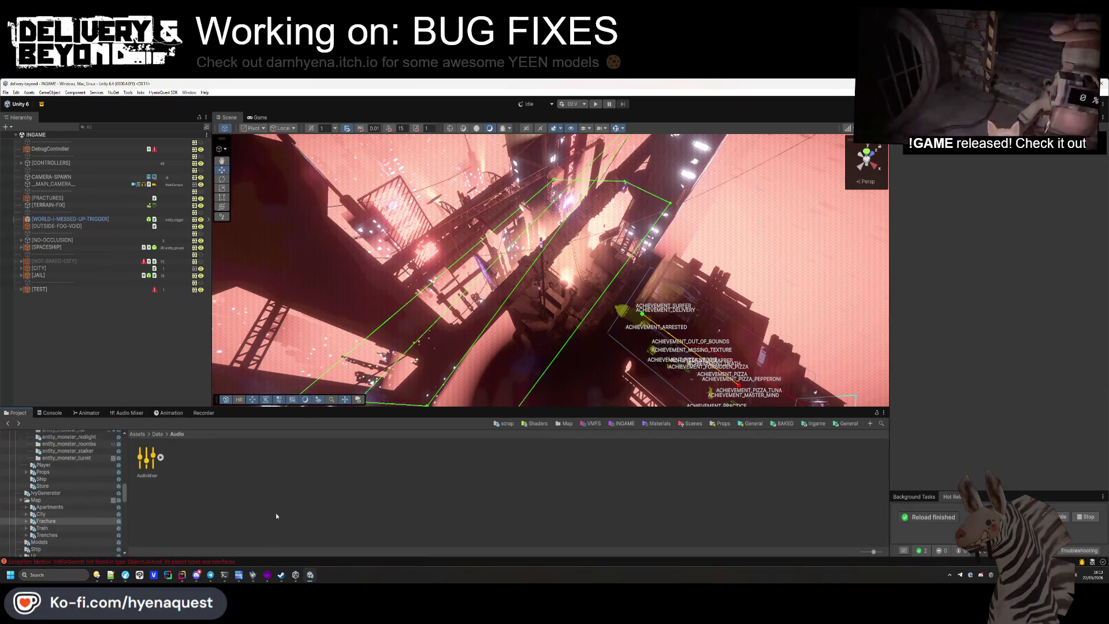
# Open the closure-0 prefab from the Trenches folder and reposition rock (8)
pyautogui.click(47, 535)
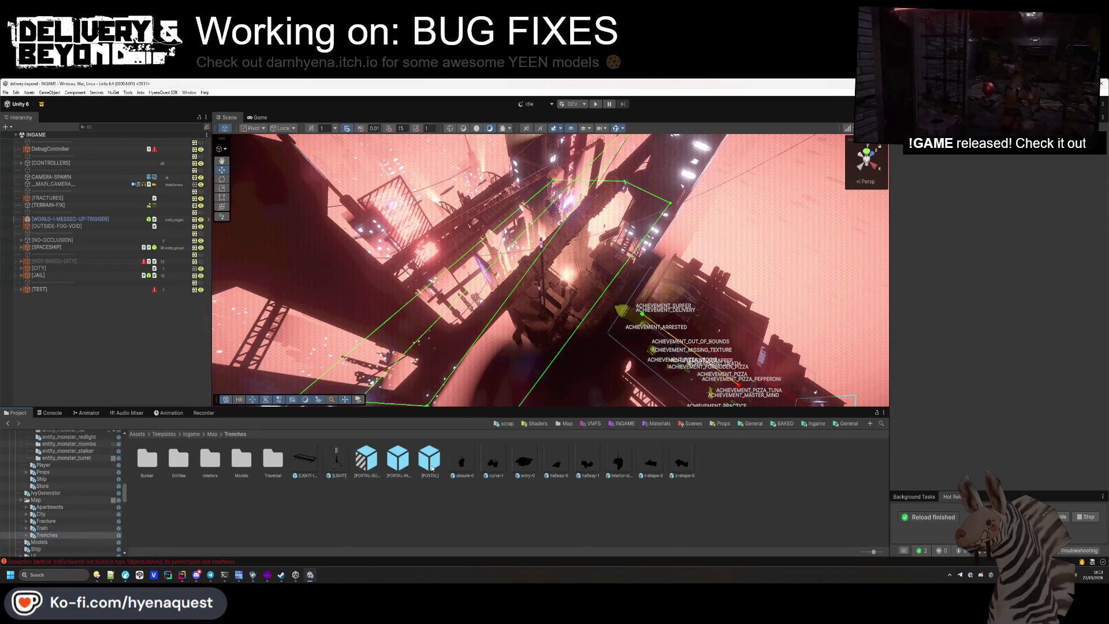
pyautogui.doubleClick(465, 459)
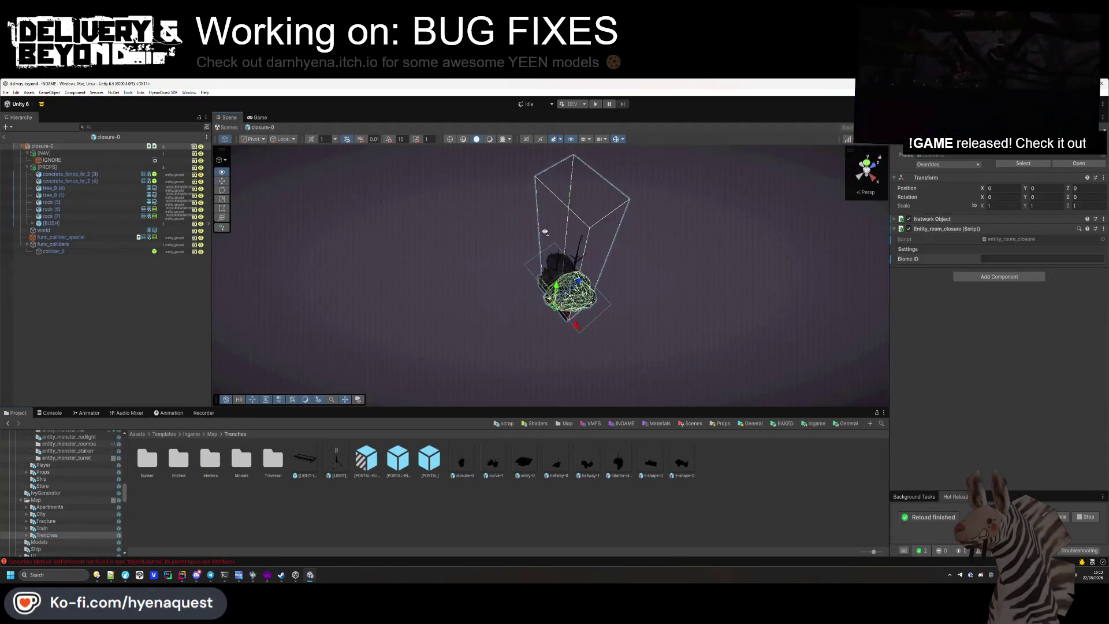
pyautogui.click(509, 288)
pyautogui.moveTo(508, 289)
pyautogui.mouseDown()
pyautogui.moveTo(354, 267)
pyautogui.moveTo(405, 289)
pyautogui.mouseUp()
pyautogui.click(465, 365)
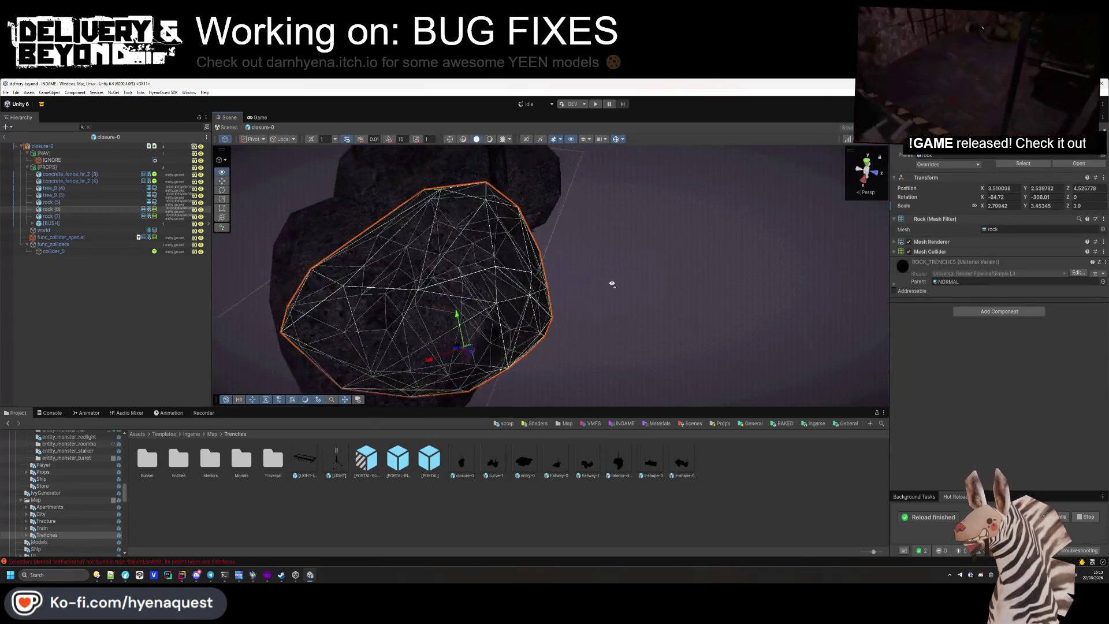
pyautogui.press('f')
pyautogui.moveTo(510, 349); pyautogui.dragTo(495, 349)
# Switch the move gizmo to world axes and shift rock (5) slightly along Z
pyautogui.click(459, 218)
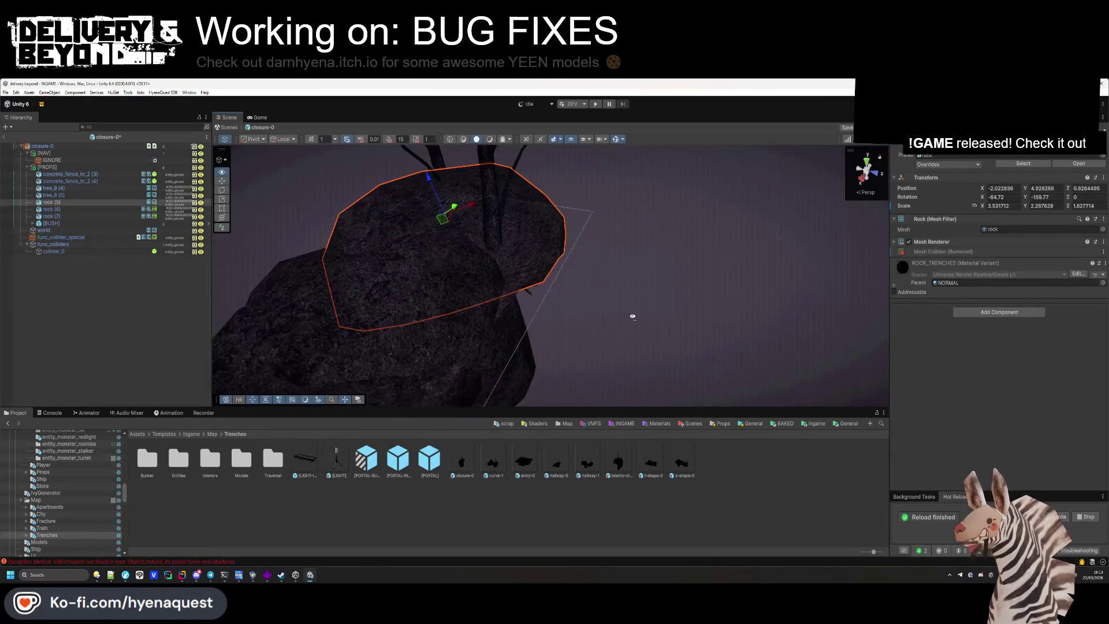
pyautogui.moveTo(459, 218)
pyautogui.mouseDown()
pyautogui.moveTo(527, 254)
pyautogui.moveTo(333, 148)
pyautogui.mouseUp()
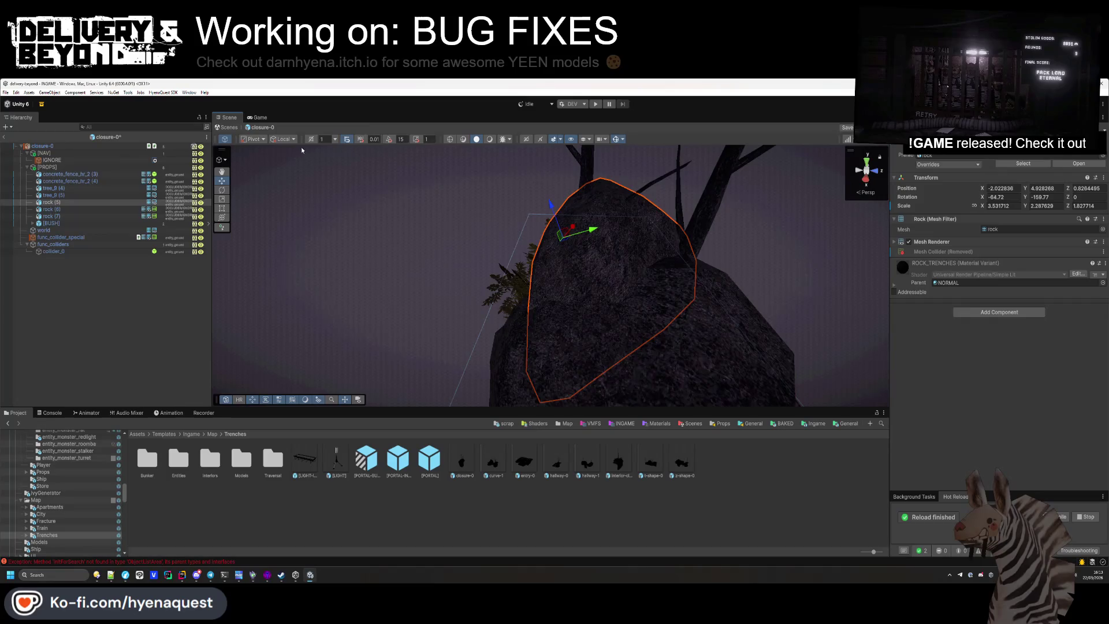
pyautogui.click(283, 139)
pyautogui.click(286, 156)
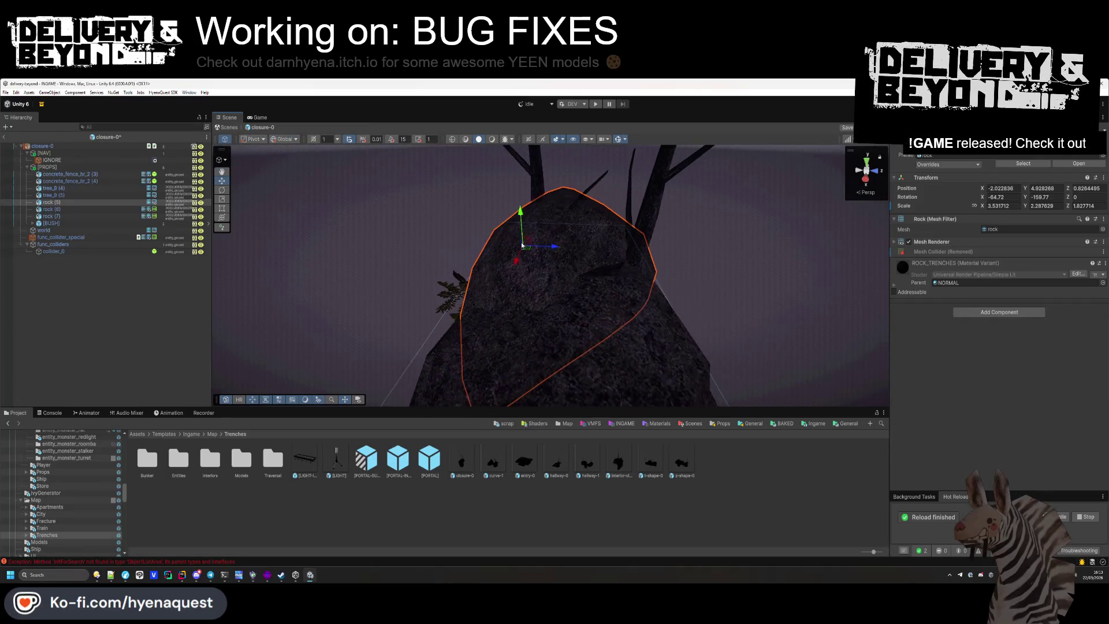
pyautogui.moveTo(548, 249)
pyautogui.mouseDown()
pyautogui.moveTo(558, 286)
pyautogui.moveTo(589, 281)
pyautogui.moveTo(589, 213)
pyautogui.moveTo(574, 247)
pyautogui.moveTo(705, 243)
pyautogui.mouseUp()
pyautogui.click(584, 309)
pyautogui.moveTo(584, 308)
pyautogui.mouseDown()
pyautogui.moveTo(553, 265)
pyautogui.moveTo(653, 205)
pyautogui.moveTo(789, 273)
pyautogui.moveTo(507, 310)
pyautogui.moveTo(561, 246)
pyautogui.mouseUp()
pyautogui.click(560, 272)
# Inspect rock (7)'s collider, clear the selection, and move on to the curve-1 prefab
pyautogui.click(506, 309)
pyautogui.moveTo(639, 300); pyautogui.dragTo(462, 269)
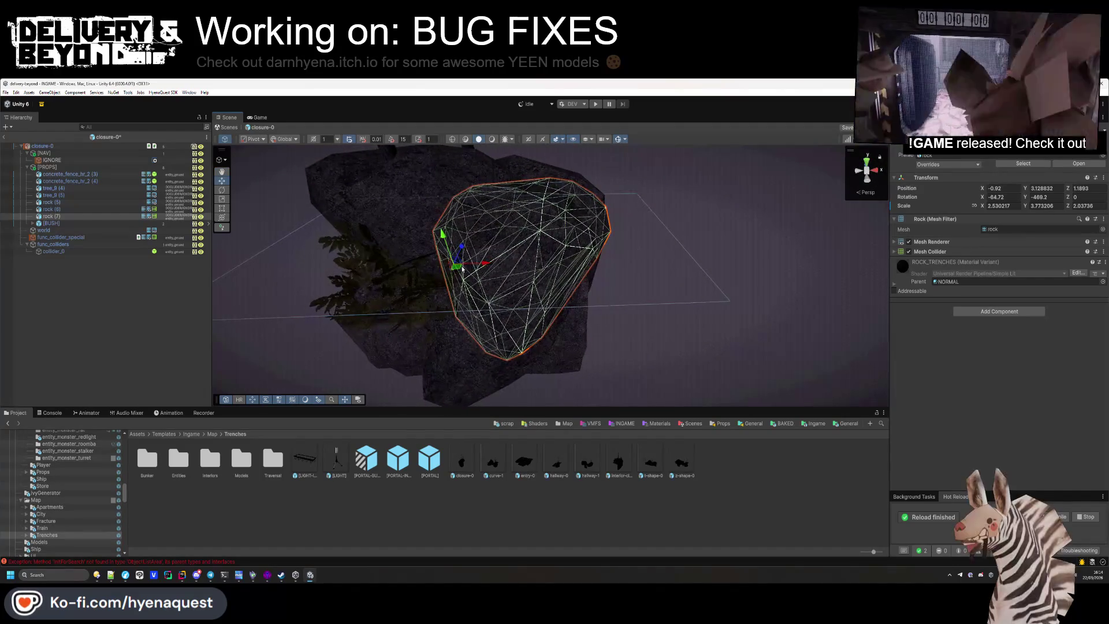
pyautogui.click(593, 260)
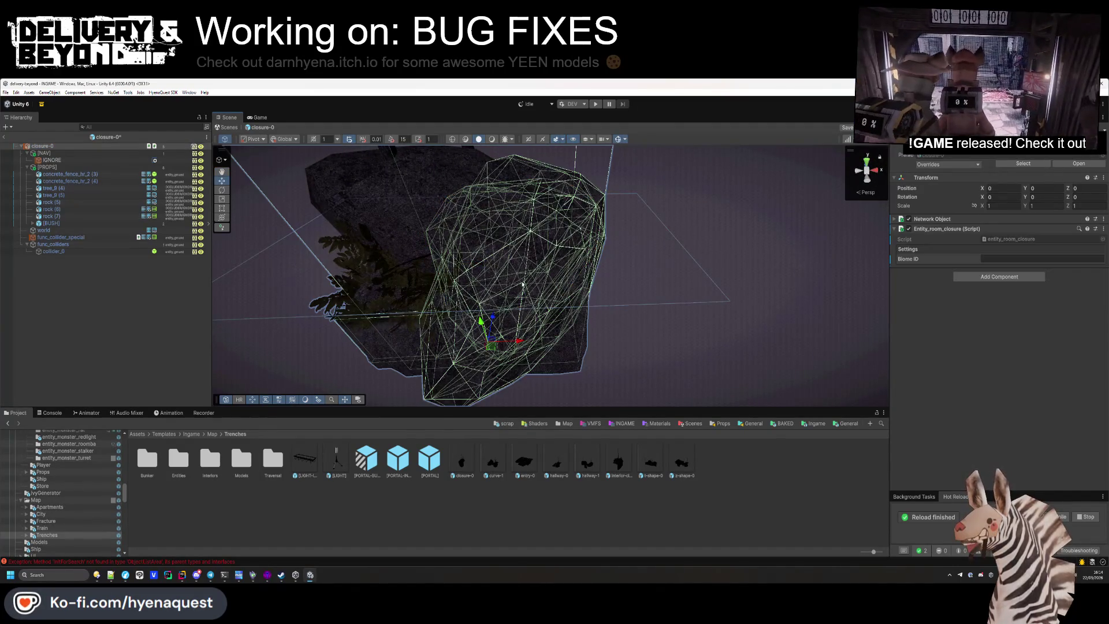
pyautogui.click(157, 318)
pyautogui.doubleClick(492, 462)
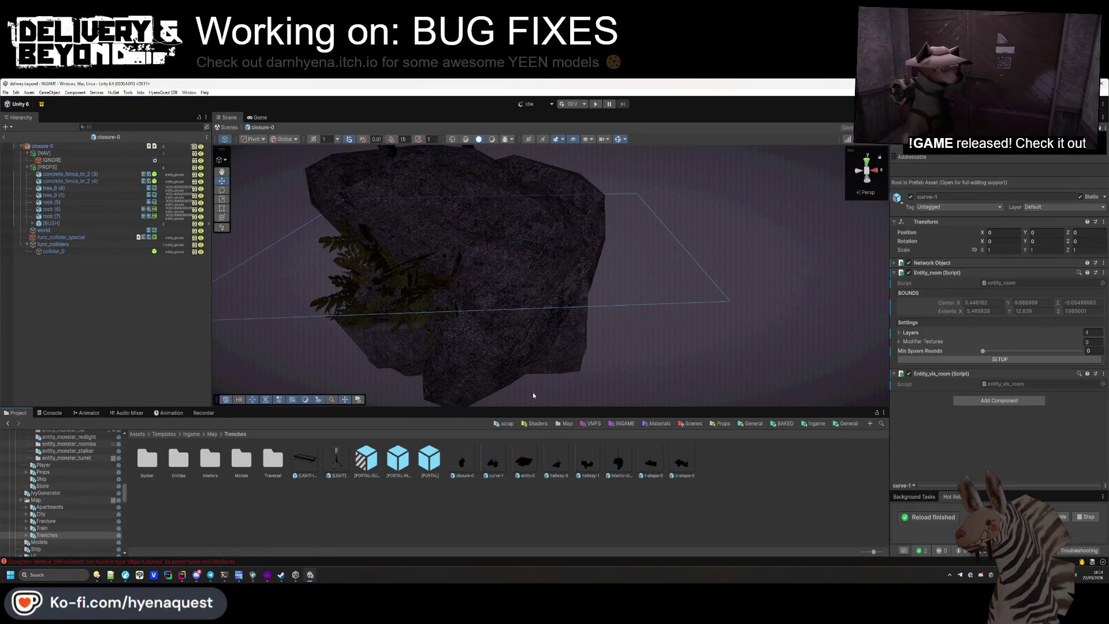
# Nudge a curve-1 rock along X, restore its mesh collider and set its layer to entity_ground
pyautogui.press('f')
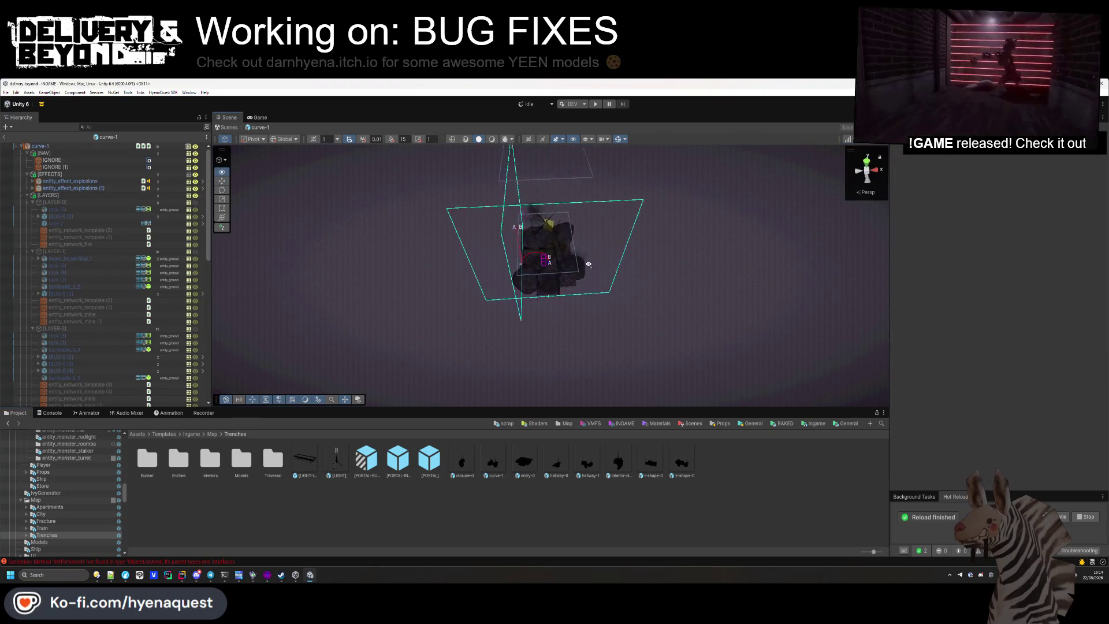
pyautogui.click(519, 300)
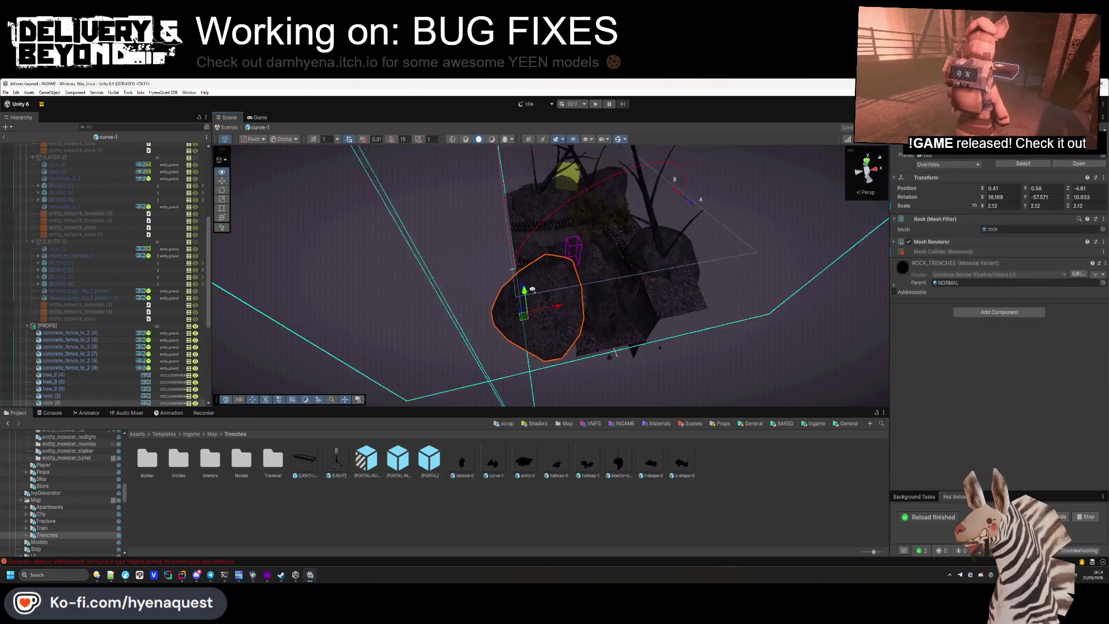
pyautogui.press('f')
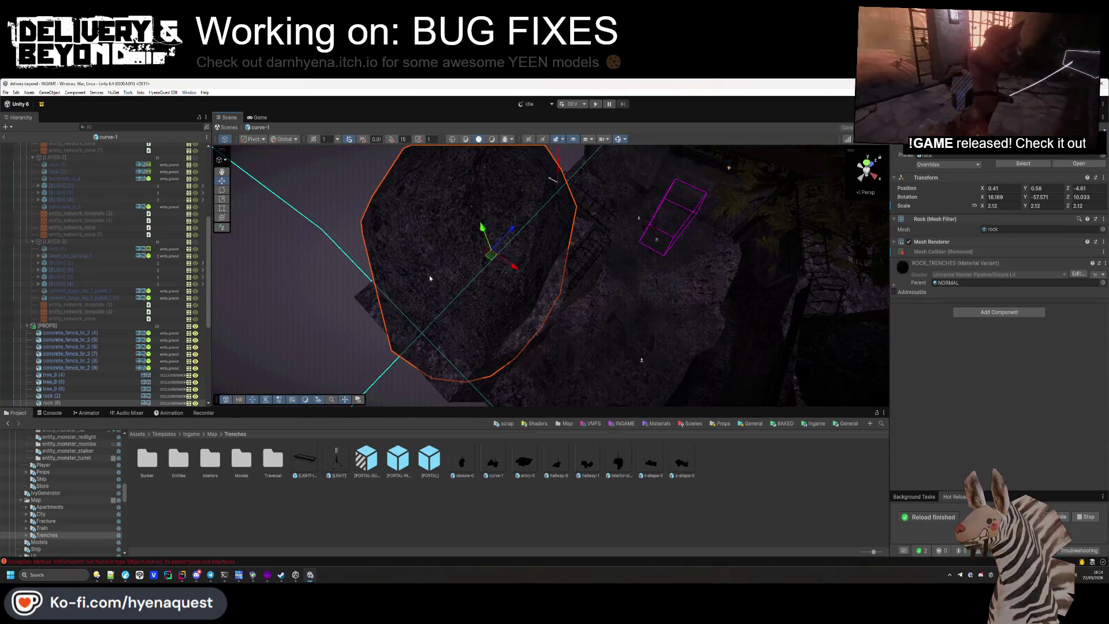
pyautogui.moveTo(488, 257)
pyautogui.mouseDown()
pyautogui.moveTo(519, 257)
pyautogui.moveTo(503, 264)
pyautogui.mouseUp()
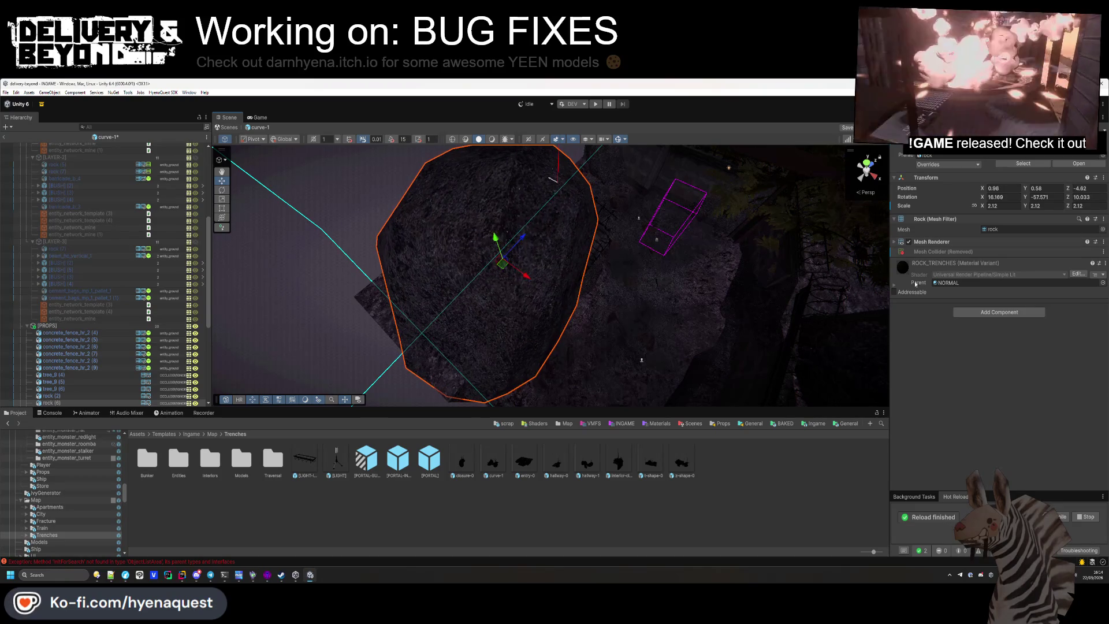
pyautogui.click(1004, 265)
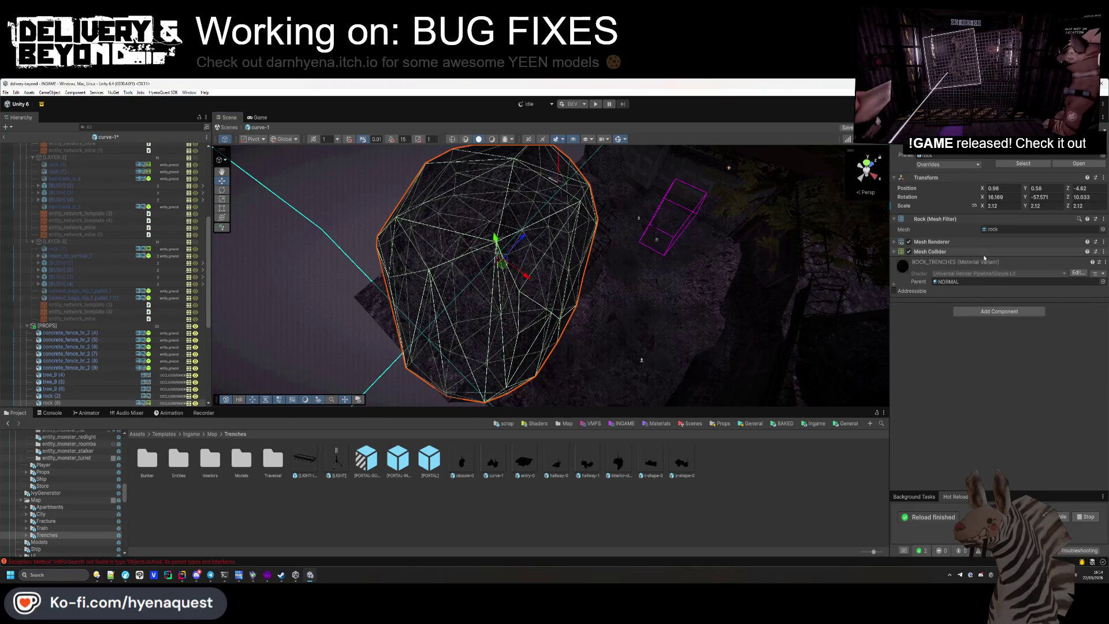
pyautogui.click(1059, 149)
pyautogui.click(1052, 219)
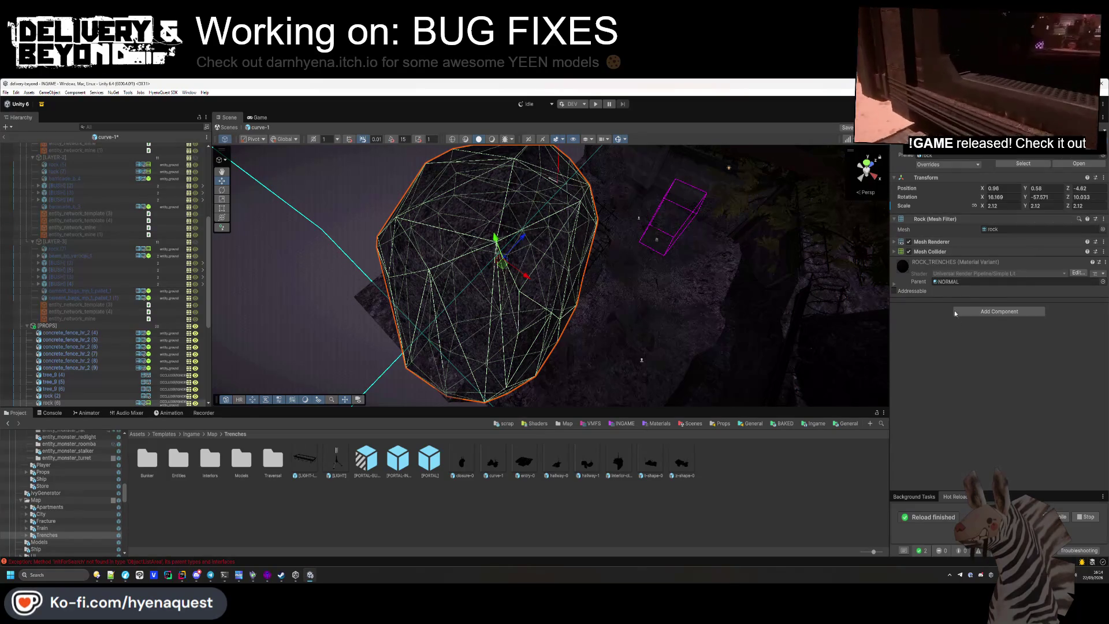
pyautogui.moveTo(636, 323)
pyautogui.mouseDown()
pyautogui.moveTo(675, 306)
pyautogui.moveTo(629, 280)
pyautogui.mouseUp()
# Collapse the Hierarchy groups and re-enable [LAYER-0] through [LAYER-3]
pyautogui.scroll(6, 49, 225)
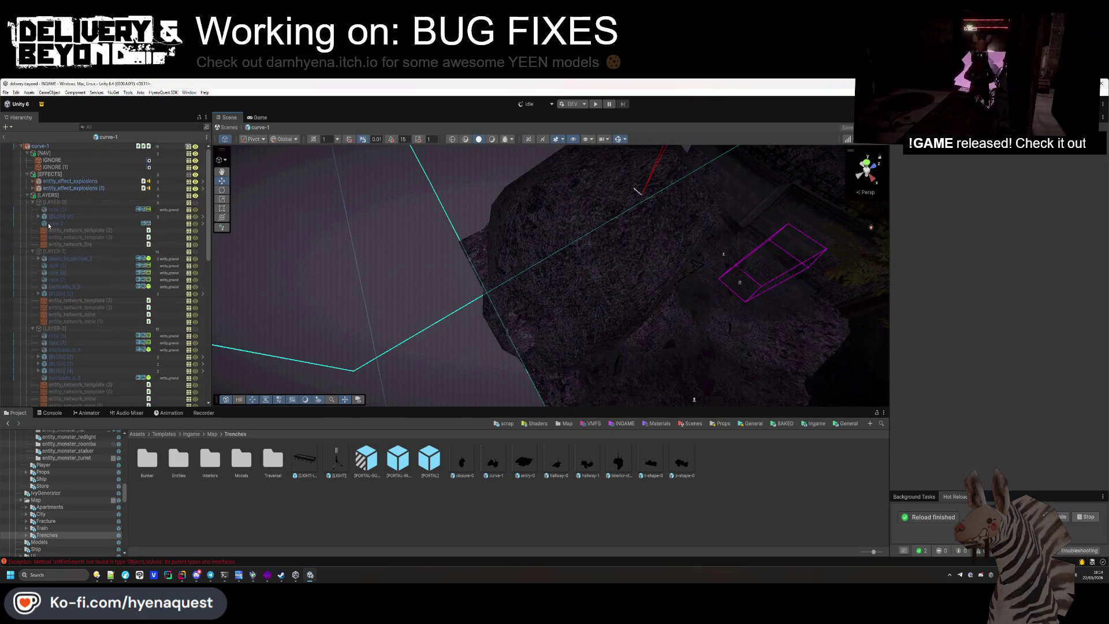
pyautogui.click(33, 202)
pyautogui.click(33, 209)
pyautogui.click(33, 216)
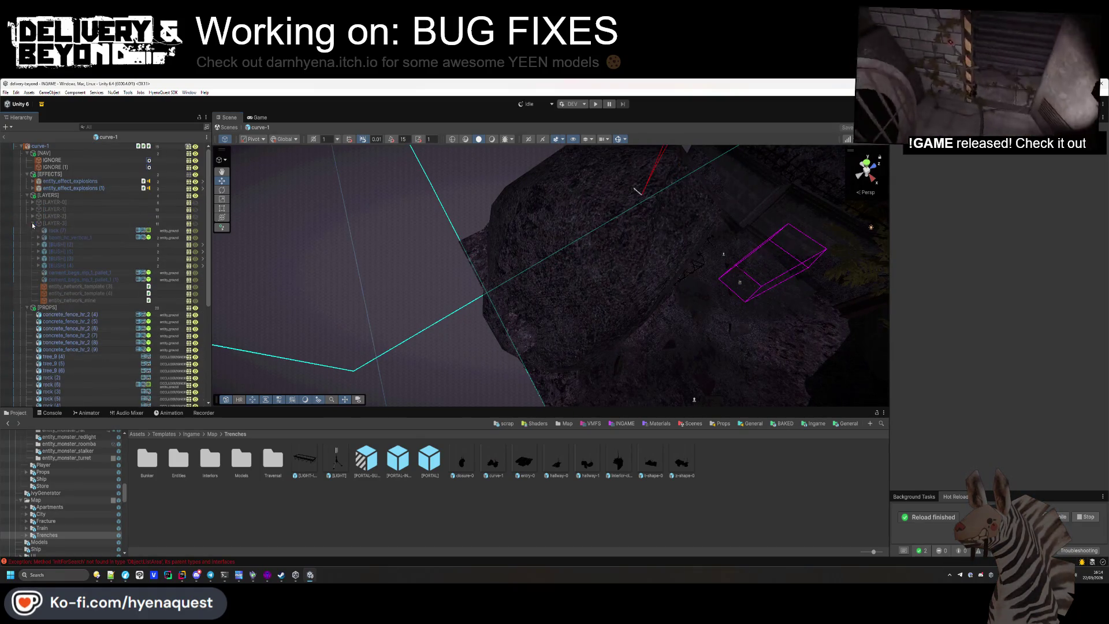
pyautogui.click(33, 223)
pyautogui.click(58, 205)
pyautogui.keyDown('shift'); pyautogui.click(132, 223); pyautogui.keyUp('shift')
pyautogui.click(195, 207)
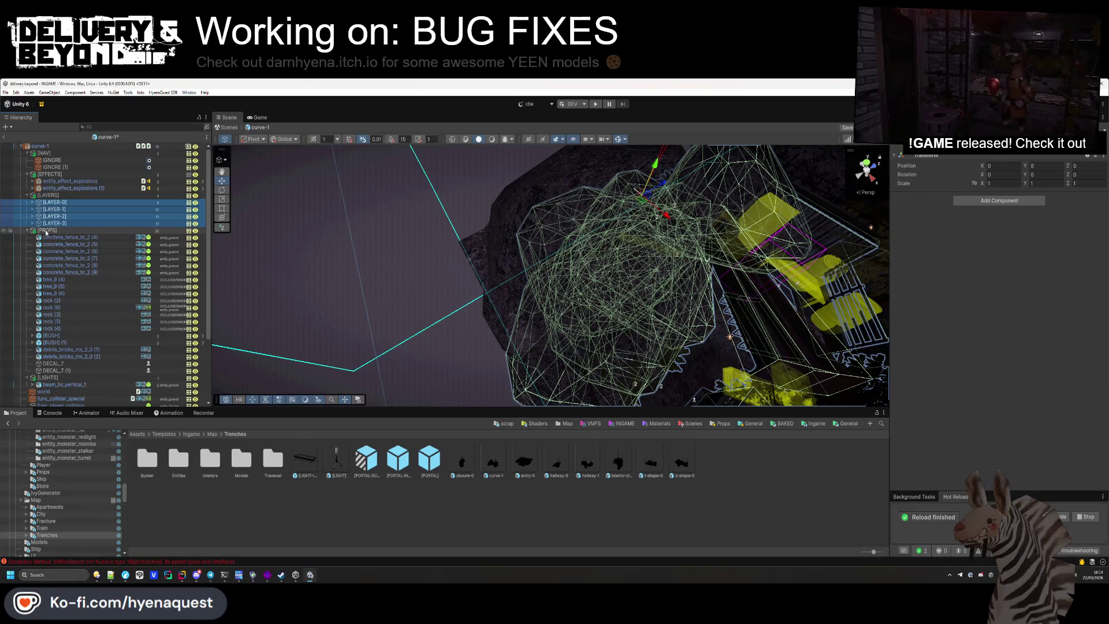
pyautogui.click(27, 230)
# Narrow another rock with the Rect tool, trimming one side a bit more
pyautogui.moveTo(635, 248)
pyautogui.mouseDown()
pyautogui.moveTo(731, 238)
pyautogui.moveTo(561, 333)
pyautogui.moveTo(548, 309)
pyautogui.moveTo(561, 287)
pyautogui.mouseUp()
pyautogui.click(561, 288)
pyautogui.press('f')
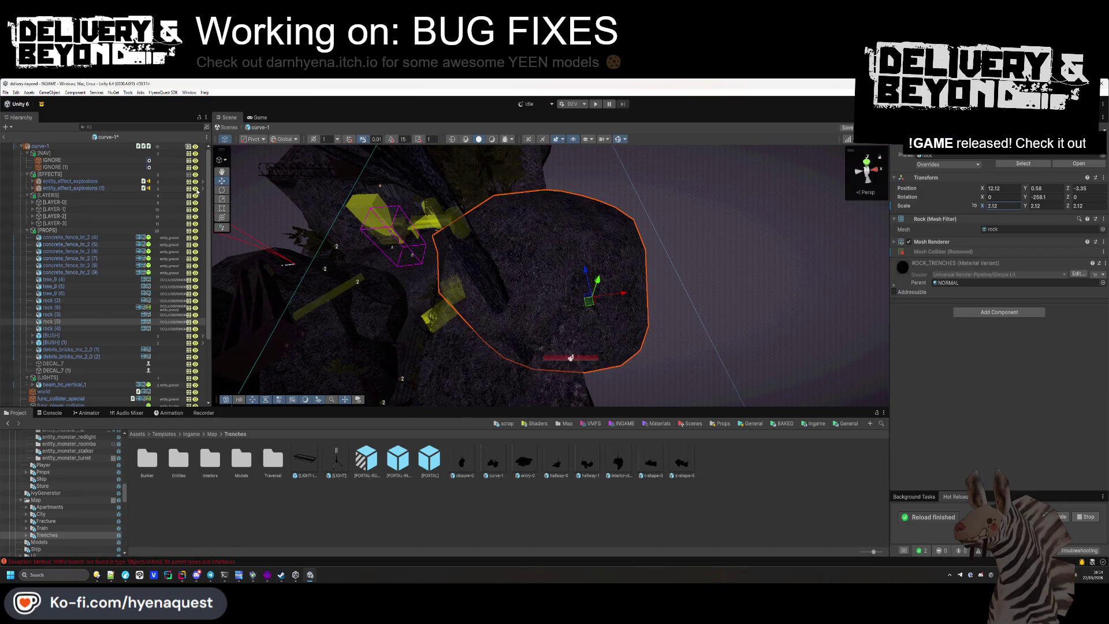
pyautogui.moveTo(615, 217); pyautogui.dragTo(558, 214)
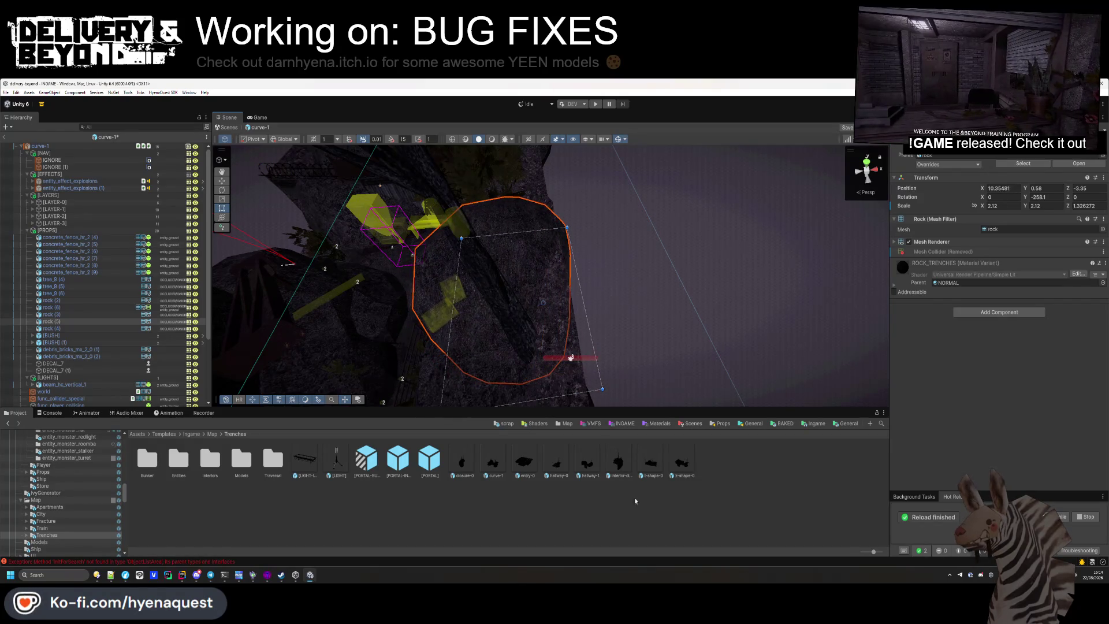
pyautogui.moveTo(545, 272)
pyautogui.mouseDown()
pyautogui.moveTo(559, 280)
pyautogui.moveTo(593, 260)
pyautogui.mouseUp()
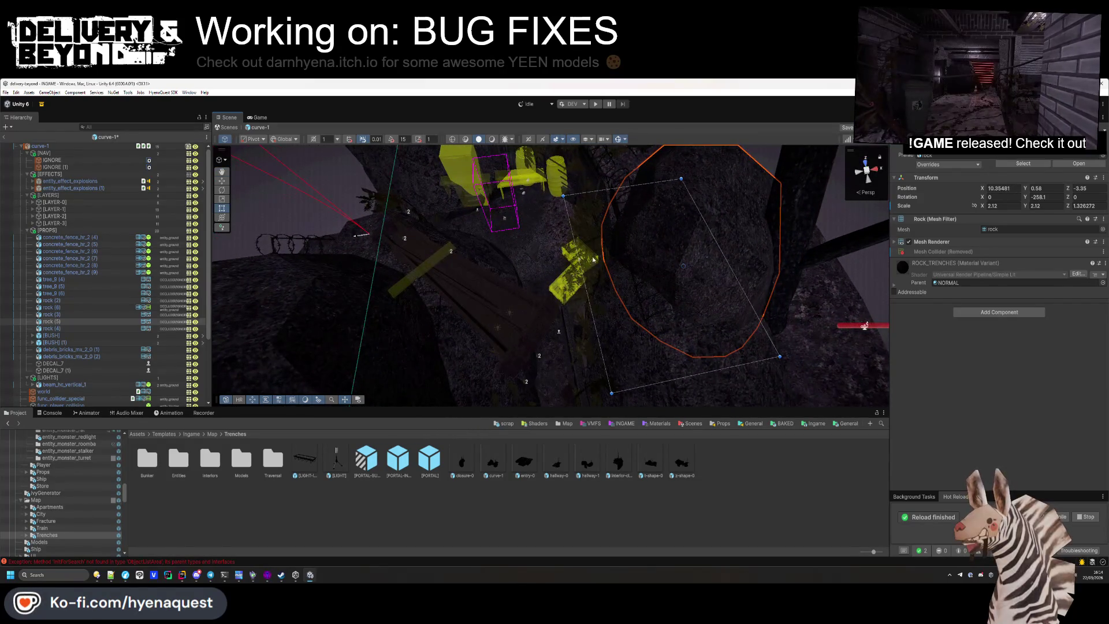
pyautogui.moveTo(614, 391); pyautogui.dragTo(629, 388)
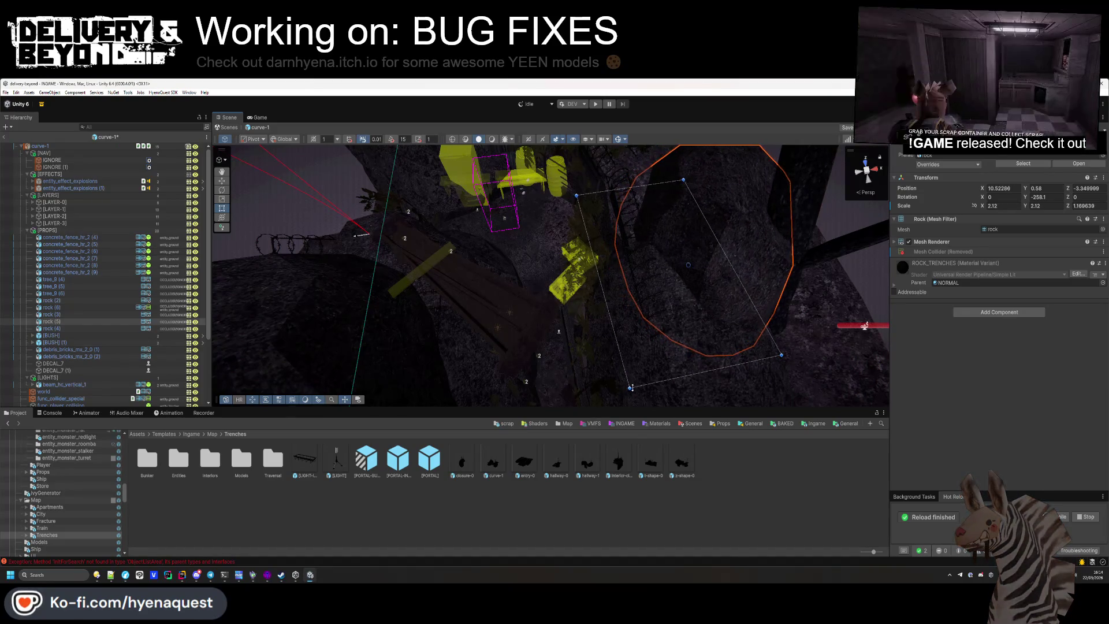
# Reshape rock (2) to a smaller footprint
pyautogui.click(635, 401)
pyautogui.moveTo(678, 272)
pyautogui.mouseDown()
pyautogui.moveTo(683, 153)
pyautogui.moveTo(647, 360)
pyautogui.moveTo(657, 245)
pyautogui.moveTo(630, 240)
pyautogui.moveTo(649, 262)
pyautogui.moveTo(612, 287)
pyautogui.moveTo(571, 270)
pyautogui.mouseUp()
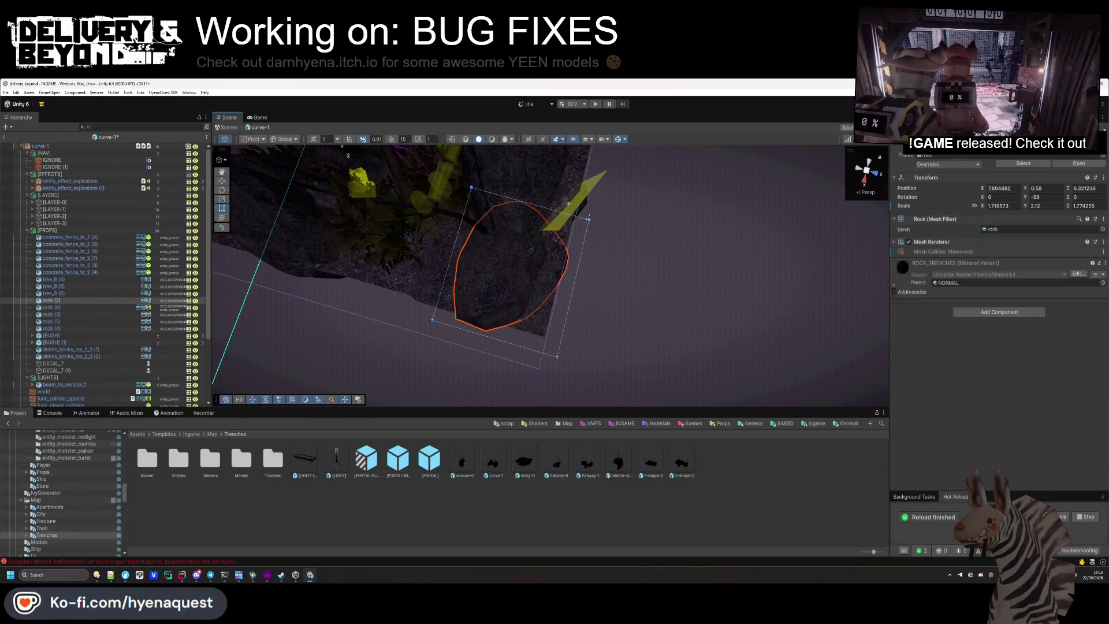
pyautogui.click(593, 212)
pyautogui.moveTo(593, 213)
pyautogui.mouseDown()
pyautogui.moveTo(633, 299)
pyautogui.moveTo(336, 312)
pyautogui.moveTo(627, 278)
pyautogui.mouseUp()
pyautogui.moveTo(479, 293)
pyautogui.mouseDown()
pyautogui.moveTo(516, 311)
pyautogui.moveTo(477, 314)
pyautogui.moveTo(546, 321)
pyautogui.moveTo(460, 391)
pyautogui.mouseUp()
pyautogui.click(505, 302)
pyautogui.moveTo(489, 220)
pyautogui.mouseDown()
pyautogui.moveTo(516, 215)
pyautogui.moveTo(488, 324)
pyautogui.moveTo(608, 314)
pyautogui.moveTo(598, 284)
pyautogui.moveTo(437, 270)
pyautogui.moveTo(563, 348)
pyautogui.mouseUp()
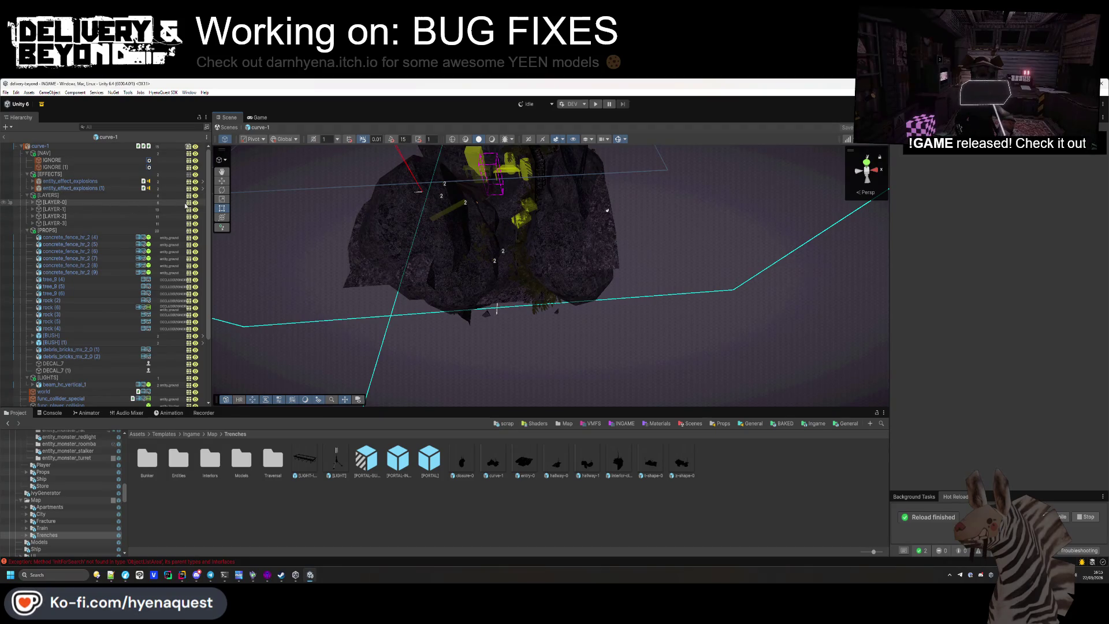
# Hide [LAYER-0] through [LAYER-3] and save the curve-1 prefab
pyautogui.click(82, 202)
pyautogui.keyDown('shift'); pyautogui.click(82, 223); pyautogui.keyUp('shift')
pyautogui.click(194, 209)
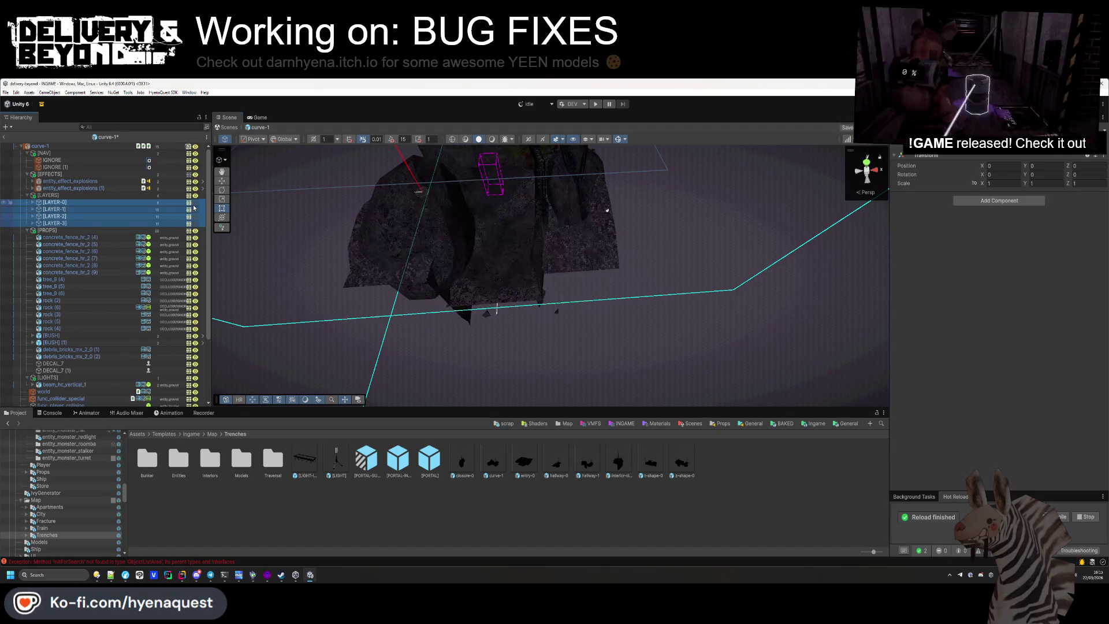
pyautogui.click(28, 230)
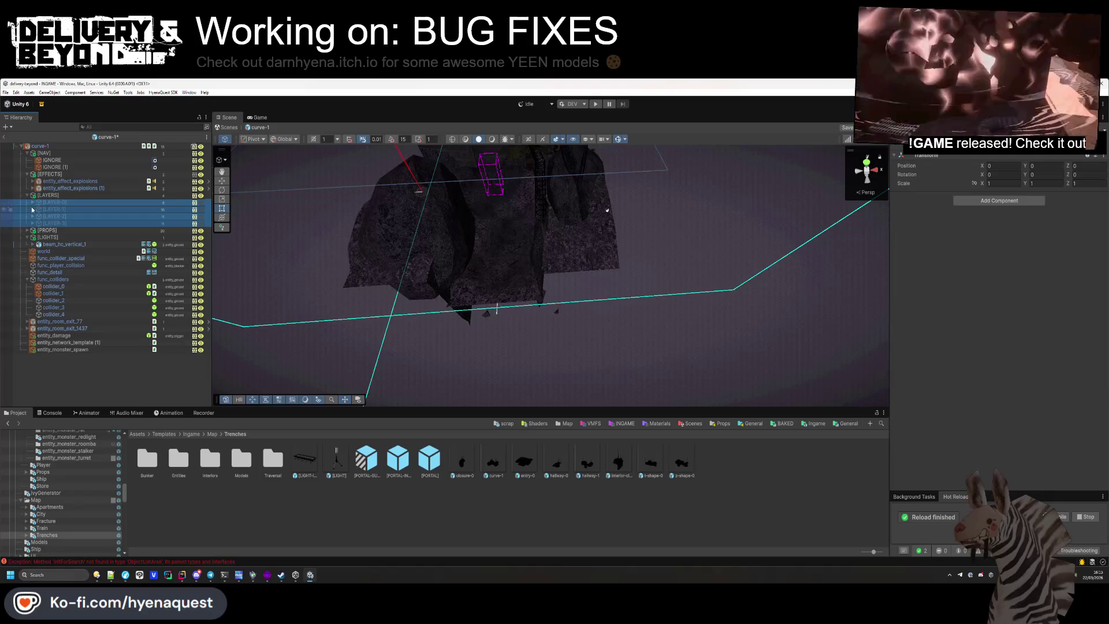
pyautogui.hotkey('ctrl', 's')
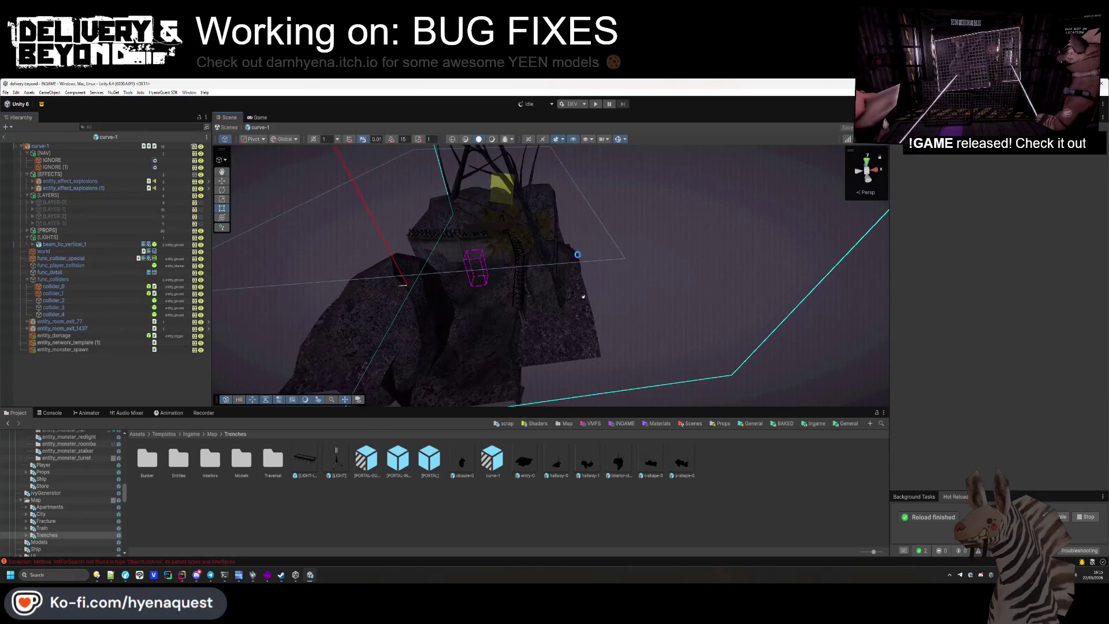
# Check a trench rock and the room's bounds, then pick the hallway-0 prefab
pyautogui.click(597, 263)
pyautogui.moveTo(597, 262)
pyautogui.mouseDown()
pyautogui.moveTo(503, 287)
pyautogui.moveTo(584, 235)
pyautogui.moveTo(584, 312)
pyautogui.moveTo(391, 296)
pyautogui.mouseUp()
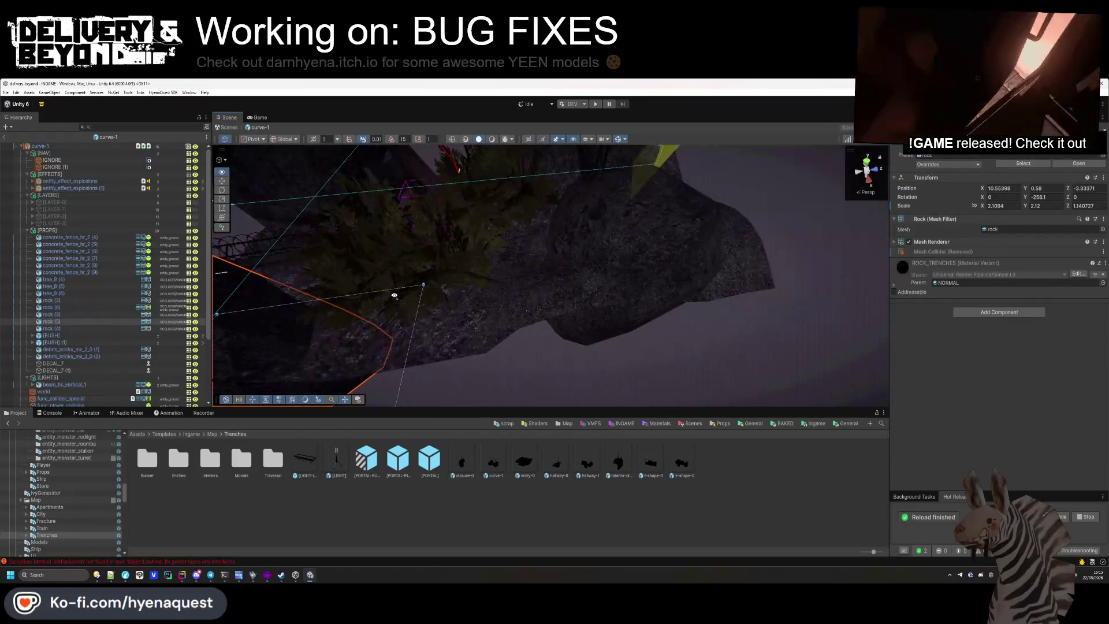
pyautogui.click(600, 245)
pyautogui.moveTo(599, 244)
pyautogui.mouseDown()
pyautogui.moveTo(584, 366)
pyautogui.moveTo(357, 317)
pyautogui.moveTo(466, 336)
pyautogui.moveTo(616, 513)
pyautogui.mouseUp()
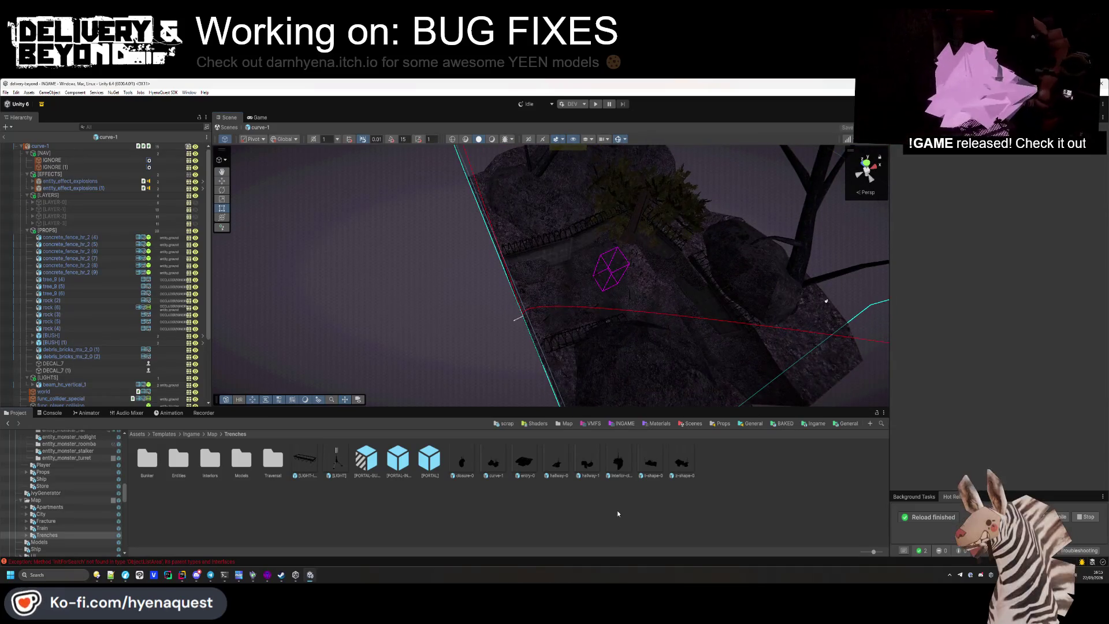
pyautogui.click(532, 465)
# Deactivate [LAYER-0] through [LAYER-4] in hallway-0 with Alt+Shift+A and save it
pyautogui.doubleClick(556, 463)
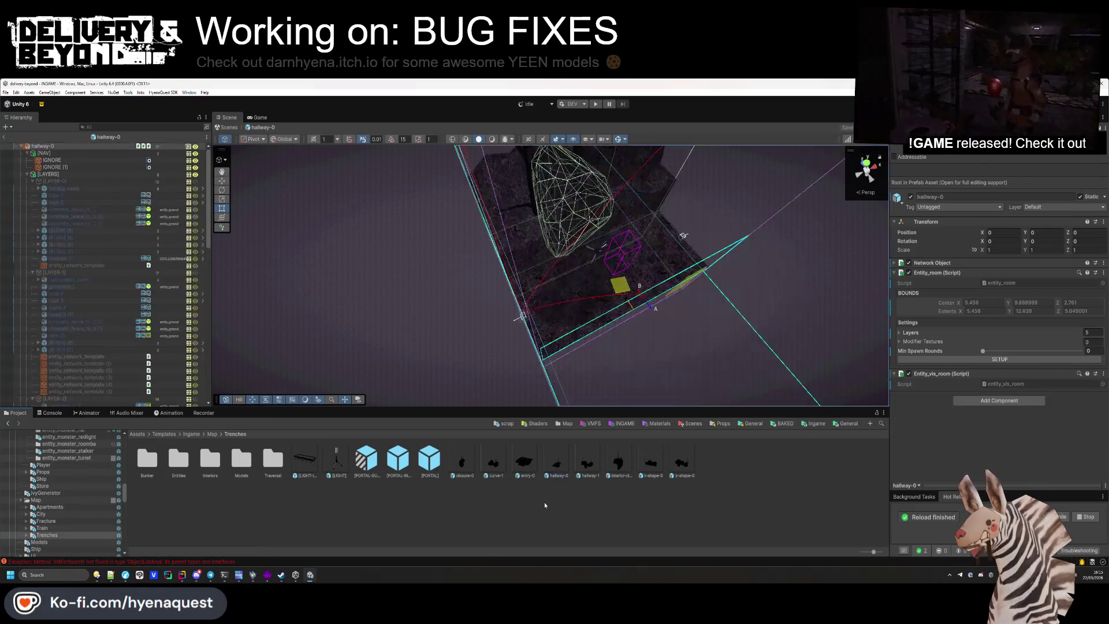
pyautogui.moveTo(560, 277); pyautogui.dragTo(719, 323)
pyautogui.scroll(3, 720, 322)
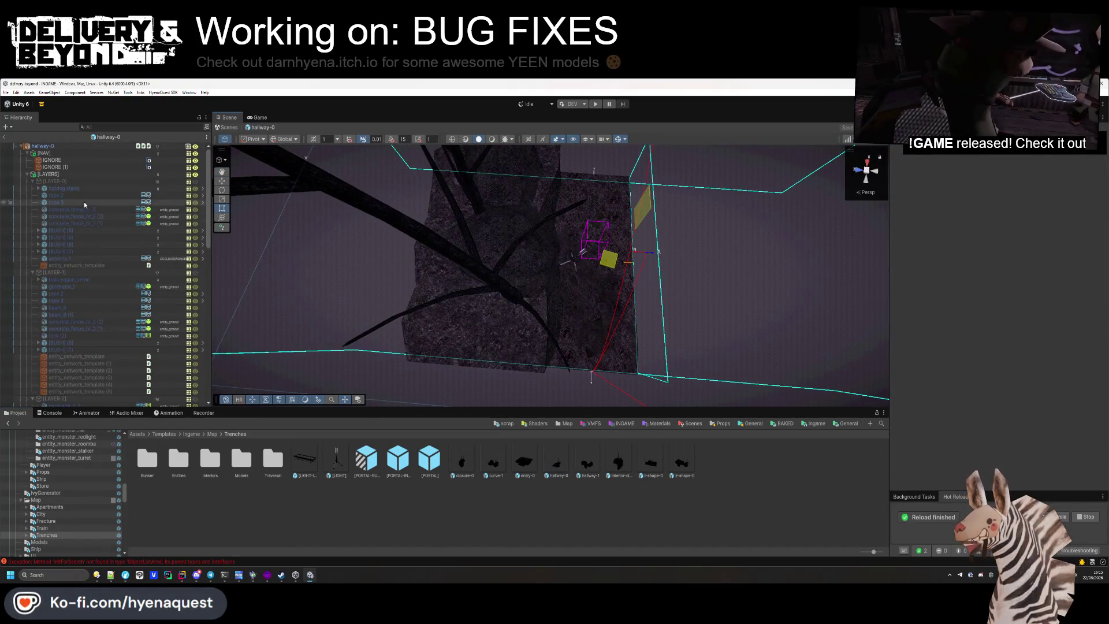
pyautogui.click(33, 180)
pyautogui.click(32, 187)
pyautogui.click(32, 194)
pyautogui.click(32, 201)
pyautogui.click(32, 208)
pyautogui.click(55, 181)
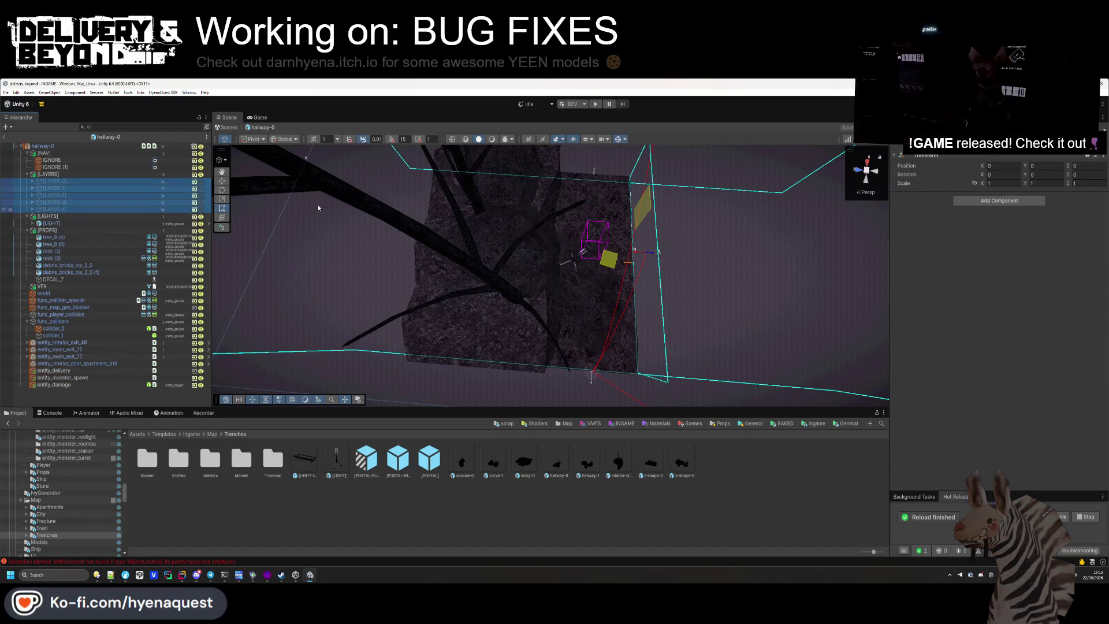
pyautogui.hotkey('alt', 'shift', 'a')
pyautogui.hotkey('alt', 'shift', 'a')
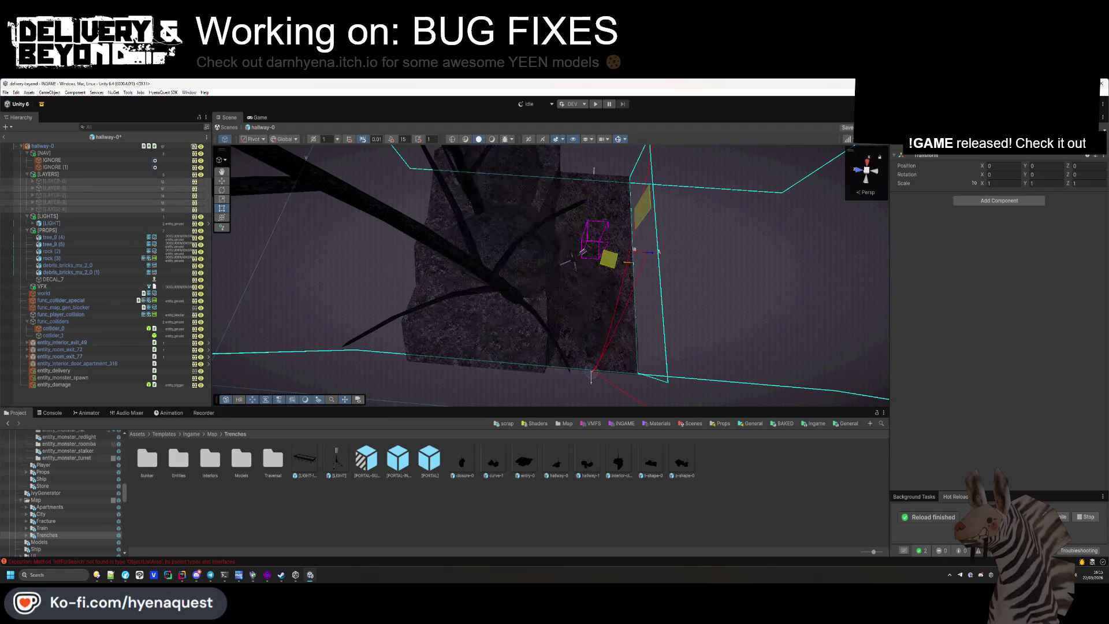
pyautogui.hotkey('alt', 'shift', 'a')
pyautogui.hotkey('alt', 'shift', 'a')
pyautogui.click(586, 494)
pyautogui.hotkey('ctrl', 's')
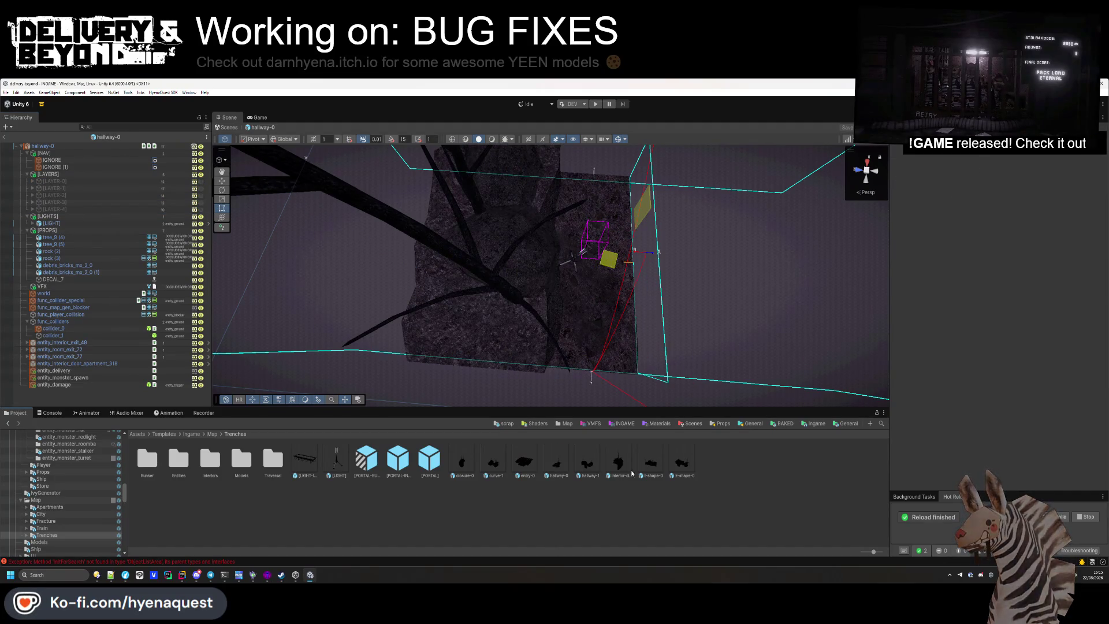
# In hallway-1, shrink and shift rock (4) with the Rect tool and remove its Mesh Collider
pyautogui.doubleClick(589, 462)
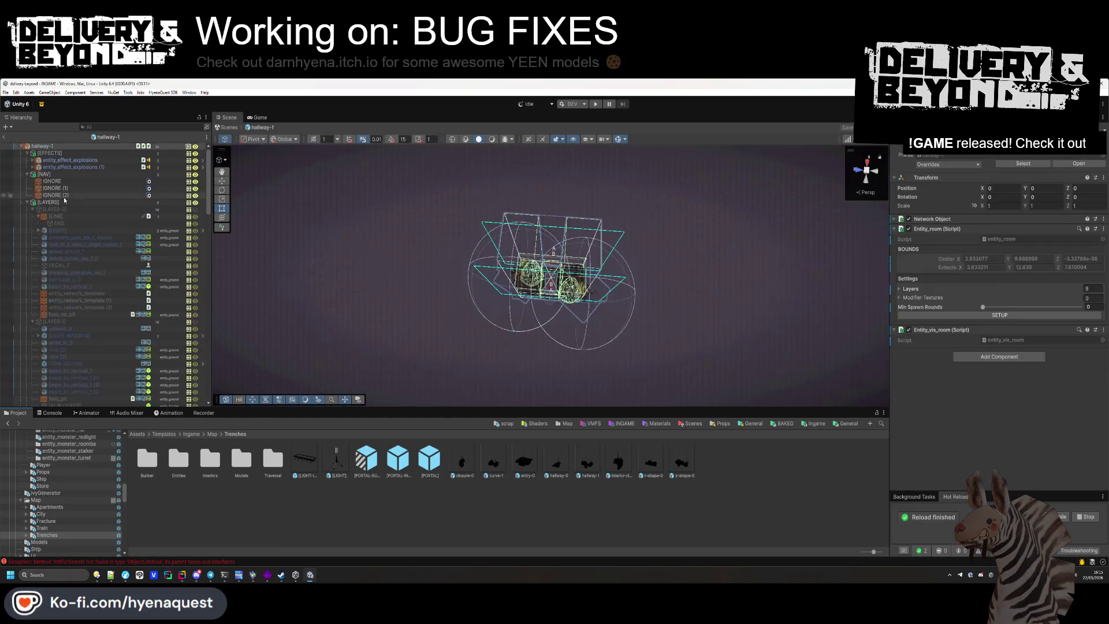
pyautogui.click(33, 216)
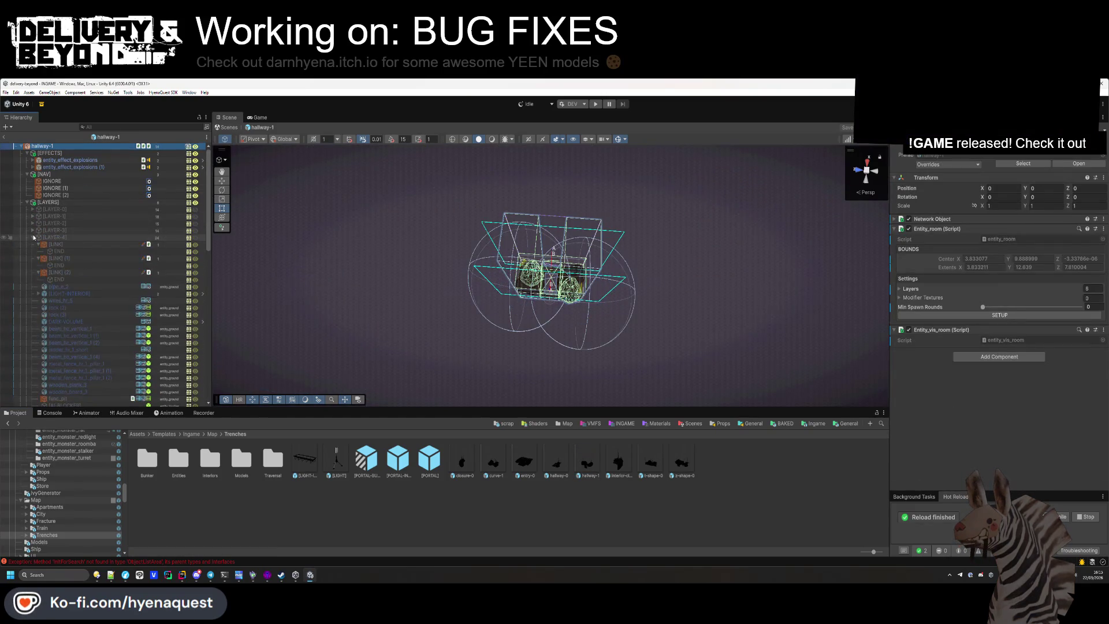
pyautogui.click(33, 244)
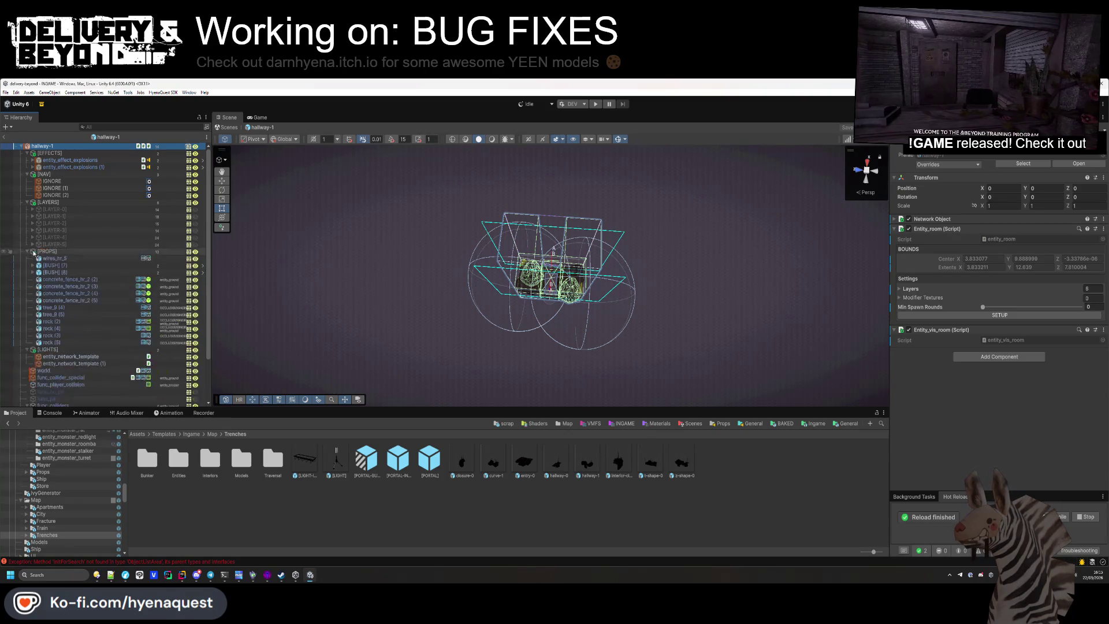
pyautogui.click(40, 251)
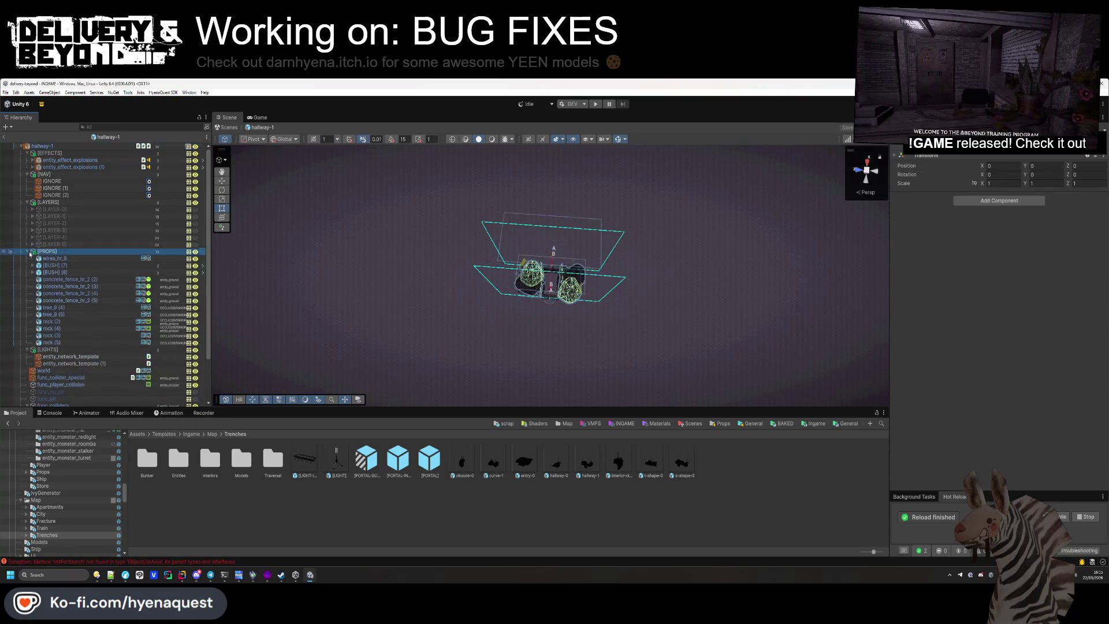
pyautogui.click(33, 174)
pyautogui.click(27, 153)
pyautogui.click(538, 265)
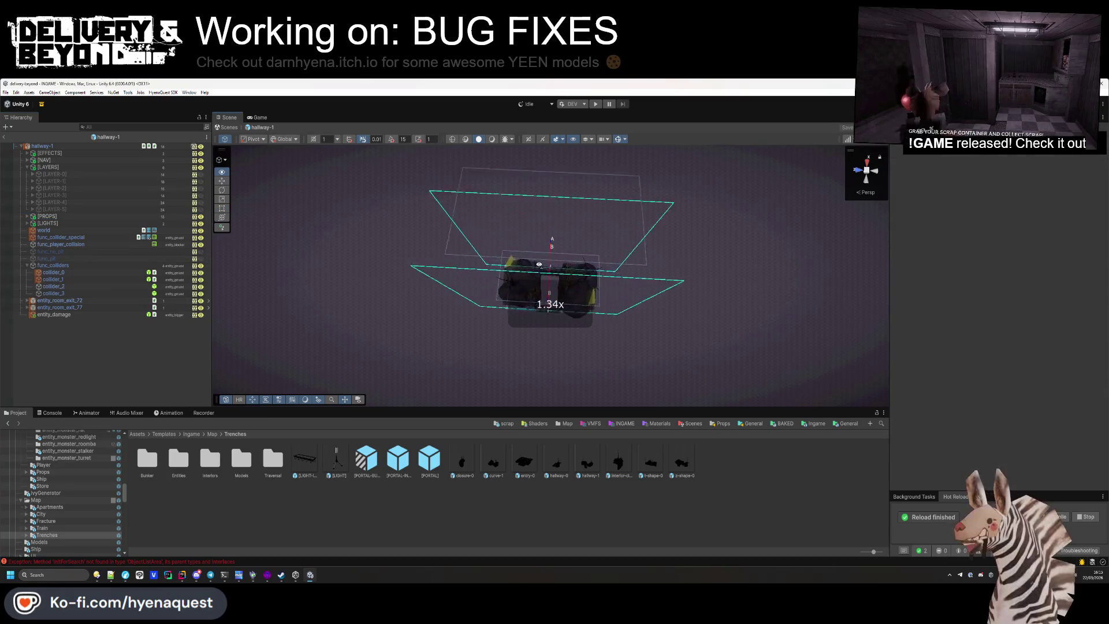
pyautogui.press('f')
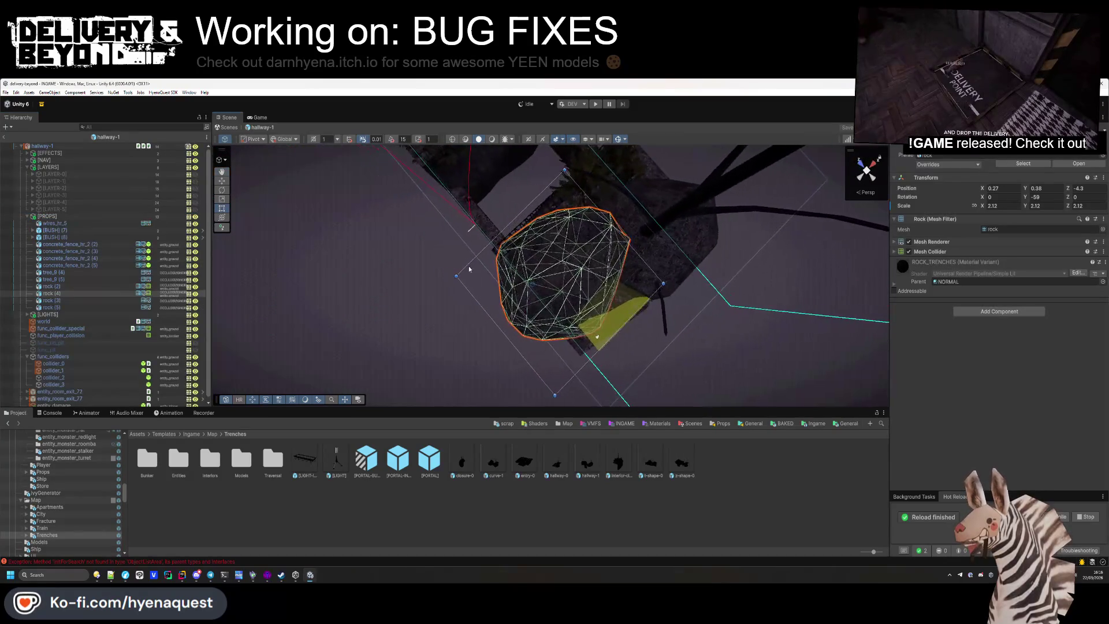
pyautogui.press('t')
pyautogui.moveTo(457, 285)
pyautogui.mouseDown()
pyautogui.moveTo(471, 270)
pyautogui.moveTo(872, 276)
pyautogui.moveTo(851, 252)
pyautogui.moveTo(614, 374)
pyautogui.mouseUp()
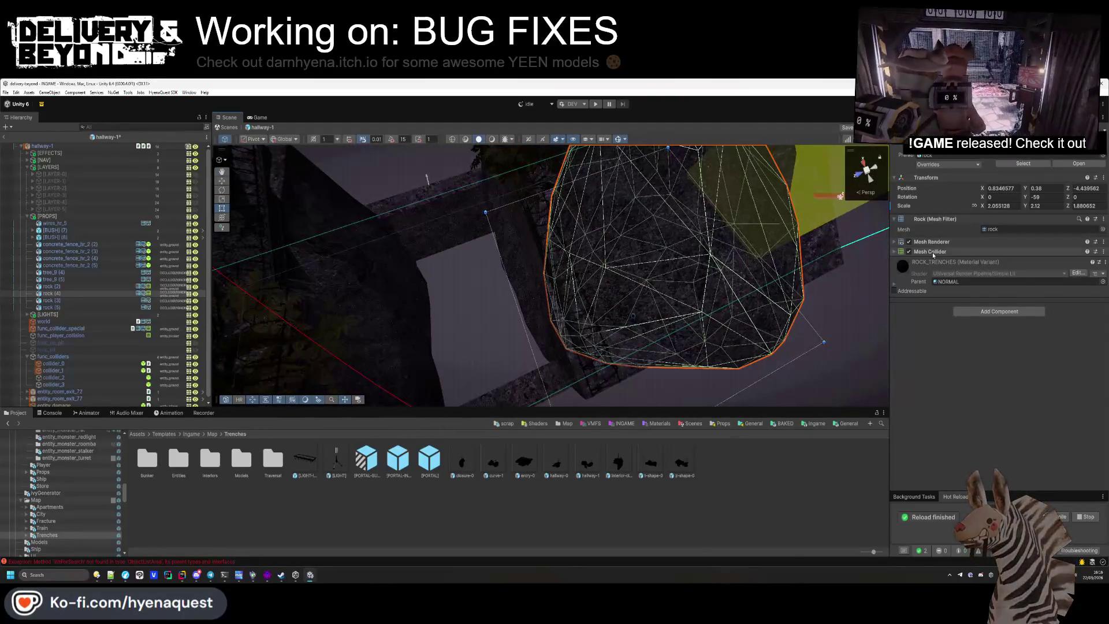
pyautogui.rightClick(933, 254)
pyautogui.click(958, 292)
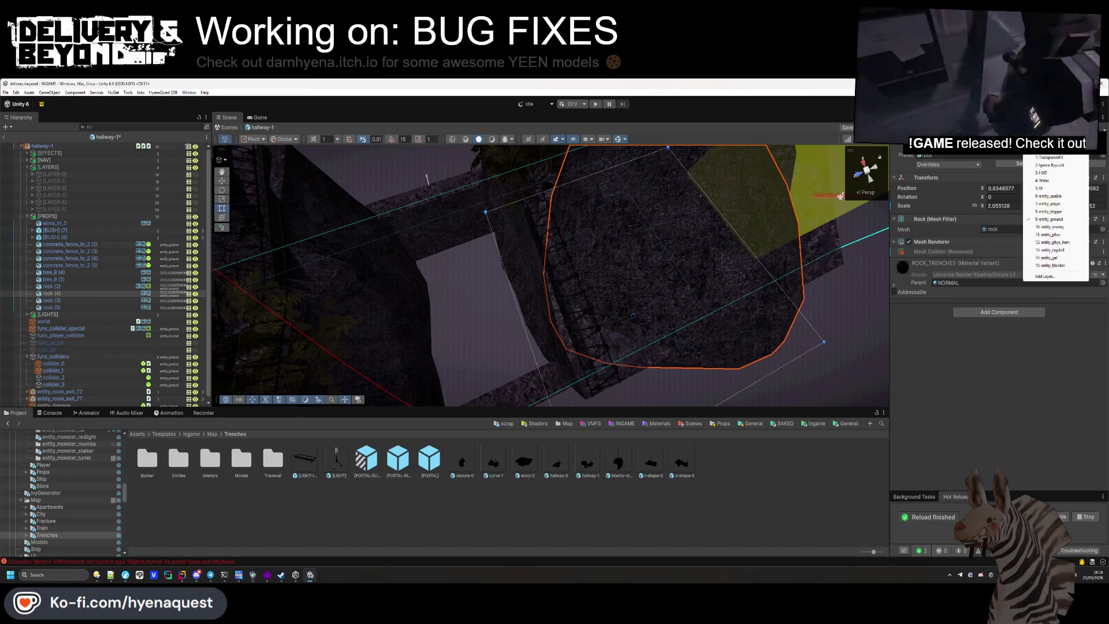
# Inspect rocks (2), (4) and (5) from closer angles
pyautogui.moveTo(613, 364)
pyautogui.mouseDown()
pyautogui.moveTo(573, 393)
pyautogui.moveTo(527, 276)
pyautogui.mouseUp()
pyautogui.click(526, 276)
pyautogui.click(526, 276)
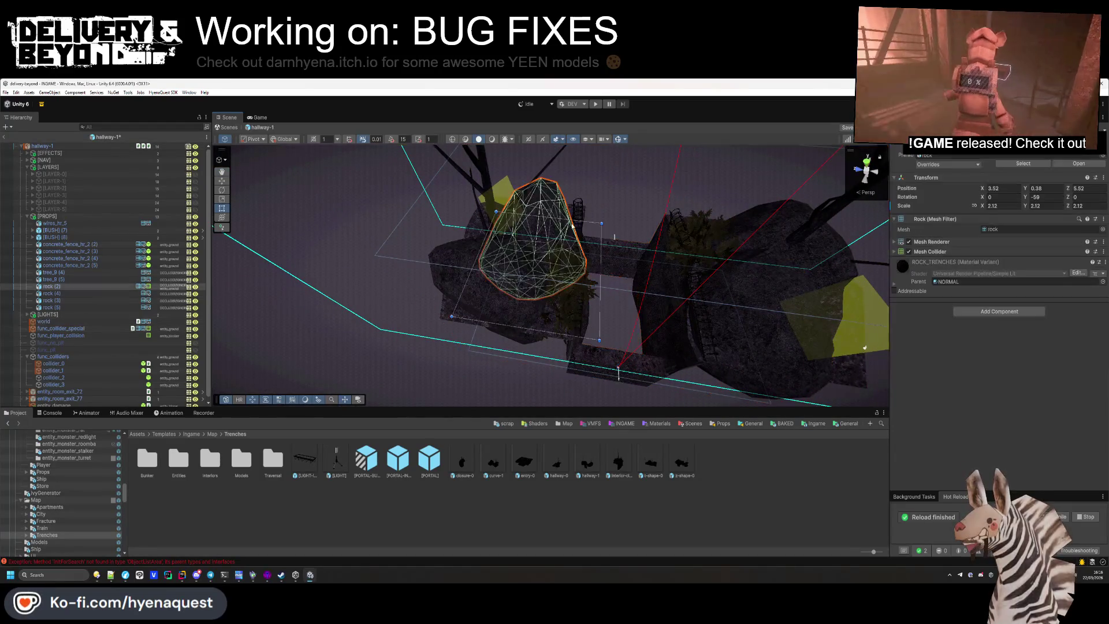
pyautogui.press('f')
pyautogui.moveTo(514, 240)
pyautogui.mouseDown()
pyautogui.moveTo(493, 220)
pyautogui.moveTo(560, 235)
pyautogui.moveTo(596, 289)
pyautogui.moveTo(517, 283)
pyautogui.moveTo(587, 291)
pyautogui.moveTo(527, 259)
pyautogui.mouseUp()
pyautogui.click(587, 291)
pyautogui.click(552, 214)
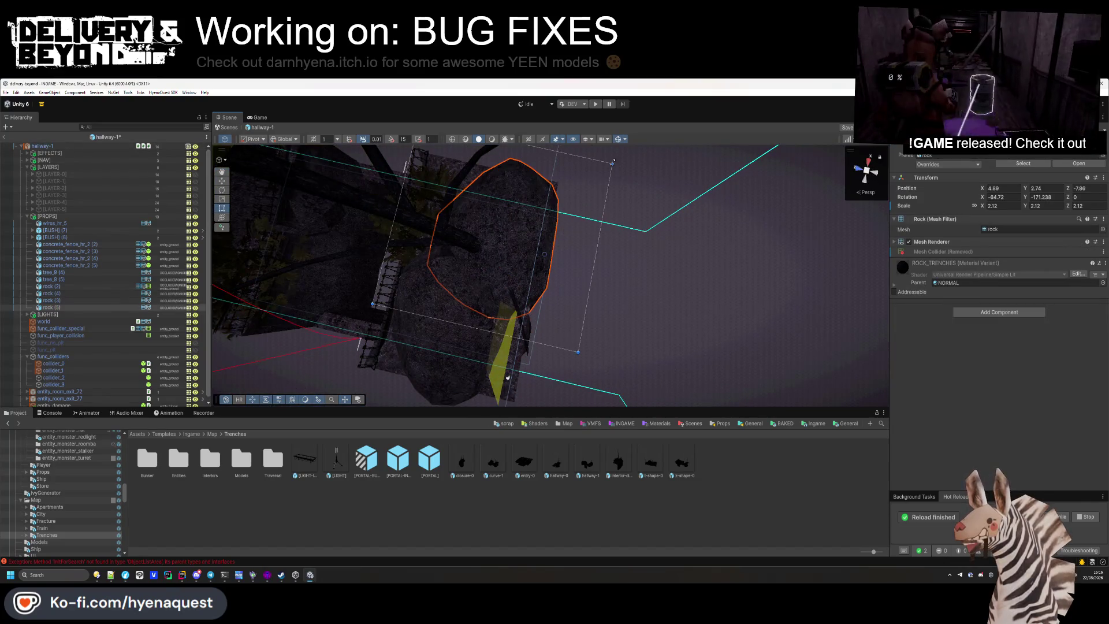
pyautogui.moveTo(508, 377)
pyautogui.mouseDown()
pyautogui.moveTo(587, 292)
pyautogui.moveTo(546, 404)
pyautogui.mouseUp()
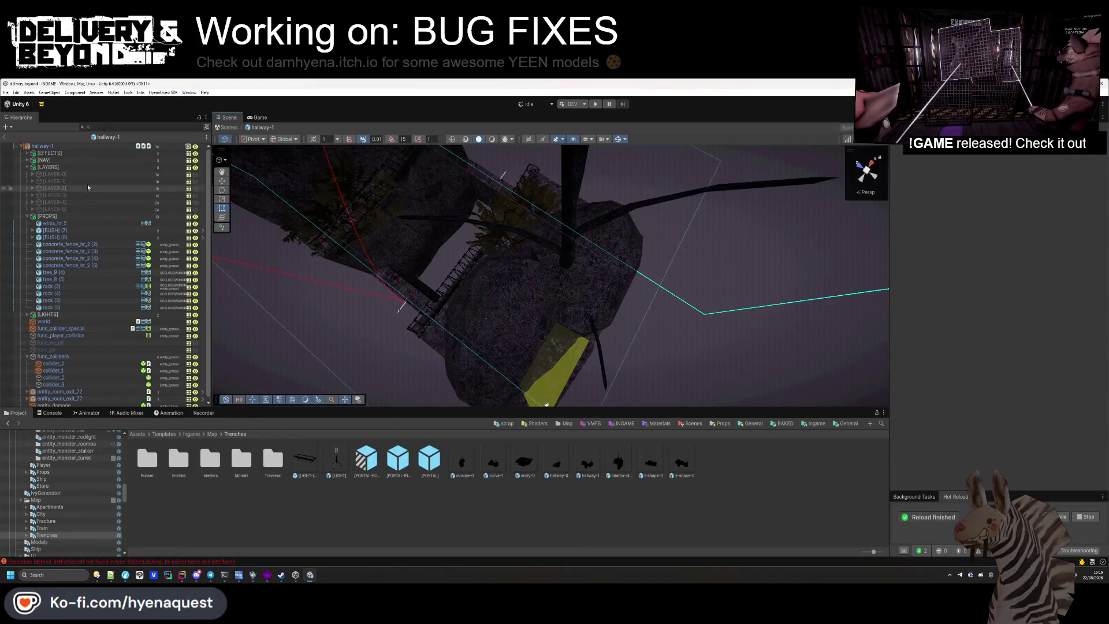
# Hide the hallway-1 layer objects and collapse the [LAYERS] and [PROPS] groups
pyautogui.press('f')
pyautogui.moveTo(452, 234); pyautogui.dragTo(853, 387)
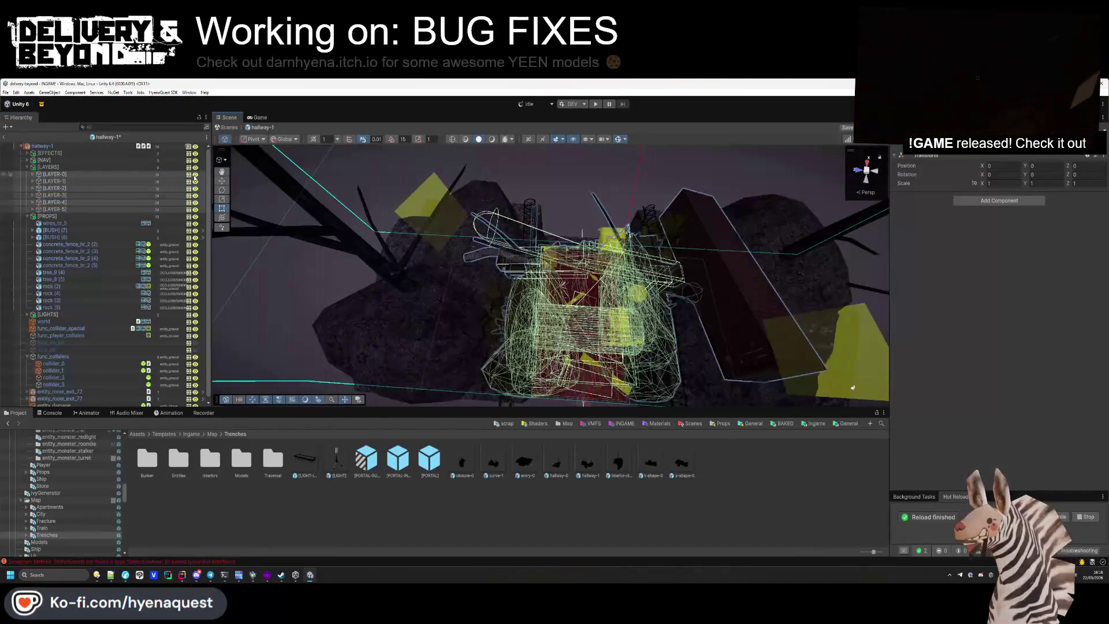
pyautogui.click(195, 178)
pyautogui.click(26, 167)
pyautogui.click(27, 174)
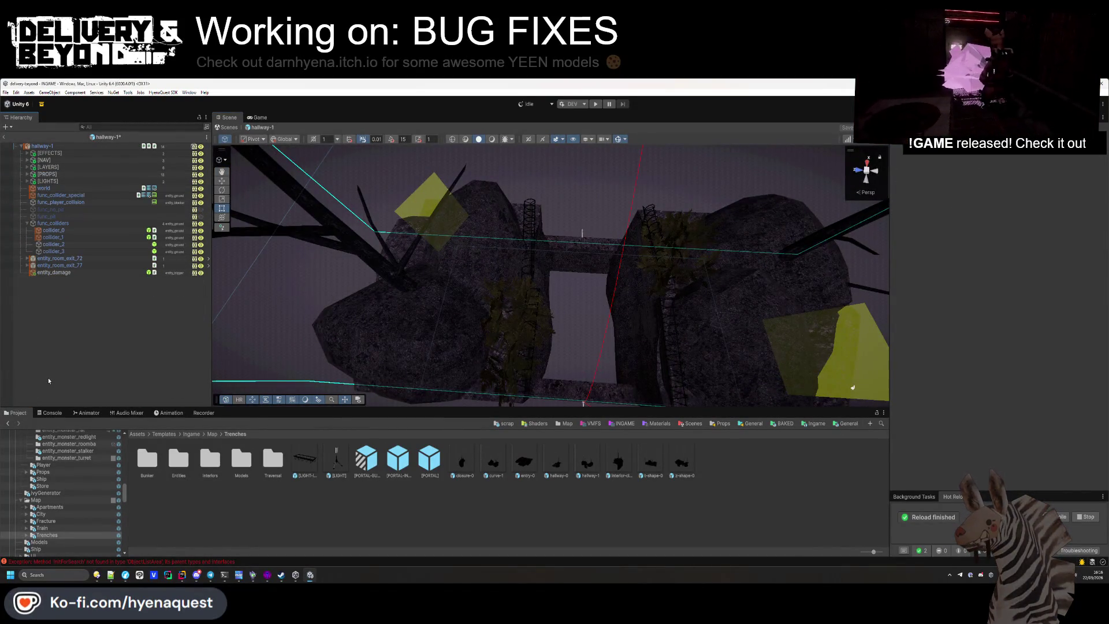
pyautogui.click(617, 465)
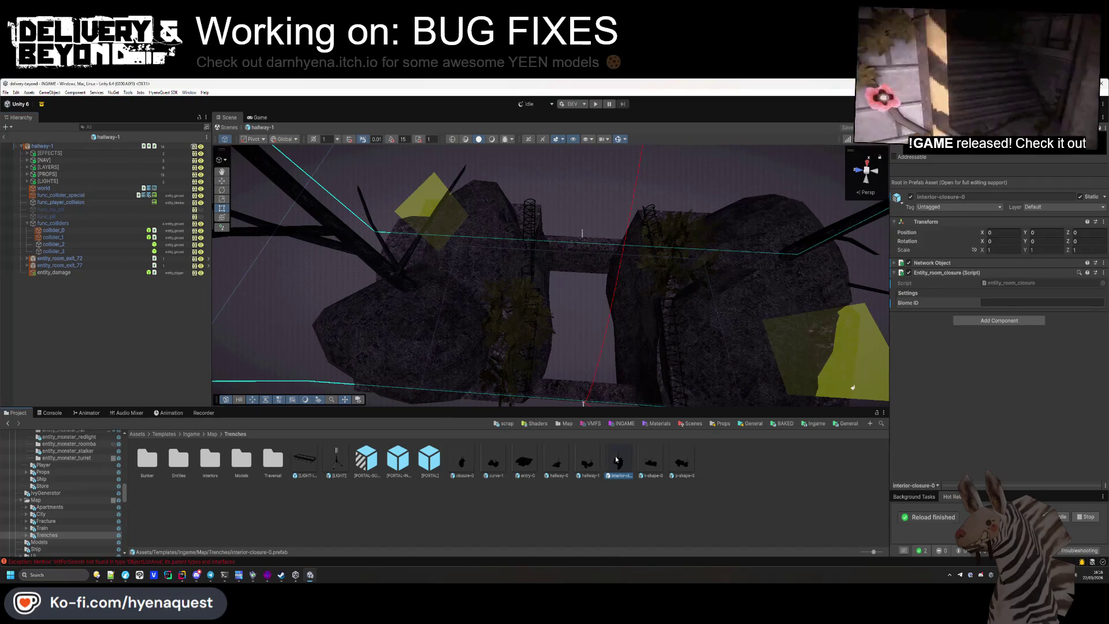
# Glance at interior-closure-0, then open t-shape-0 and collapse its LAYER and PROPS groups
pyautogui.doubleClick(616, 460)
pyautogui.moveTo(605, 294)
pyautogui.mouseDown()
pyautogui.moveTo(577, 312)
pyautogui.moveTo(523, 237)
pyautogui.moveTo(572, 289)
pyautogui.moveTo(606, 358)
pyautogui.mouseUp()
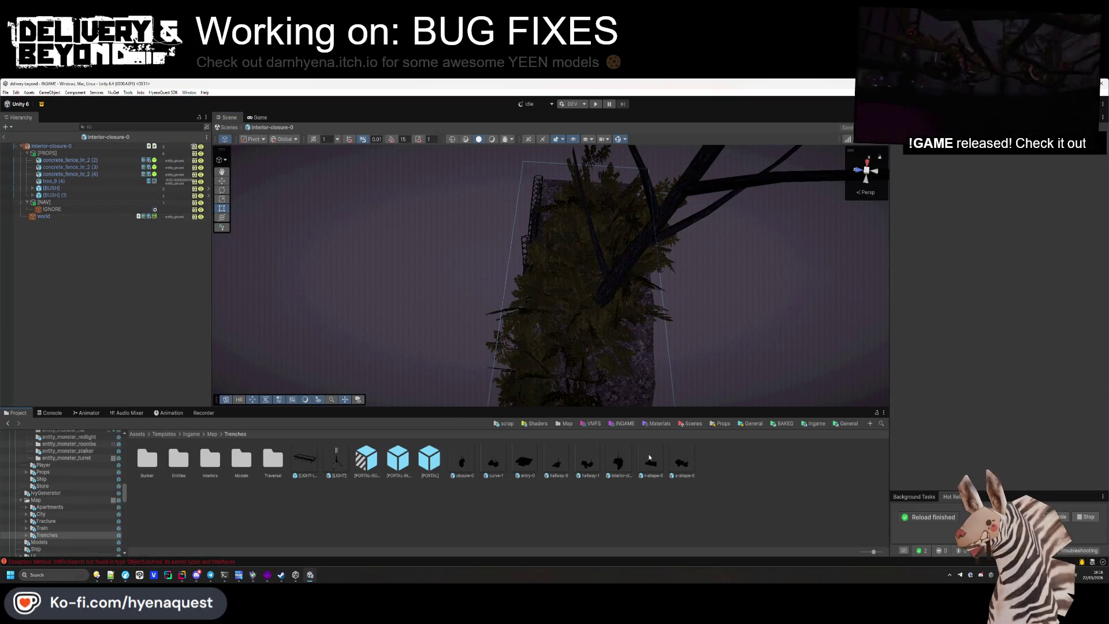
pyautogui.doubleClick(641, 475)
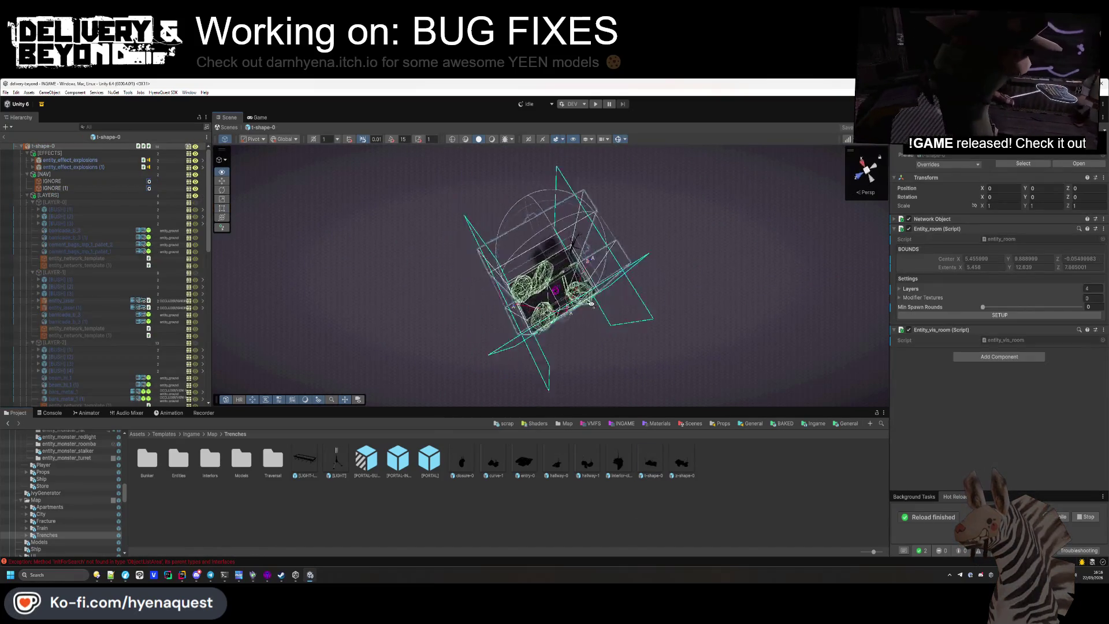
pyautogui.click(32, 202)
pyautogui.click(32, 209)
pyautogui.click(32, 216)
pyautogui.click(32, 223)
pyautogui.click(27, 230)
pyautogui.click(520, 259)
pyautogui.moveTo(520, 260)
pyautogui.mouseDown()
pyautogui.moveTo(592, 323)
pyautogui.moveTo(571, 312)
pyautogui.mouseUp()
pyautogui.scroll(5, 592, 323)
# Switch off LAYER-0 through LAYER-3 in t-shape-0 and open z-shape-0
pyautogui.click(58, 202)
pyautogui.keyDown('shift'); pyautogui.click(65, 224); pyautogui.keyUp('shift')
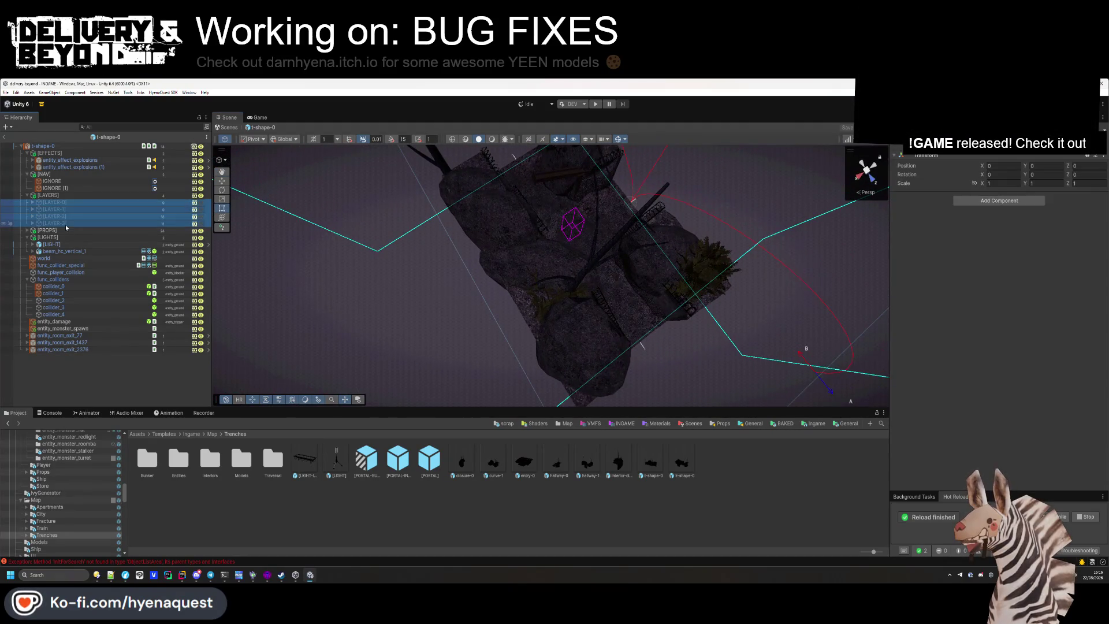
pyautogui.click(200, 202)
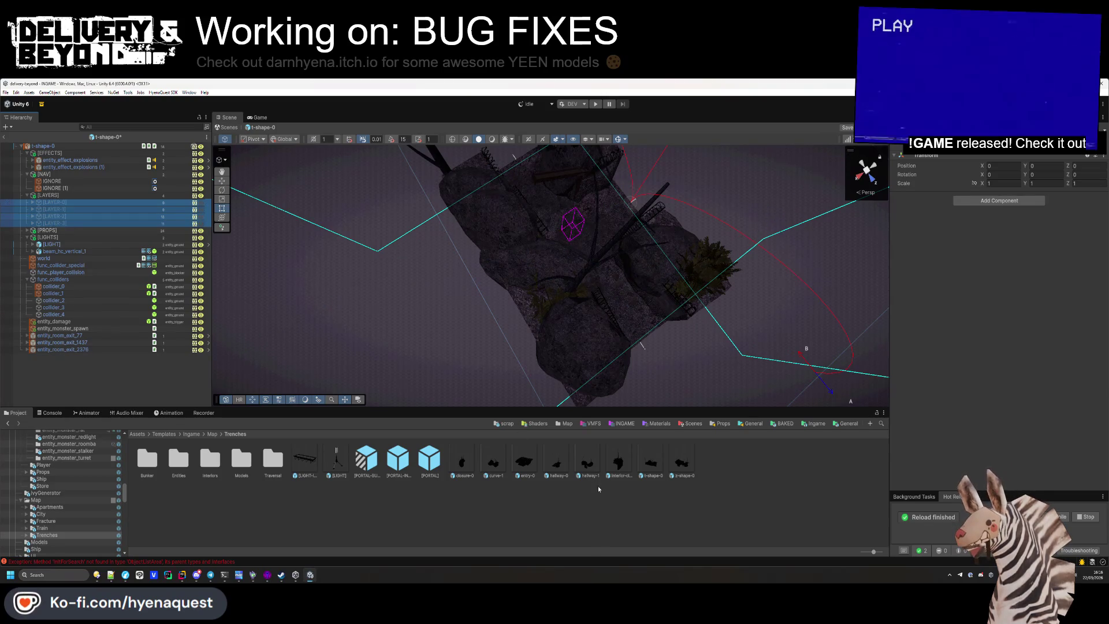
pyautogui.click(680, 473)
pyautogui.doubleClick(680, 474)
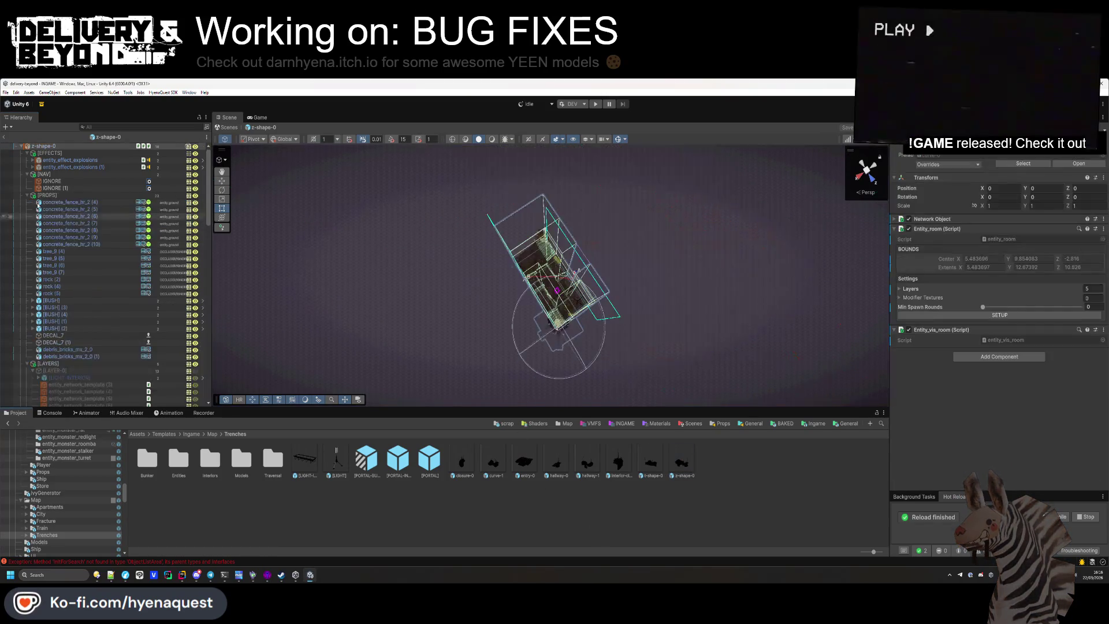
# Select rock (2) by the wall and shrink it from its corner with the Rect tool
pyautogui.click(28, 194)
pyautogui.click(27, 174)
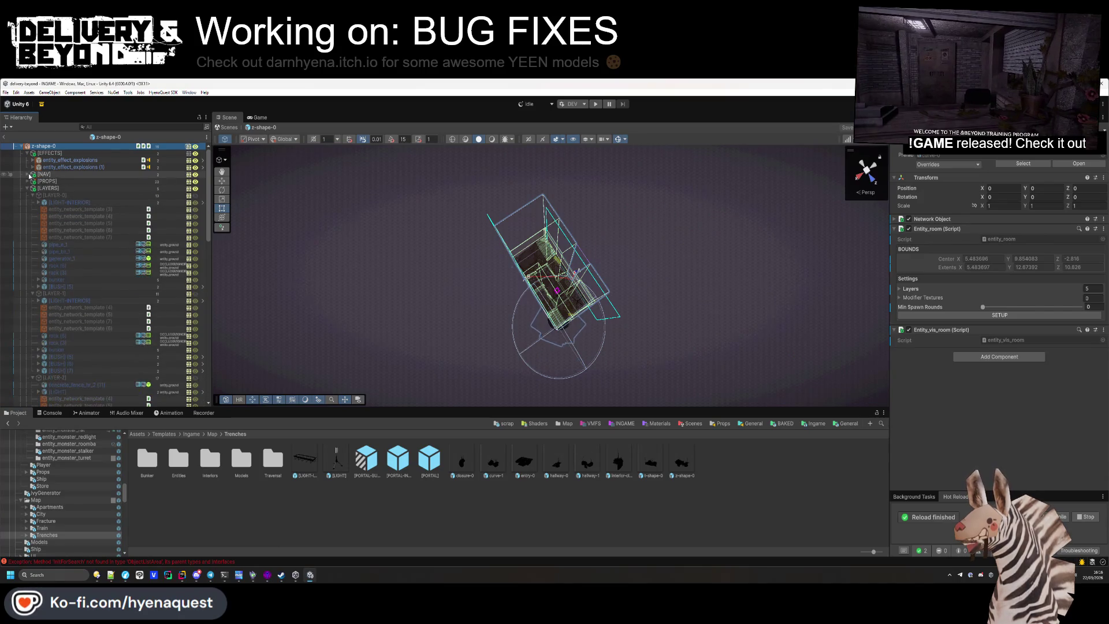
pyautogui.click(388, 310)
pyautogui.moveTo(388, 310)
pyautogui.mouseDown()
pyautogui.moveTo(247, 324)
pyautogui.moveTo(497, 321)
pyautogui.moveTo(595, 356)
pyautogui.moveTo(650, 306)
pyautogui.moveTo(577, 307)
pyautogui.mouseUp()
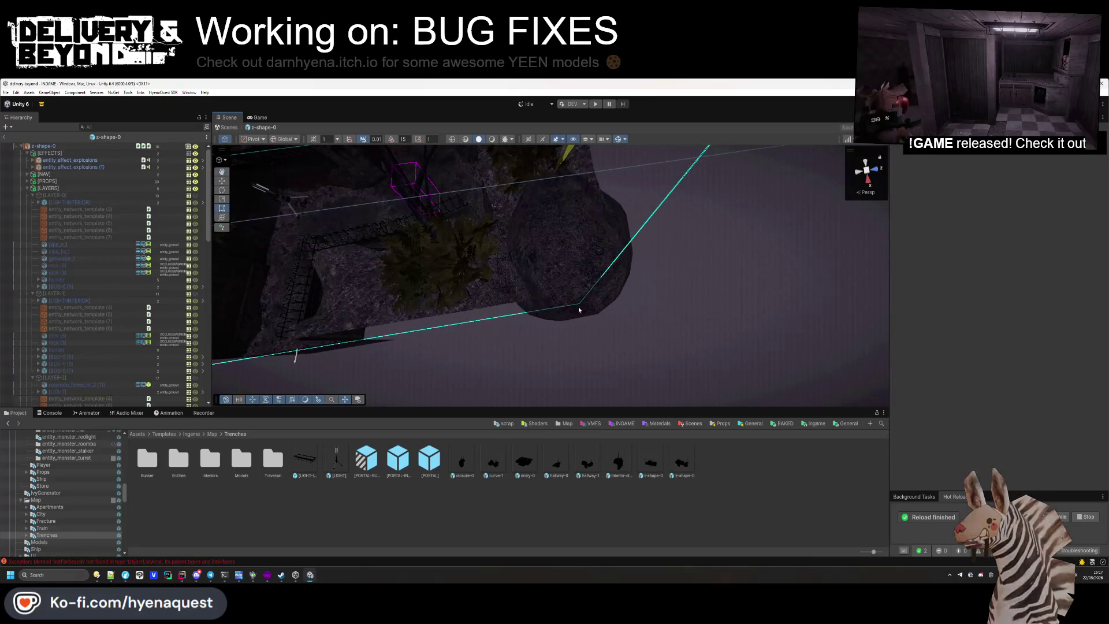
pyautogui.click(595, 317)
pyautogui.moveTo(664, 335)
pyautogui.mouseDown()
pyautogui.moveTo(548, 323)
pyautogui.moveTo(425, 253)
pyautogui.mouseUp()
pyautogui.click(639, 362)
# Trim rock (2) further from its lower-left corner and right side
pyautogui.moveTo(546, 272)
pyautogui.mouseDown()
pyautogui.moveTo(478, 314)
pyautogui.moveTo(549, 289)
pyautogui.moveTo(484, 300)
pyautogui.moveTo(500, 292)
pyautogui.mouseUp()
pyautogui.click(589, 320)
pyautogui.moveTo(589, 320)
pyautogui.mouseDown()
pyautogui.moveTo(569, 302)
pyautogui.moveTo(551, 336)
pyautogui.moveTo(484, 347)
pyautogui.mouseUp()
pyautogui.moveTo(478, 387); pyautogui.dragTo(500, 383)
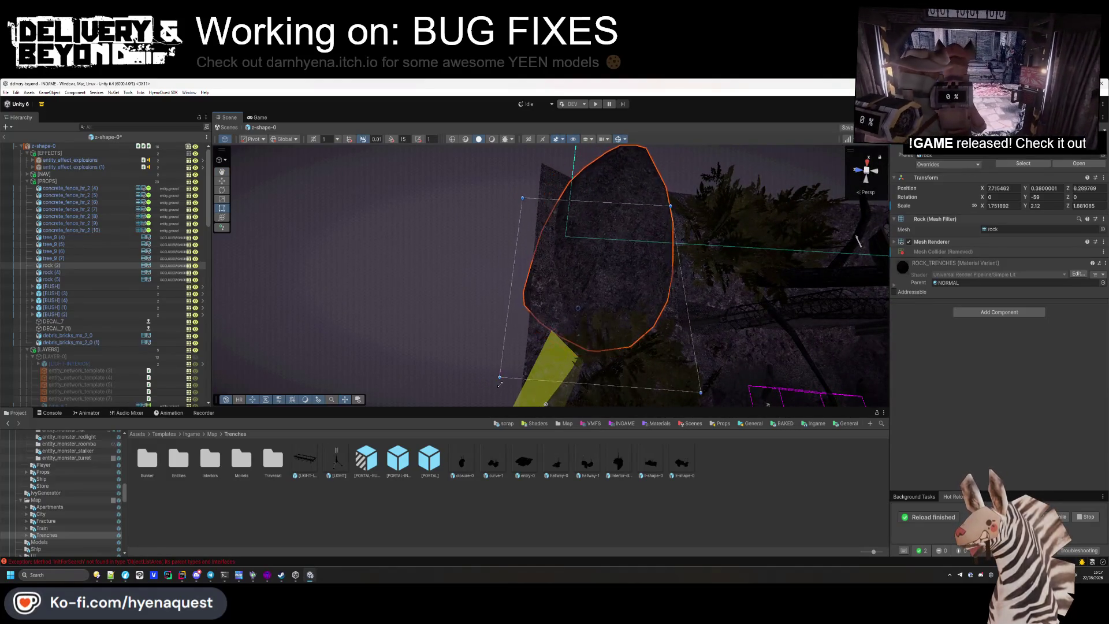
pyautogui.moveTo(671, 207); pyautogui.dragTo(661, 209)
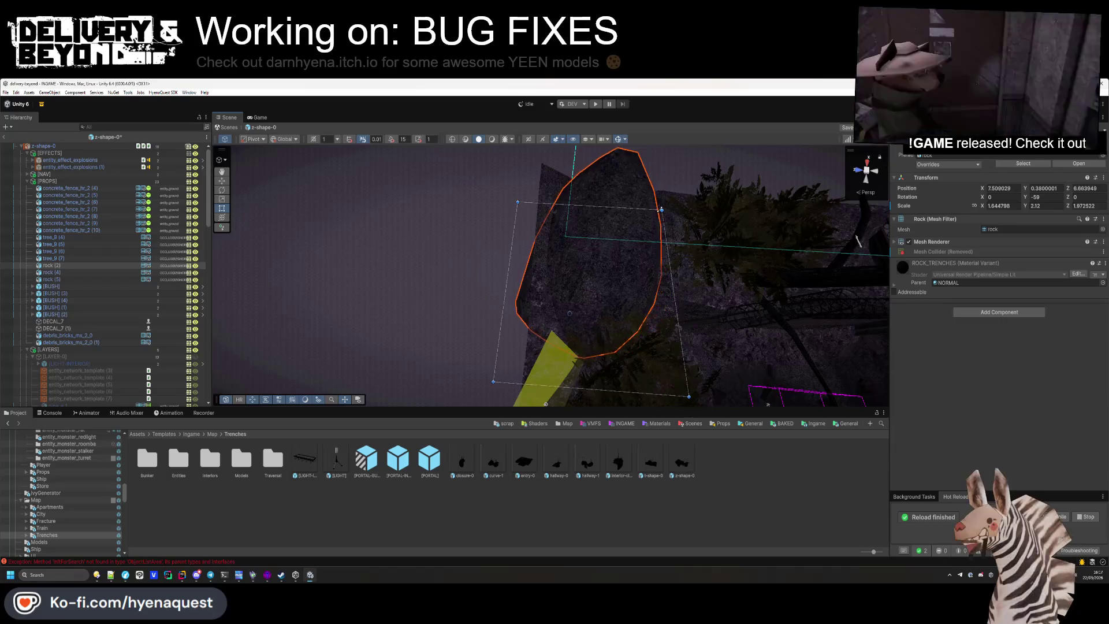
pyautogui.moveTo(399, 300); pyautogui.dragTo(617, 315)
# Collapse the PROPS and layer groups, frame the layer colliders, and show the error log
pyautogui.click(28, 181)
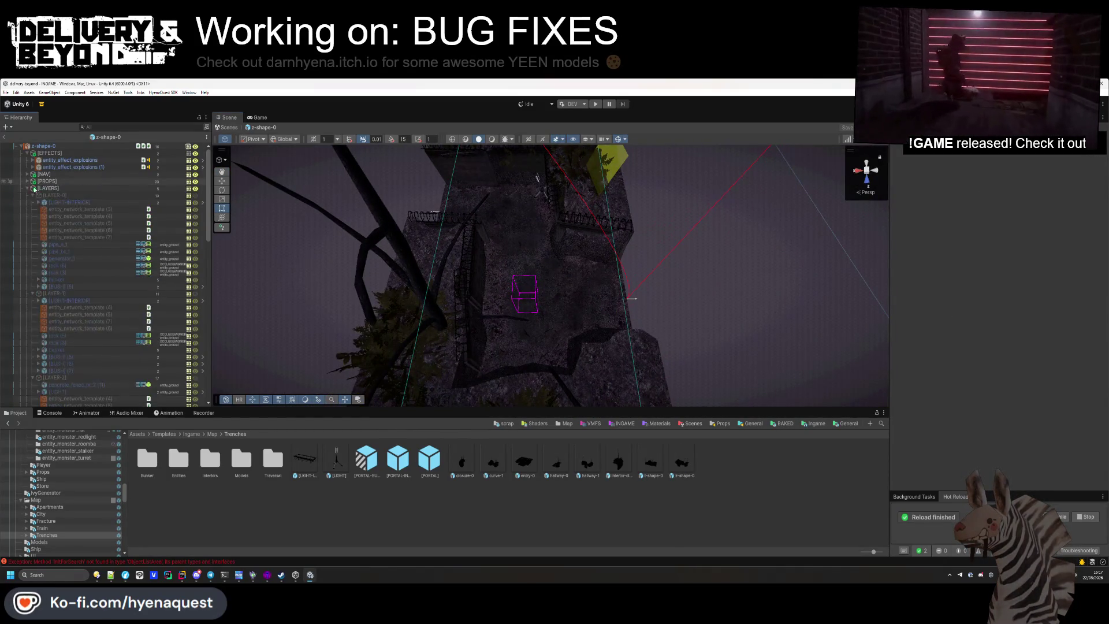
pyautogui.click(33, 202)
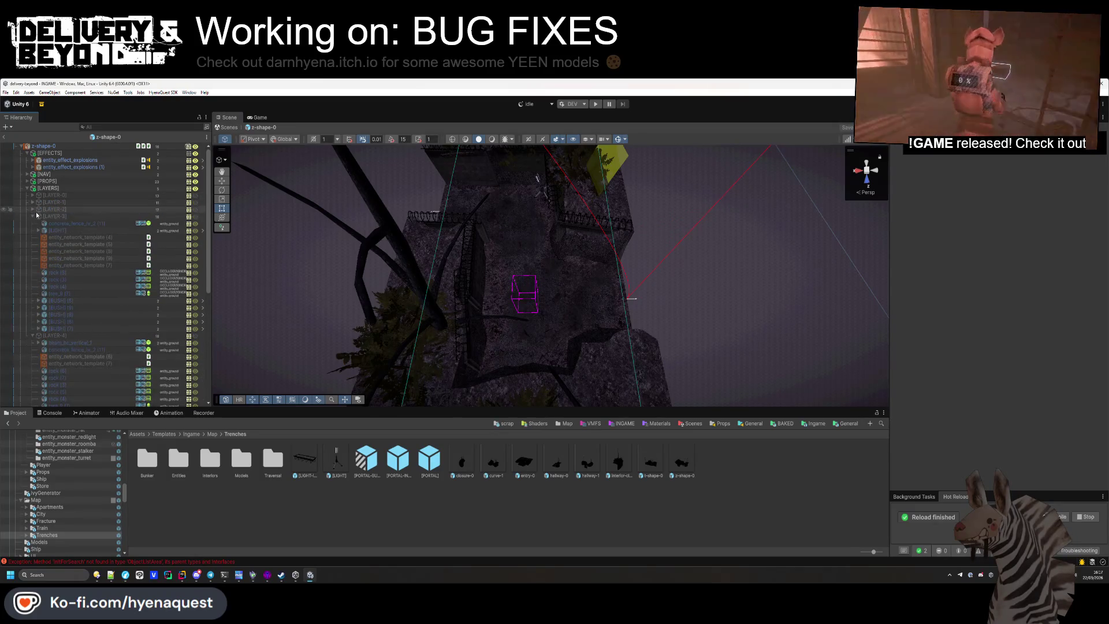
pyautogui.click(32, 223)
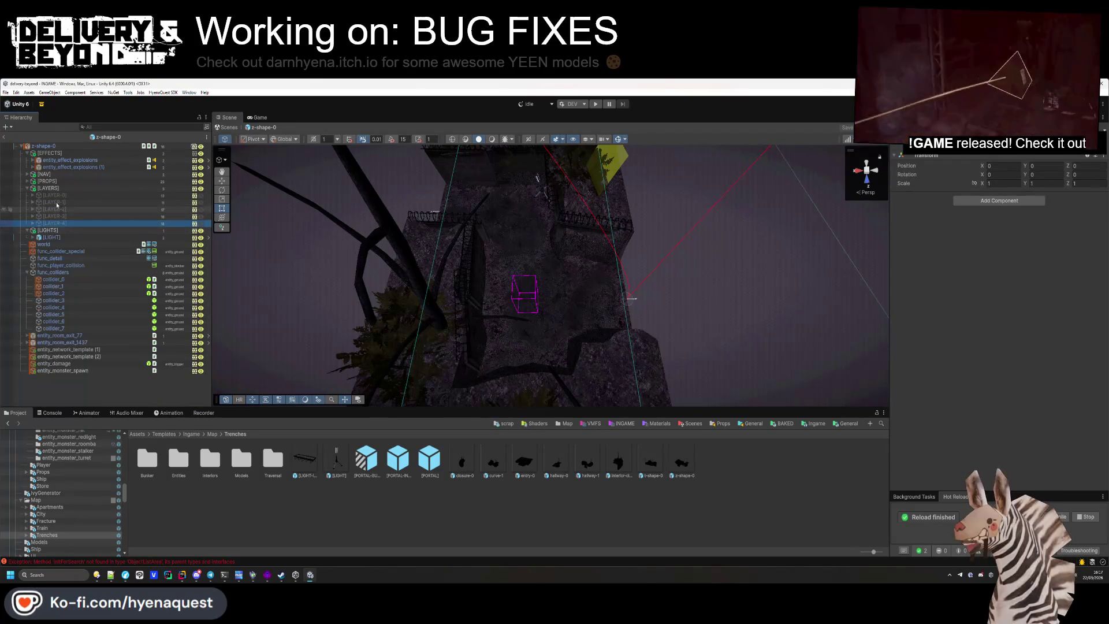
pyautogui.press('f')
pyautogui.moveTo(633, 294)
pyautogui.mouseDown()
pyautogui.moveTo(648, 259)
pyautogui.moveTo(764, 263)
pyautogui.mouseUp()
pyautogui.click(696, 383)
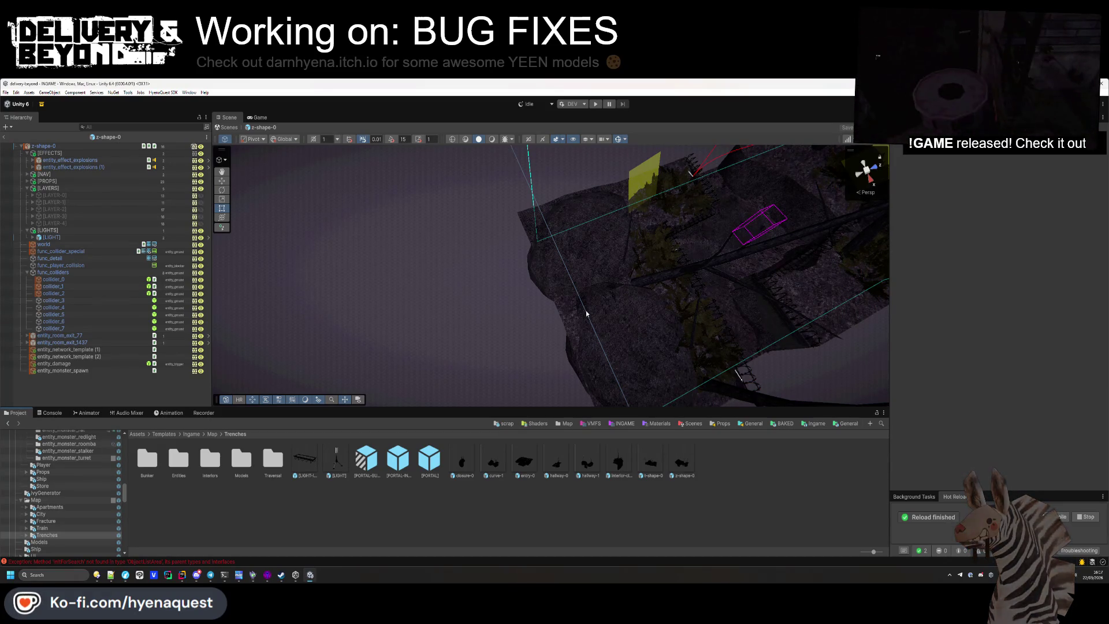
pyautogui.moveTo(586, 314)
pyautogui.mouseDown()
pyautogui.moveTo(671, 151)
pyautogui.moveTo(629, 241)
pyautogui.moveTo(475, 309)
pyautogui.moveTo(486, 316)
pyautogui.moveTo(276, 259)
pyautogui.moveTo(330, 261)
pyautogui.mouseUp()
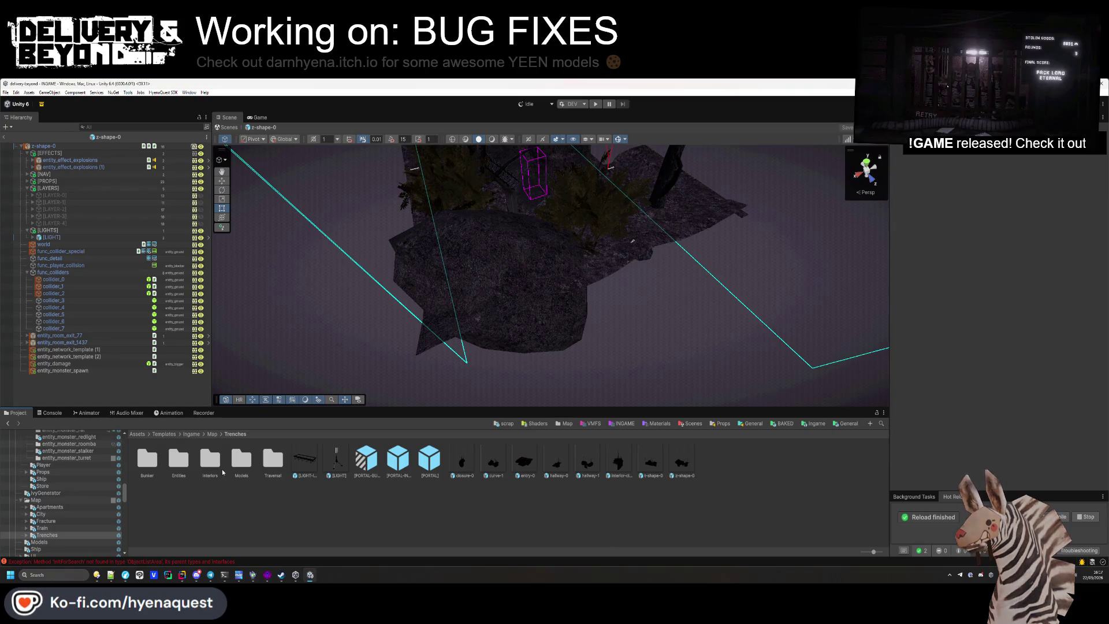
pyautogui.click(60, 413)
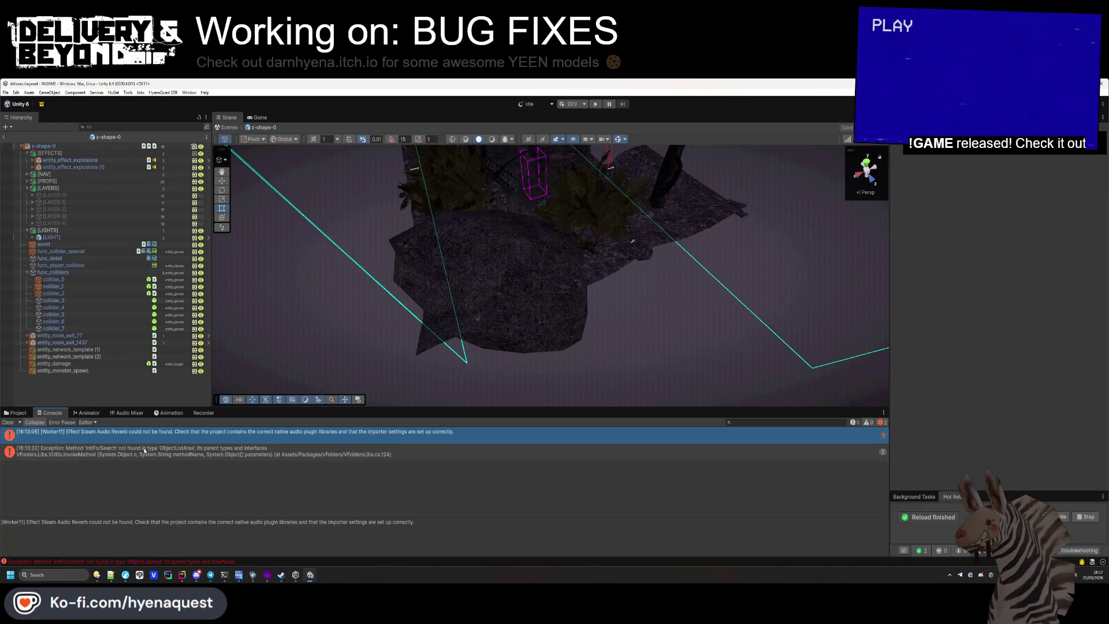
# Return to the Project assets, enter Play mode, and bring the Workshop uploader forward
pyautogui.click(5, 414)
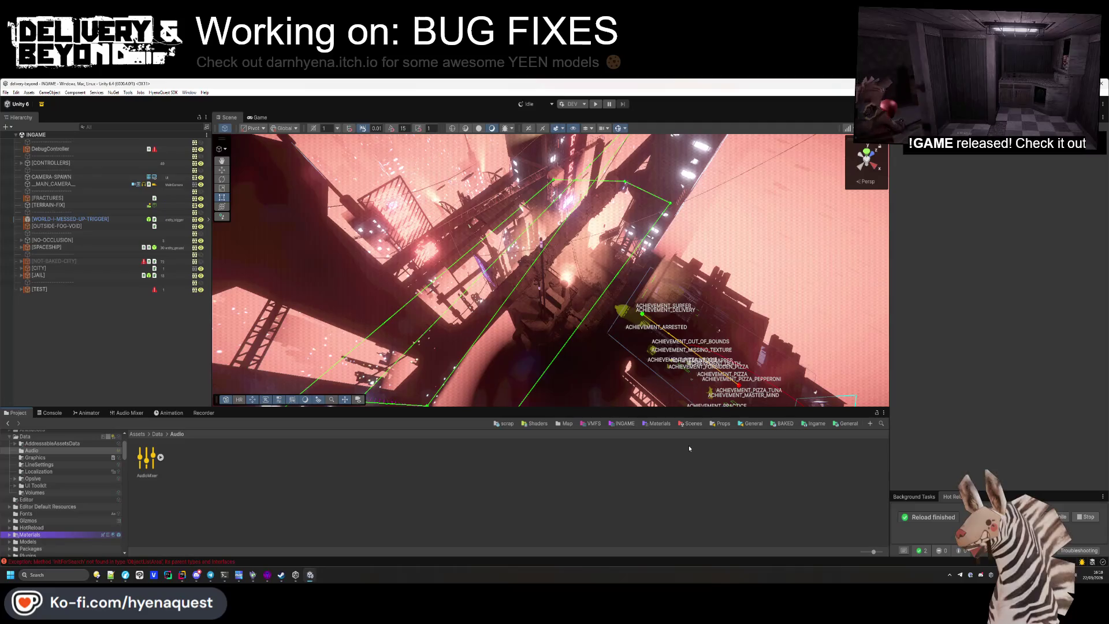
pyautogui.moveTo(448, 357)
pyautogui.mouseDown()
pyautogui.moveTo(648, 412)
pyautogui.moveTo(647, 440)
pyautogui.mouseUp()
pyautogui.click(596, 104)
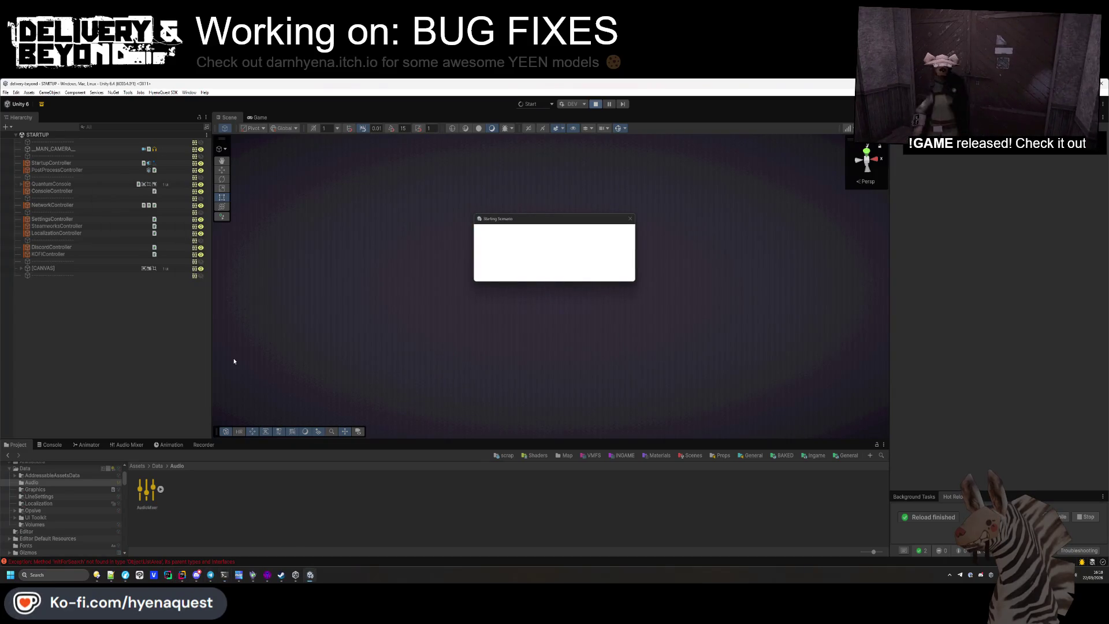
pyautogui.click(224, 575)
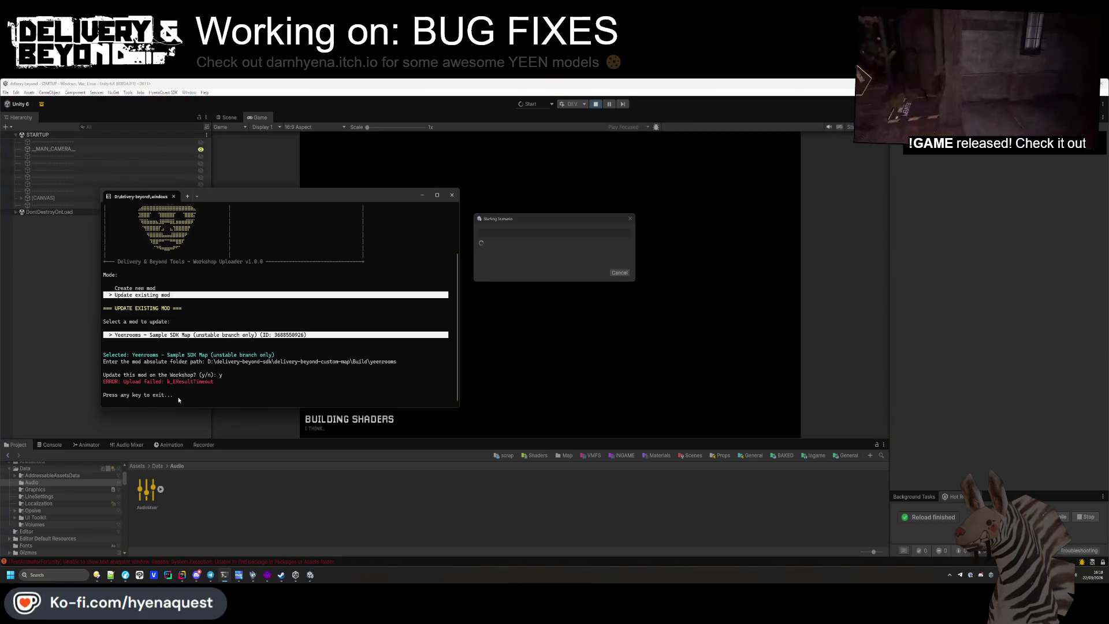
# Relaunch delivery-beyond-tools.exe from the windows build folder and choose Update existing mod
pyautogui.press('Return')
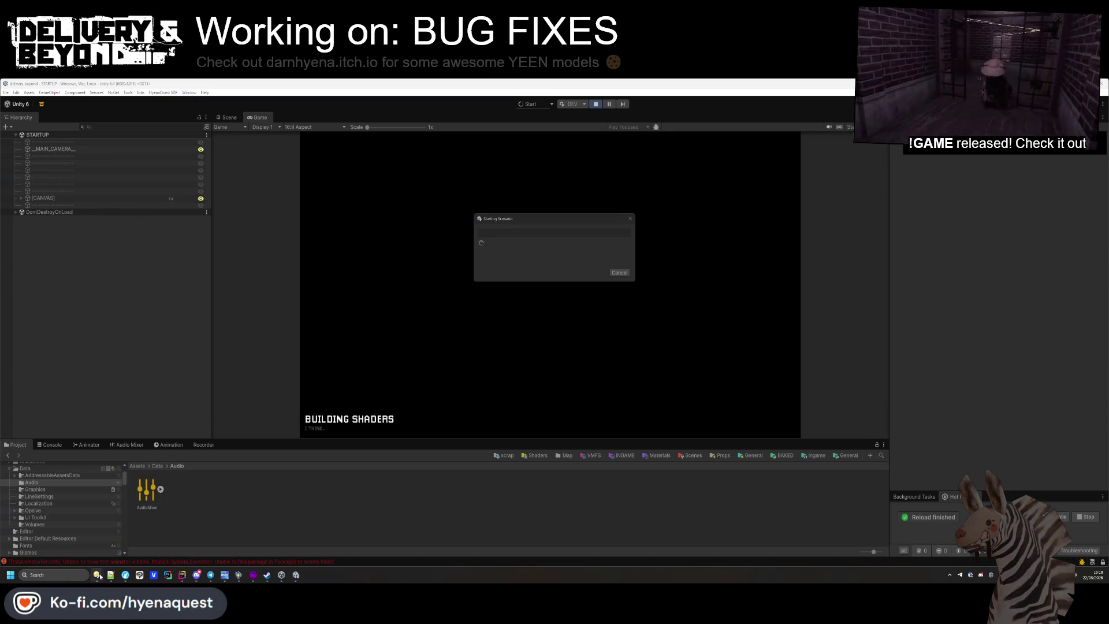
pyautogui.click(97, 574)
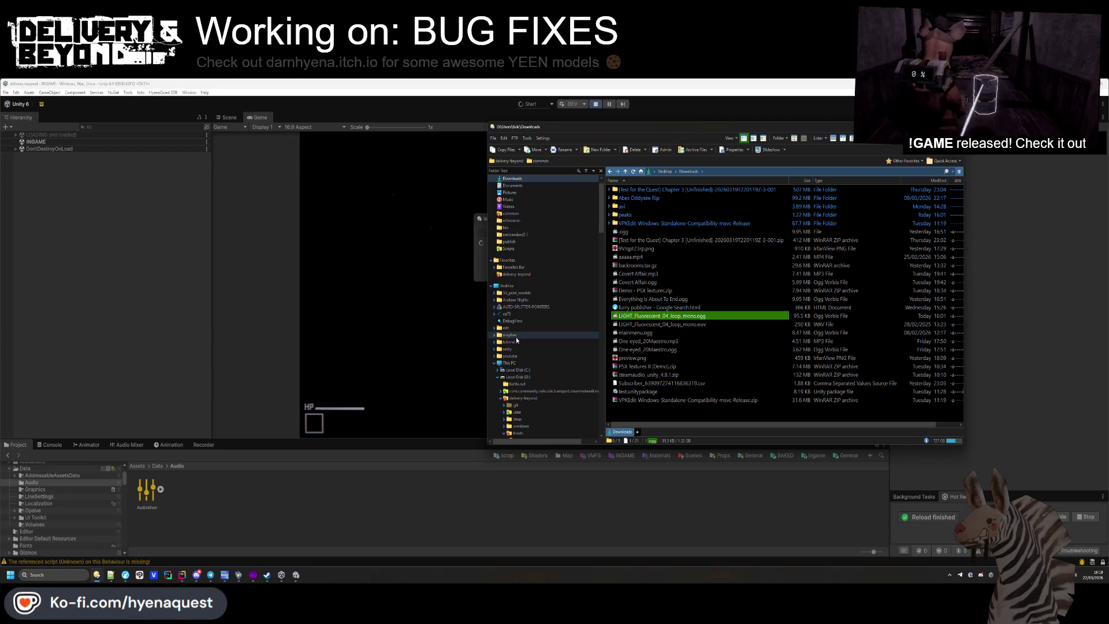
pyautogui.scroll(-3, 518, 402)
pyautogui.click(519, 362)
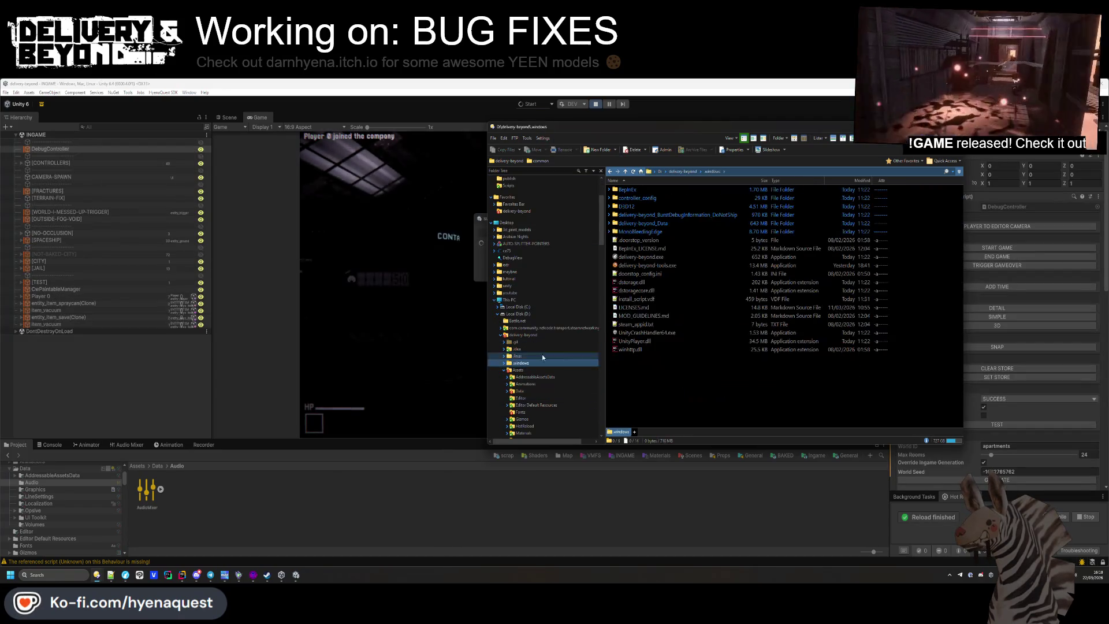
pyautogui.doubleClick(654, 267)
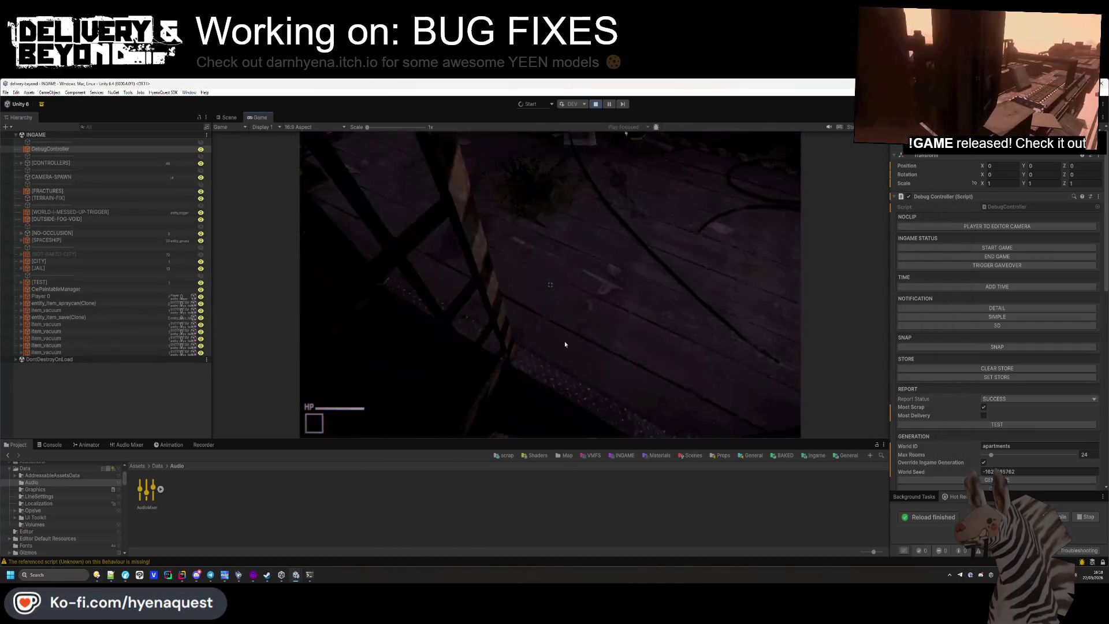
pyautogui.press('Down')
pyautogui.press('Return')
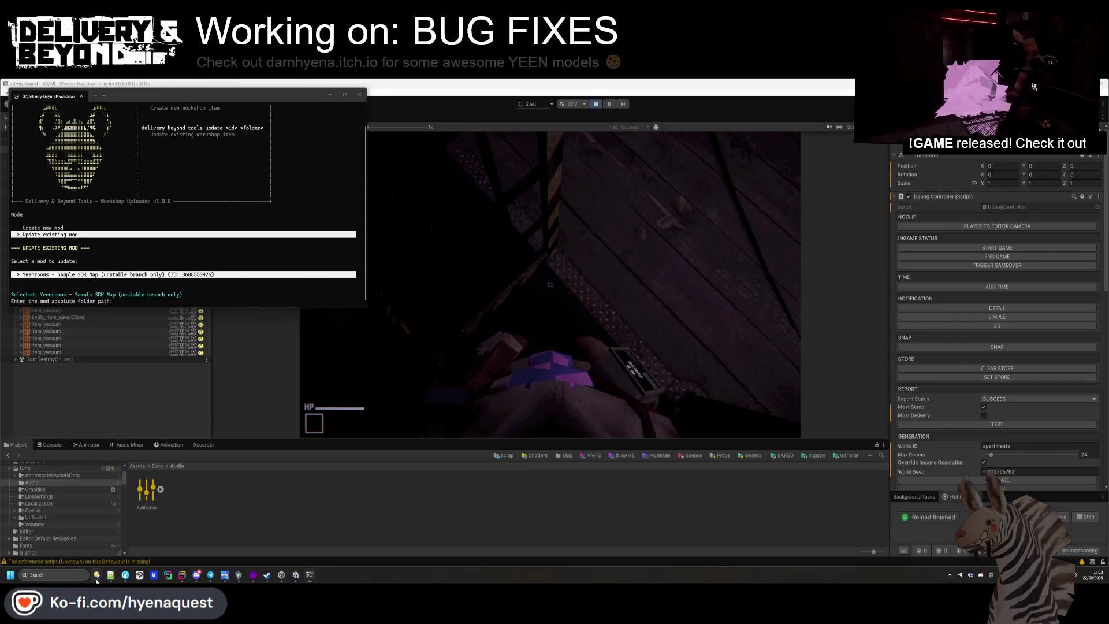
# Paste the Build\yeenrooms folder path and answer y to update the mod
pyautogui.moveTo(96, 575)
pyautogui.click(134, 544)
pyautogui.click(968, 200)
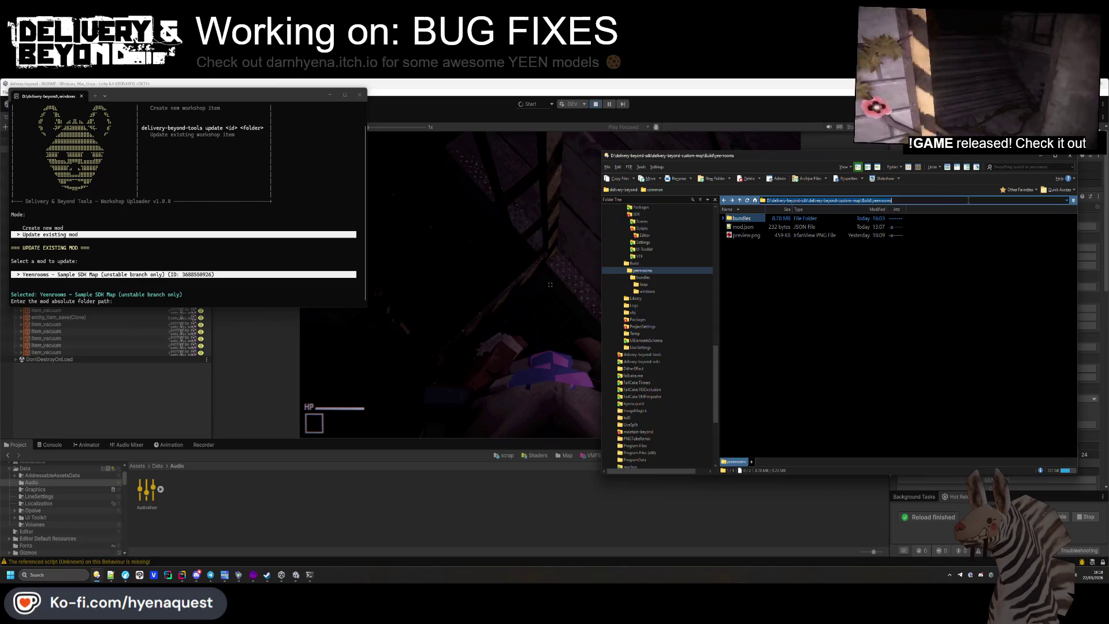
pyautogui.click(240, 236)
pyautogui.write('D:\\delivery-beyond-sdk\\delivery-beyond-custom-map\\Build\\yeenrooms')
pyautogui.press('Return')
pyautogui.write('y')
pyautogui.press('Return')
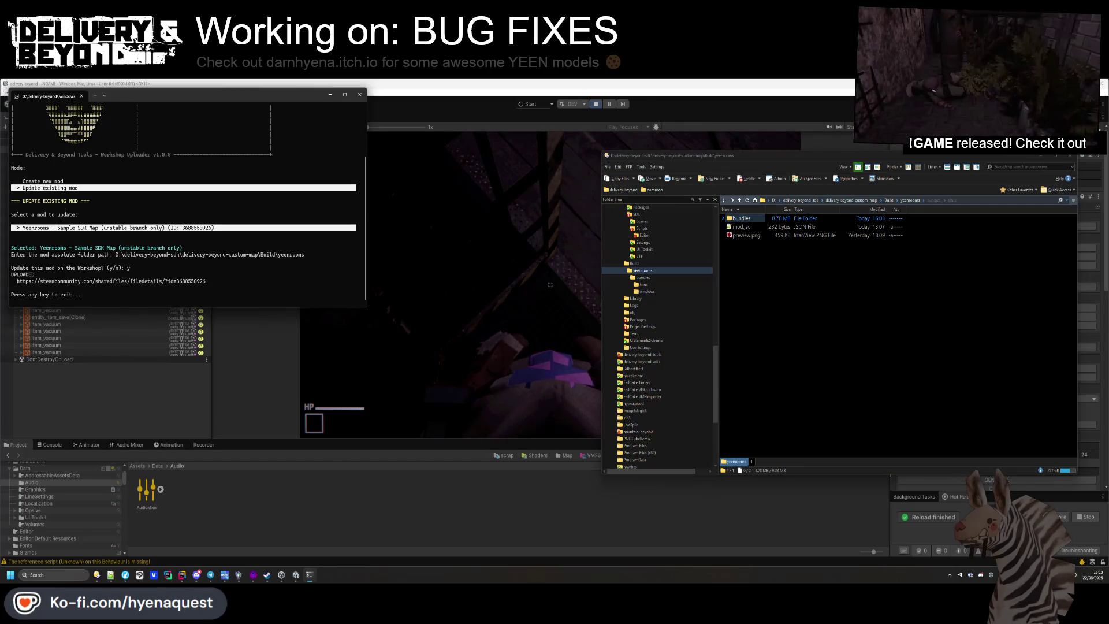
# Close the uploader and the file manager
pyautogui.press('Return')
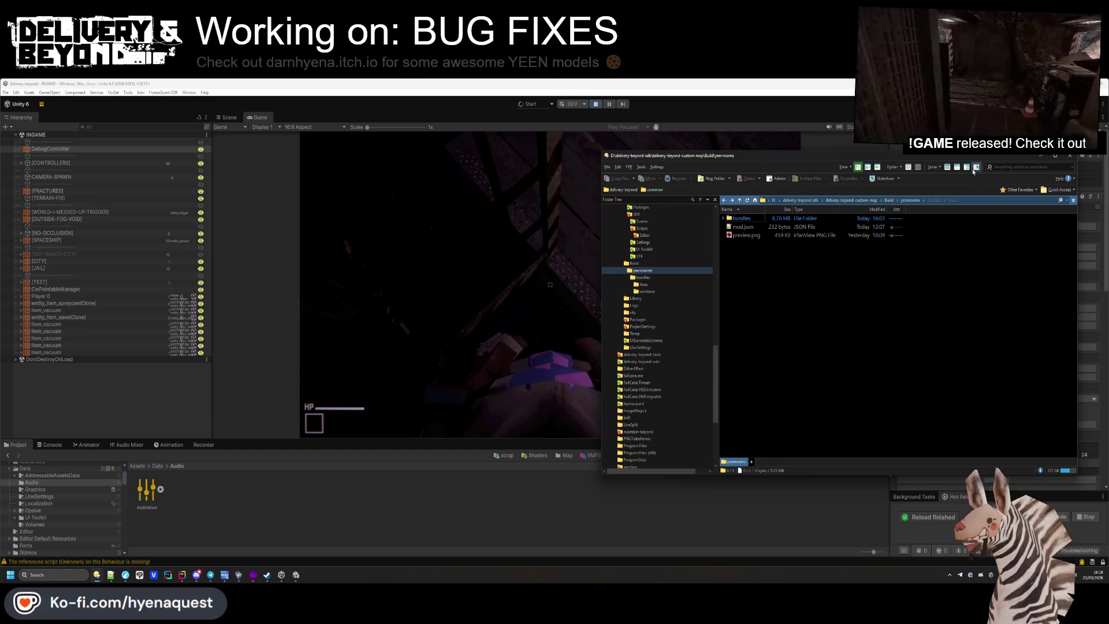
pyautogui.moveTo(953, 159); pyautogui.dragTo(762, 163)
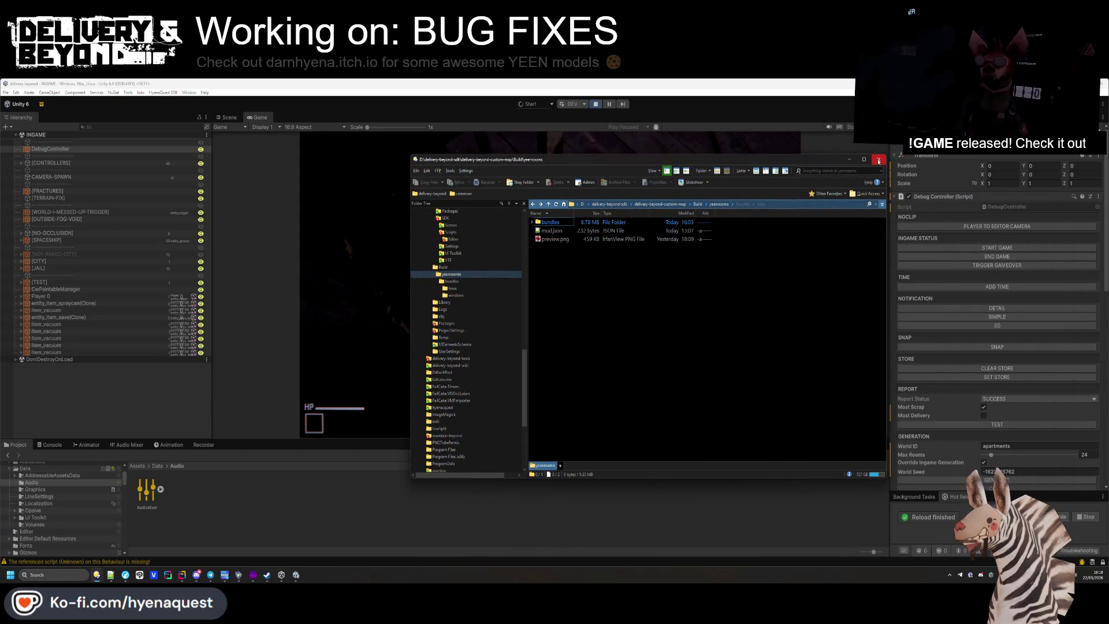
pyautogui.click(878, 161)
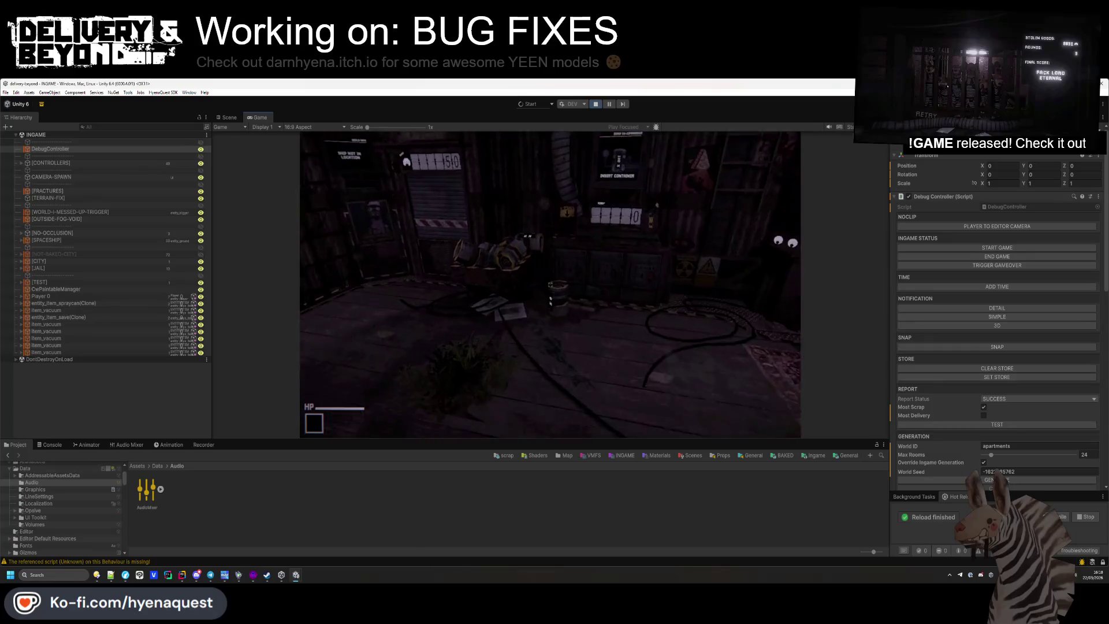
# Clear the Console log and select the DebugController object in the project
pyautogui.click(51, 444)
pyautogui.click(8, 454)
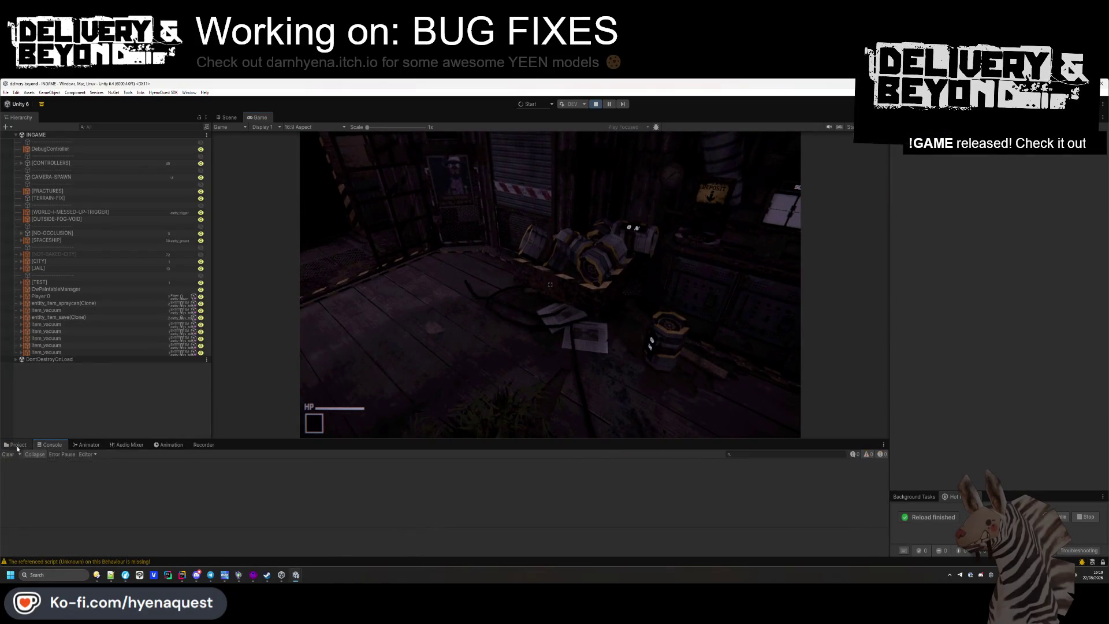
pyautogui.click(18, 445)
pyautogui.click(50, 149)
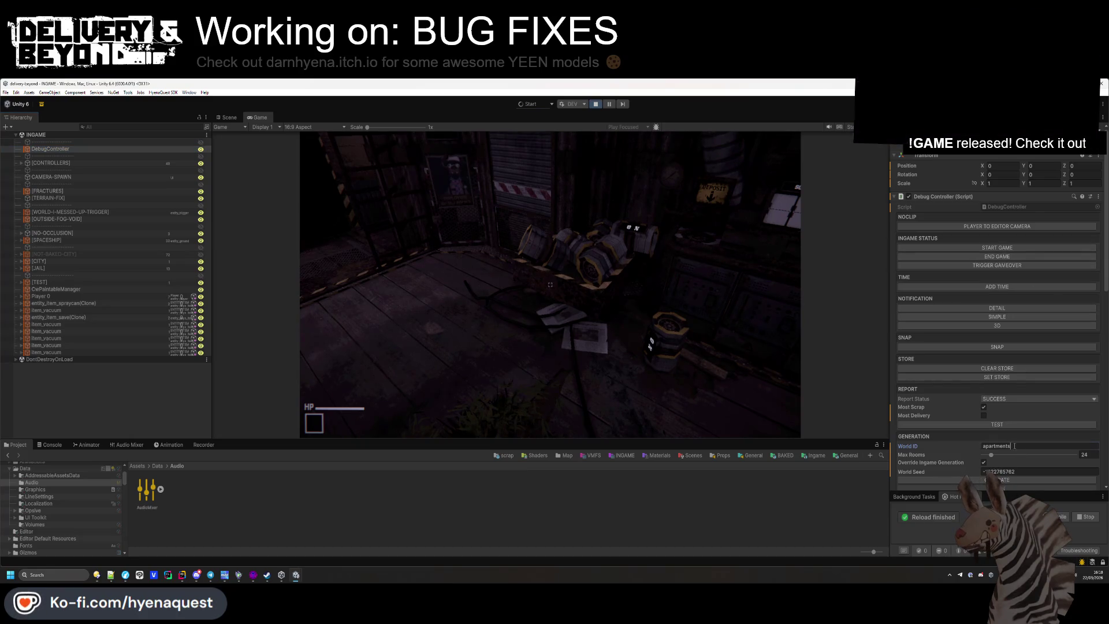
# Start a game on the trenches world, then orbit the Scene view toward the player
pyautogui.write('trenches')
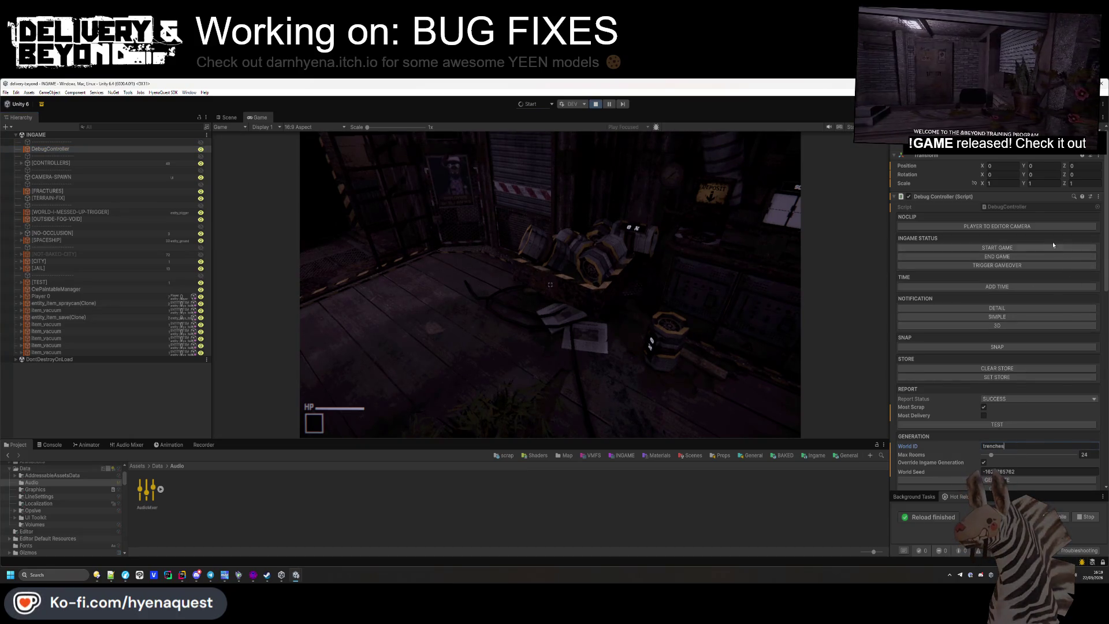
pyautogui.click(1009, 248)
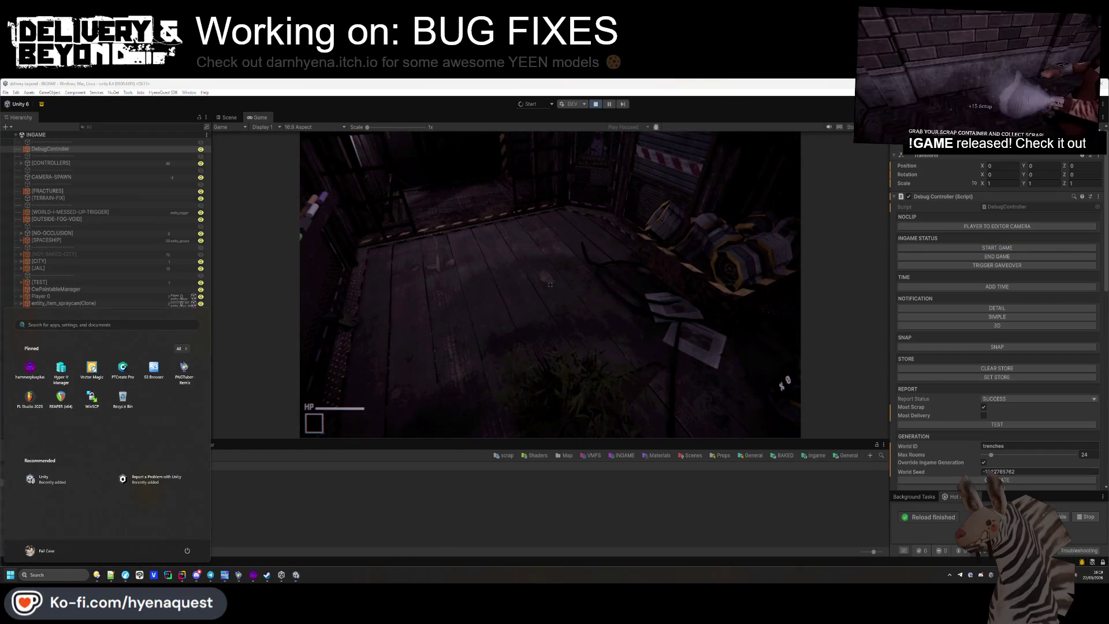
pyautogui.click(628, 384)
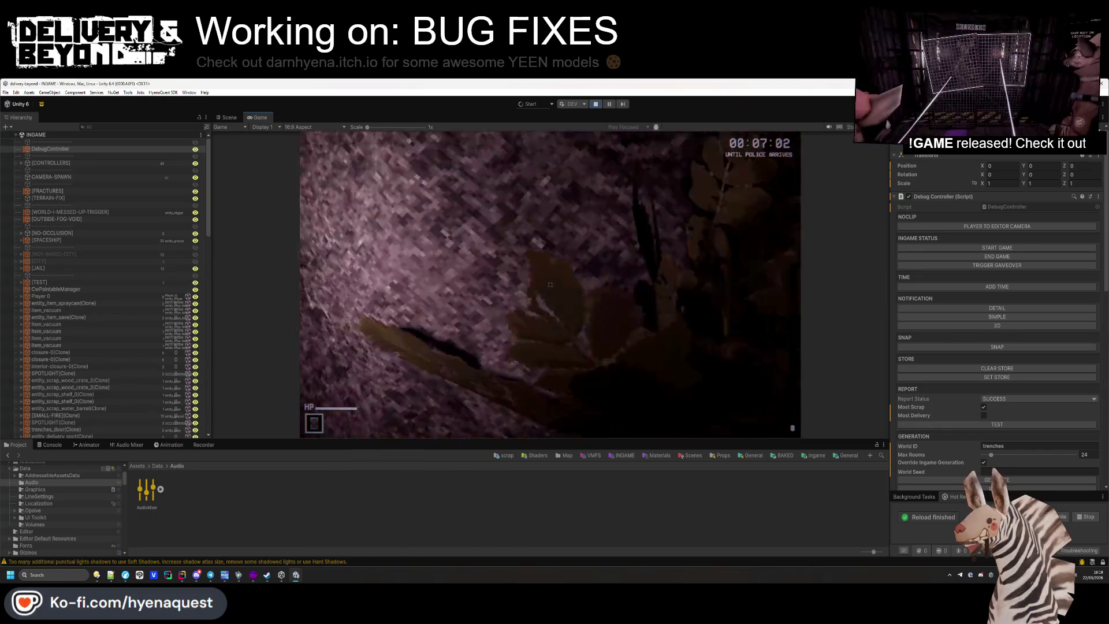
pyautogui.hotkey('ctrl', '1')
pyautogui.moveTo(504, 322)
pyautogui.mouseDown()
pyautogui.moveTo(615, 305)
pyautogui.moveTo(507, 292)
pyautogui.moveTo(322, 296)
pyautogui.moveTo(601, 282)
pyautogui.mouseUp()
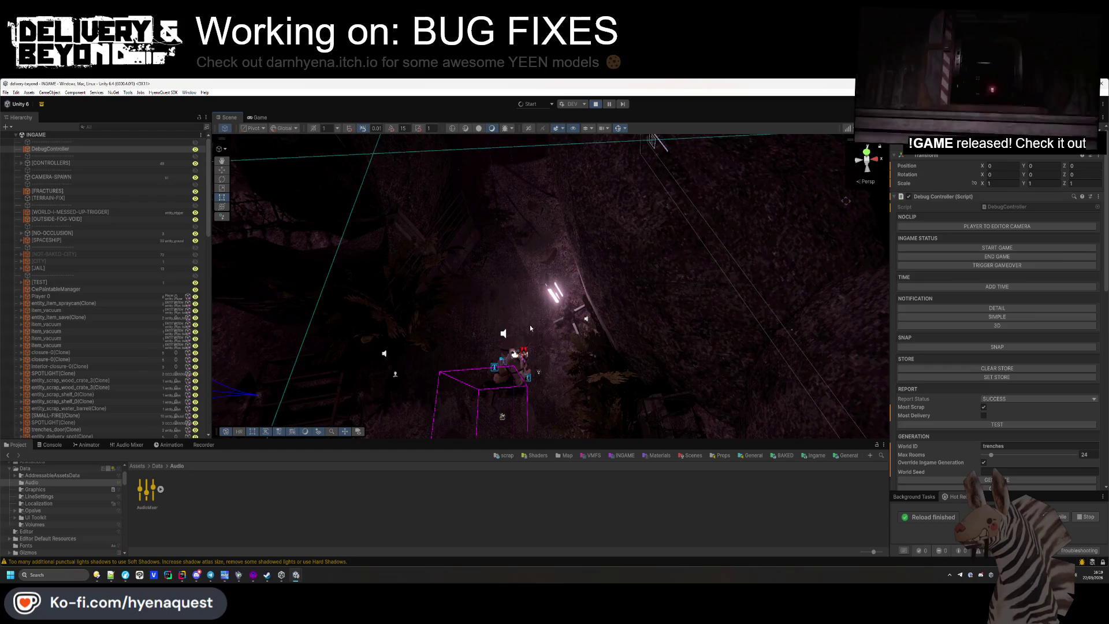
# Inspect the Mesh Collider of the rock near the player, then return to the Game view
pyautogui.click(530, 328)
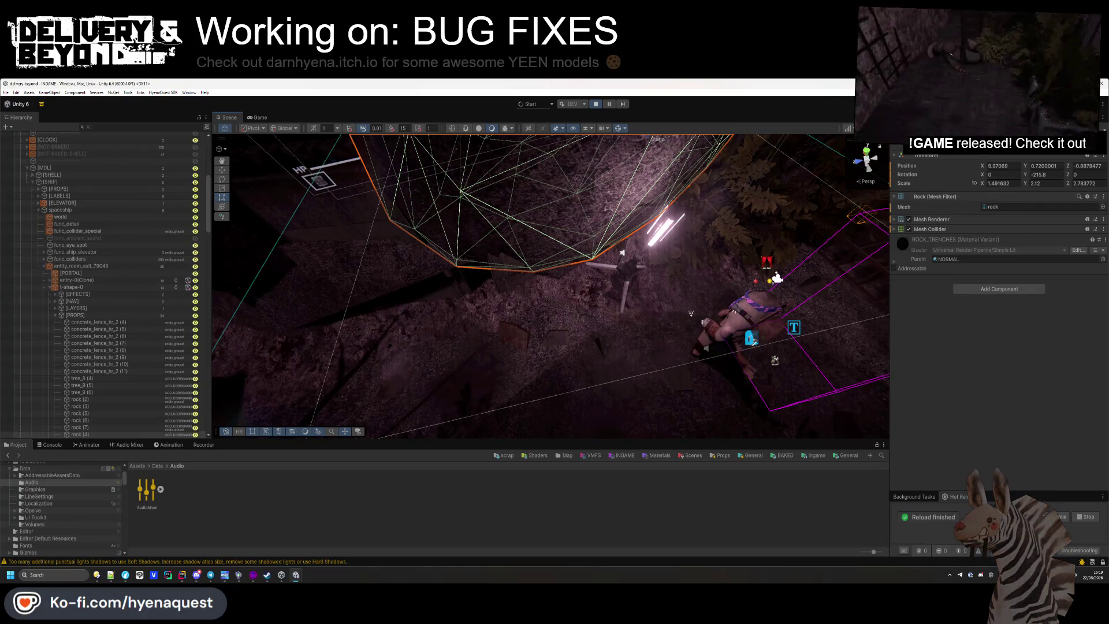
pyautogui.hotkey('ctrl', '2')
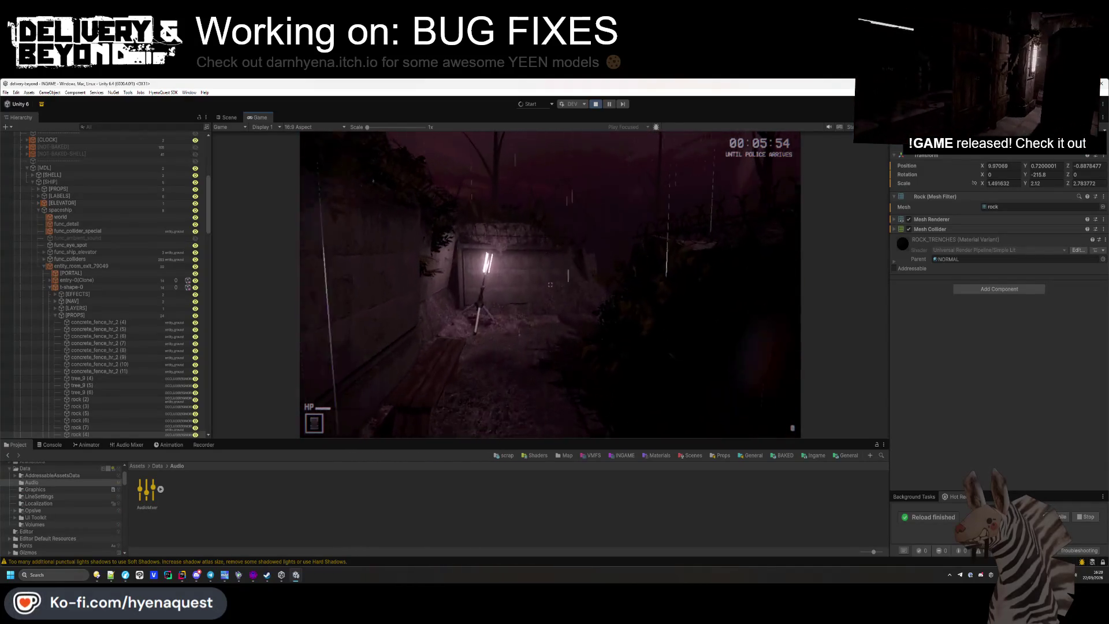
# Open the in-game Settings menu with Escape, then exit Play mode
pyautogui.moveTo(549, 284)
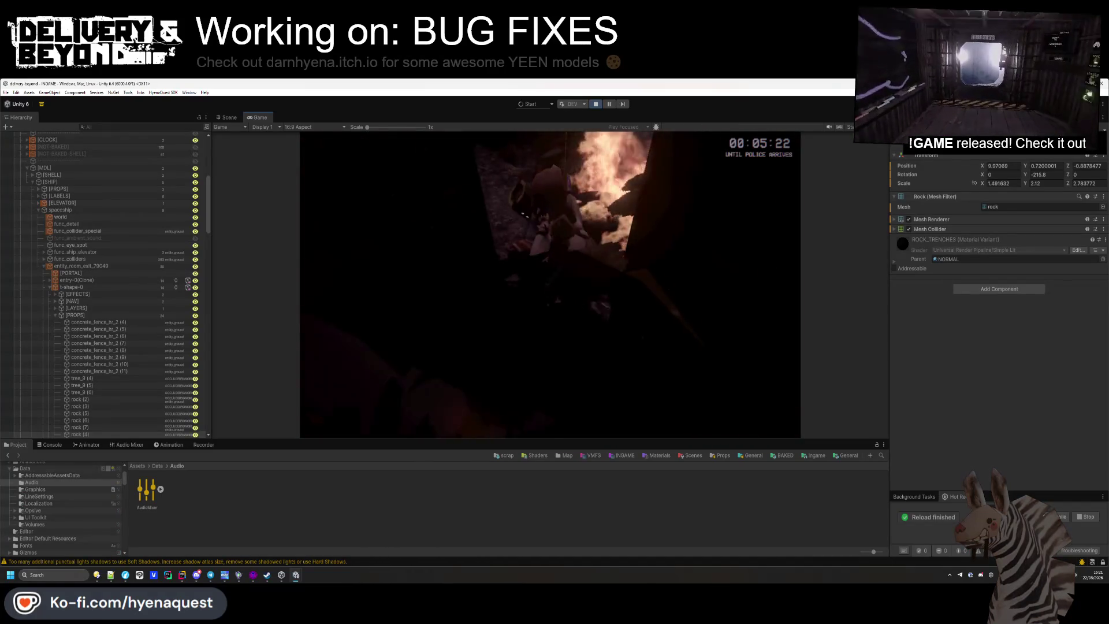
pyautogui.press('Escape')
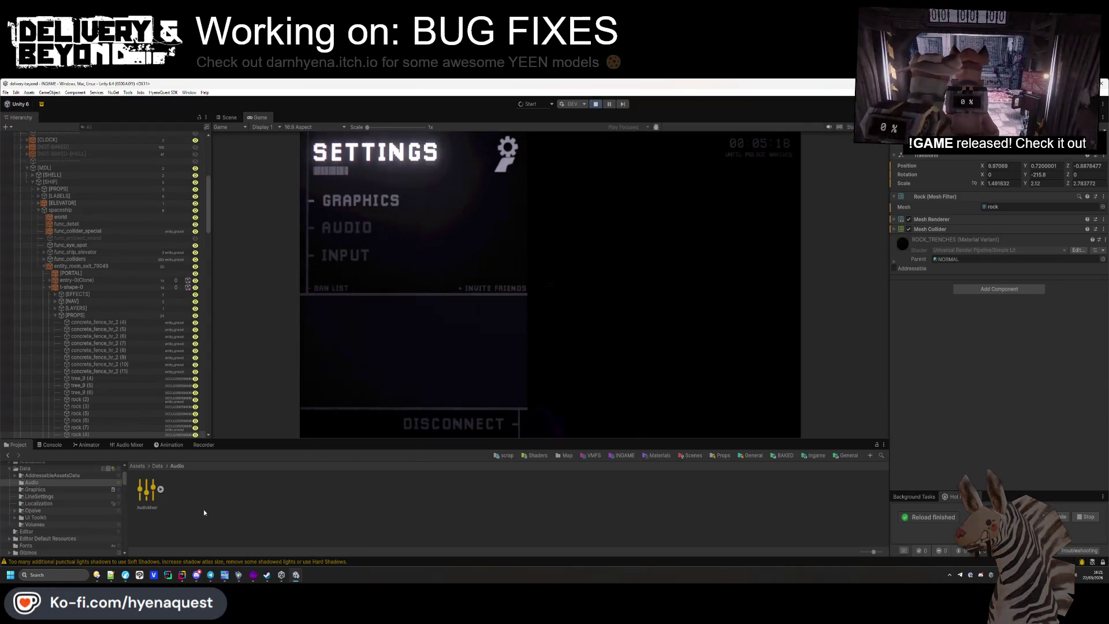
pyautogui.click(598, 107)
pyautogui.click(571, 338)
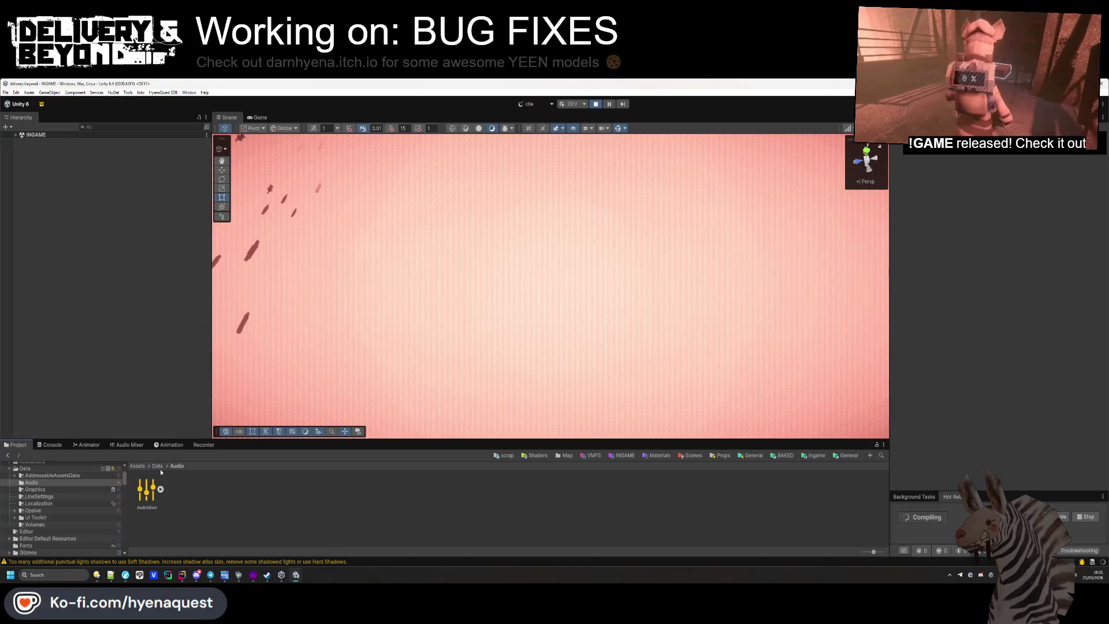
# Open the AudioMixer and drag the SFX group fader a few dB below 0
pyautogui.click(153, 488)
pyautogui.click(124, 444)
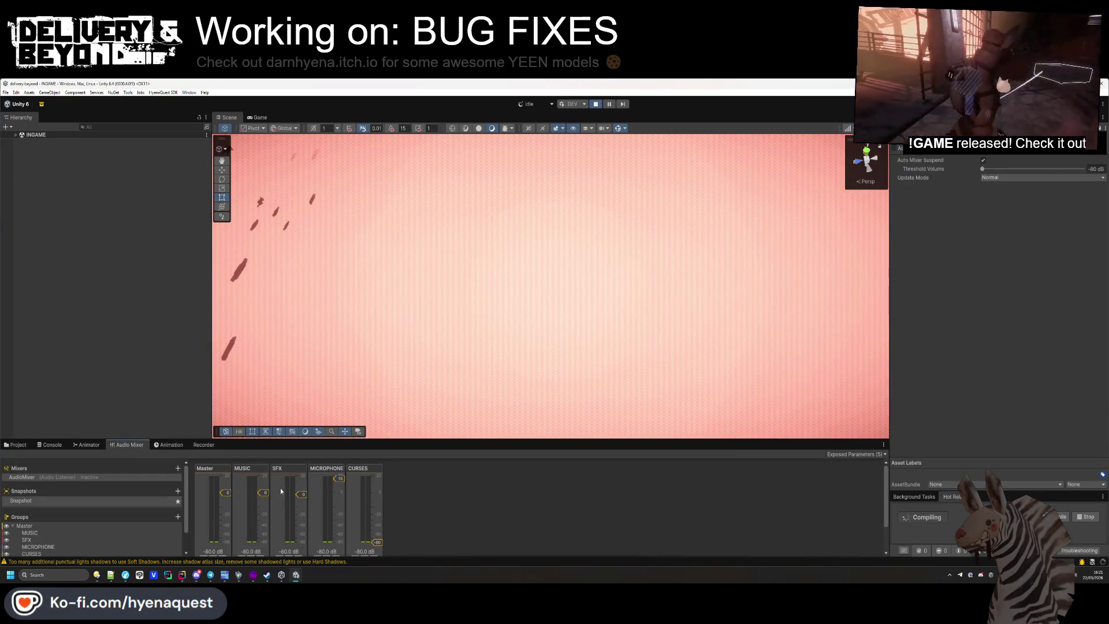
pyautogui.click(306, 497)
pyautogui.moveTo(306, 496); pyautogui.dragTo(308, 505)
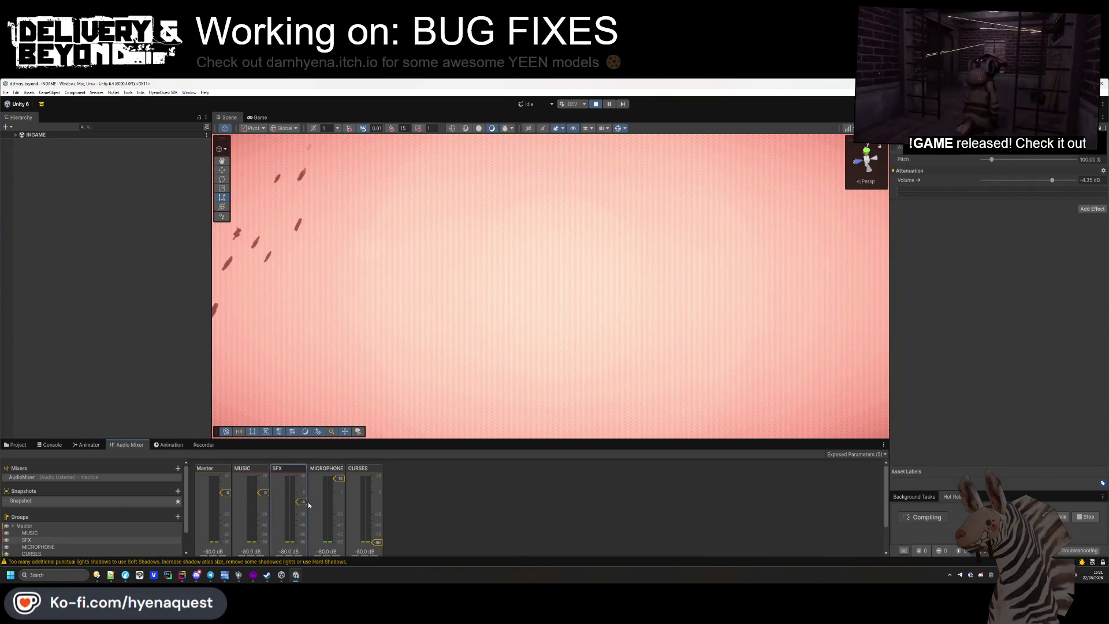
pyautogui.moveTo(182, 575)
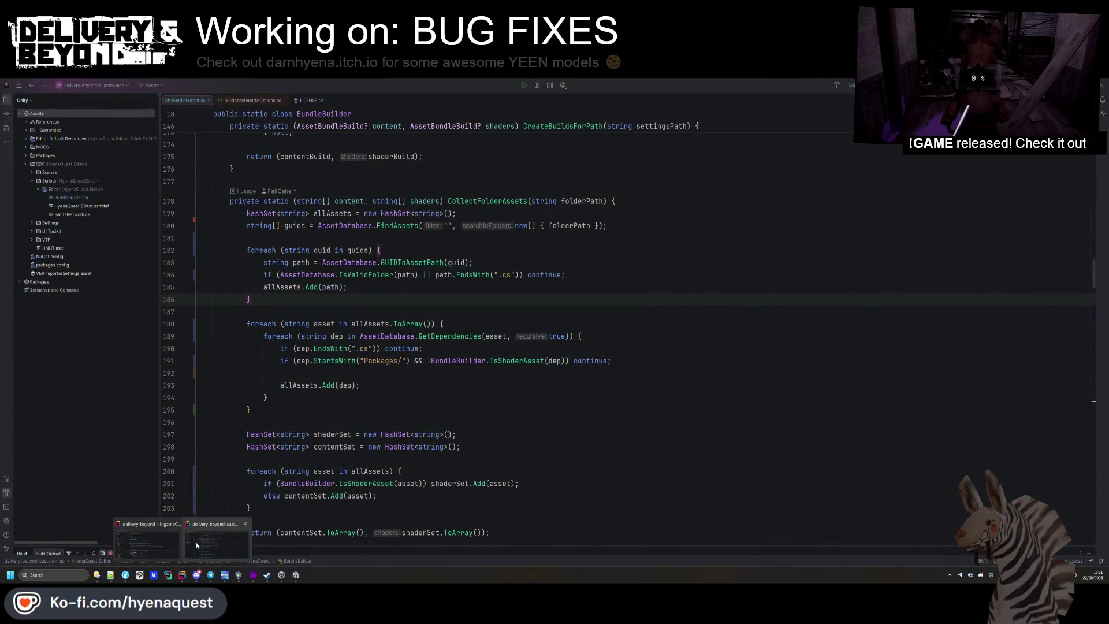
# In SoundController.cs, change the SFXVolume Lerp maximum from 0 to -5, giving Mathf.Lerp(-60, -5, …)
pyautogui.click(147, 542)
pyautogui.press('shift')
pyautogui.press('shift')
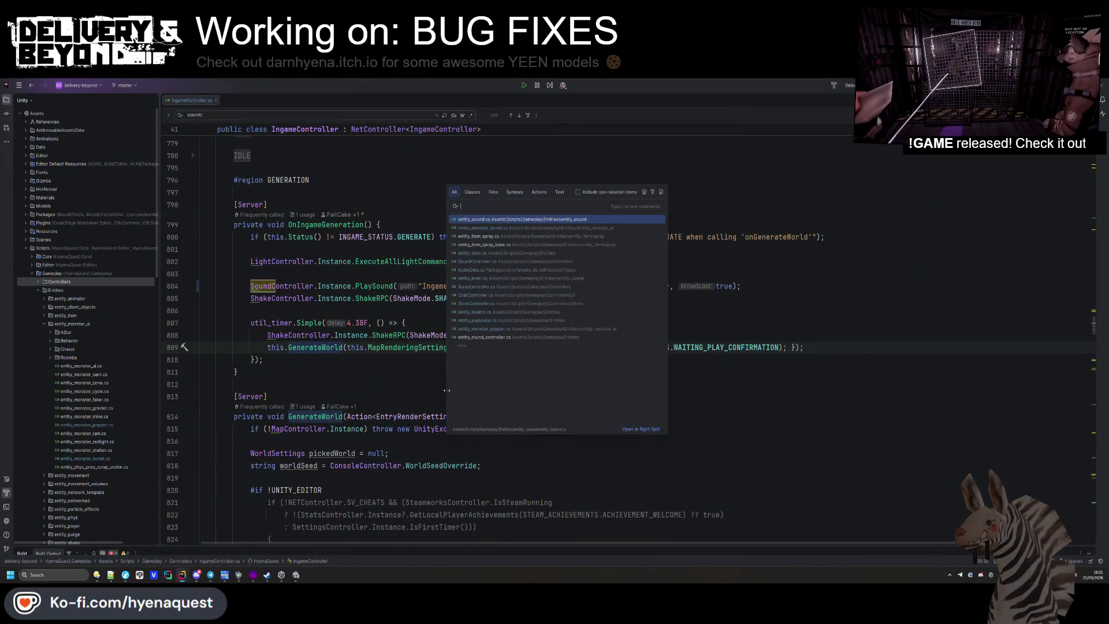
pyautogui.write('soundco')
pyautogui.press('Return')
pyautogui.scroll(-20, 419, 401)
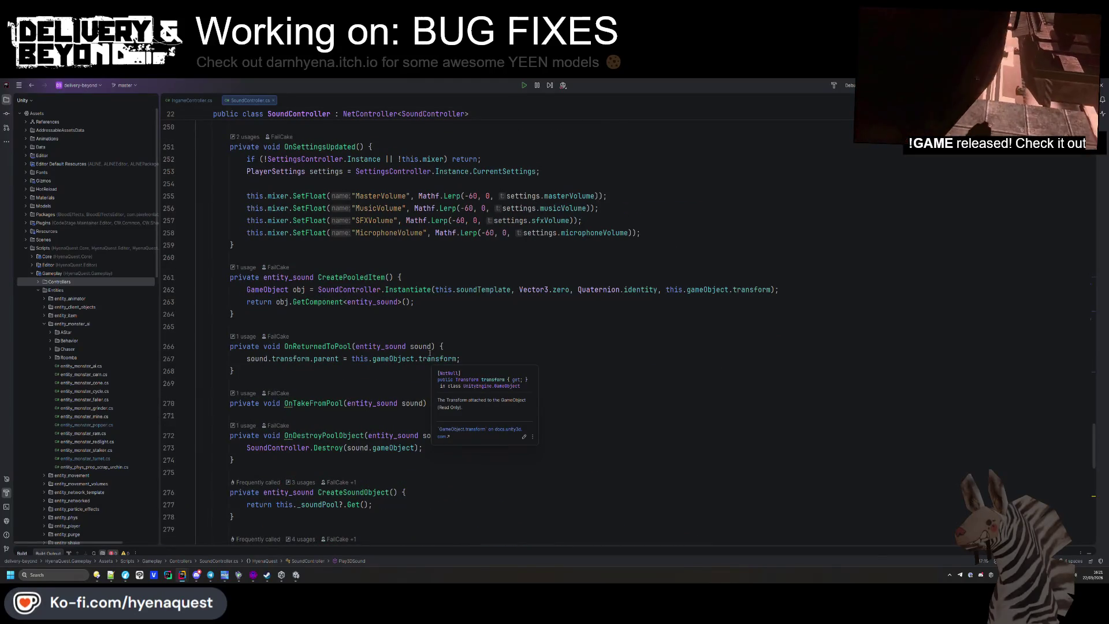
pyautogui.doubleClick(474, 221)
pyautogui.write('-5')
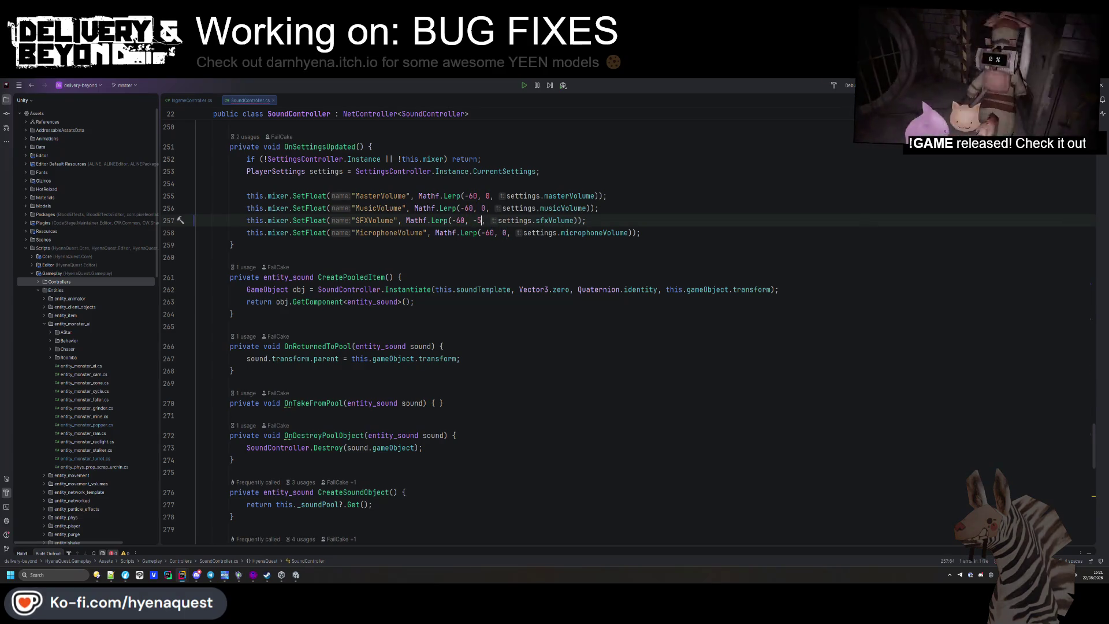
pyautogui.click(483, 289)
pyautogui.hotkey('alt', 'Tab')
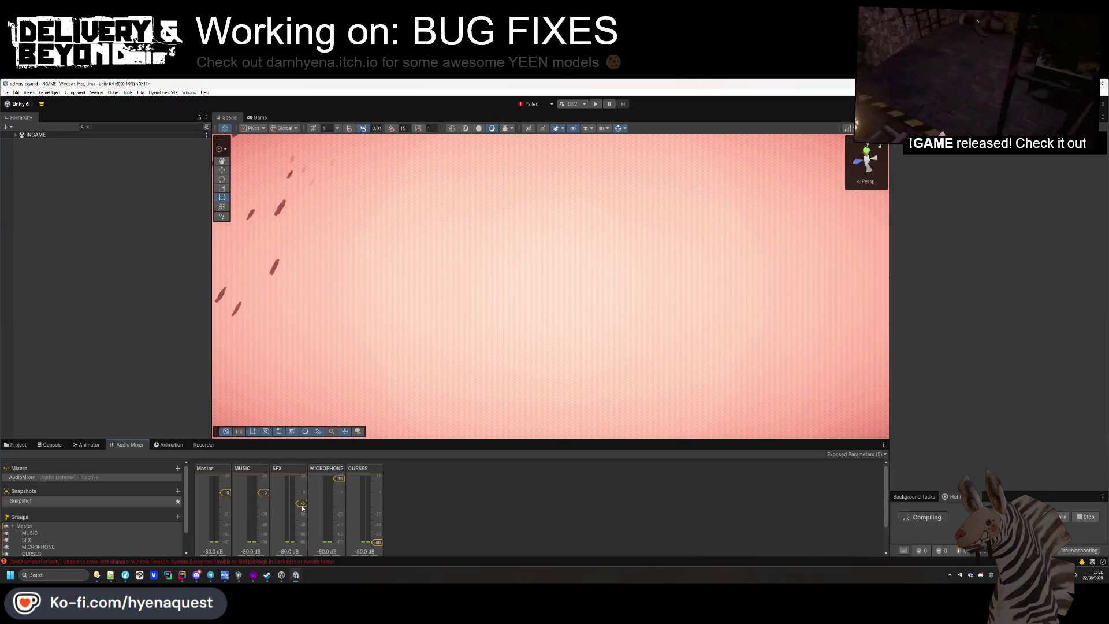
# Check the SFX mixer strip, then open the t-shape-0 prefab from Map > Trenches
pyautogui.click(302, 508)
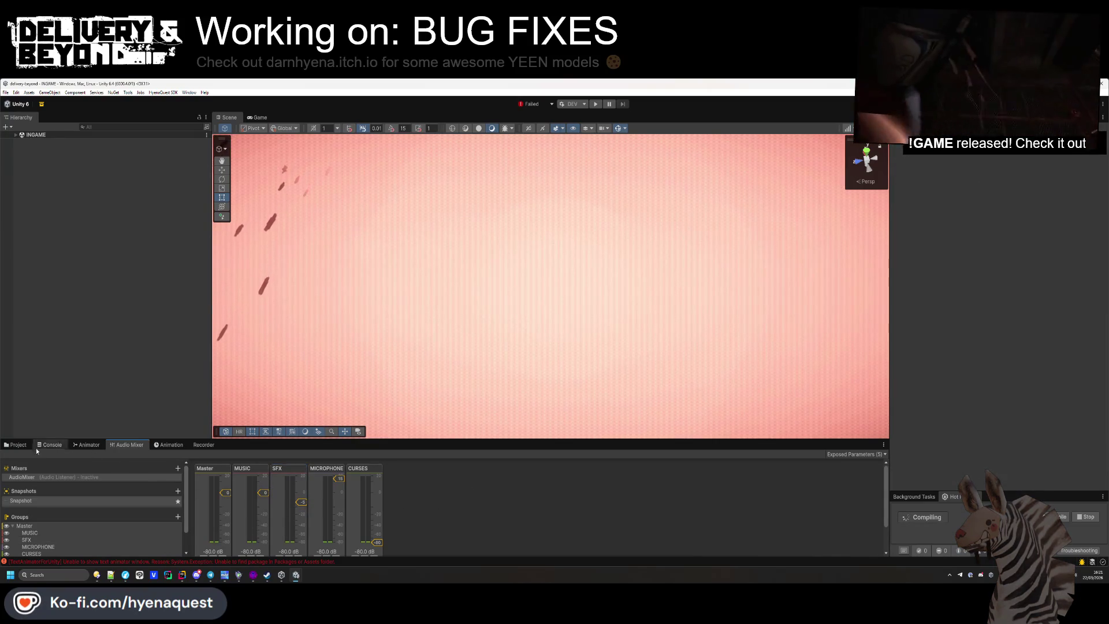
pyautogui.click(18, 445)
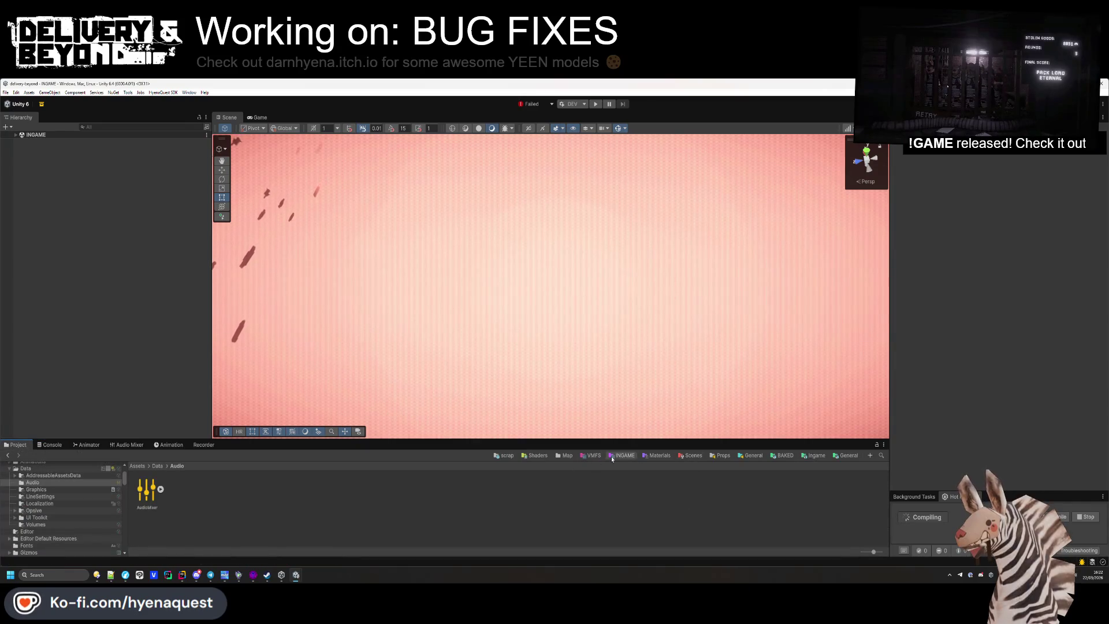
pyautogui.click(570, 456)
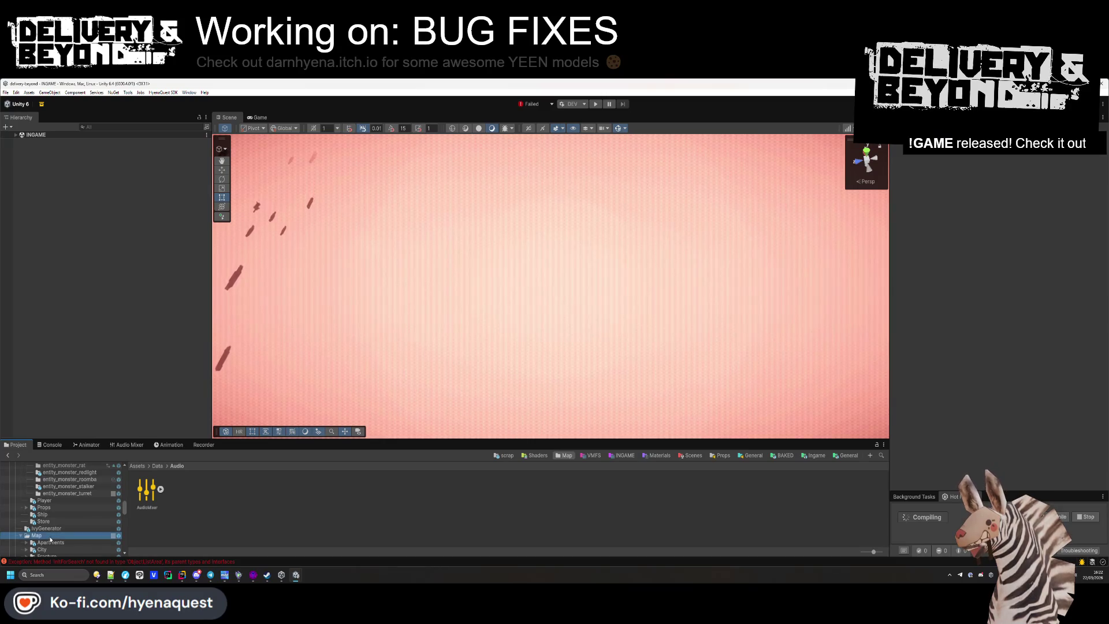
pyautogui.scroll(-3, 90, 529)
pyautogui.click(57, 517)
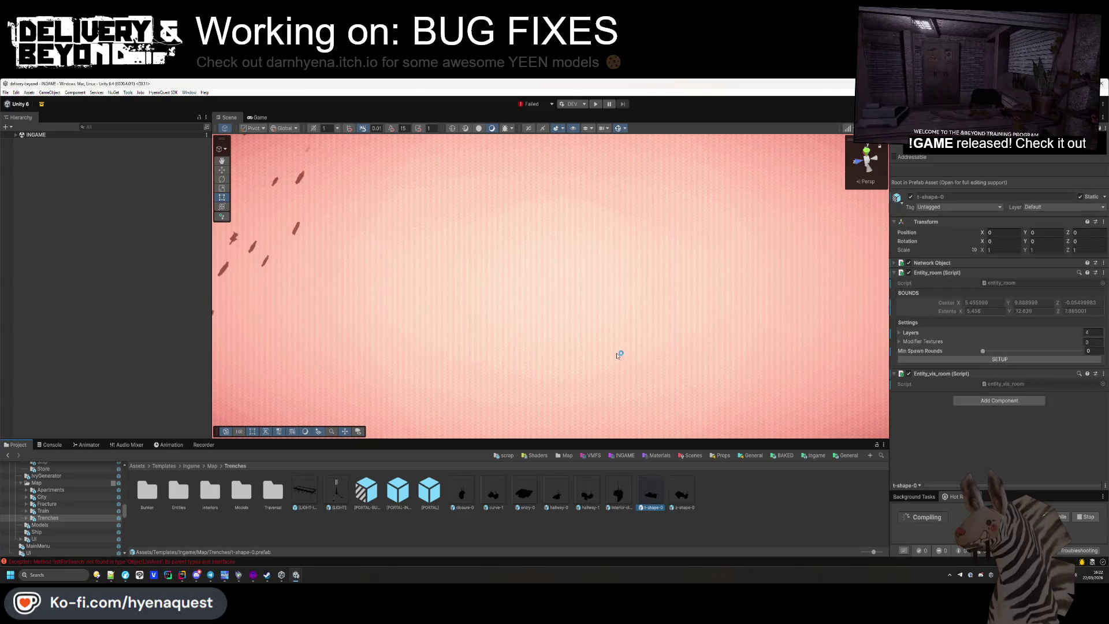
pyautogui.scroll(-5, 645, 290)
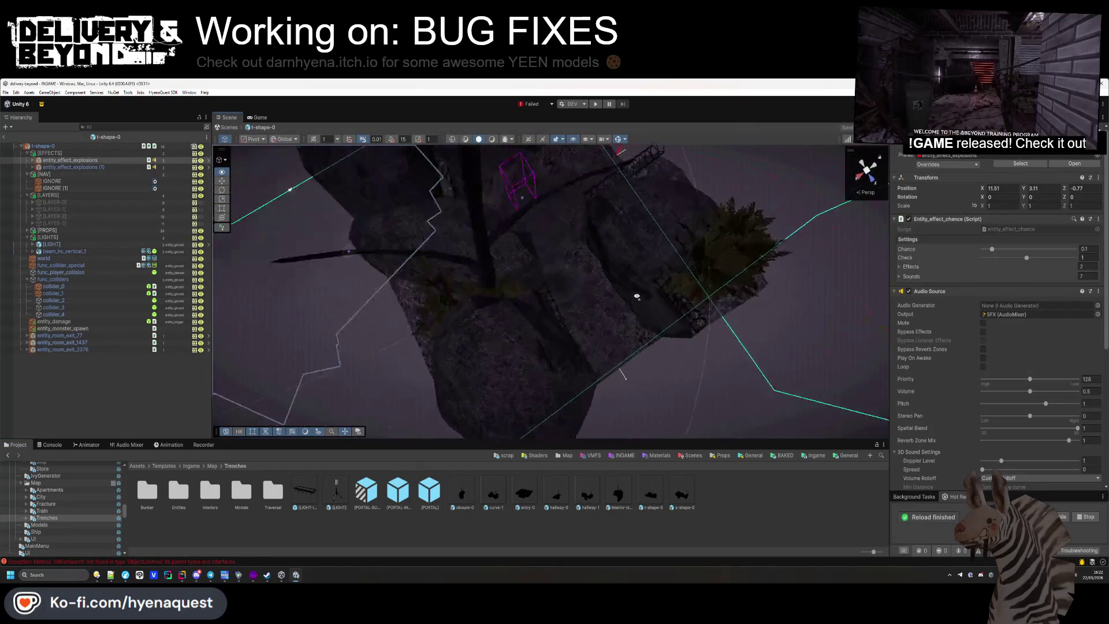
# Select trench rocks, including rock (6), and check their Layer settings
pyautogui.click(398, 191)
pyautogui.moveTo(416, 150); pyautogui.dragTo(520, 173)
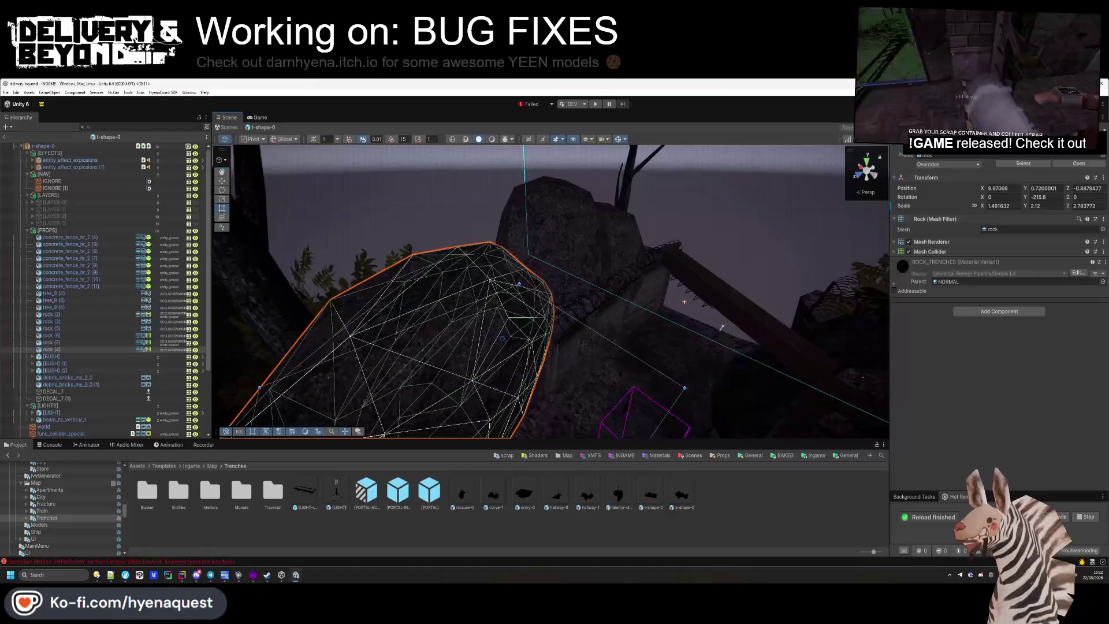
pyautogui.click(1050, 149)
pyautogui.click(1057, 219)
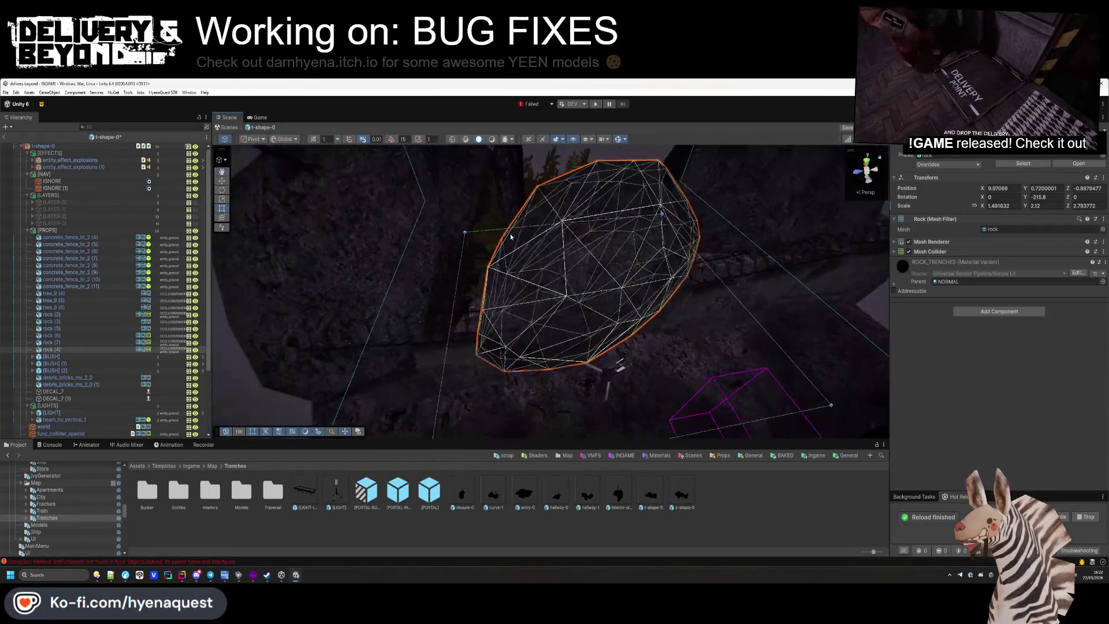
pyautogui.click(358, 277)
pyautogui.click(1062, 155)
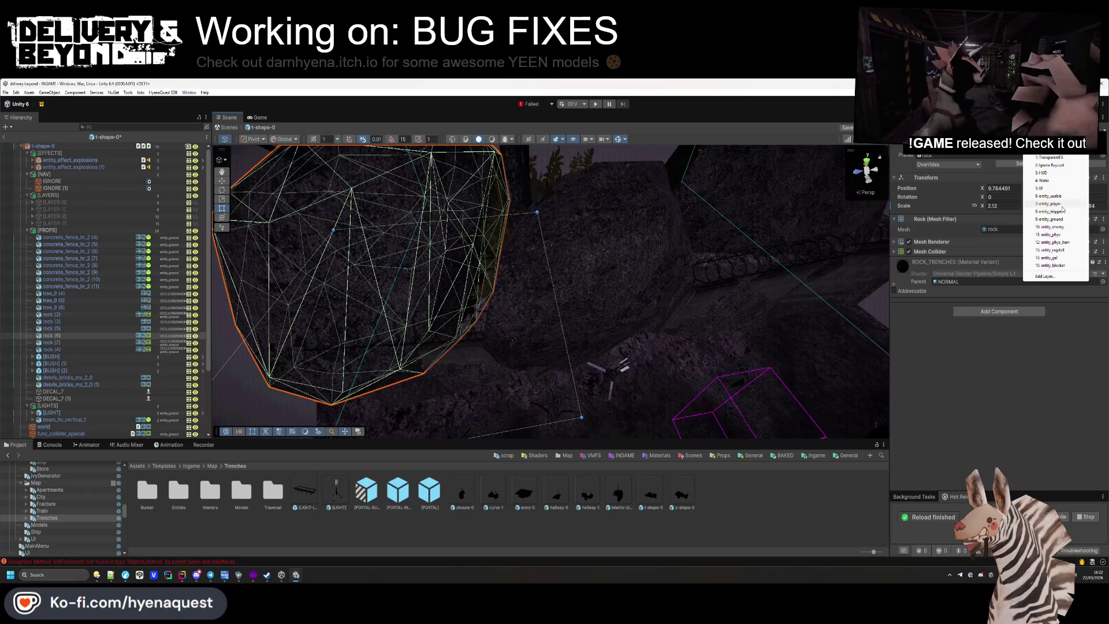
pyautogui.click(1061, 218)
# Inspect colliders of rocks (5), (7), (6) and func_collider_special, then select entity_effect_explosions
pyautogui.click(564, 223)
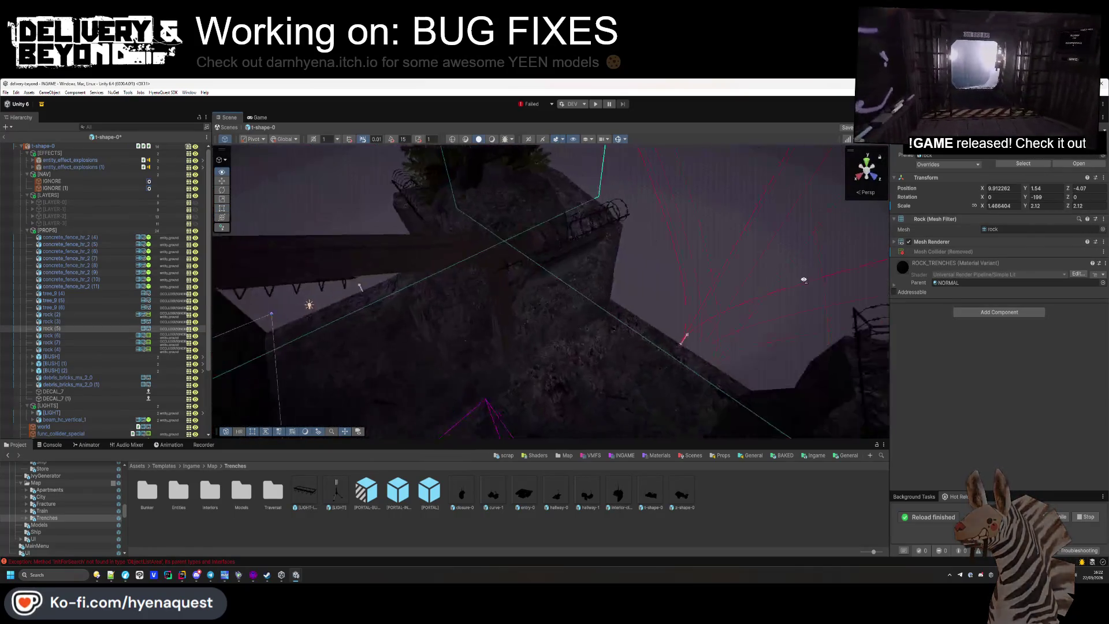
pyautogui.click(488, 334)
pyautogui.click(485, 318)
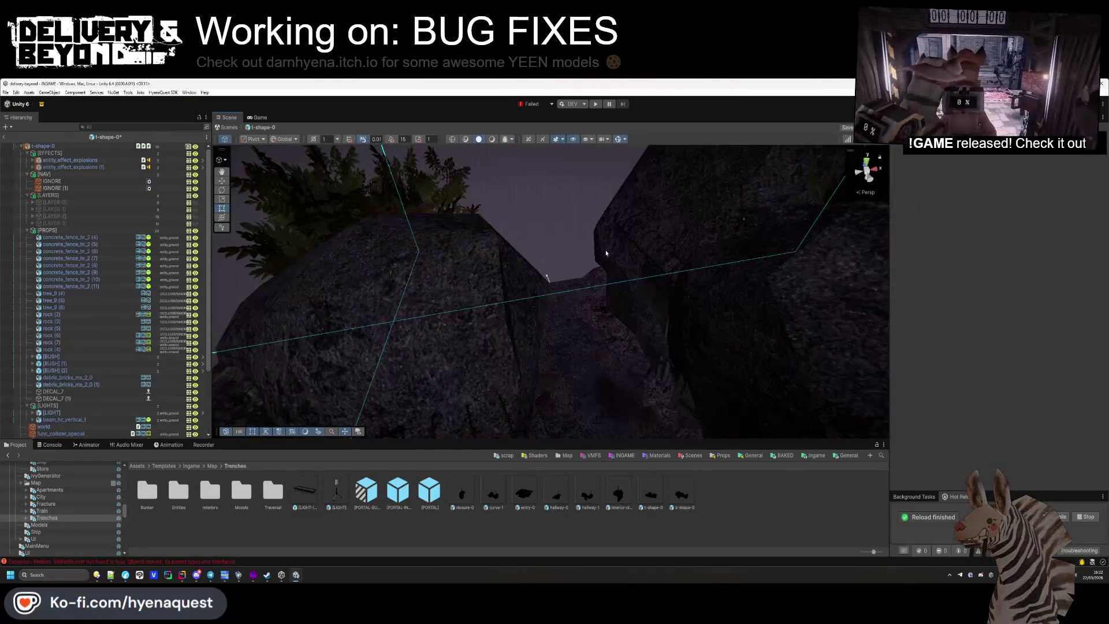
pyautogui.click(654, 270)
pyautogui.click(541, 267)
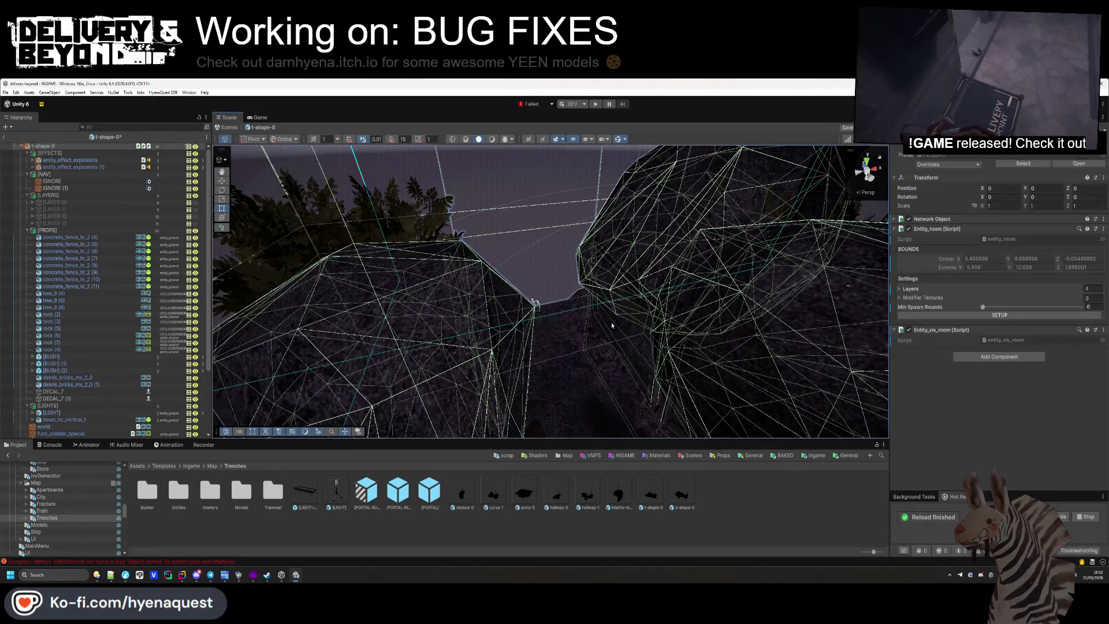
pyautogui.click(532, 253)
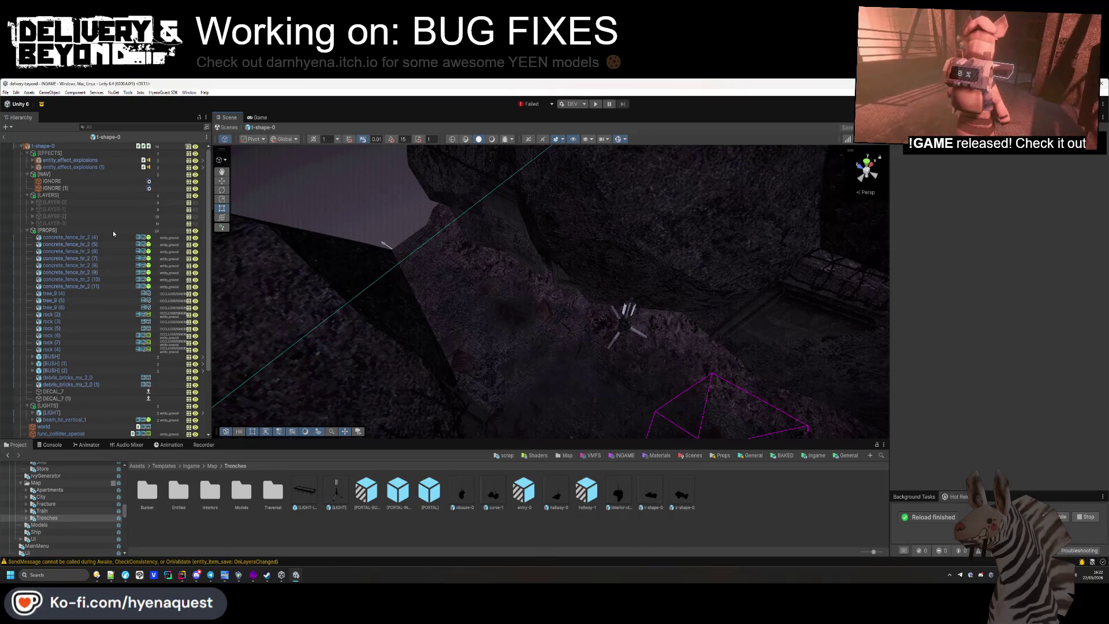
pyautogui.click(123, 160)
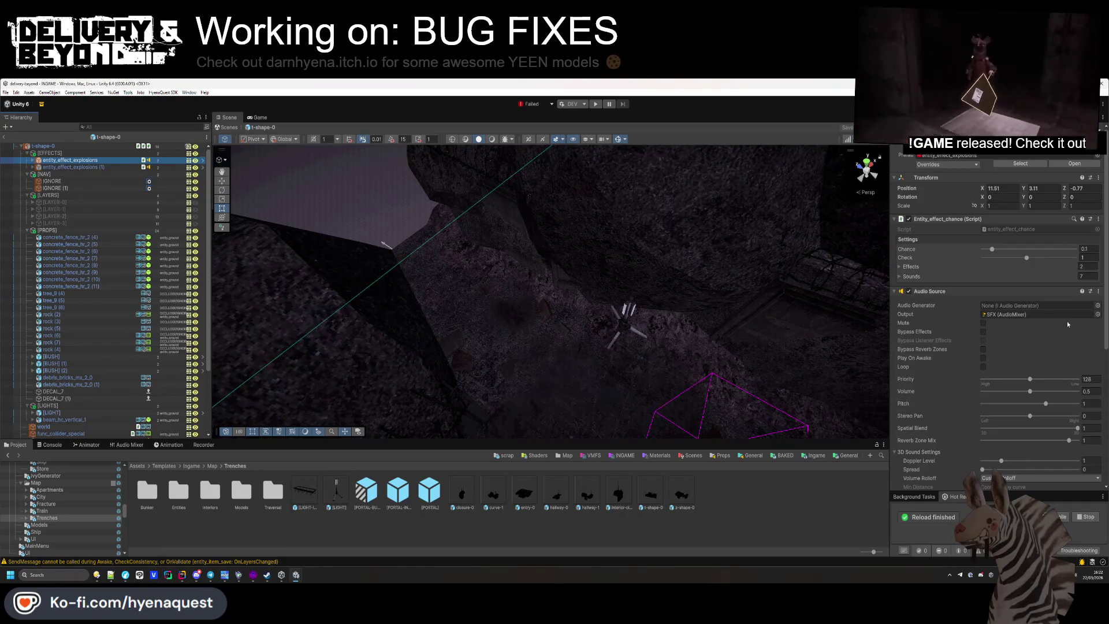
# Set the entity_effect_explosions prefab's audio volume to 0.35, save it and exit Prefab Mode
pyautogui.doubleClick(989, 155)
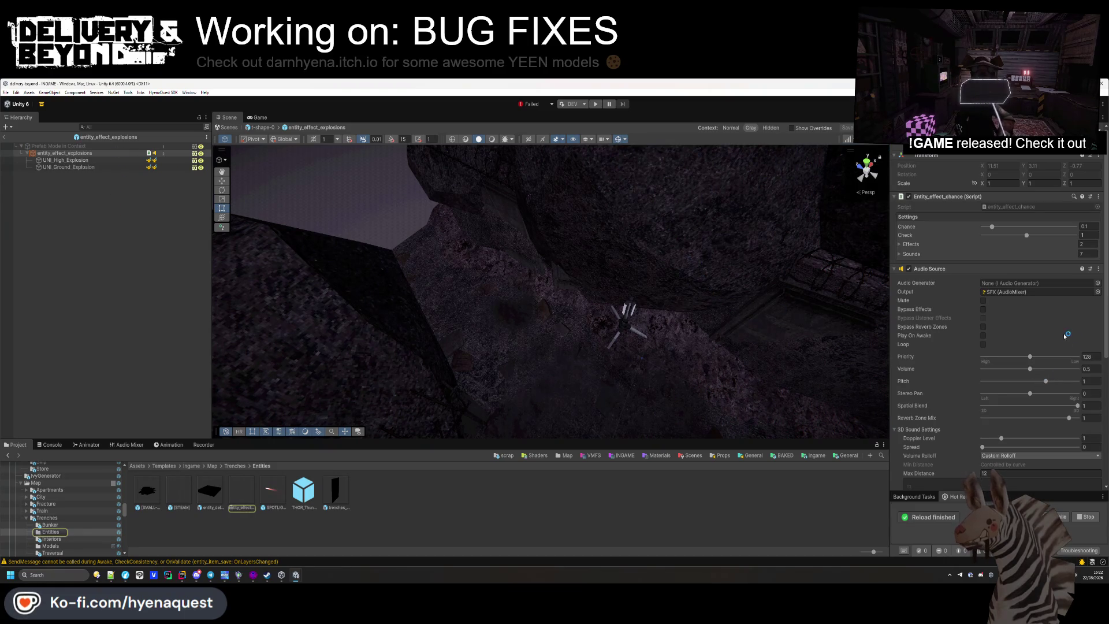
pyautogui.click(1087, 368)
pyautogui.write('0.3')
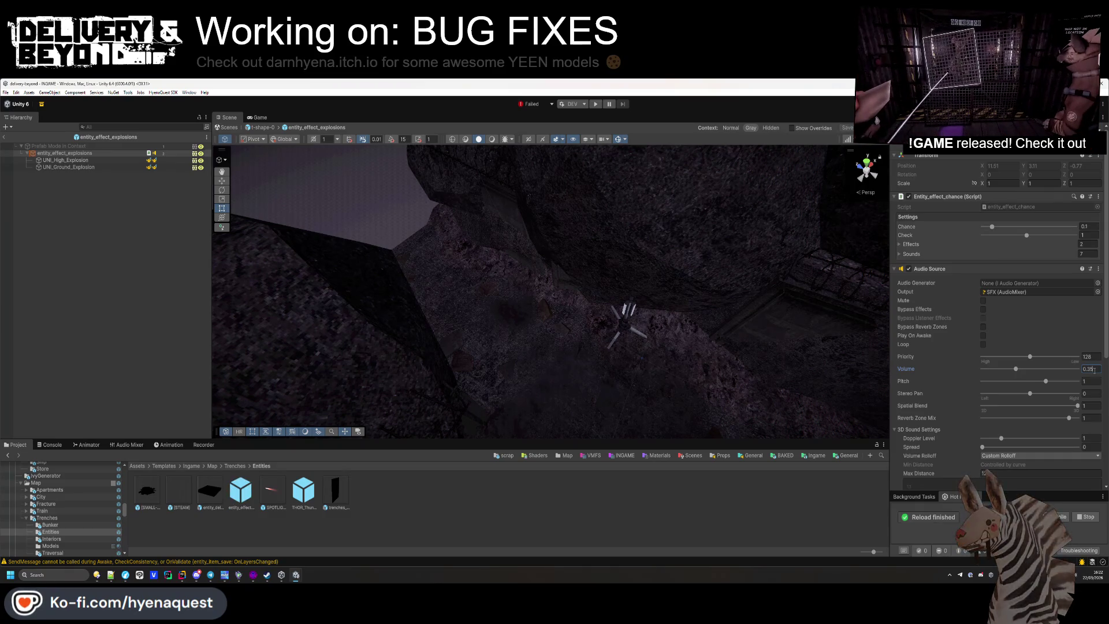
pyautogui.click(173, 279)
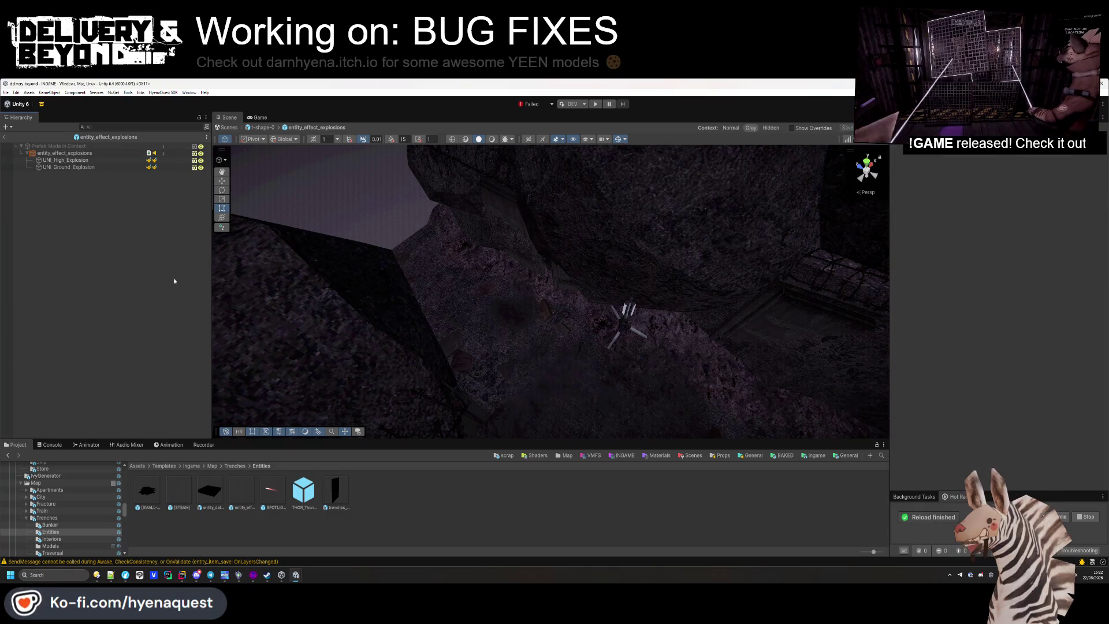
pyautogui.click(5, 137)
pyautogui.click(181, 576)
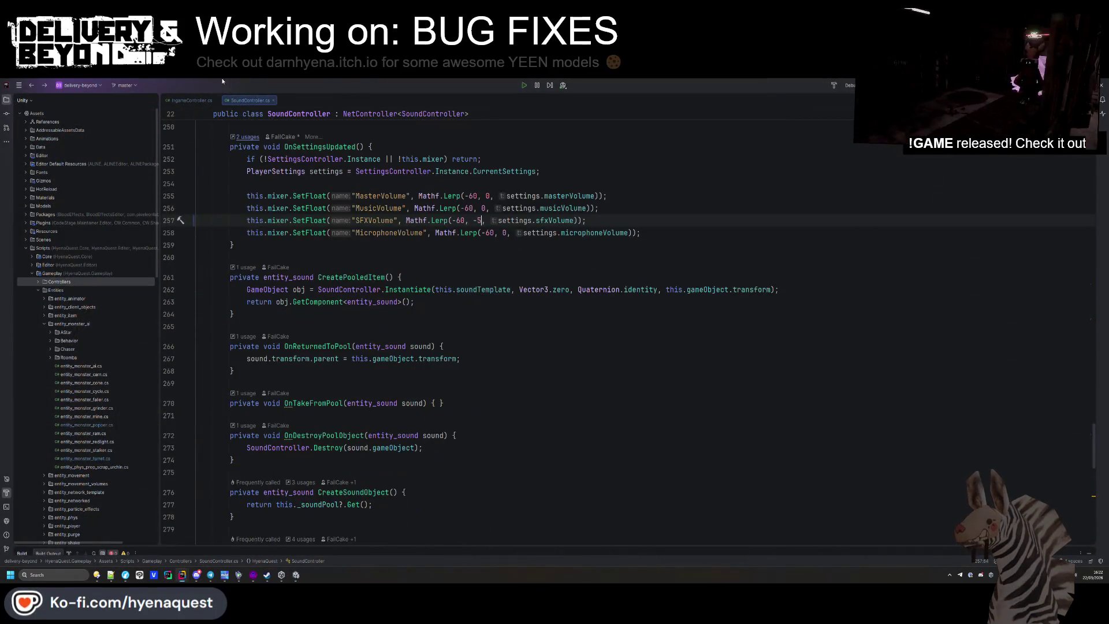
# Set the ship-start sound's volume to 0.25F in IngameController.cs
pyautogui.hotkey('ctrl', 'Tab')
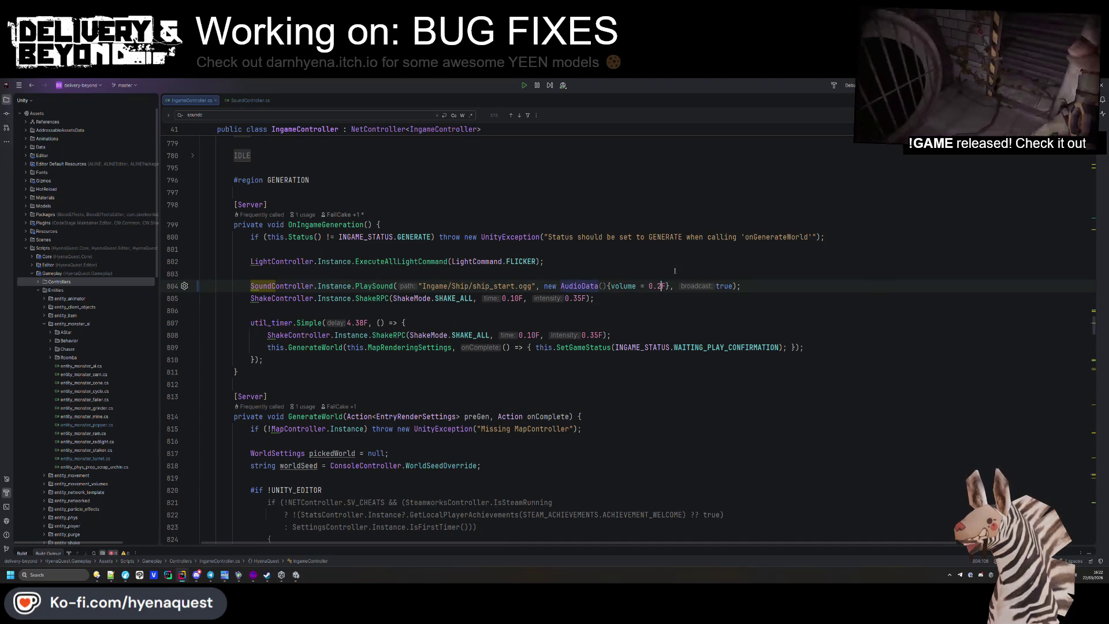
pyautogui.write('5')
pyautogui.press('Right')
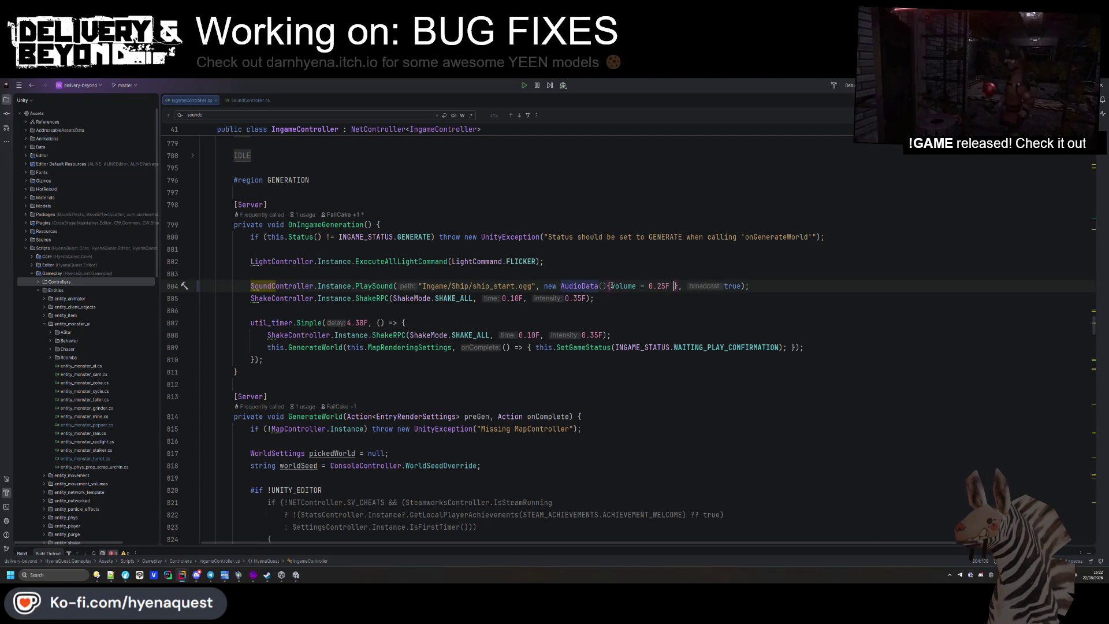
pyautogui.click(582, 335)
pyautogui.keyDown('ctrl'); pyautogui.click(372, 335); pyautogui.keyUp('ctrl')
pyautogui.hotkey('ctrl', 'Tab')
pyautogui.click(391, 286)
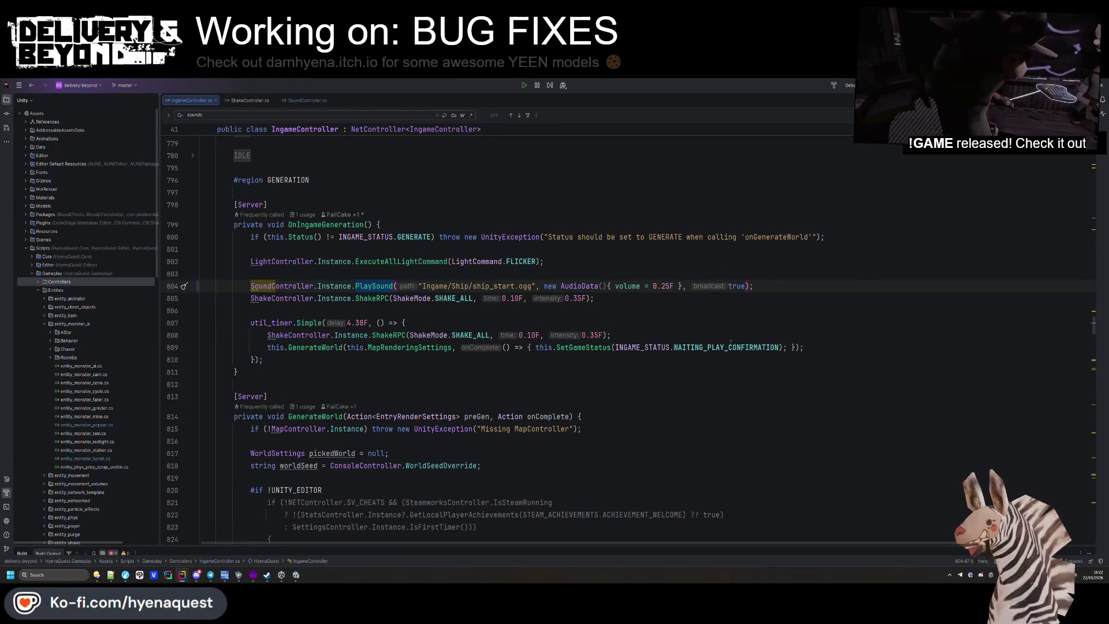
# Find the next PlaySound call and change the intro sound's volume to 0.35F
pyautogui.hotkey('ctrl', 'f')
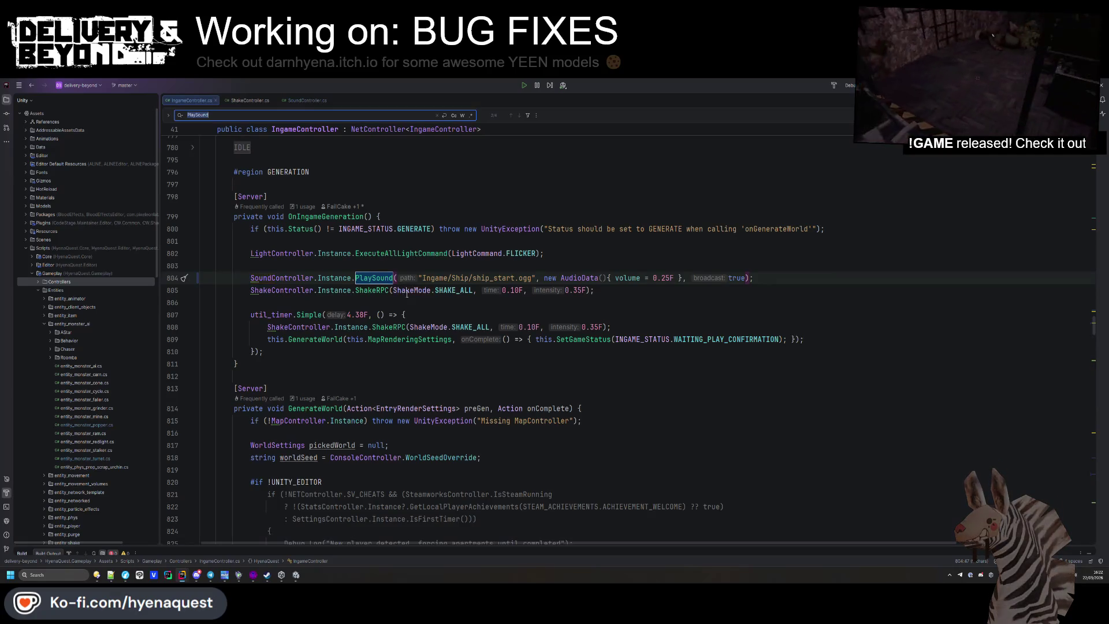
pyautogui.press('Return')
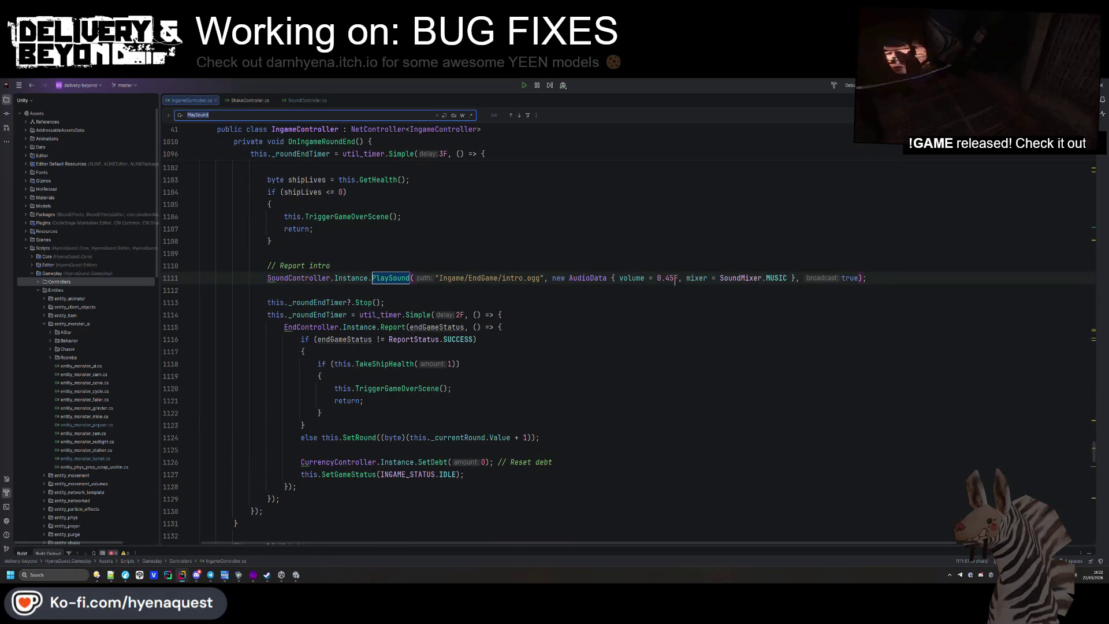
pyautogui.click(669, 278)
pyautogui.press('BackSpace')
pyautogui.write('3')
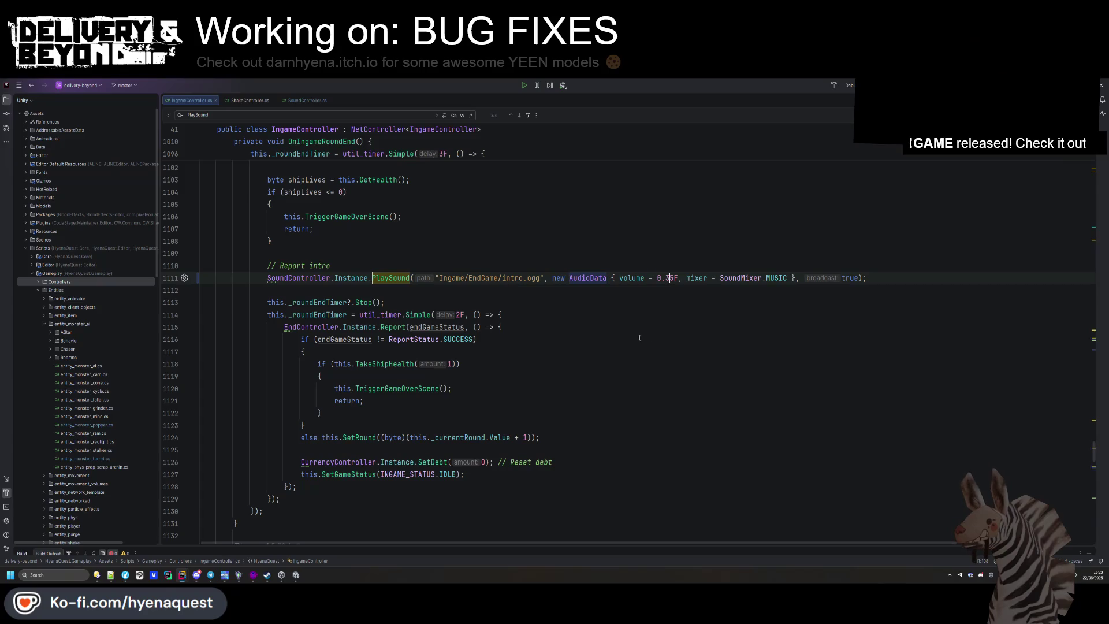
# Add volume = 0.8F to the arriving_announcement.ogg PlaySound call and copy that argument
pyautogui.click(266, 113)
pyautogui.press('Return')
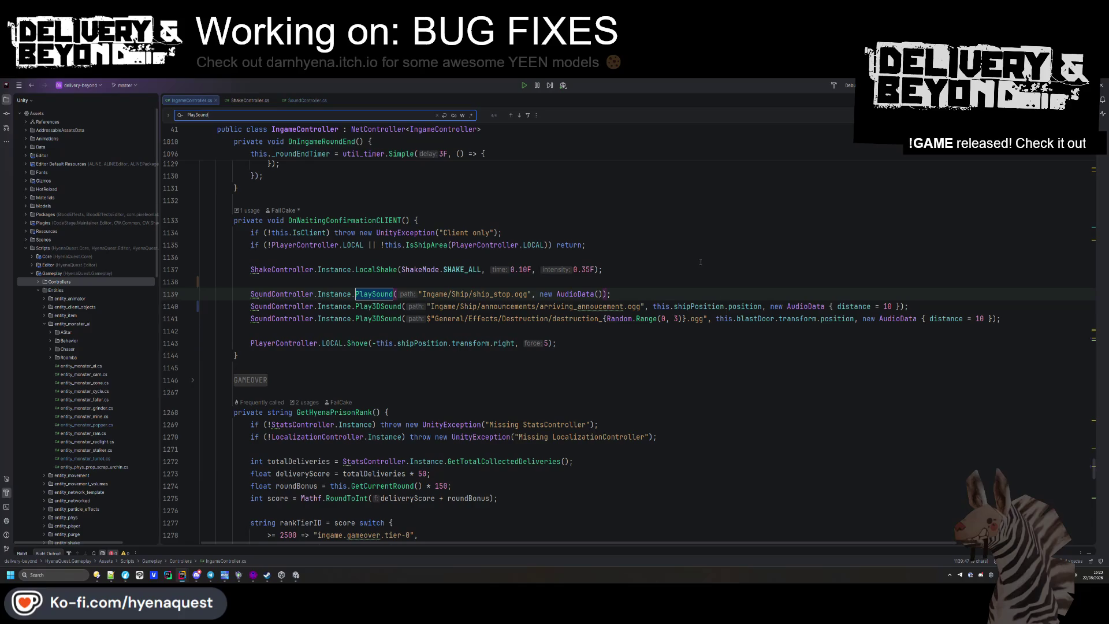
pyautogui.click(890, 306)
pyautogui.write(', volume = 0.')
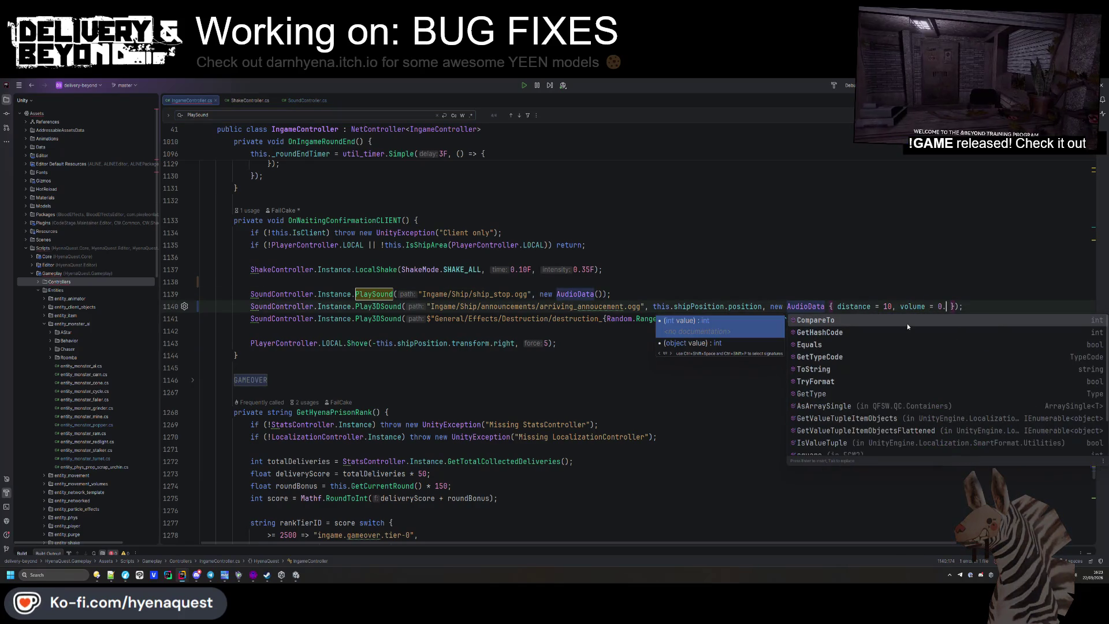
pyautogui.write('80')
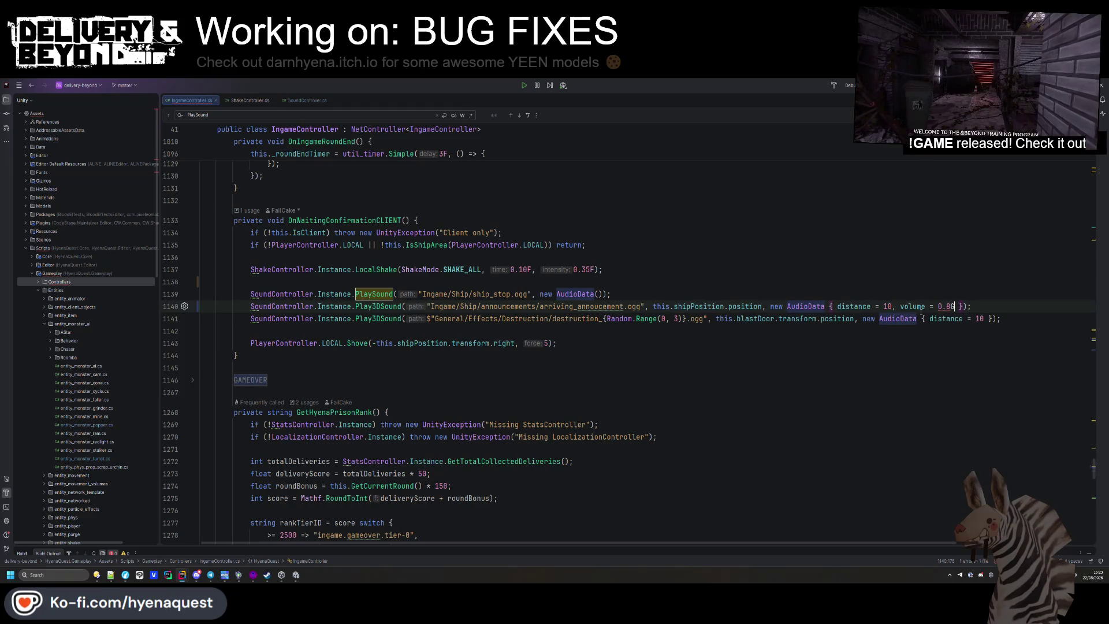
pyautogui.moveTo(954, 306); pyautogui.dragTo(892, 306)
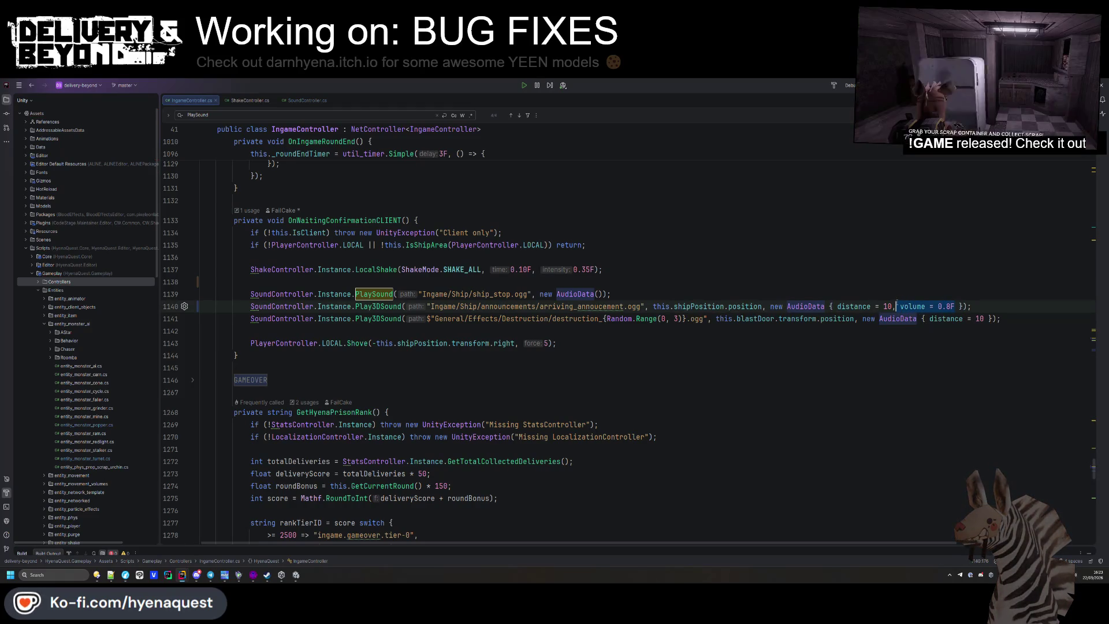
pyautogui.hotkey('ctrl', 'c')
# Paste the volume argument into the ship-stop sound call and set it to 0.5F
pyautogui.click(603, 294)
pyautogui.hotkey('ctrl', 'v')
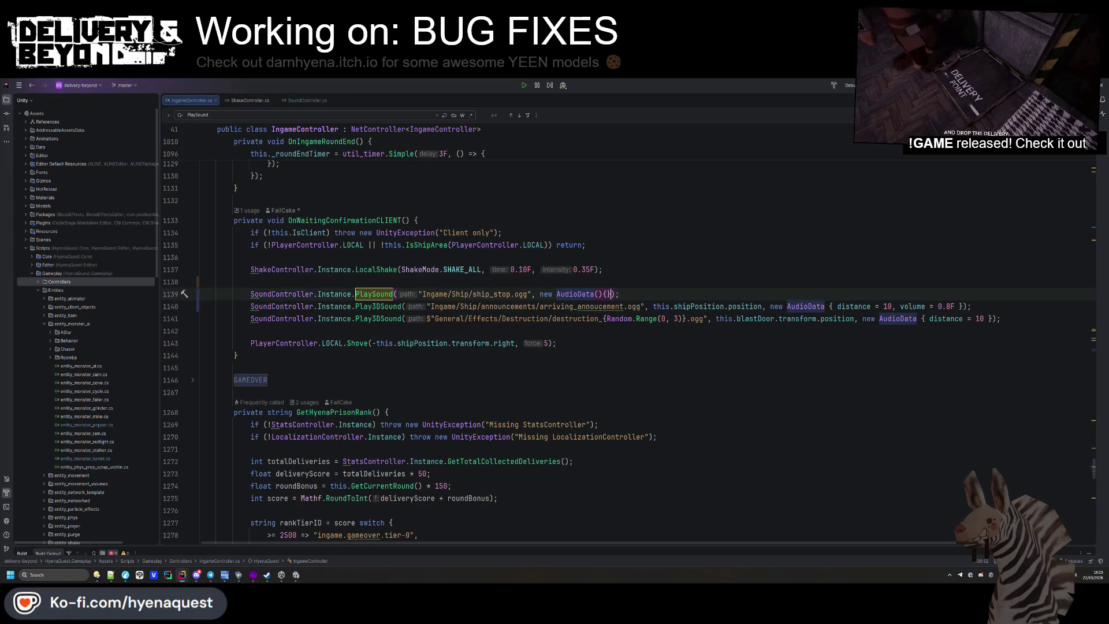
pyautogui.click(610, 294)
pyautogui.press('BackSpace')
pyautogui.click(669, 294)
pyautogui.write('}')
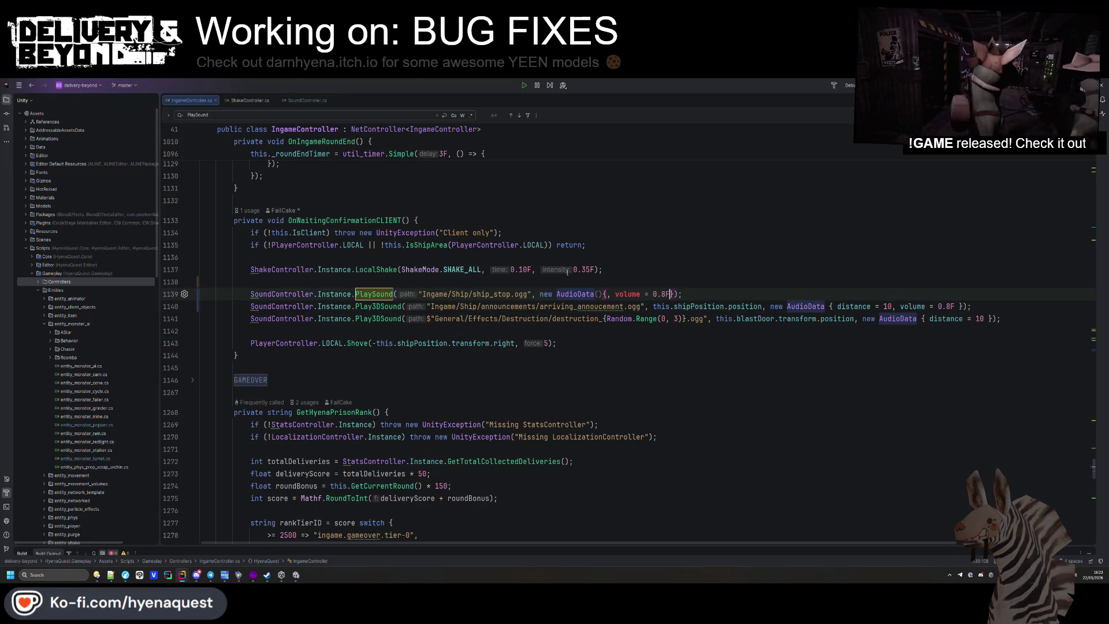
pyautogui.click(615, 294)
pyautogui.press('BackSpace')
pyautogui.press('BackSpace')
pyautogui.click(657, 294)
pyautogui.press('BackSpace')
pyautogui.write('5')
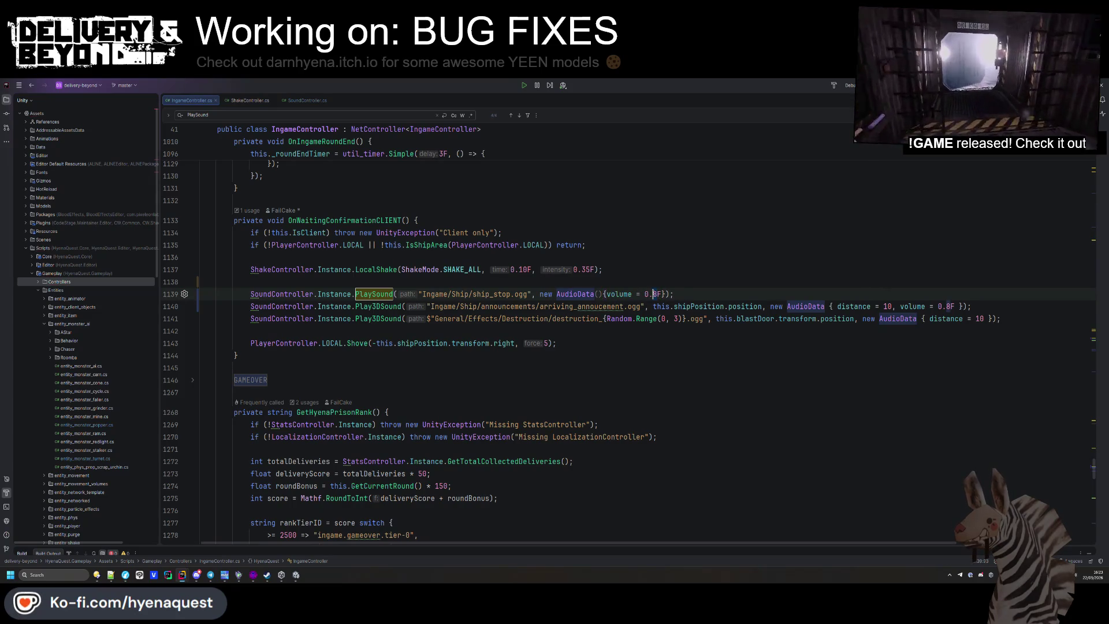
pyautogui.click(700, 269)
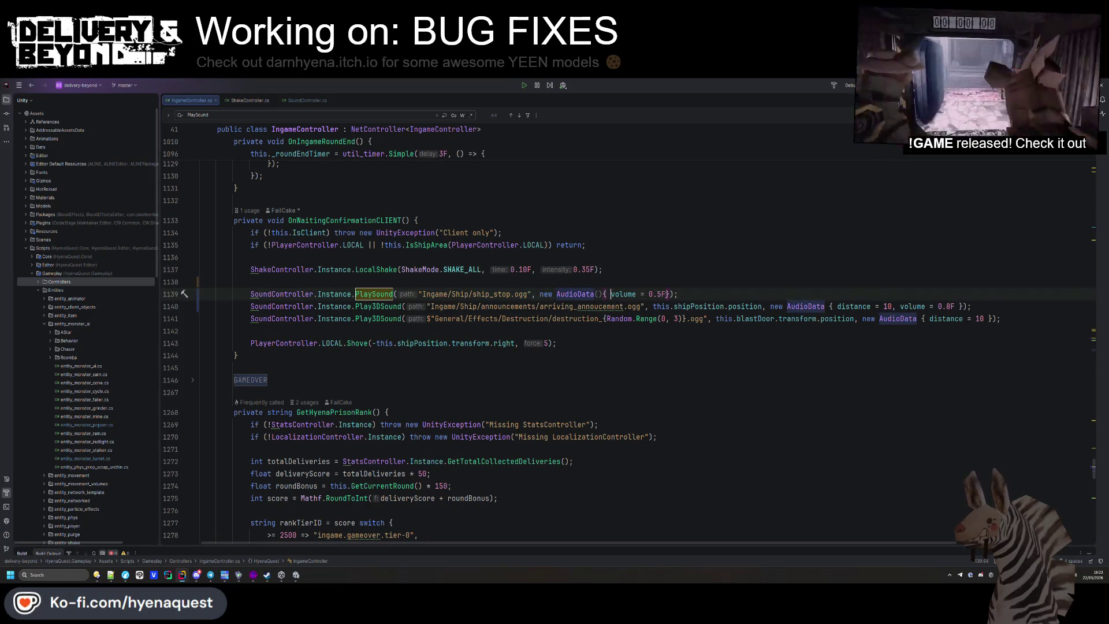
# Add volume = 0.7 to the blast-door destruction sound call
pyautogui.click(539, 343)
pyautogui.click(539, 318)
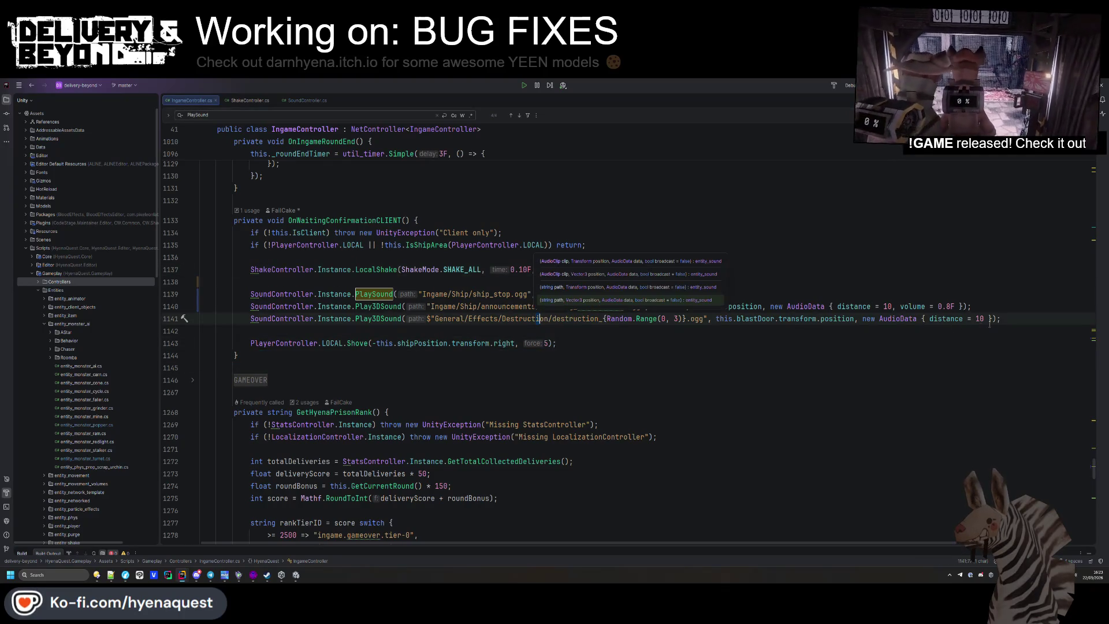
pyautogui.click(985, 318)
pyautogui.write(', volume')
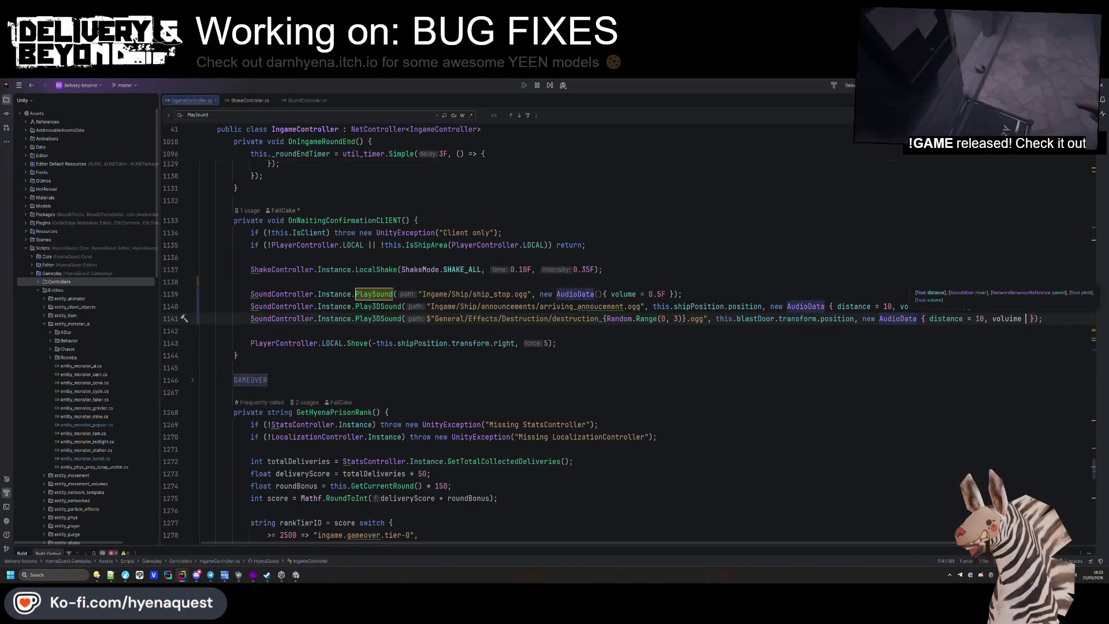
pyautogui.write(' = 0.')
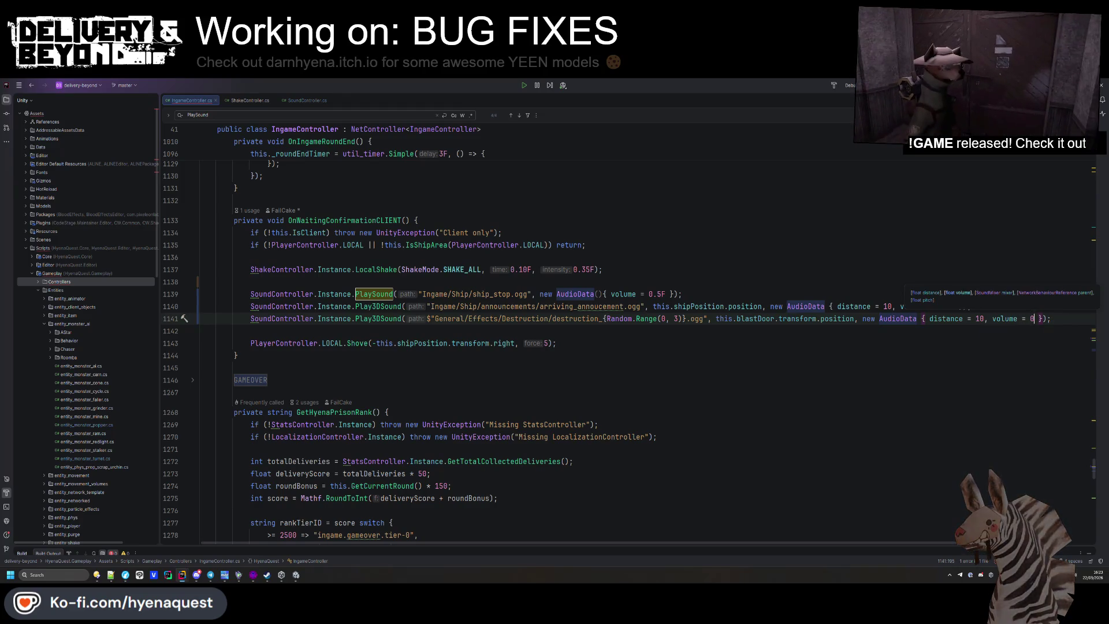
pyautogui.write('7F')
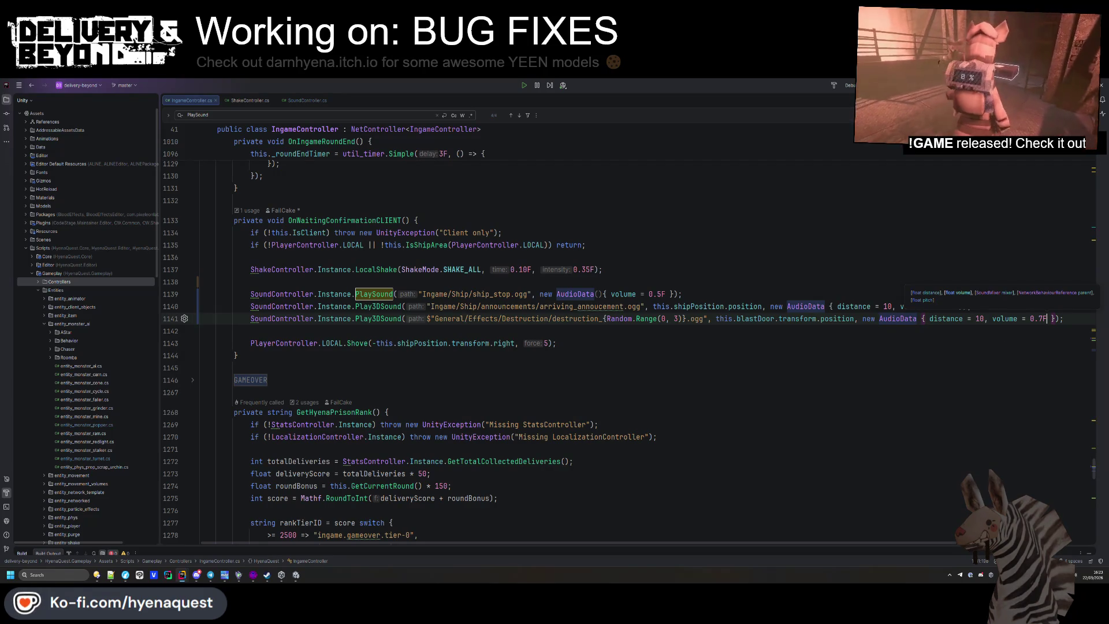
pyautogui.click(585, 245)
# Remove the blast-door destruction sound line from IngameController.cs entirely
pyautogui.click(250, 318)
pyautogui.press('Return')
pyautogui.press('Return')
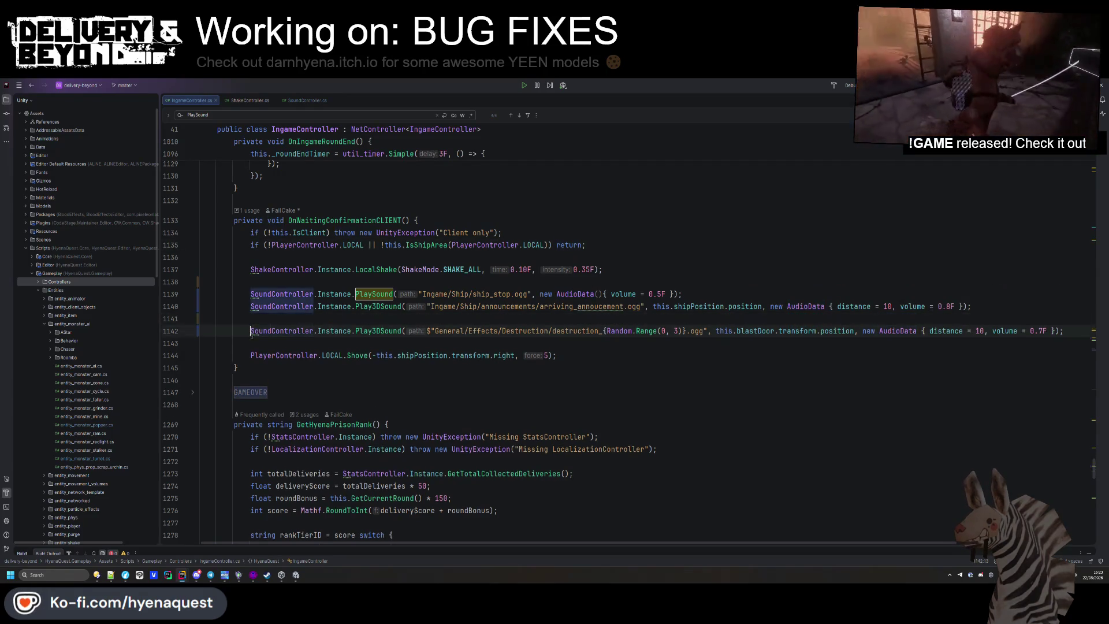
pyautogui.press('BackSpace')
pyautogui.press('BackSpace')
pyautogui.press('Down')
pyautogui.press('Down')
pyautogui.press('Down')
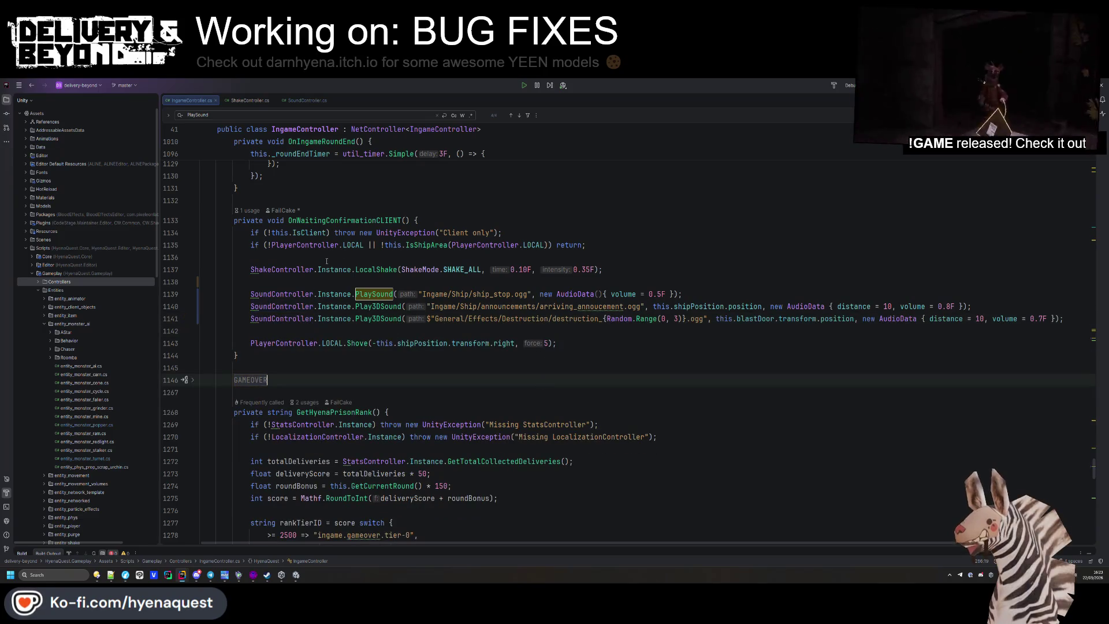
pyautogui.tripleClick(226, 319)
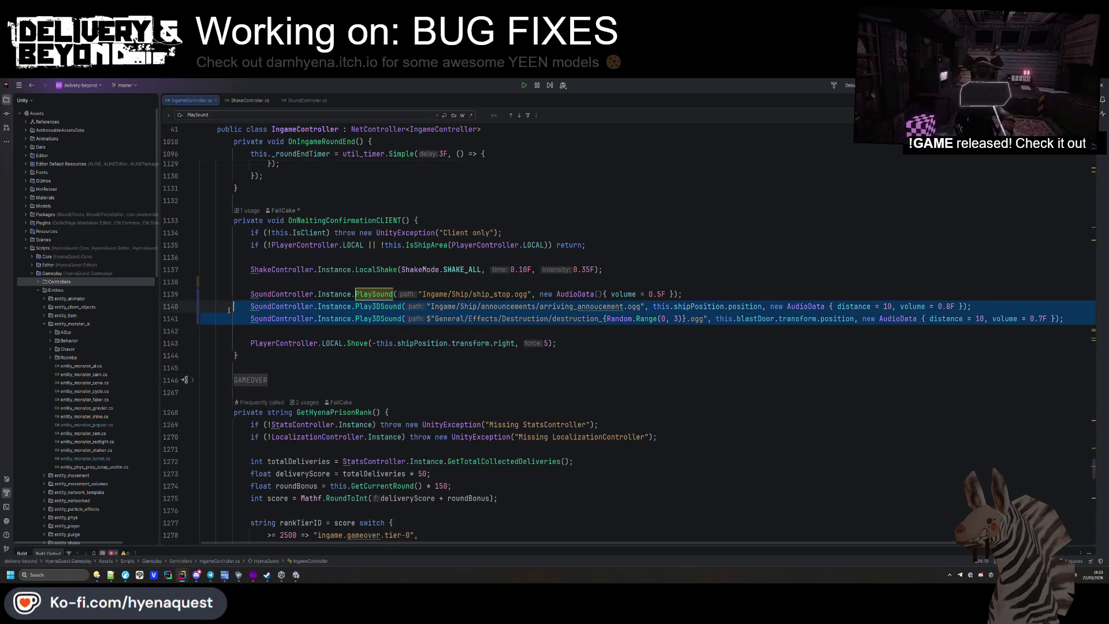
pyautogui.press('Delete')
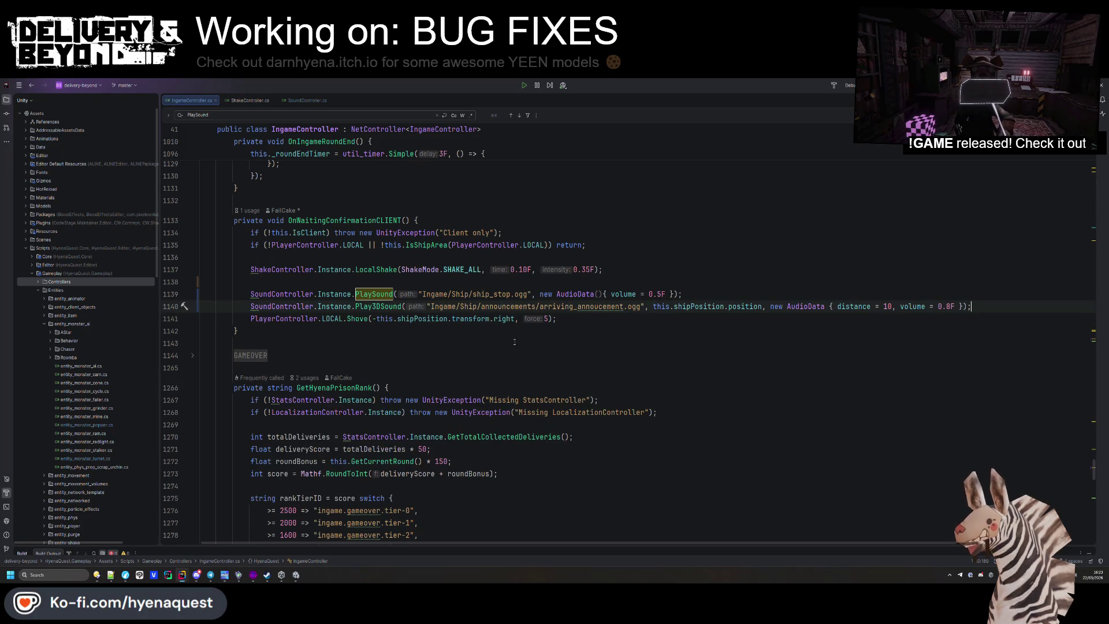
pyautogui.scroll(-5, 496, 346)
pyautogui.click(530, 350)
pyautogui.hotkey('alt', 'Tab')
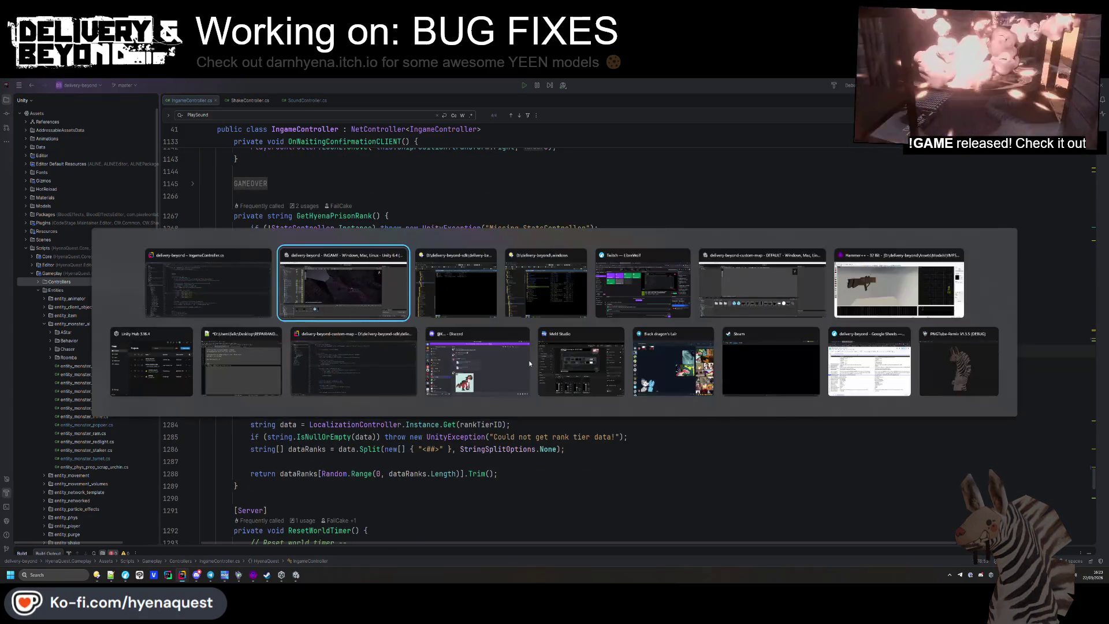
# Orbit around the rocks, review the Console's SendMessage warnings, then bring up the Notepad++ TODO list
pyautogui.moveTo(439, 346); pyautogui.dragTo(464, 293)
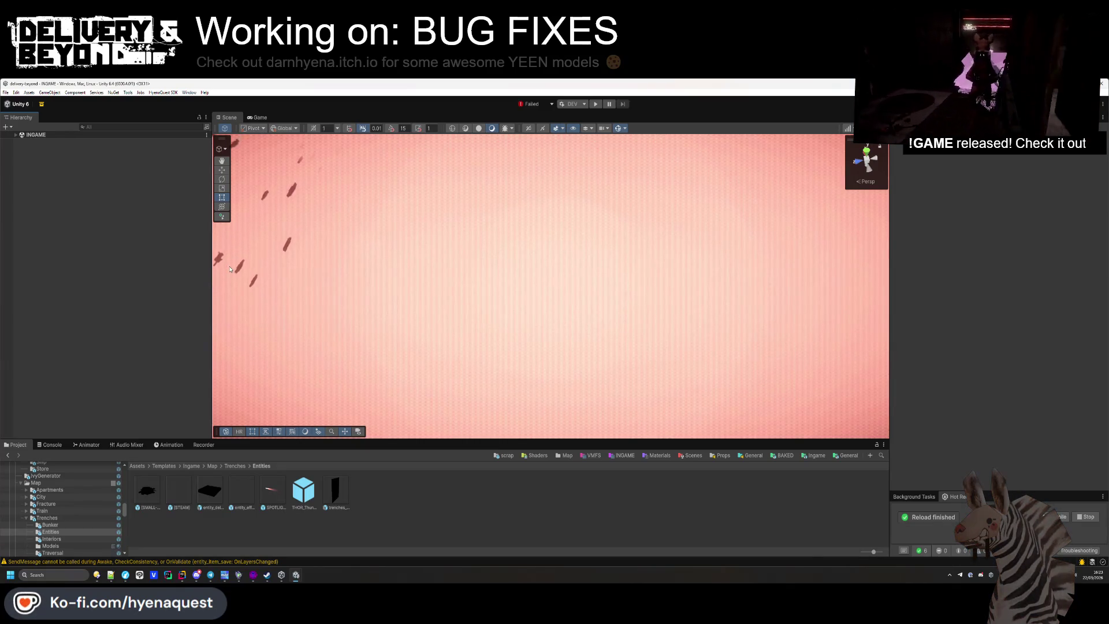
pyautogui.click(57, 445)
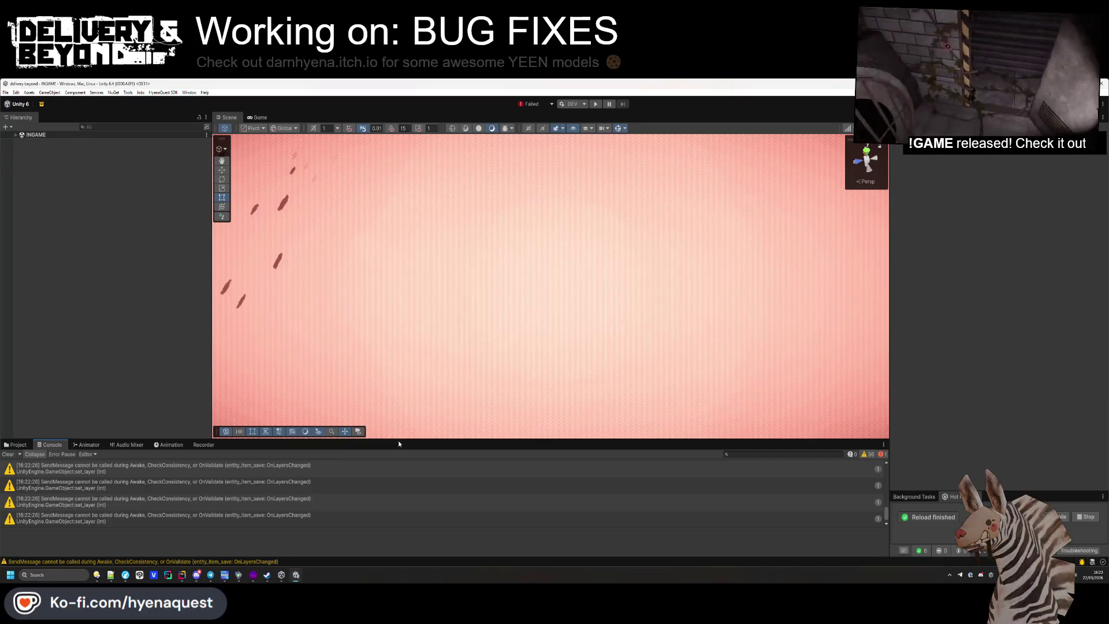
pyautogui.click(112, 575)
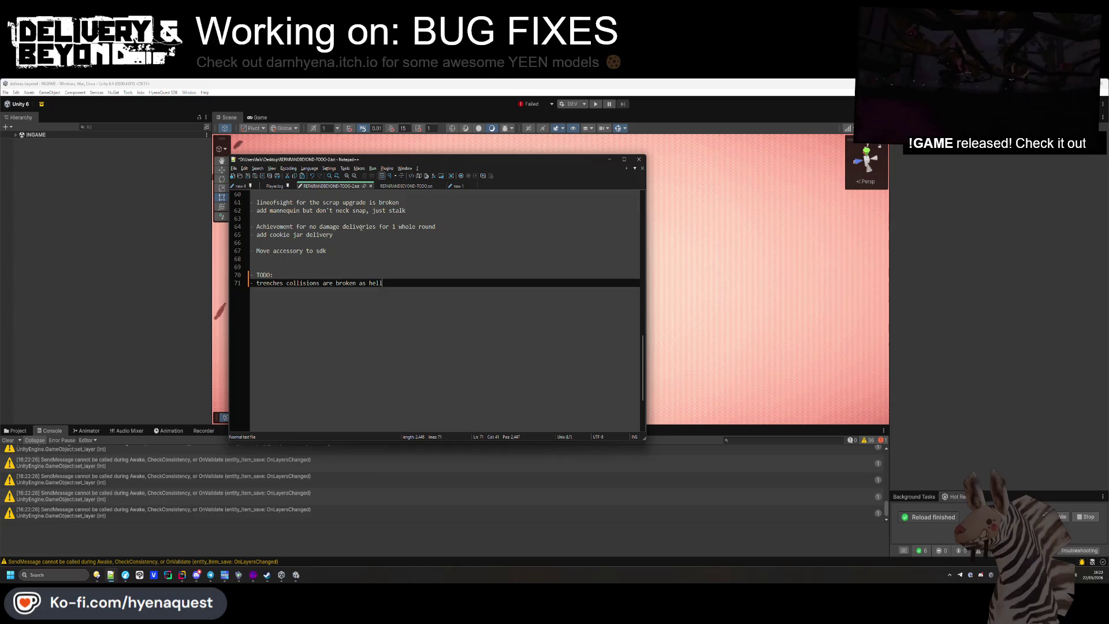
# Scroll up Player.log to the yeenrooms map load where BoxCollider negative-scale warnings begin
pyautogui.click(273, 185)
pyautogui.scroll(5, 414, 324)
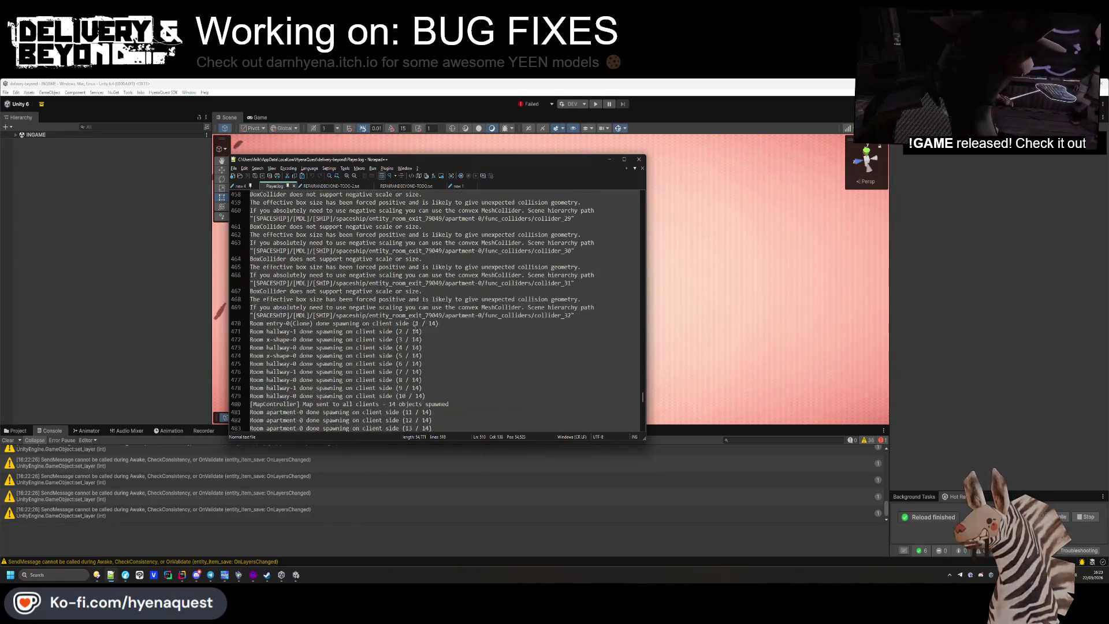
pyautogui.scroll(1, 415, 324)
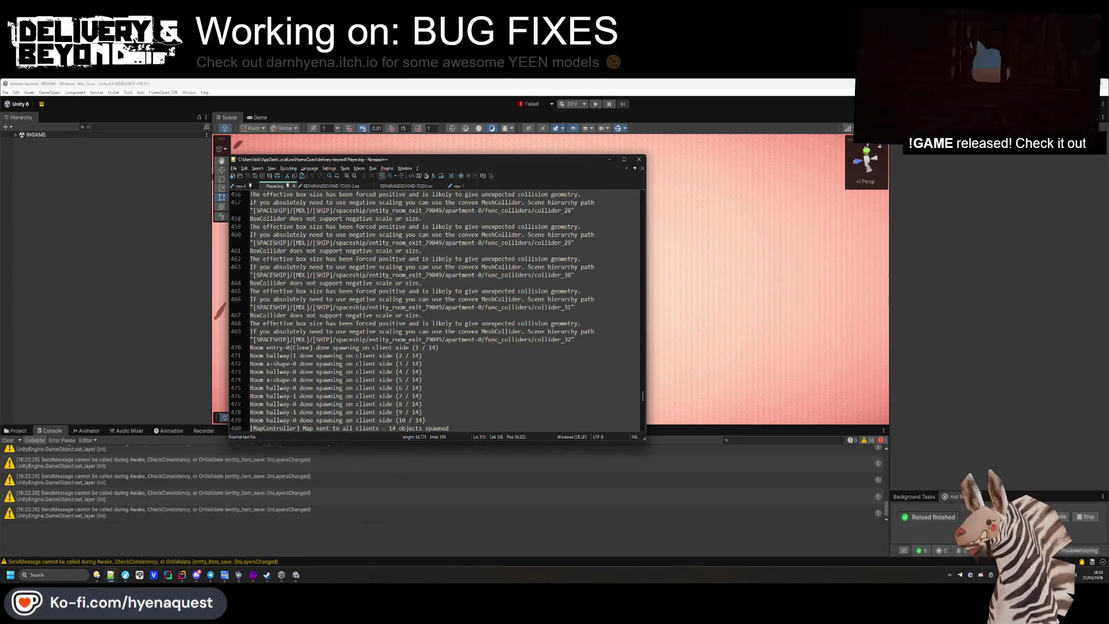
pyautogui.scroll(20, 294, 368)
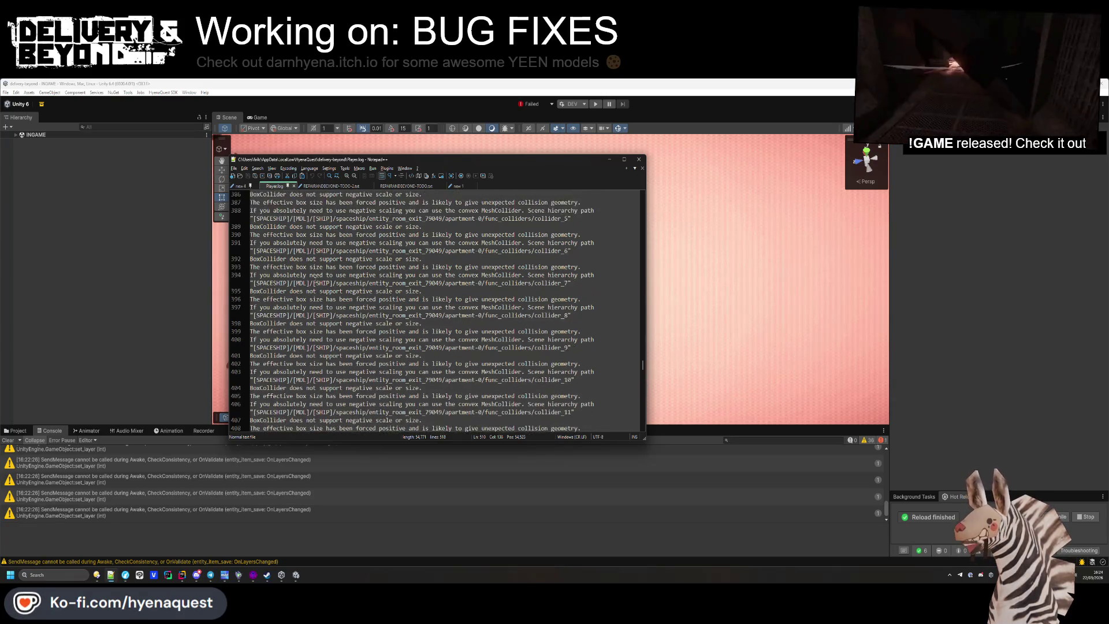
pyautogui.scroll(20, 322, 283)
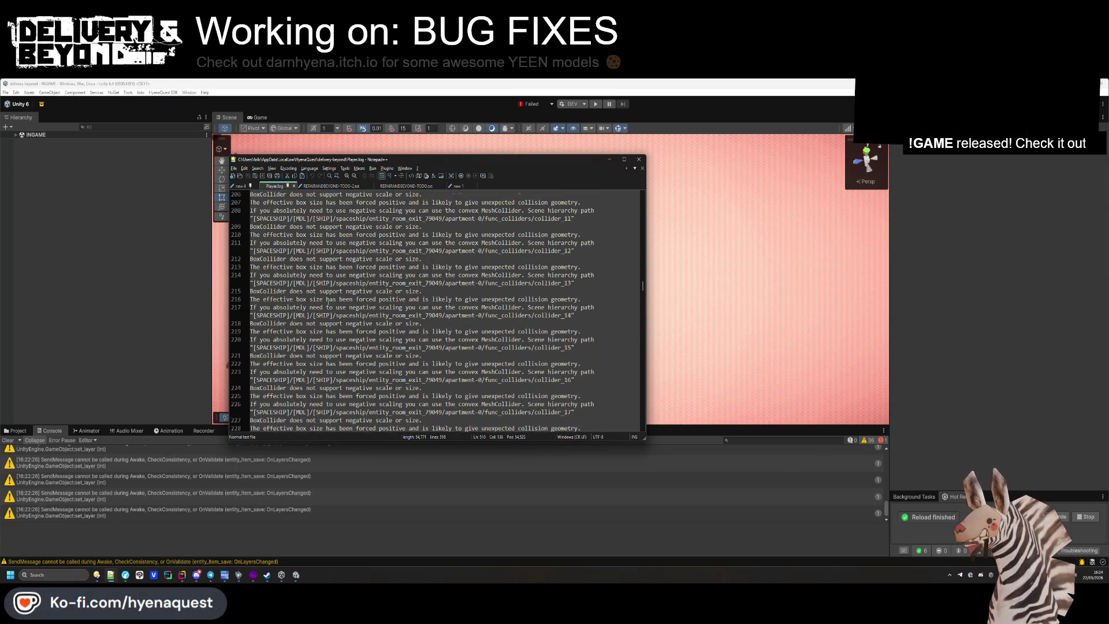
pyautogui.scroll(20, 349, 257)
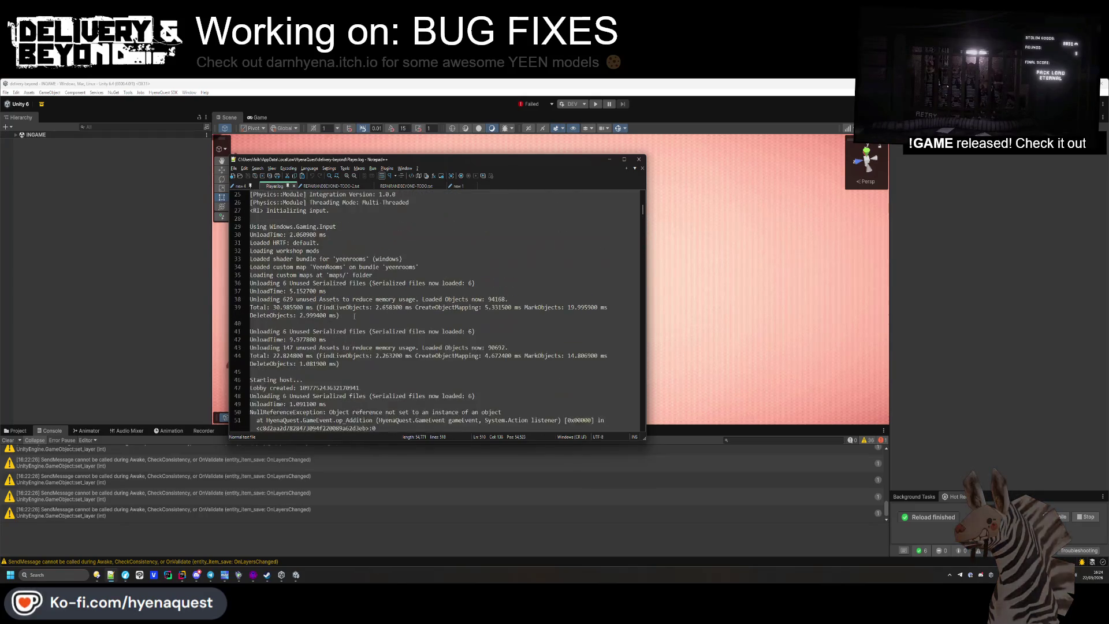
pyautogui.scroll(-1, 350, 258)
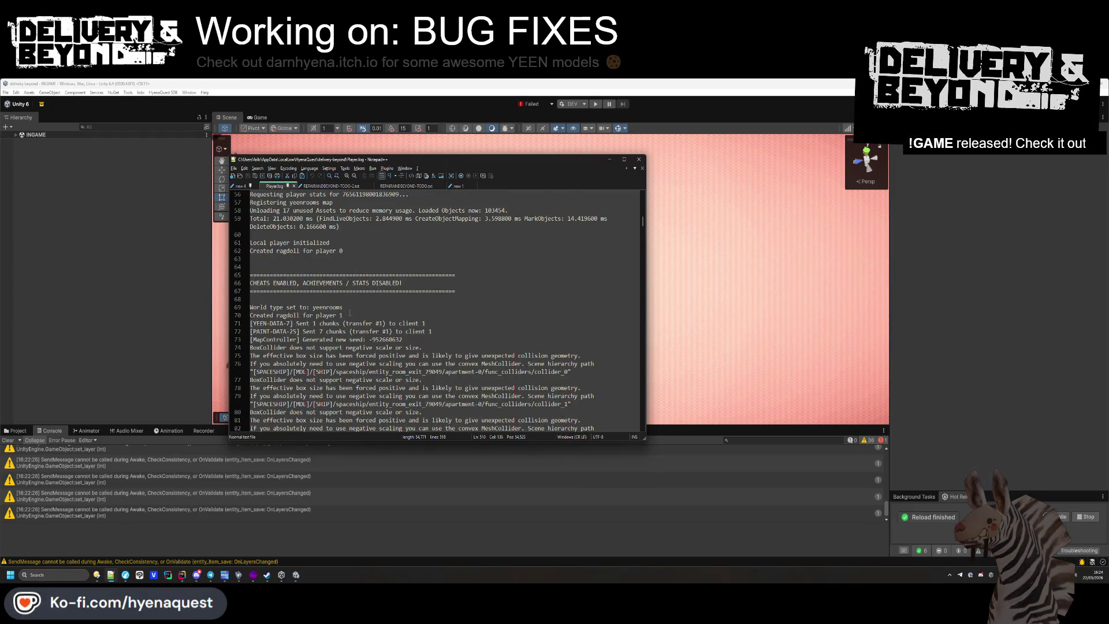
pyautogui.click(16, 430)
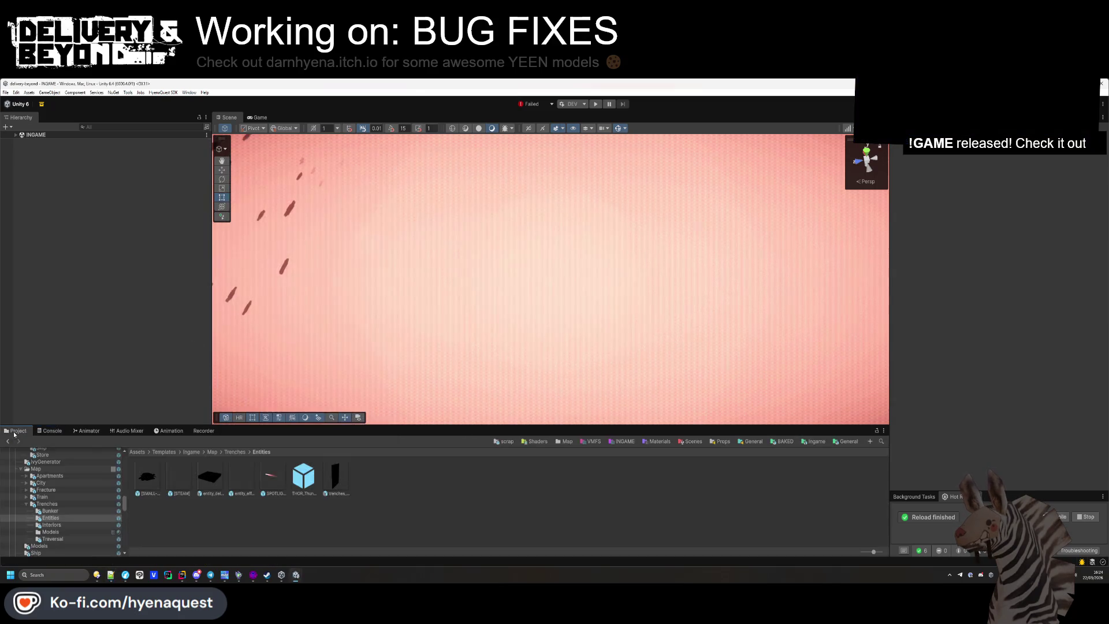
# Open Map > Trenches > Traversal and inspect the hallway-to-bunker-0 prefab
pyautogui.click(231, 454)
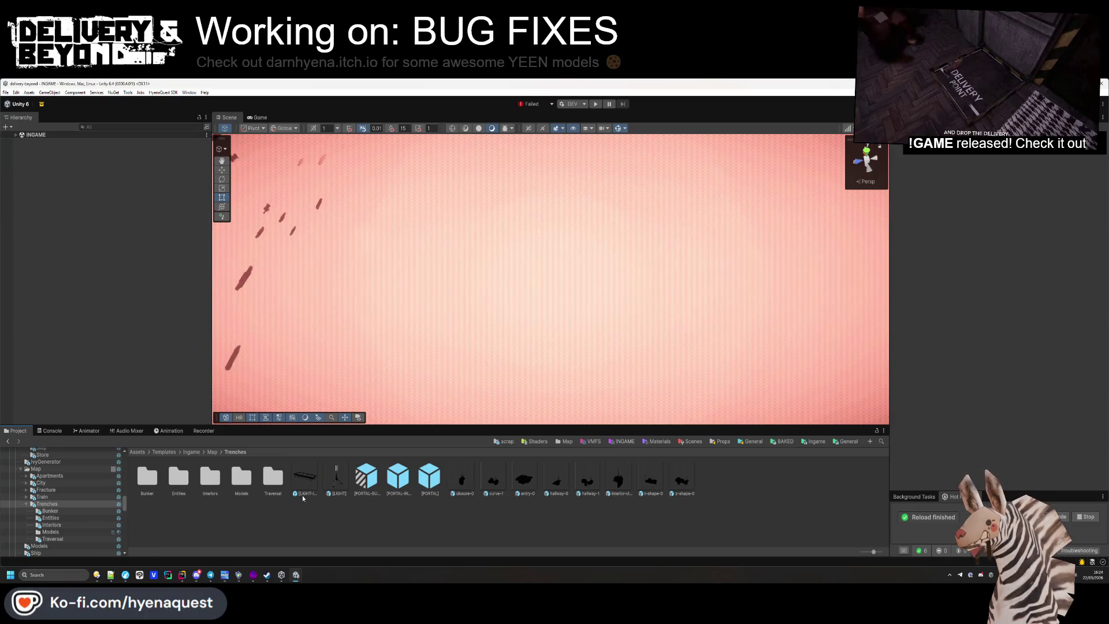
pyautogui.doubleClick(273, 484)
pyautogui.click(146, 487)
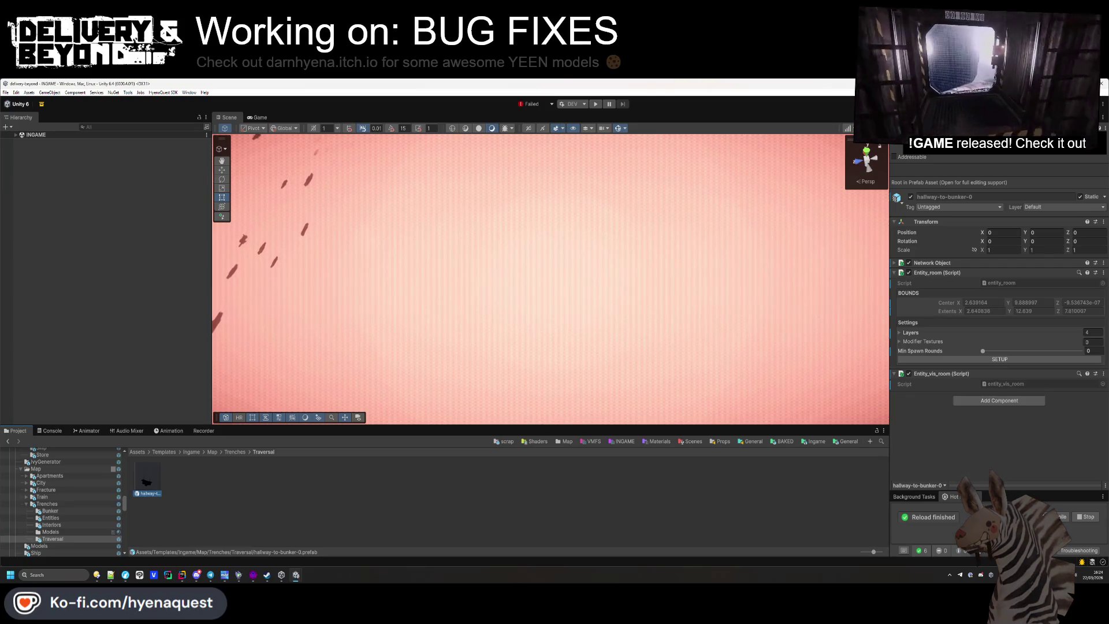
# Return to Player.log showing the spaceship BoxCollider negative-size warnings
pyautogui.hotkey('alt', 'Tab')
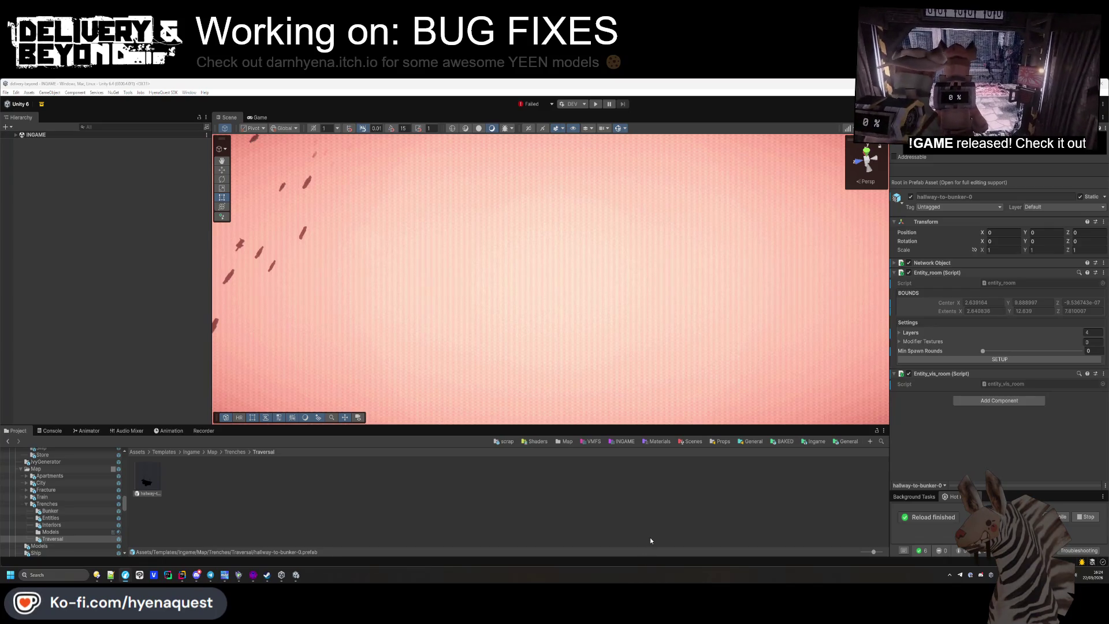
pyautogui.hotkey('alt', 'Tab')
pyautogui.click(509, 355)
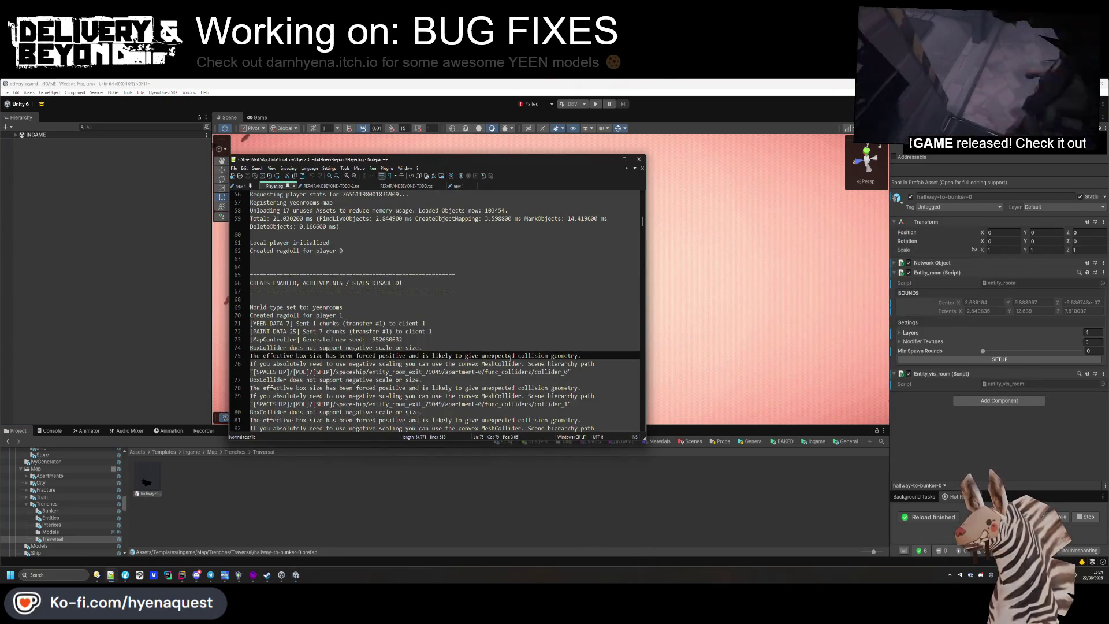
# Search Player.log for 'spawning' and move the Find dialog off the text
pyautogui.hotkey('ctrl', 'f')
pyautogui.press('Return')
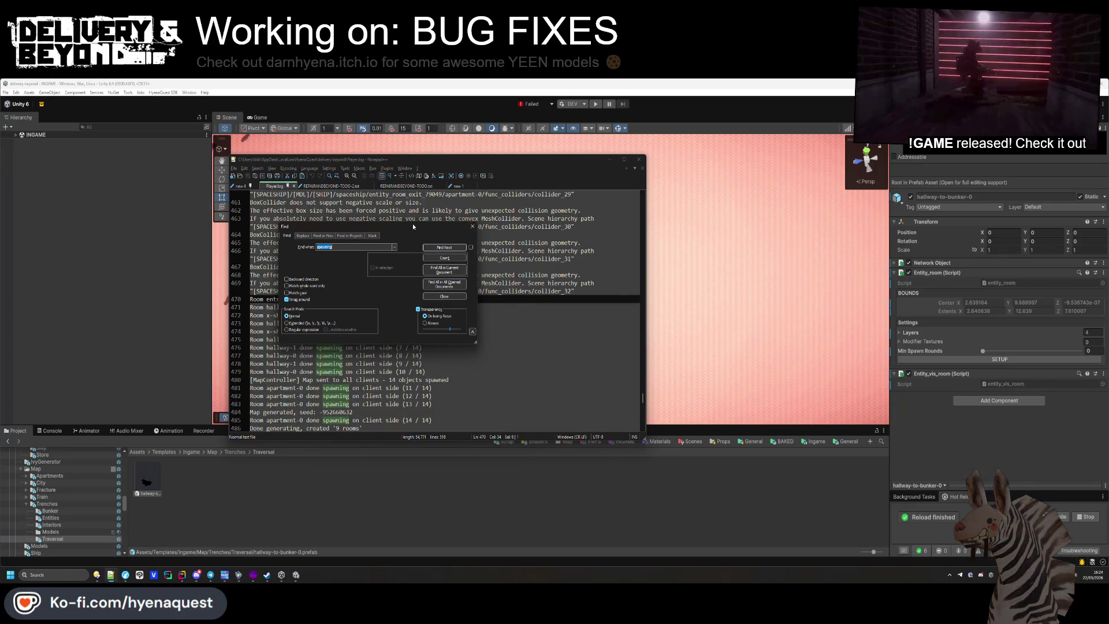
pyautogui.moveTo(414, 226); pyautogui.dragTo(575, 157)
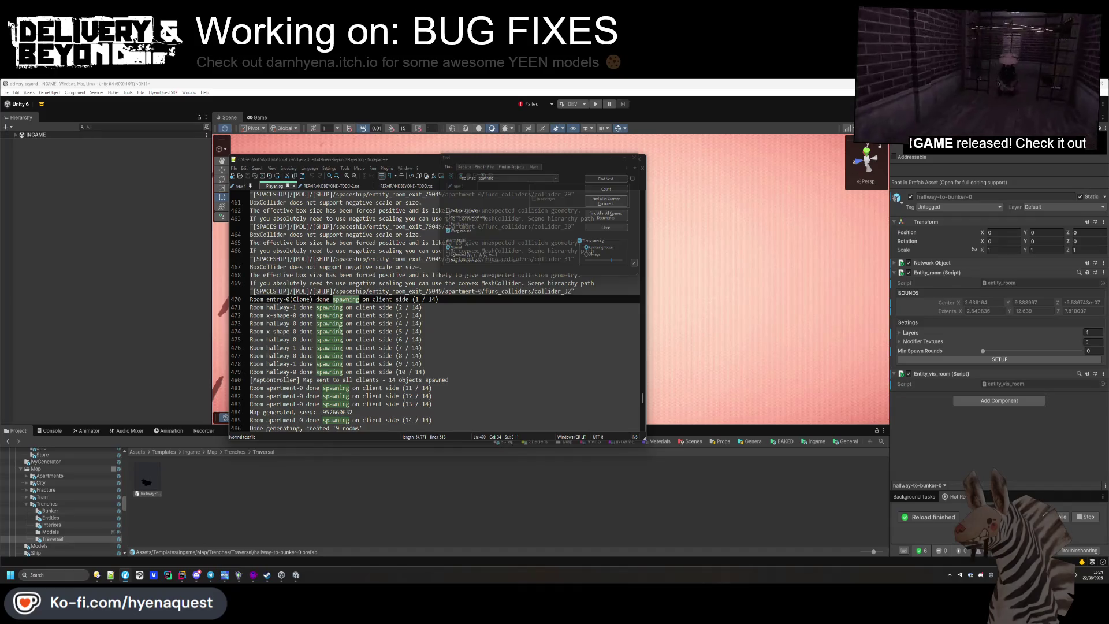
# Select the map seed -952660632 on line 484 and read down to the lost server connection
pyautogui.scroll(-3, 338, 358)
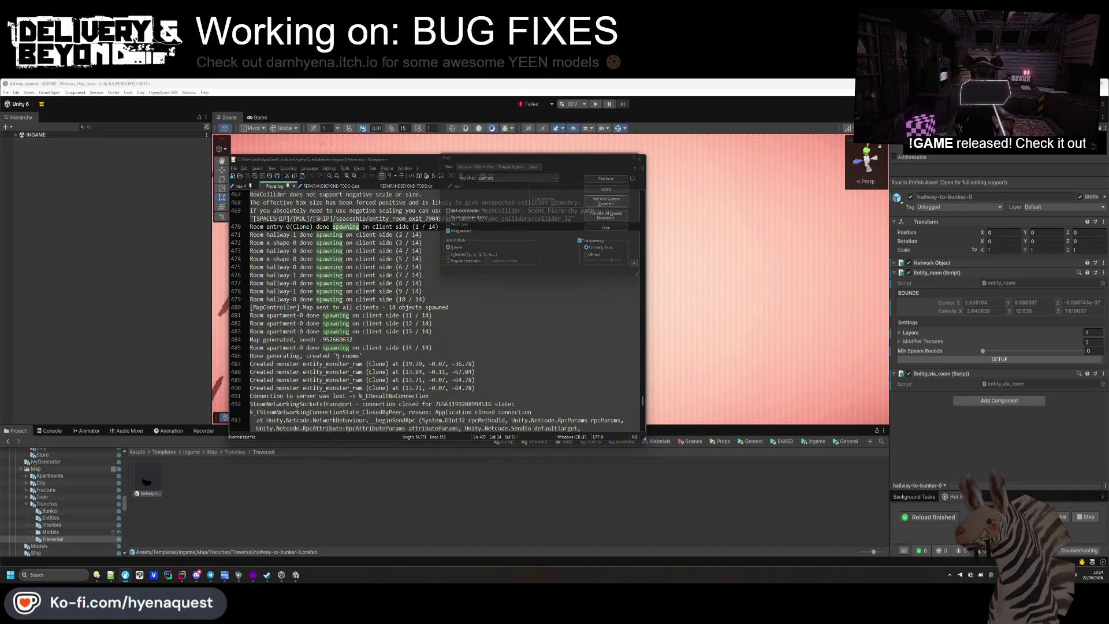
pyautogui.moveTo(358, 339); pyautogui.dragTo(250, 339)
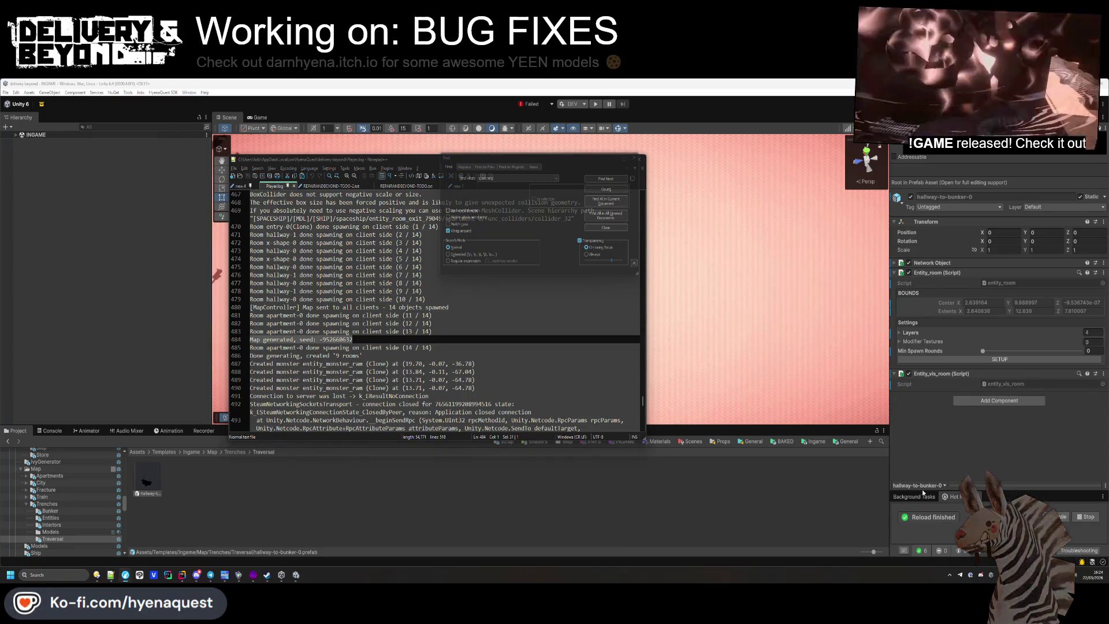
pyautogui.click(281, 340)
pyautogui.scroll(-1, 282, 324)
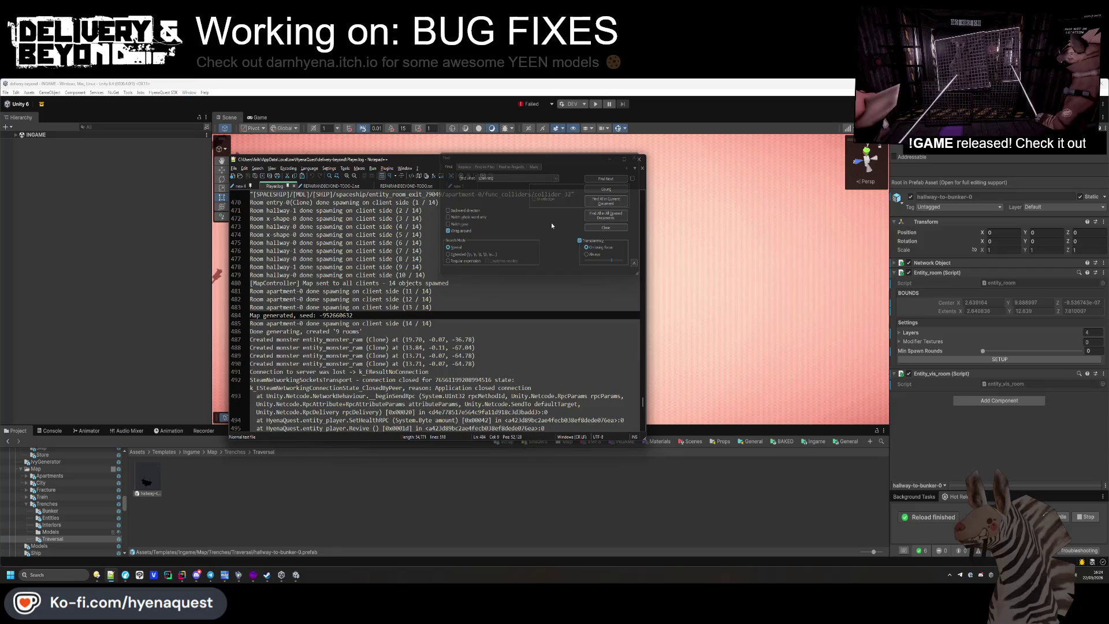
pyautogui.click(302, 536)
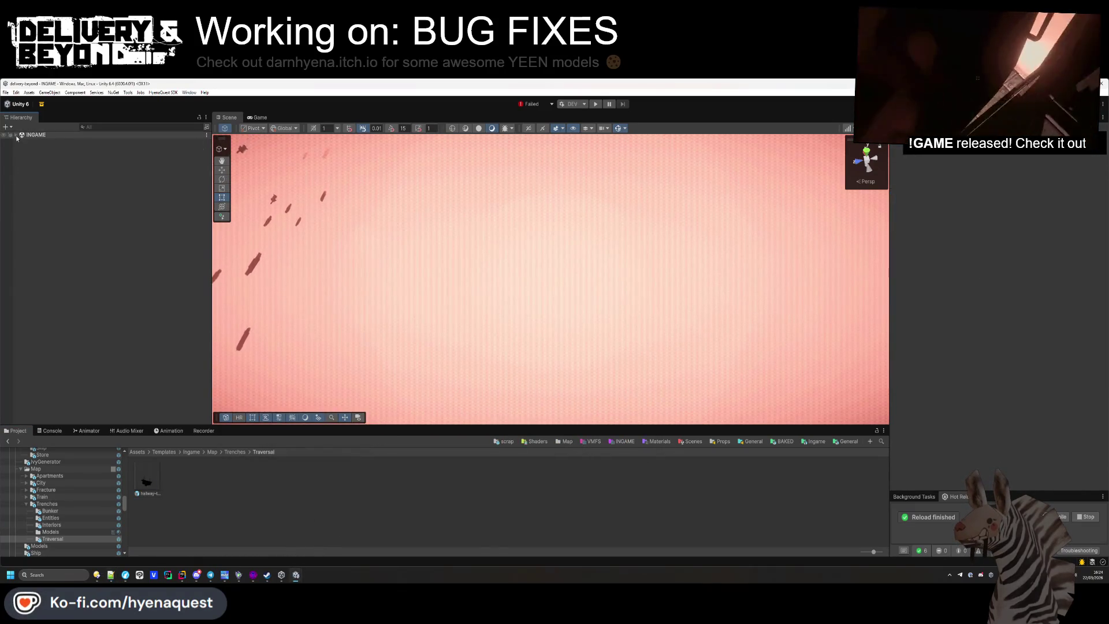
# Expand [NO-OCCLUSION] and frame lamp_mx_1_b_on (4) in the Scene view
pyautogui.moveTo(548, 94)
pyautogui.mouseDown()
pyautogui.moveTo(365, 127)
pyautogui.moveTo(365, 3)
pyautogui.mouseUp()
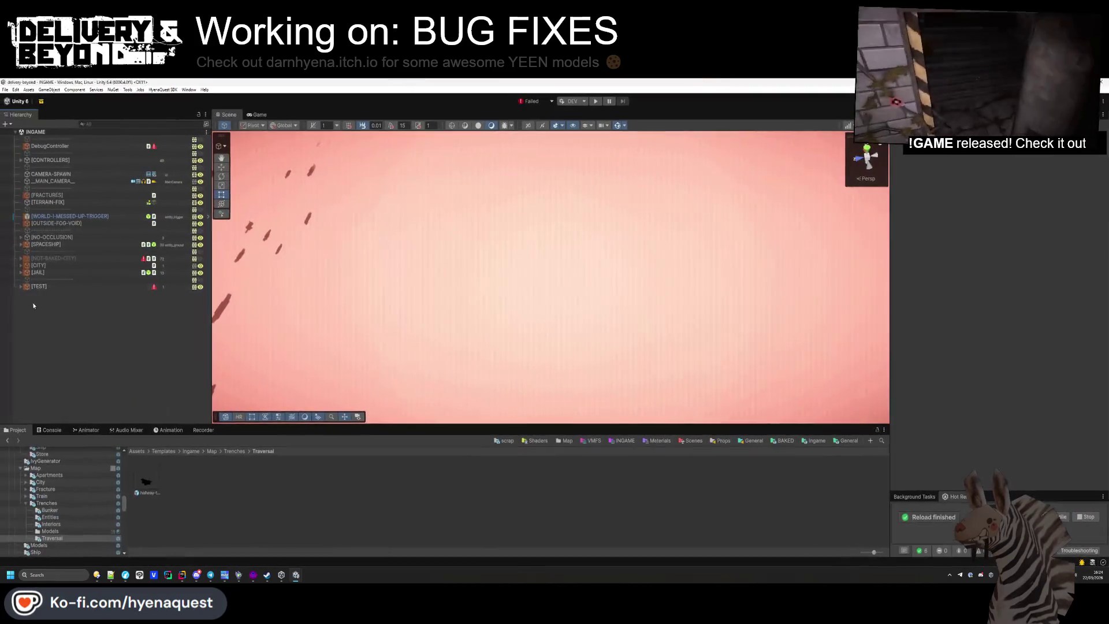
pyautogui.click(52, 237)
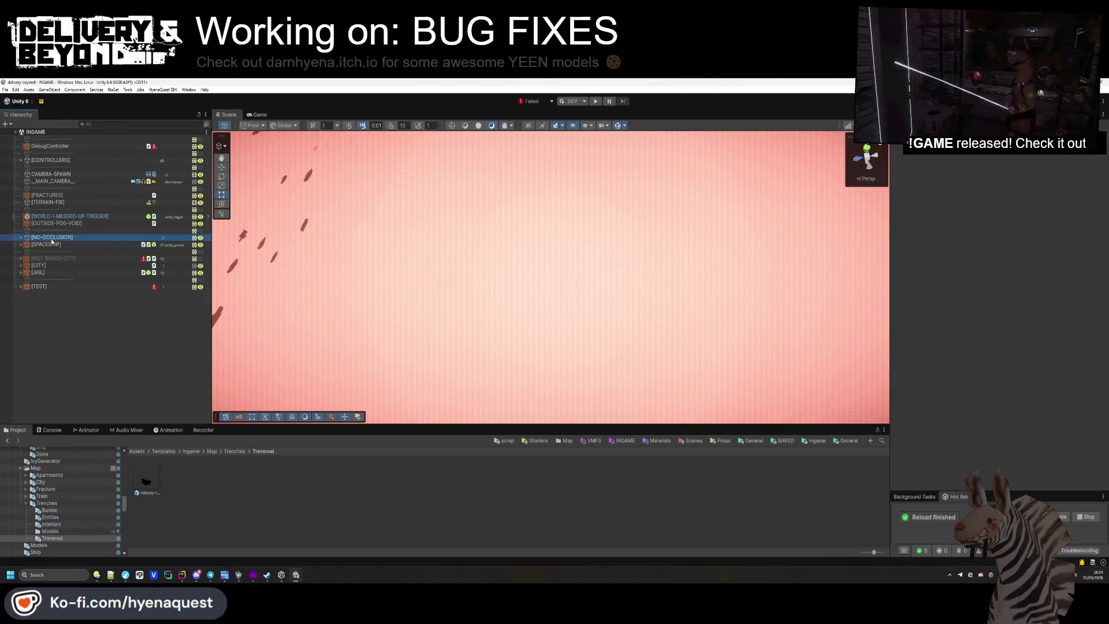
pyautogui.click(22, 237)
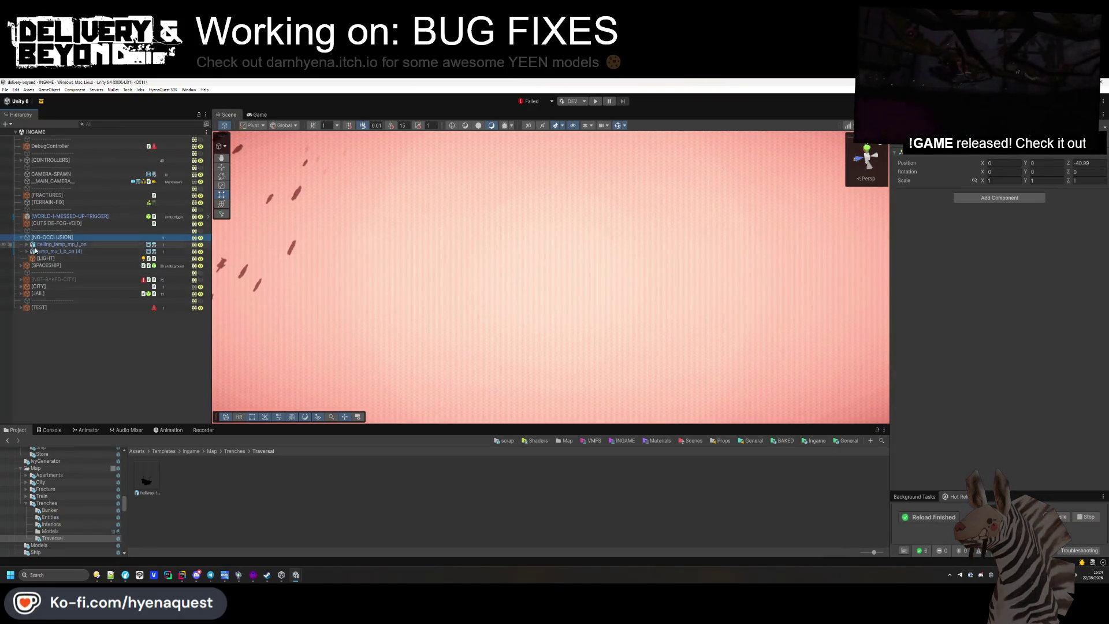
pyautogui.doubleClick(35, 251)
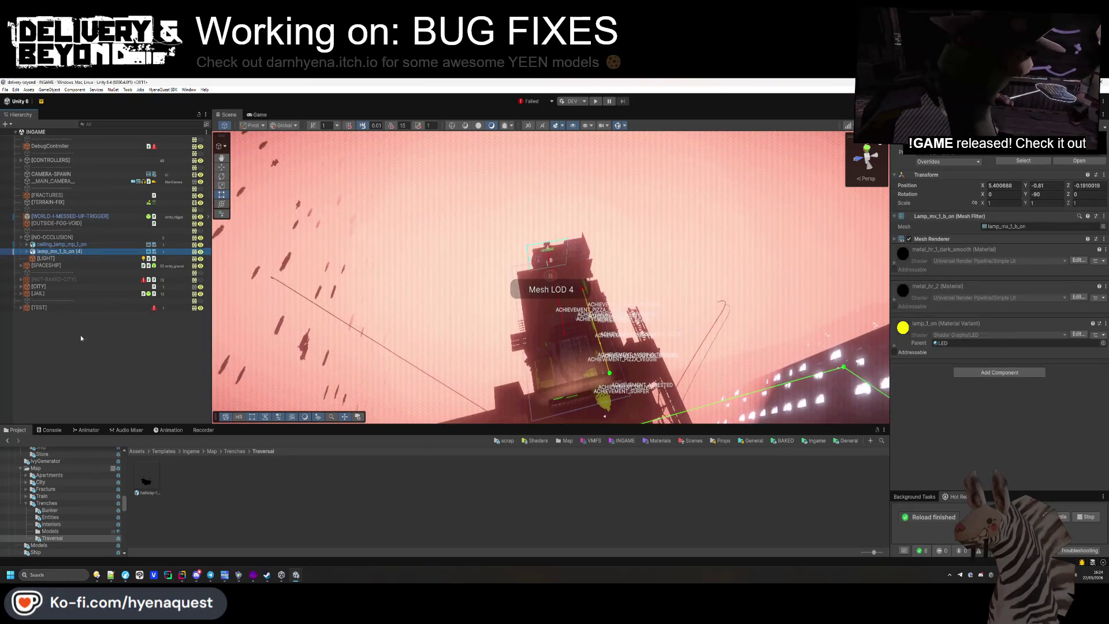
# Fly the Scene view into the lamp's room and turn toward the wall
pyautogui.moveTo(371, 321)
pyautogui.mouseDown()
pyautogui.moveTo(375, 287)
pyautogui.moveTo(499, 265)
pyautogui.mouseUp()
pyautogui.press('t')
pyautogui.click(498, 265)
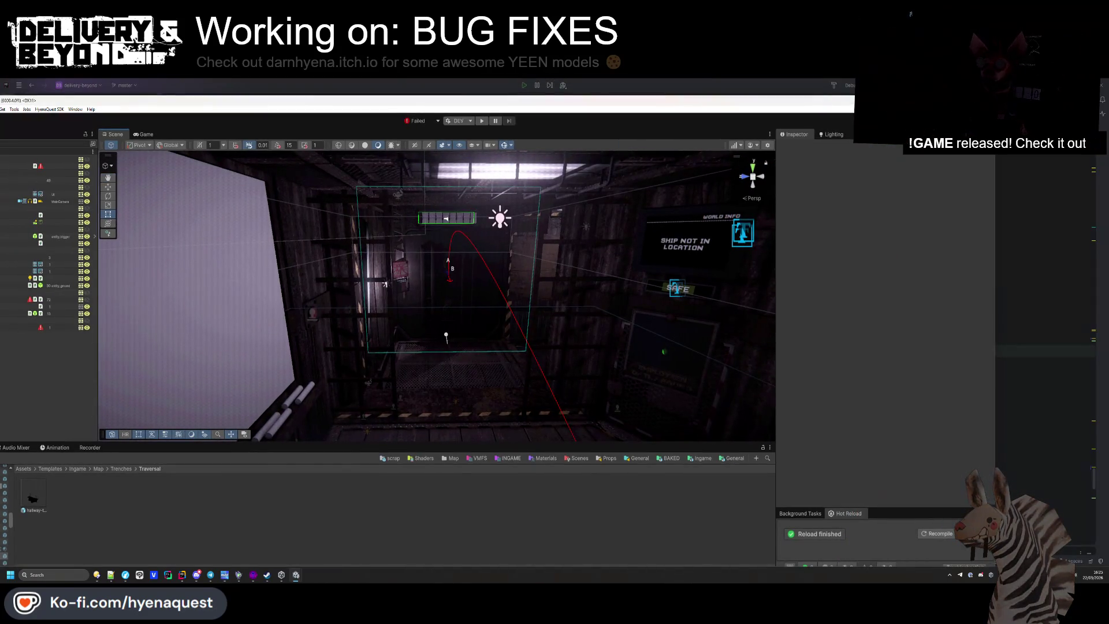
pyautogui.hotkey('alt', 'Tab')
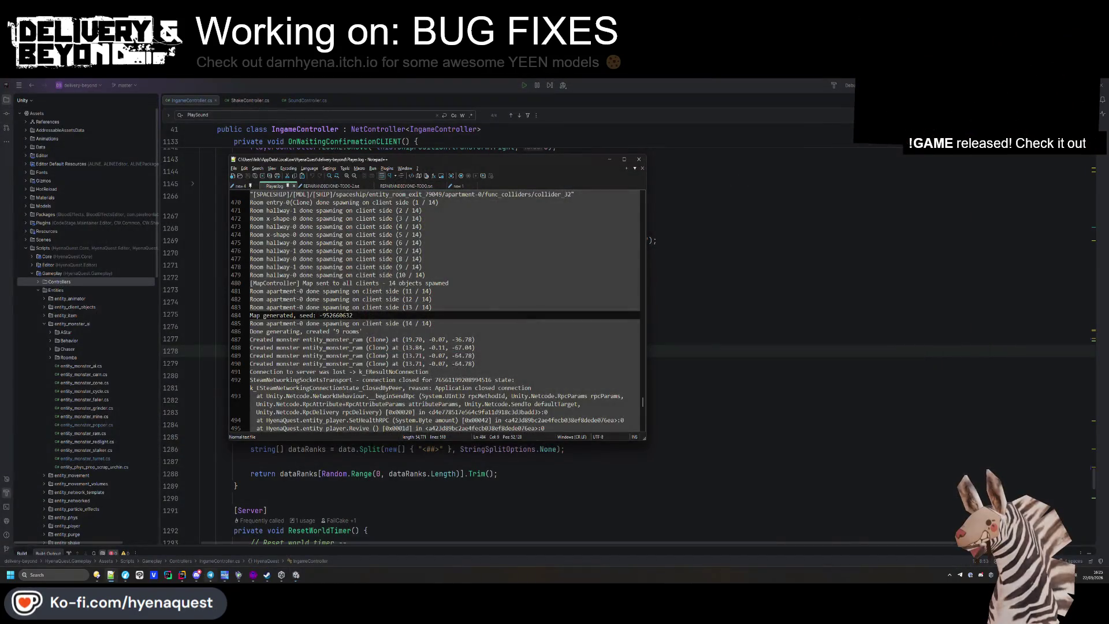
# Launch the delivery-beyond project from Unity Hub's Projects list
pyautogui.hotkey('alt', 'Tab')
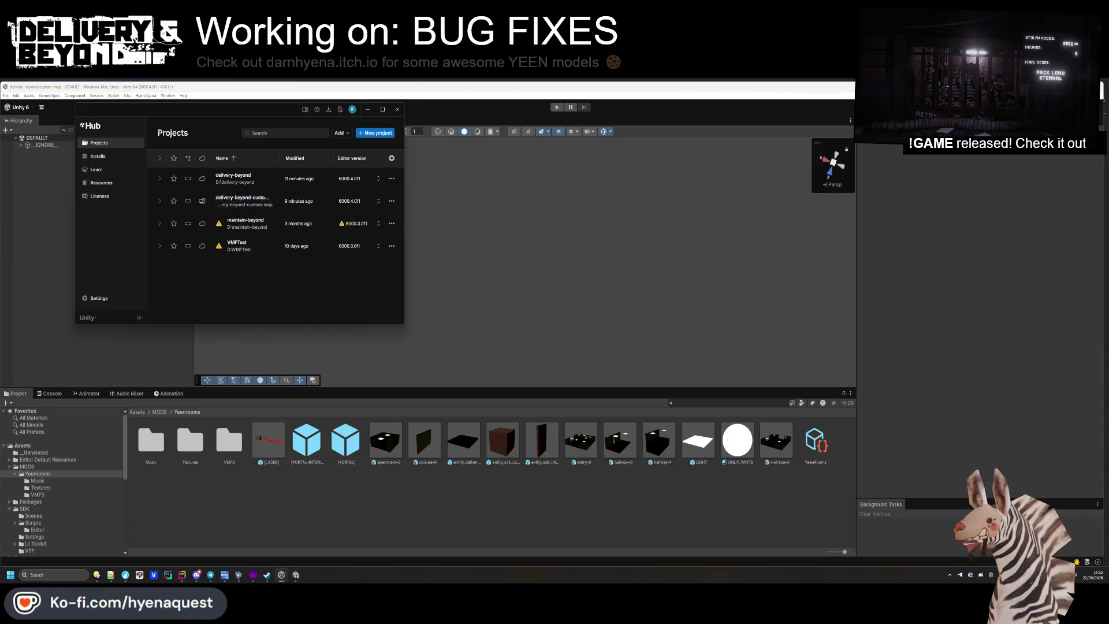
pyautogui.hotkey('alt', 'Tab')
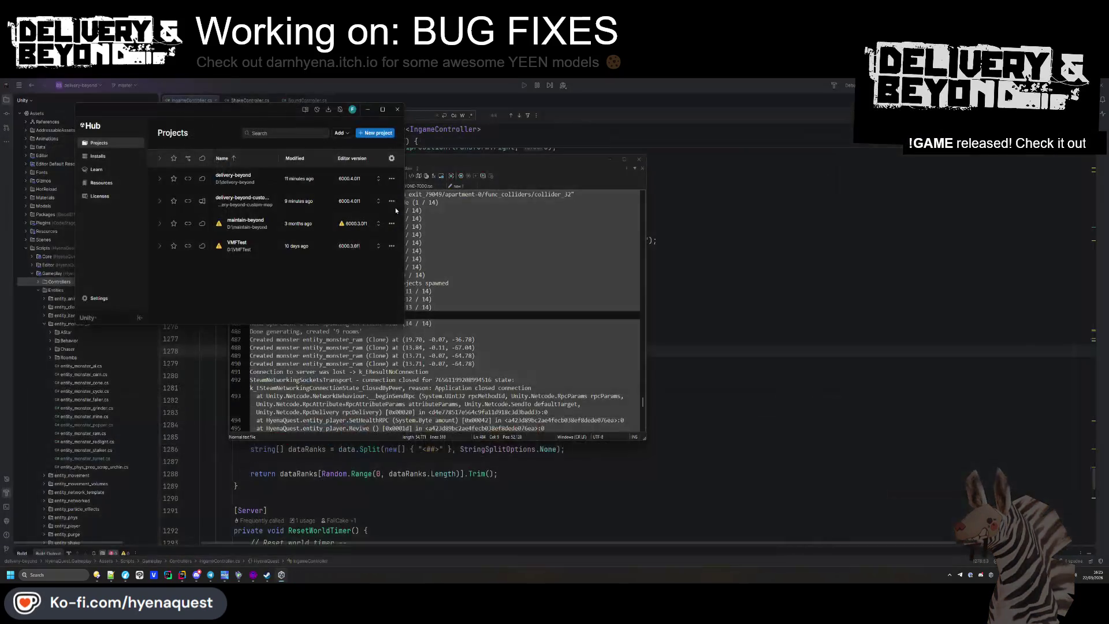
pyautogui.click(243, 184)
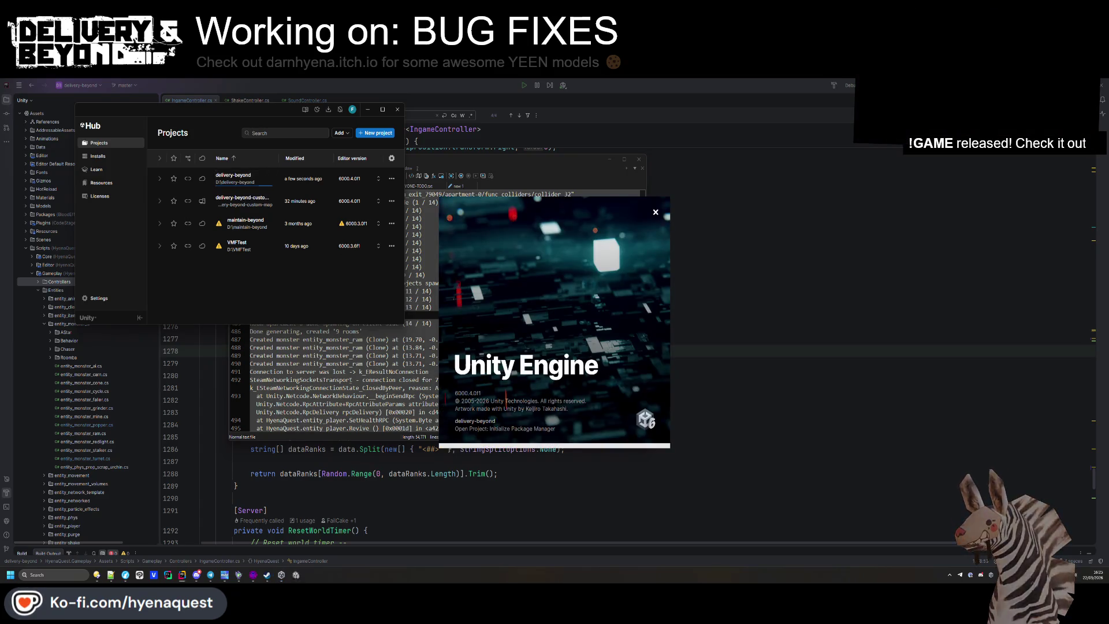
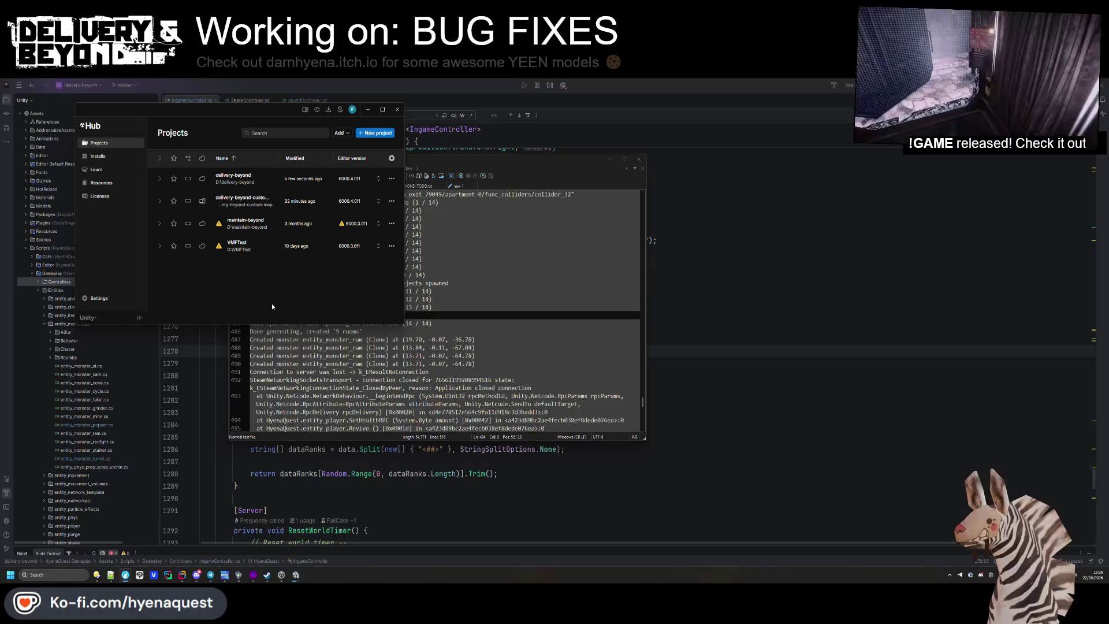
# Launch the delivery-beyond project from Unity Hub's Projects list into the Unity 6 editor
pyautogui.click(328, 355)
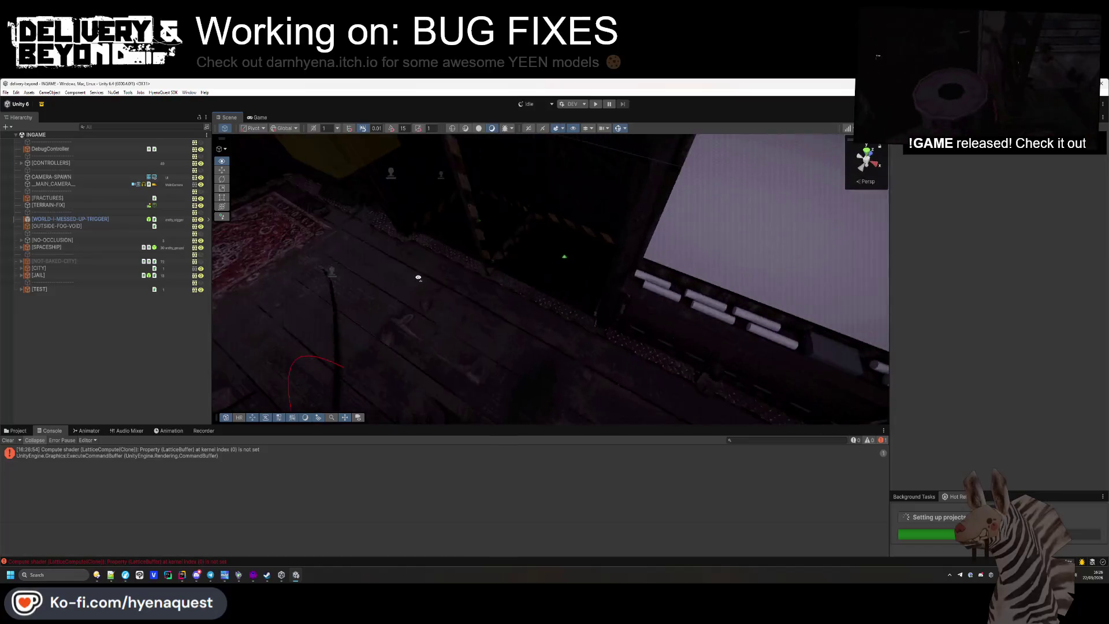
# Zoom the scene out, browse the Project panel to Assets > Templates, and open Build Profiles
pyautogui.scroll(-2, 550, 279)
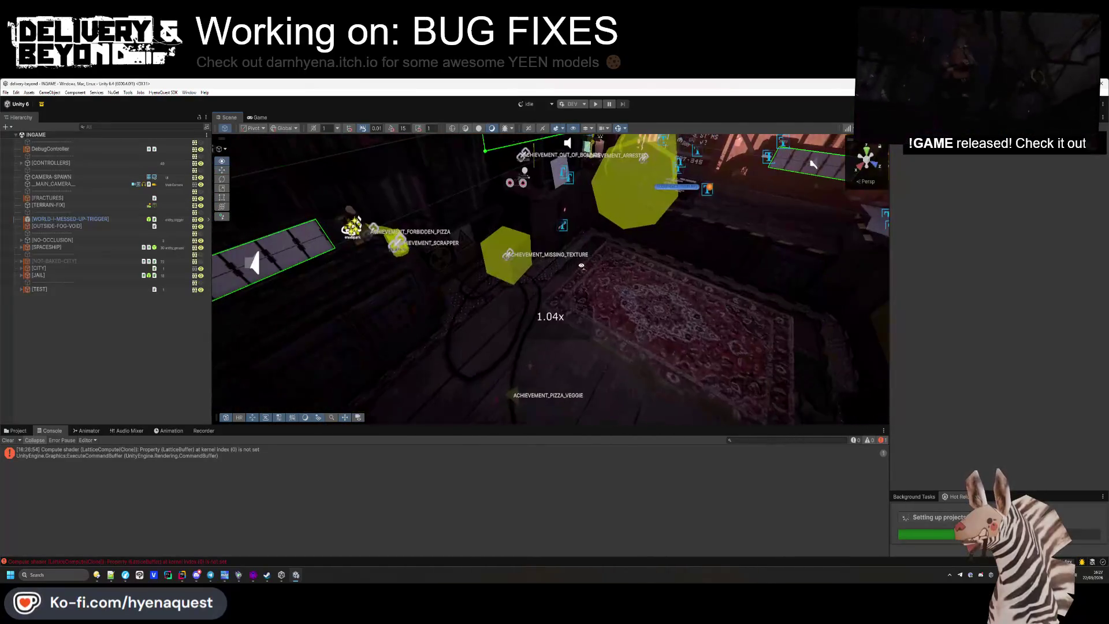
pyautogui.press('s')
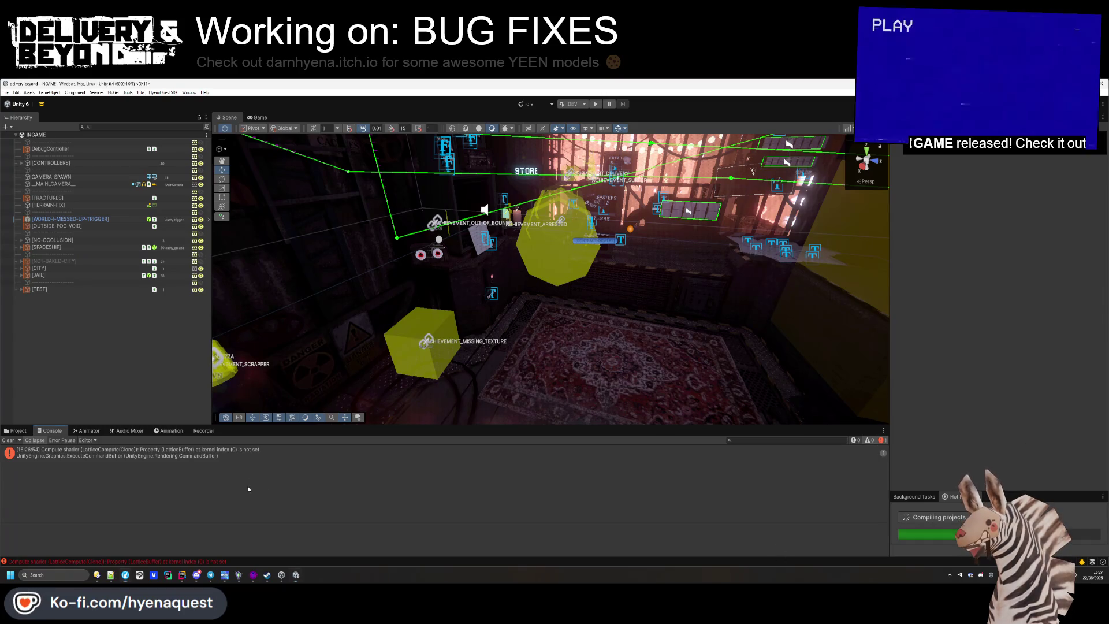
pyautogui.click(16, 430)
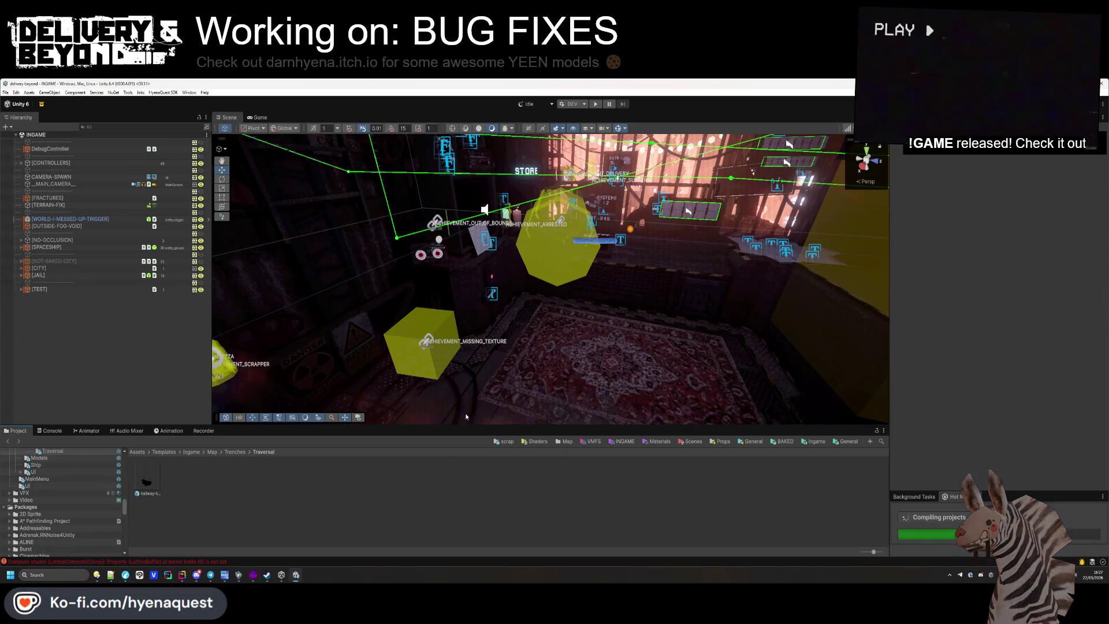
pyautogui.click(164, 451)
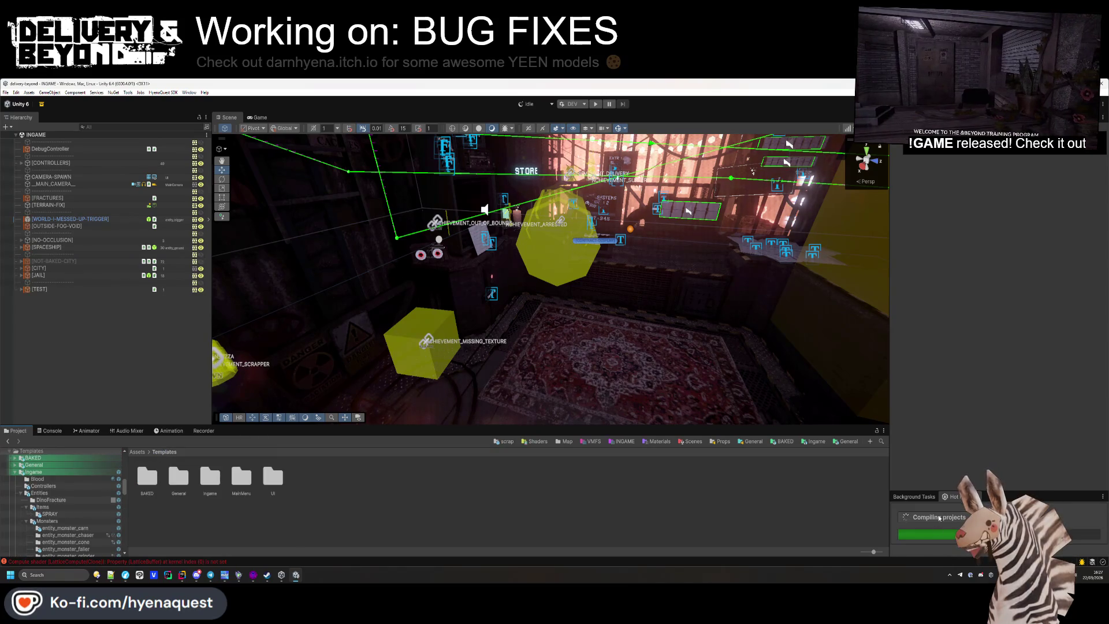
pyautogui.hotkey('ctrl', 'shift', 'b')
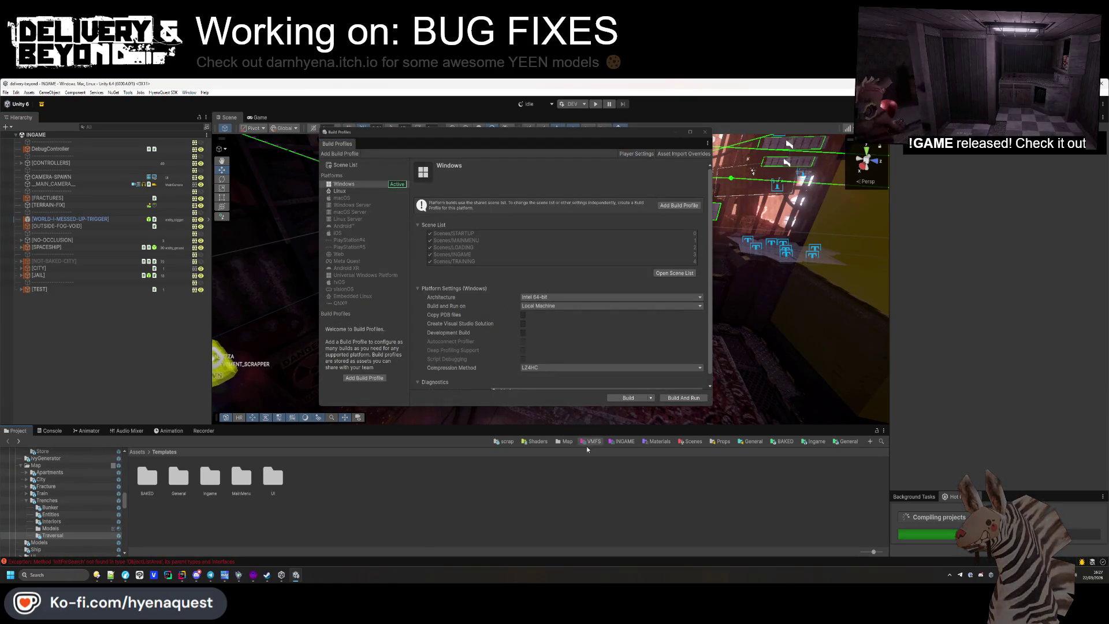
# Open the STARTUP scene from the Scenes folder
pyautogui.click(694, 442)
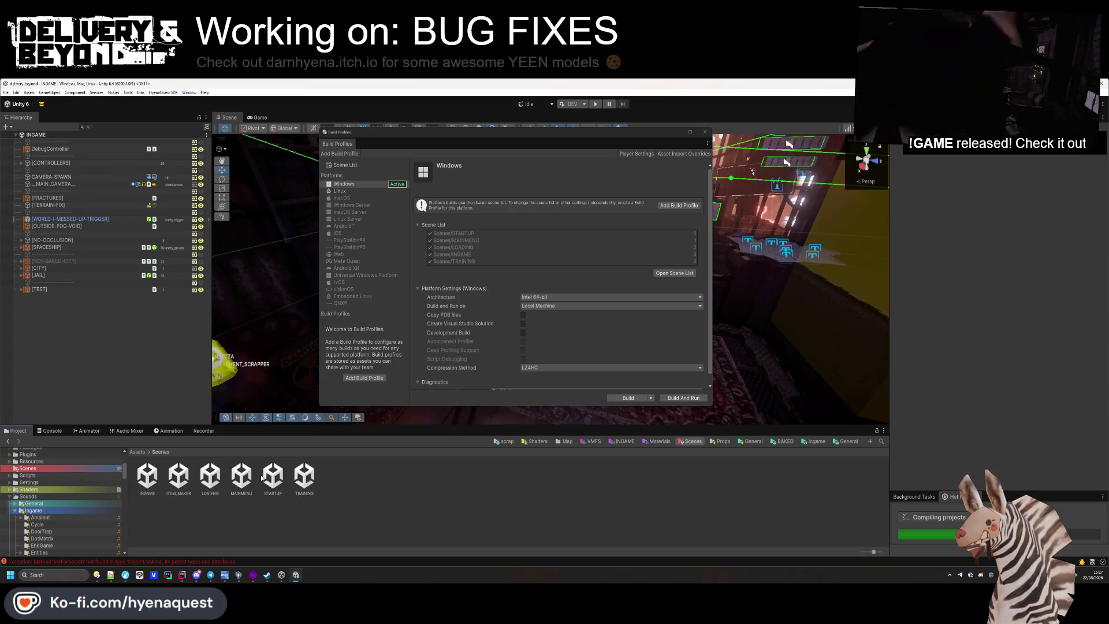
pyautogui.click(273, 477)
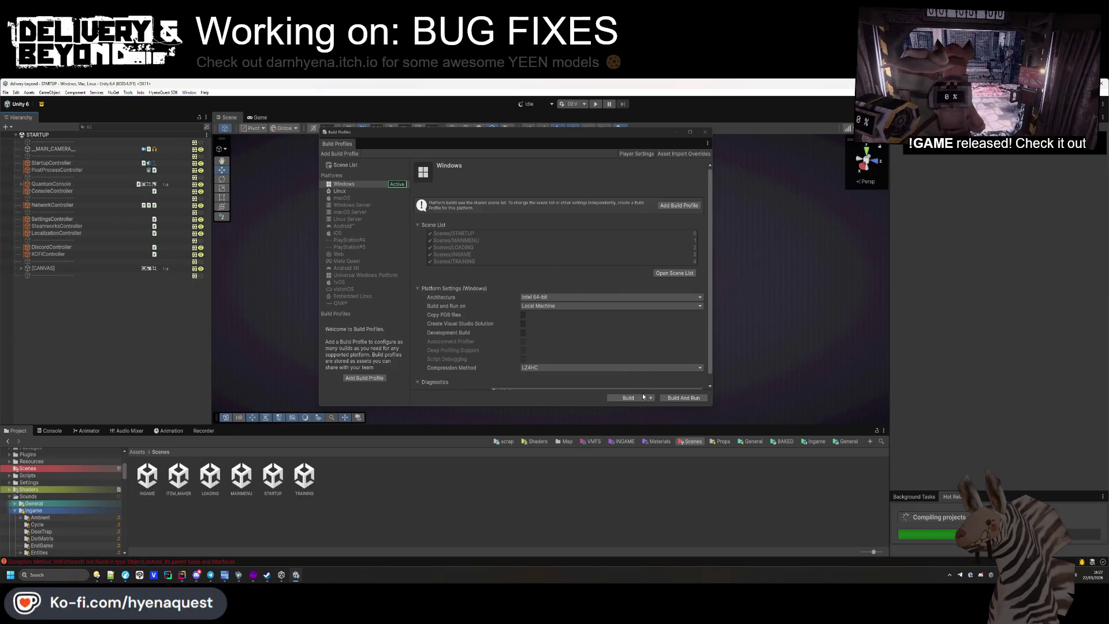
pyautogui.scroll(-1, 647, 369)
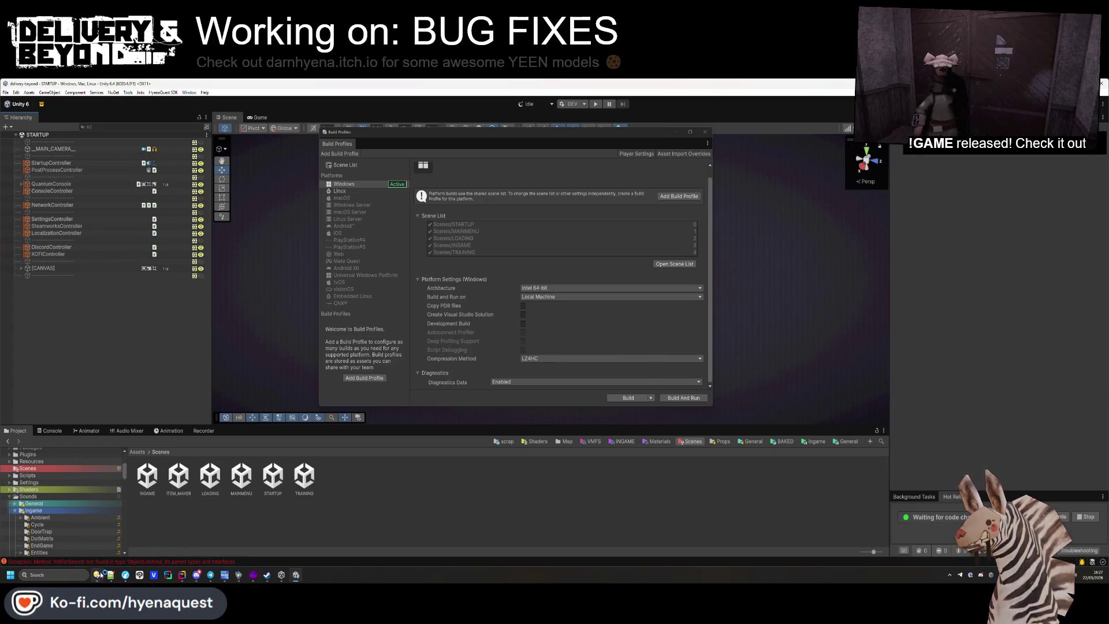
# Delete every file in the old Windows build folder, then return to Build Profiles
pyautogui.moveTo(97, 575)
pyautogui.click(83, 548)
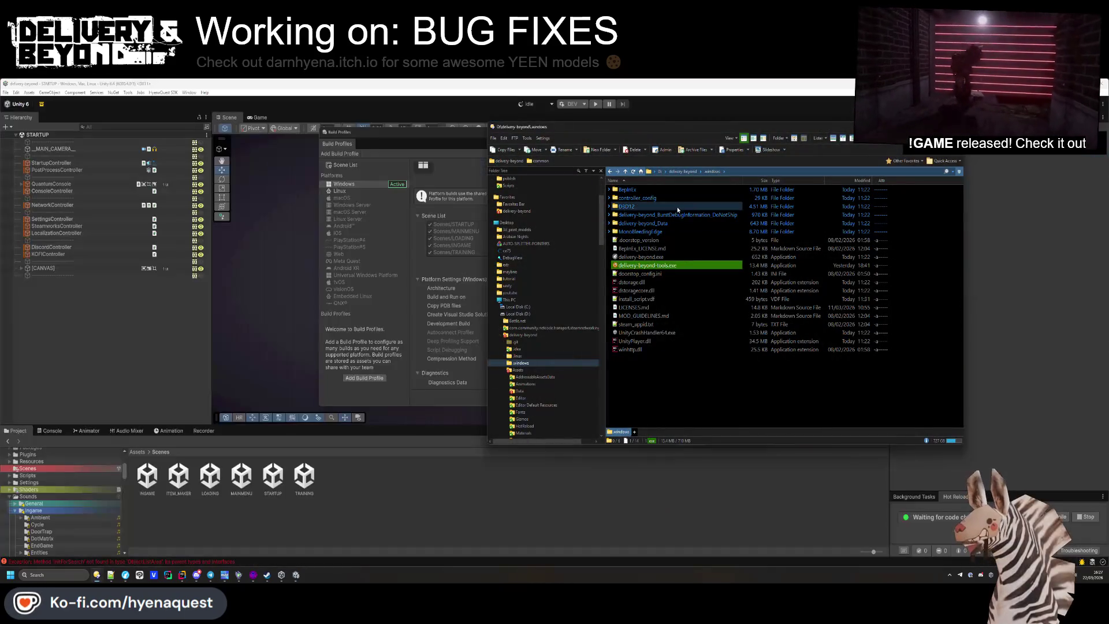
pyautogui.hotkey('ctrl', 'a')
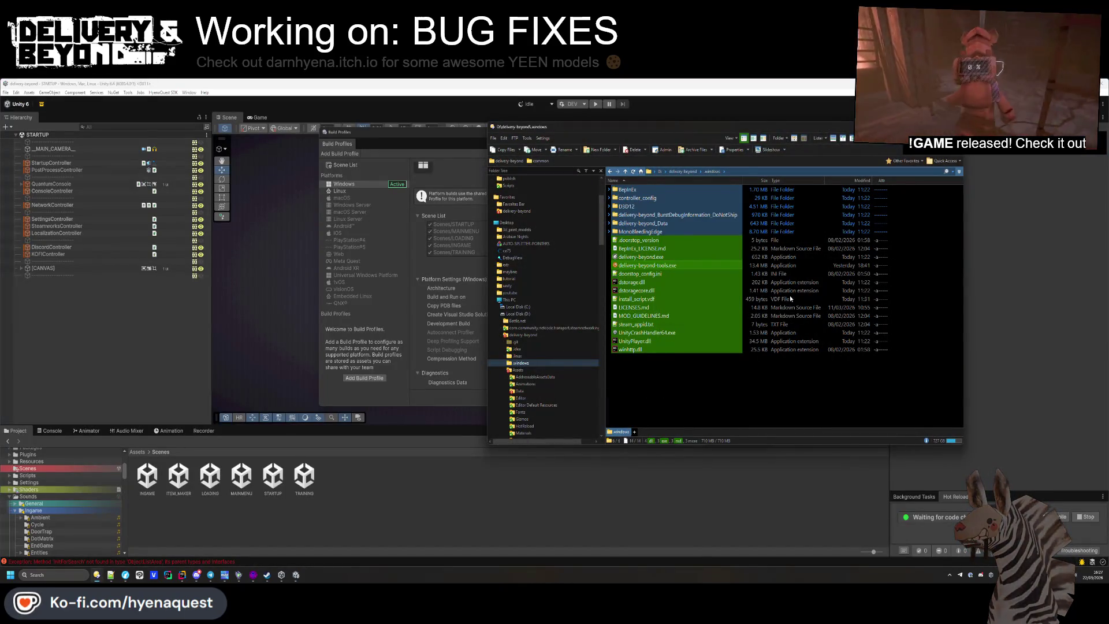
pyautogui.press('Delete')
pyautogui.click(425, 353)
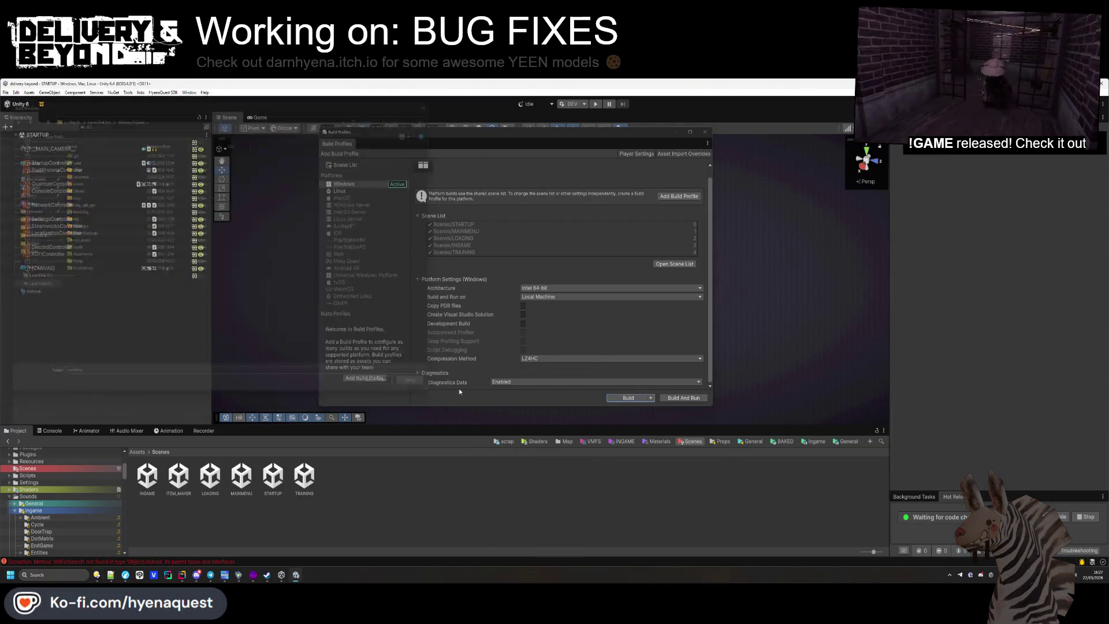
pyautogui.click(651, 399)
# Run a Clean Build for Windows into the confirmed output folder, moving the progress dialog aside
pyautogui.click(628, 408)
pyautogui.click(384, 390)
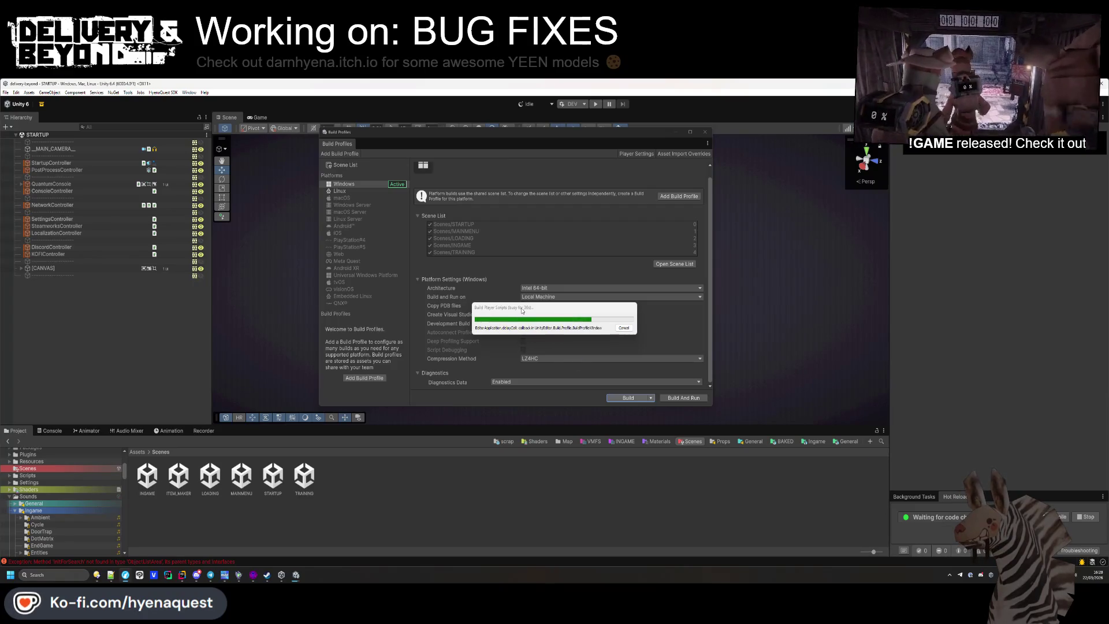
pyautogui.moveTo(521, 310)
pyautogui.mouseDown()
pyautogui.moveTo(635, 282)
pyautogui.moveTo(753, 174)
pyautogui.mouseUp()
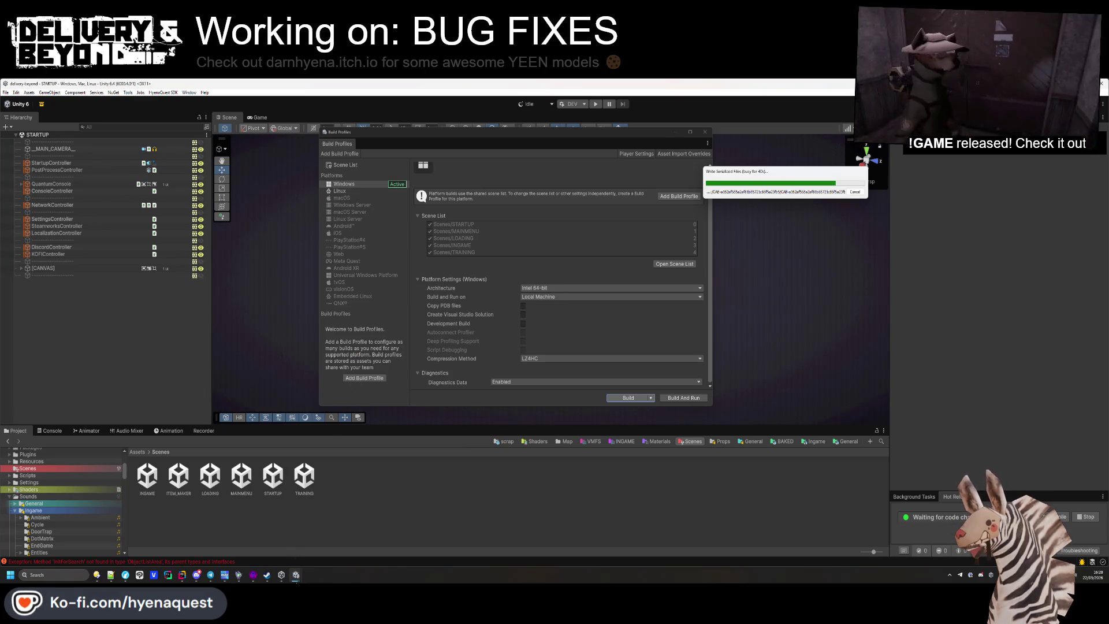
# In the file browser, collapse delivery-beyond, select delivery-beyond-sdk and start a Git Commit
pyautogui.moveTo(97, 575)
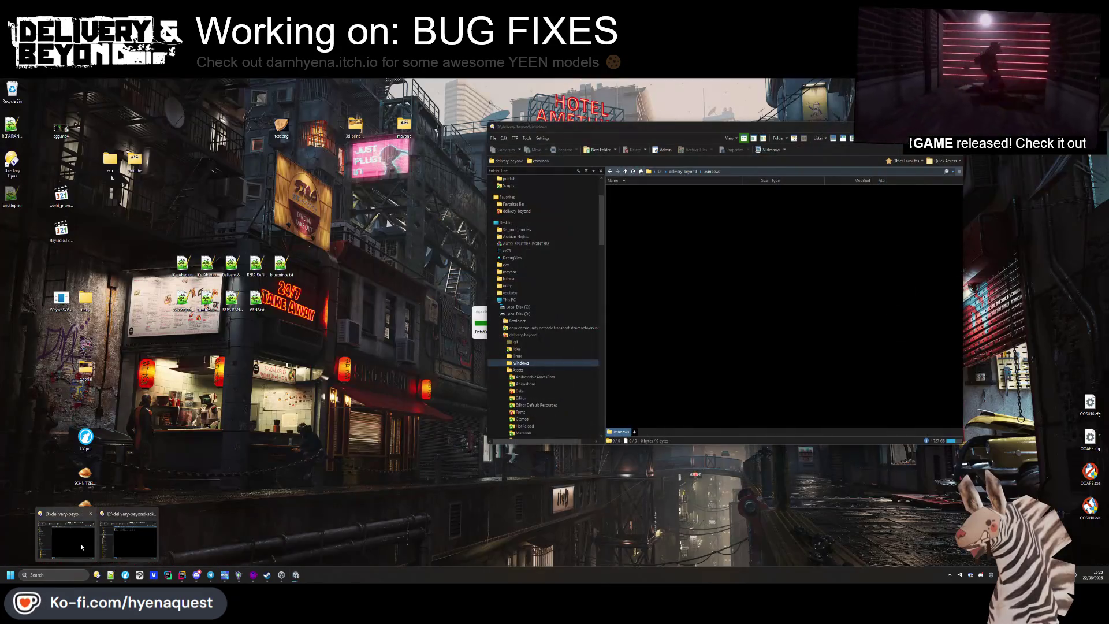
pyautogui.click(81, 547)
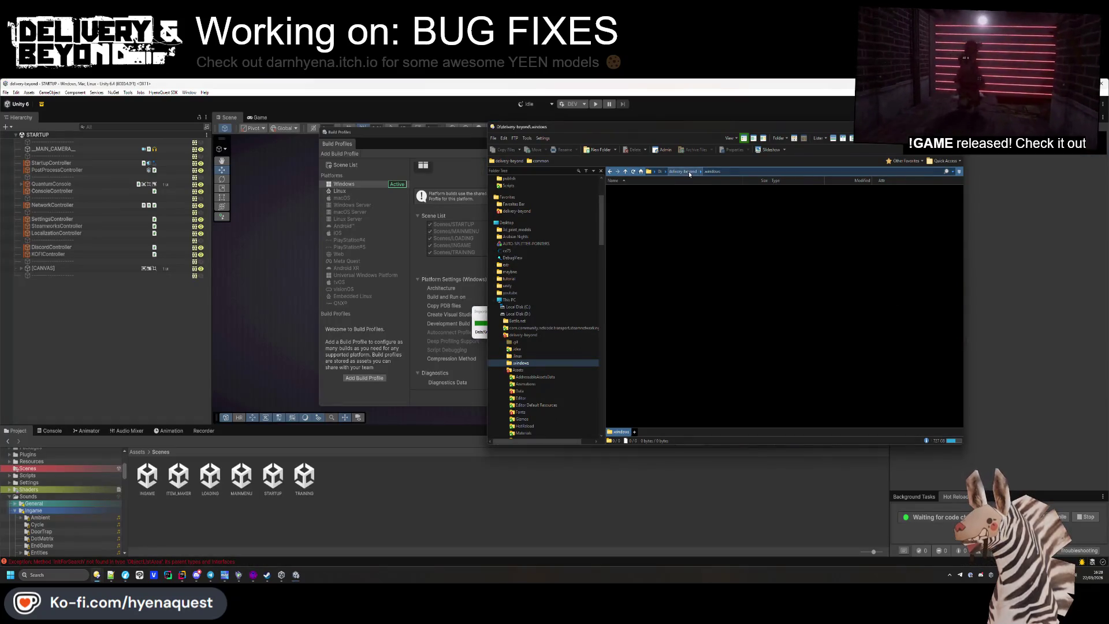
pyautogui.scroll(-4, 528, 290)
pyautogui.click(529, 242)
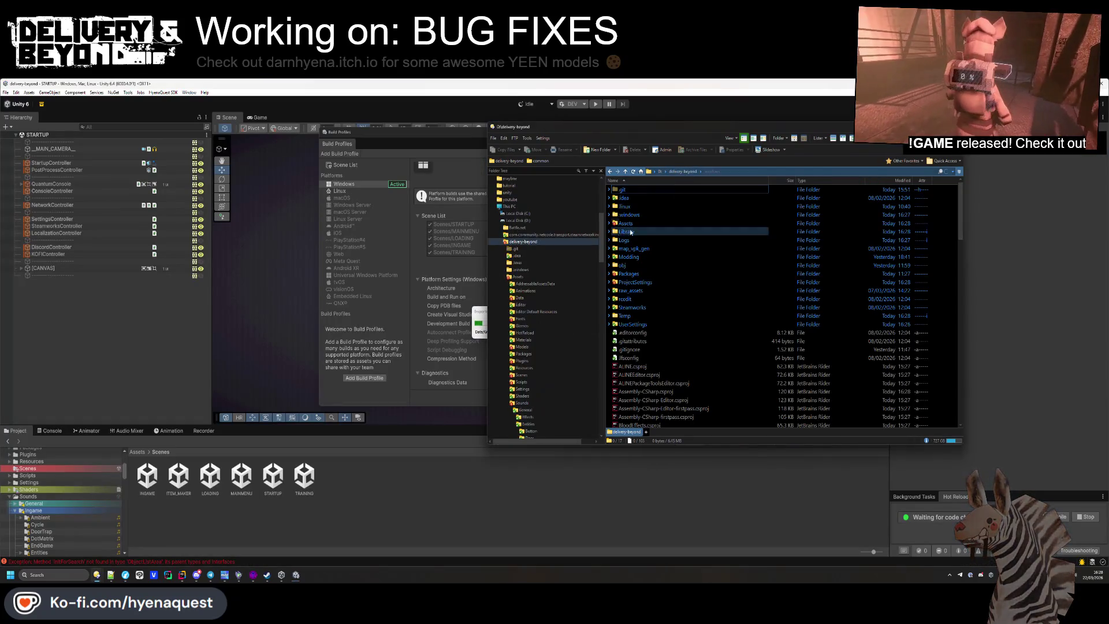
pyautogui.click(500, 241)
pyautogui.click(526, 264)
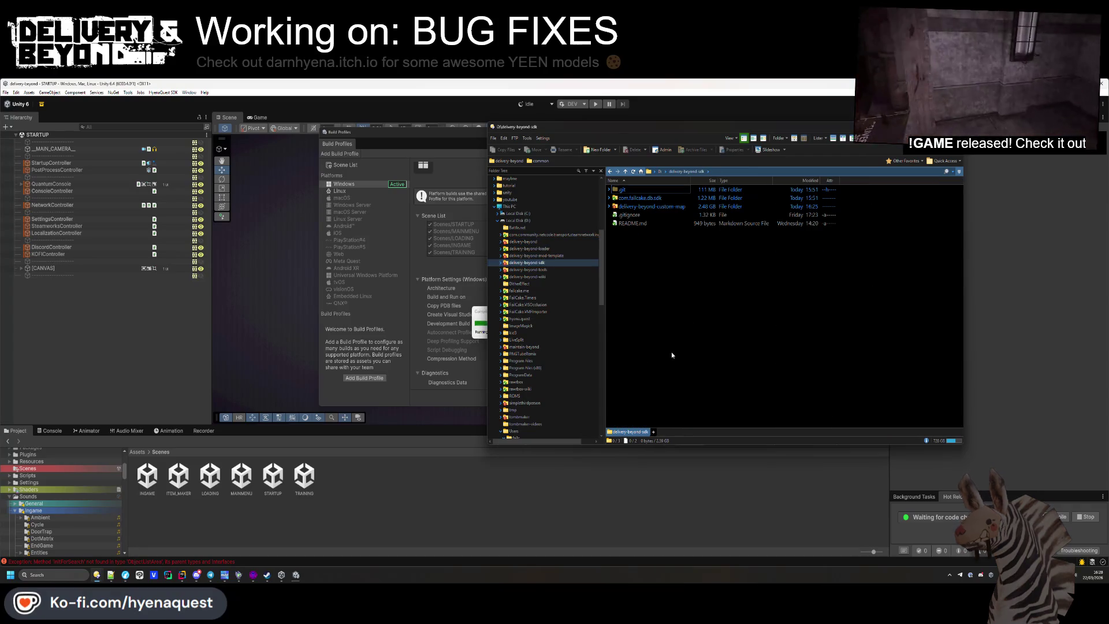
pyautogui.rightClick(630, 276)
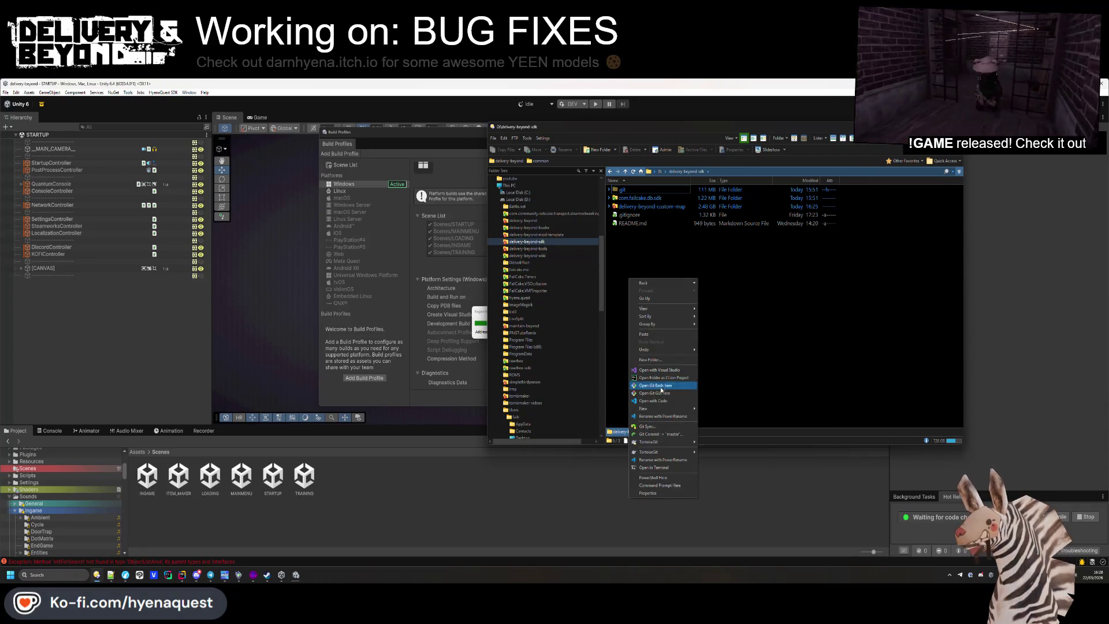
pyautogui.click(664, 436)
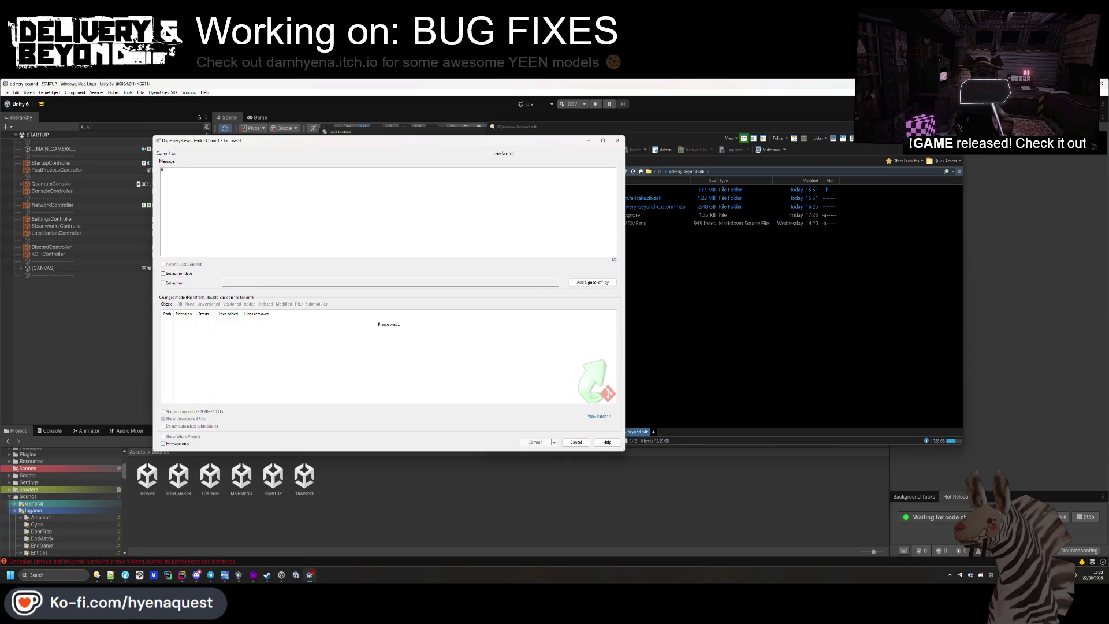
# Enter the commit message 'Remove steam audio' and review the changes list
pyautogui.write('emove steam audio')
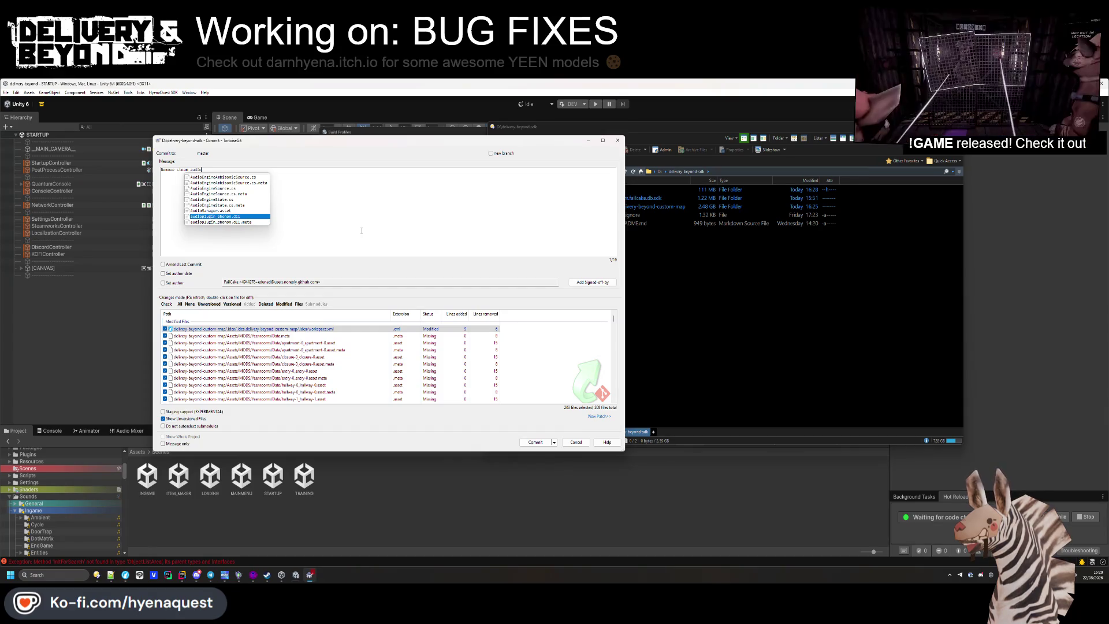
pyautogui.press('Escape')
pyautogui.scroll(-20, 285, 351)
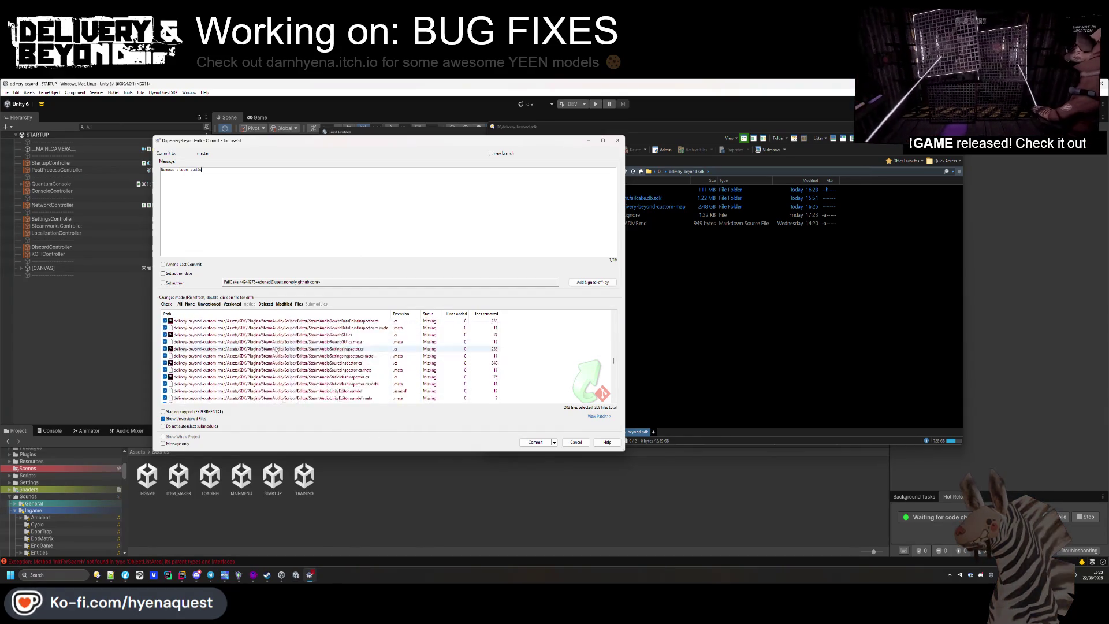
pyautogui.scroll(10, 285, 350)
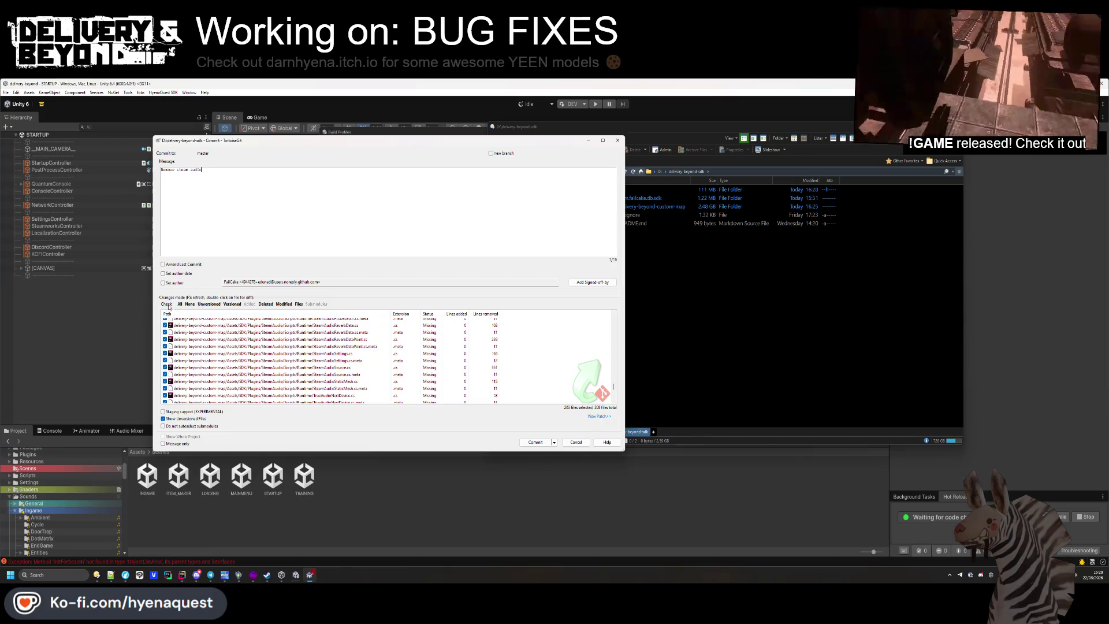
pyautogui.scroll(-10, 262, 376)
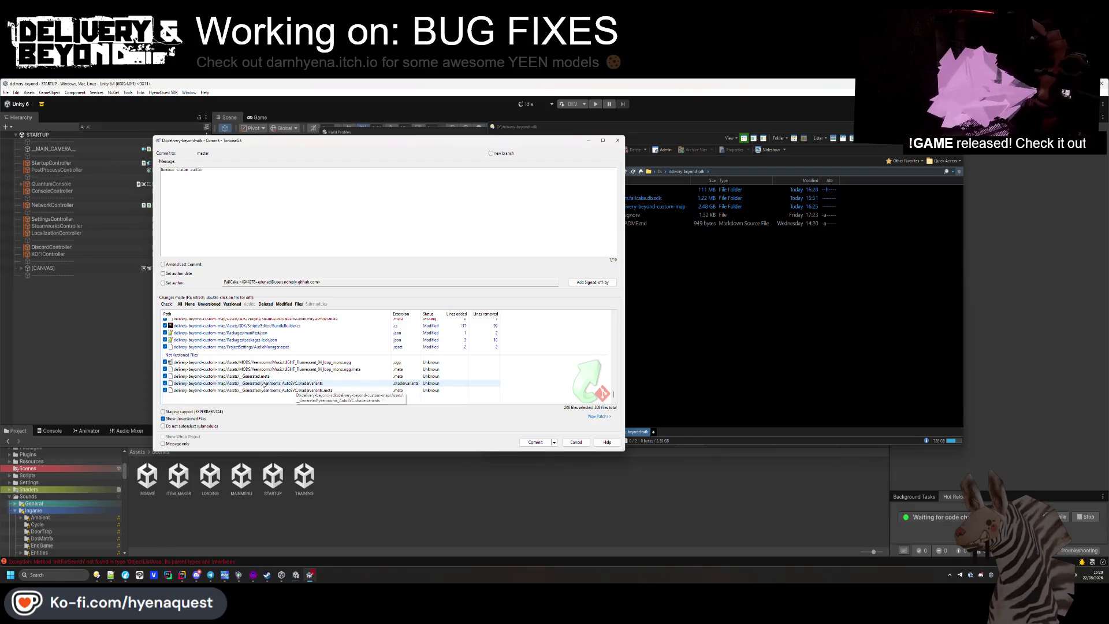
# Reveal the unversioned _Generated.meta file in its folder with Explore to
pyautogui.rightClick(255, 377)
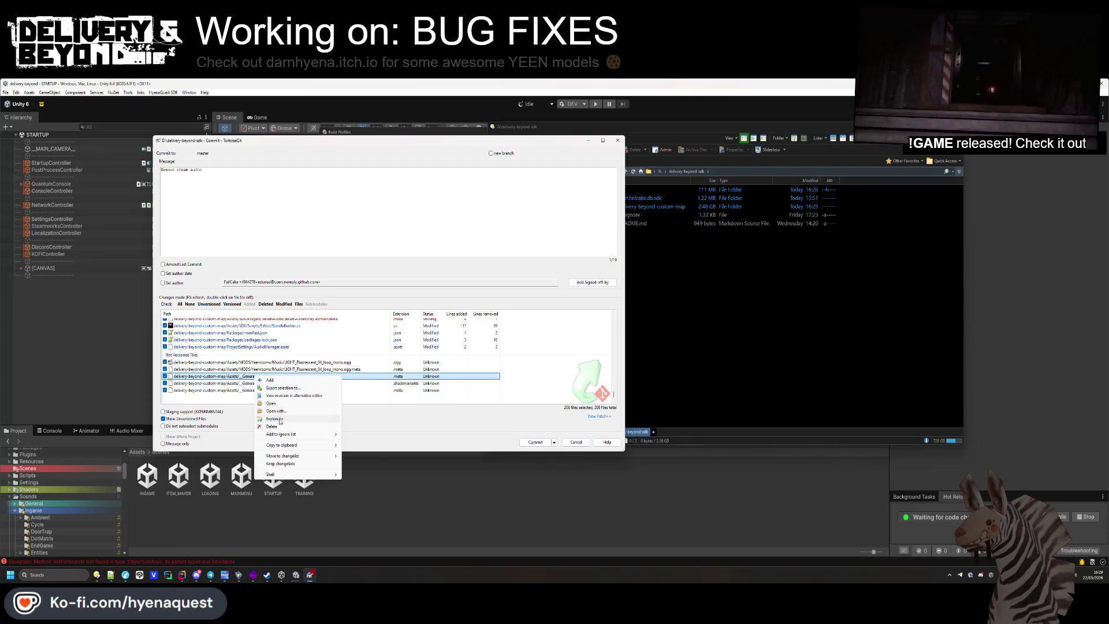
pyautogui.moveTo(282, 435)
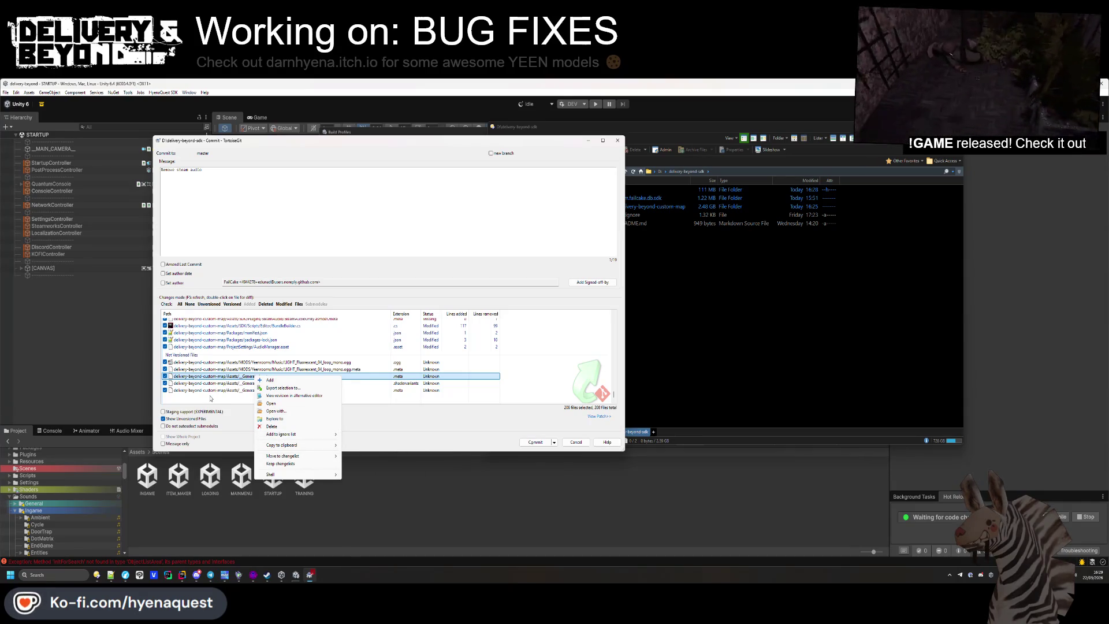
pyautogui.click(309, 418)
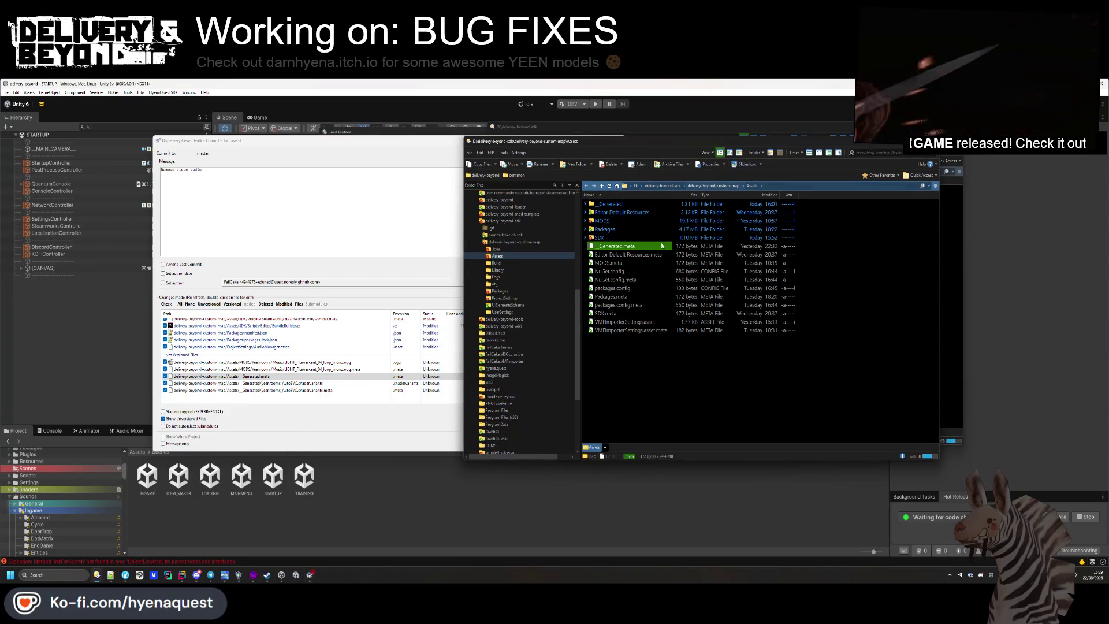
# Inspect the shader variants file inside _Generated in Notepad++, then close it
pyautogui.rightClick(610, 205)
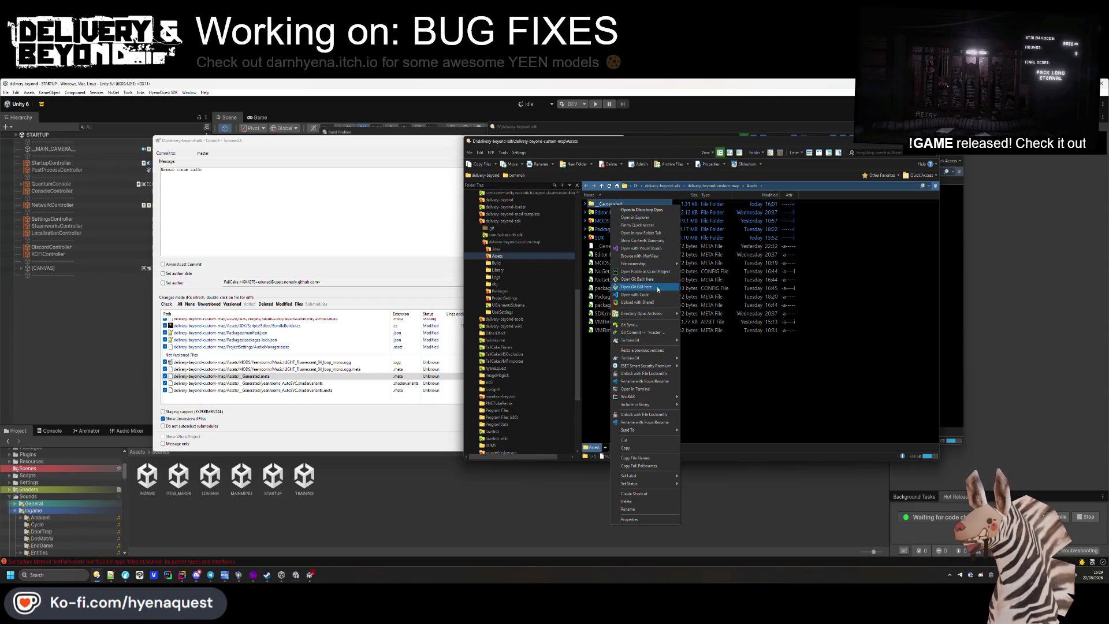
pyautogui.press('Escape')
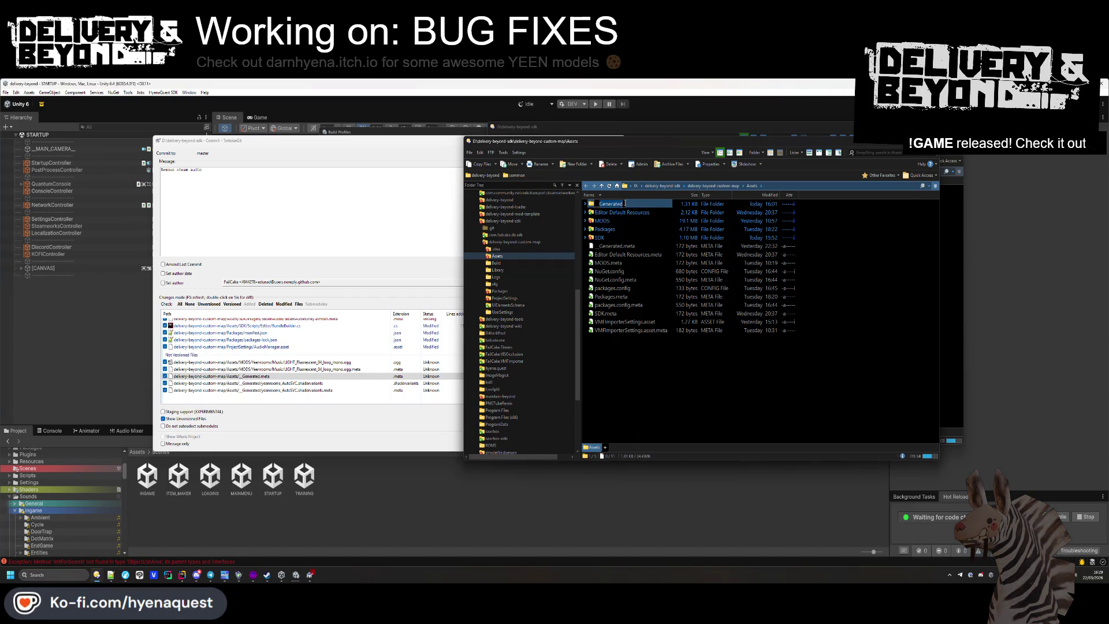
pyautogui.doubleClick(629, 206)
pyautogui.rightClick(624, 206)
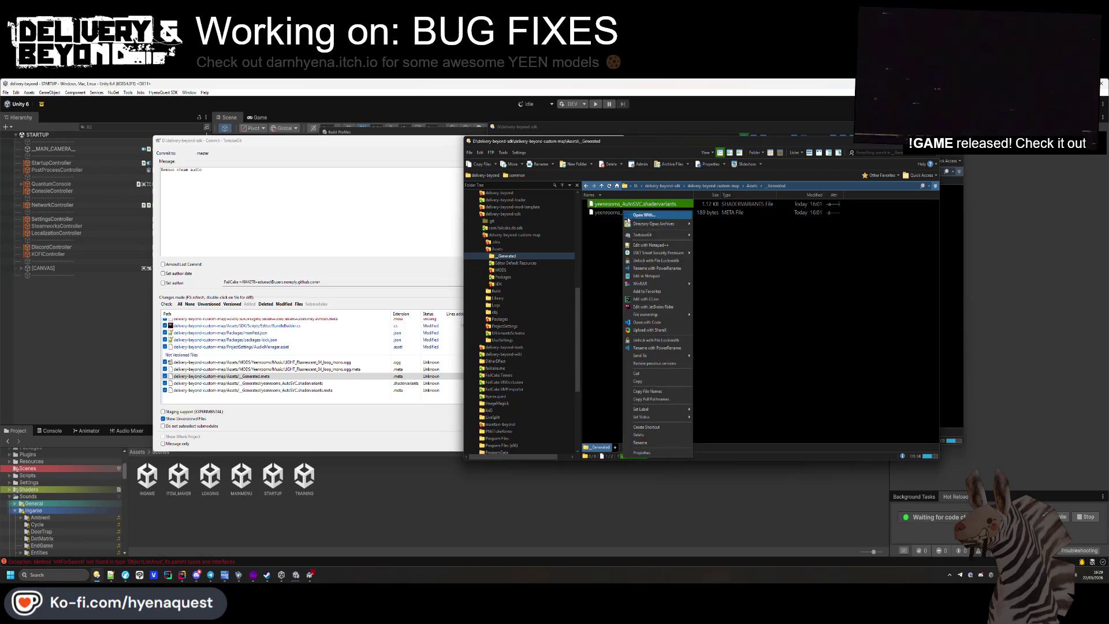
pyautogui.click(644, 245)
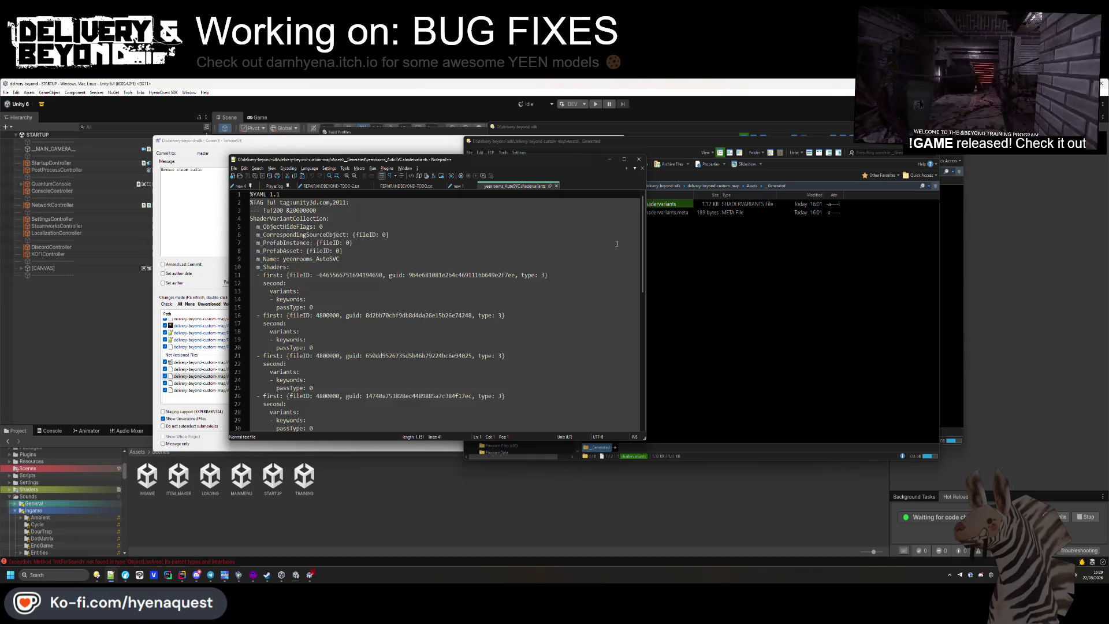
pyautogui.moveTo(646, 233)
pyautogui.mouseDown()
pyautogui.moveTo(651, 286)
pyautogui.moveTo(651, 227)
pyautogui.mouseUp()
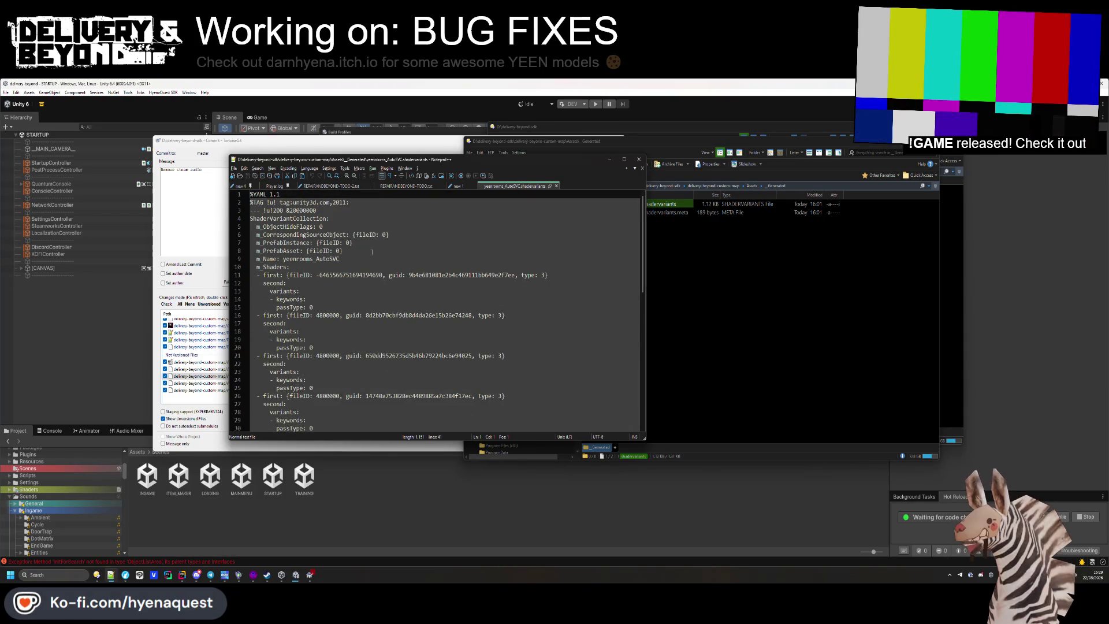
pyautogui.click(556, 186)
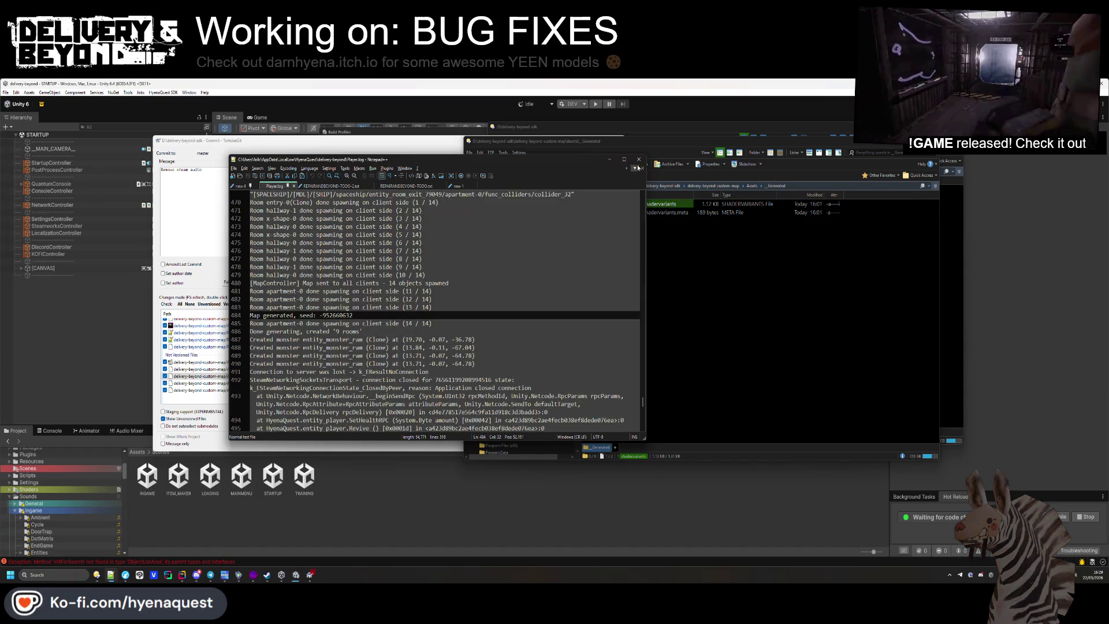
# Delete the _Generated folder from Assets and return to the commit dialog
pyautogui.click(628, 191)
pyautogui.click(628, 190)
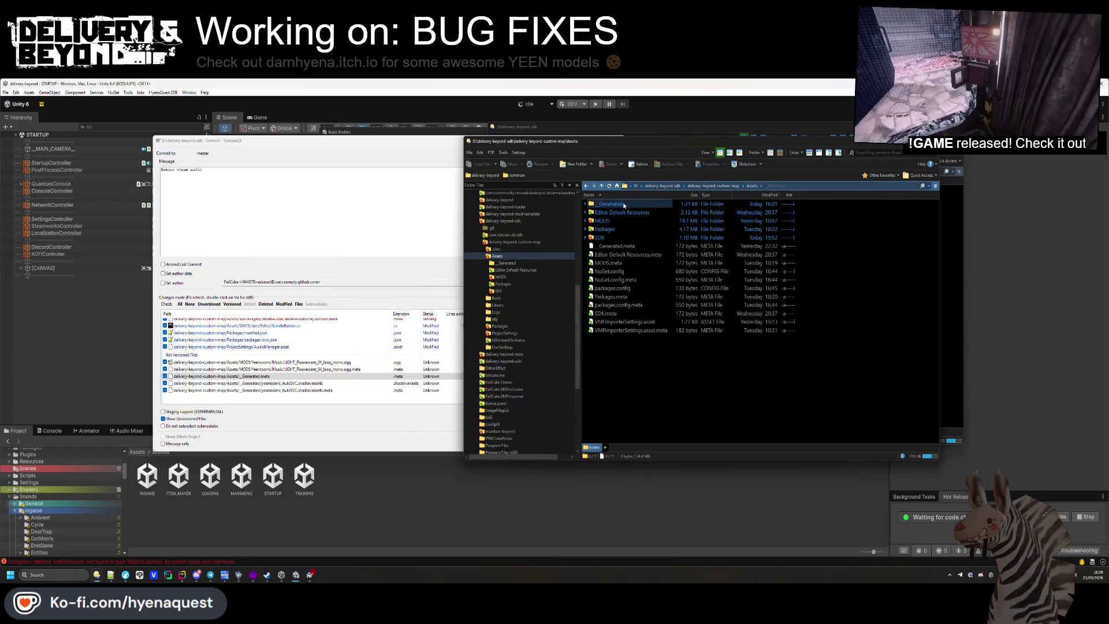
pyautogui.press('Delete')
pyautogui.press('Return')
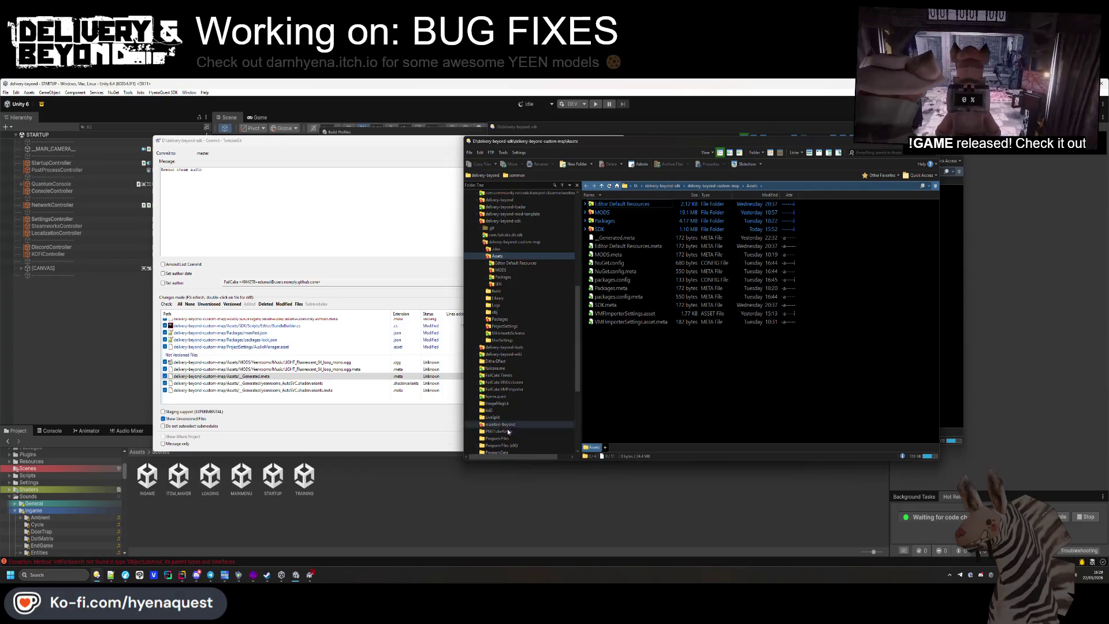
pyautogui.click(341, 398)
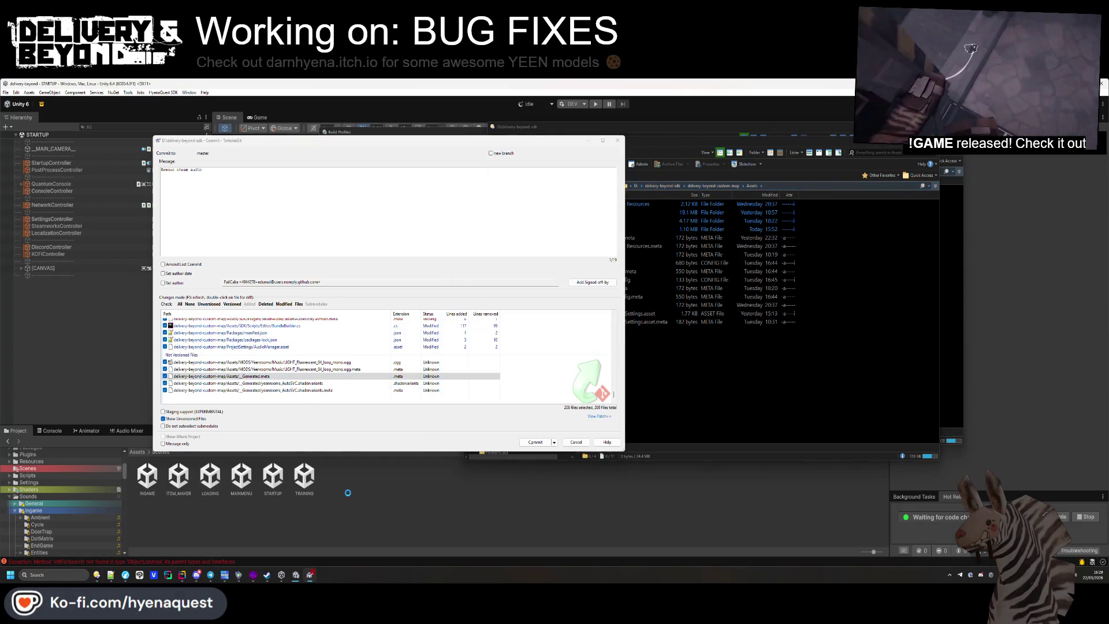
# Switch to Rider and back so the TortoiseGit commit dialog refreshes
pyautogui.moveTo(196, 574)
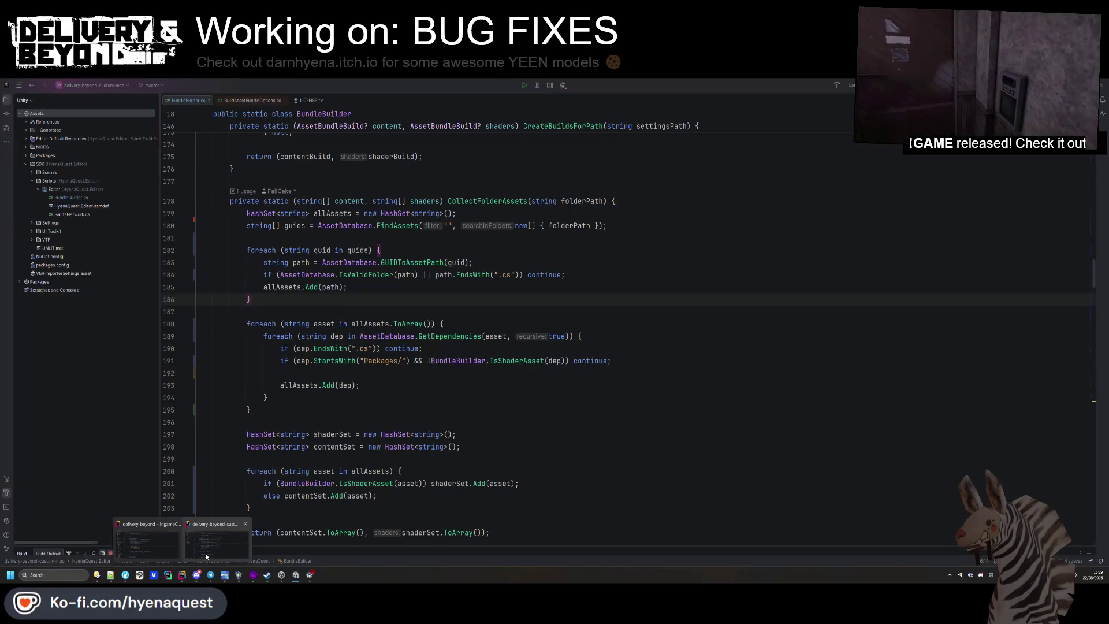
pyautogui.click(157, 545)
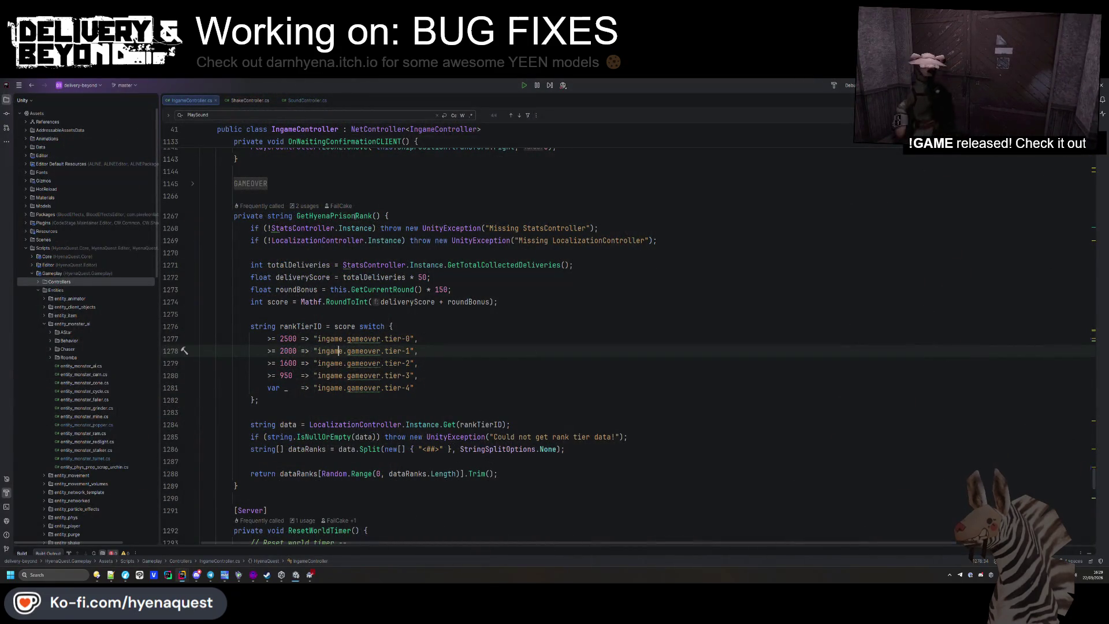
pyautogui.hotkey('alt', 'Tab')
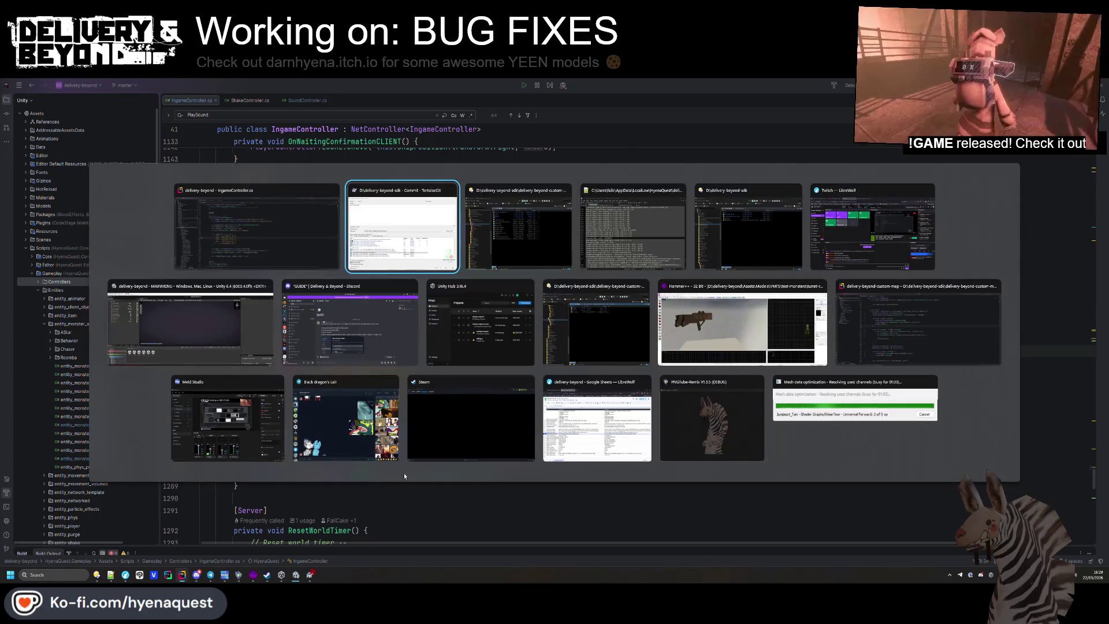
pyautogui.click(399, 485)
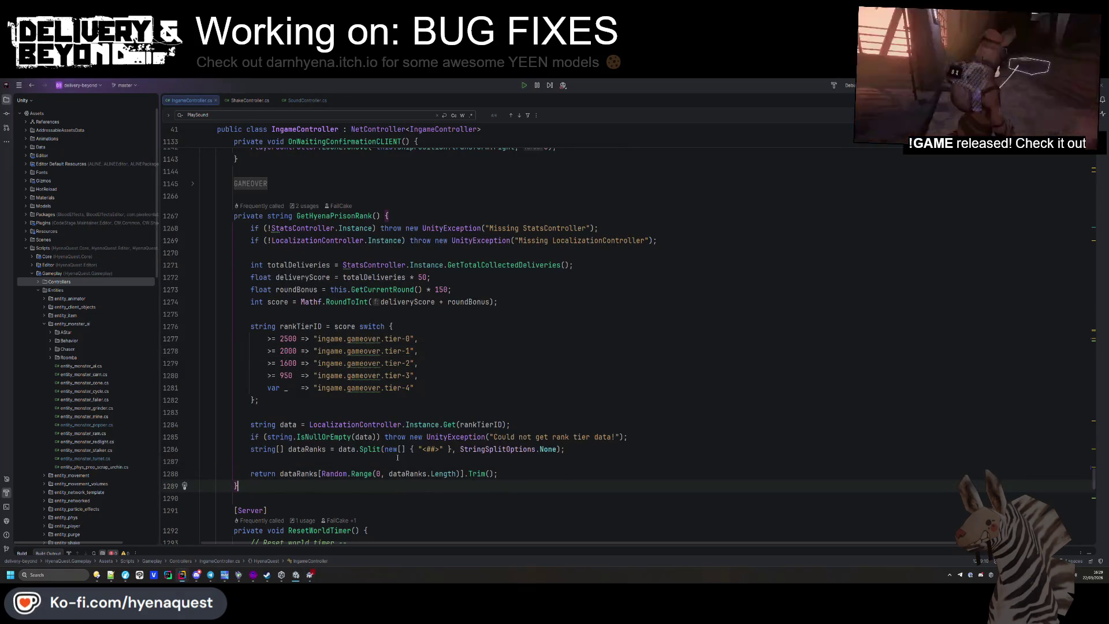
pyautogui.hotkey('alt', 'Tab')
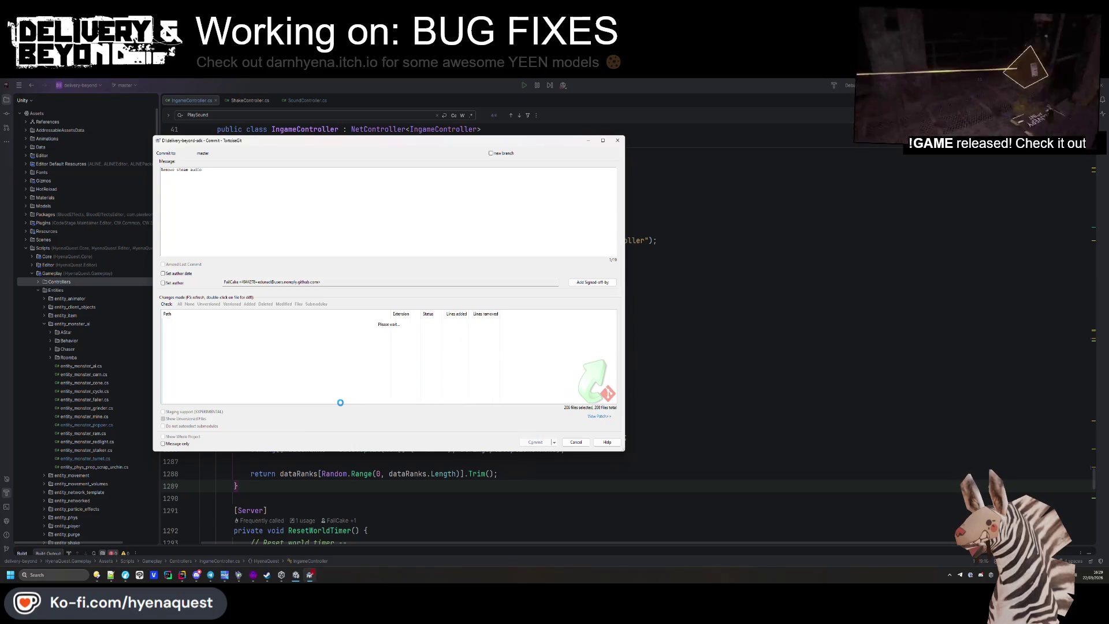
# Review the changed files list to confirm the shader variants file is no longer included
pyautogui.rightClick(350, 377)
pyautogui.click(308, 393)
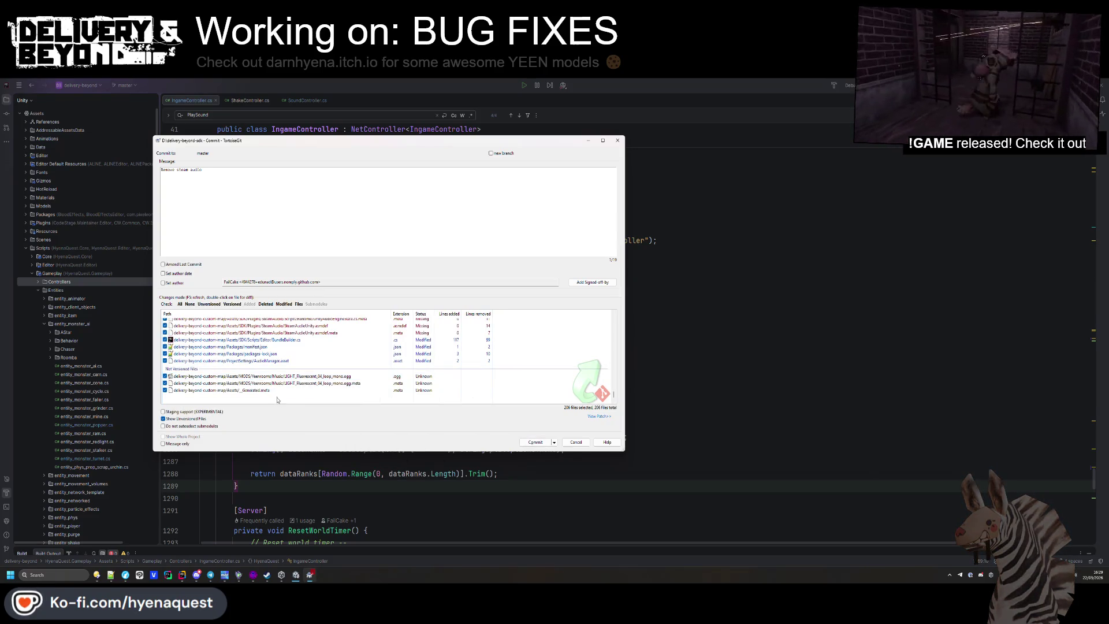
pyautogui.scroll(1, 268, 395)
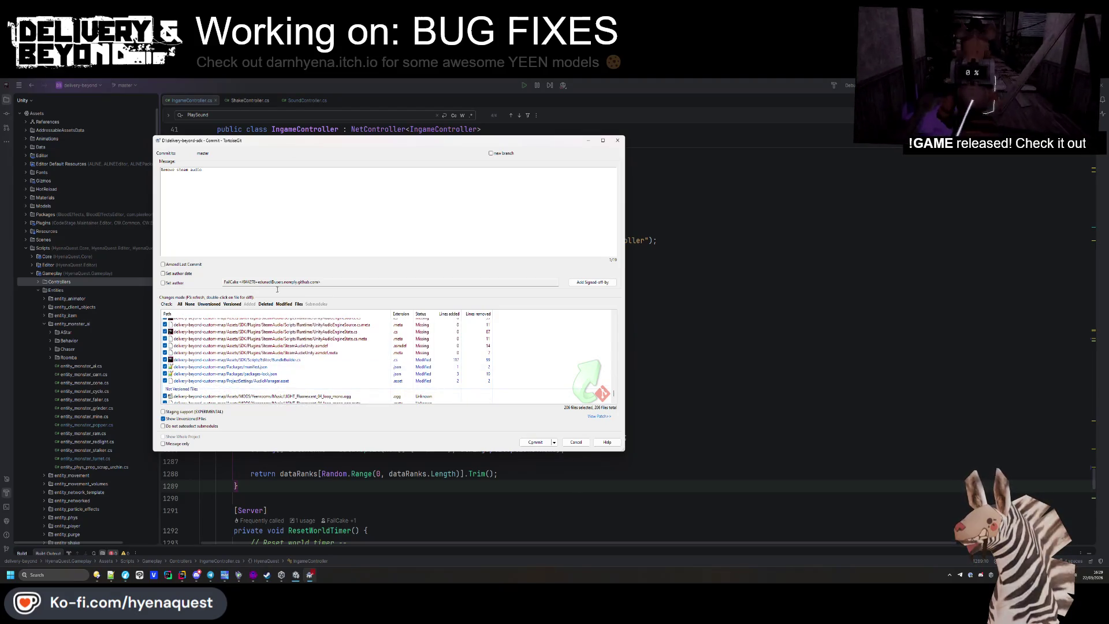
pyautogui.scroll(5, 313, 354)
pyautogui.scroll(-15, 314, 353)
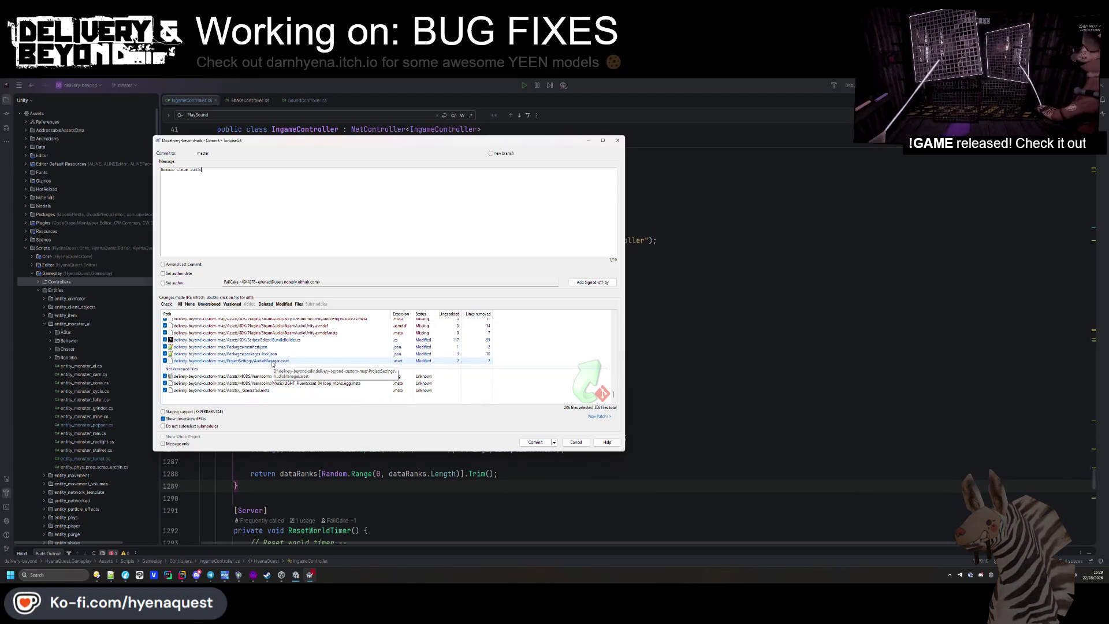
pyautogui.scroll(20, 272, 363)
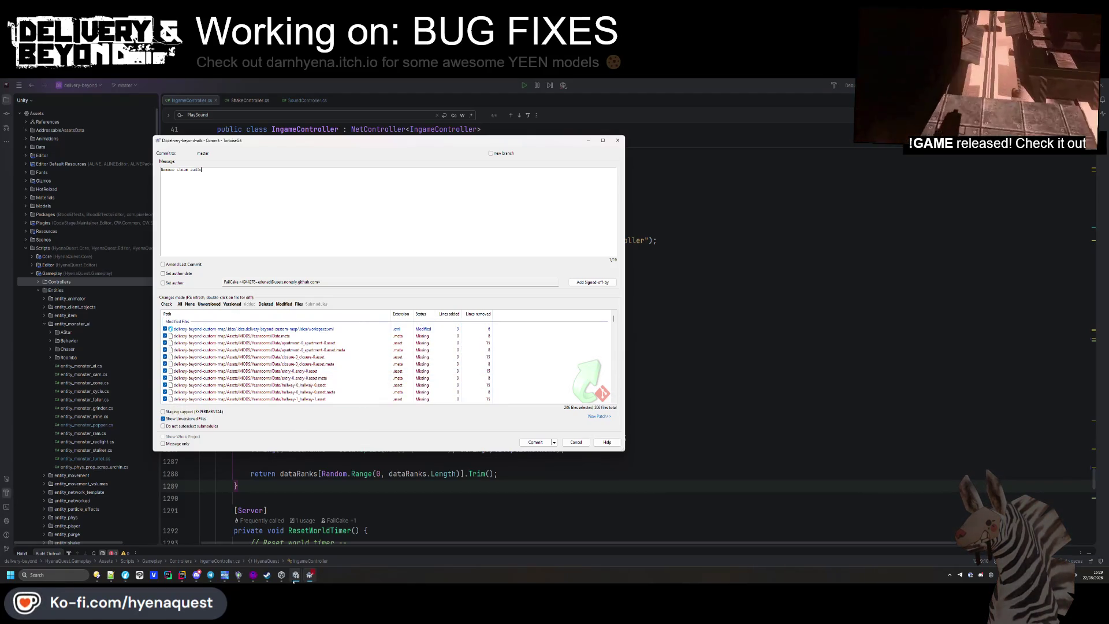
pyautogui.moveTo(295, 576)
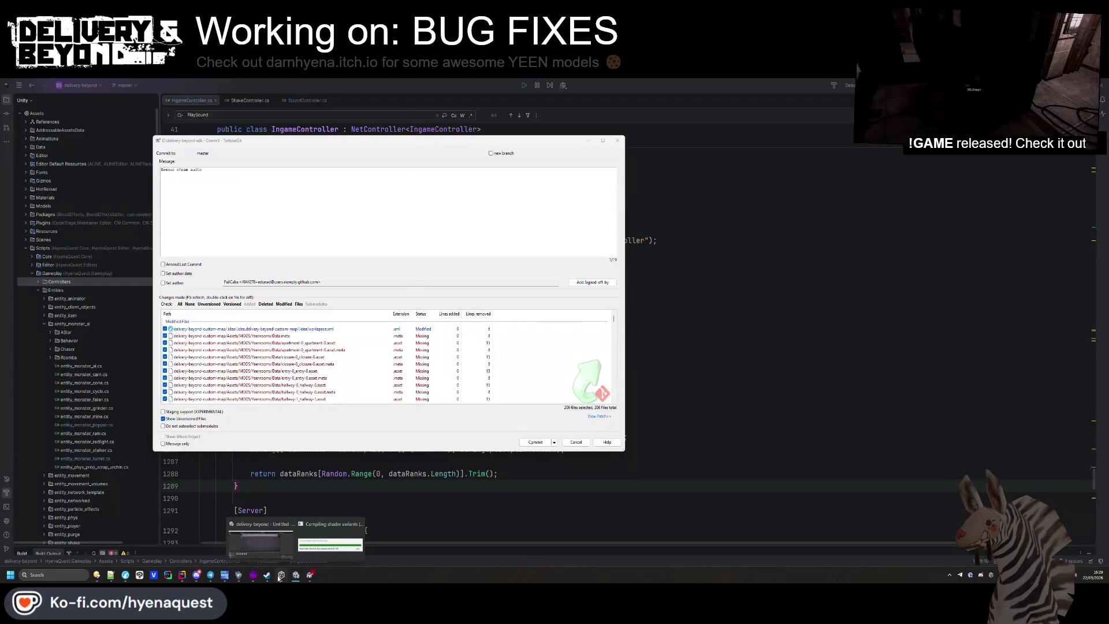
pyautogui.click(331, 540)
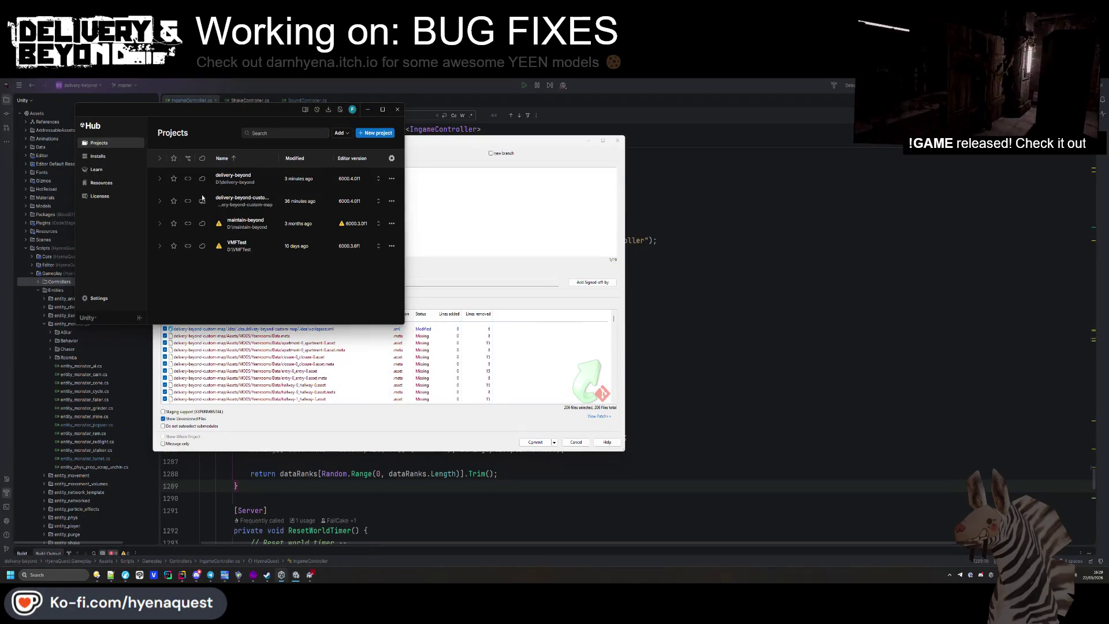
# Commit the checked changes as 'Remove steam audio' in TortoiseGit
pyautogui.click(454, 233)
pyautogui.click(534, 442)
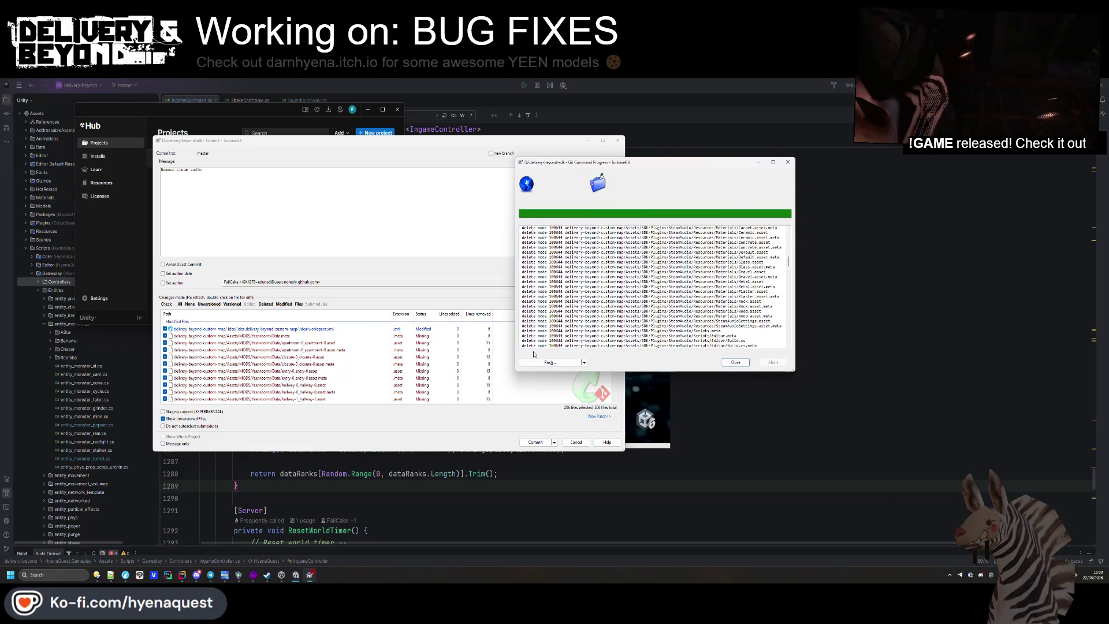
# Push the new commit to origin master and close the finished progress window
pyautogui.click(536, 361)
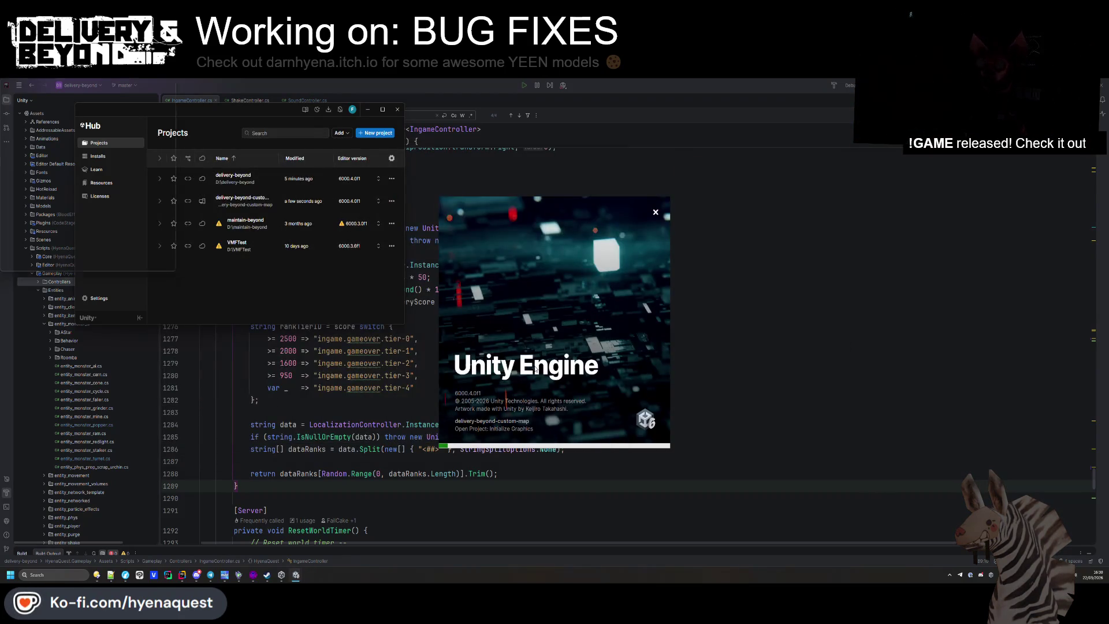
pyautogui.click(764, 341)
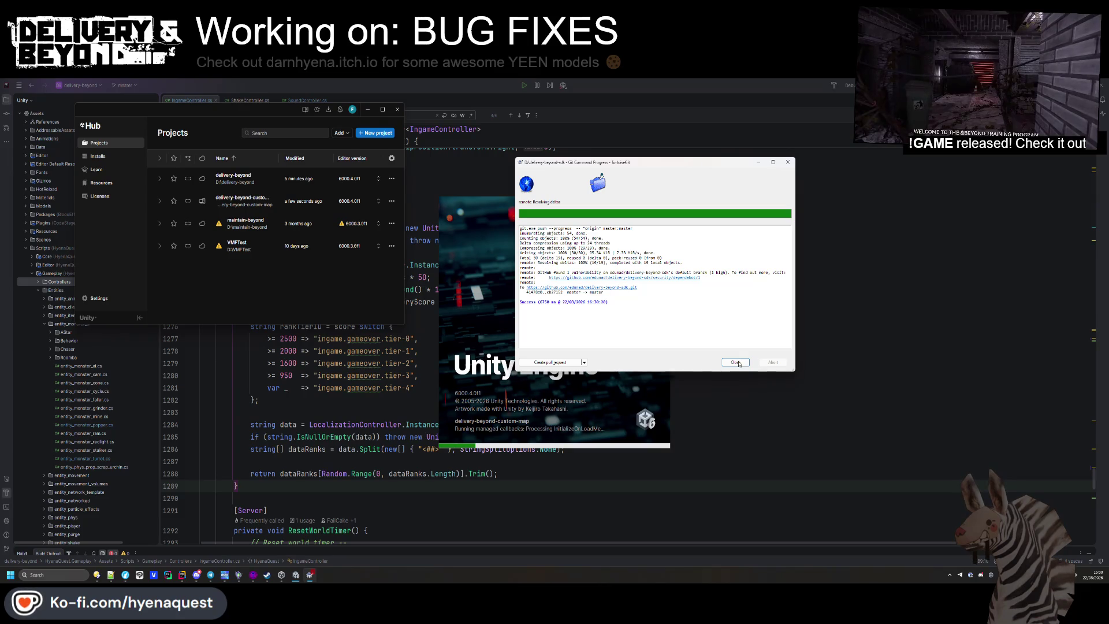
pyautogui.click(736, 363)
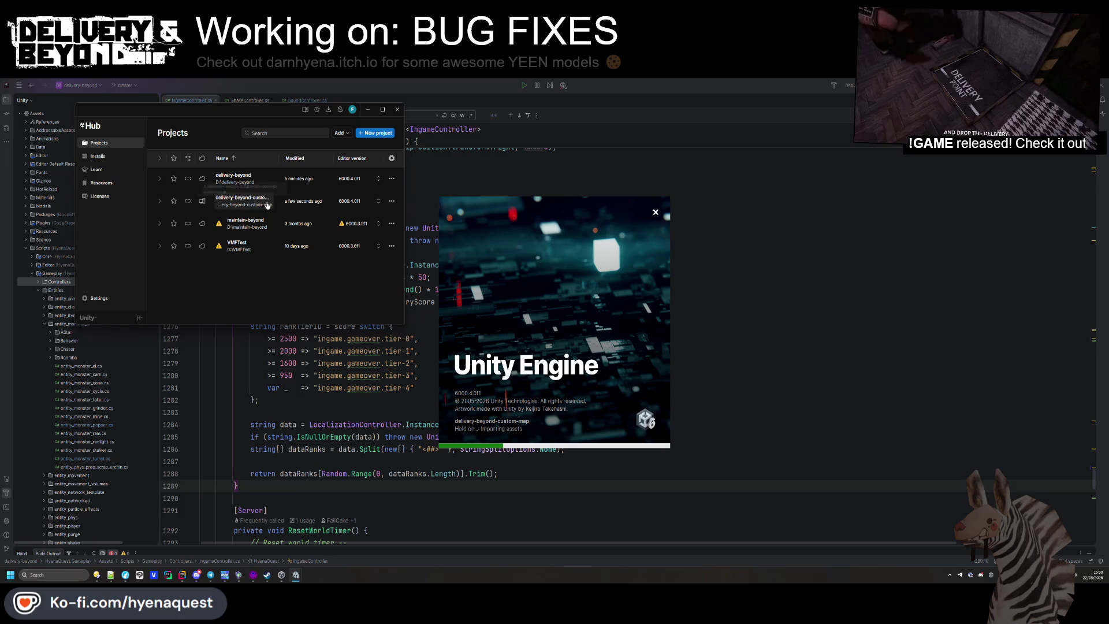
# Bring the delivery-beyond-sdk folder window to the front from the taskbar previews
pyautogui.moveTo(98, 575)
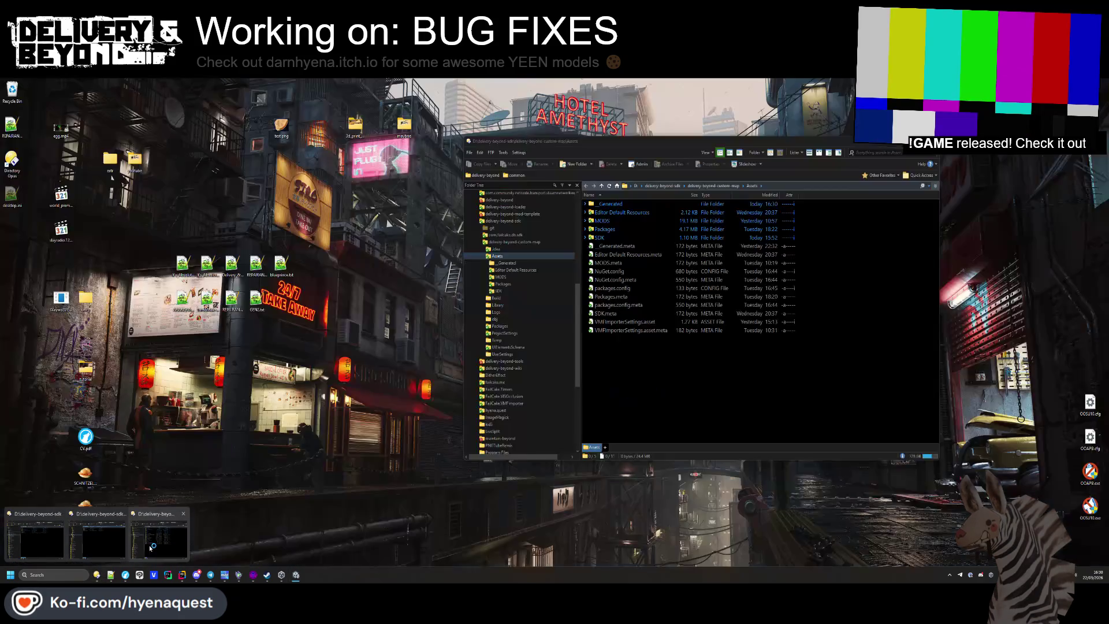
pyautogui.click(68, 552)
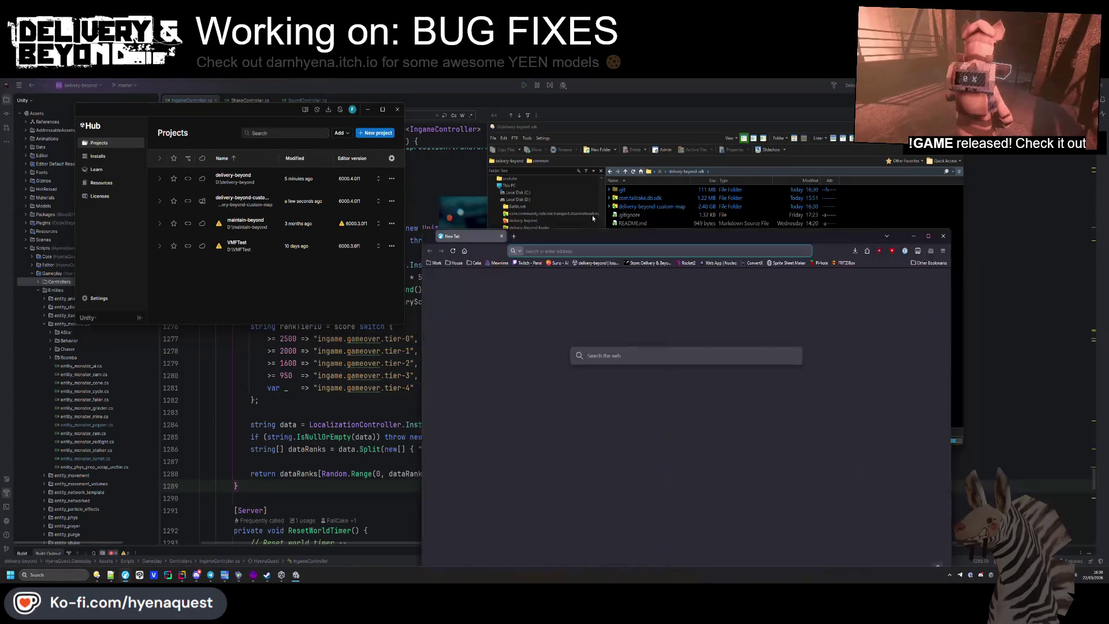
# Load github.com and start a new repository named delivery-beyond-custom-map
pyautogui.write('github.com')
pyautogui.press('Return')
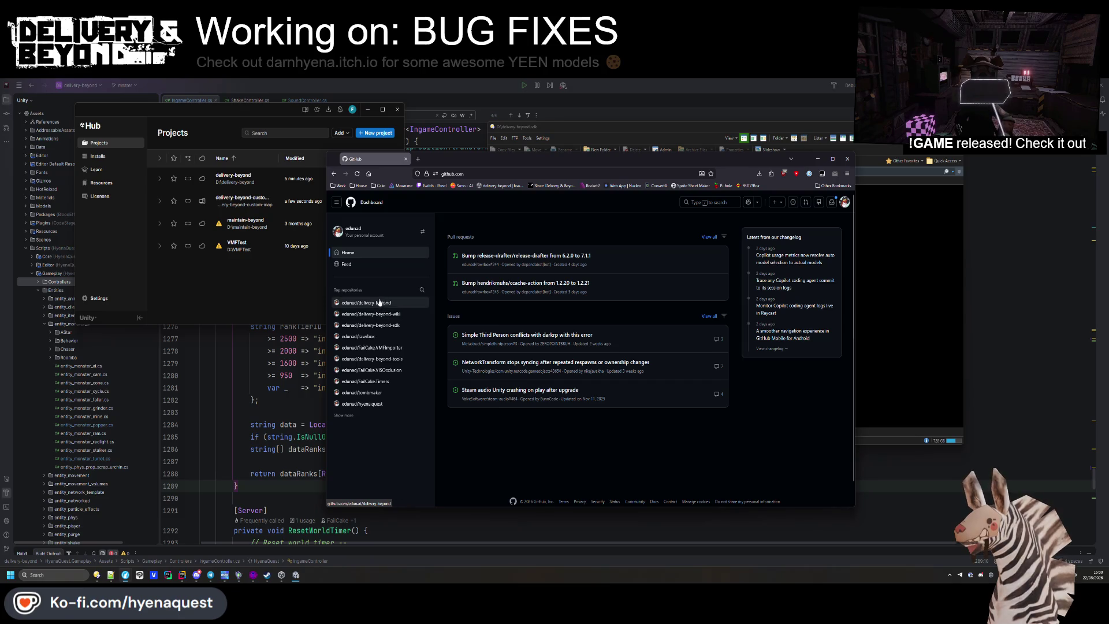
pyautogui.click(776, 203)
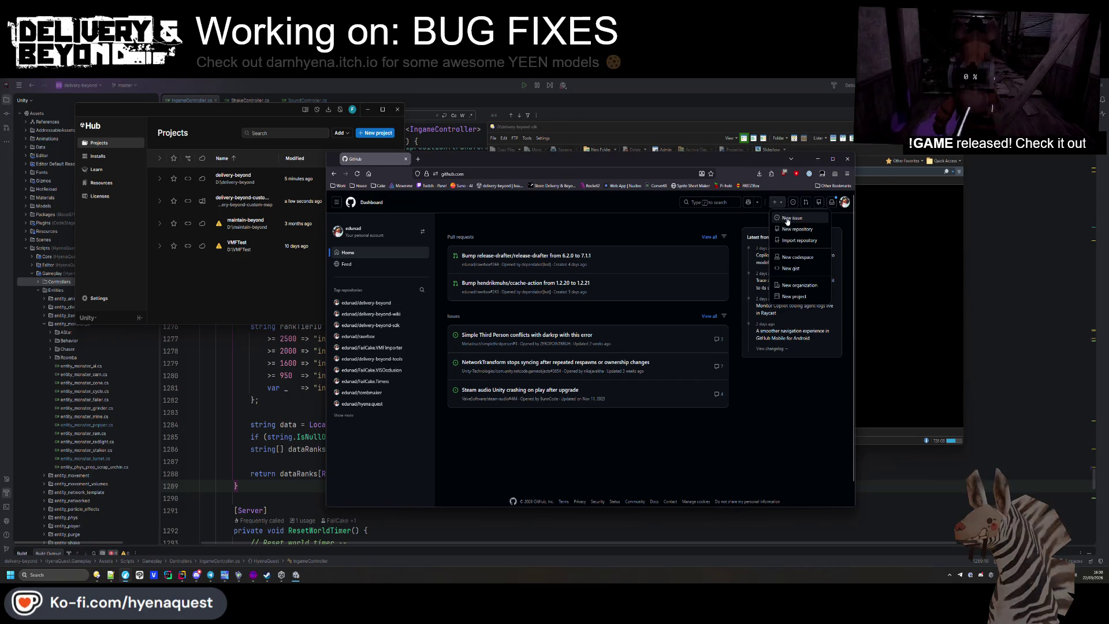
pyautogui.click(587, 281)
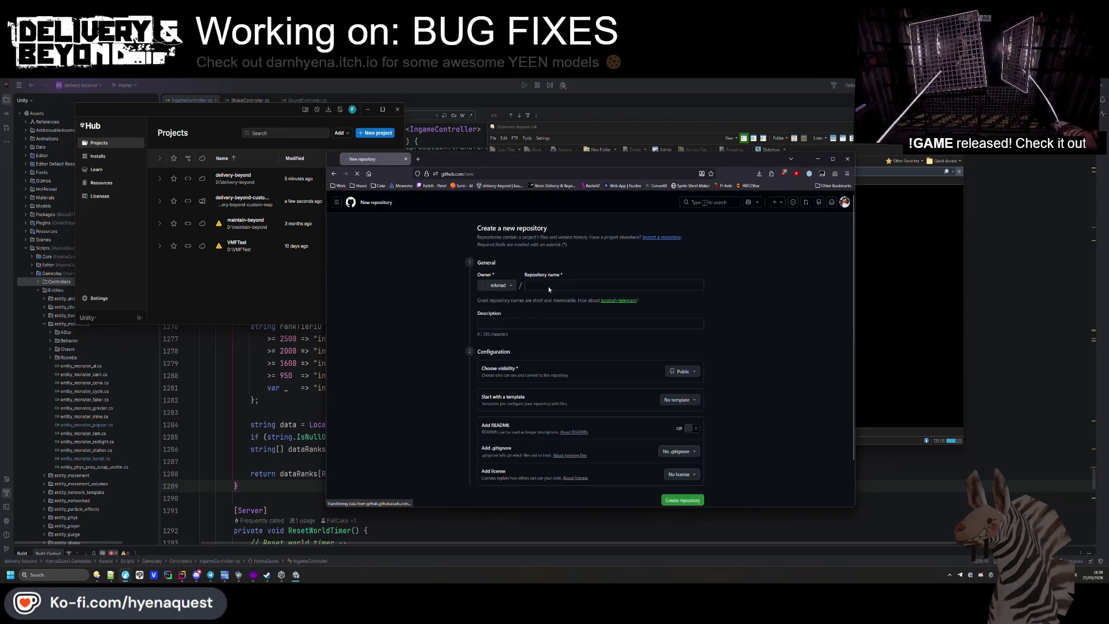
pyautogui.moveTo(570, 164)
pyautogui.mouseDown()
pyautogui.moveTo(526, 196)
pyautogui.moveTo(592, 221)
pyautogui.mouseUp()
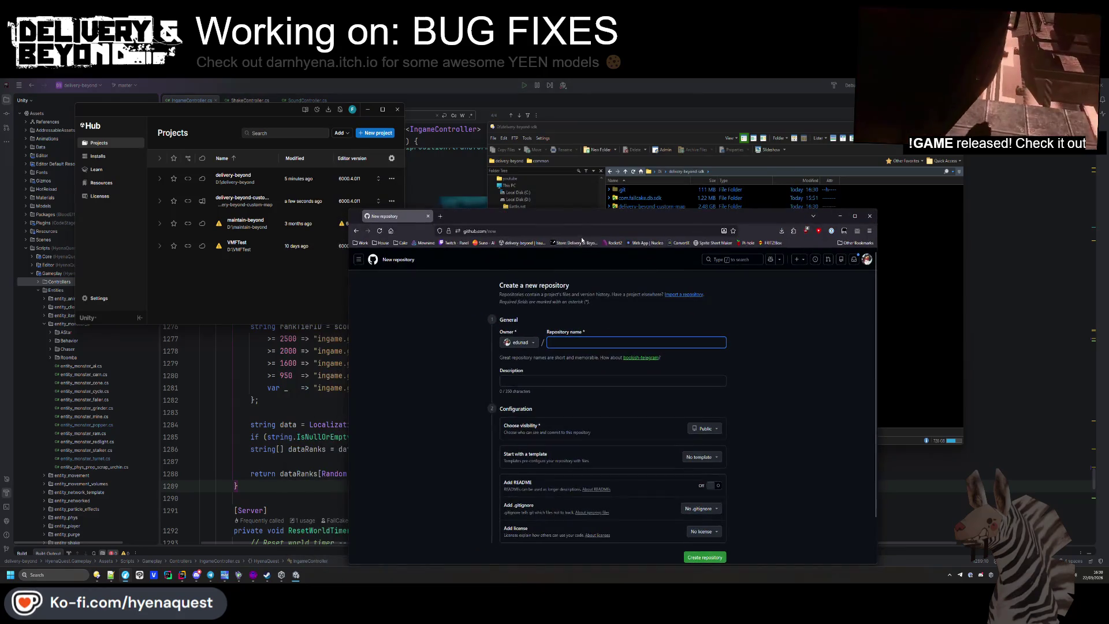
pyautogui.write('deliv')
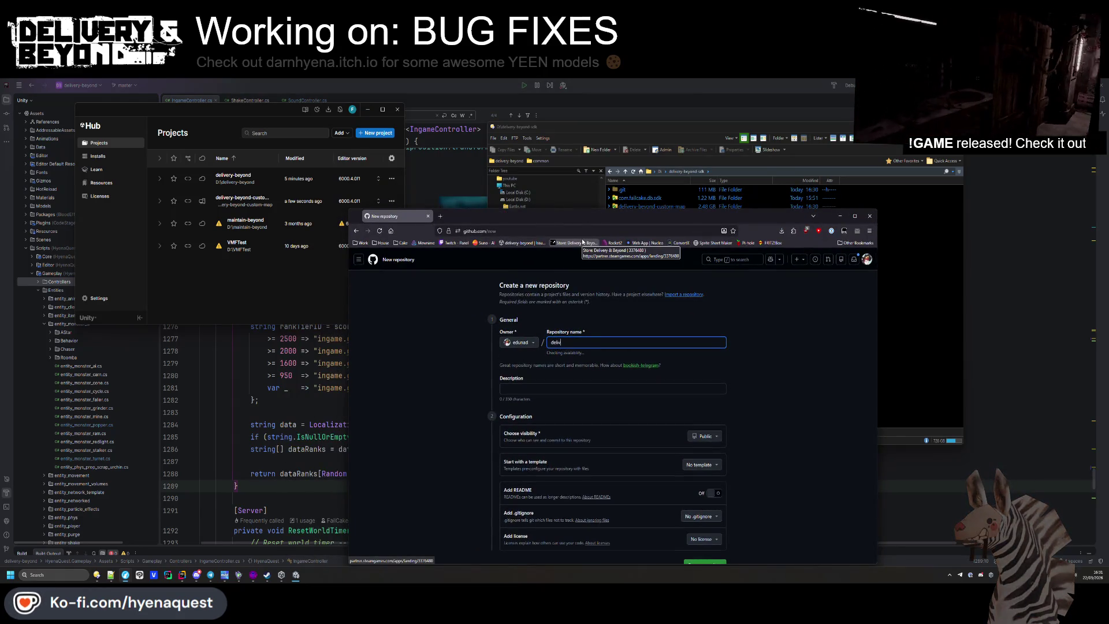
pyautogui.write('ery-b')
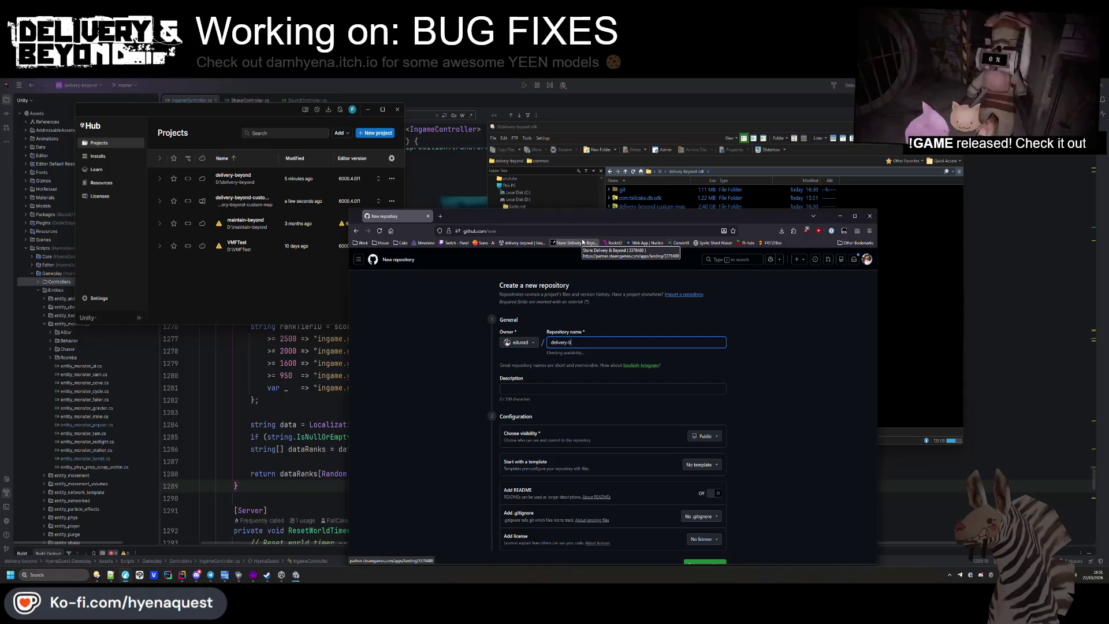
pyautogui.write('eyond-custom-map-')
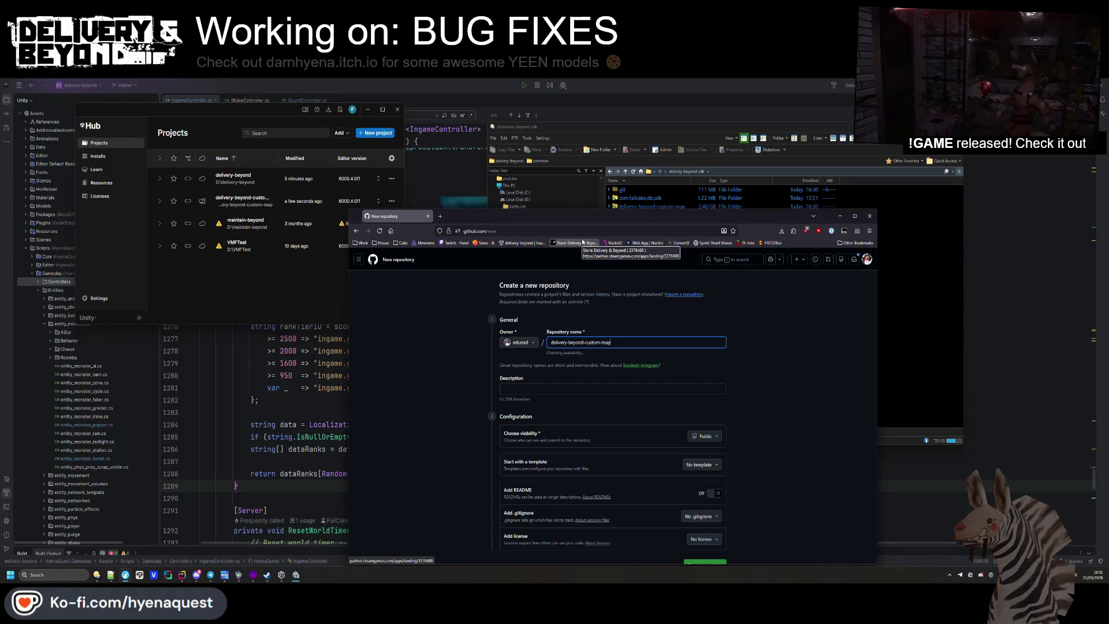
pyautogui.press('BackSpace')
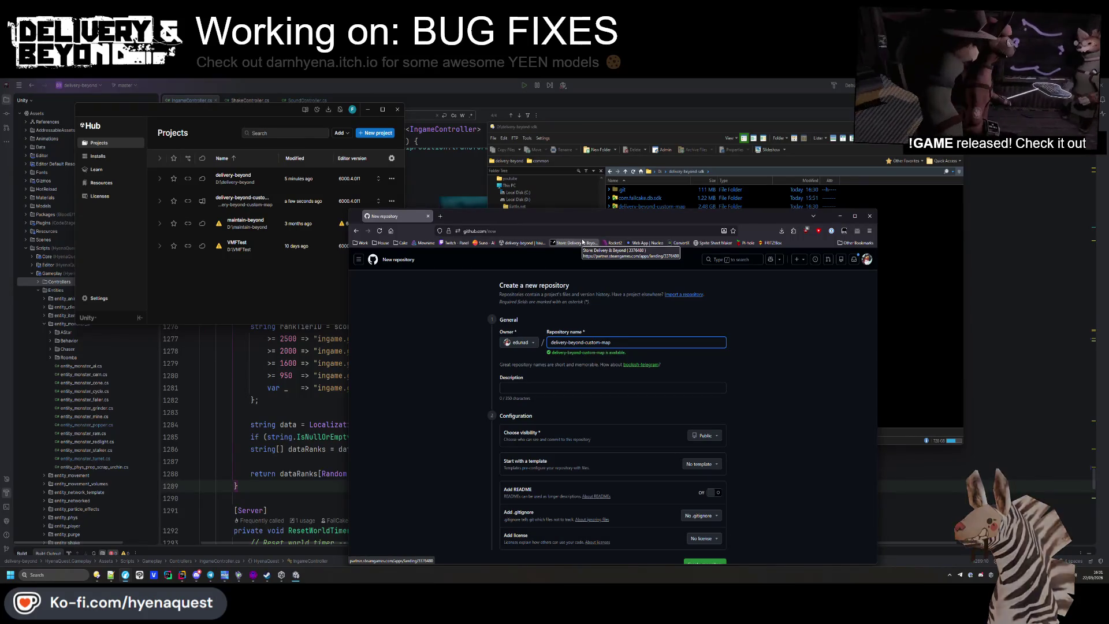
# Review the template, create and visibility menus, keep no template and Public, then open a blank tab
pyautogui.click(715, 465)
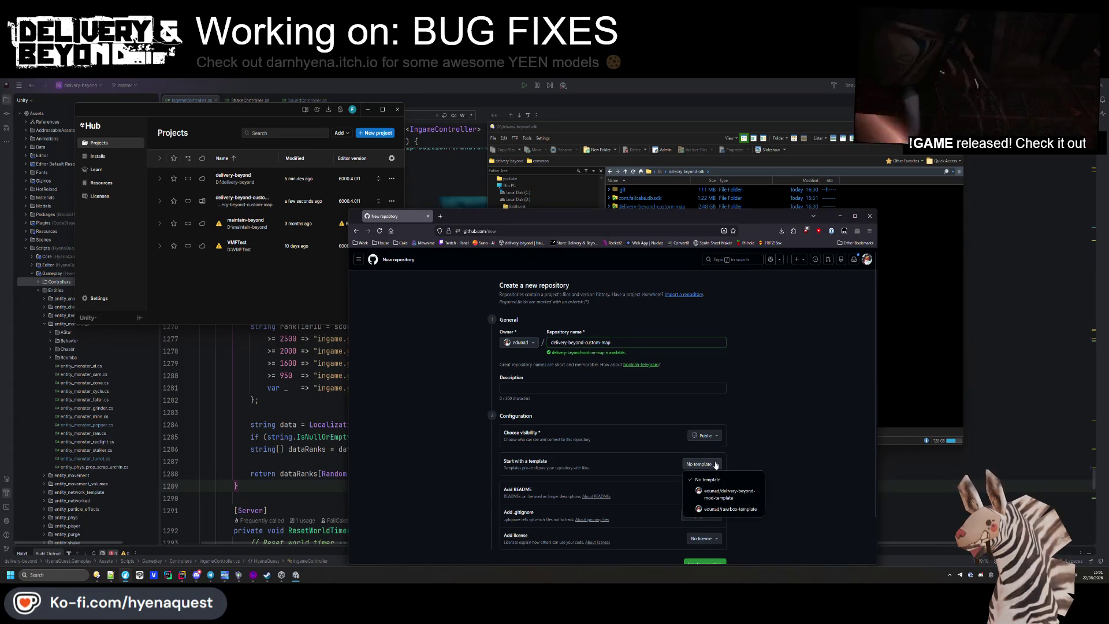
pyautogui.click(715, 465)
pyautogui.scroll(-1, 756, 430)
pyautogui.scroll(1, 757, 431)
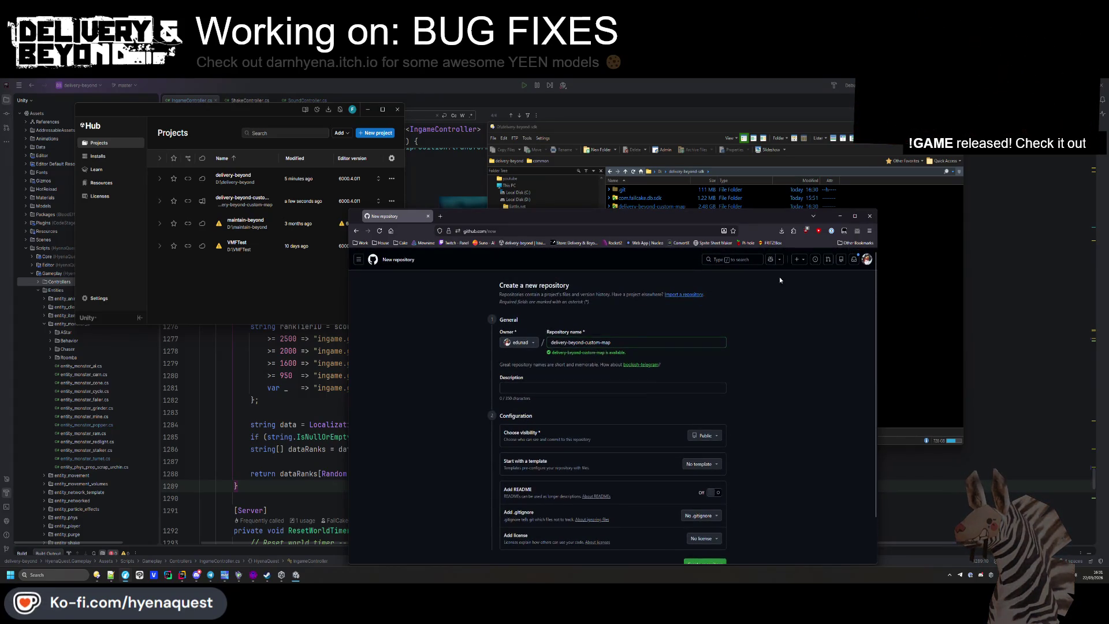
pyautogui.click(801, 261)
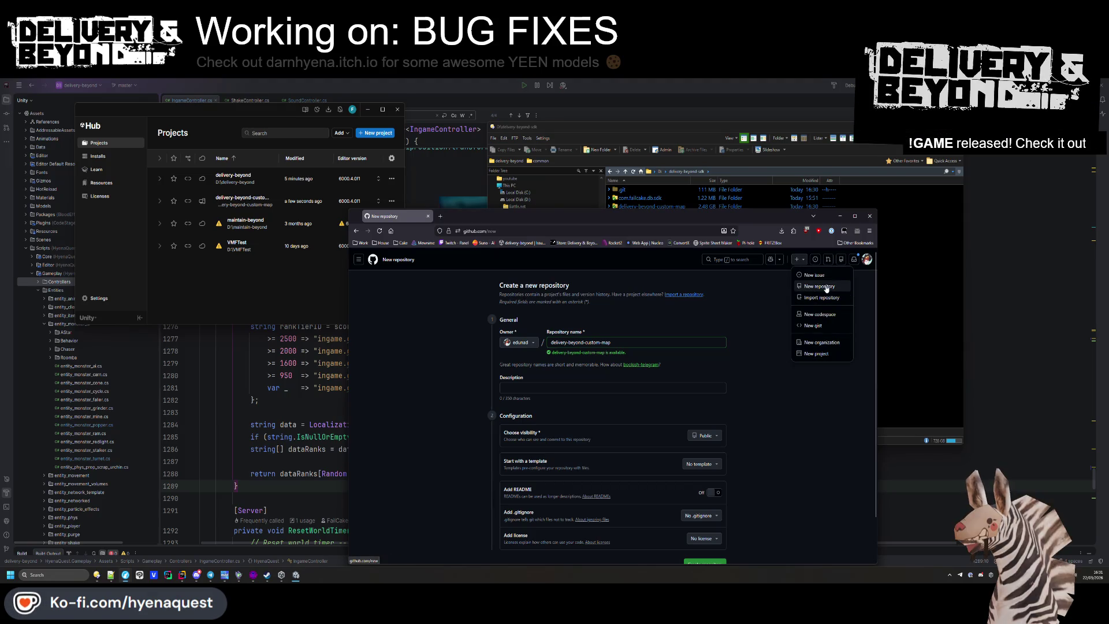
pyautogui.click(761, 325)
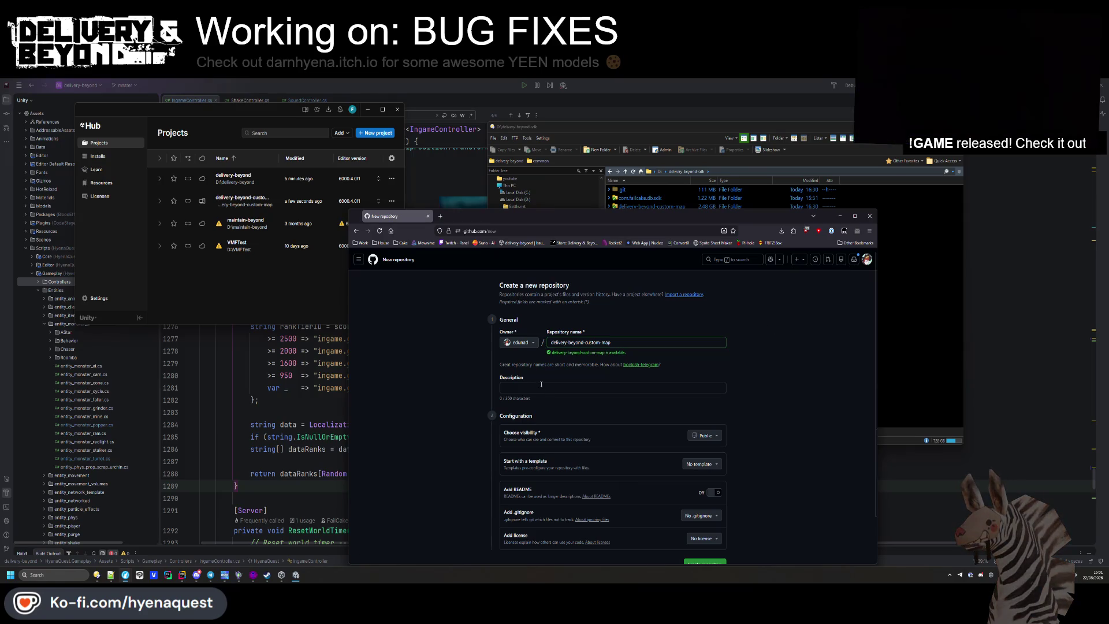
pyautogui.click(696, 438)
pyautogui.click(622, 446)
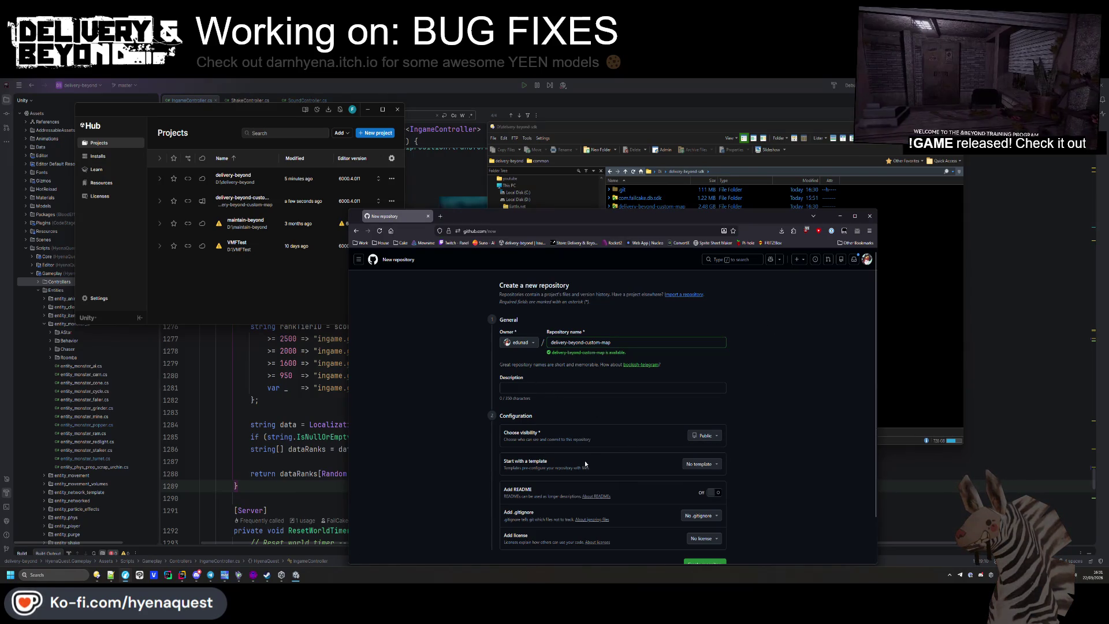
pyautogui.scroll(-2, 588, 456)
pyautogui.scroll(2, 588, 457)
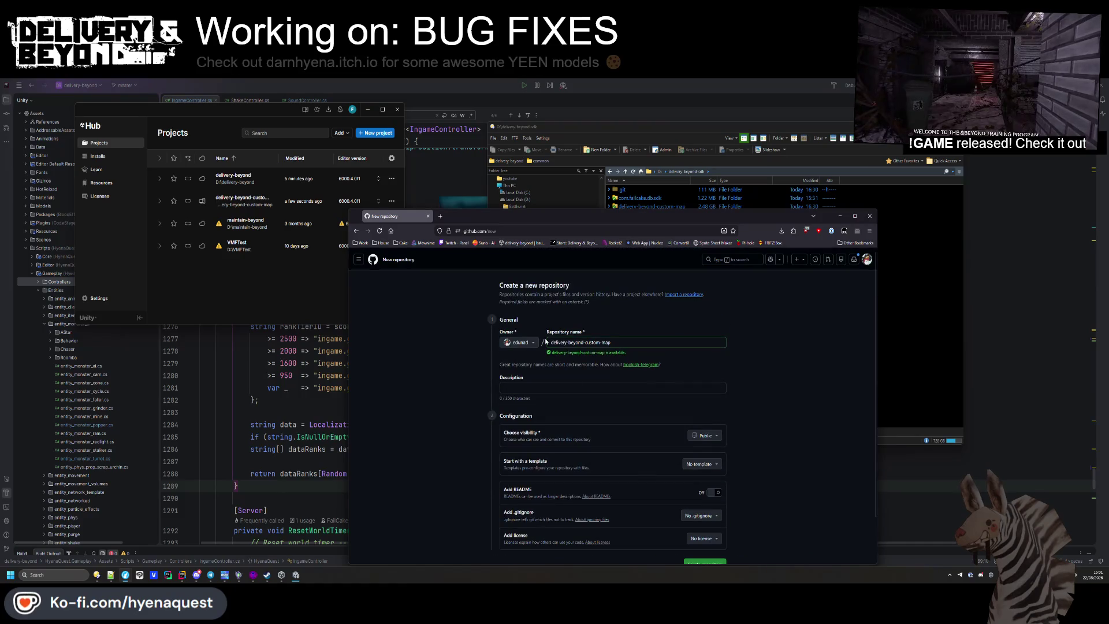
pyautogui.click(441, 217)
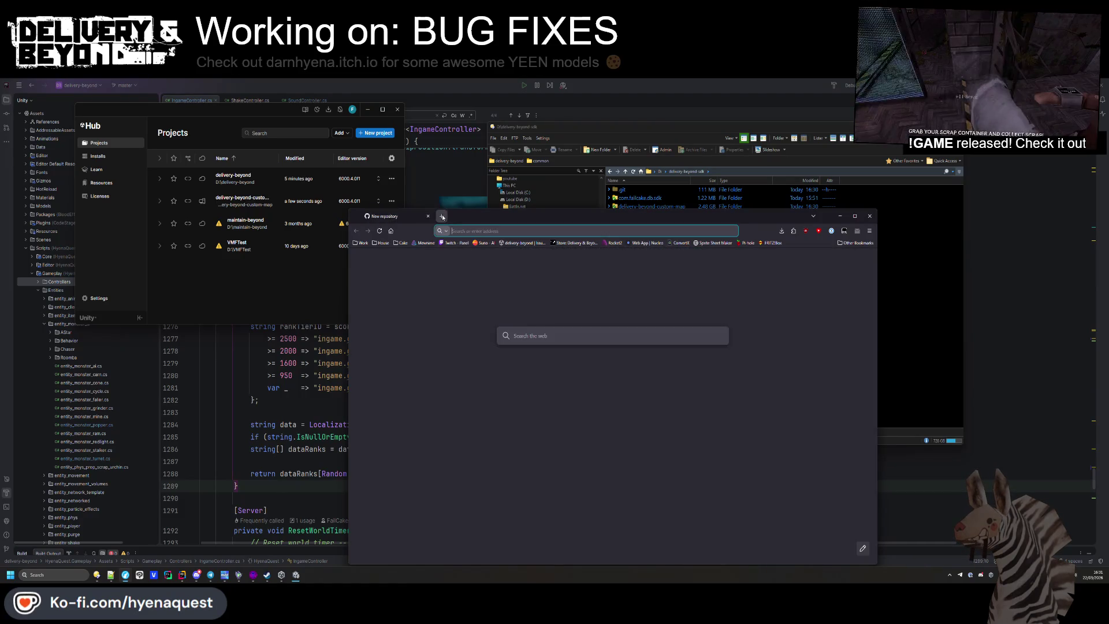
# Search 'github new template', read the Creating a template repository guide, then return to the form
pyautogui.write('github new template')
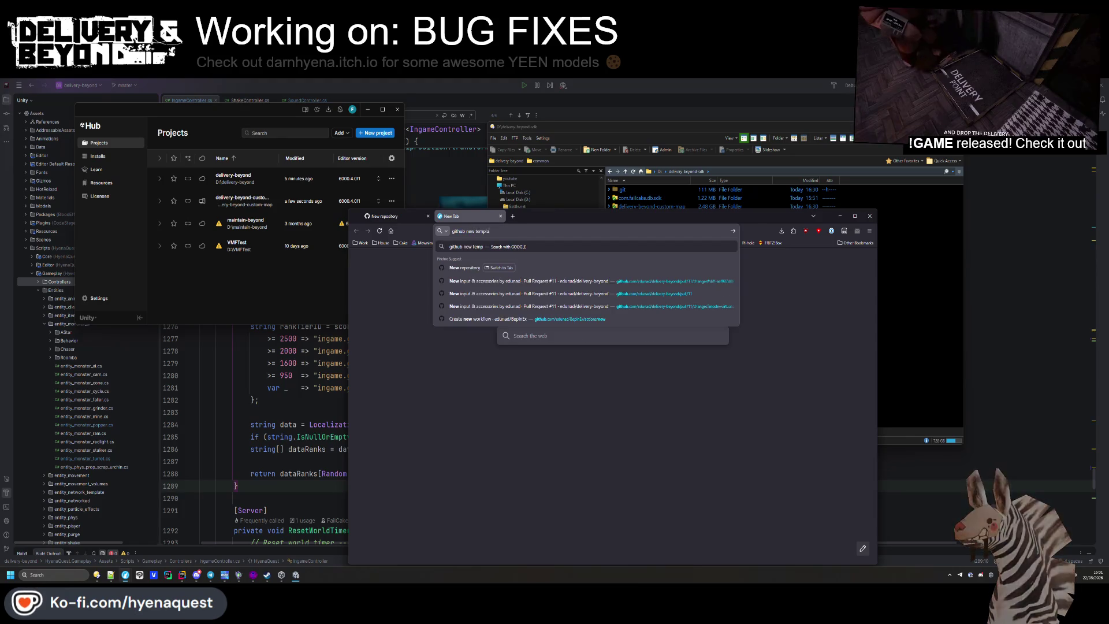
pyautogui.press('Return')
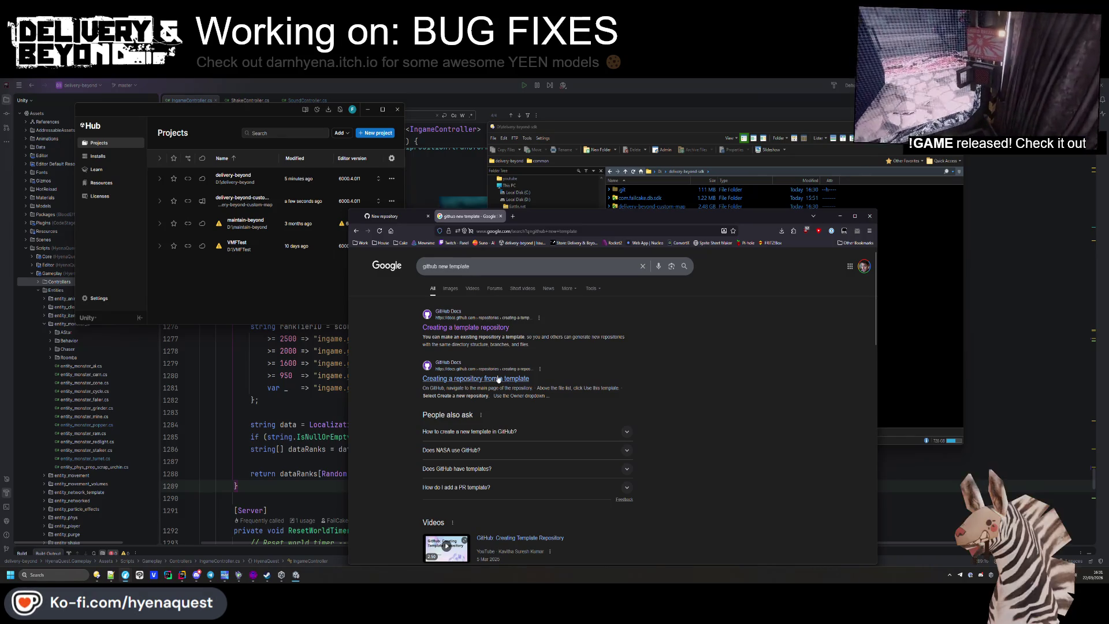
pyautogui.click(468, 327)
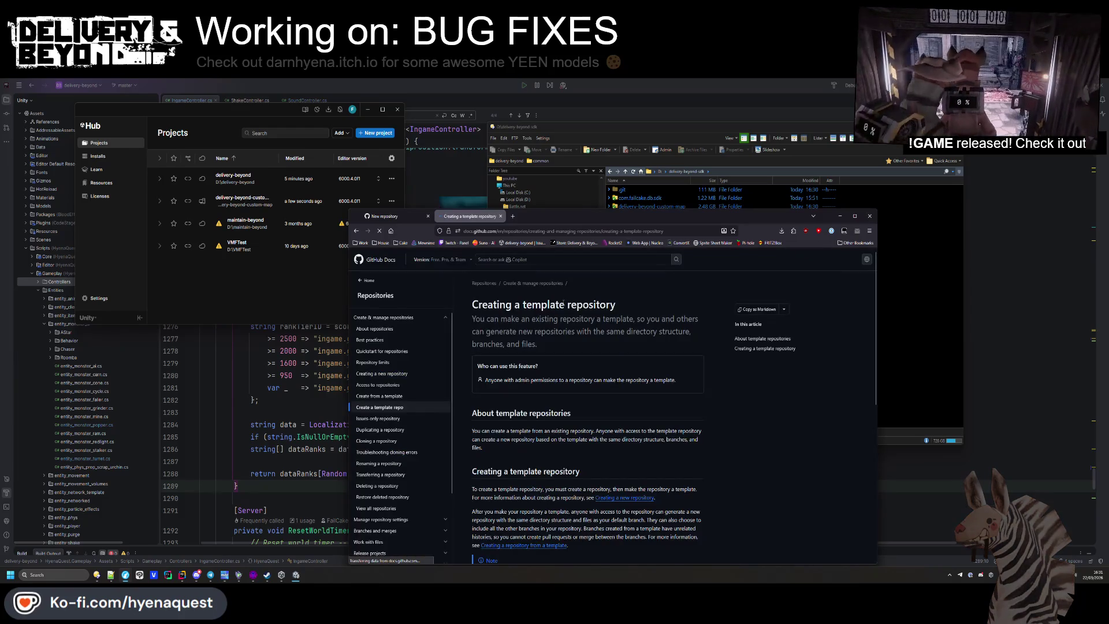
pyautogui.scroll(-3, 571, 355)
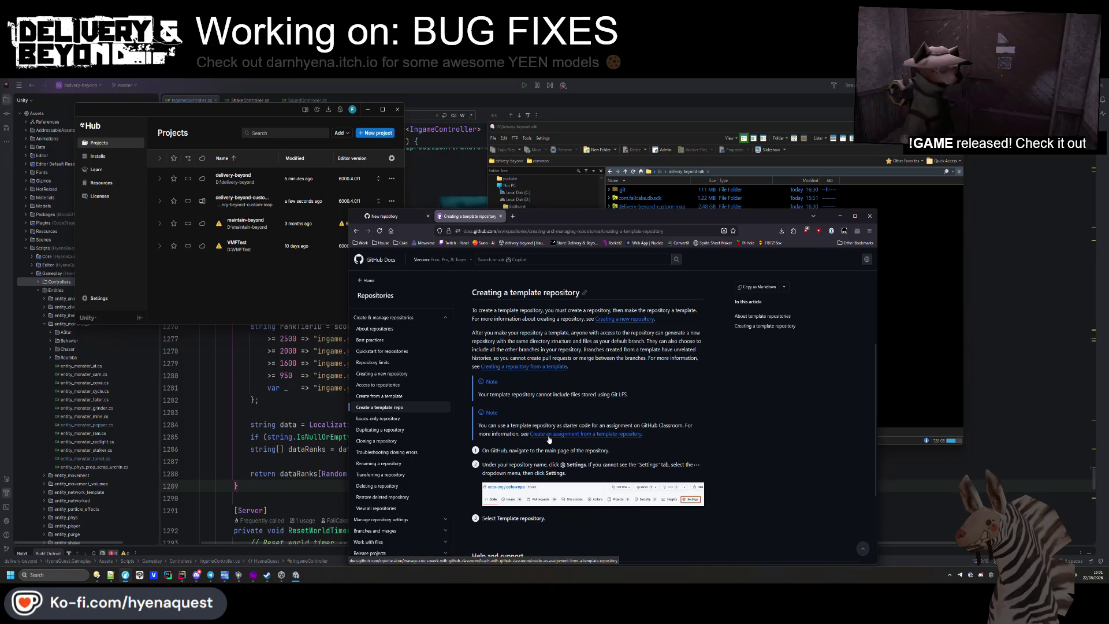
pyautogui.scroll(-3, 549, 440)
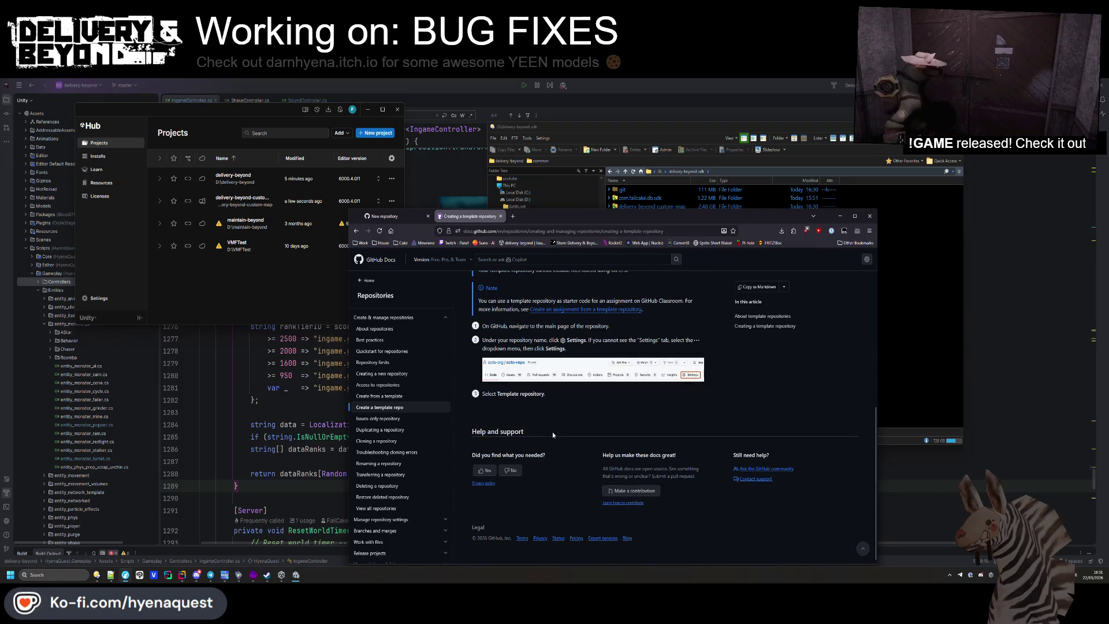
pyautogui.scroll(3, 589, 406)
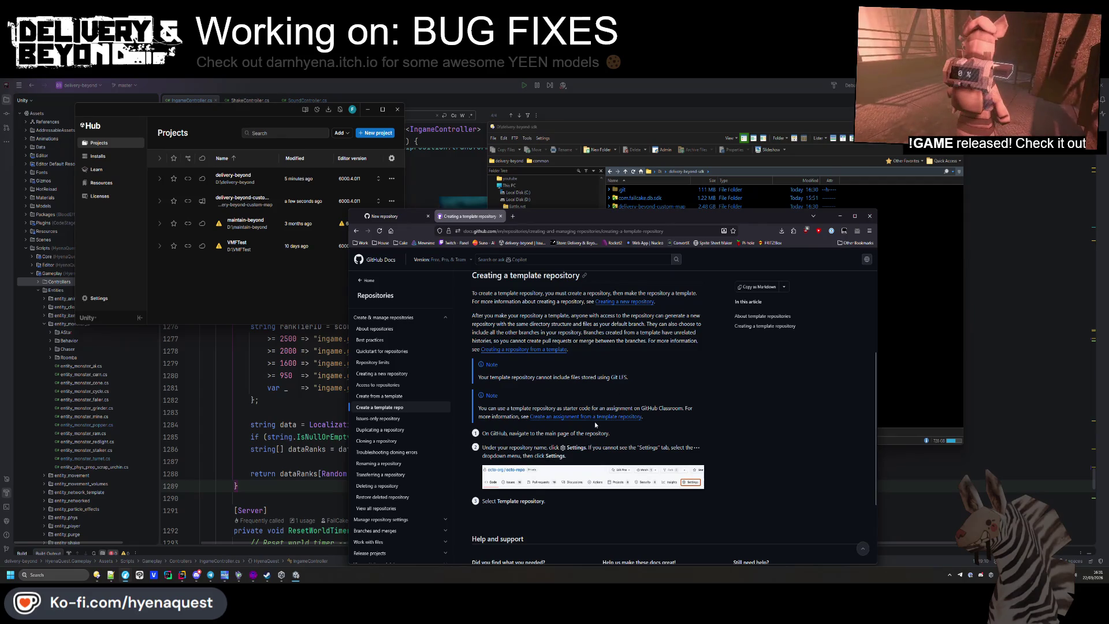
pyautogui.scroll(5, 591, 419)
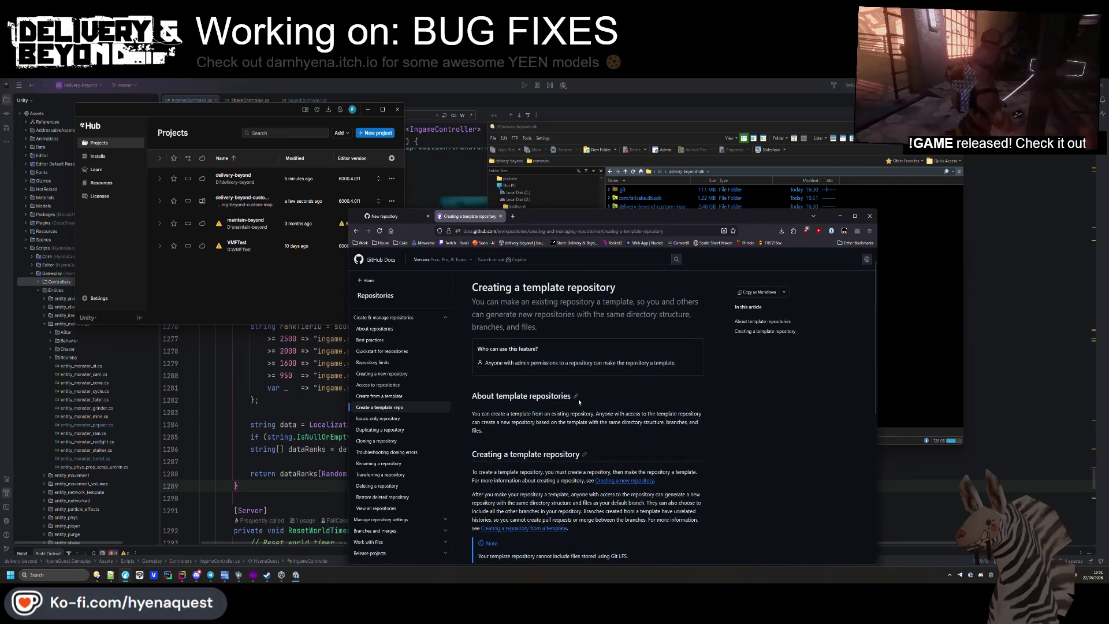
pyautogui.click(398, 216)
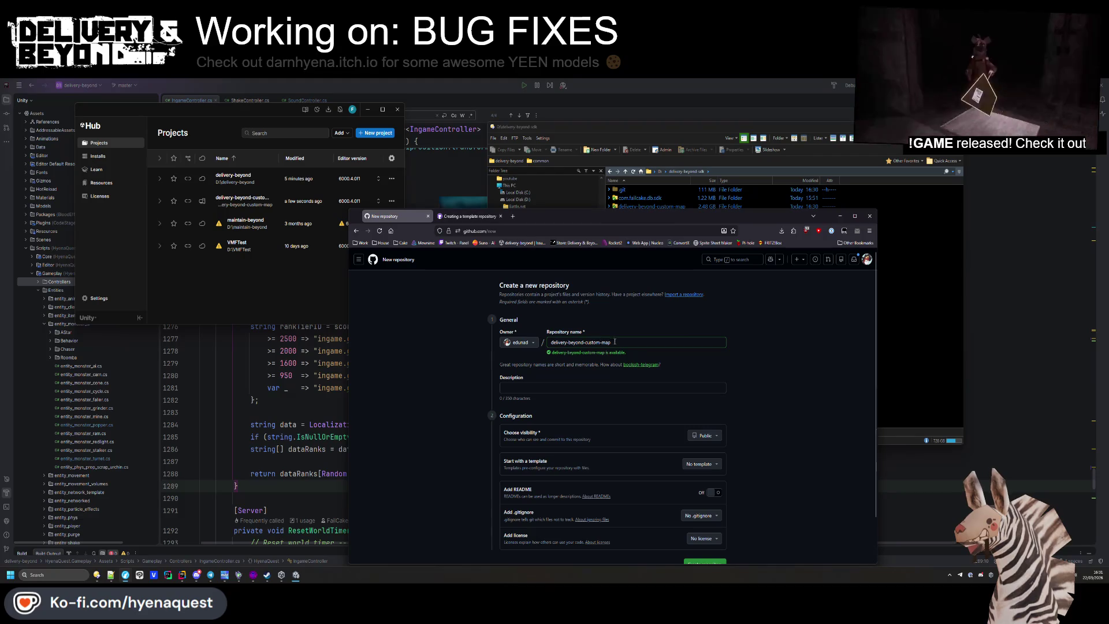
# Enter the description 'Custom map for delivery-beyond unity project' and create the public repository
pyautogui.click(555, 386)
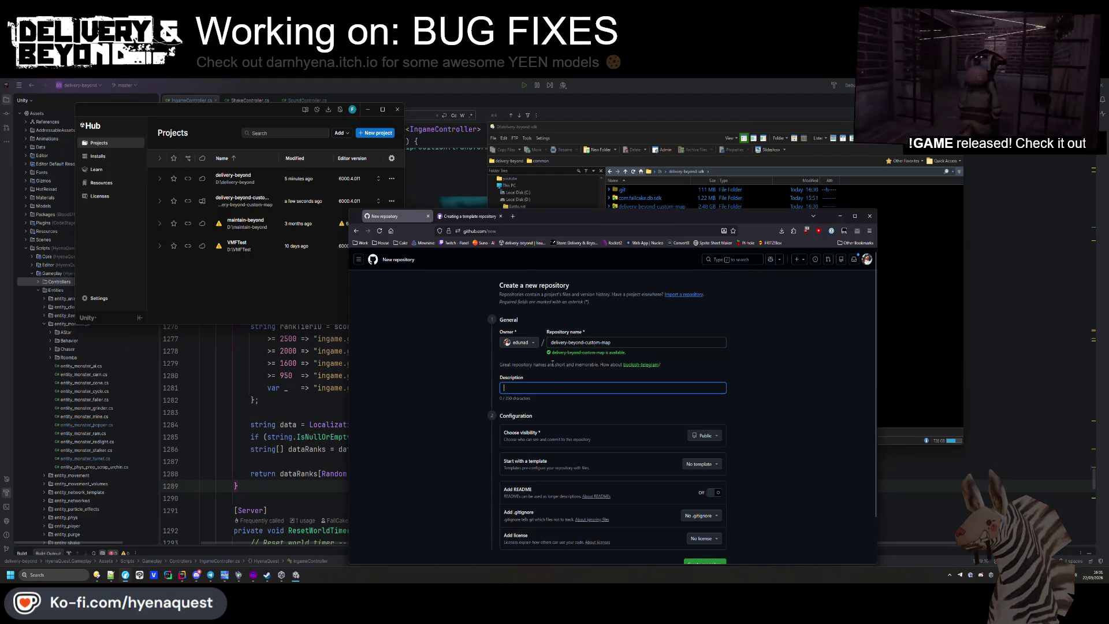
pyautogui.write('Custom map U')
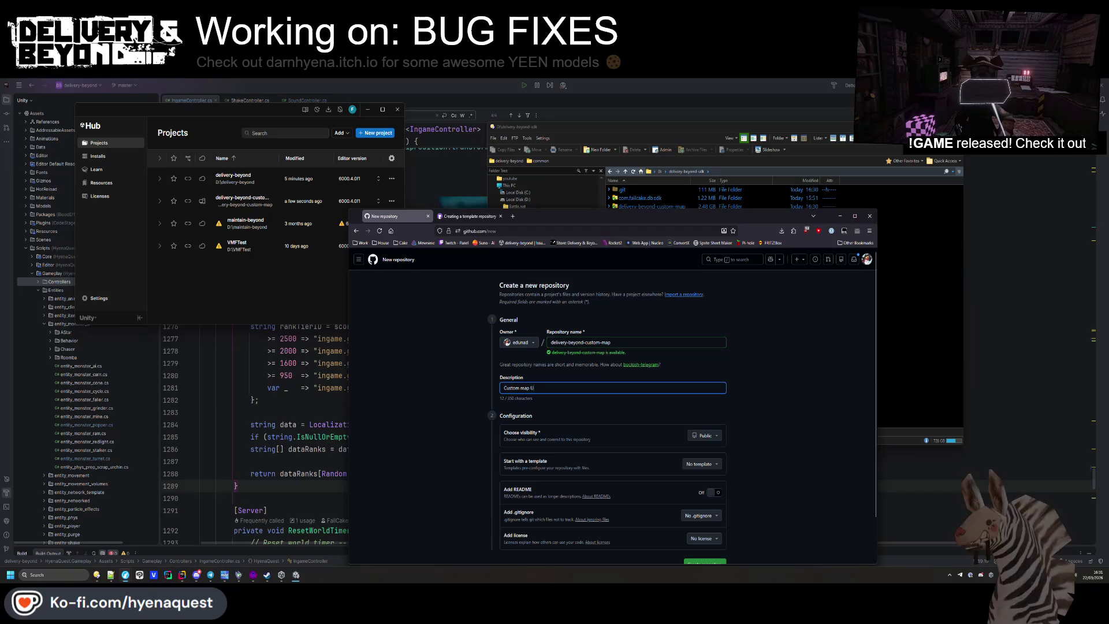
pyautogui.press('BackSpace')
pyautogui.press('BackSpace')
pyautogui.write('ustom map ')
pyautogui.write('unity project')
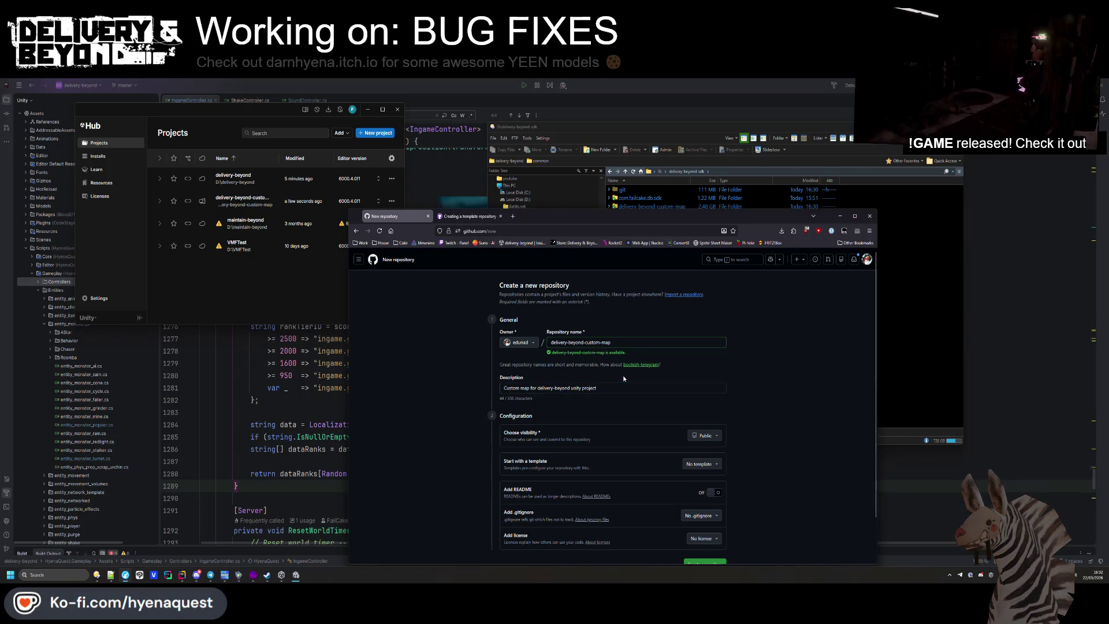
pyautogui.click(493, 417)
pyautogui.scroll(-2, 475, 428)
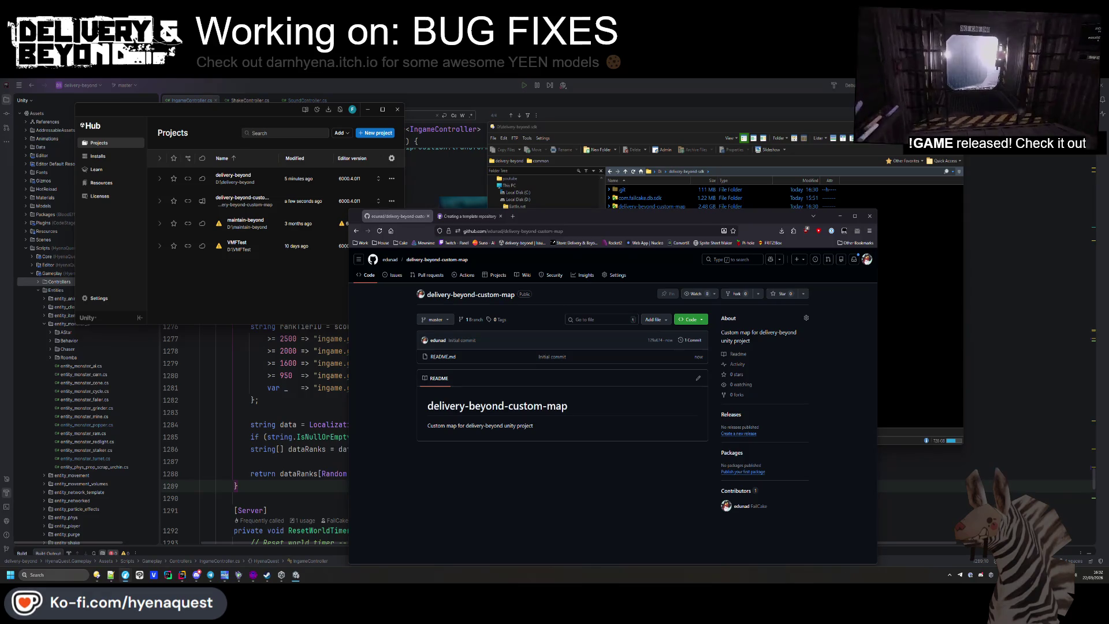
pyautogui.moveTo(1108, 259)
pyautogui.mouseDown()
pyautogui.moveTo(847, 296)
pyautogui.moveTo(691, 181)
pyautogui.mouseUp()
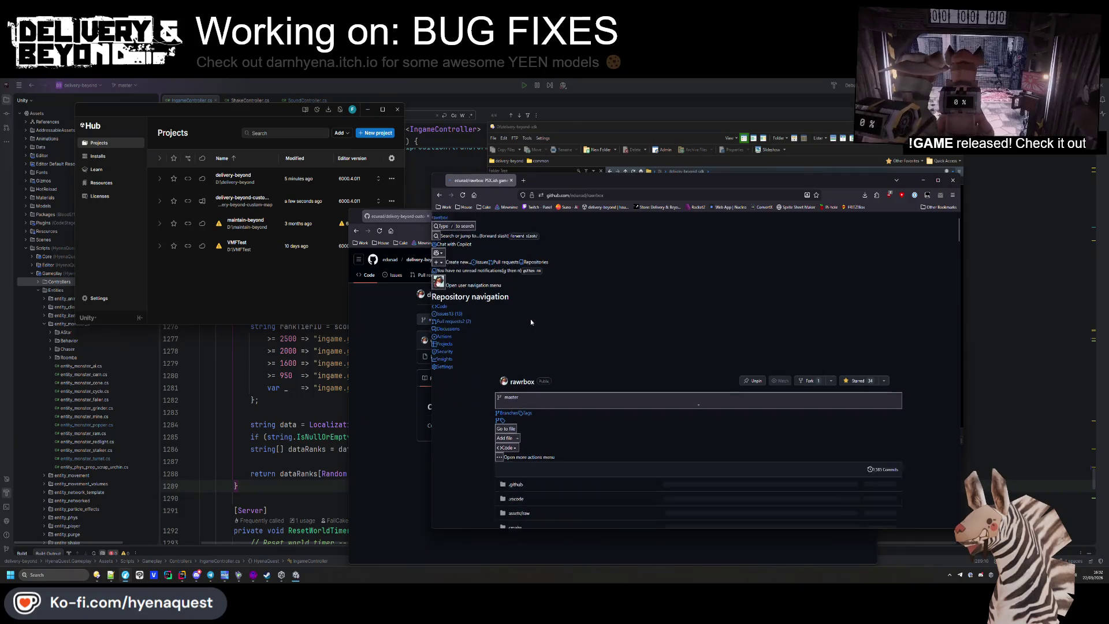
# Scroll through the rawrbox repository README
pyautogui.hotkey('ctrl', 'l')
pyautogui.click(563, 407)
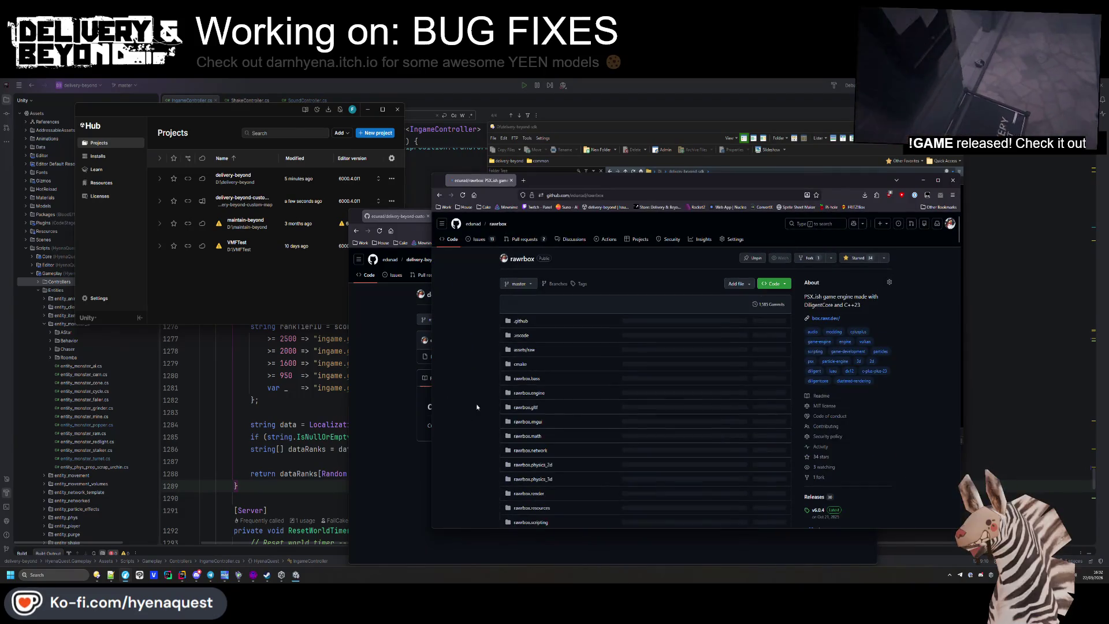
pyautogui.scroll(-10, 563, 407)
pyautogui.scroll(-5, 518, 342)
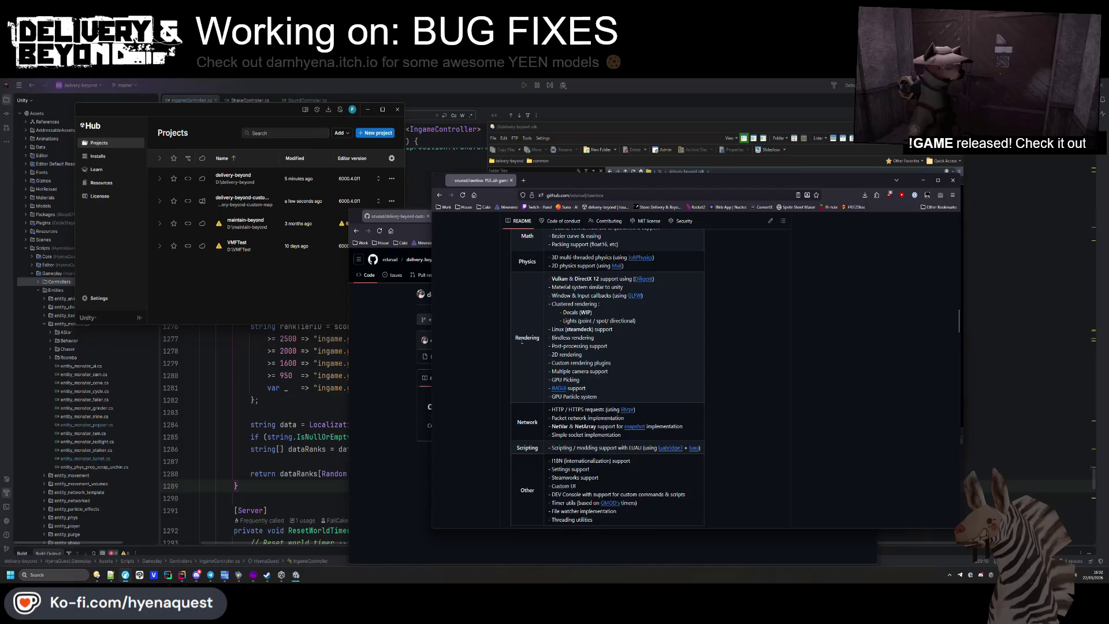
pyautogui.scroll(15, 558, 338)
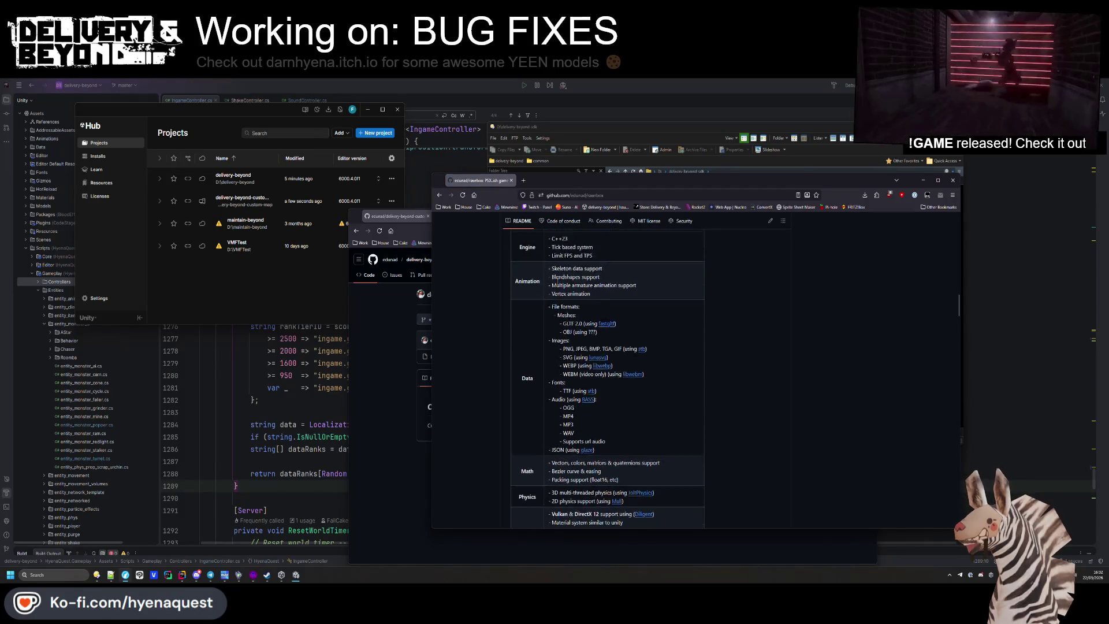
pyautogui.scroll(-15, 558, 338)
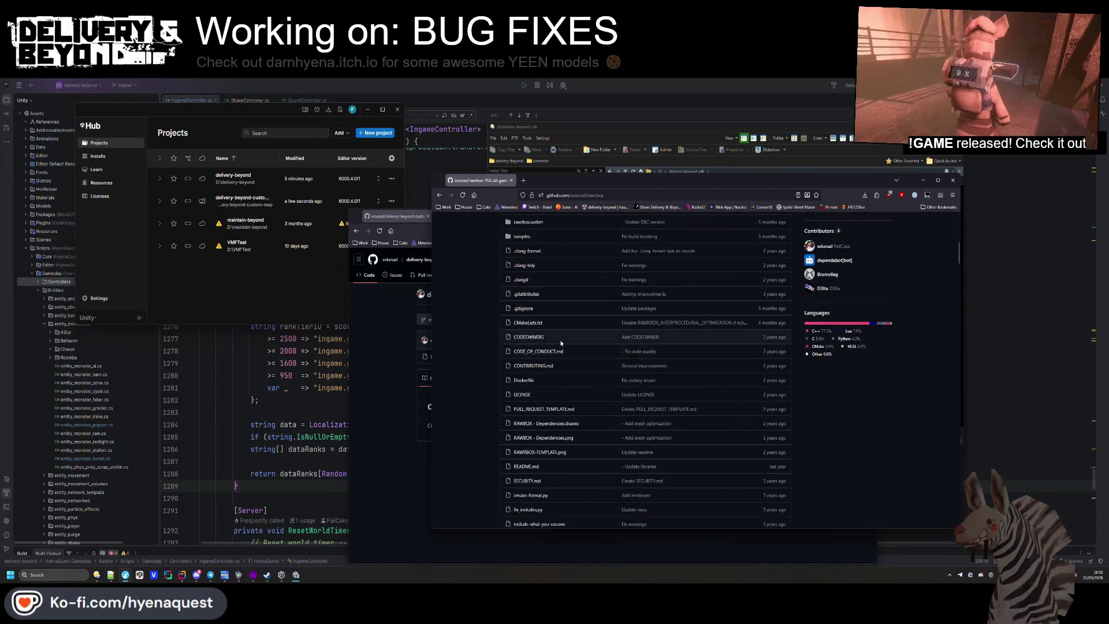
pyautogui.scroll(-4, 573, 314)
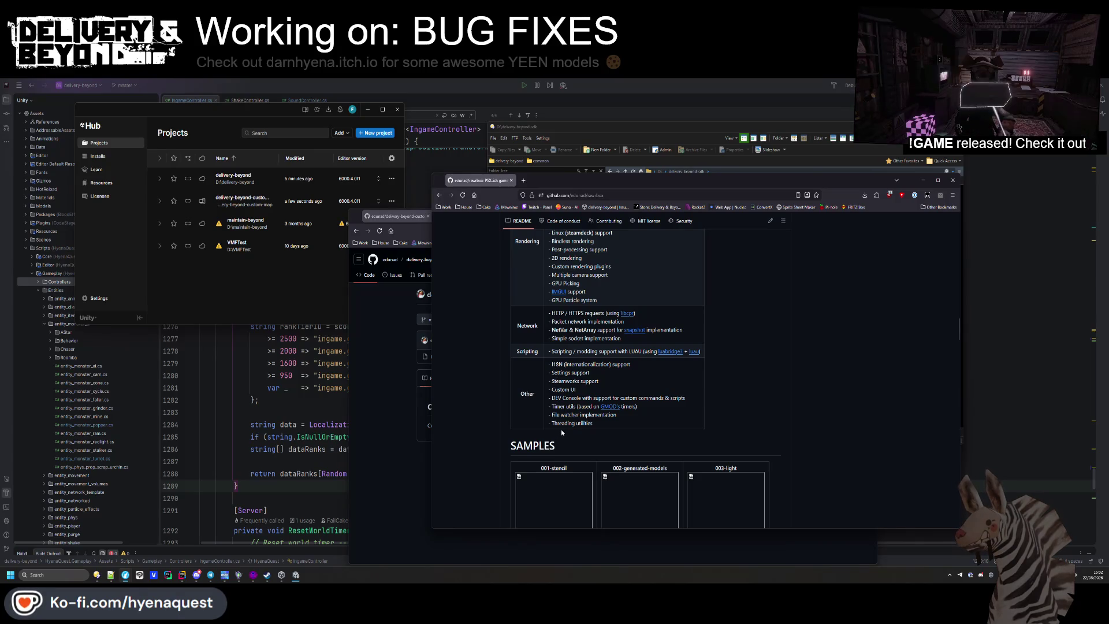
pyautogui.scroll(8, 560, 429)
pyautogui.scroll(-10, 563, 440)
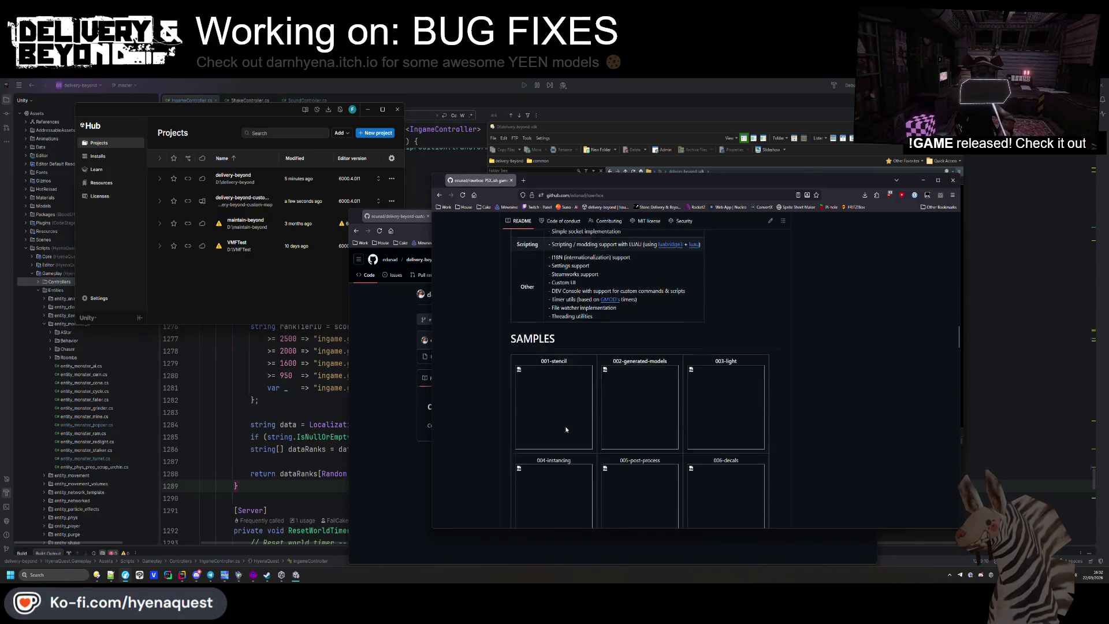
pyautogui.scroll(-8, 703, 400)
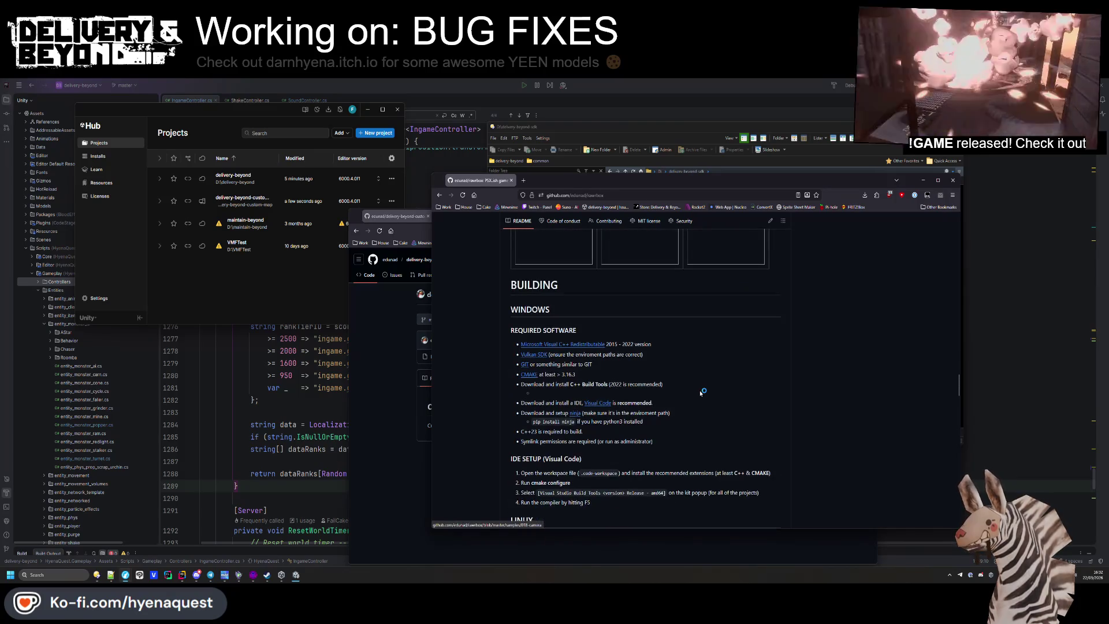
pyautogui.scroll(5, 709, 408)
pyautogui.scroll(10, 708, 409)
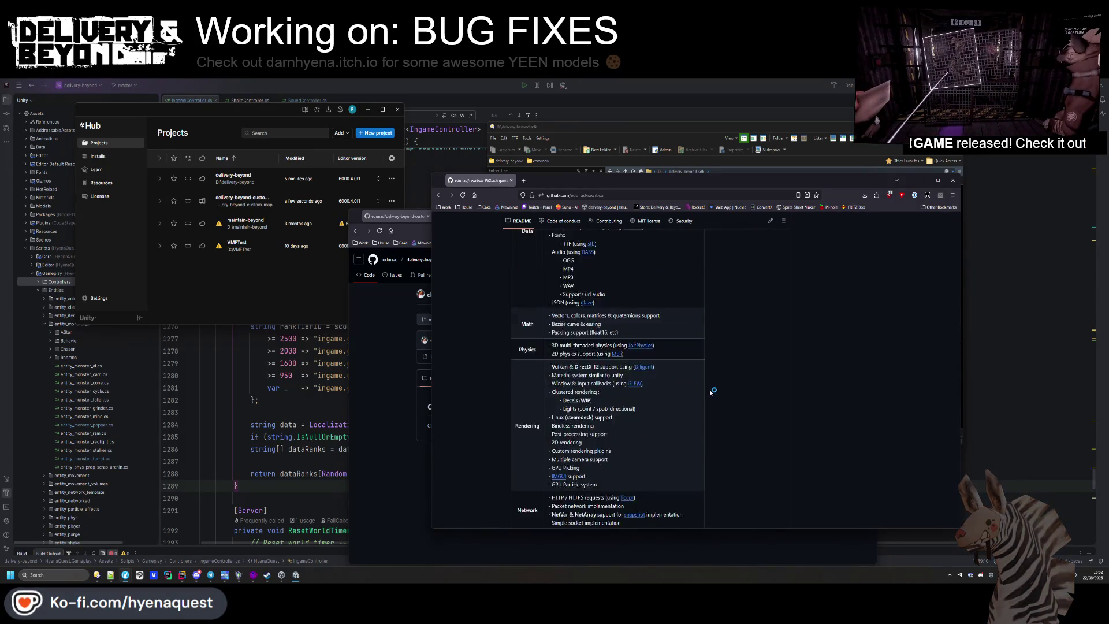
pyautogui.scroll(2, 687, 391)
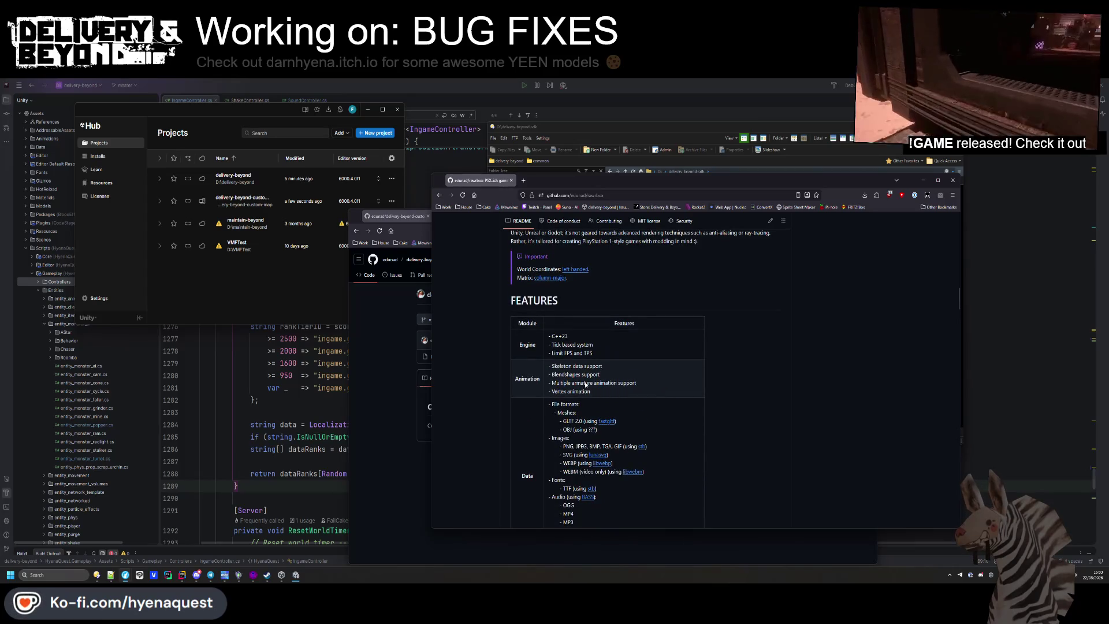
pyautogui.scroll(-4, 572, 346)
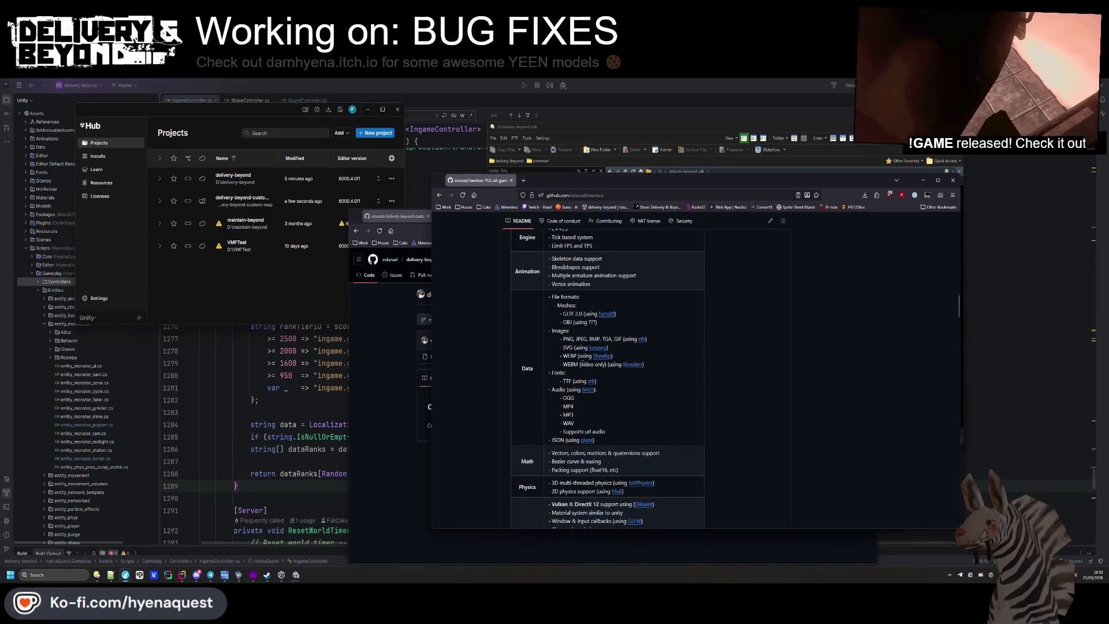
pyautogui.scroll(-4, 584, 366)
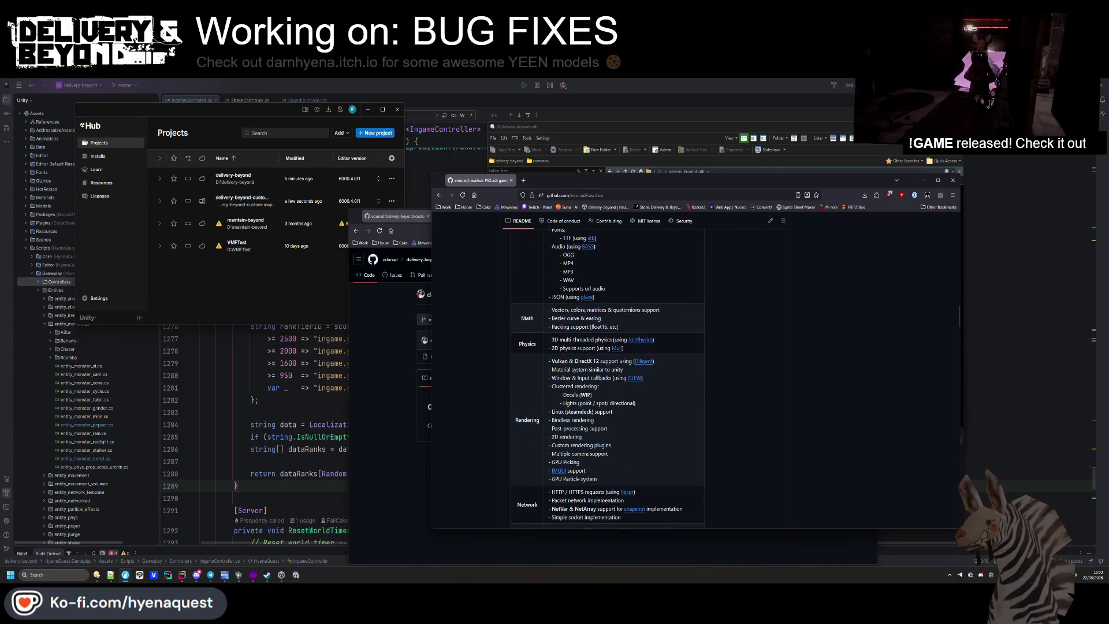
# Open the GLFW link in a new tab, close the un4seen tab, and close the rawrbox window
pyautogui.middleClick(631, 379)
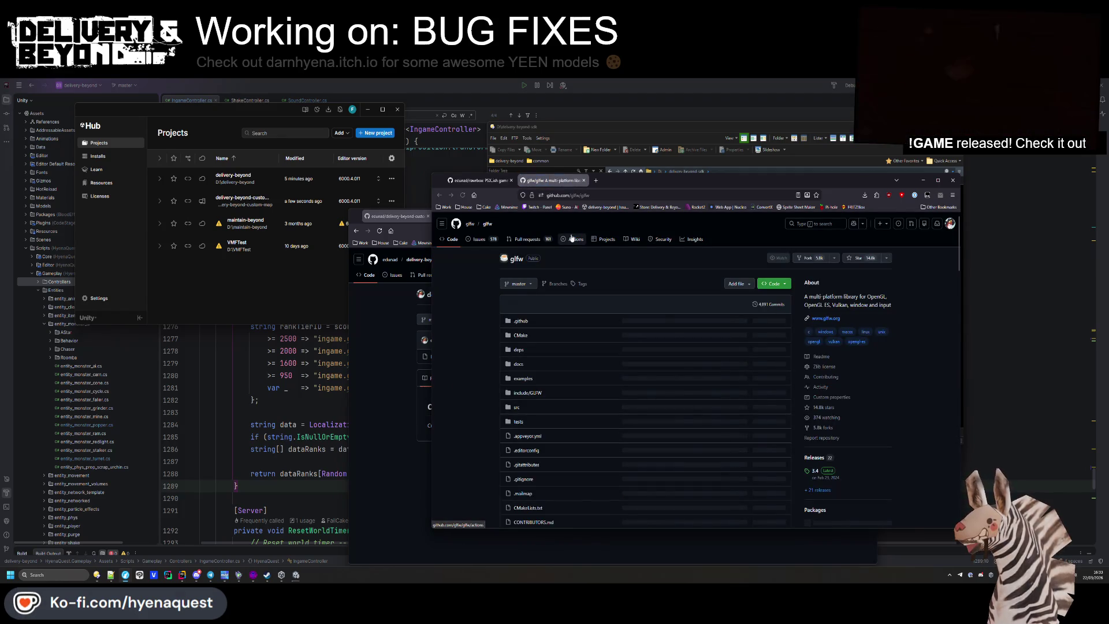
pyautogui.click(479, 180)
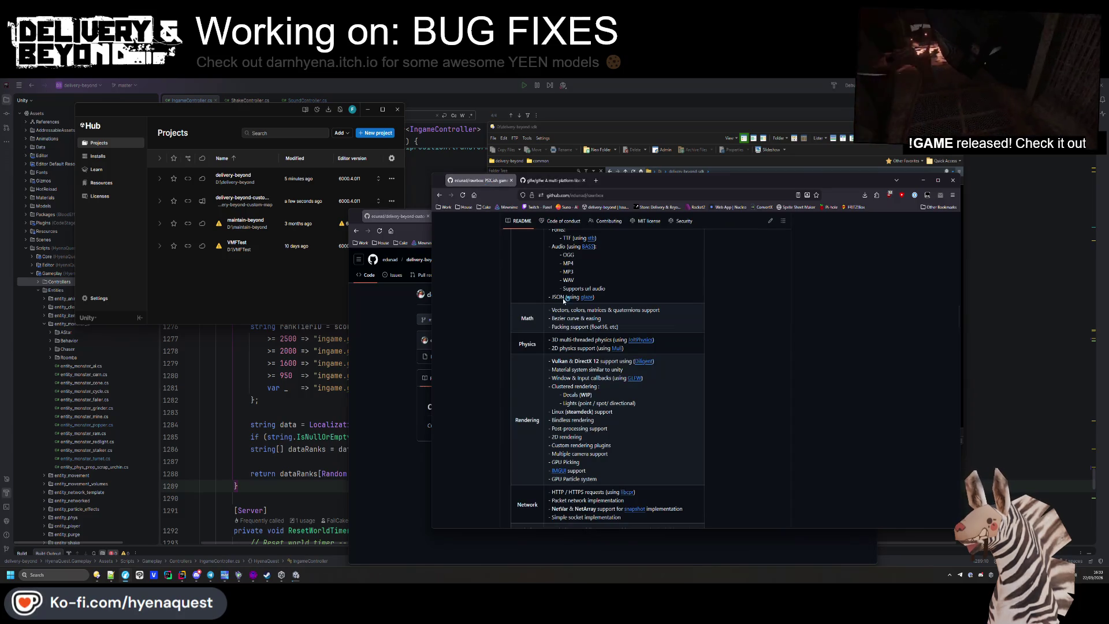
pyautogui.scroll(2, 593, 304)
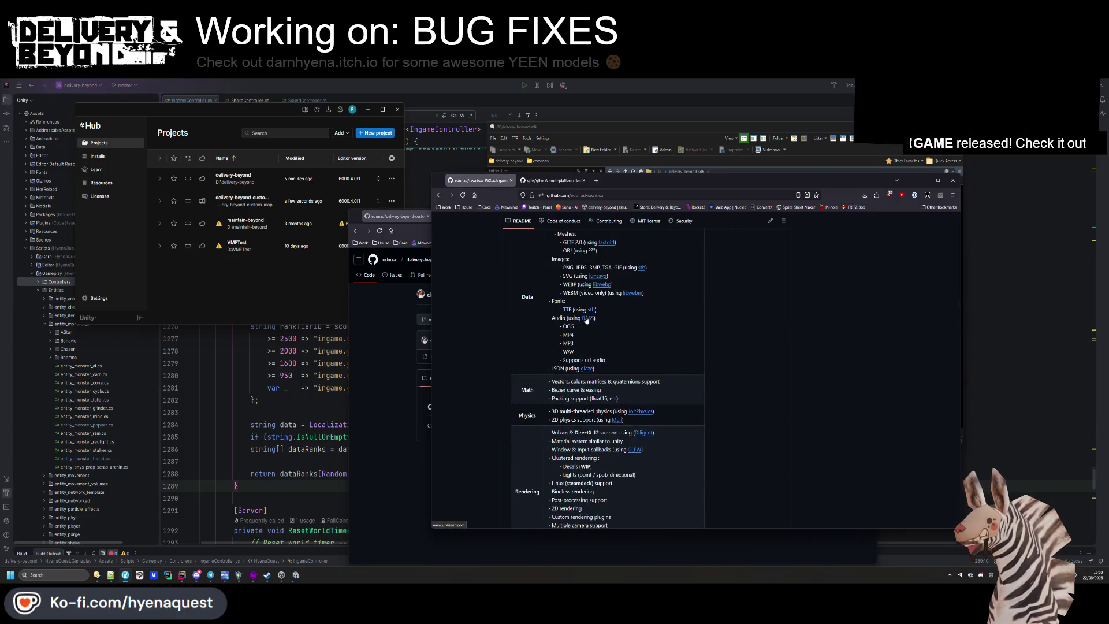
pyautogui.click(537, 180)
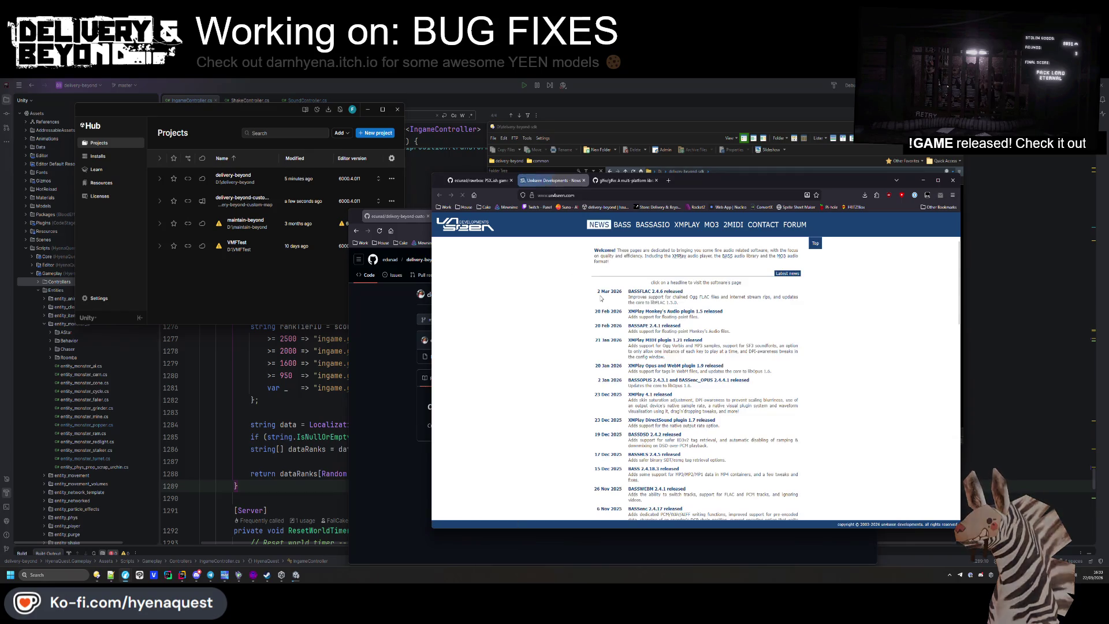
pyautogui.click(583, 180)
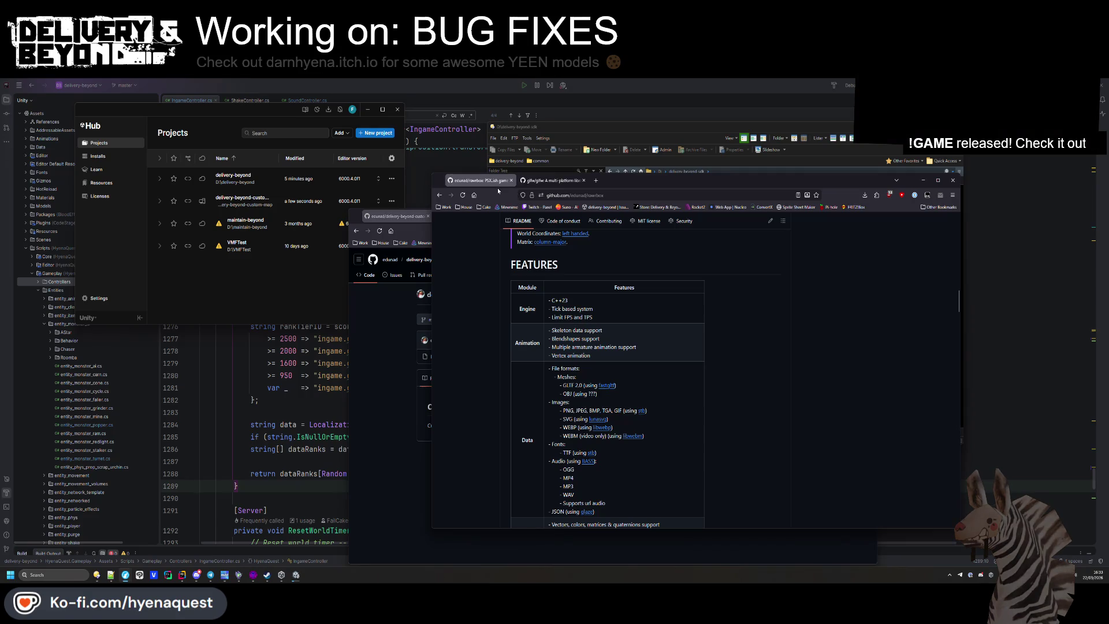
pyautogui.hotkey('ctrl', 'w')
pyautogui.hotkey('ctrl', 'w')
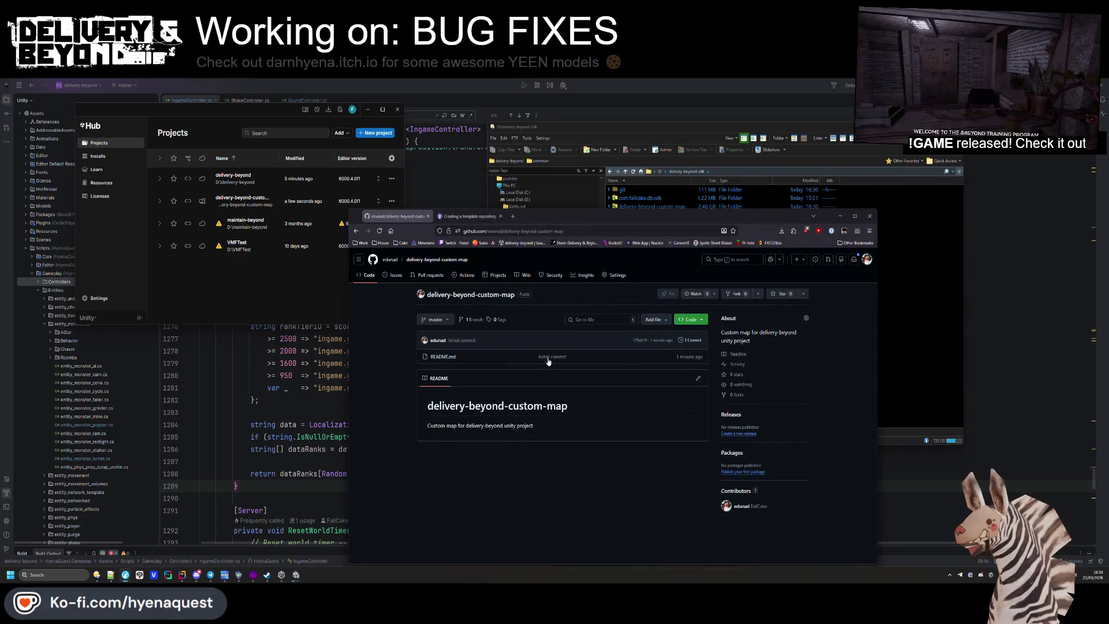
# Arrange the browser and file manager side by side and select delivery-beyond-custom-map, .gitignore and README.md
pyautogui.moveTo(555, 216)
pyautogui.mouseDown()
pyautogui.moveTo(550, 126)
pyautogui.moveTo(499, 181)
pyautogui.moveTo(480, 165)
pyautogui.moveTo(414, 156)
pyautogui.mouseUp()
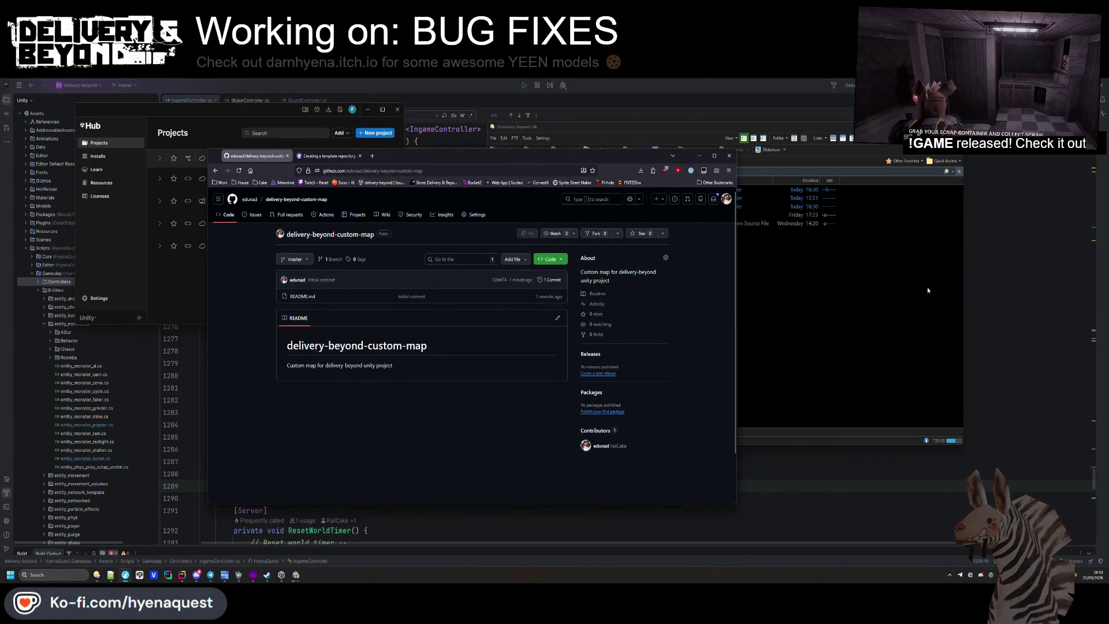
pyautogui.click(927, 286)
pyautogui.moveTo(689, 130); pyautogui.dragTo(796, 125)
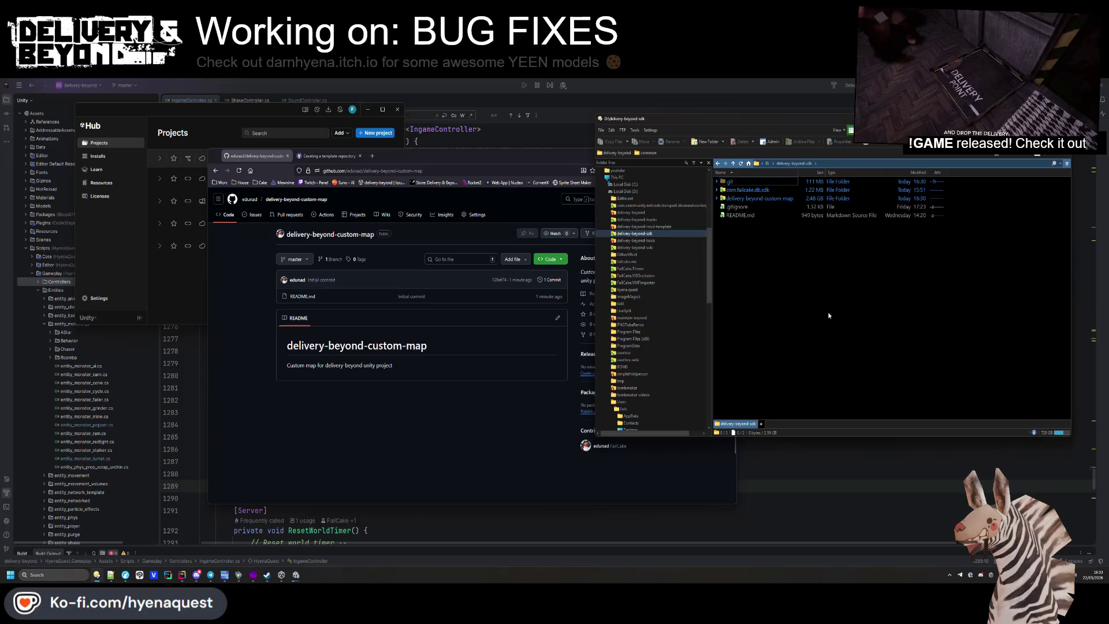
pyautogui.click(754, 199)
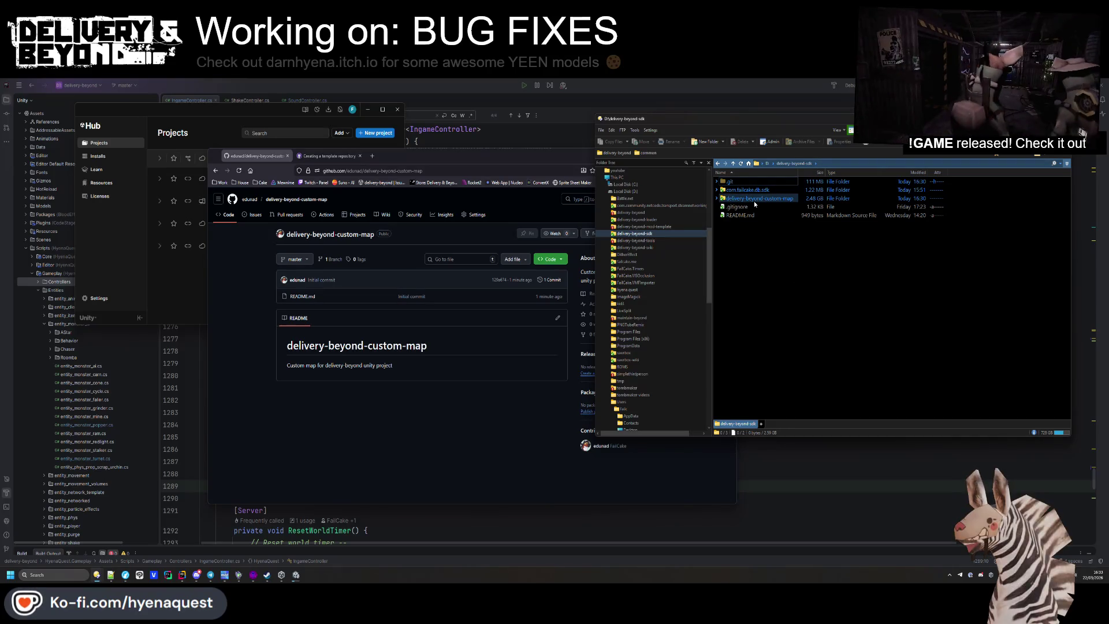
pyautogui.keyDown('shift'); pyautogui.click(755, 207); pyautogui.keyUp('shift')
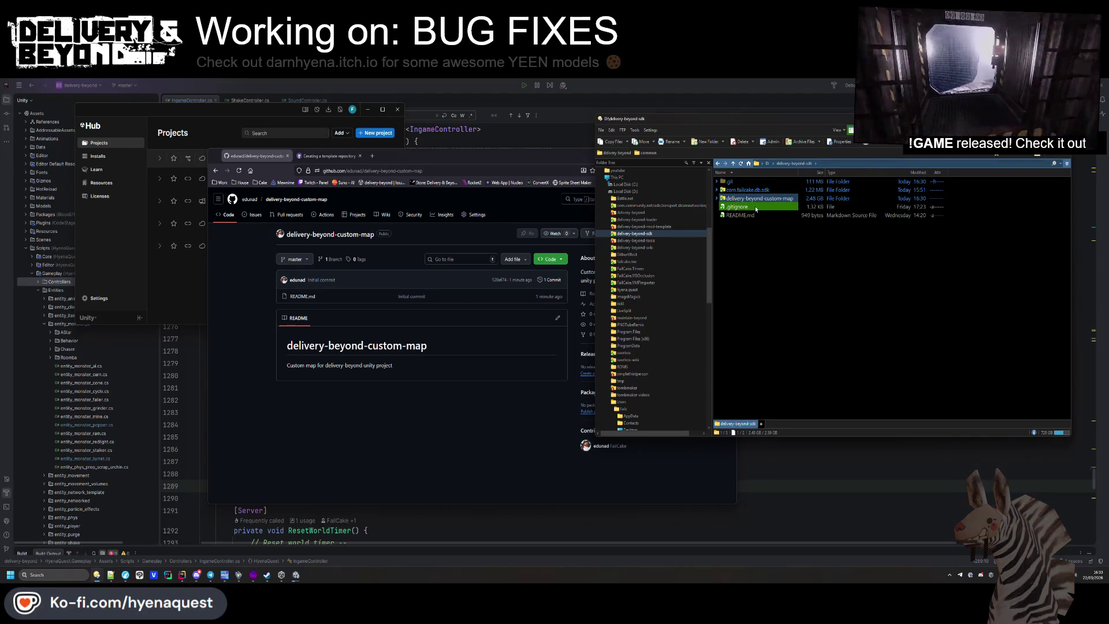
pyautogui.keyDown('shift'); pyautogui.click(744, 214); pyautogui.keyUp('shift')
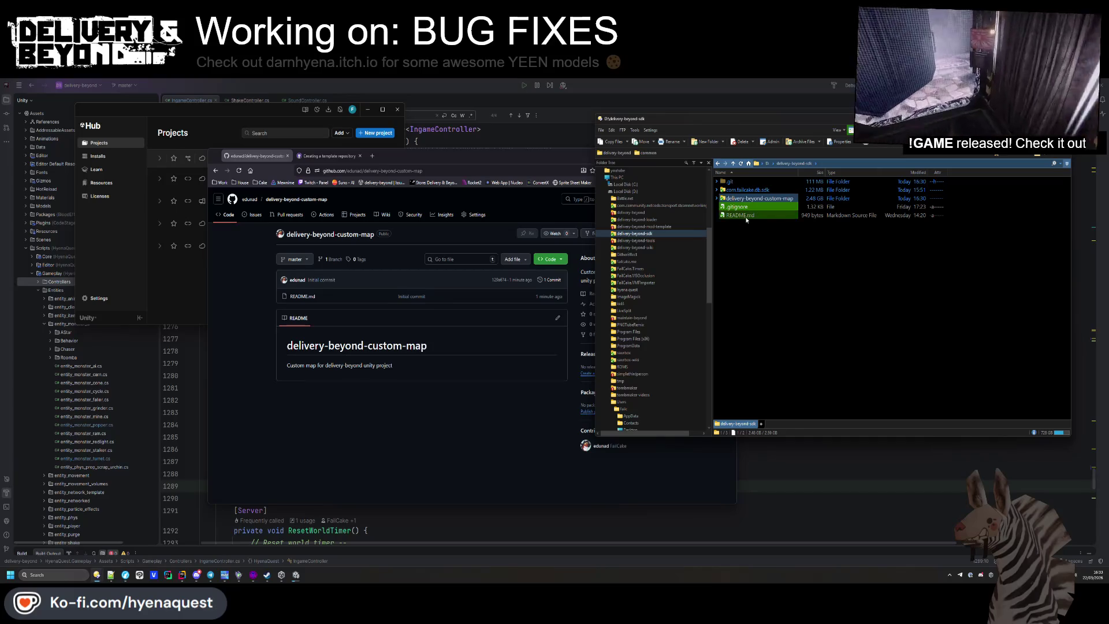
# Copy the repository's HTTPS clone URL from the Code menu and show drive D: root in the file manager
pyautogui.click(415, 427)
pyautogui.click(550, 258)
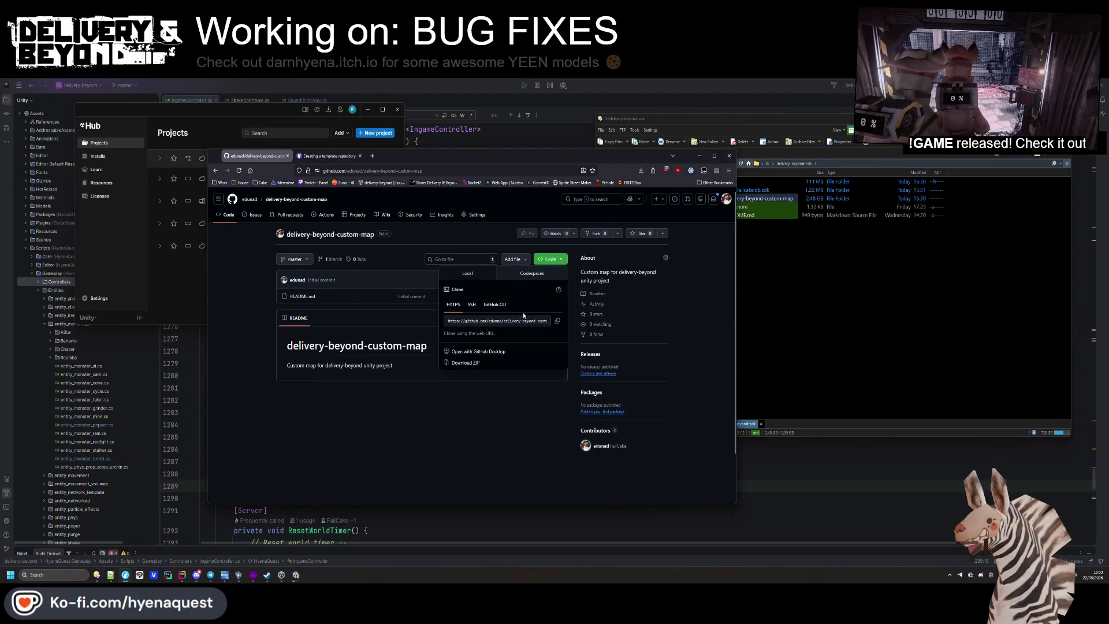
pyautogui.click(559, 323)
pyautogui.click(844, 156)
pyautogui.click(770, 164)
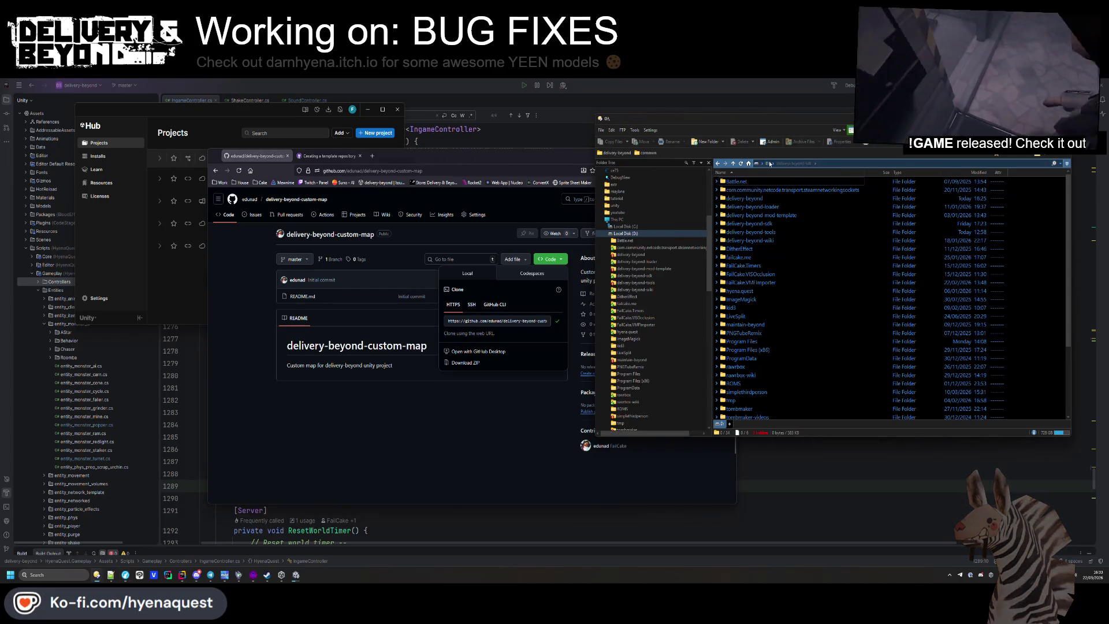
pyautogui.hotkey('shift', 'F10')
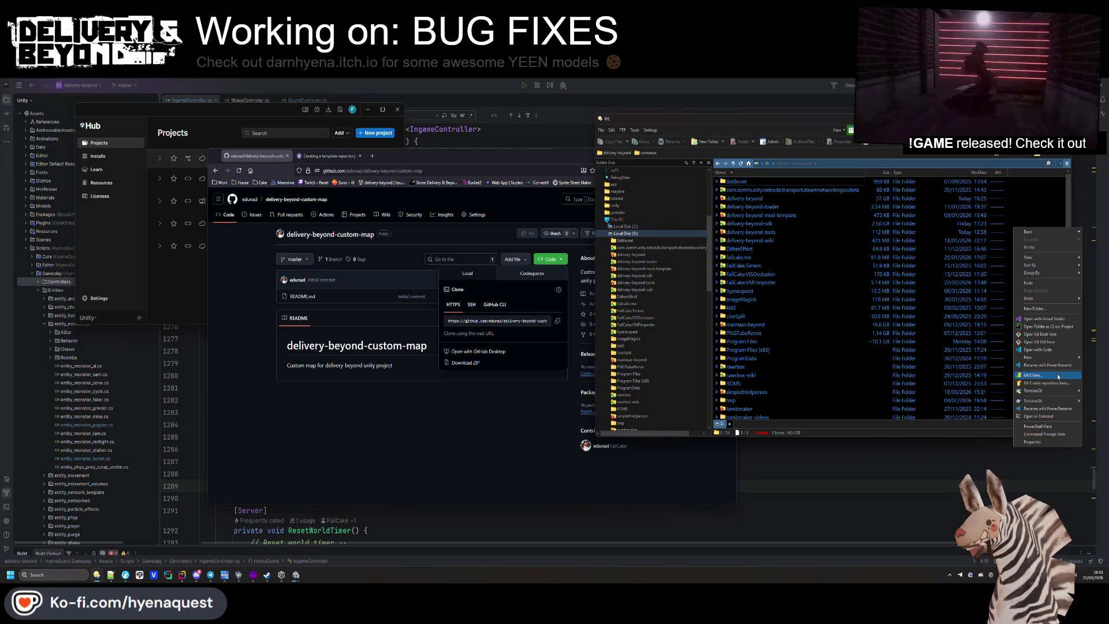
# Git Clone the repository into D:\ with TortoiseGit and open the new delivery-beyond-custom-map folder
pyautogui.click(786, 341)
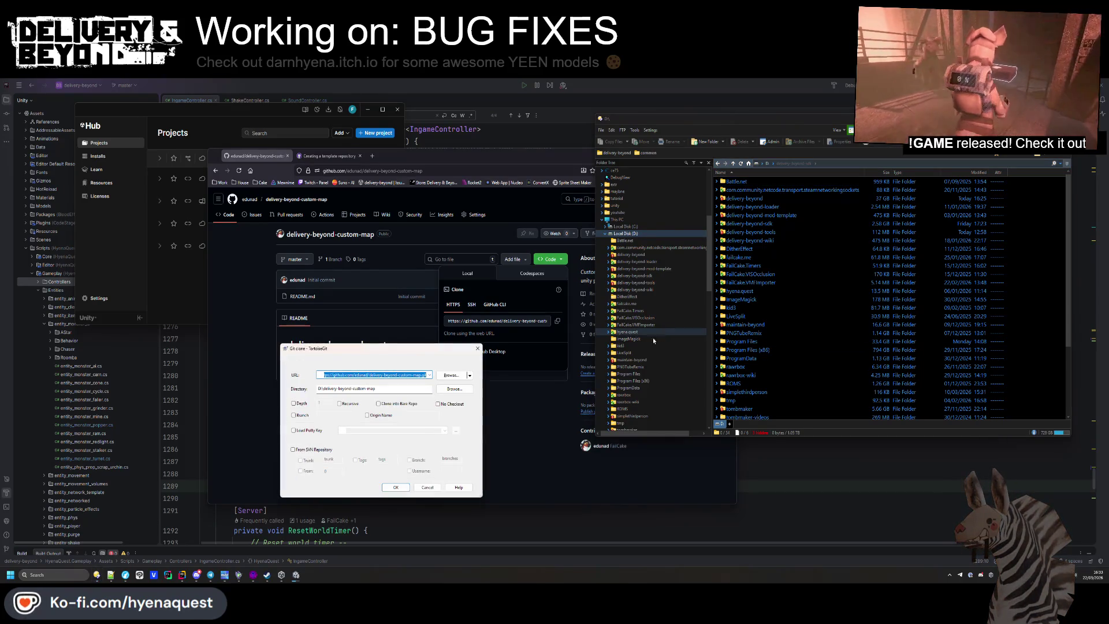
pyautogui.click(398, 488)
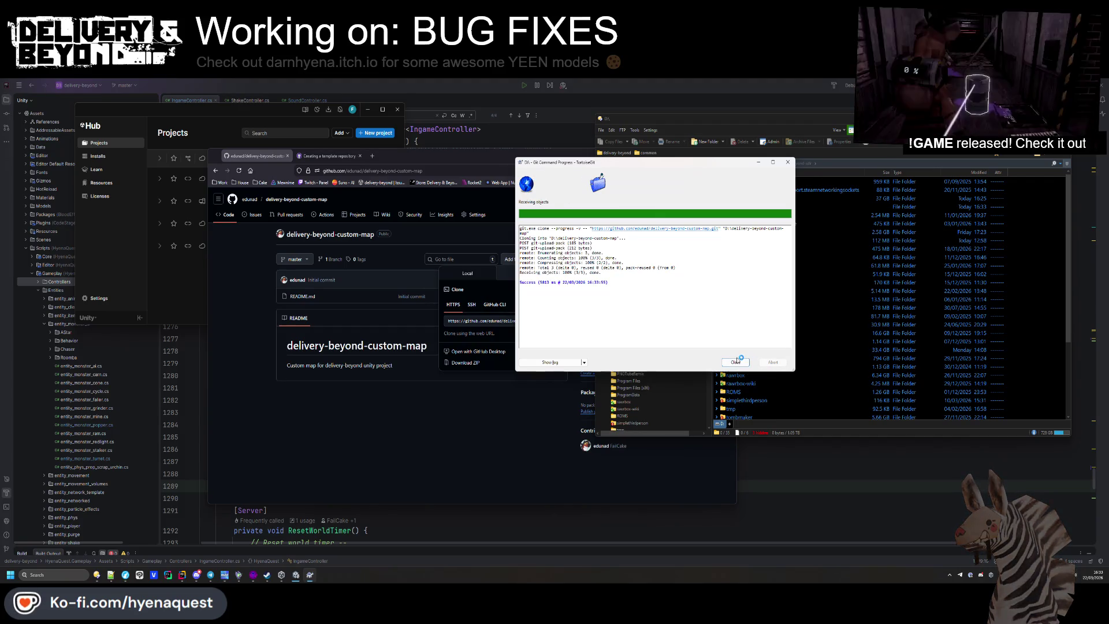
pyautogui.click(728, 362)
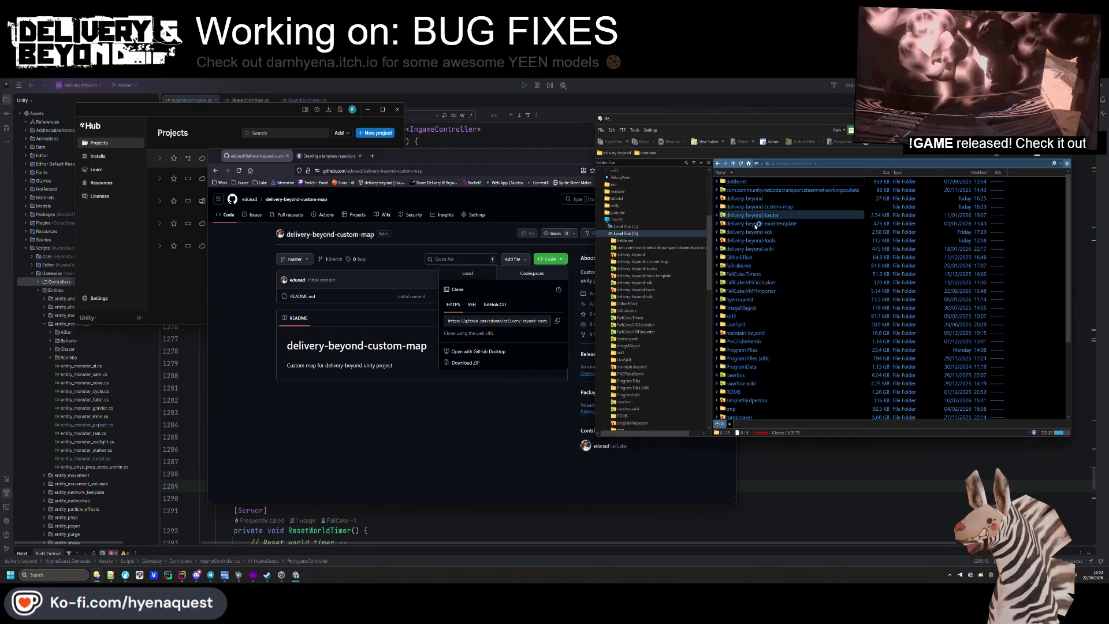
pyautogui.moveTo(769, 233)
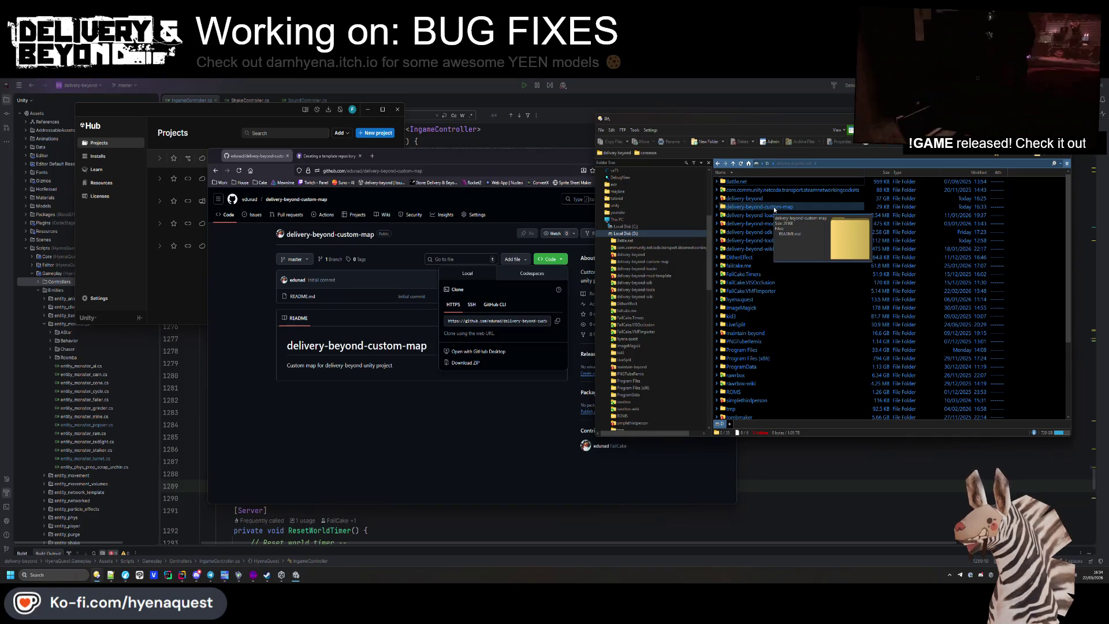
pyautogui.doubleClick(774, 207)
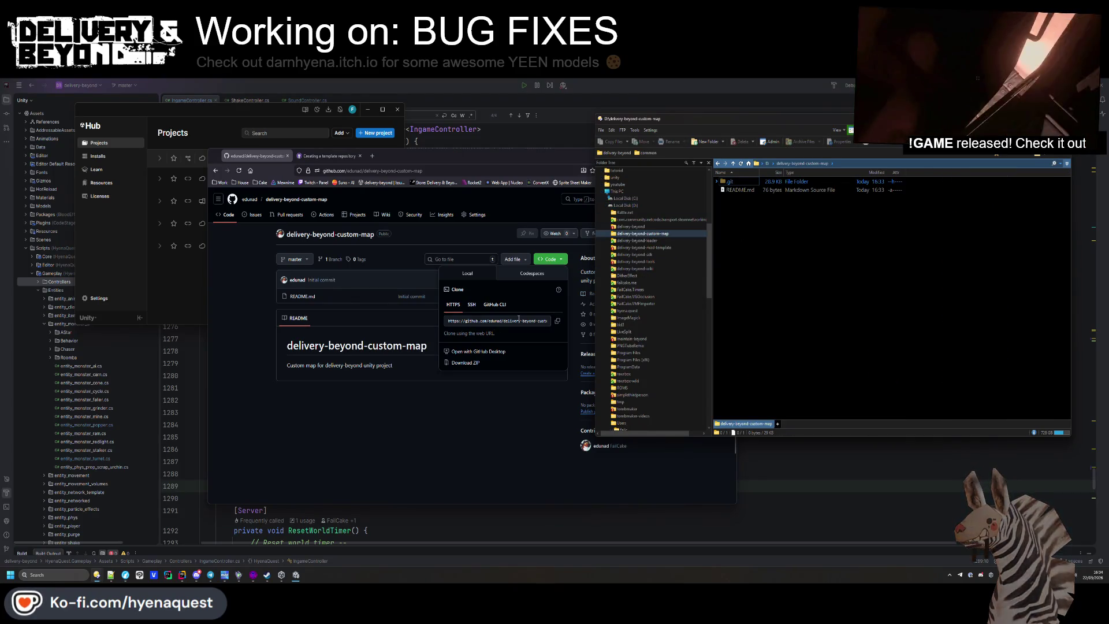
# Rearrange the browser and file manager windows so both are visible
pyautogui.click(487, 309)
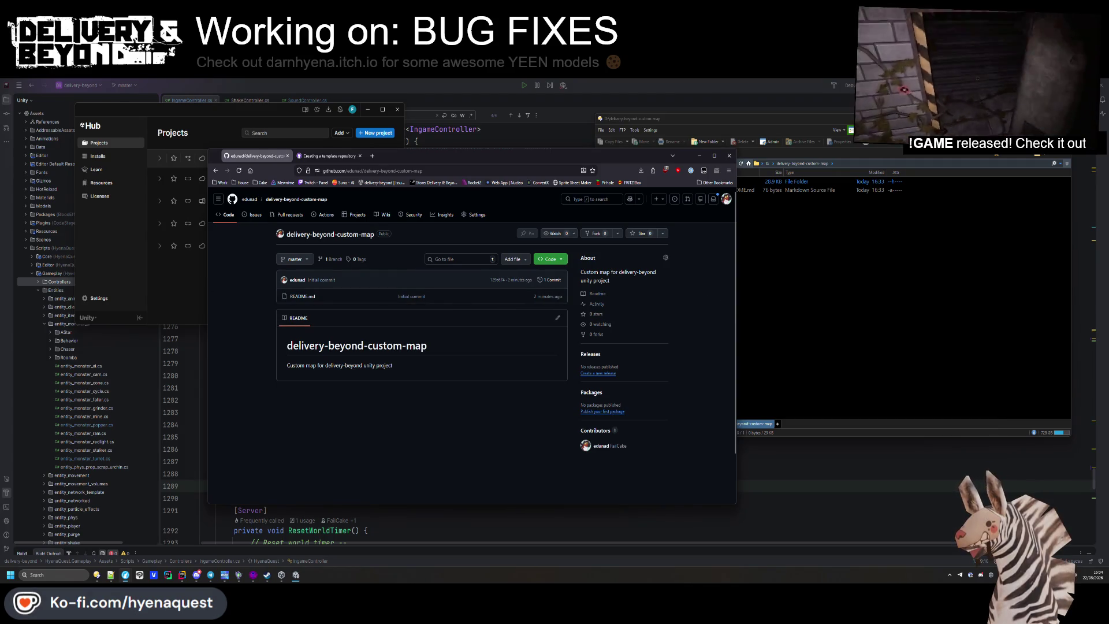
pyautogui.click(892, 377)
pyautogui.moveTo(549, 158)
pyautogui.mouseDown()
pyautogui.moveTo(453, 154)
pyautogui.moveTo(409, 133)
pyautogui.moveTo(415, 144)
pyautogui.mouseUp()
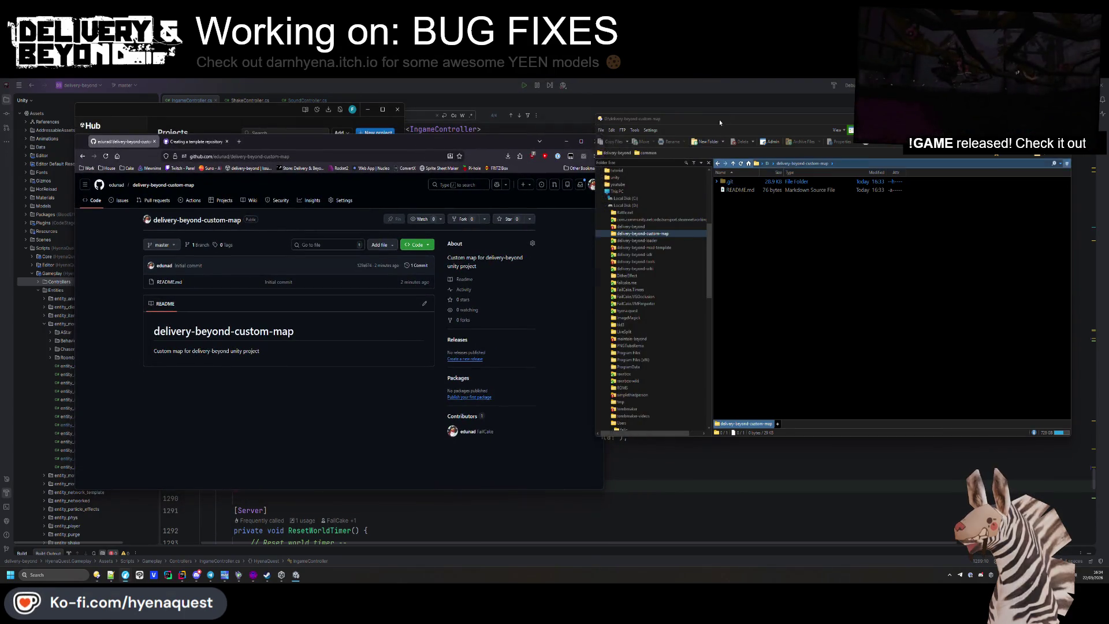
pyautogui.moveTo(719, 122); pyautogui.dragTo(743, 131)
pyautogui.moveTo(494, 142)
pyautogui.mouseDown()
pyautogui.moveTo(521, 143)
pyautogui.moveTo(563, 198)
pyautogui.moveTo(592, 166)
pyautogui.mouseUp()
pyautogui.click(779, 214)
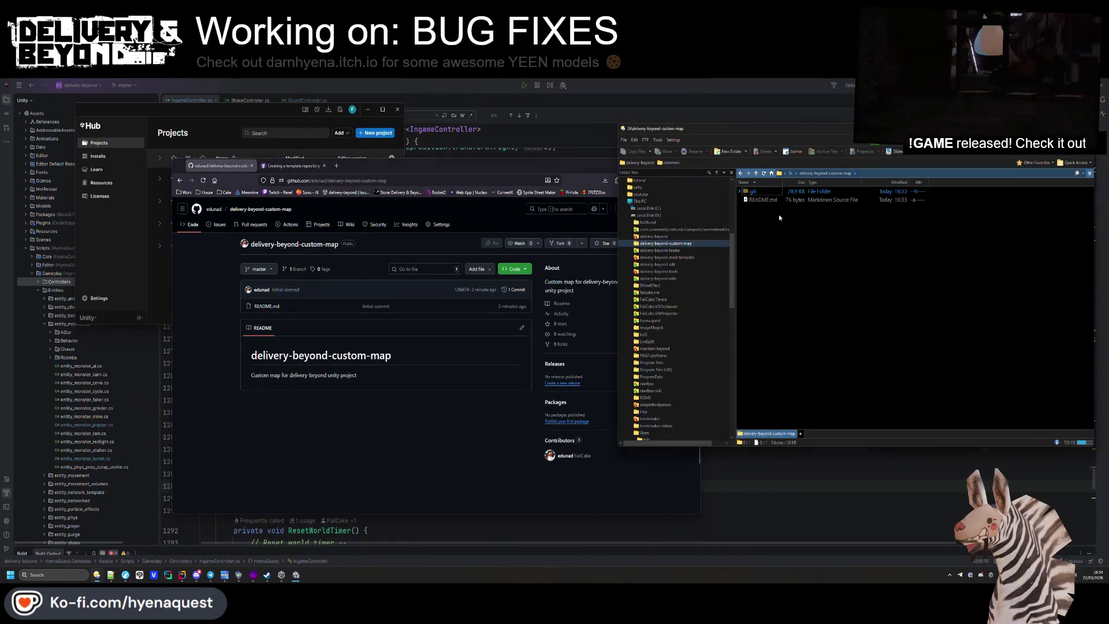
# Open delivery-beyond-sdk, begin renaming its custom-map folder, and briefly check then minimise the Unity editor
pyautogui.press('BackSpace')
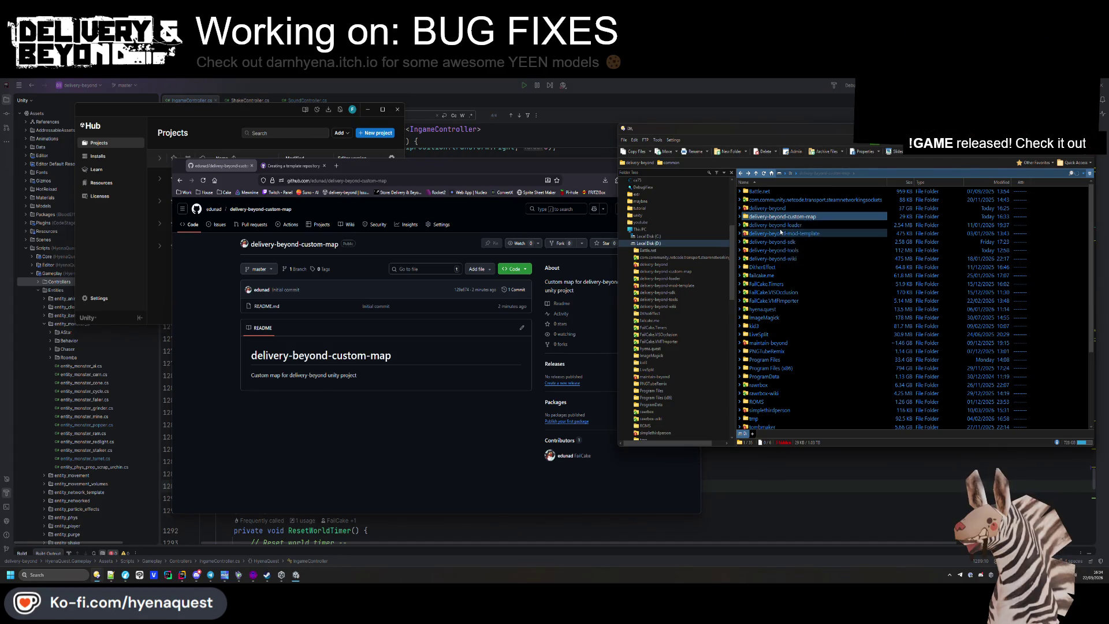
pyautogui.click(783, 226)
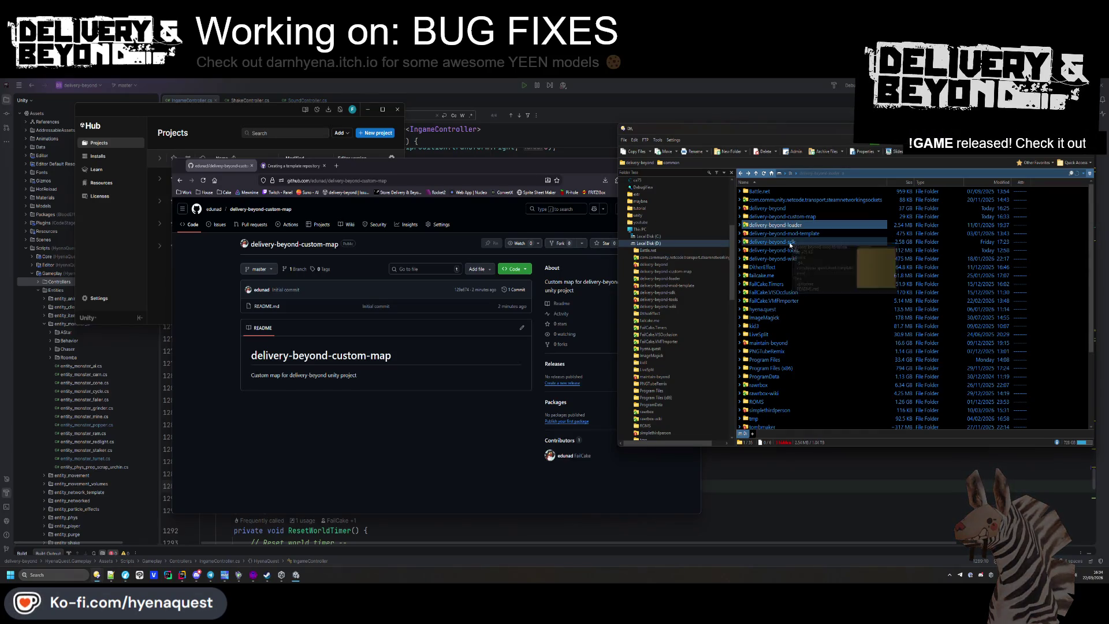
pyautogui.doubleClick(788, 243)
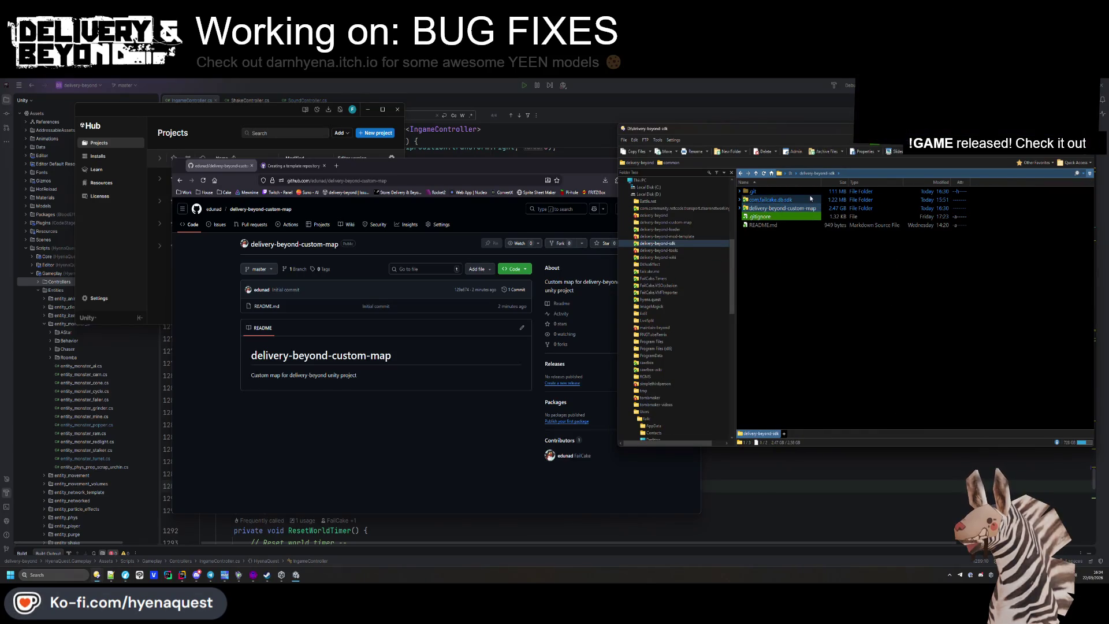
pyautogui.click(792, 191)
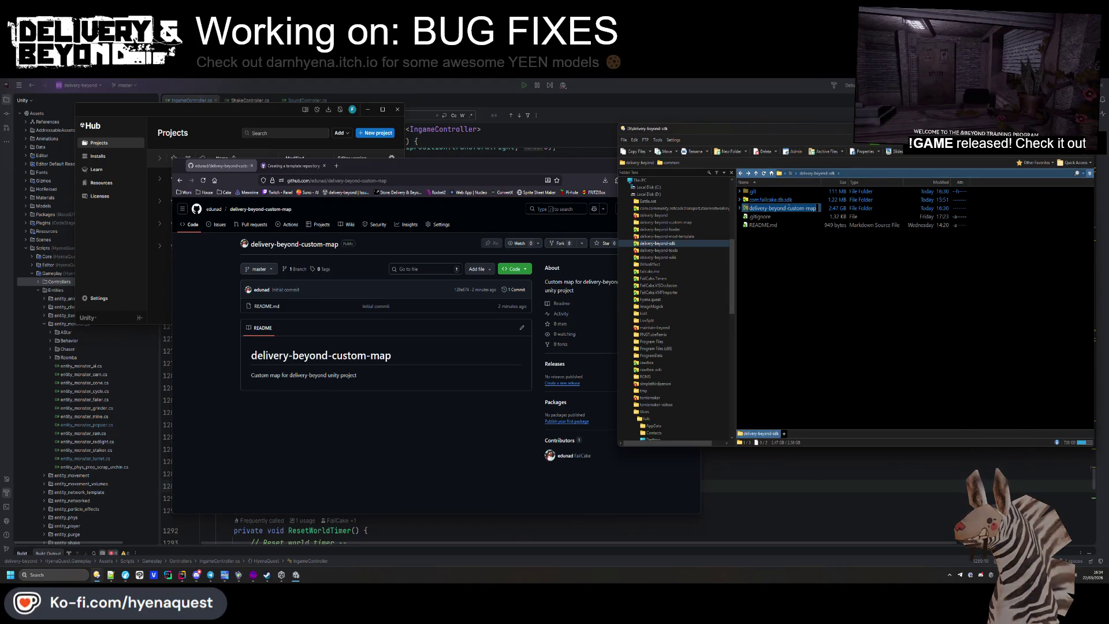
pyautogui.press('F2')
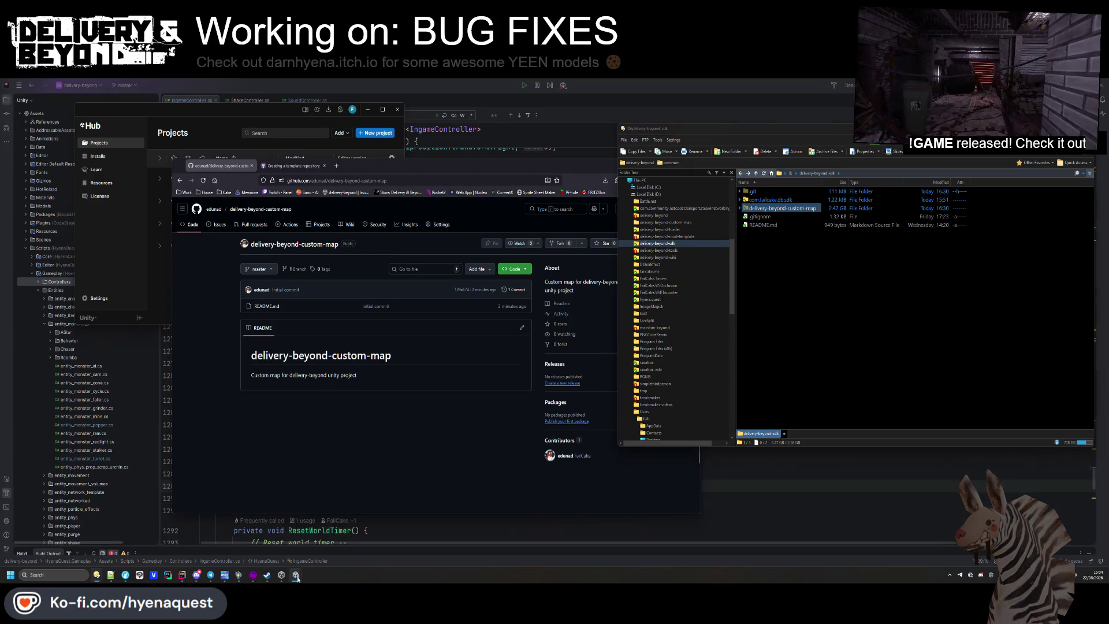
pyautogui.moveTo(296, 575)
pyautogui.click(353, 543)
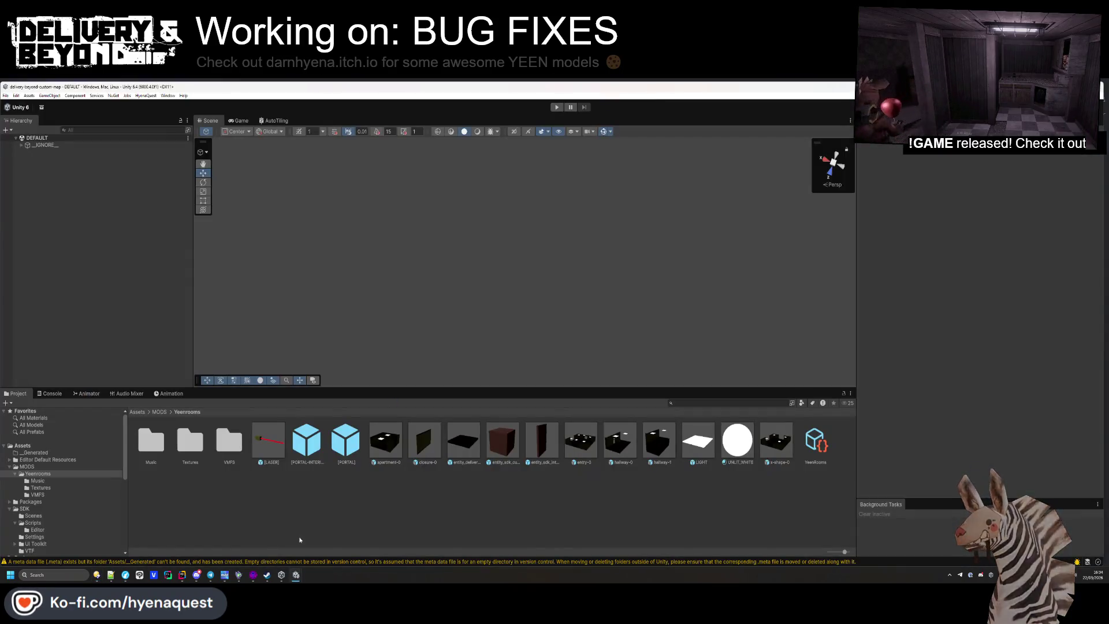
pyautogui.press('super+Down')
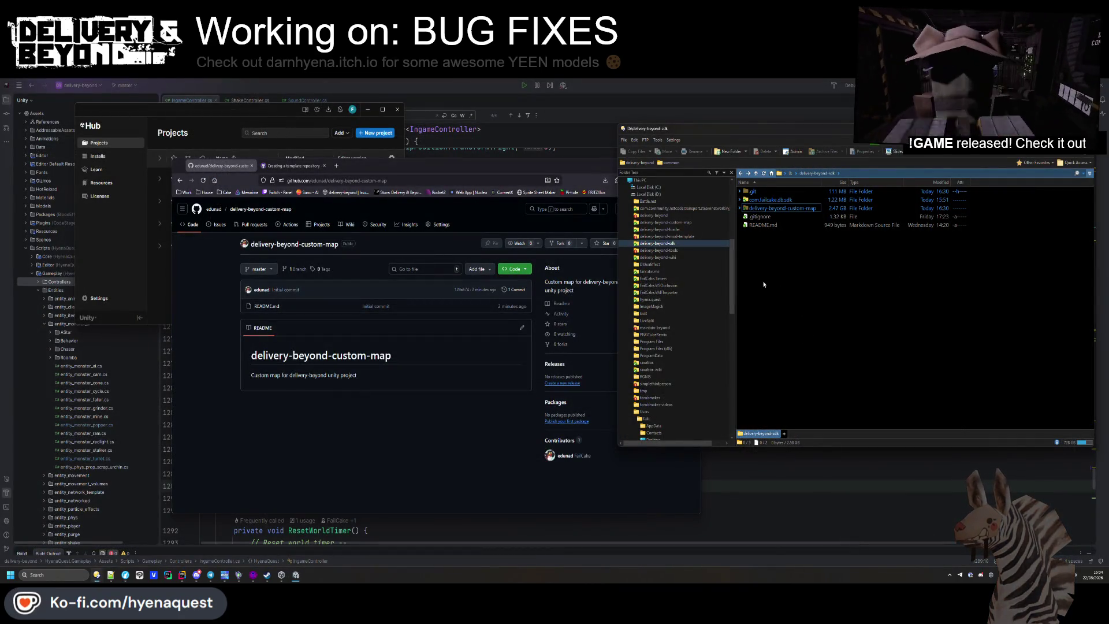
# Open delivery-beyond-sdk's delivery-beyond-custom-map Unity project and select all its folders and files
pyautogui.doubleClick(783, 208)
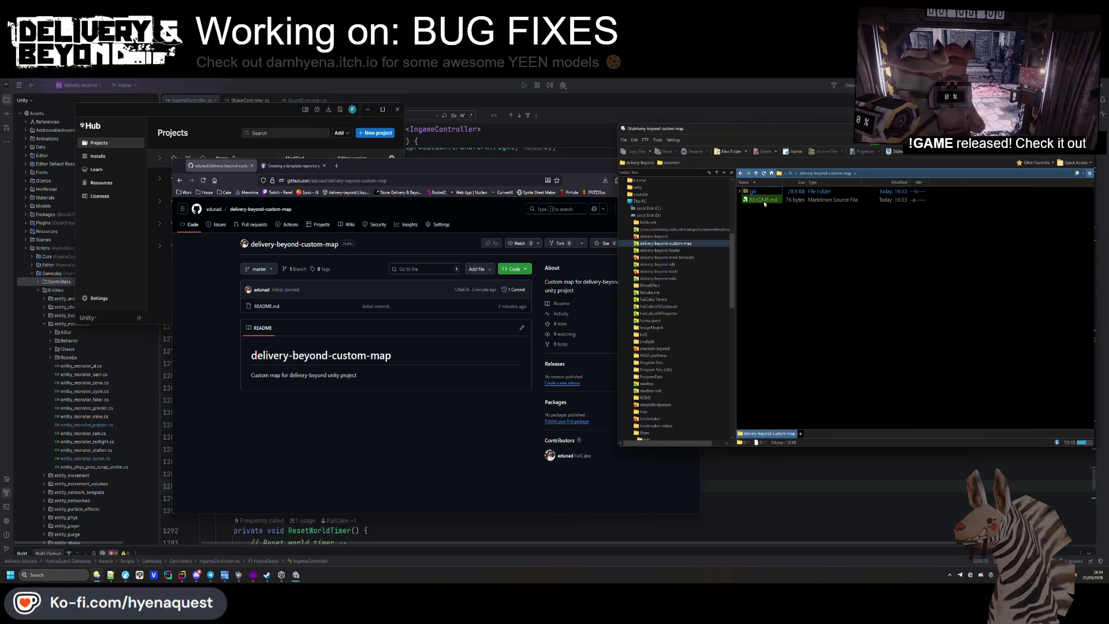
pyautogui.press('BackSpace')
pyautogui.doubleClick(773, 241)
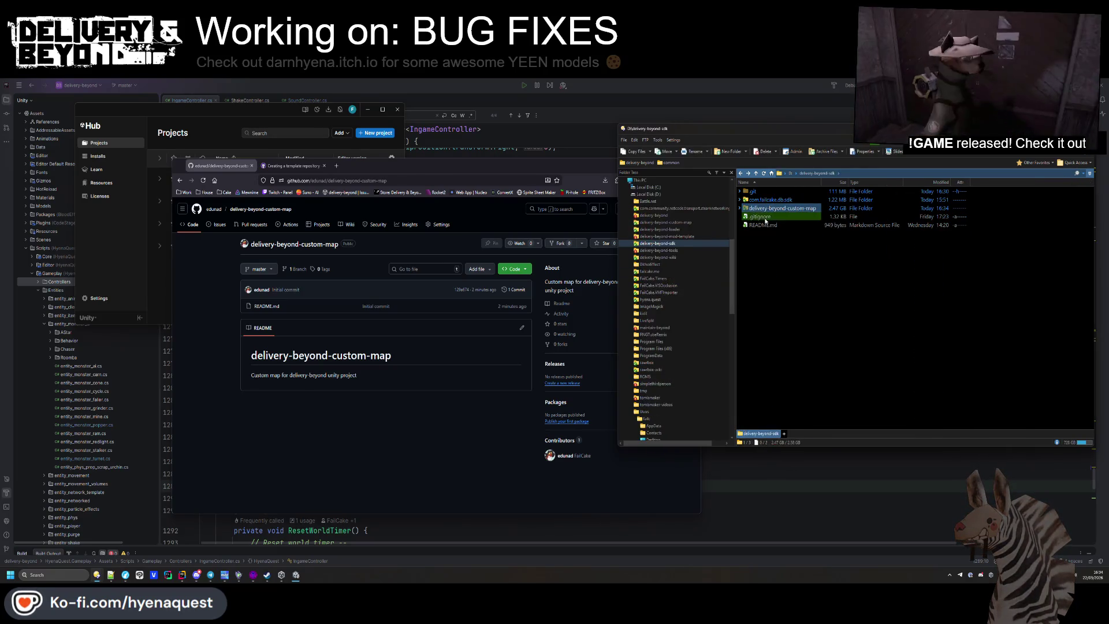
pyautogui.doubleClick(771, 210)
pyautogui.hotkey('ctrl', 'a')
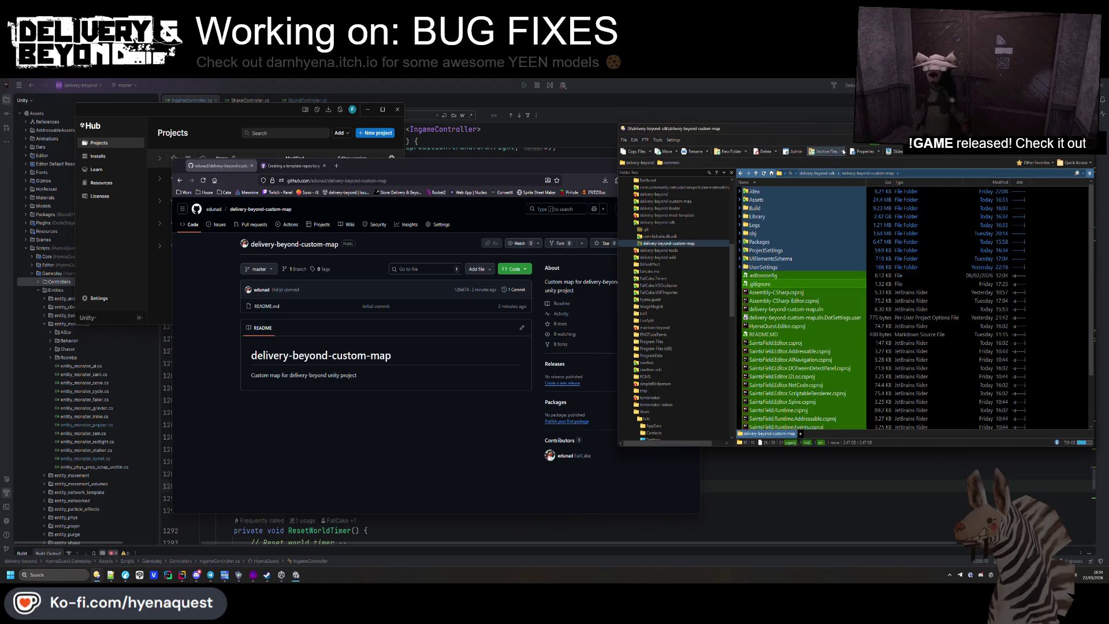
# Paste the Unity project into D:\delivery-beyond-custom-map, skipping the repo's existing README.md
pyautogui.click(818, 174)
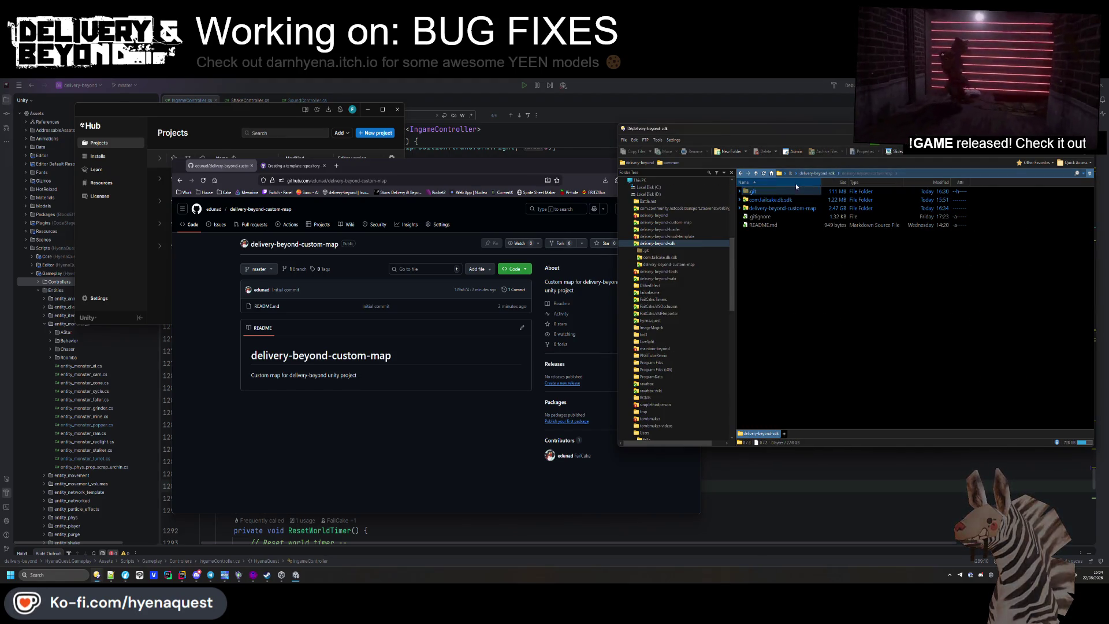
pyautogui.click(790, 174)
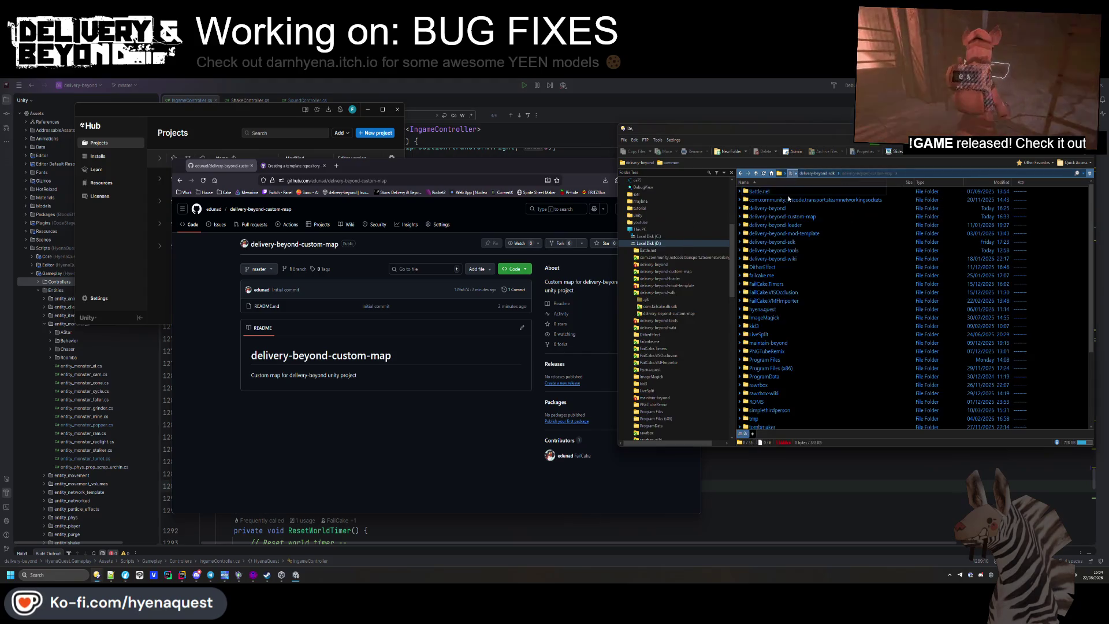
pyautogui.doubleClick(773, 216)
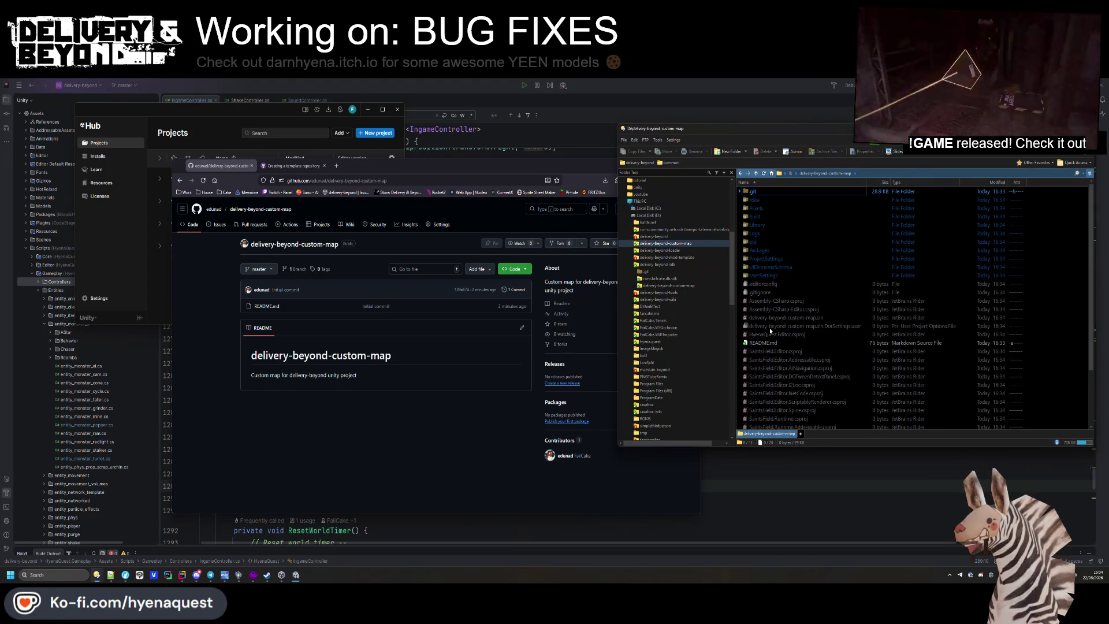
pyautogui.hotkey('ctrl', 'v')
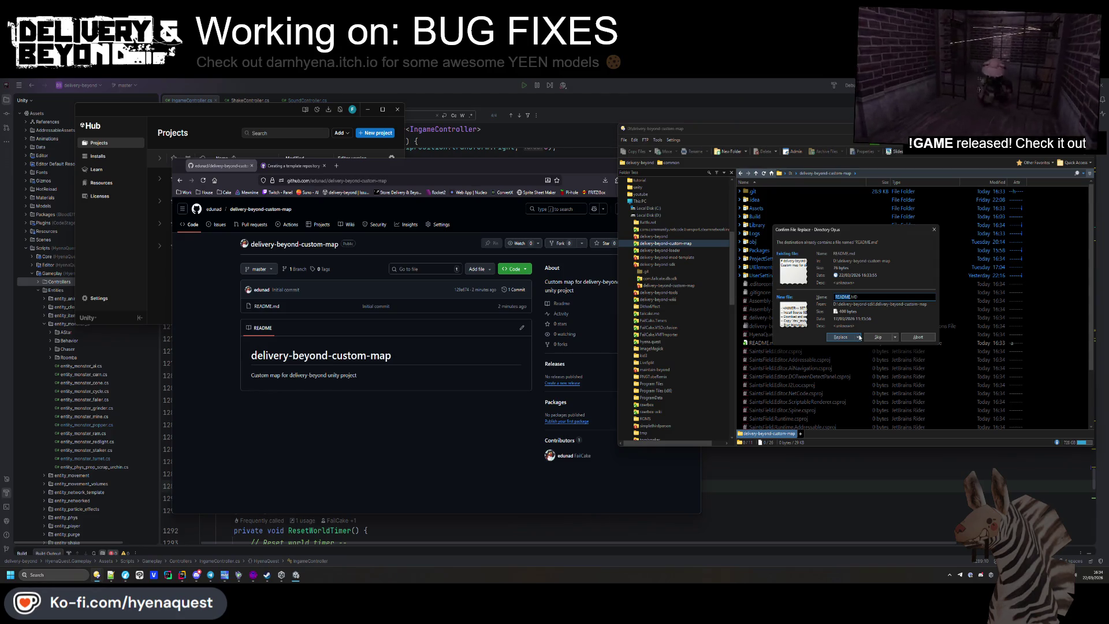
pyautogui.click(875, 338)
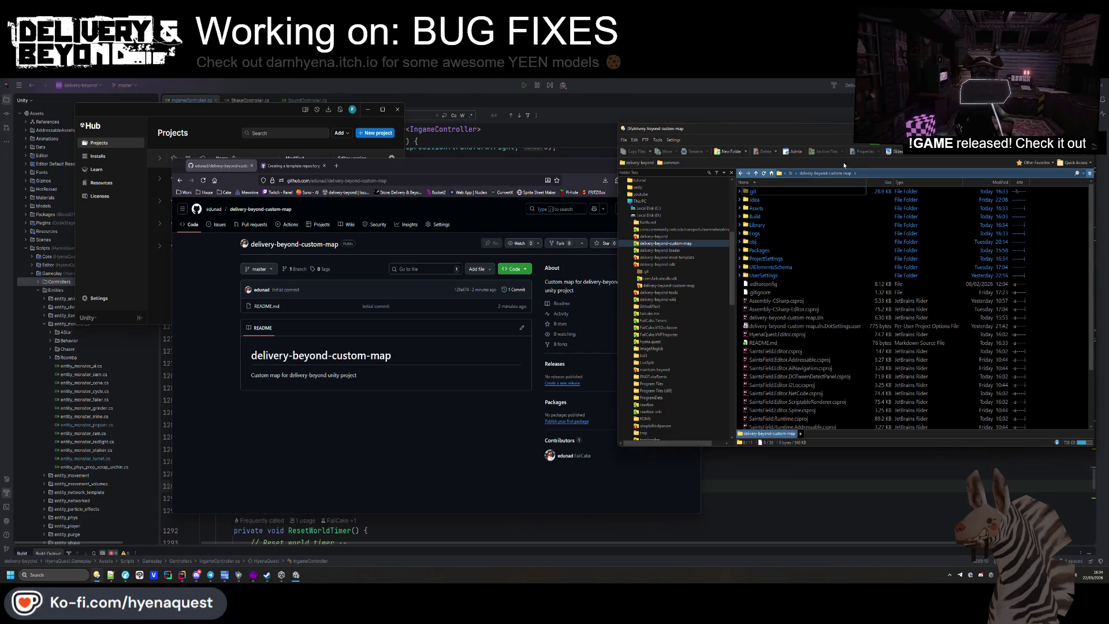
# Delete the old delivery-beyond-custom-map folder from delivery-beyond-sdk
pyautogui.click(790, 172)
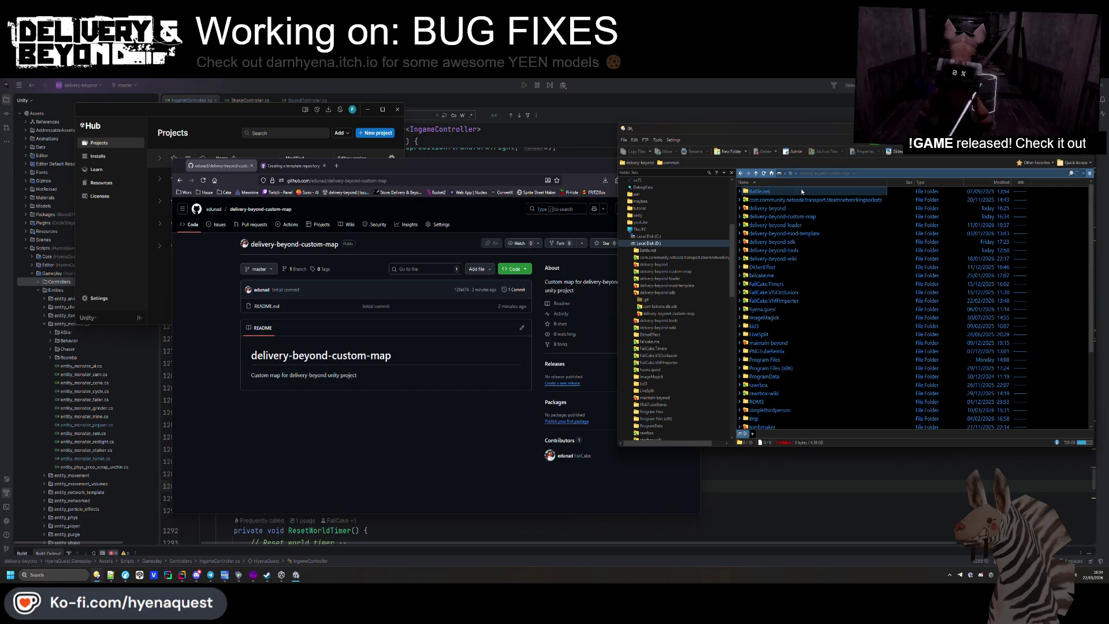
pyautogui.doubleClick(777, 241)
pyautogui.click(769, 215)
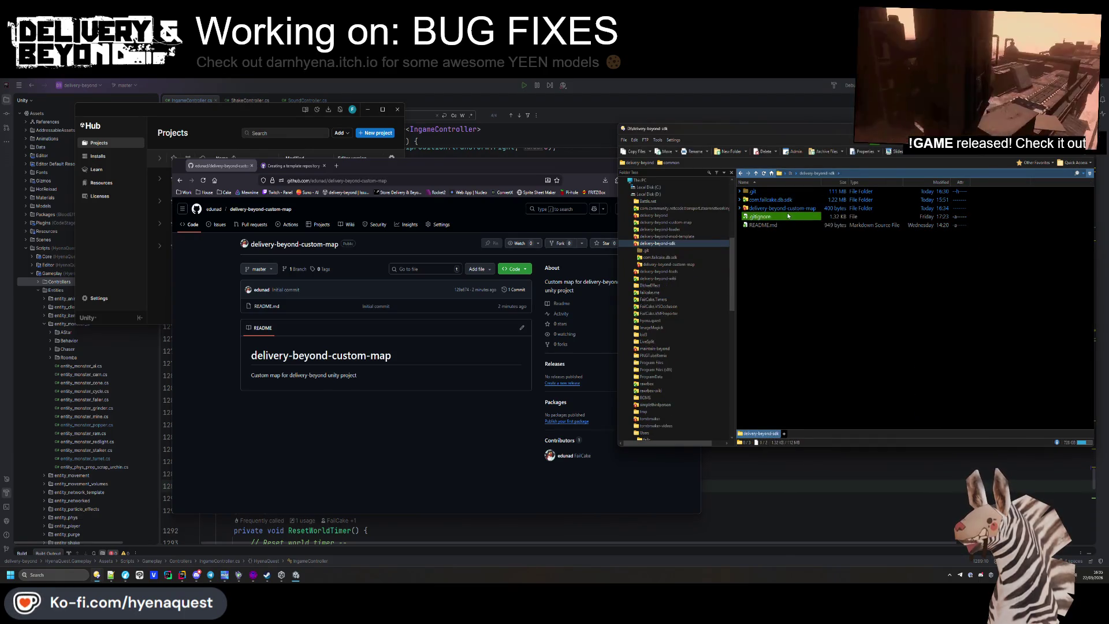
pyautogui.press('Up')
pyautogui.press('Delete')
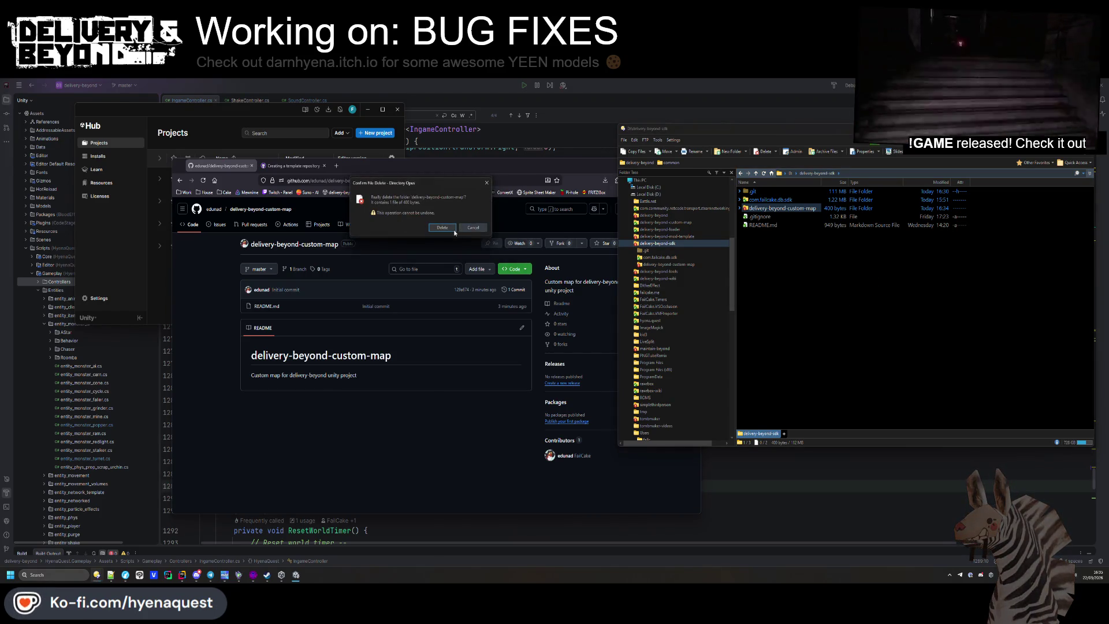
# Retry deleting the old custom-map folder, which fails because it is in use
pyautogui.click(442, 228)
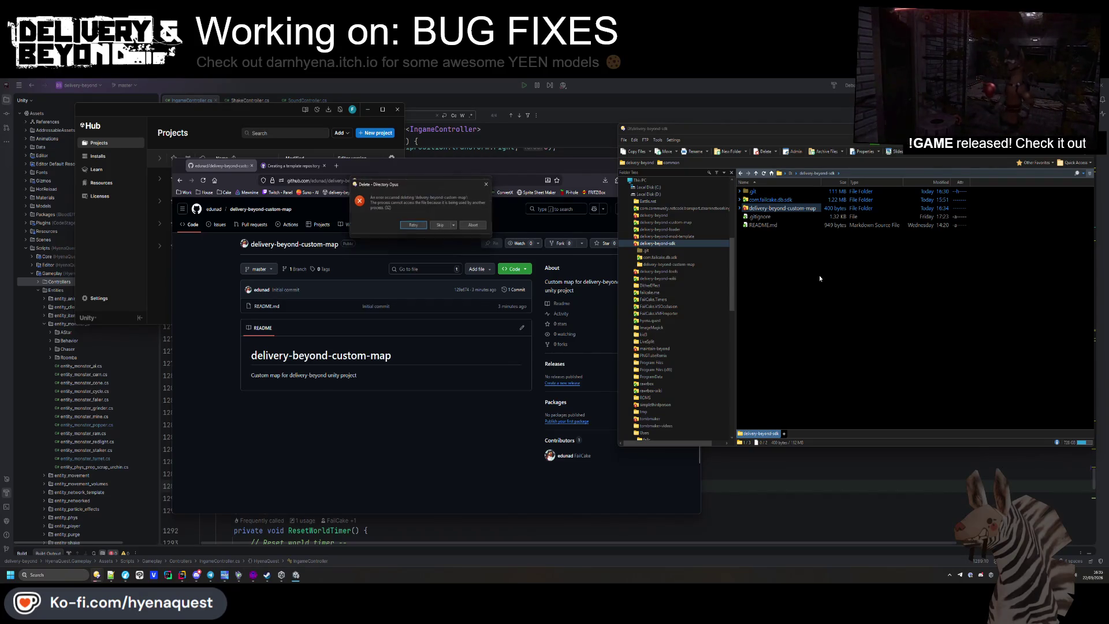
pyautogui.click(471, 228)
pyautogui.click(759, 217)
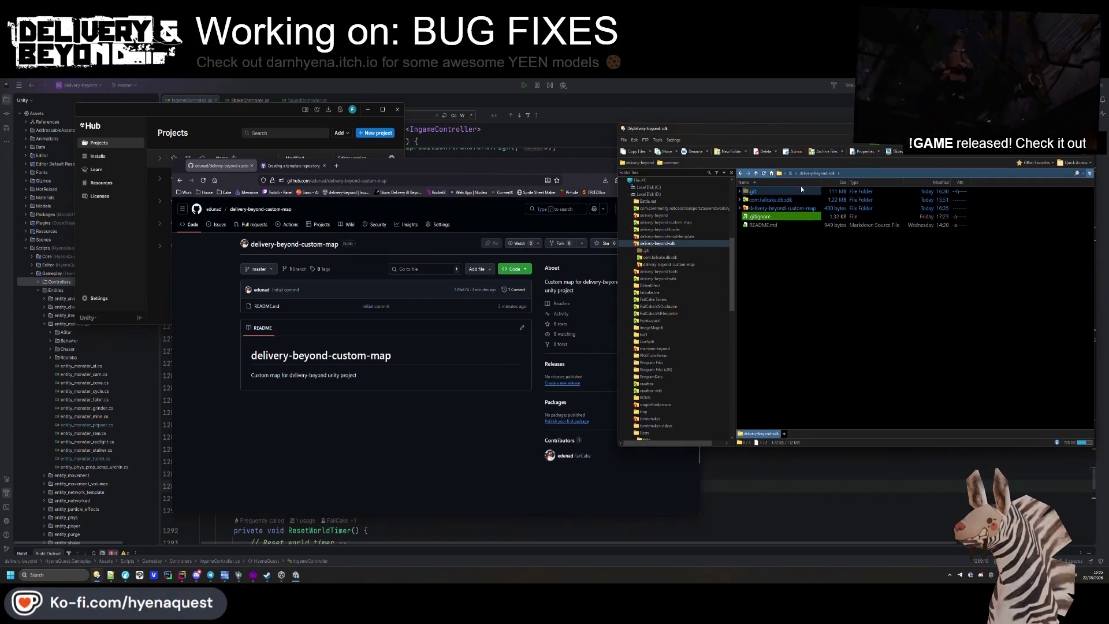
pyautogui.doubleClick(782, 208)
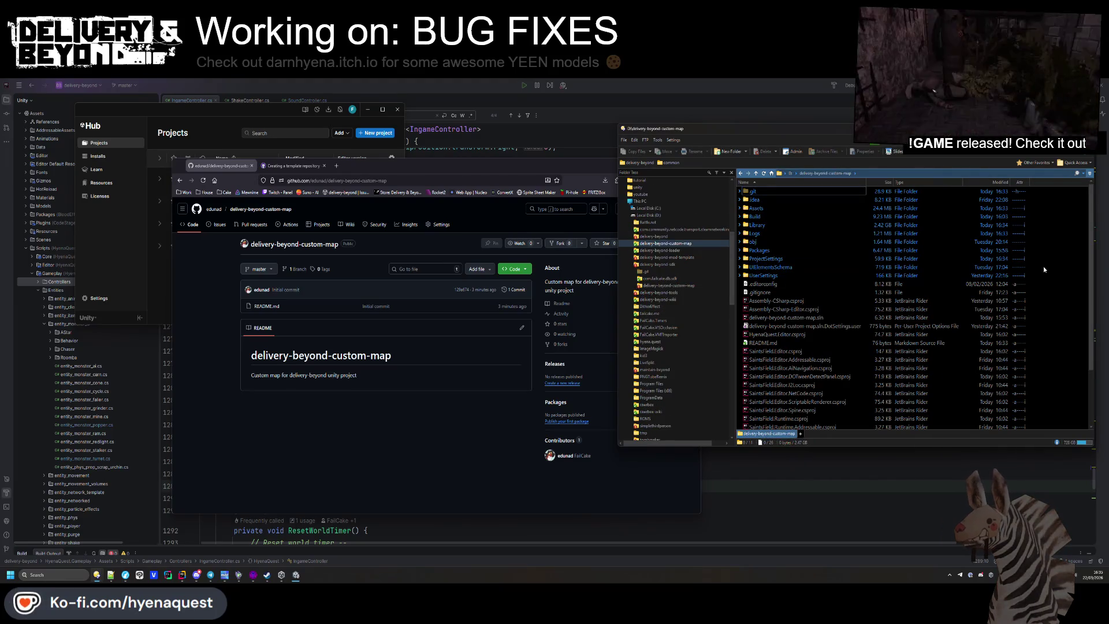
pyautogui.click(838, 343)
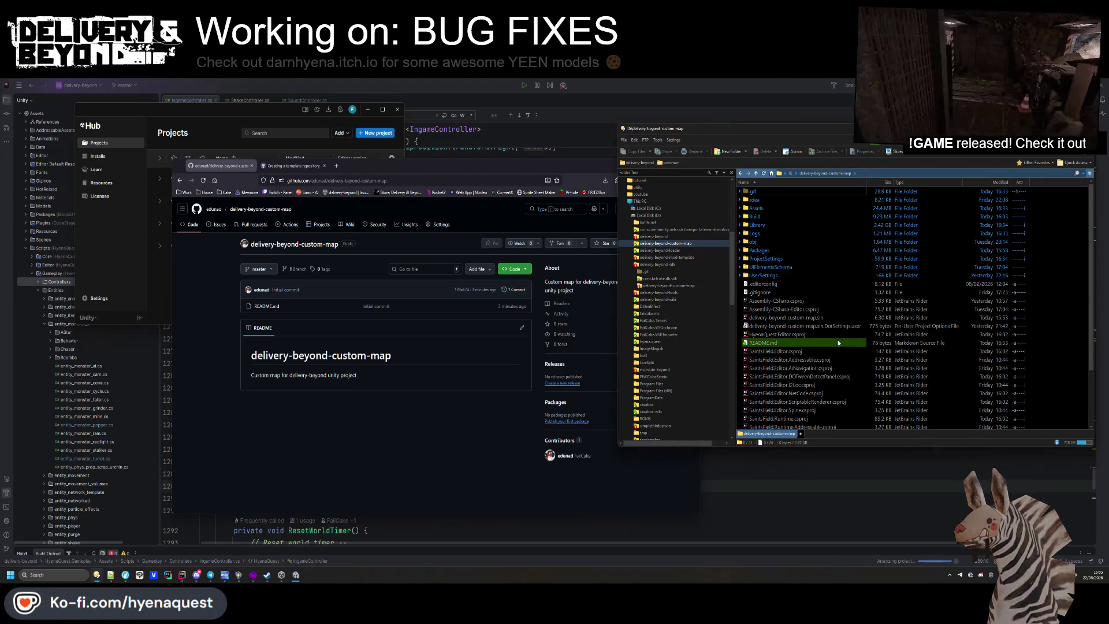
pyautogui.press('BackSpace')
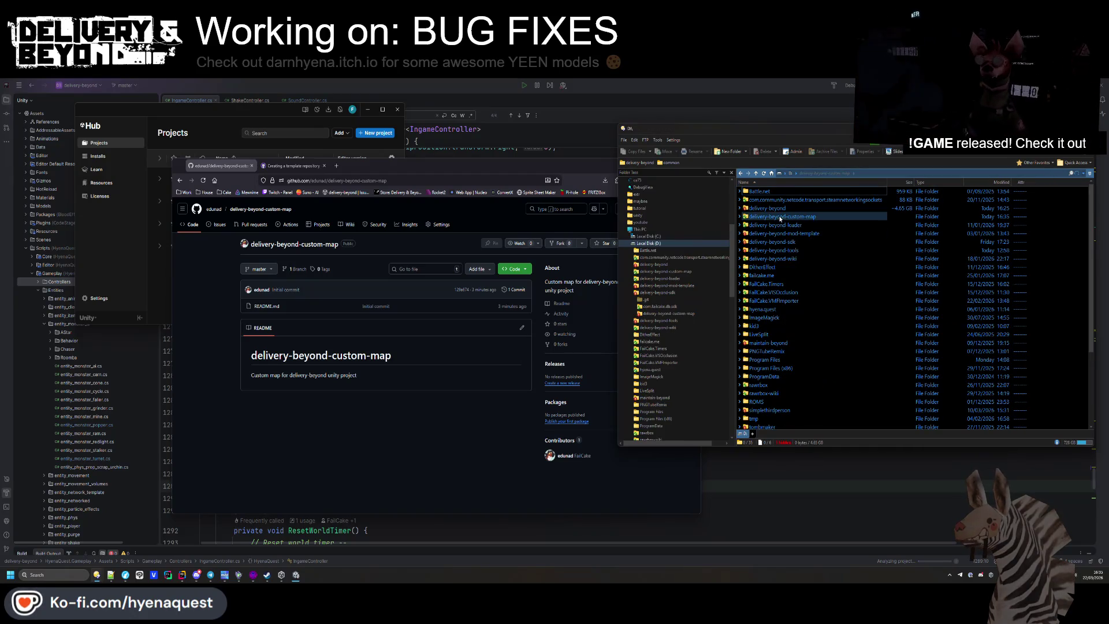
pyautogui.doubleClick(774, 241)
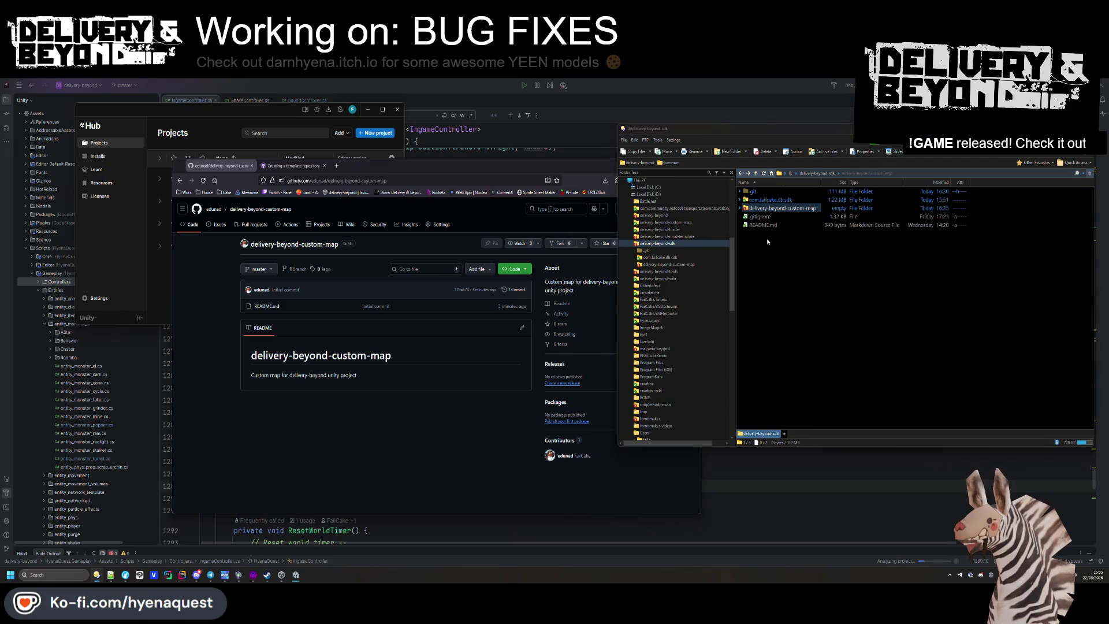
pyautogui.press('Delete')
pyautogui.click(892, 302)
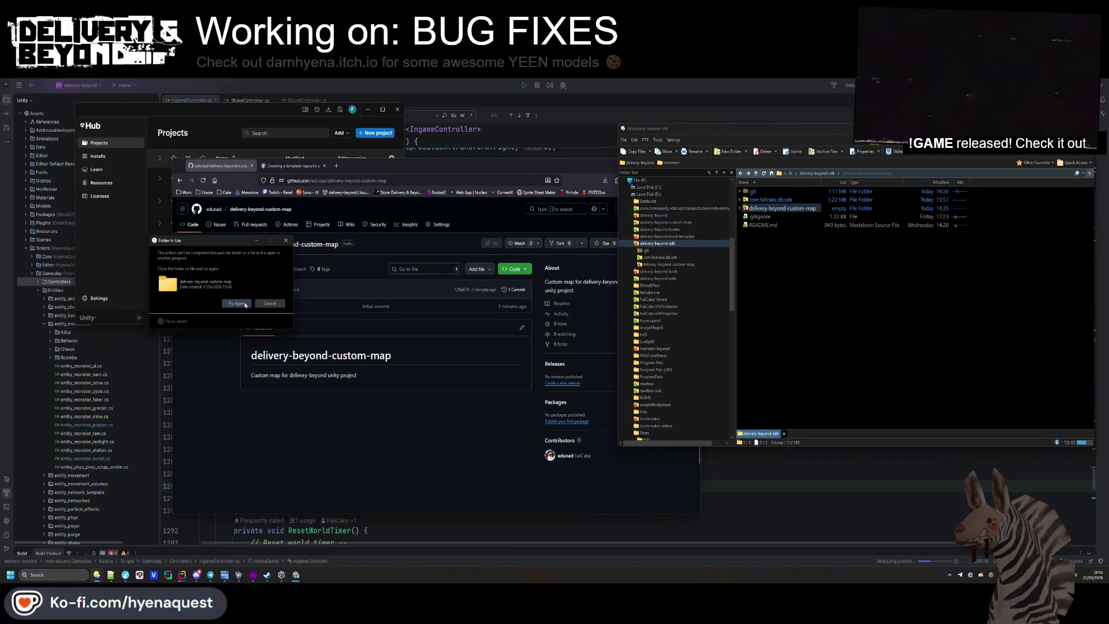
pyautogui.click(270, 303)
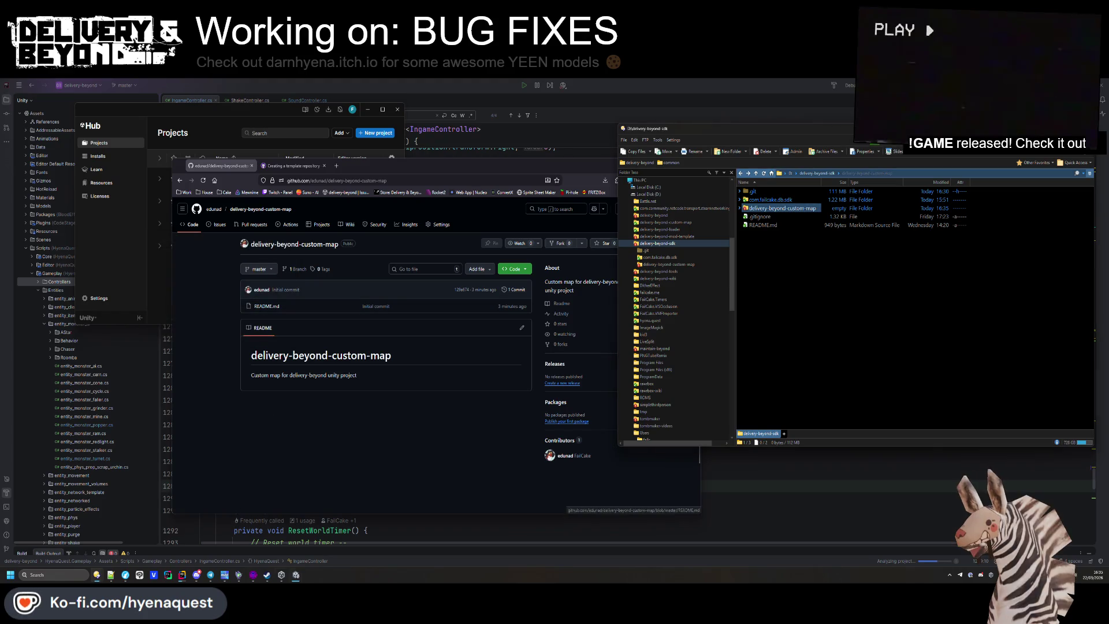
# Remove the custom-map project from Unity Hub, then retry until the folder is recycled
pyautogui.click(295, 575)
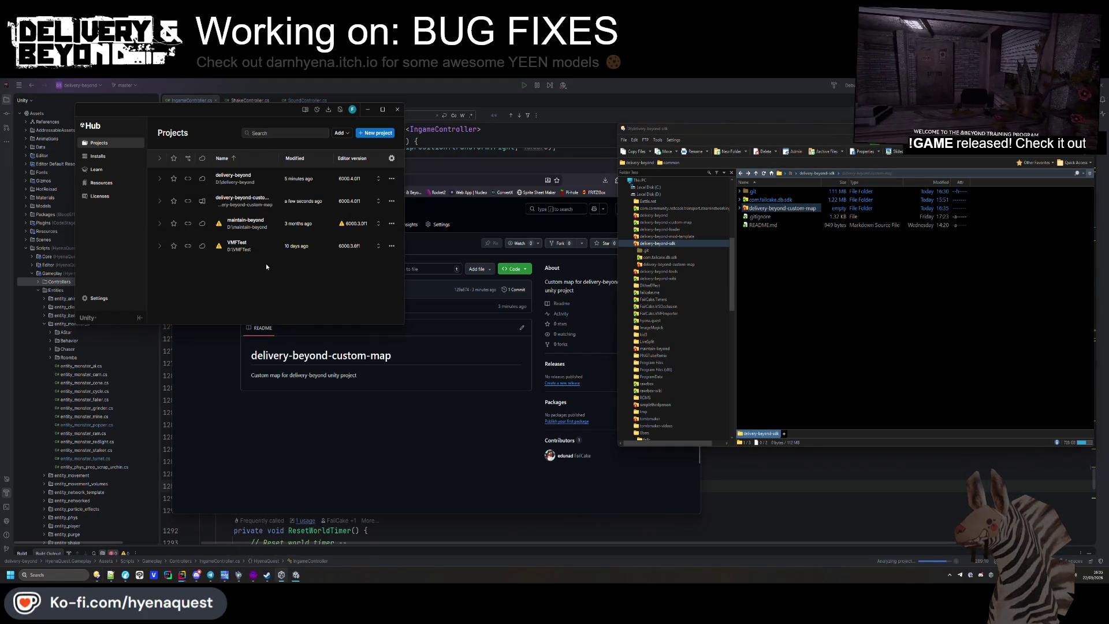
pyautogui.rightClick(242, 204)
pyautogui.click(263, 278)
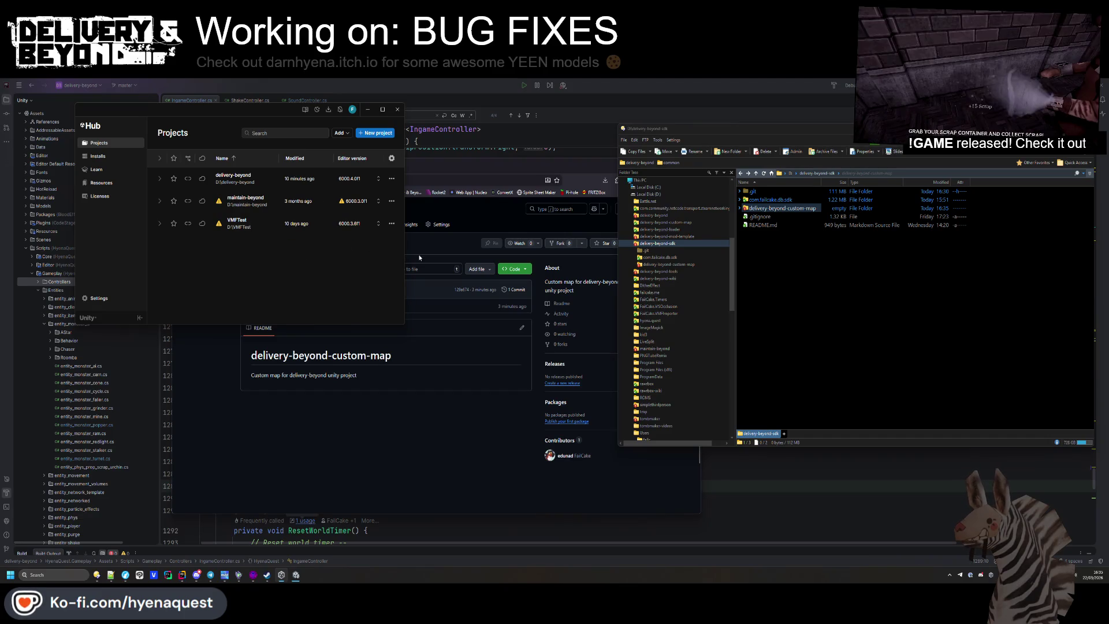
pyautogui.press('Delete')
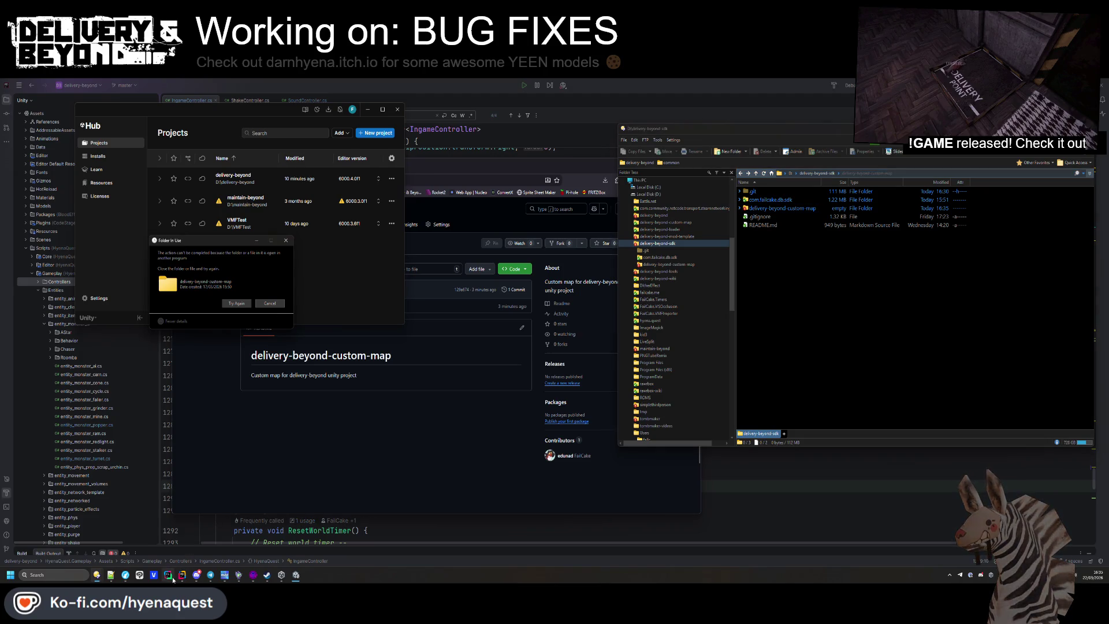
pyautogui.moveTo(168, 575)
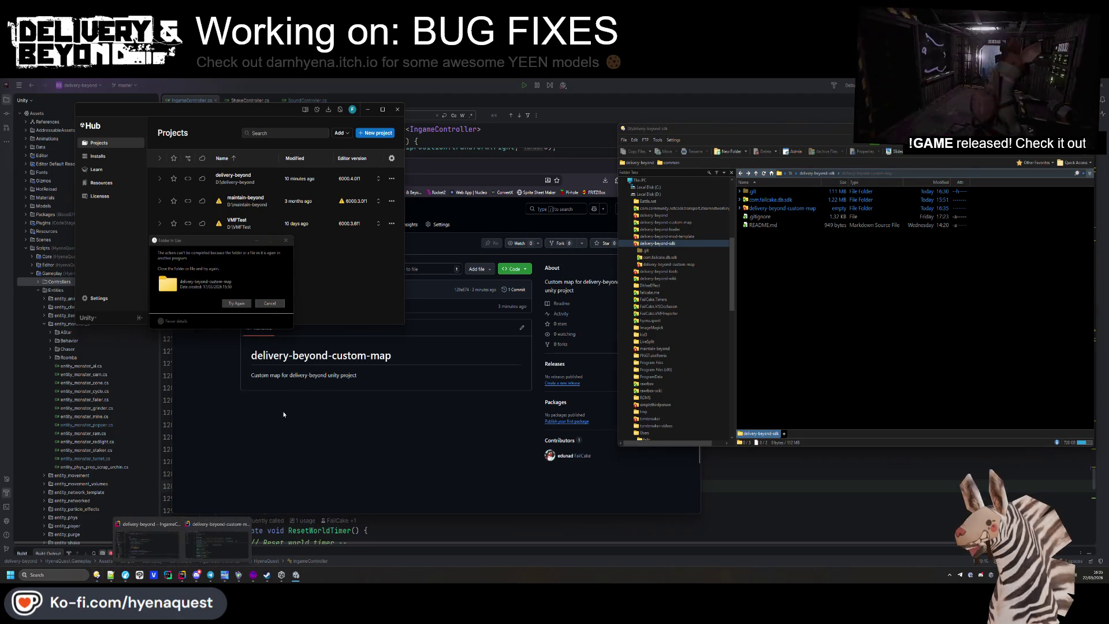
pyautogui.click(238, 304)
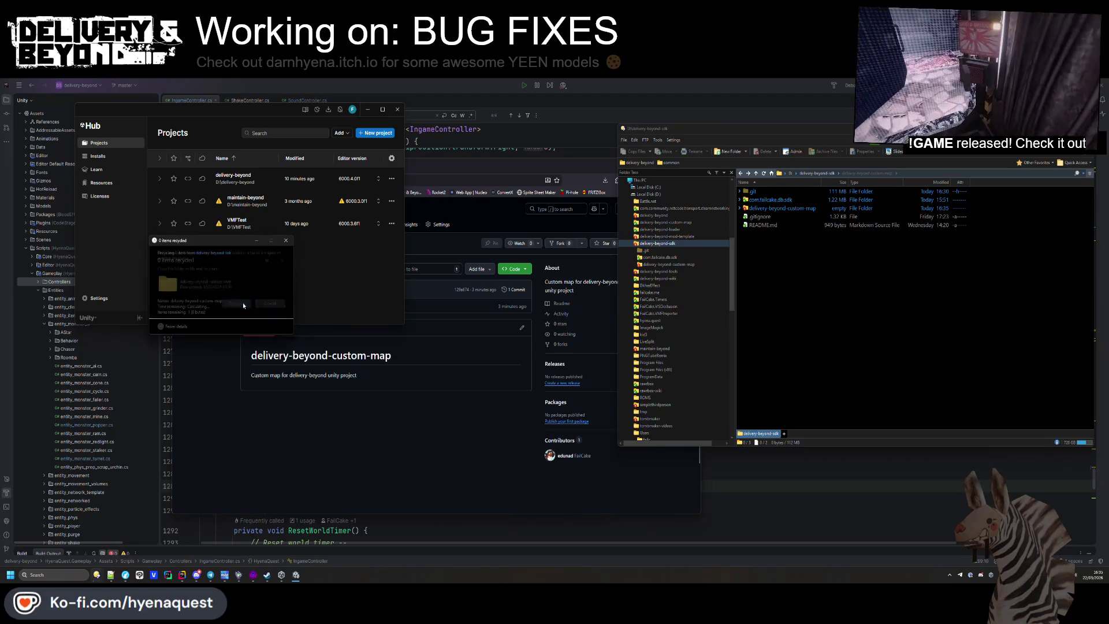
pyautogui.click(243, 305)
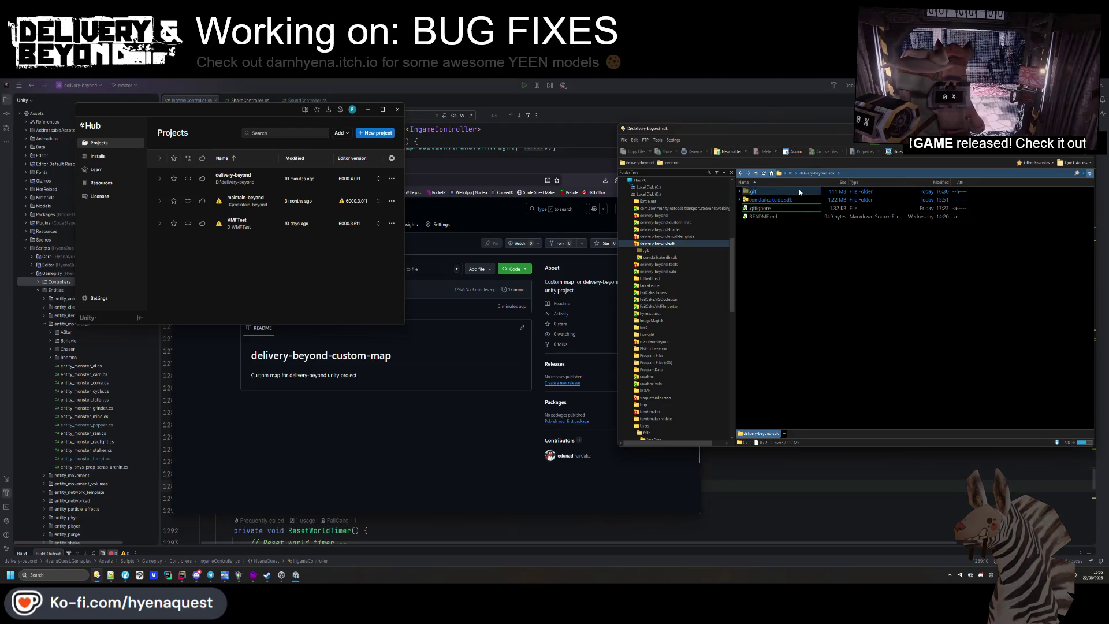
pyautogui.rightClick(781, 247)
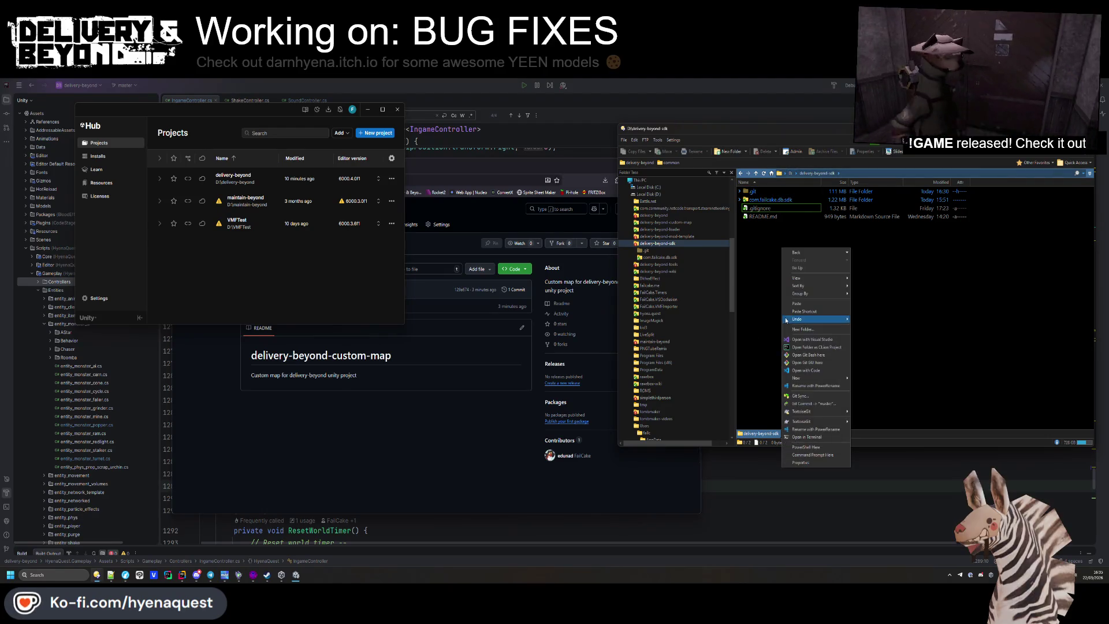
# Commit the removal of the Unity project files from delivery-beyond-sdk with message 'Movedunitywn'
pyautogui.click(803, 406)
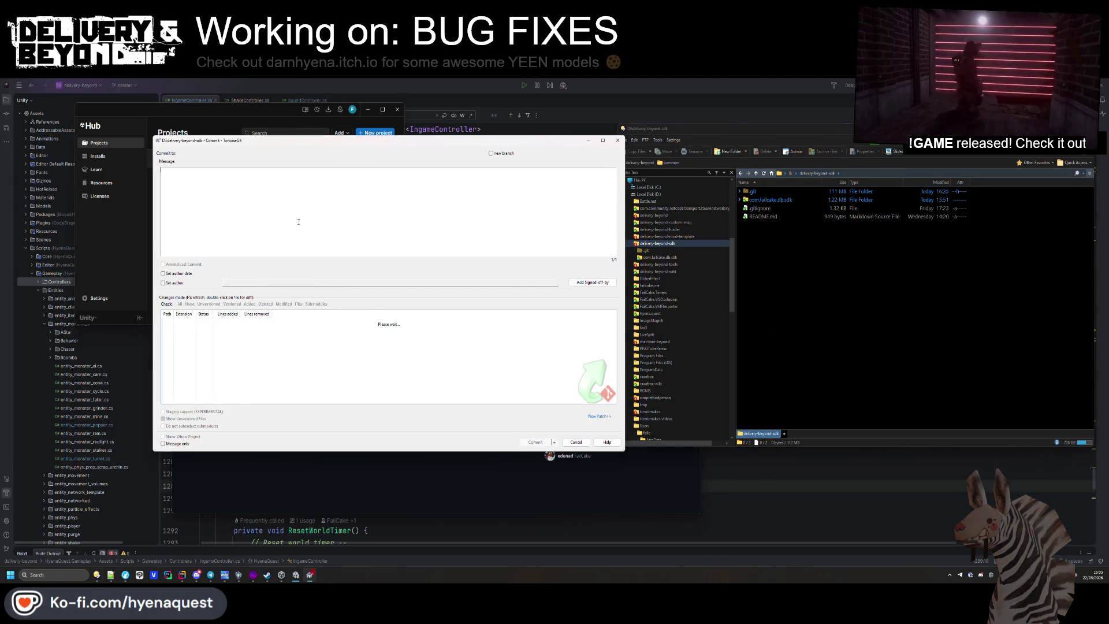
pyautogui.write('Movedunity project to it')
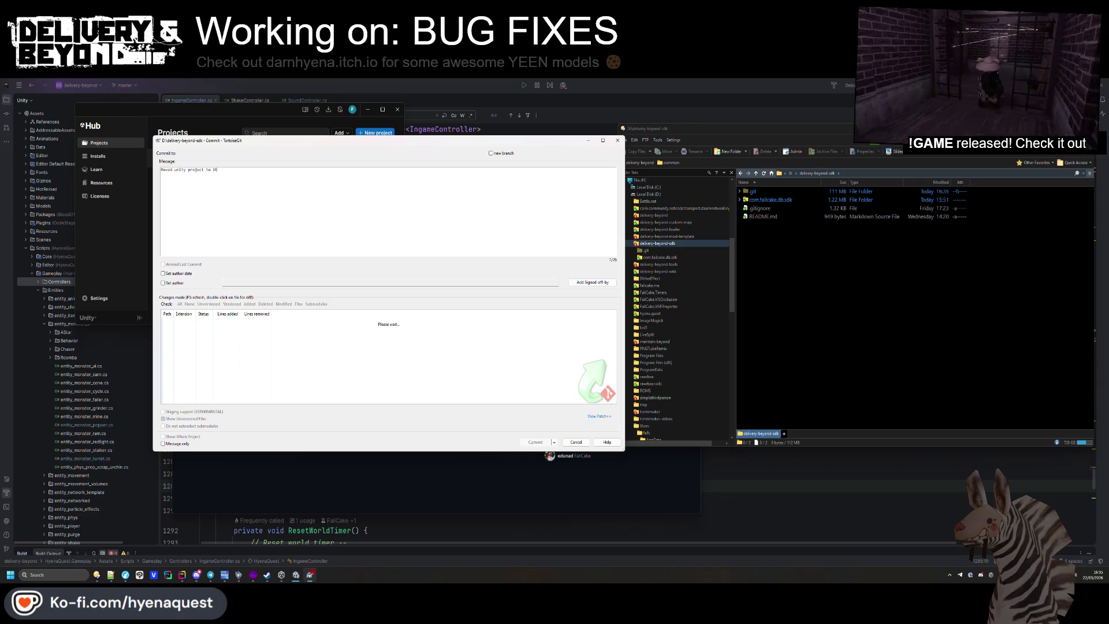
pyautogui.write('wn repo')
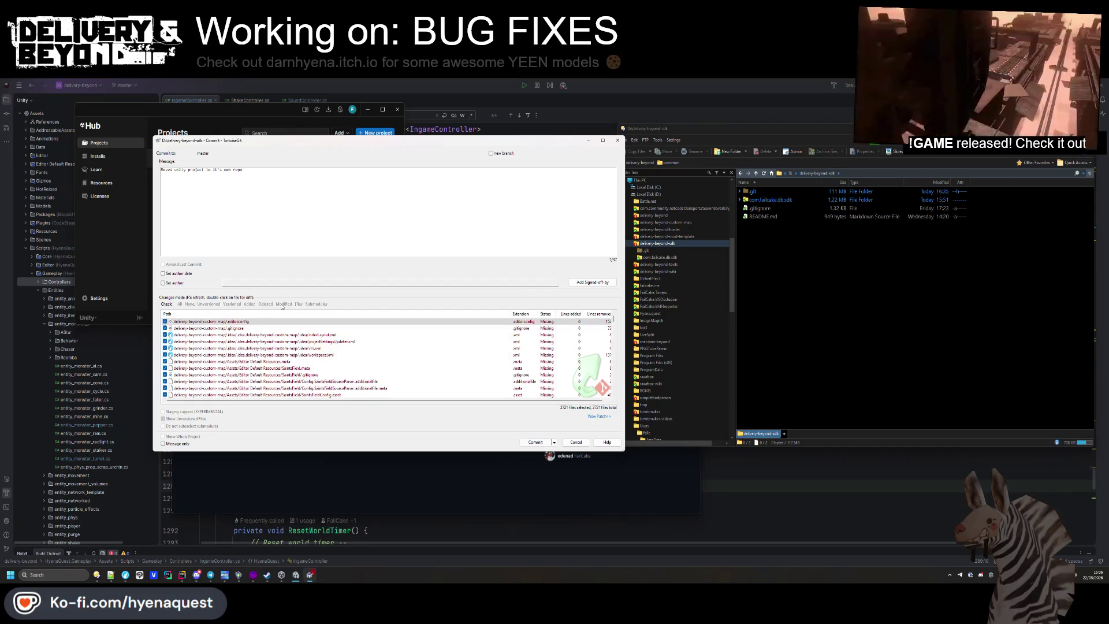
pyautogui.scroll(-15, 221, 366)
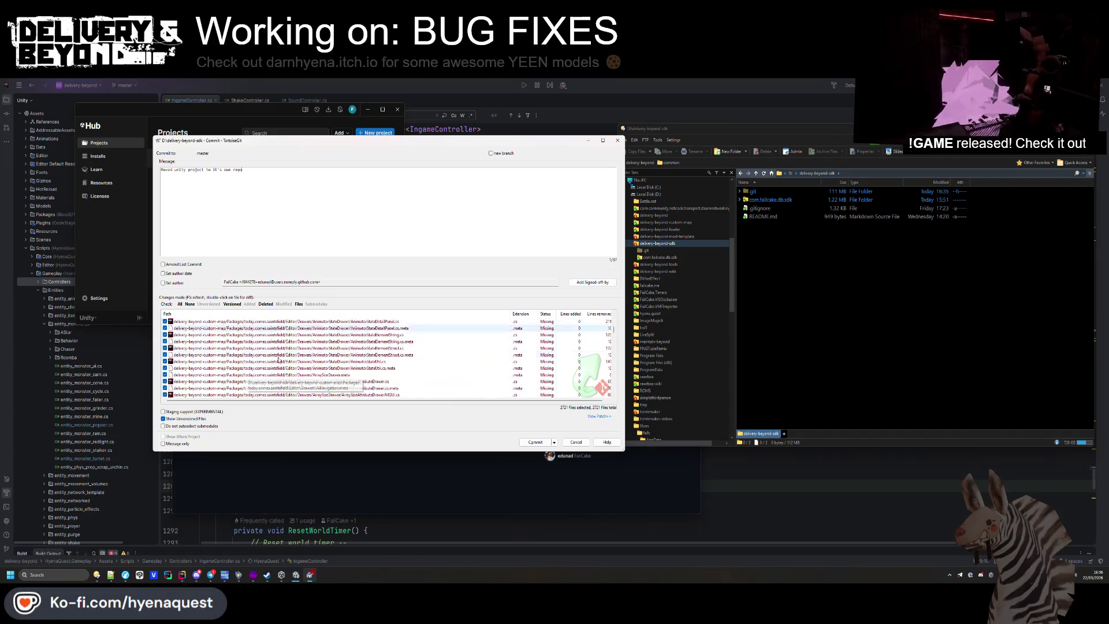
pyautogui.scroll(-10, 614, 345)
pyautogui.moveTo(614, 345); pyautogui.dragTo(614, 396)
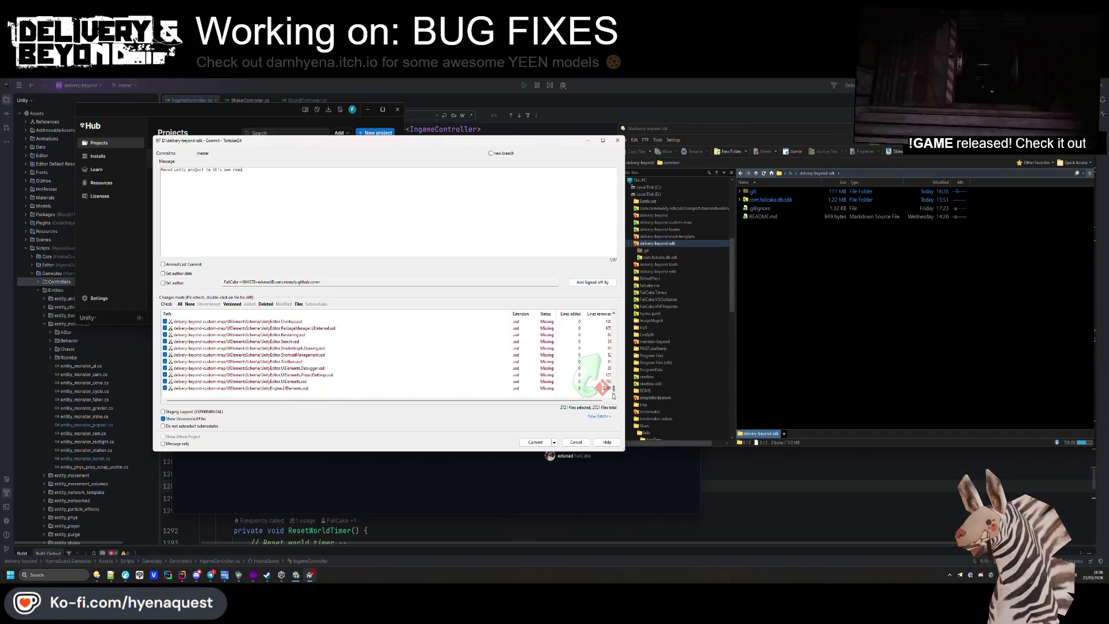
pyautogui.click(535, 442)
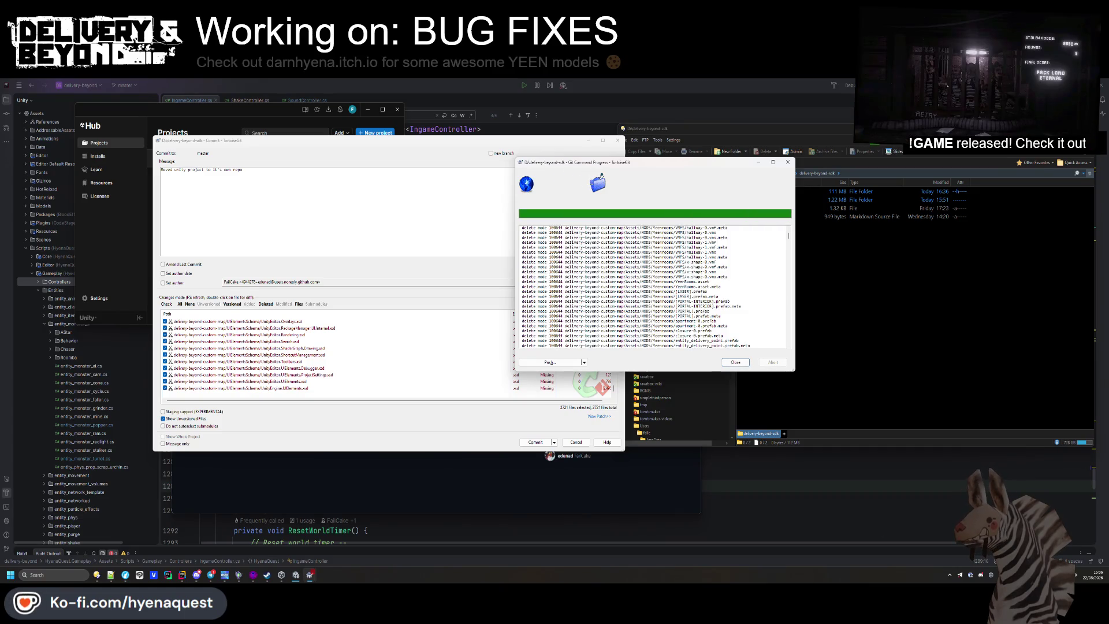
# Push the commit to origin master and close the finished progress window
pyautogui.click(735, 362)
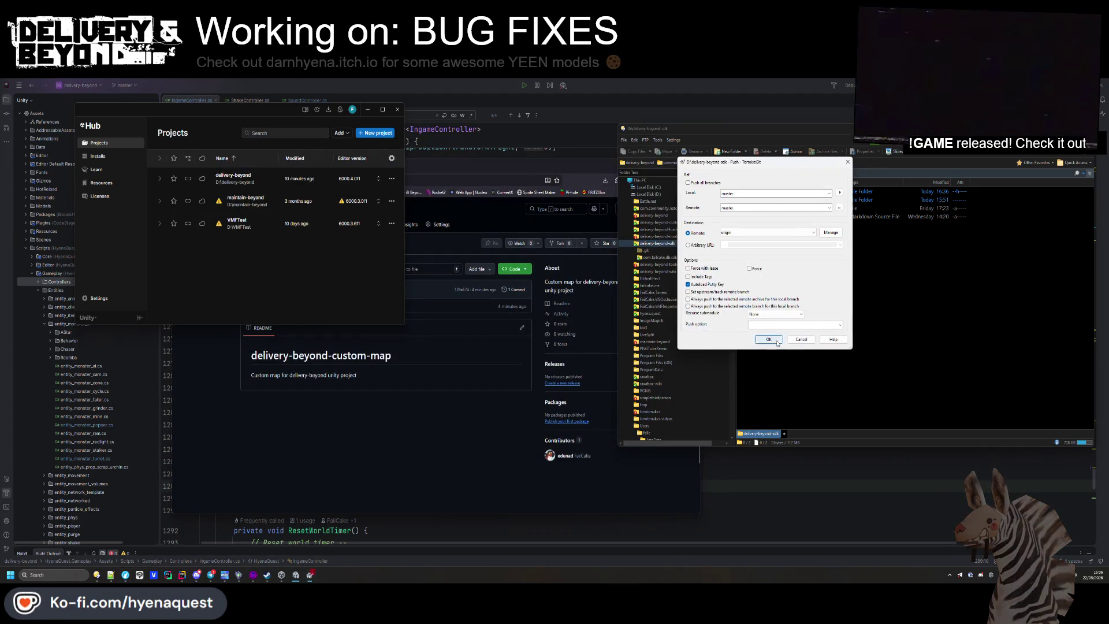
pyautogui.click(774, 341)
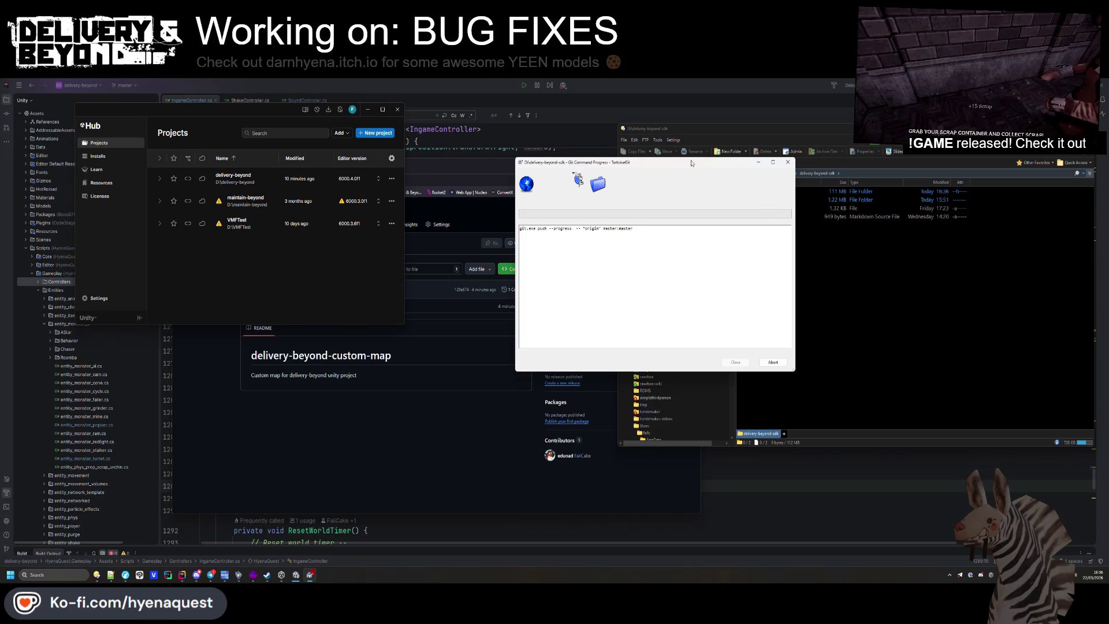
pyautogui.moveTo(722, 162); pyautogui.dragTo(415, 286)
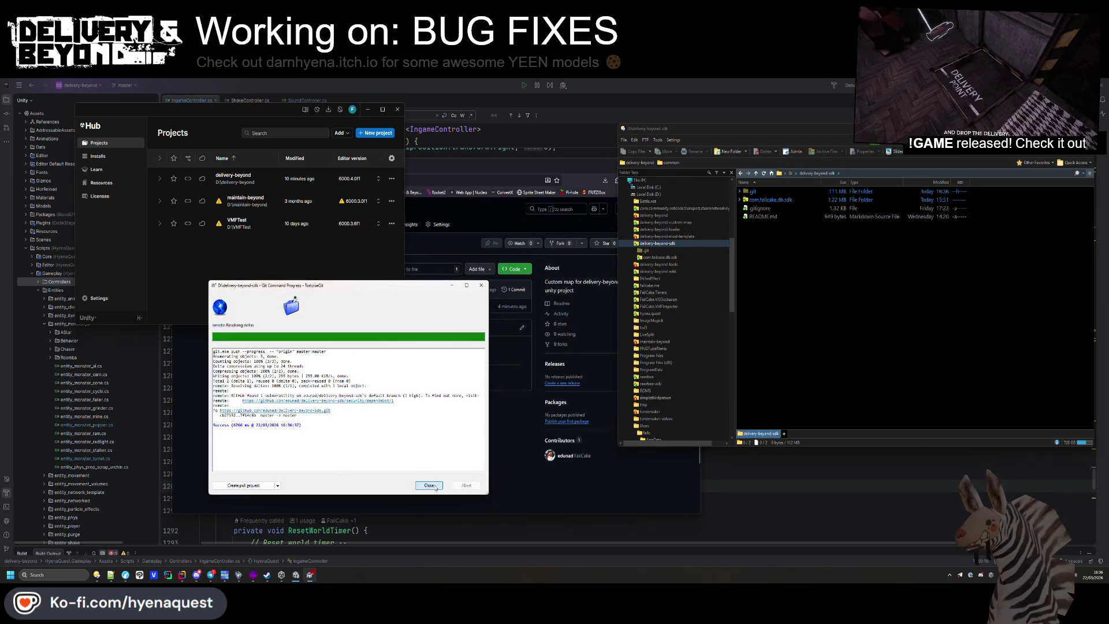
pyautogui.click(428, 485)
pyautogui.hotkey('alt', 'Left')
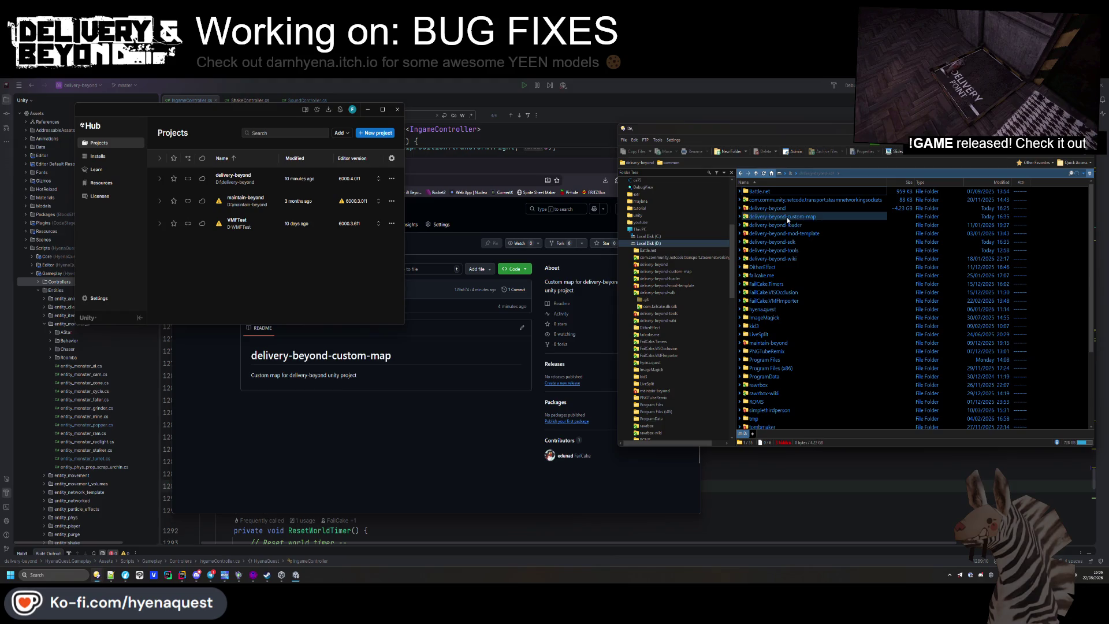
# Open the delivery-beyond-custom-map README.md in Notepad++
pyautogui.moveTo(818, 141)
pyautogui.mouseDown()
pyautogui.moveTo(443, 167)
pyautogui.moveTo(459, 147)
pyautogui.mouseUp()
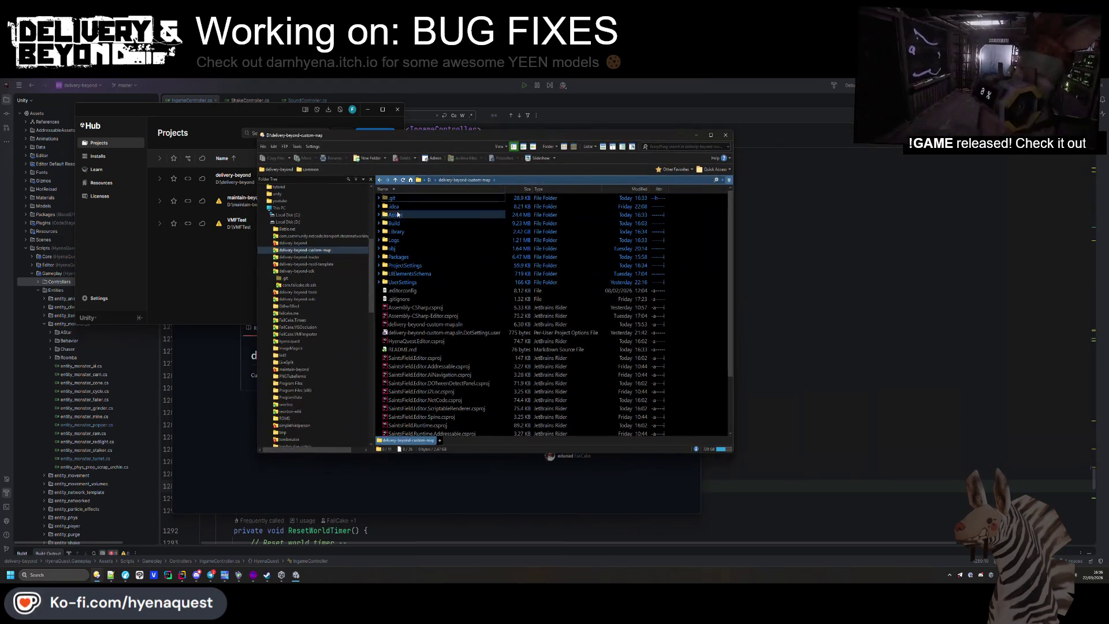
pyautogui.doubleClick(409, 273)
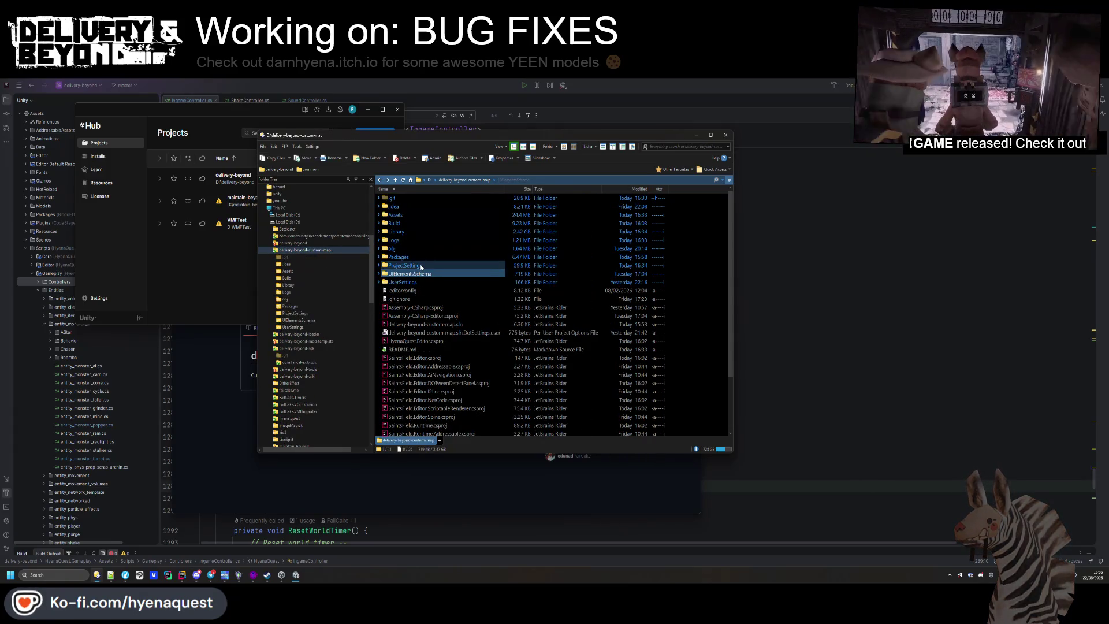
pyautogui.press('BackSpace')
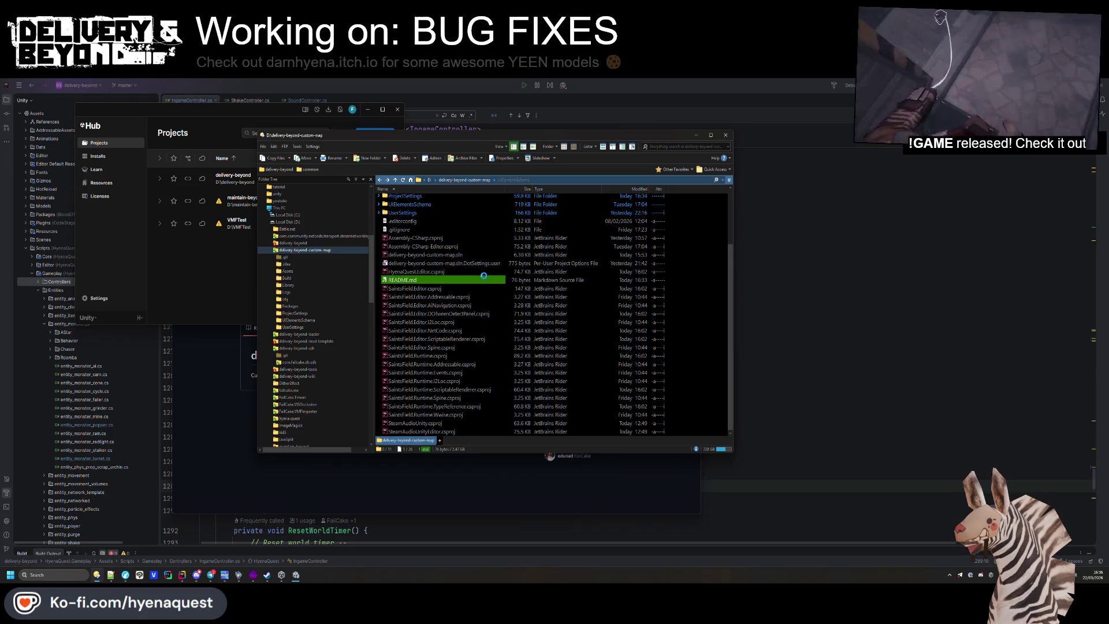
pyautogui.rightClick(412, 279)
pyautogui.click(435, 322)
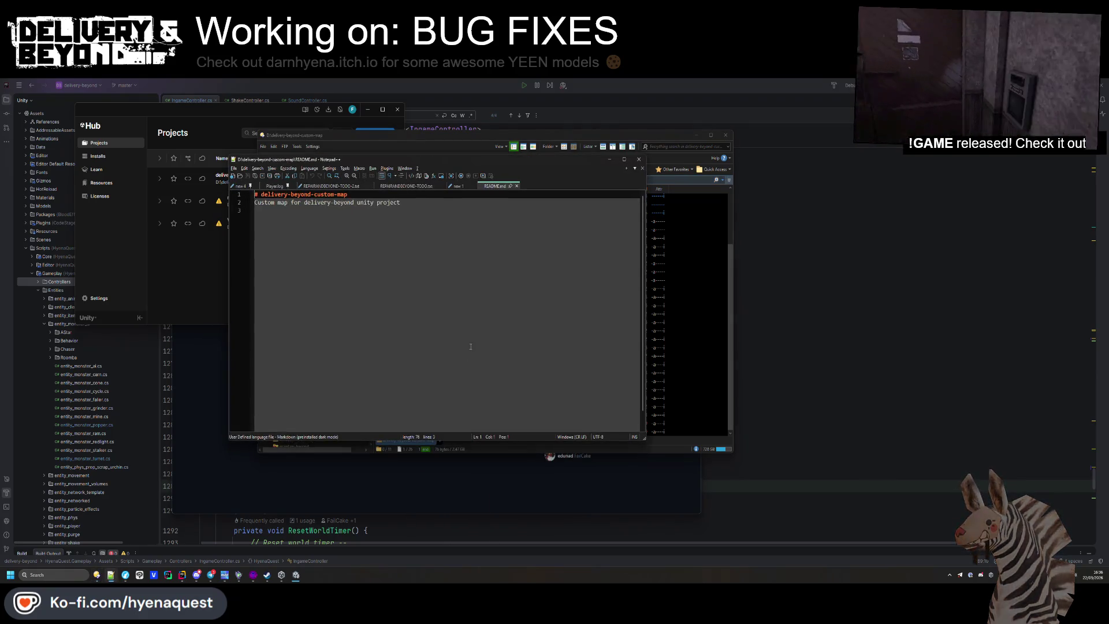
# Append a '# SETUP' heading and a '## Requires Unity 6.4' line to the README
pyautogui.click(406, 282)
pyautogui.press('Return')
pyautogui.press('Return')
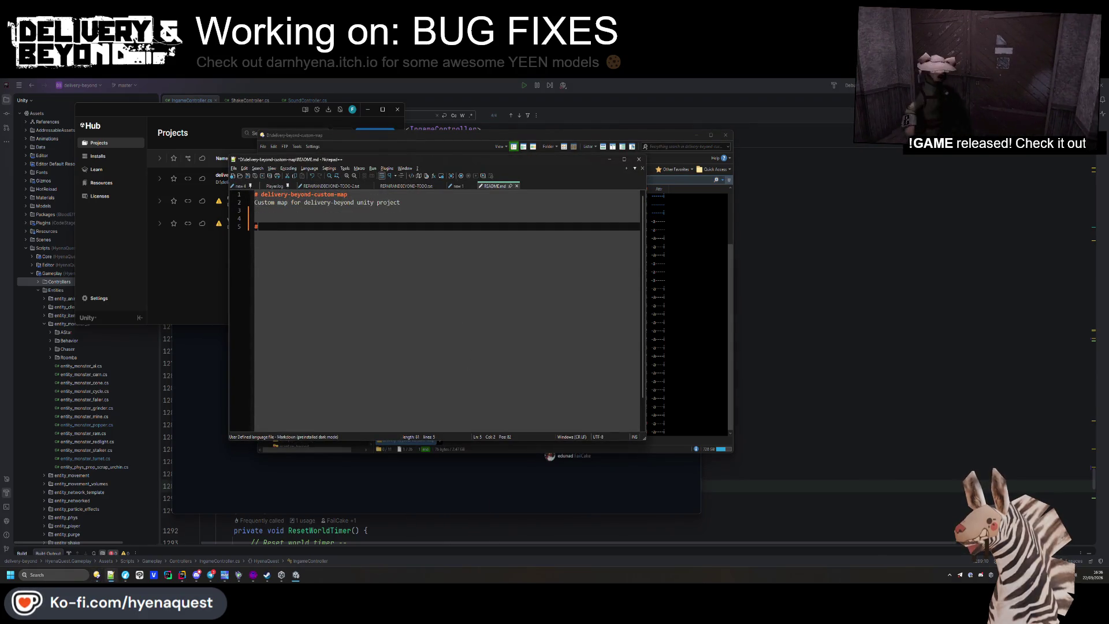
pyautogui.press('Return')
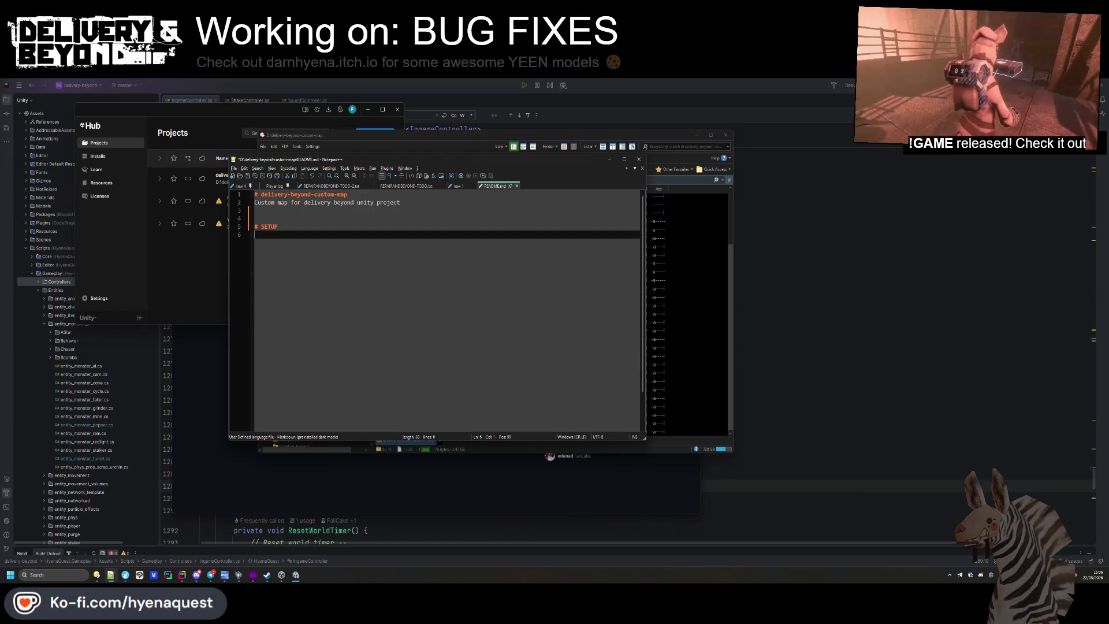
pyautogui.write('Requires ')
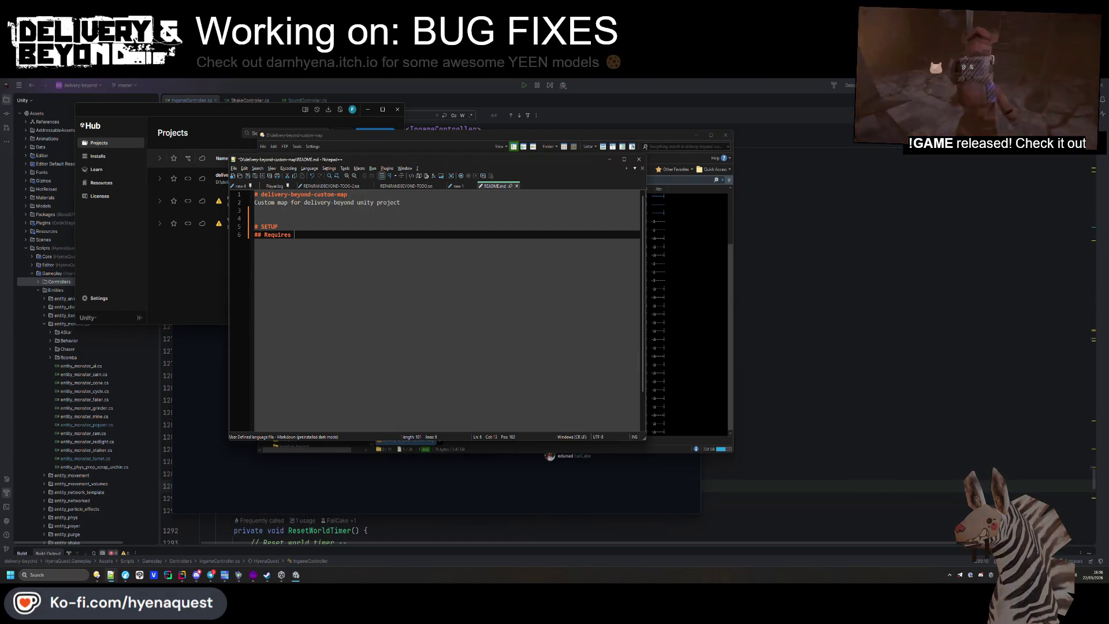
pyautogui.write('Unity 5.')
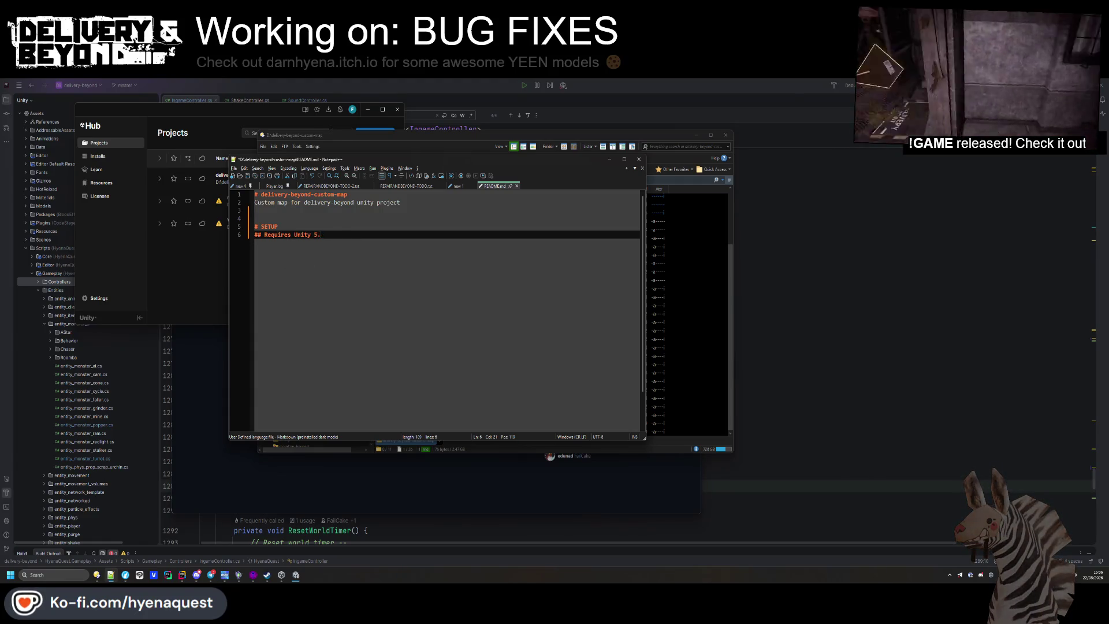
pyautogui.write('4')
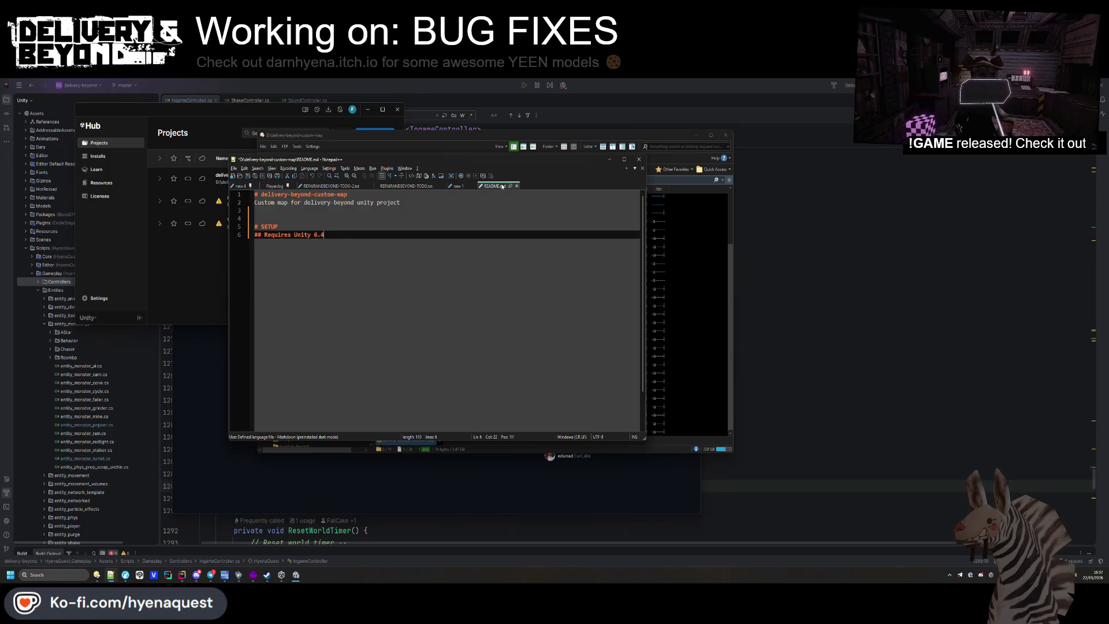
pyautogui.click(731, 226)
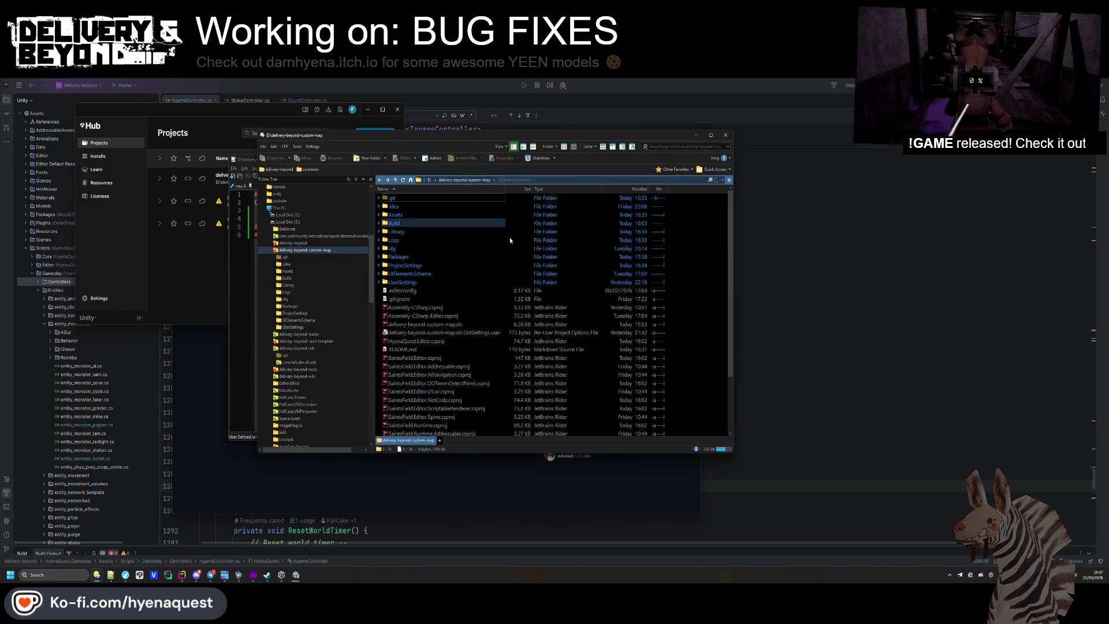
# Start a Git commit for delivery-beyond-custom-map and move the commit and shader-progress windows aside
pyautogui.rightClick(680, 233)
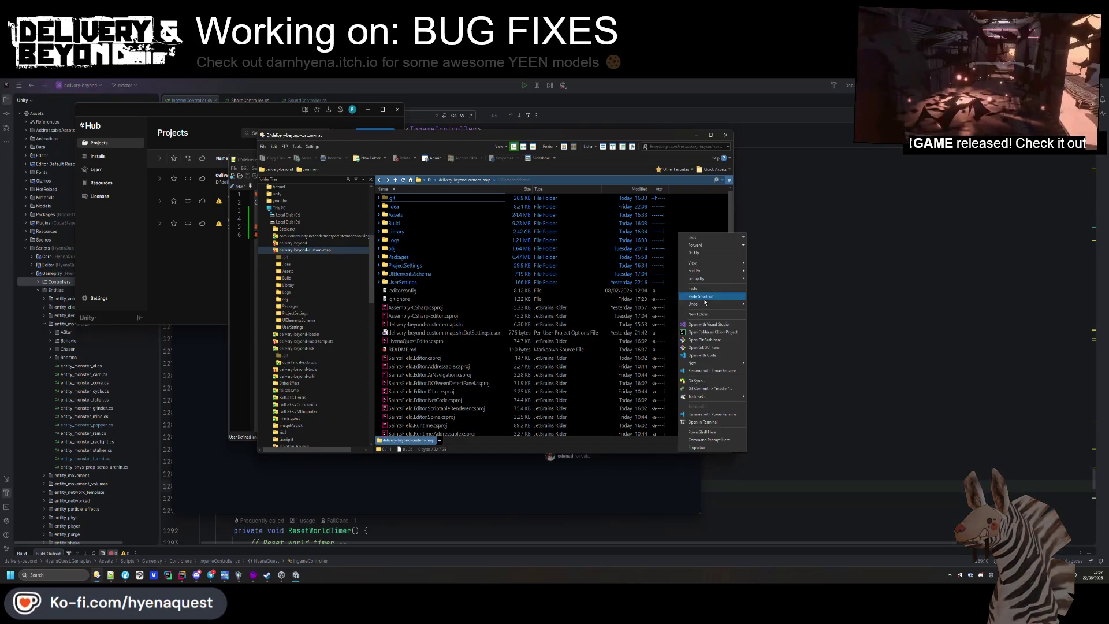
pyautogui.click(716, 389)
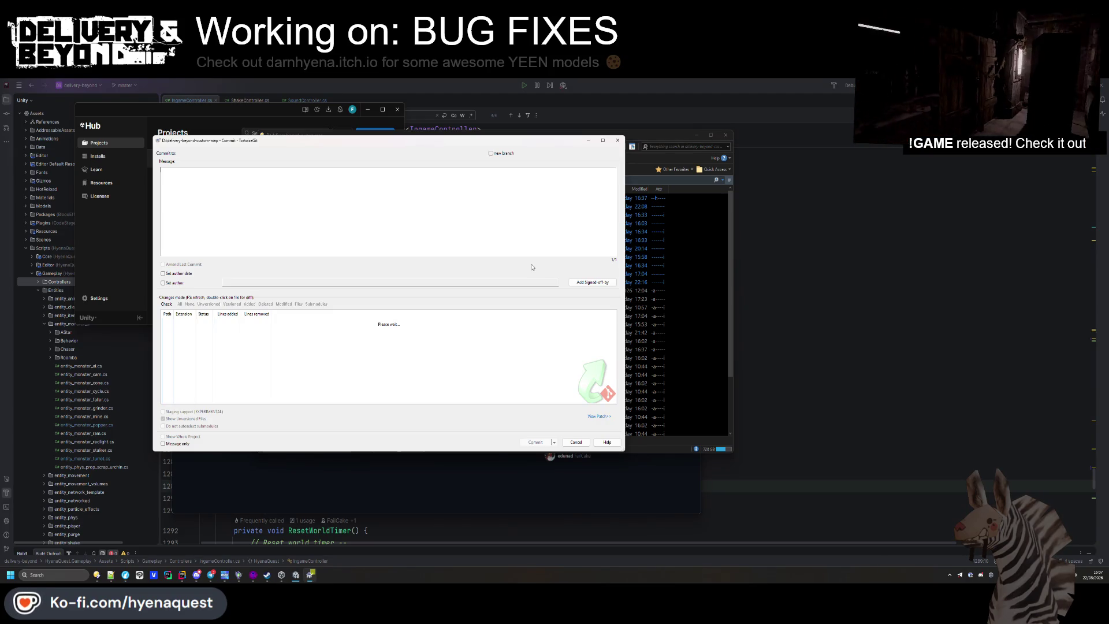
pyautogui.moveTo(381, 143)
pyautogui.mouseDown()
pyautogui.moveTo(811, 135)
pyautogui.moveTo(830, 123)
pyautogui.mouseUp()
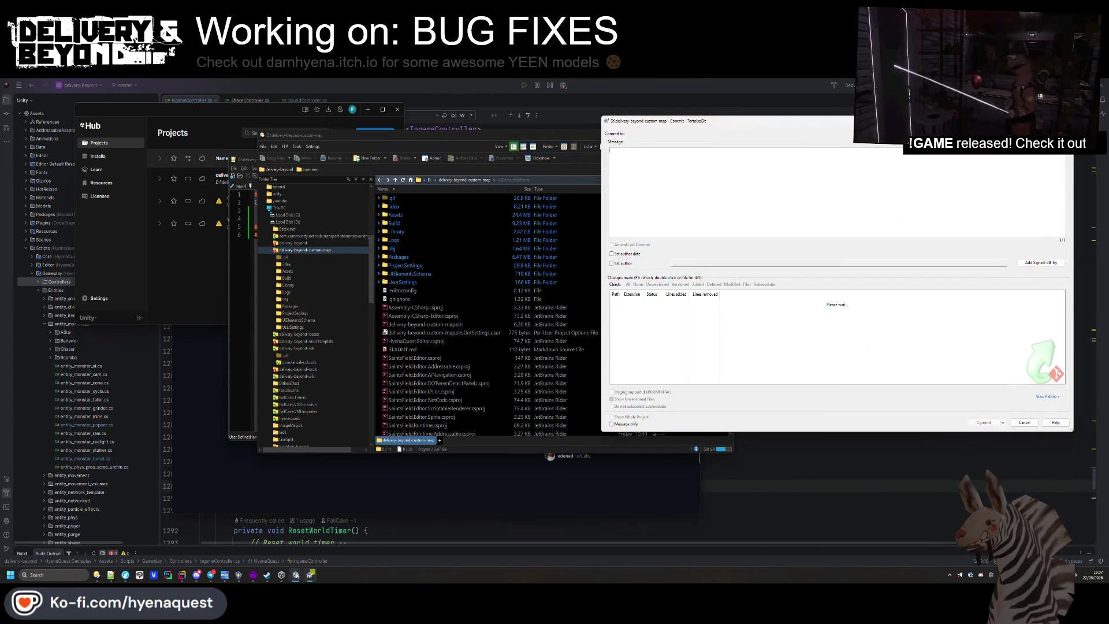
pyautogui.moveTo(296, 574)
pyautogui.click(334, 542)
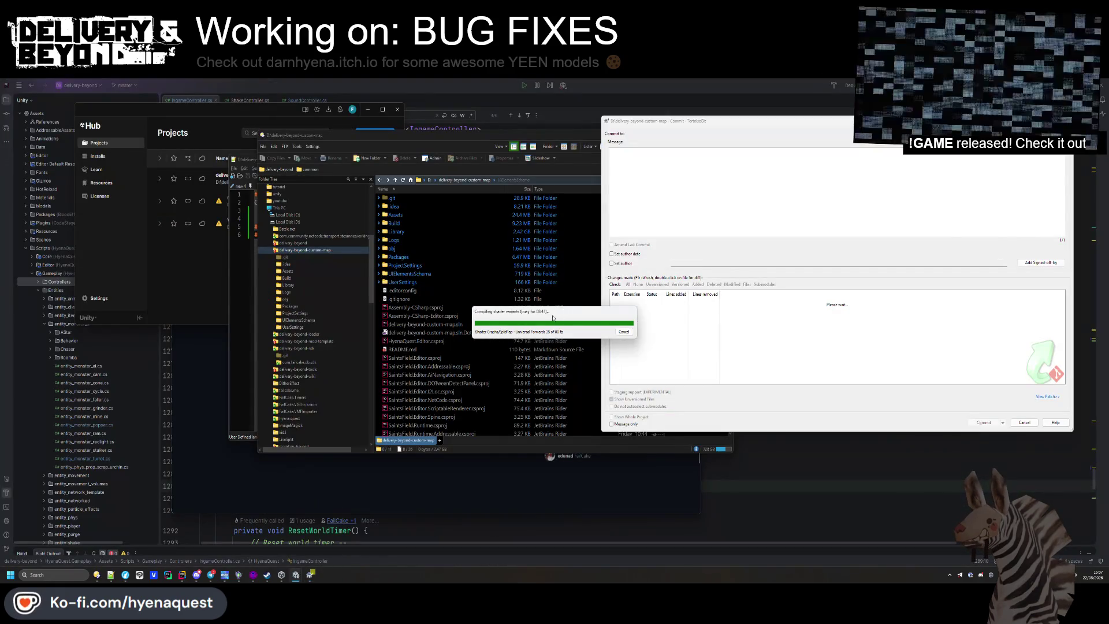
pyautogui.moveTo(552, 318); pyautogui.dragTo(167, 119)
# Select all 2721 files and commit them with the message 'Initial commit'
pyautogui.click(740, 202)
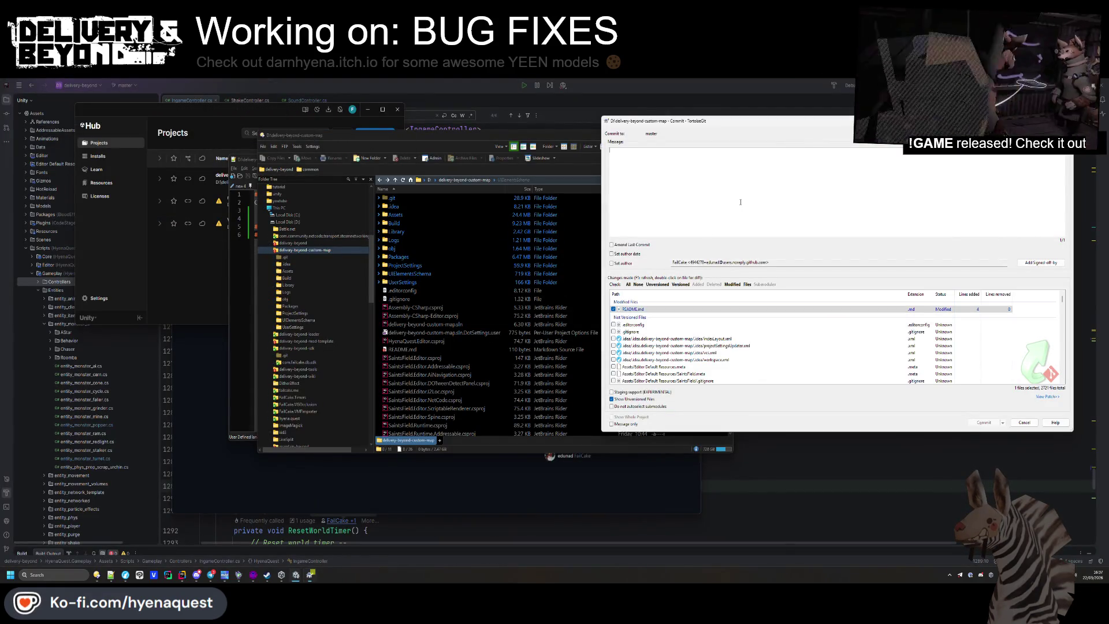
pyautogui.click(628, 284)
pyautogui.scroll(-1, 644, 355)
pyautogui.scroll(-15, 644, 355)
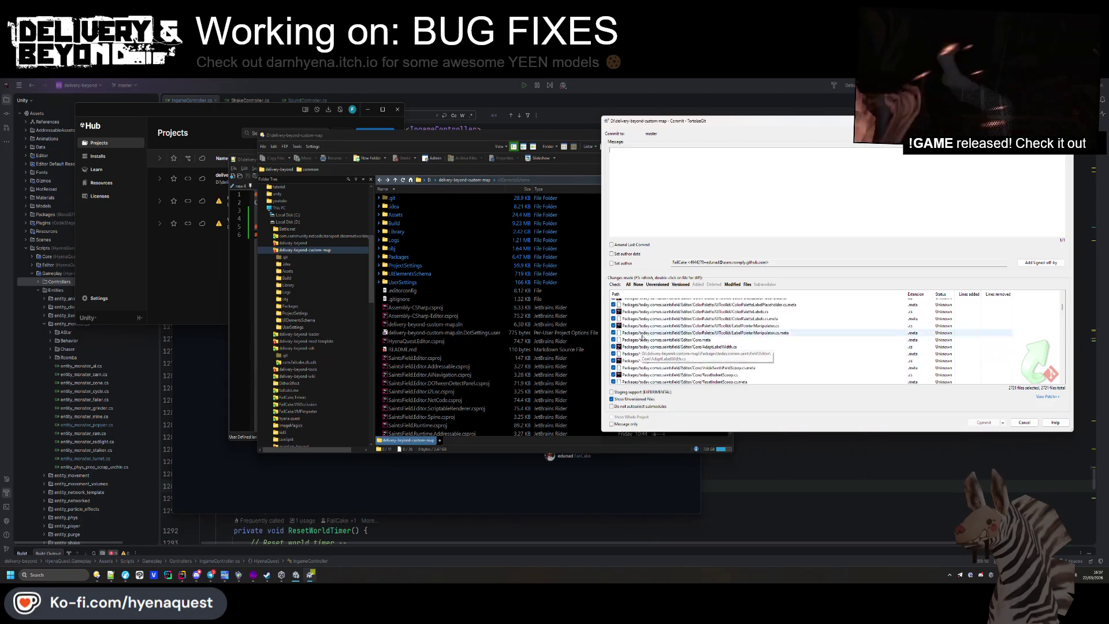
pyautogui.scroll(-10, 643, 338)
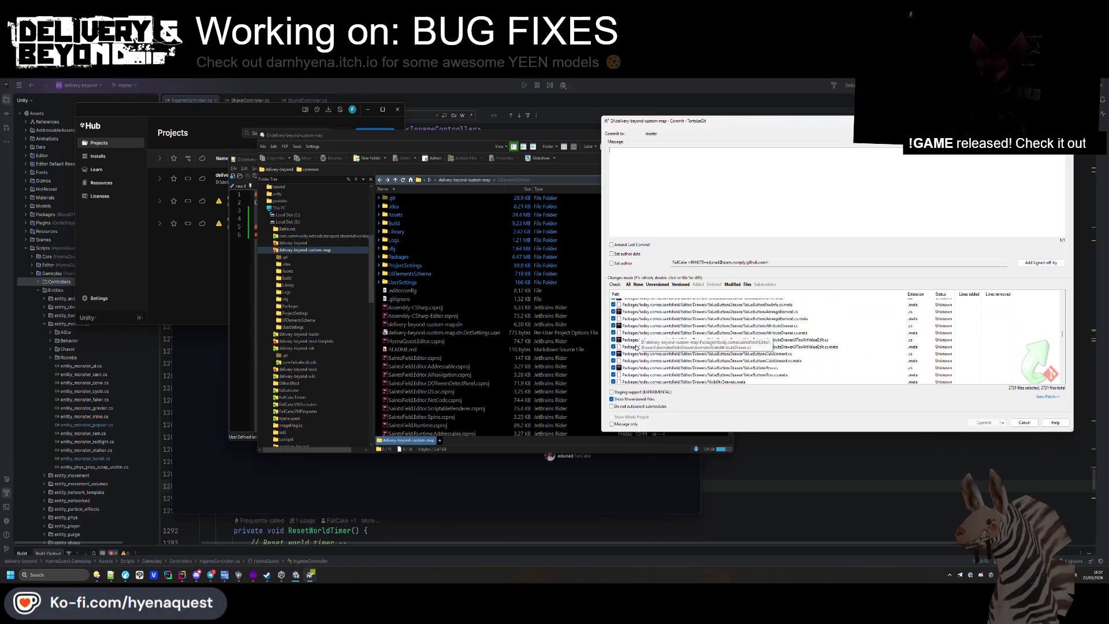
pyautogui.scroll(-10, 638, 346)
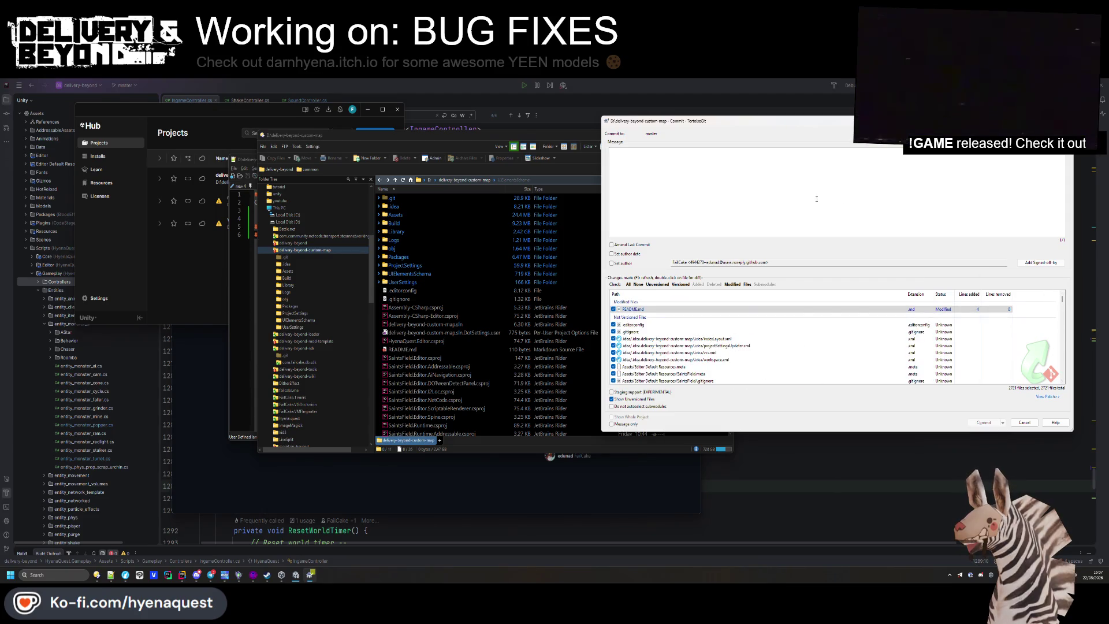
pyautogui.write('Initial commit')
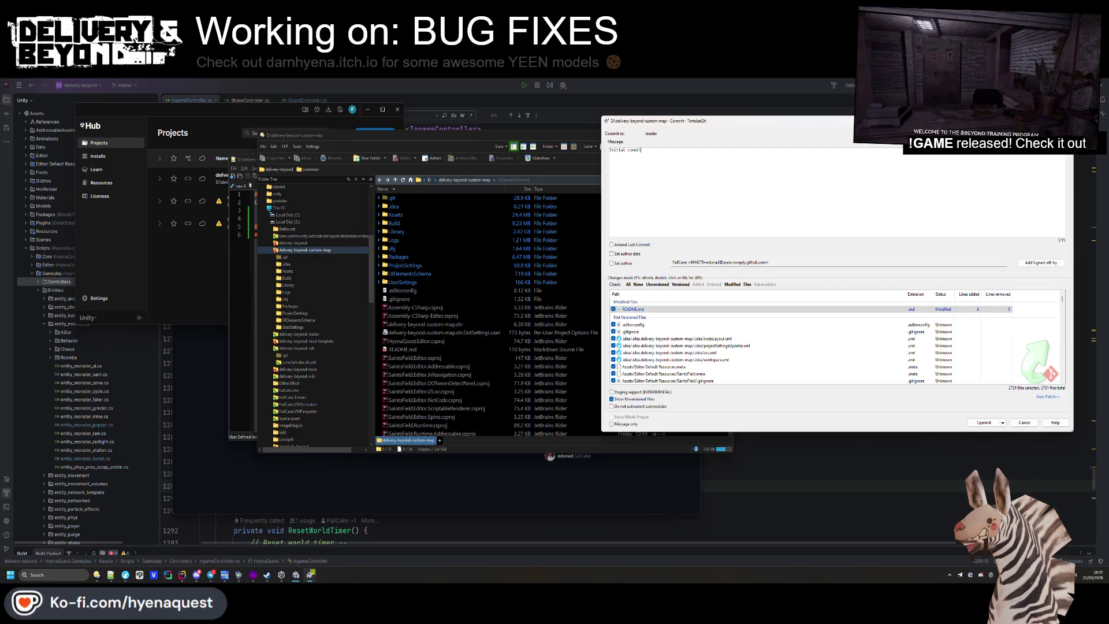
pyautogui.hotkey('ctrl', 'Return')
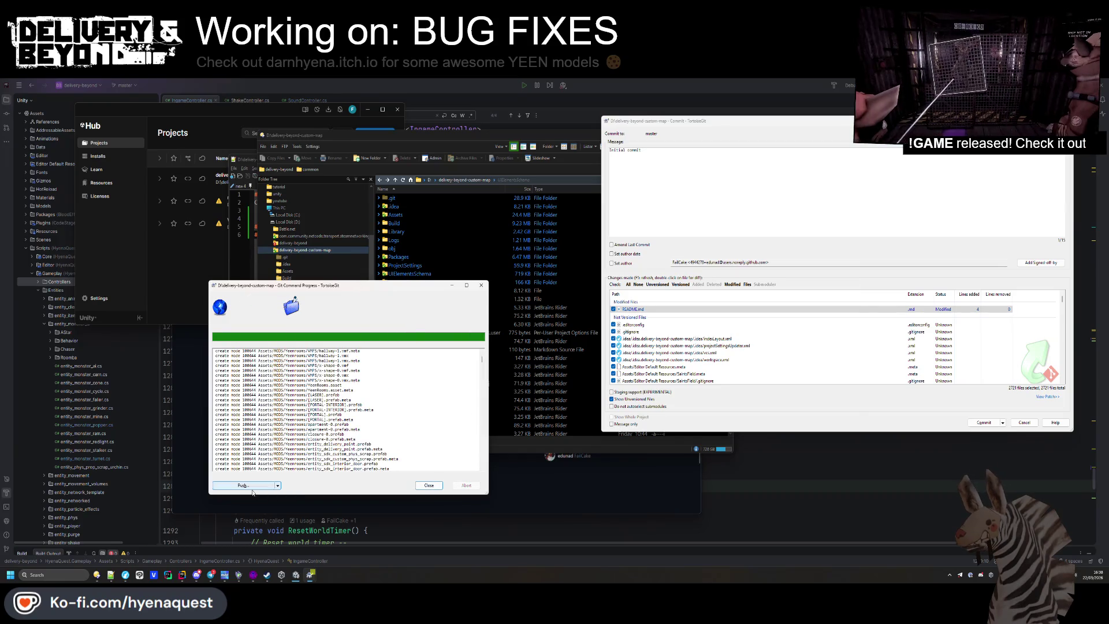
# Push the Initial commit to origin master, then bring the GitHub repository page forward
pyautogui.click(252, 490)
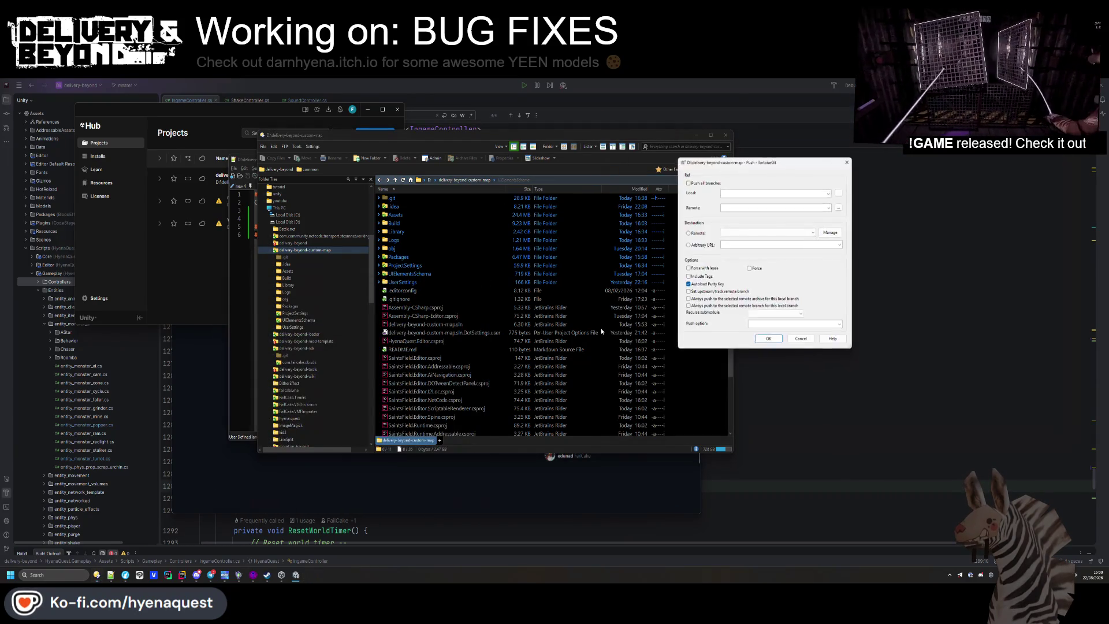
pyautogui.click(765, 340)
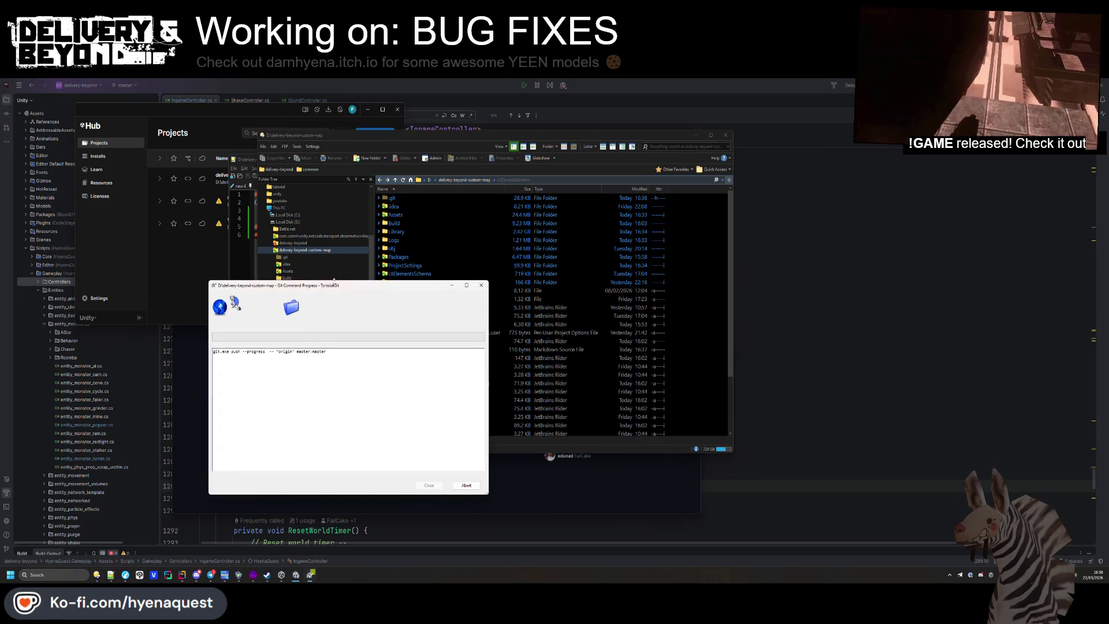
pyautogui.moveTo(334, 283); pyautogui.dragTo(881, 140)
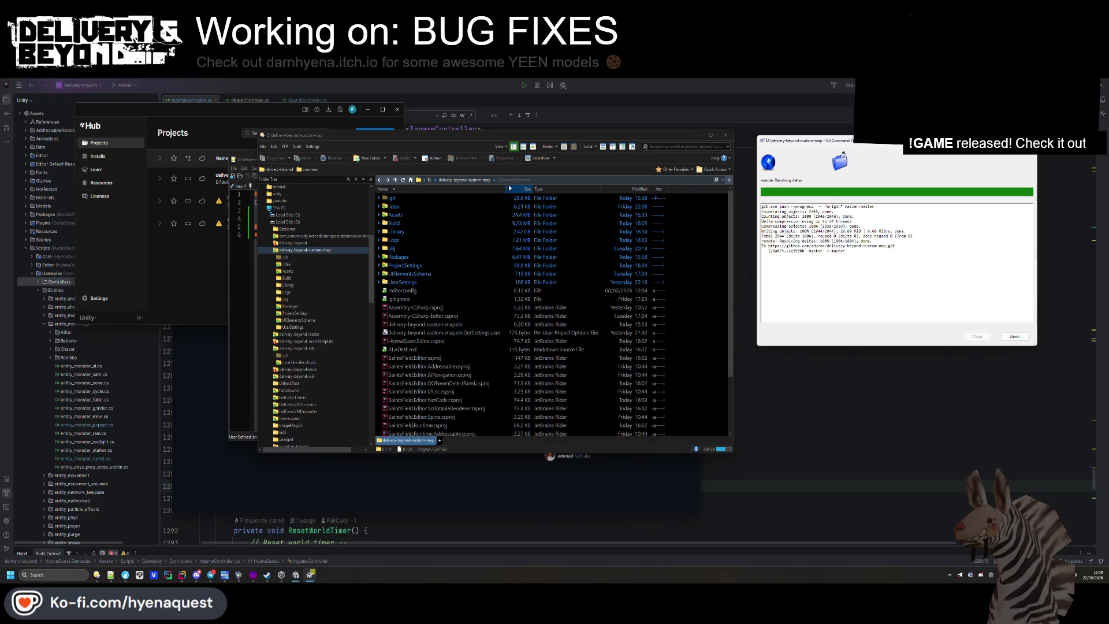
pyautogui.click(976, 336)
pyautogui.click(491, 463)
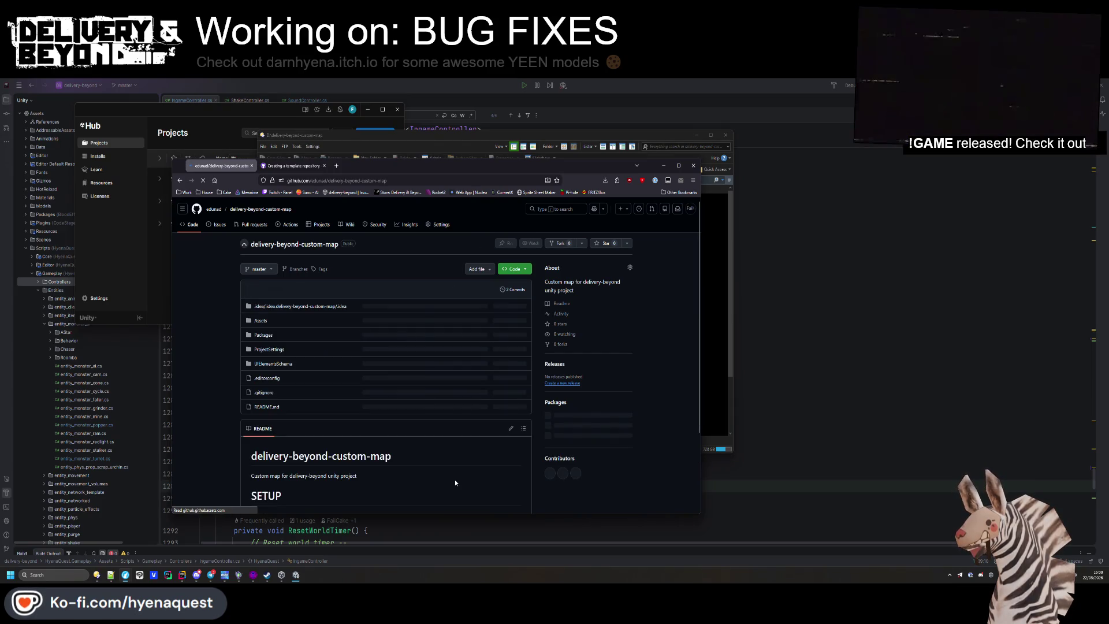
# Inspect the pushed .idea folder on GitHub and return to the repository root
pyautogui.scroll(-3, 455, 482)
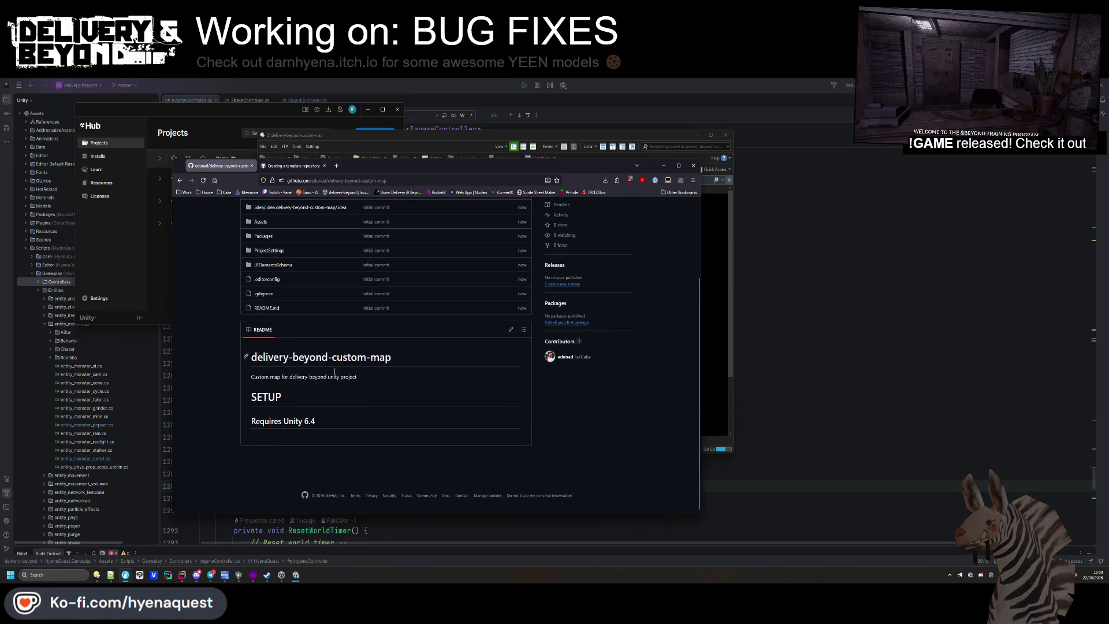
pyautogui.scroll(3, 297, 426)
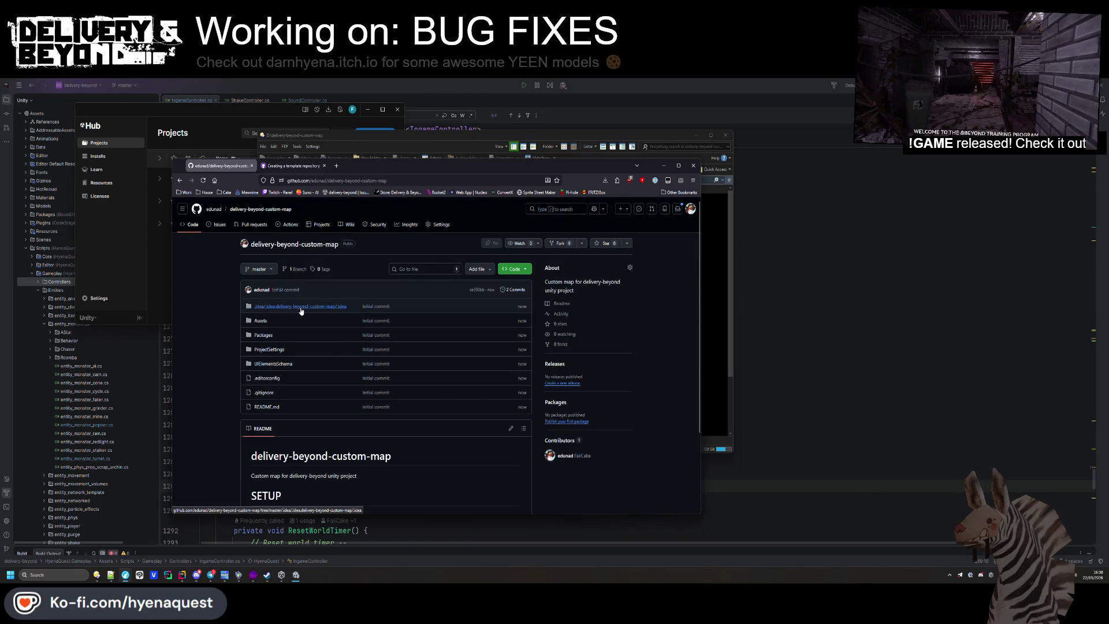
pyautogui.click(299, 306)
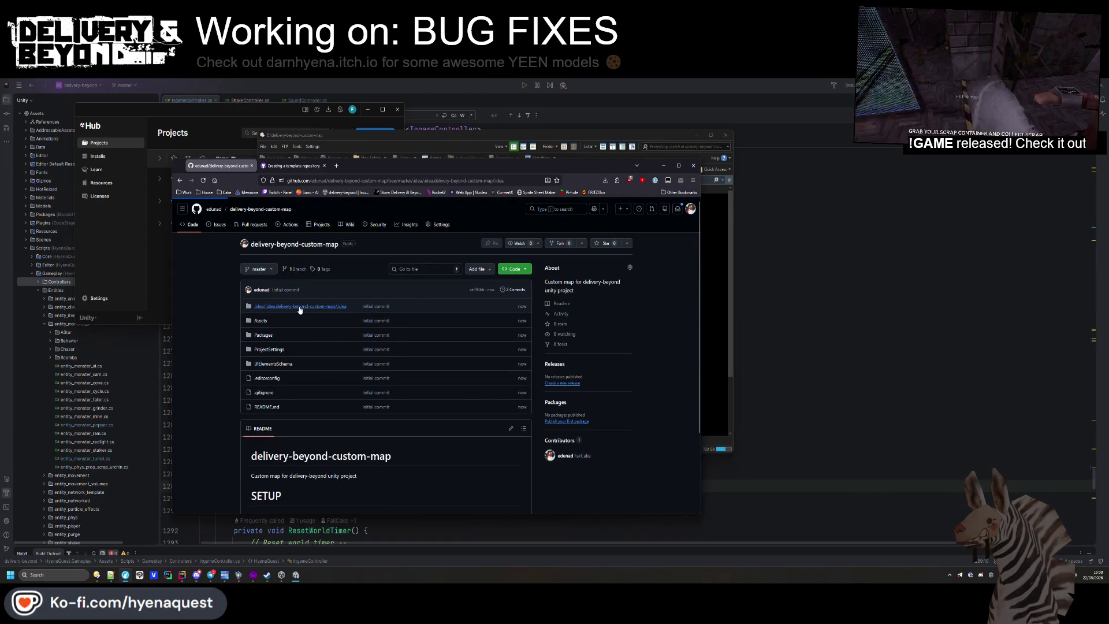
pyautogui.click(268, 244)
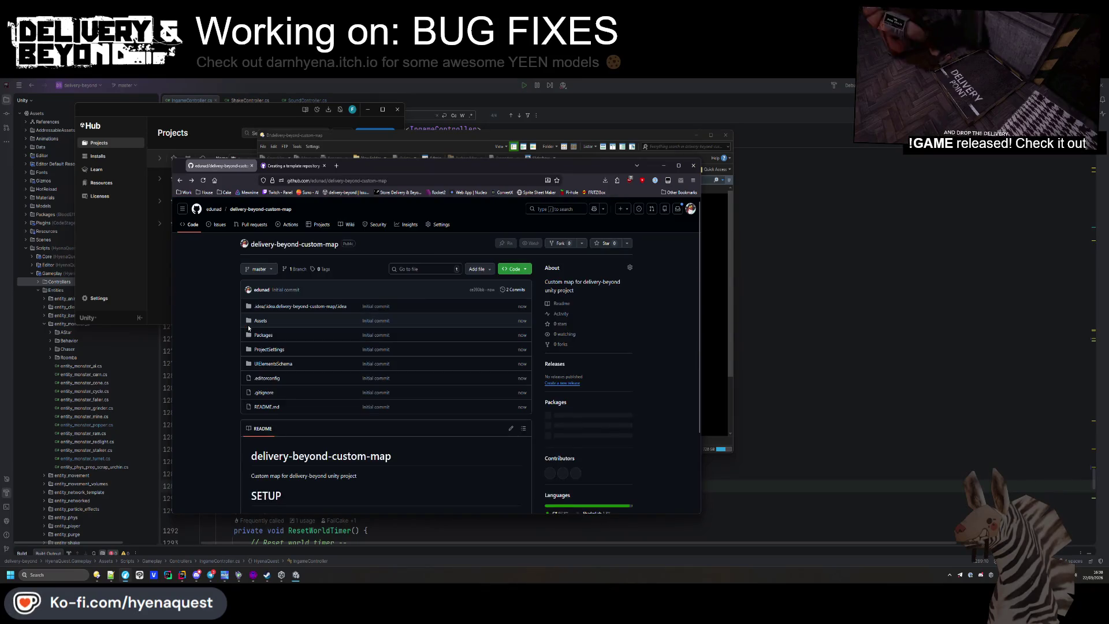
# Bring the local delivery-beyond-custom-map folder window forward and right-click its .idea folder
pyautogui.moveTo(94, 577)
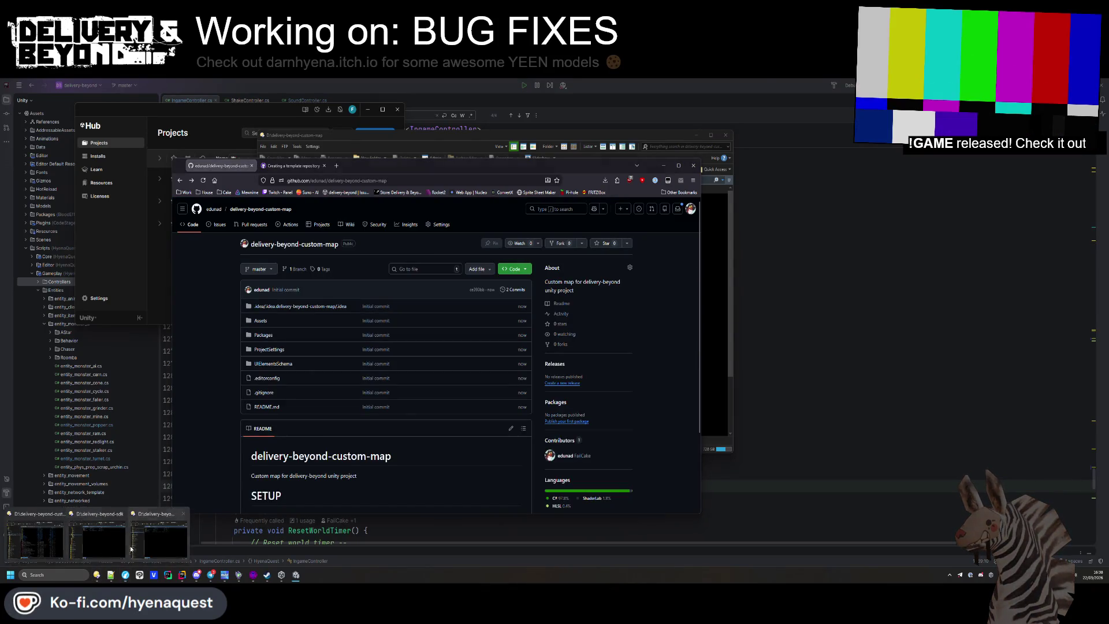
pyautogui.click(62, 552)
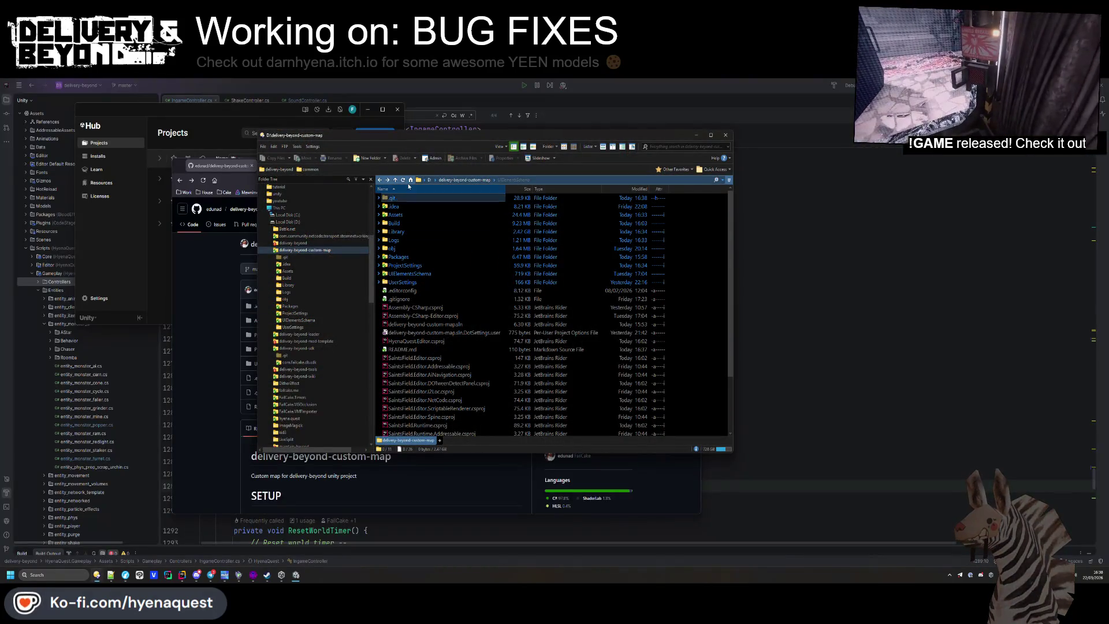
pyautogui.moveTo(428, 138); pyautogui.dragTo(631, 122)
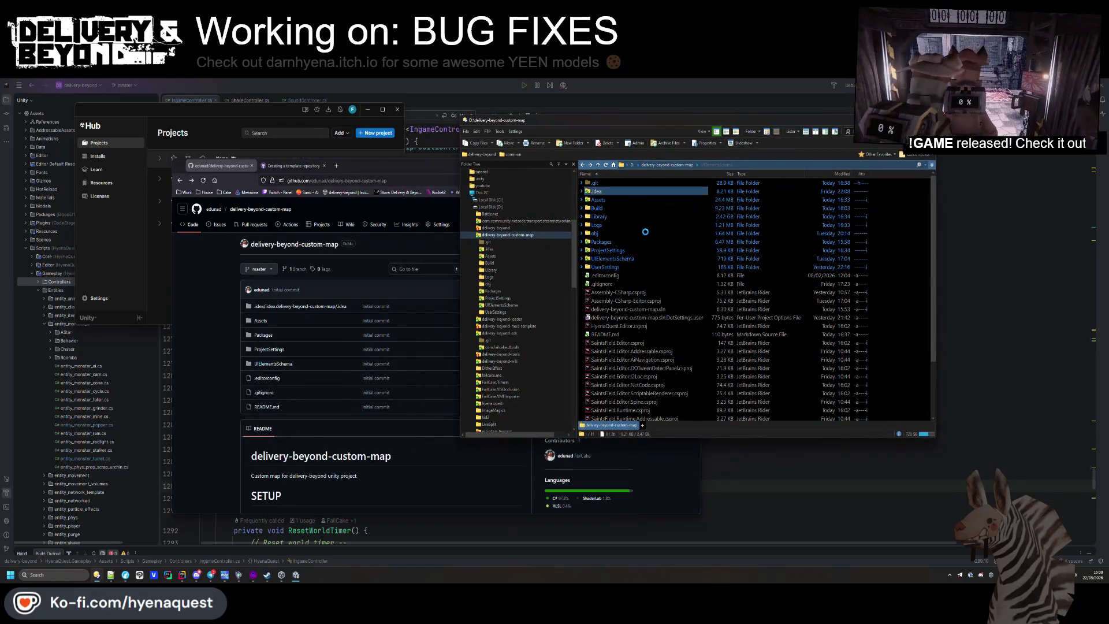
pyautogui.rightClick(593, 194)
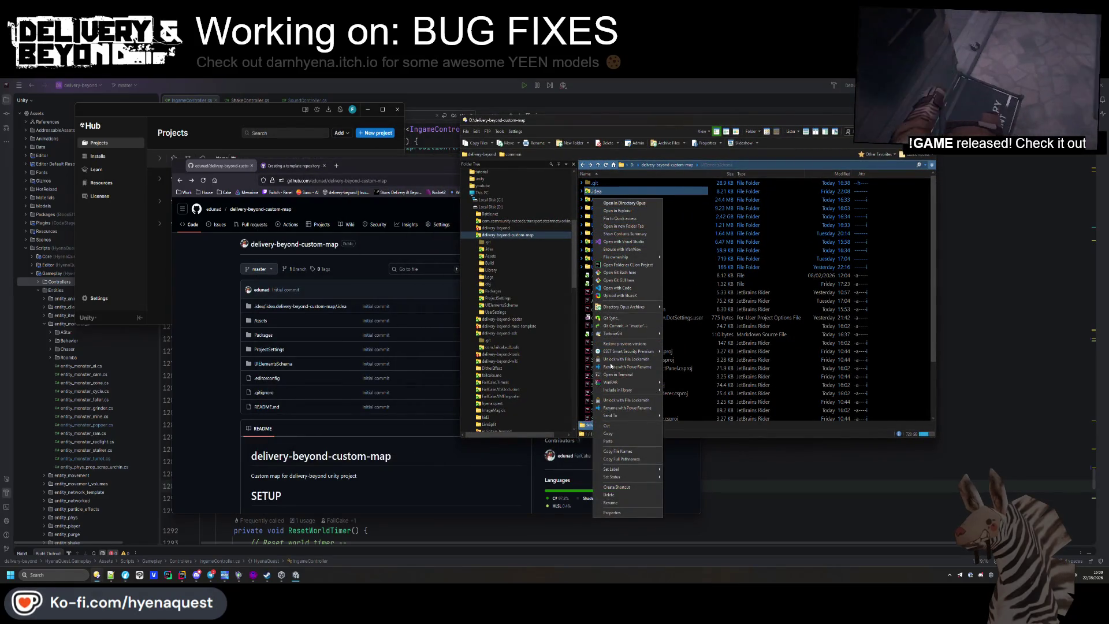
# Remove .idea from version control while keeping the local files
pyautogui.moveTo(613, 333)
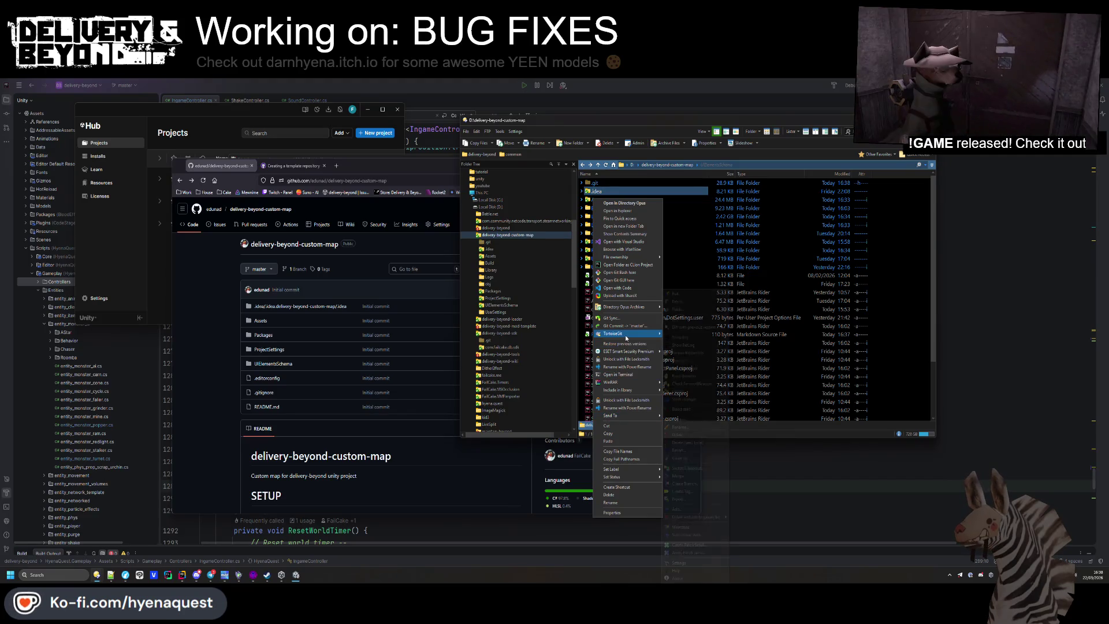
pyautogui.click(690, 441)
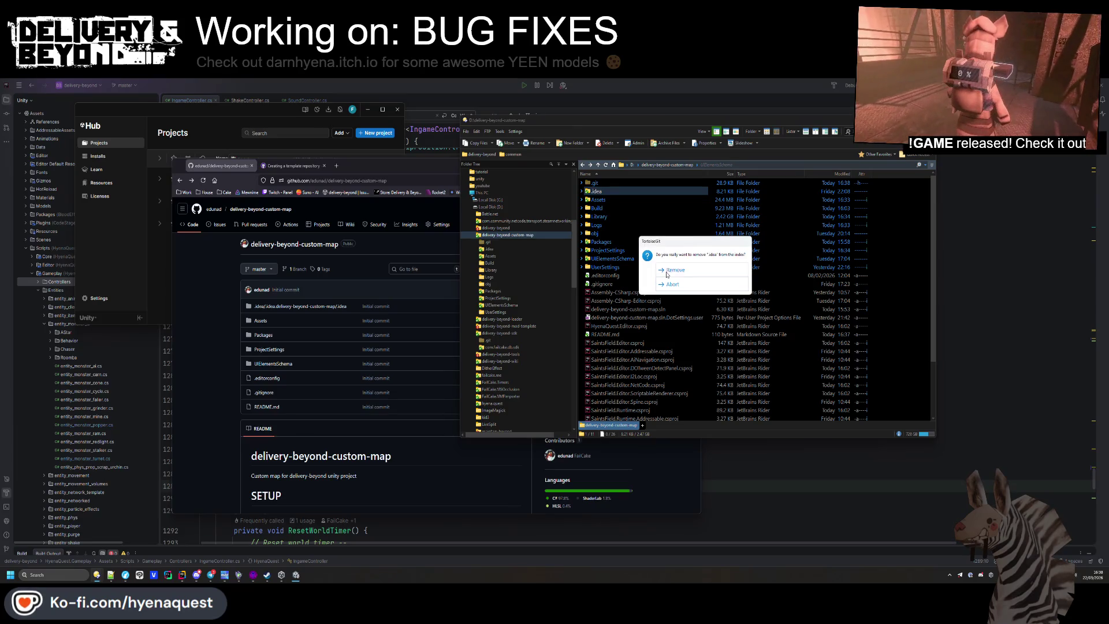
pyautogui.click(667, 271)
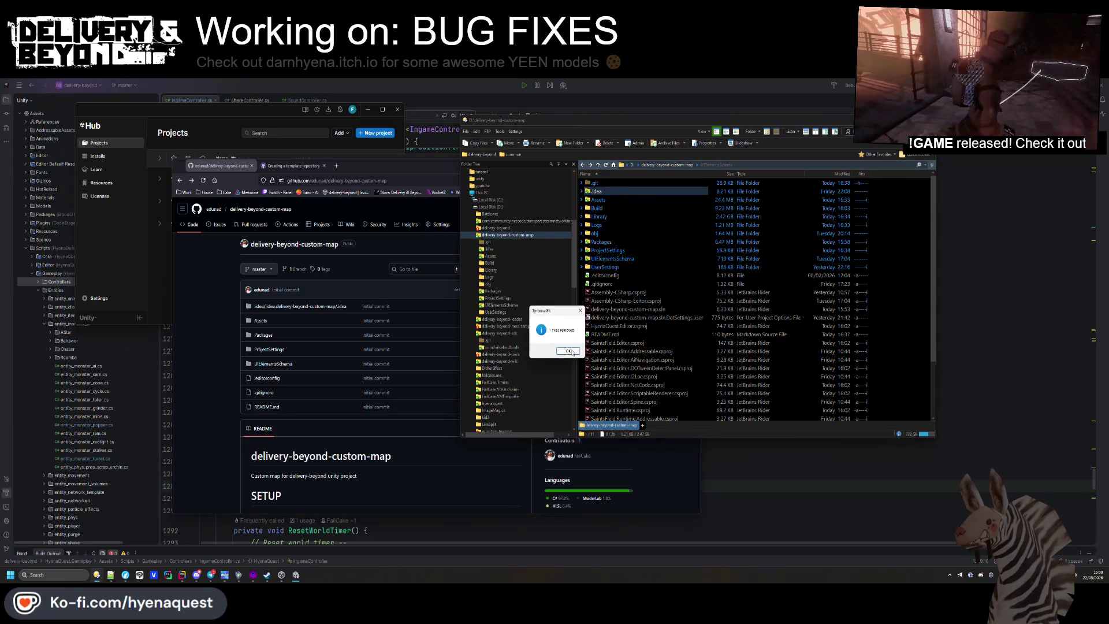
pyautogui.click(569, 351)
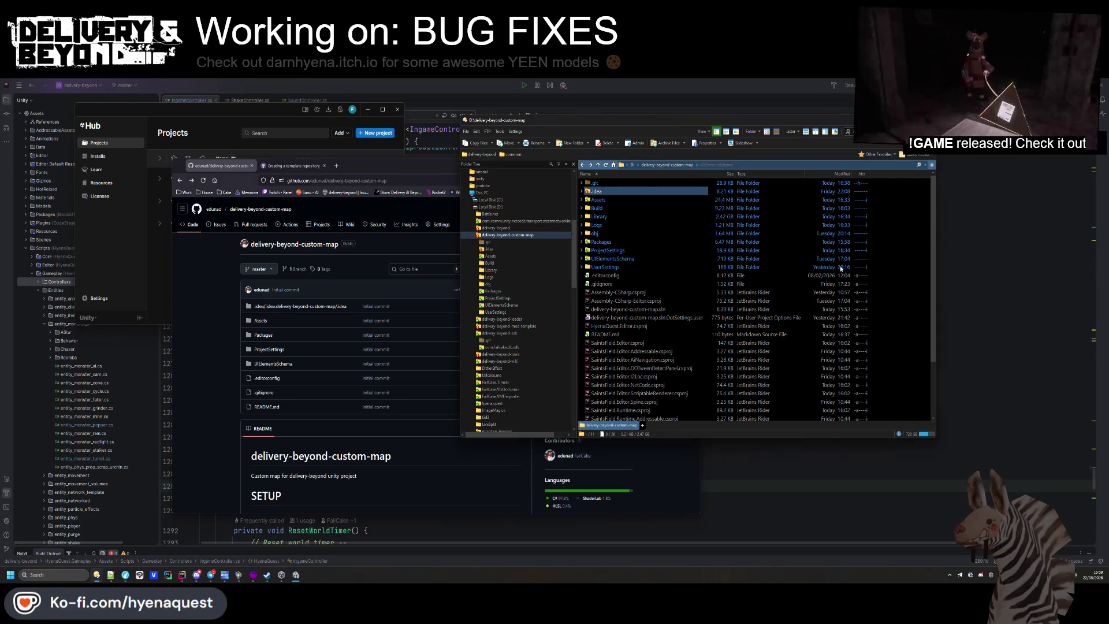
# Commit the .idea removal with the message 'remove .idea'
pyautogui.rightClick(883, 288)
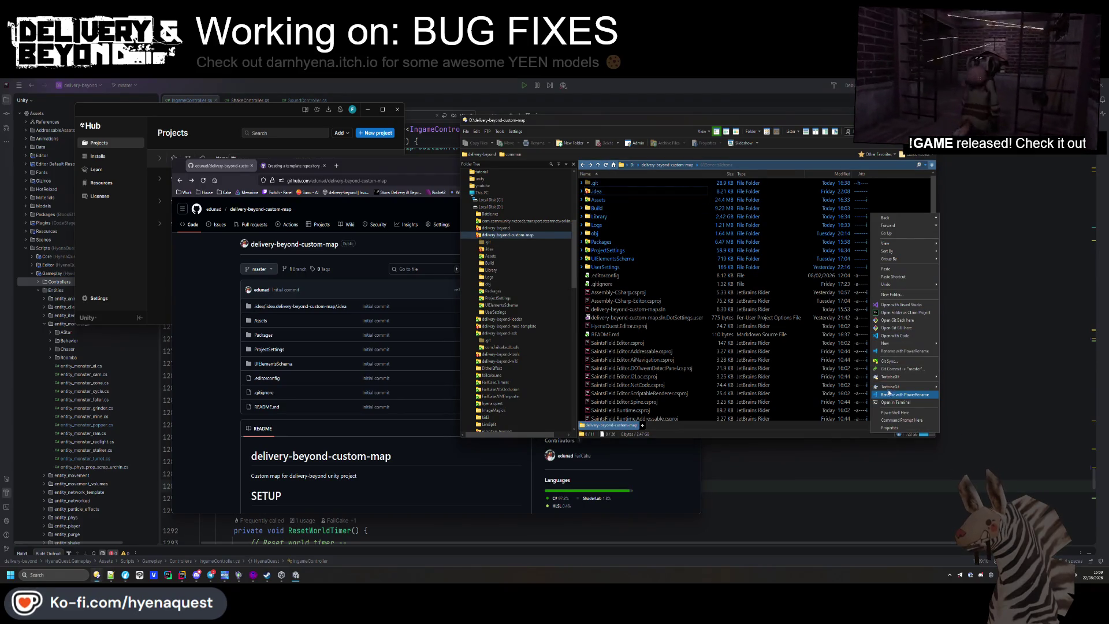
pyautogui.click(891, 368)
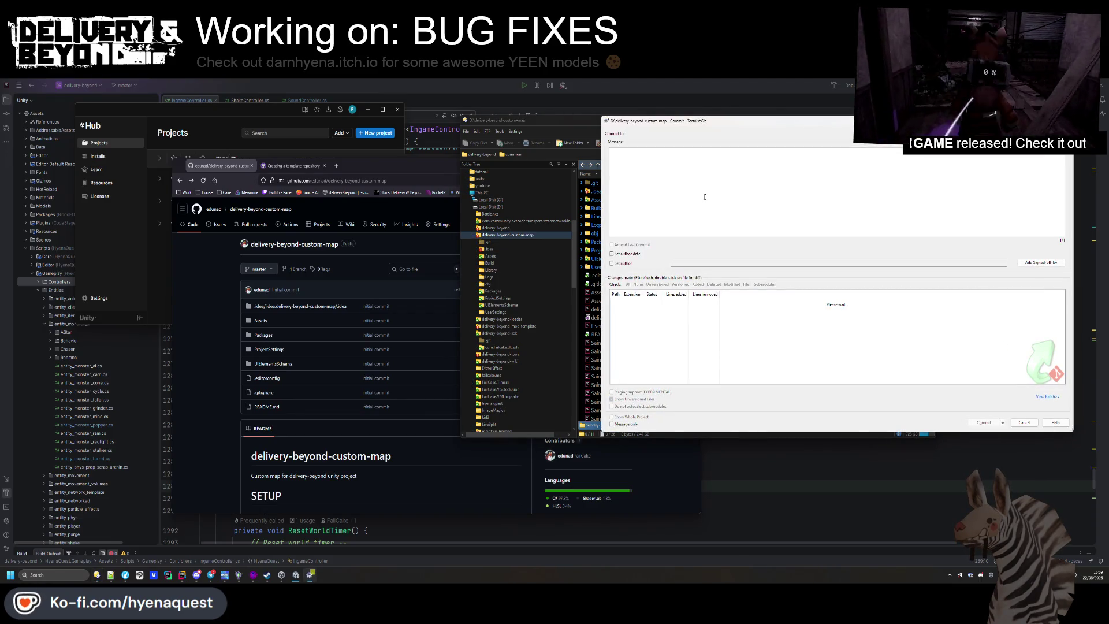
pyautogui.write('remove .idea')
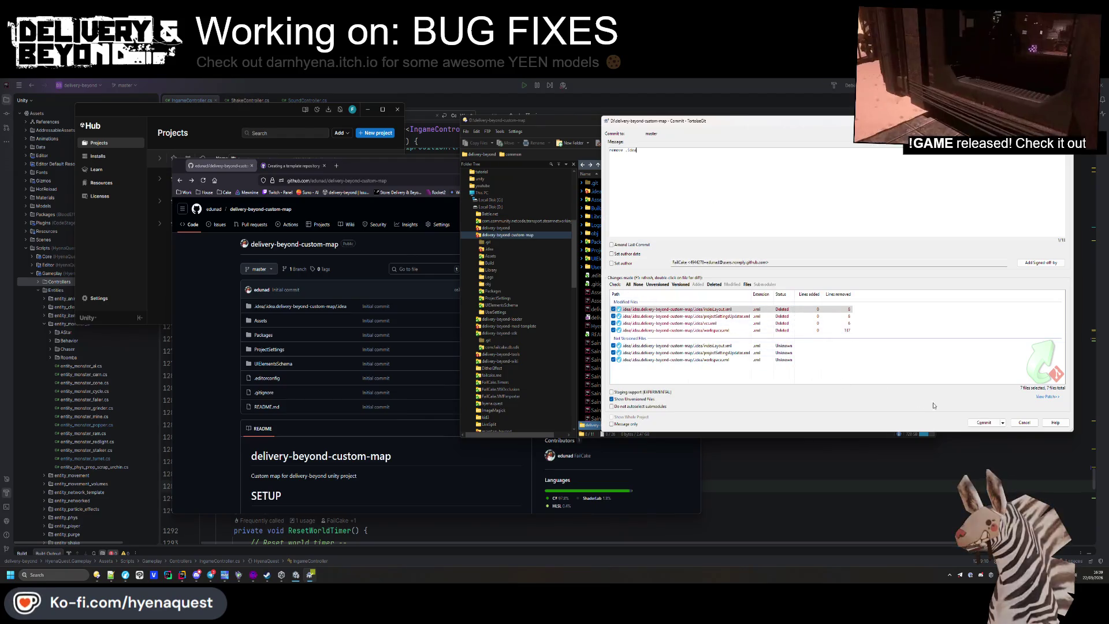
pyautogui.hotkey('ctrl', 'Return')
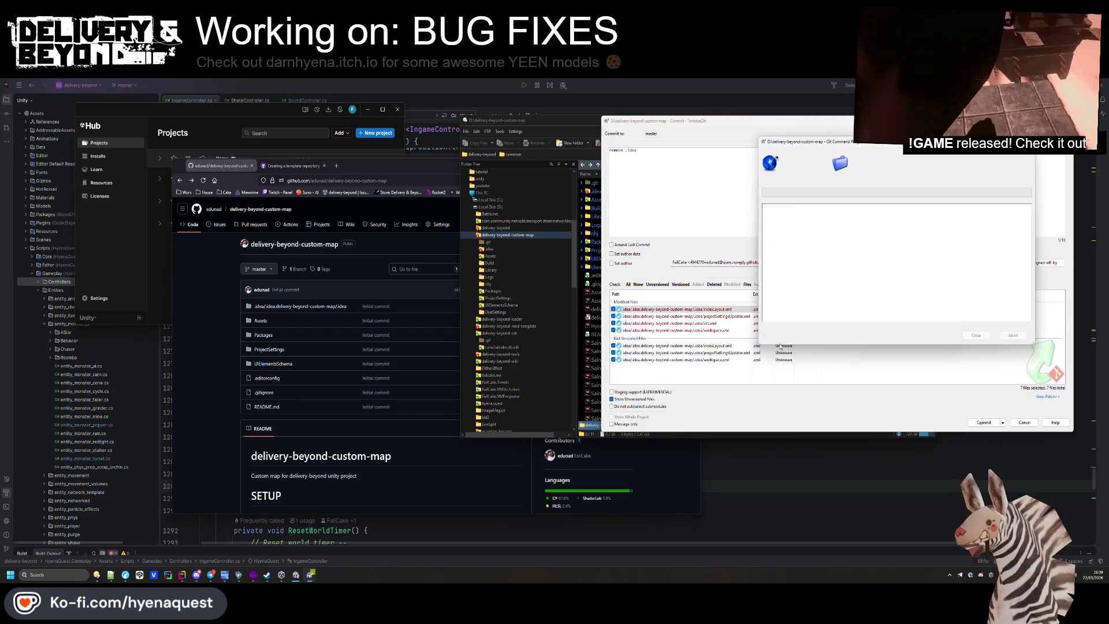
# Push the commit to origin master and open the repository's settings on GitHub
pyautogui.click(824, 335)
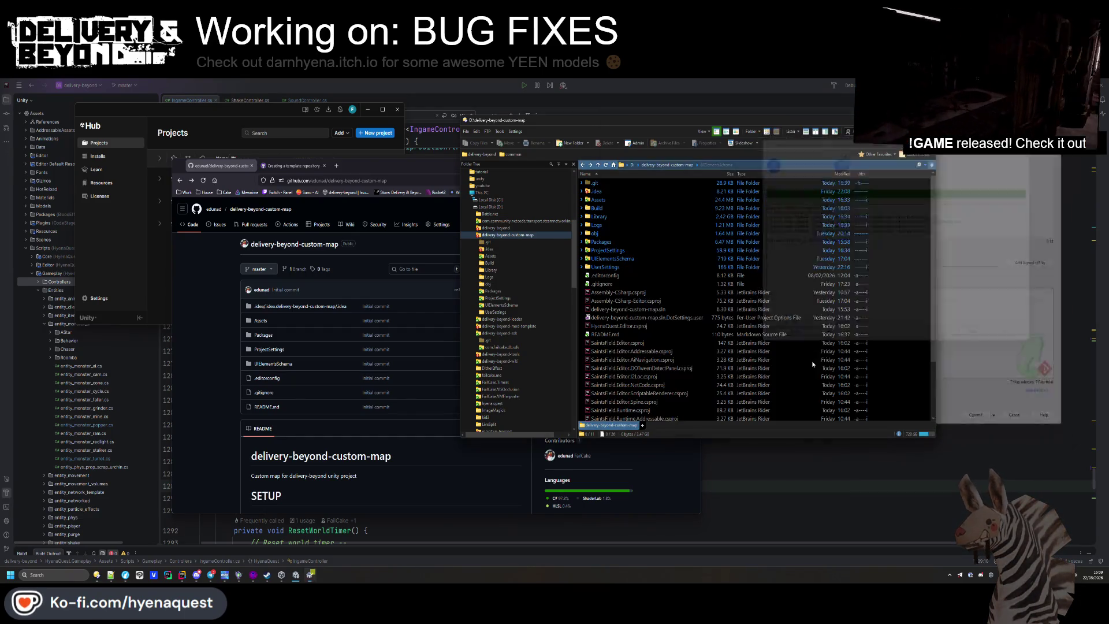
pyautogui.click(769, 339)
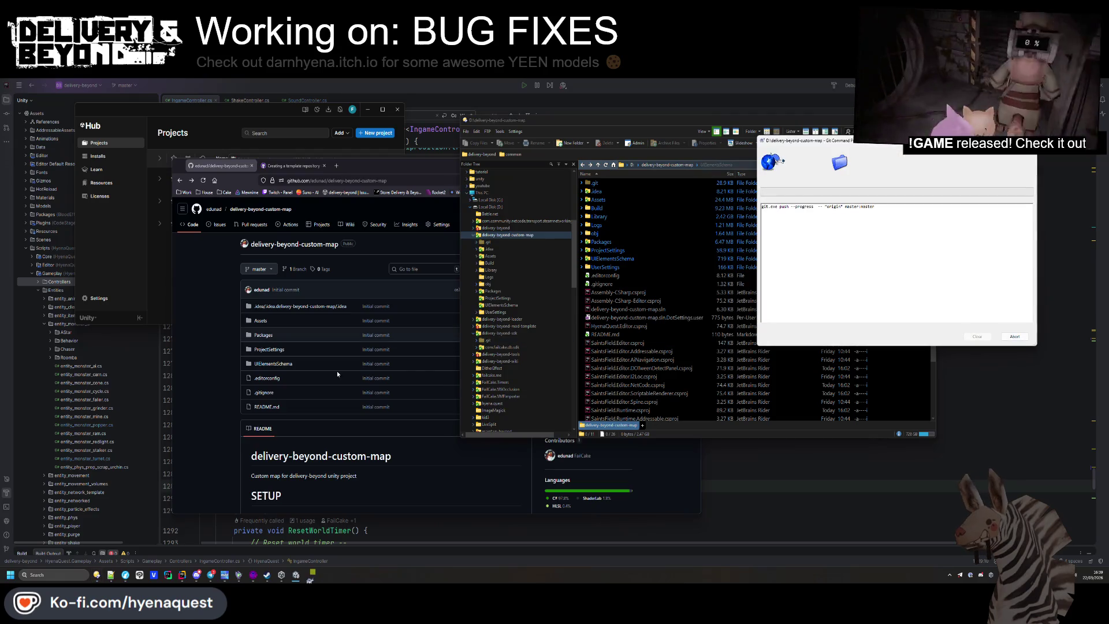
pyautogui.click(322, 245)
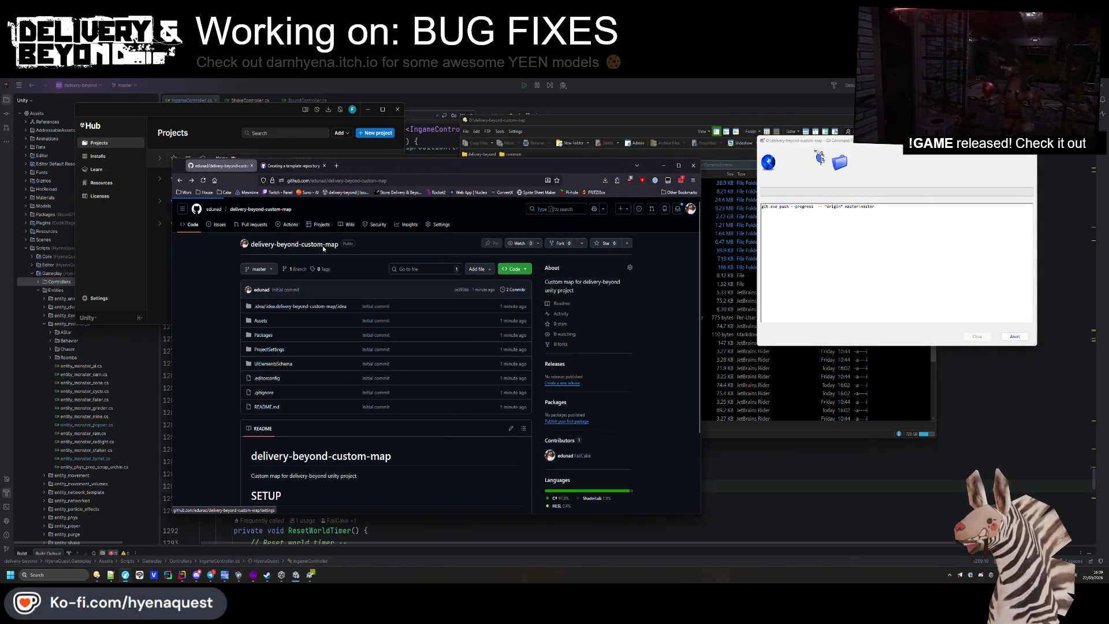
pyautogui.click(441, 224)
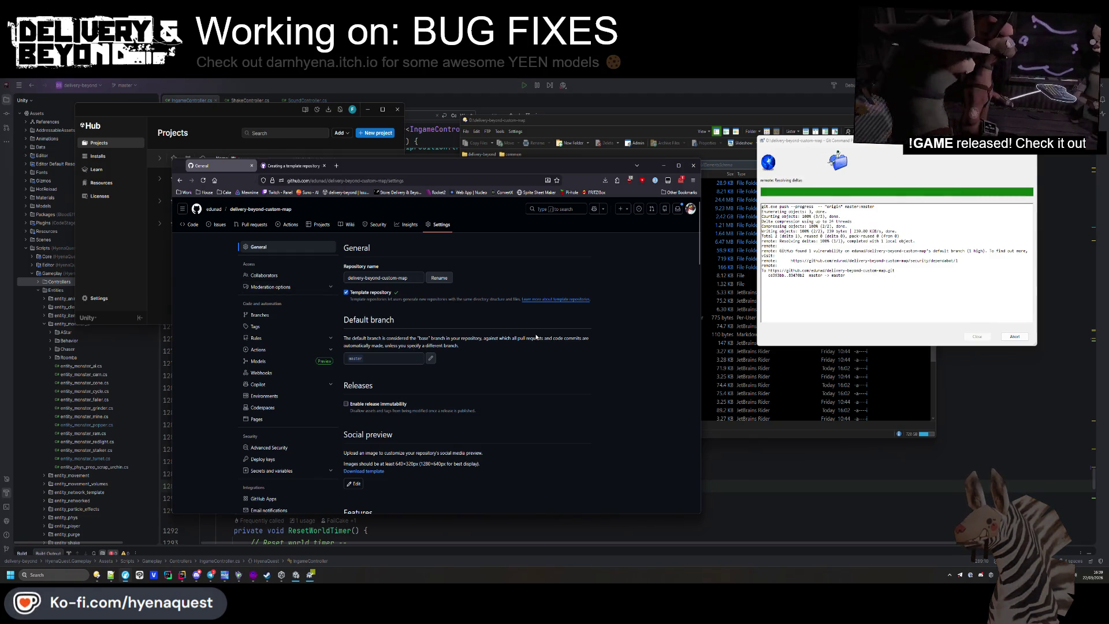
# Close the finished push window and uncheck Wikis in the repository's Features settings
pyautogui.scroll(-3, 536, 337)
pyautogui.scroll(1, 519, 341)
pyautogui.scroll(-3, 354, 364)
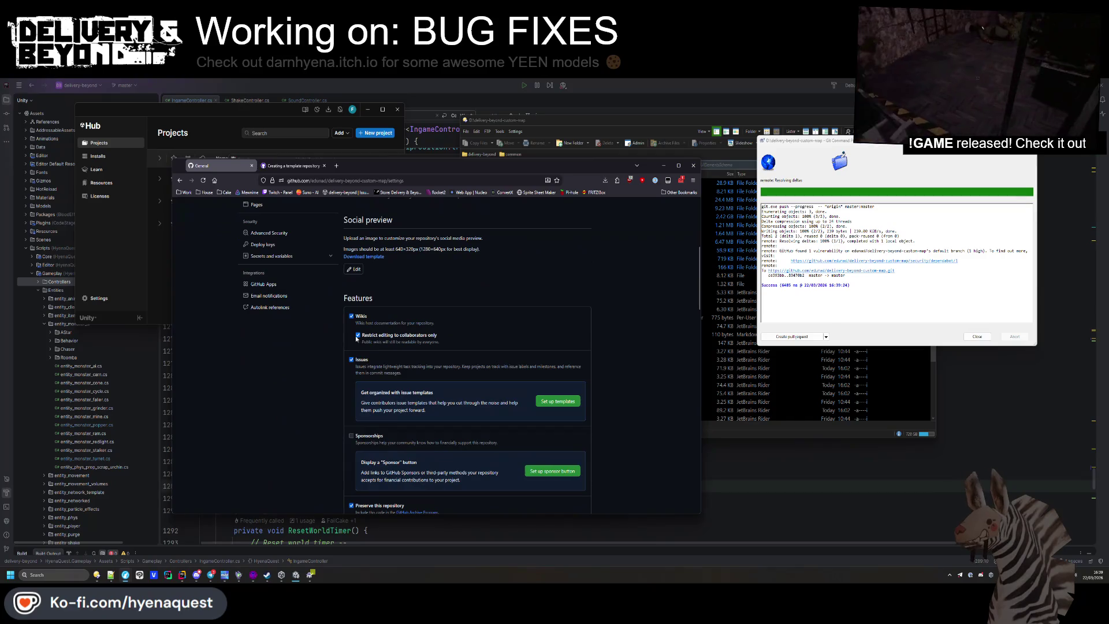
pyautogui.scroll(-3, 354, 363)
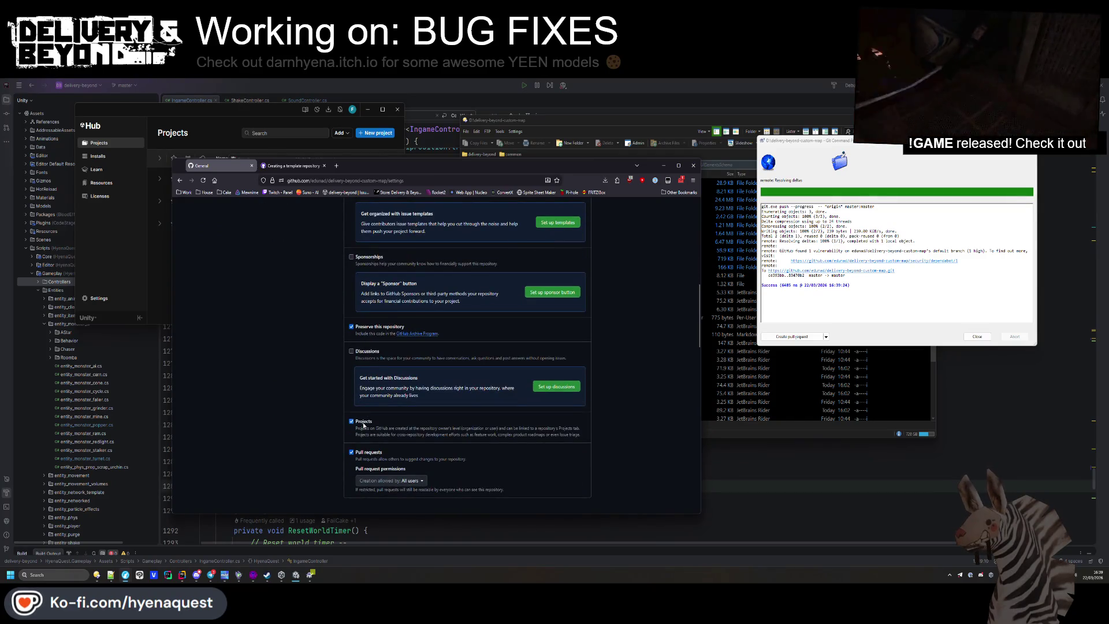
pyautogui.scroll(-6, 361, 457)
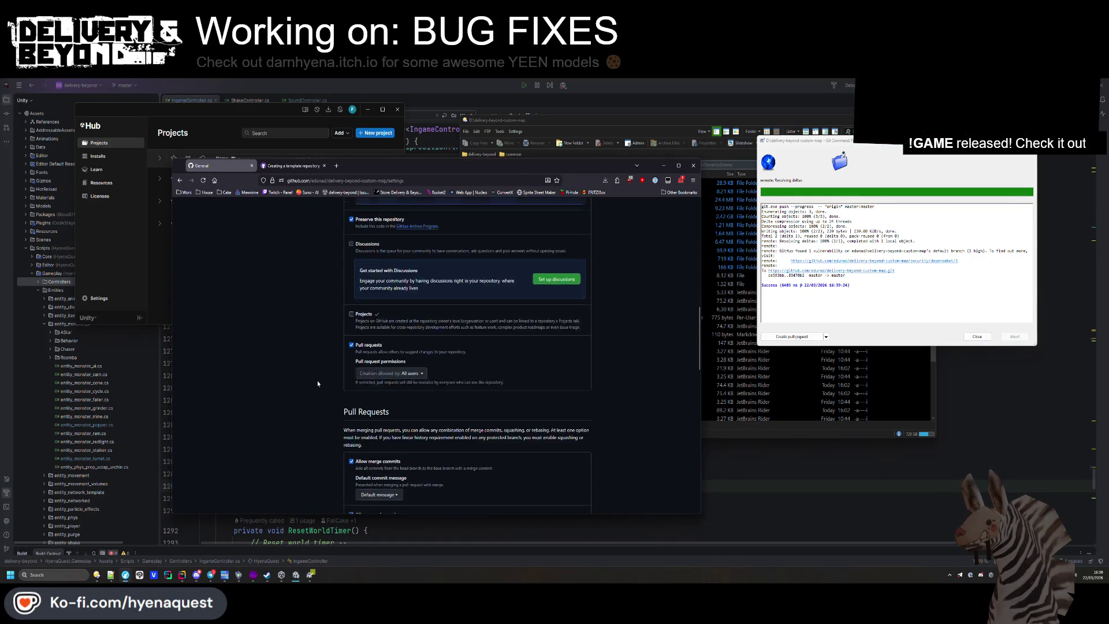
pyautogui.scroll(-2, 359, 389)
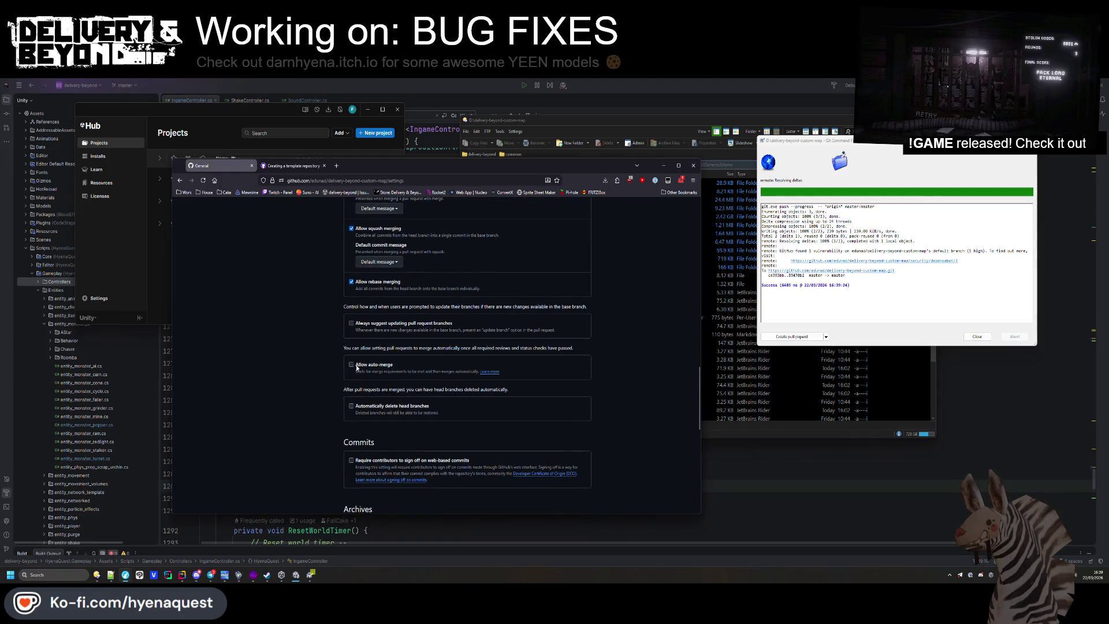
pyautogui.scroll(-1, 343, 414)
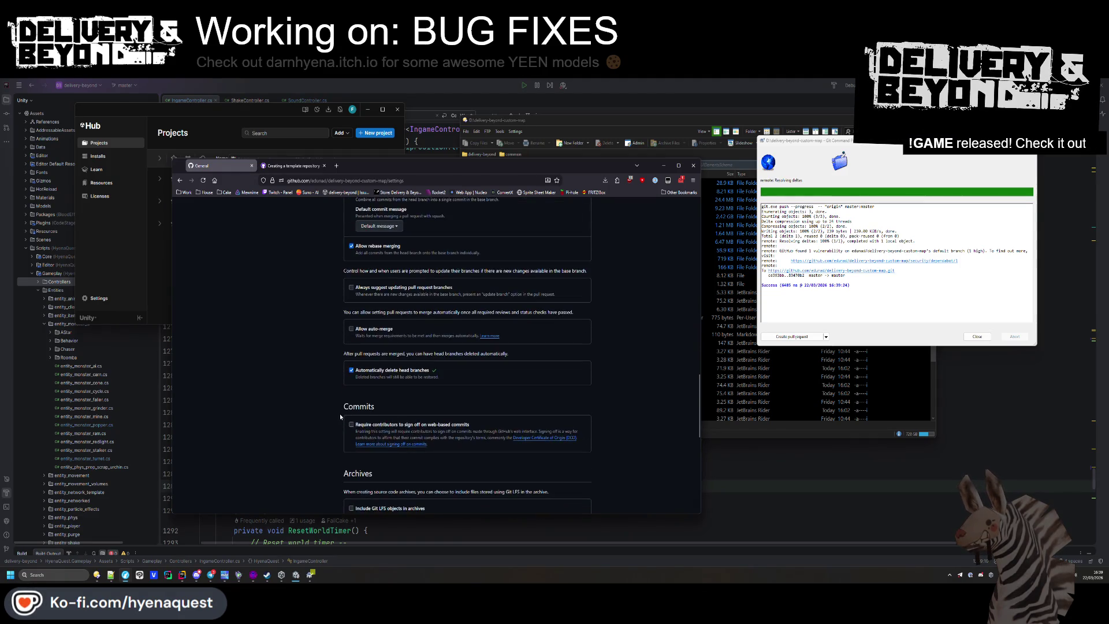
pyautogui.scroll(-3, 340, 417)
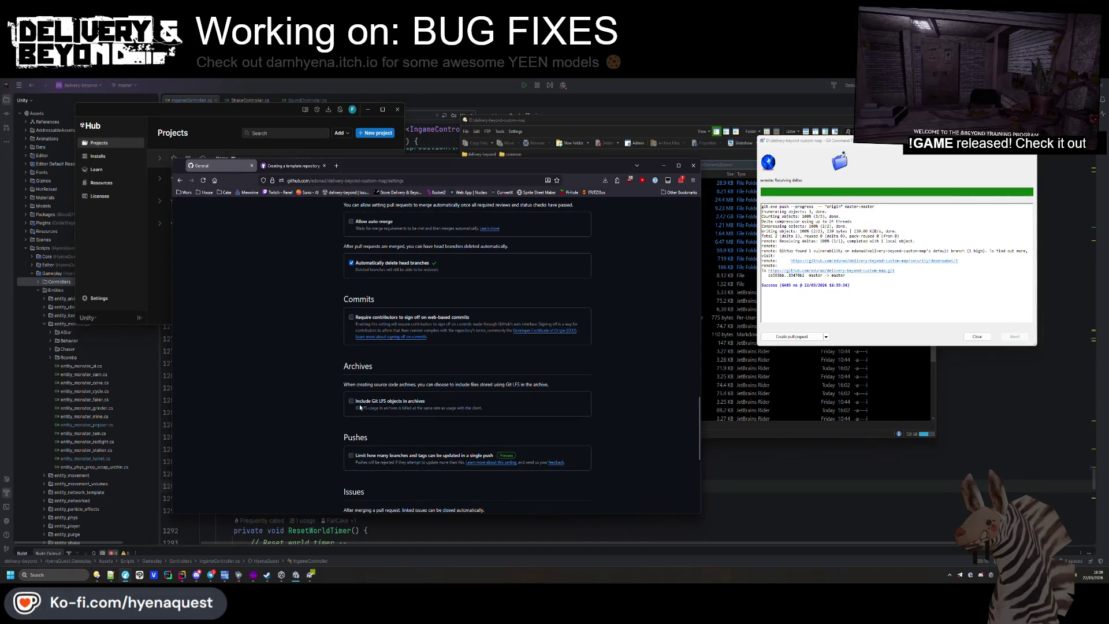
pyautogui.scroll(-3, 361, 408)
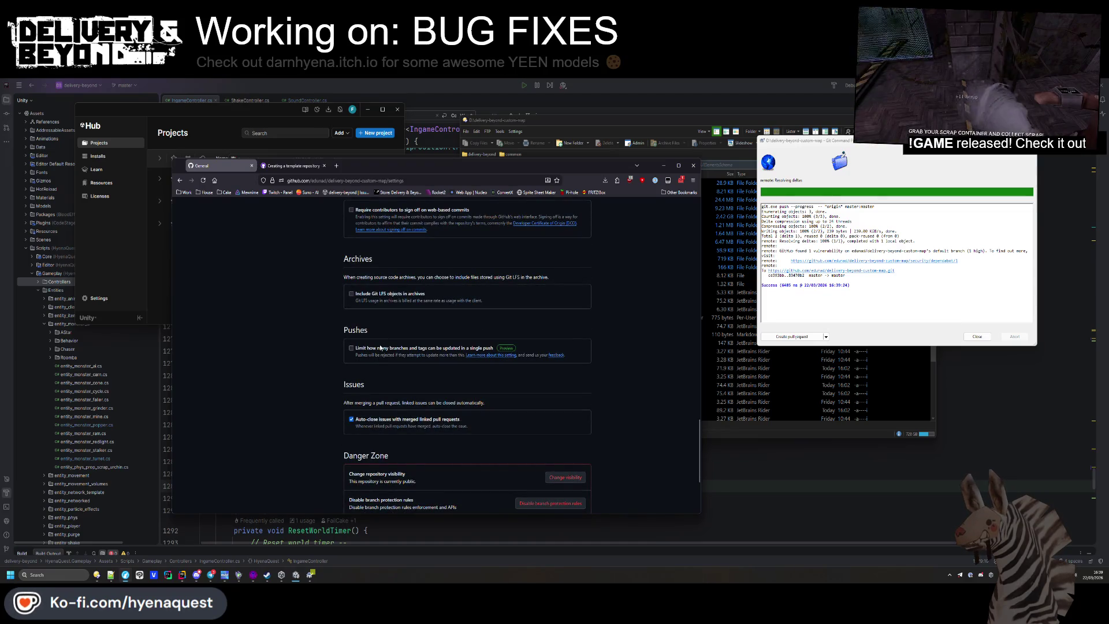
pyautogui.scroll(-1, 379, 348)
pyautogui.scroll(10, 376, 349)
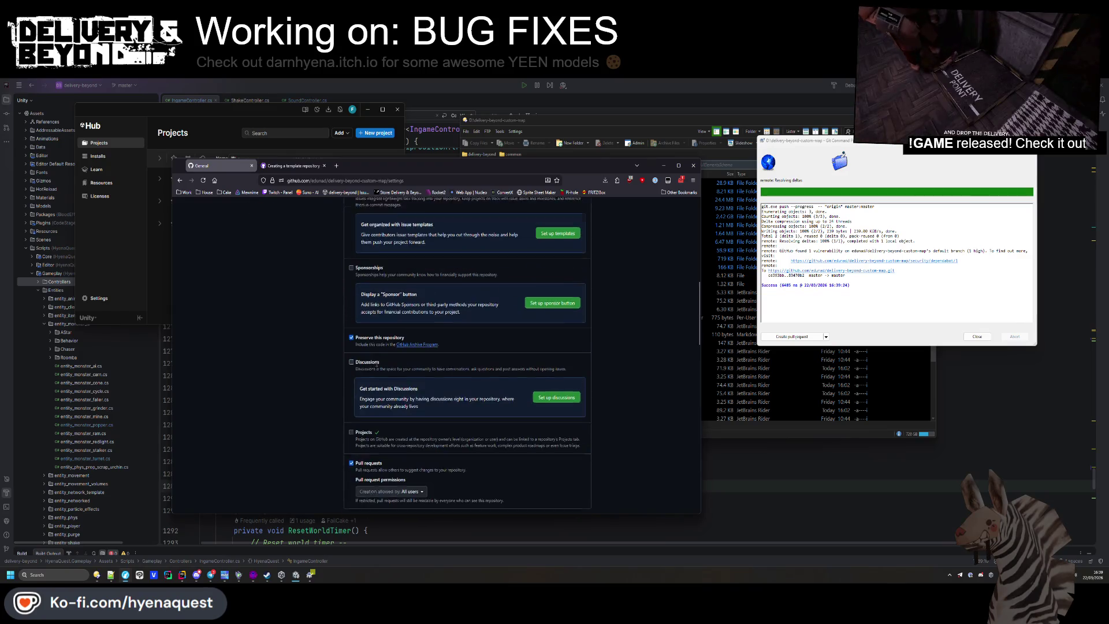
pyautogui.scroll(-2, 376, 388)
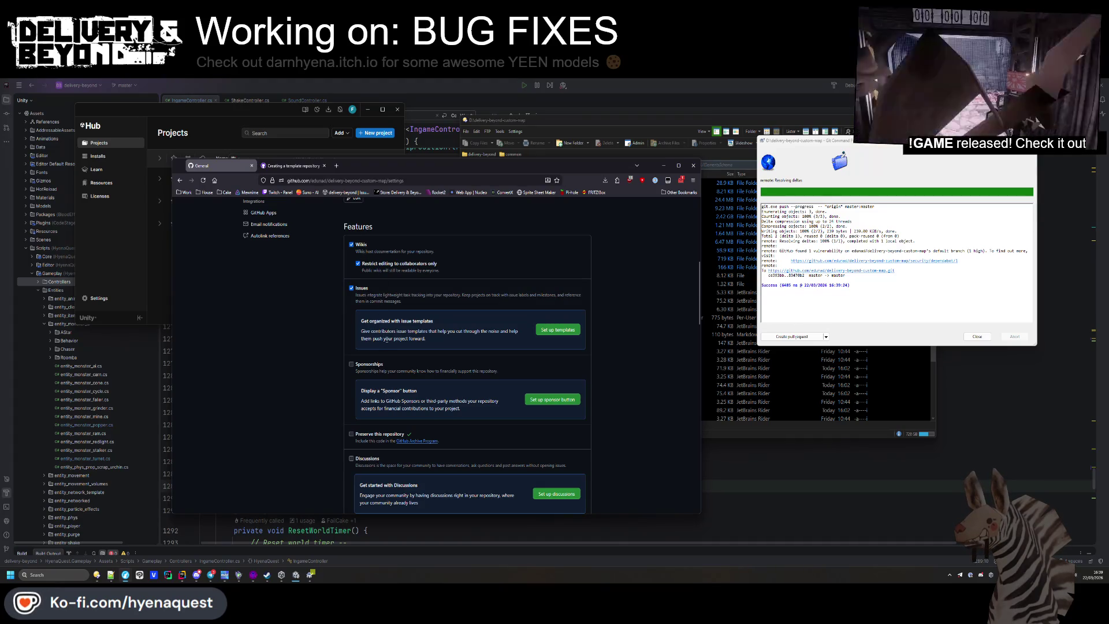
pyautogui.click(977, 336)
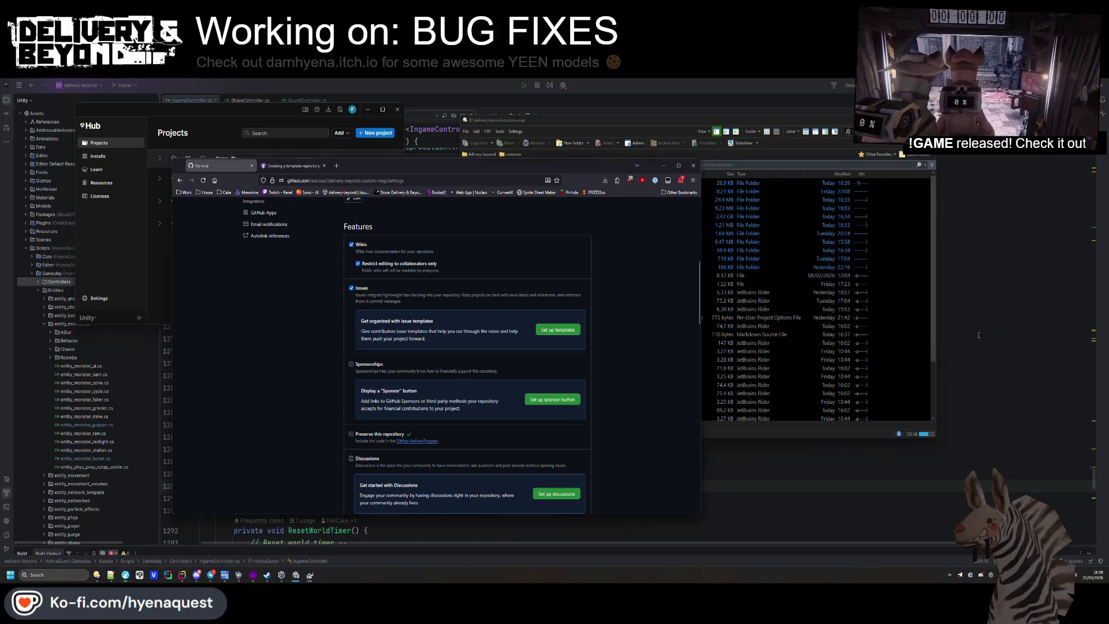
pyautogui.scroll(2, 395, 313)
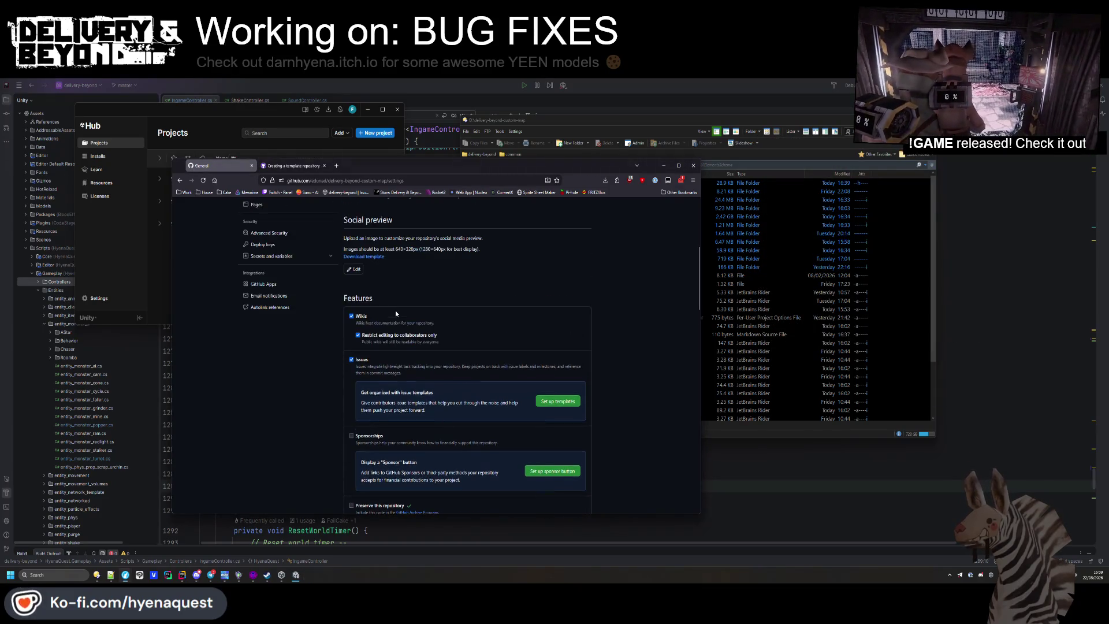
pyautogui.click(361, 318)
pyautogui.scroll(6, 365, 340)
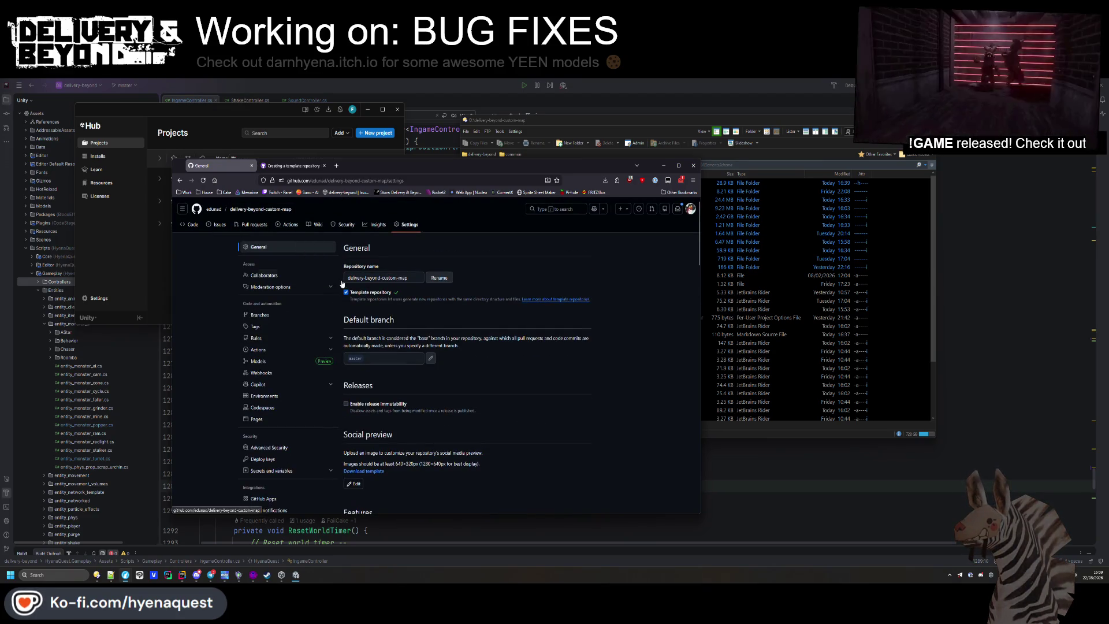
# Choose Disable actions under Settings > Actions > General, then return to the Code page
pyautogui.hotkey('alt', 'Left')
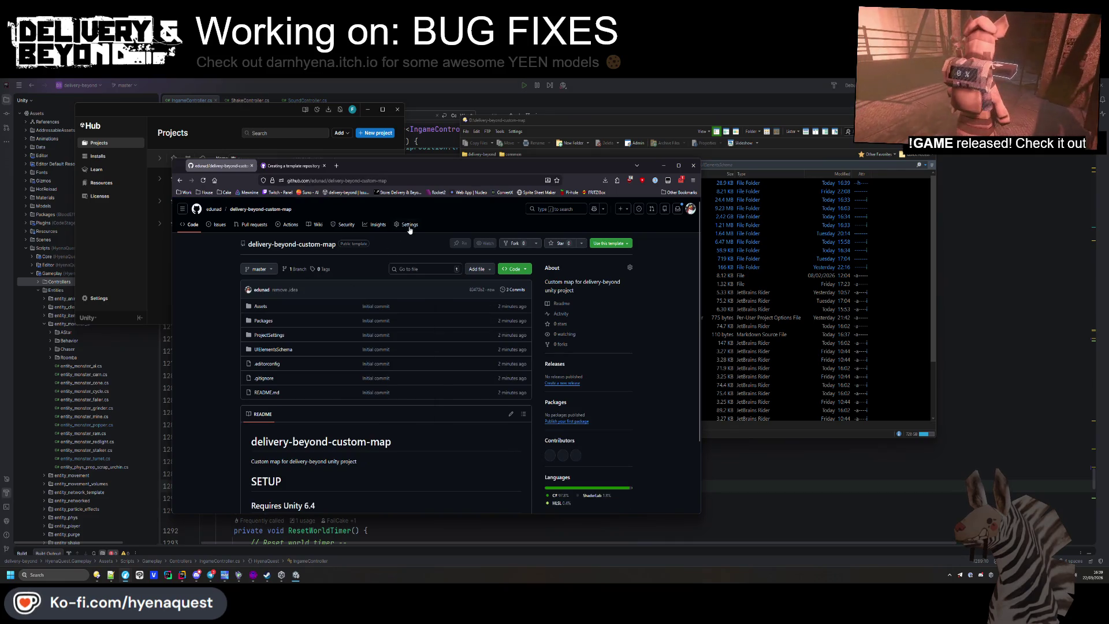
pyautogui.hotkey('alt', 'Right')
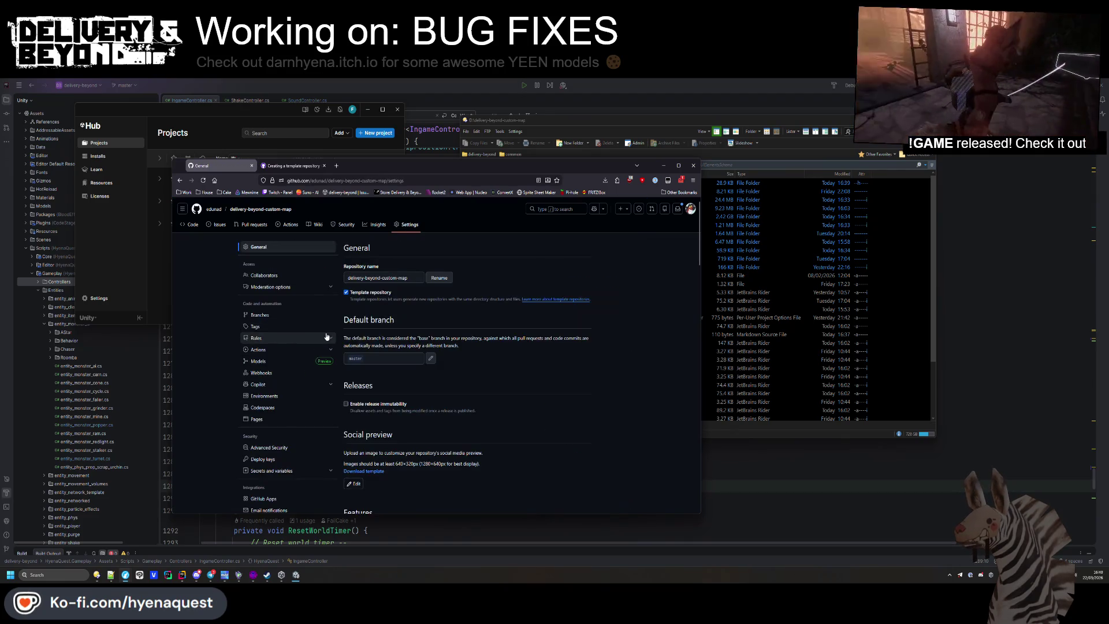
pyautogui.scroll(-3, 384, 335)
pyautogui.scroll(3, 278, 256)
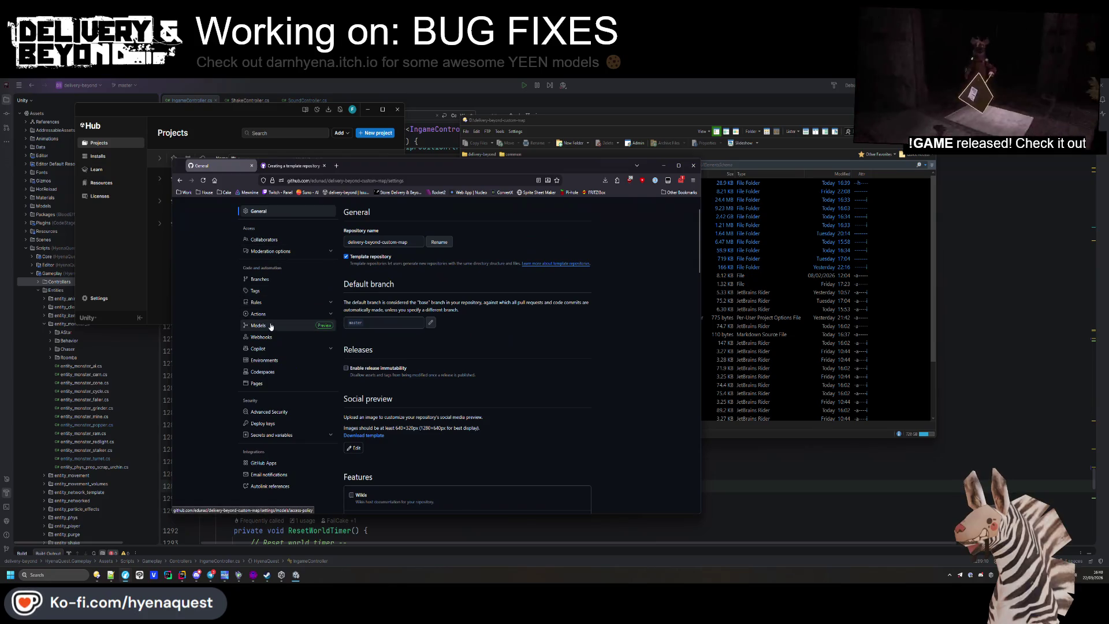
pyautogui.click(263, 314)
pyautogui.click(267, 328)
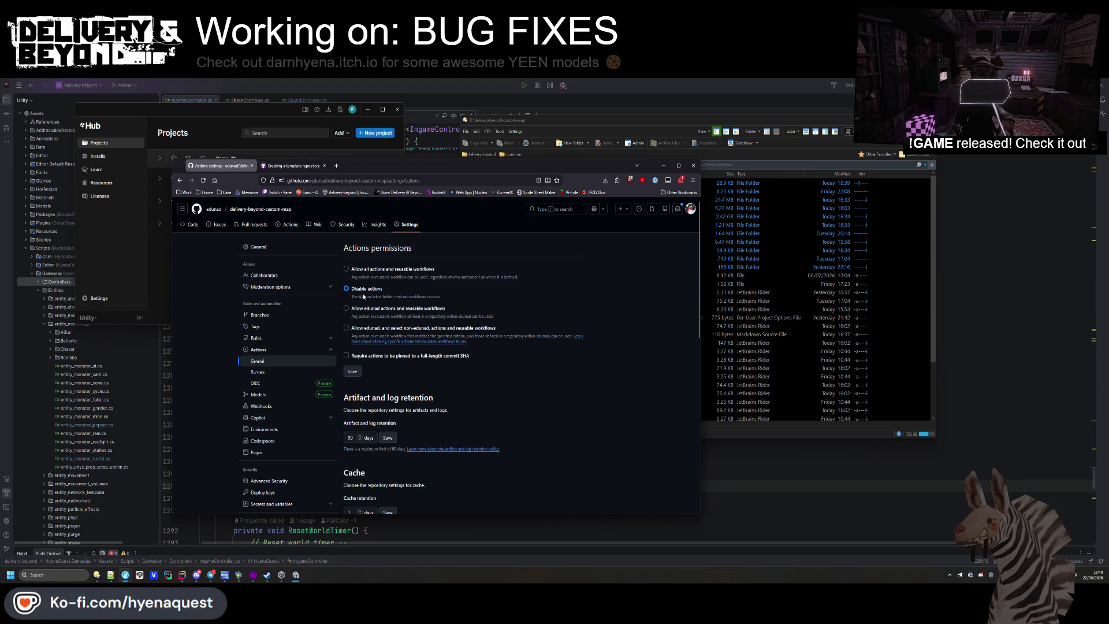
pyautogui.scroll(-3, 415, 311)
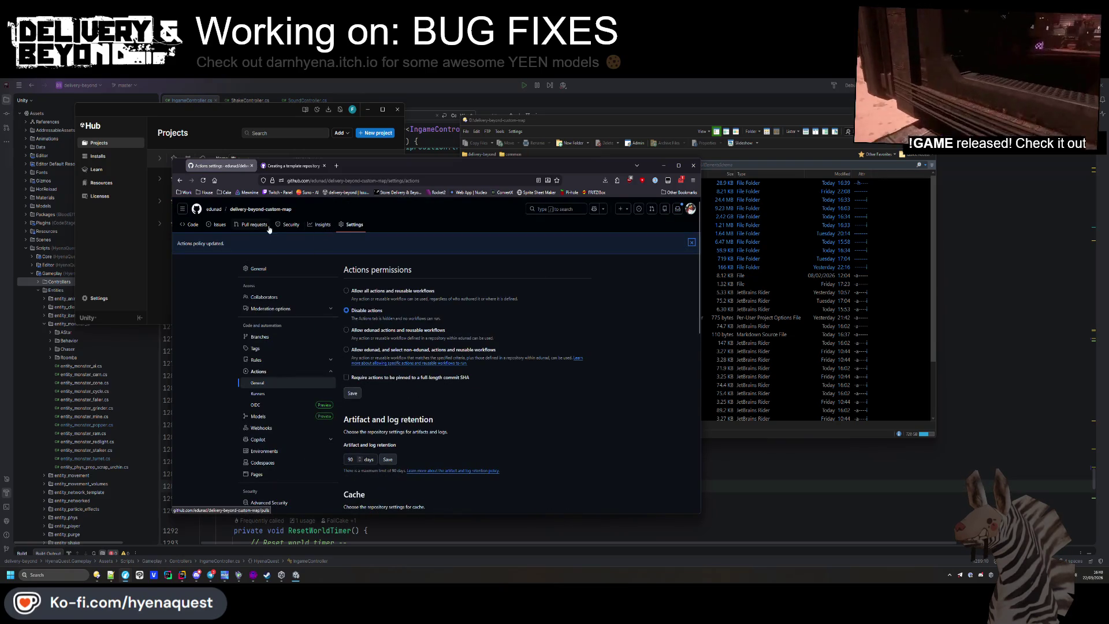
pyautogui.click(198, 229)
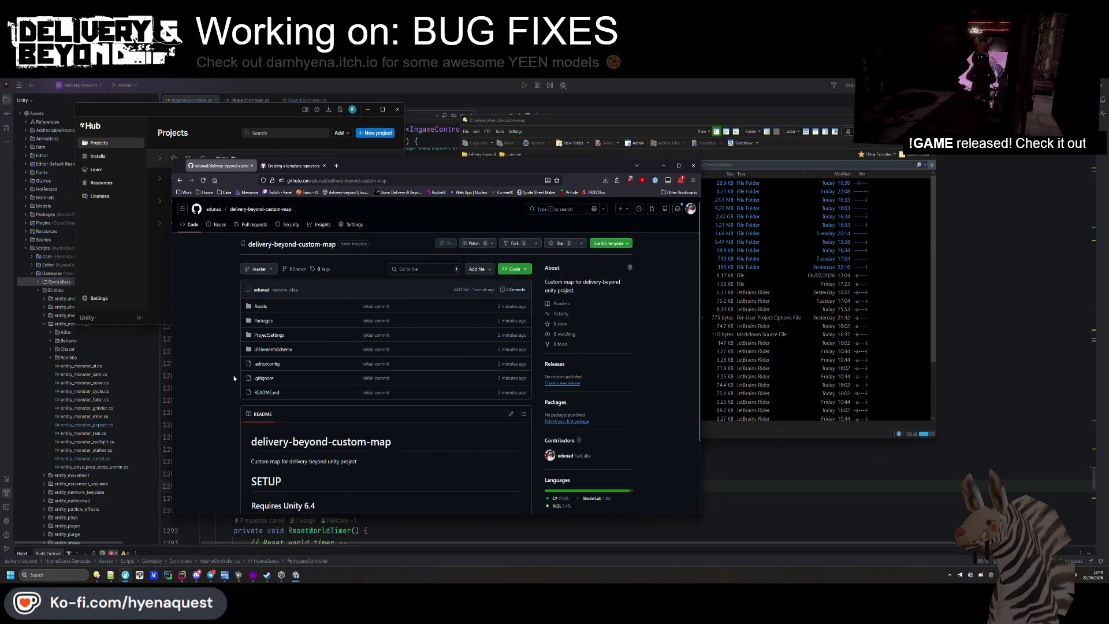
# Browse the uploaded Packages folder, then Assets > MODS > Yeenrooms on GitHub
pyautogui.scroll(-2, 234, 378)
pyautogui.scroll(2, 233, 373)
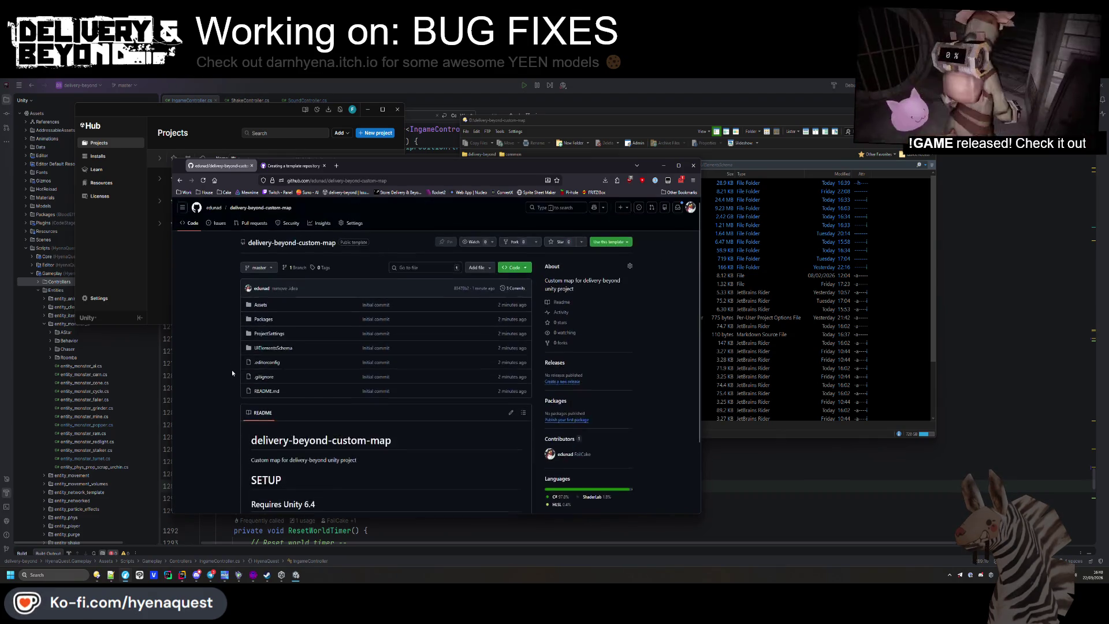
pyautogui.click(264, 321)
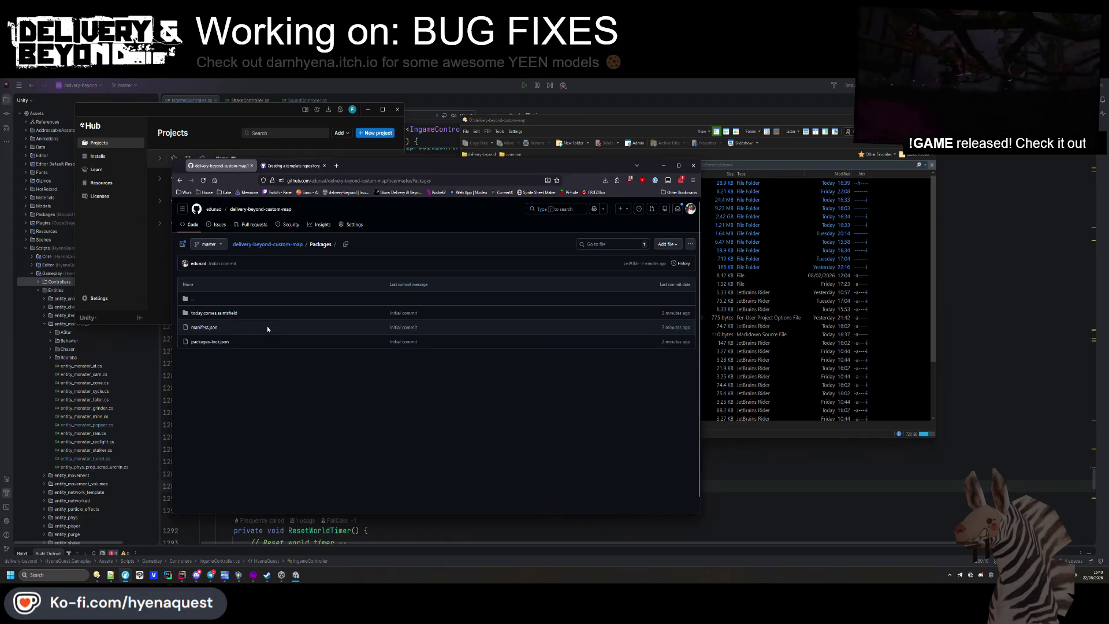
pyautogui.hotkey('alt', 'Left')
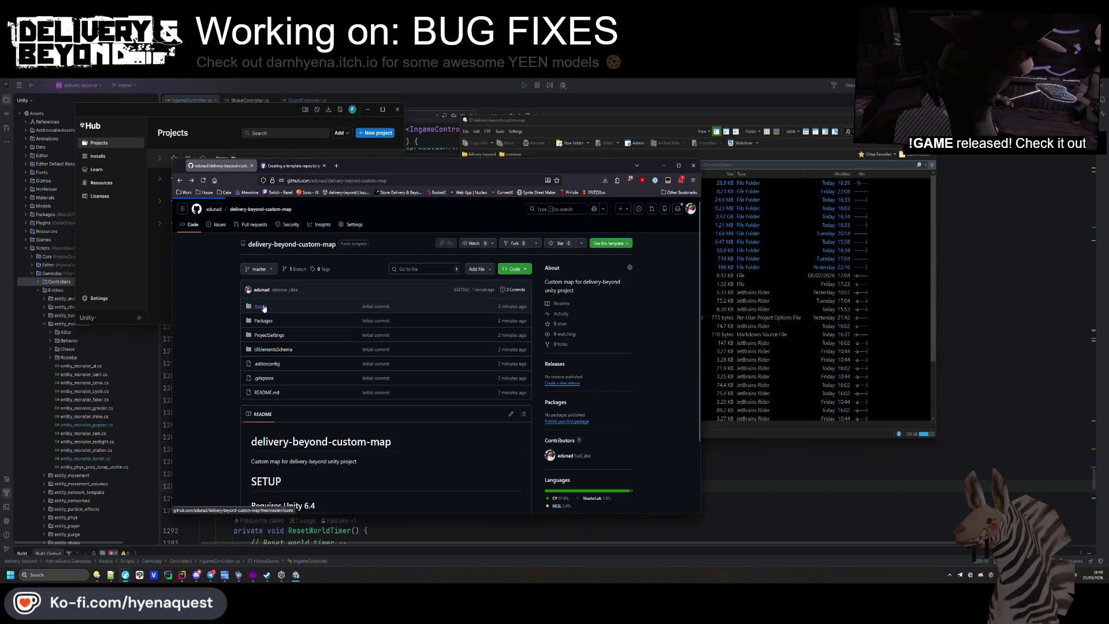
pyautogui.click(260, 307)
pyautogui.scroll(-1, 242, 350)
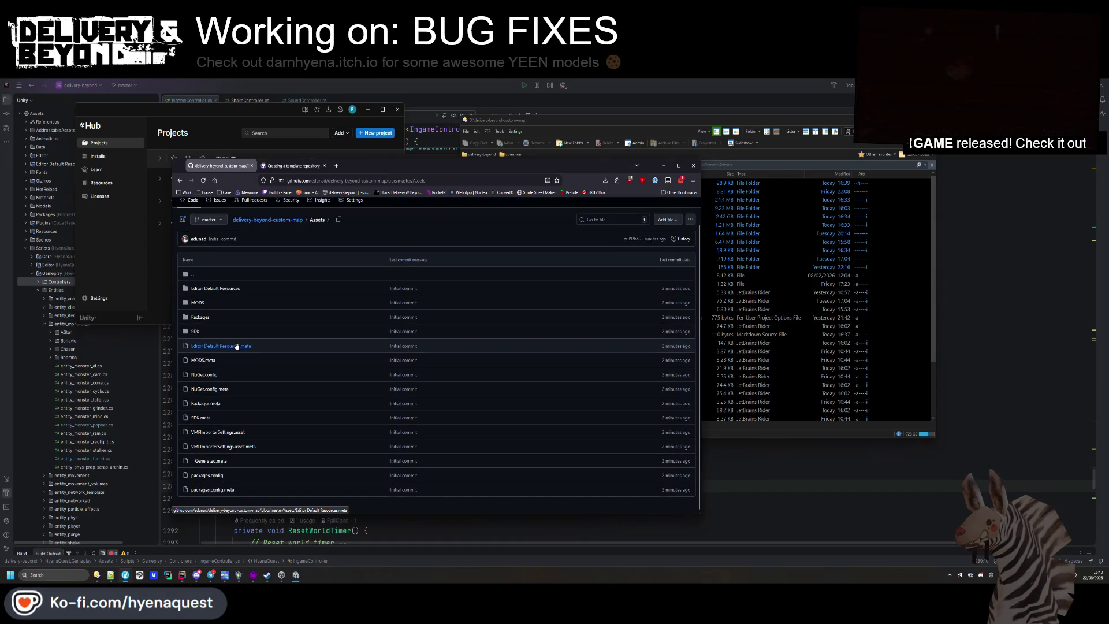
pyautogui.click(197, 303)
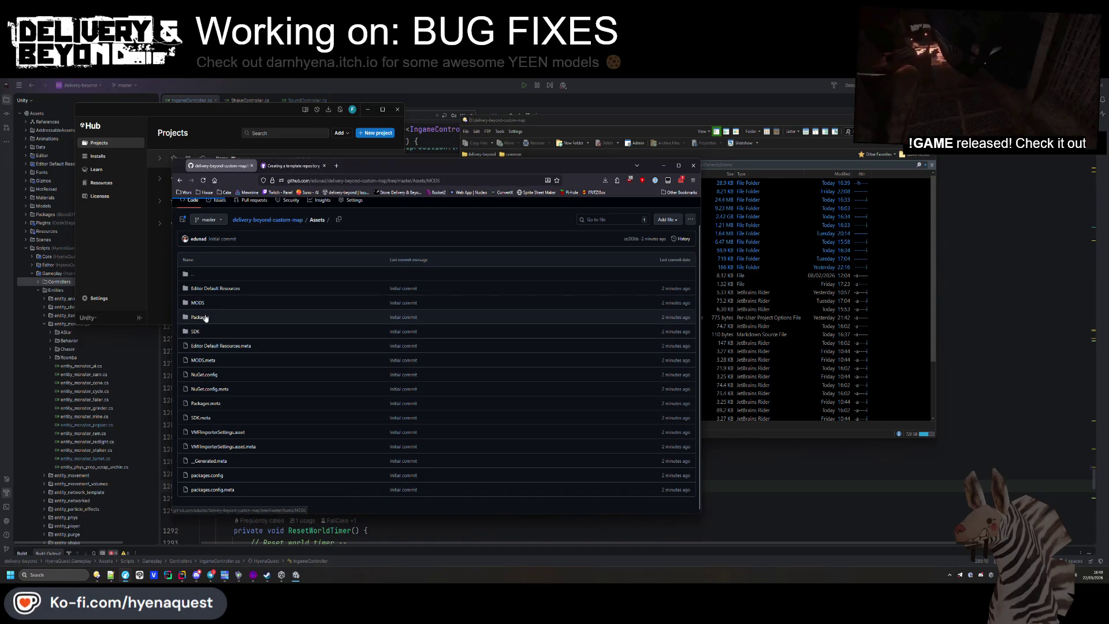
pyautogui.click(202, 313)
pyautogui.rightClick(219, 332)
pyautogui.click(258, 284)
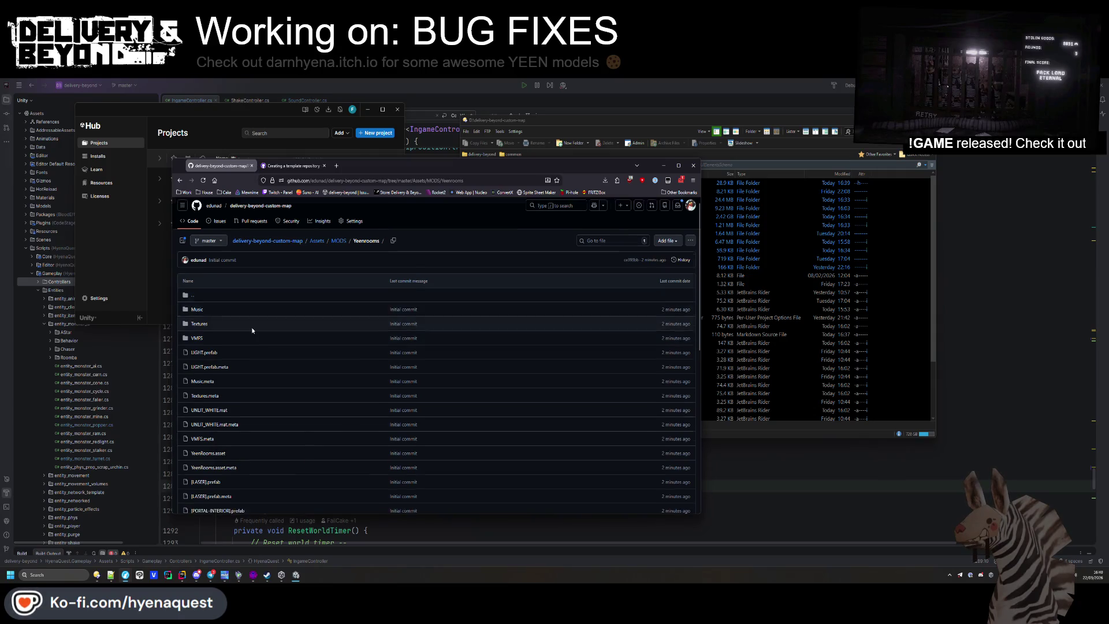
pyautogui.scroll(-10, 251, 327)
# Return to the repository root, check notifications, and close the repository tab
pyautogui.hotkey('alt', 'Left')
pyautogui.hotkey('alt', 'Left')
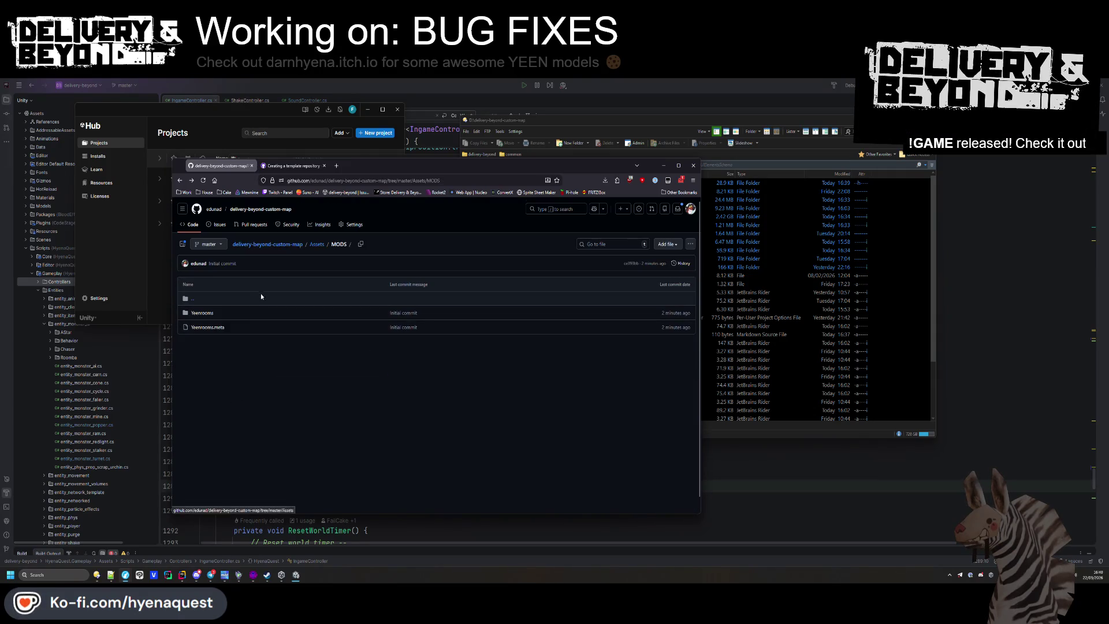
pyautogui.hotkey('alt', 'Left')
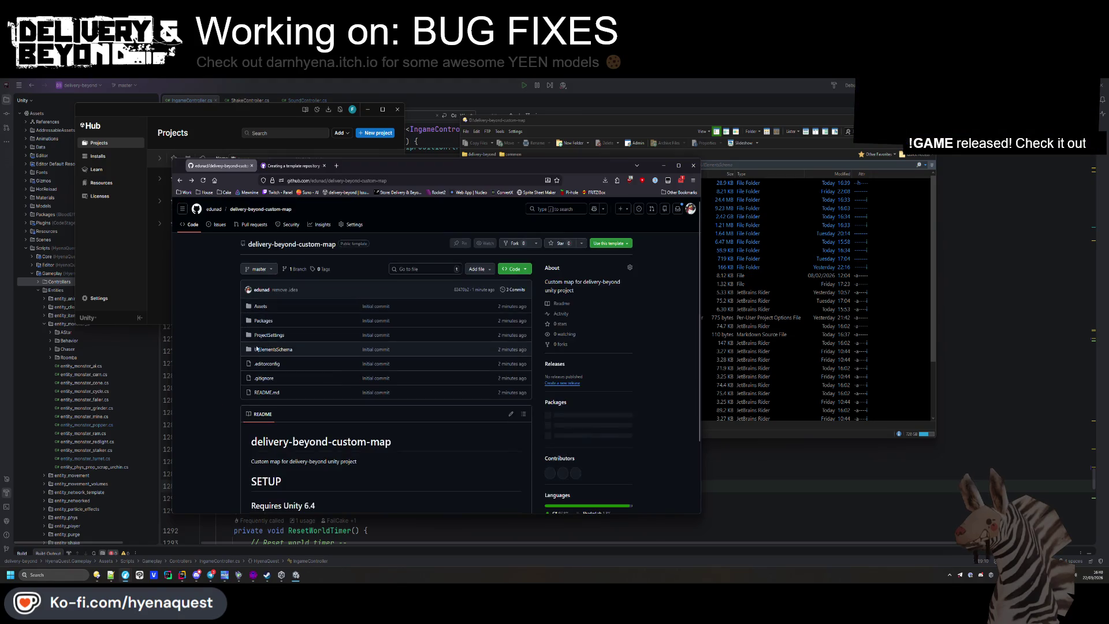
pyautogui.click(680, 212)
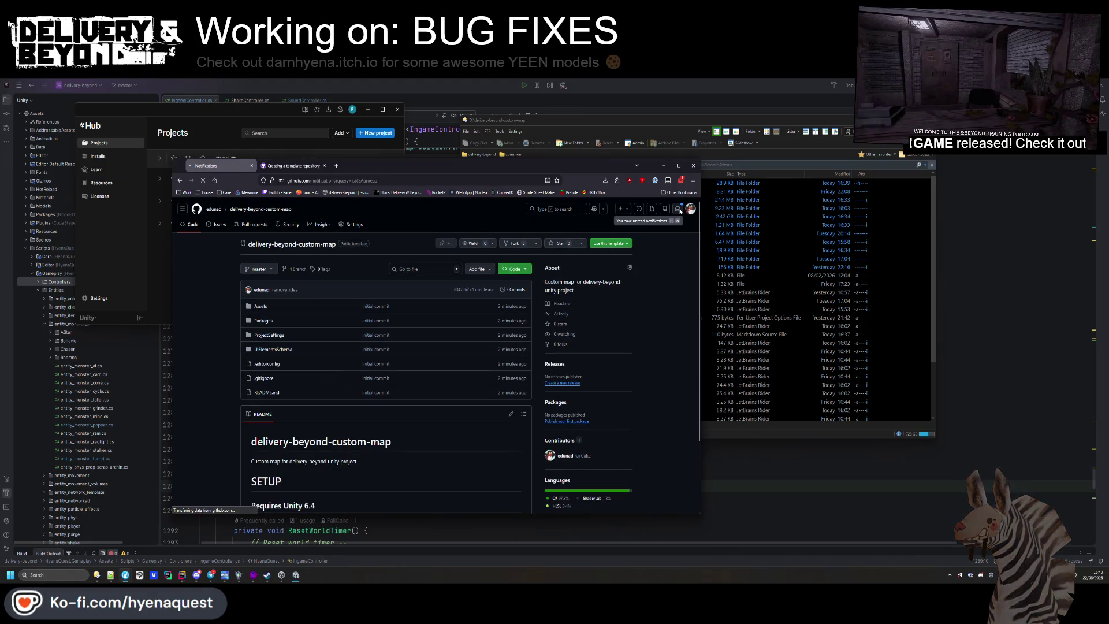
pyautogui.hotkey('alt', 'Left')
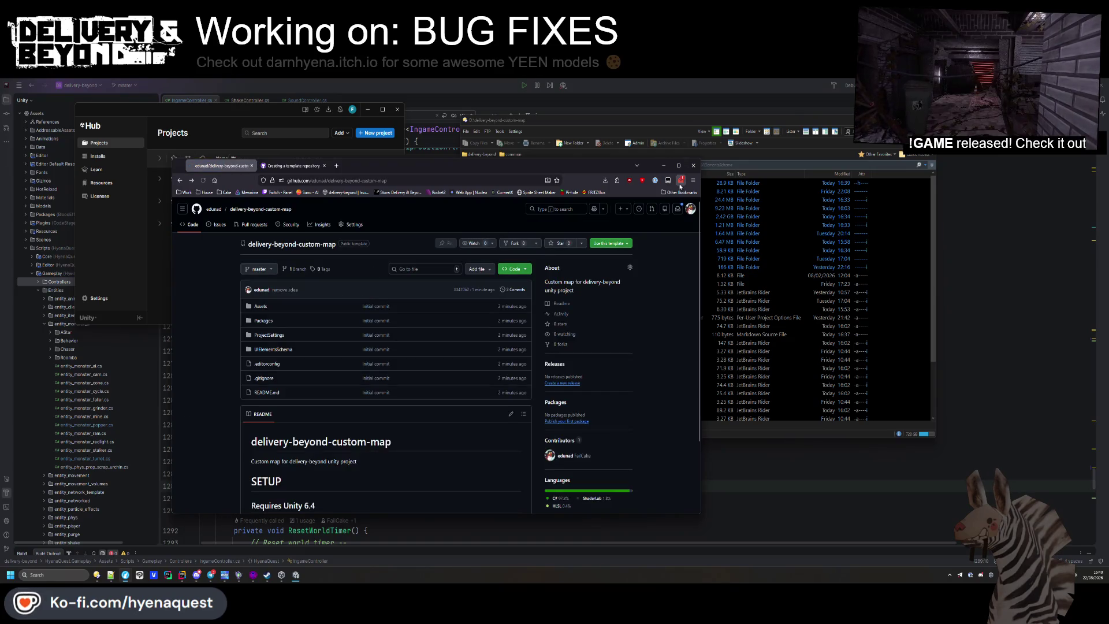
pyautogui.middleClick(228, 166)
# Close the browser and add the delivery-beyond-custom-map folder to Unity Hub from disk
pyautogui.middleClick(234, 167)
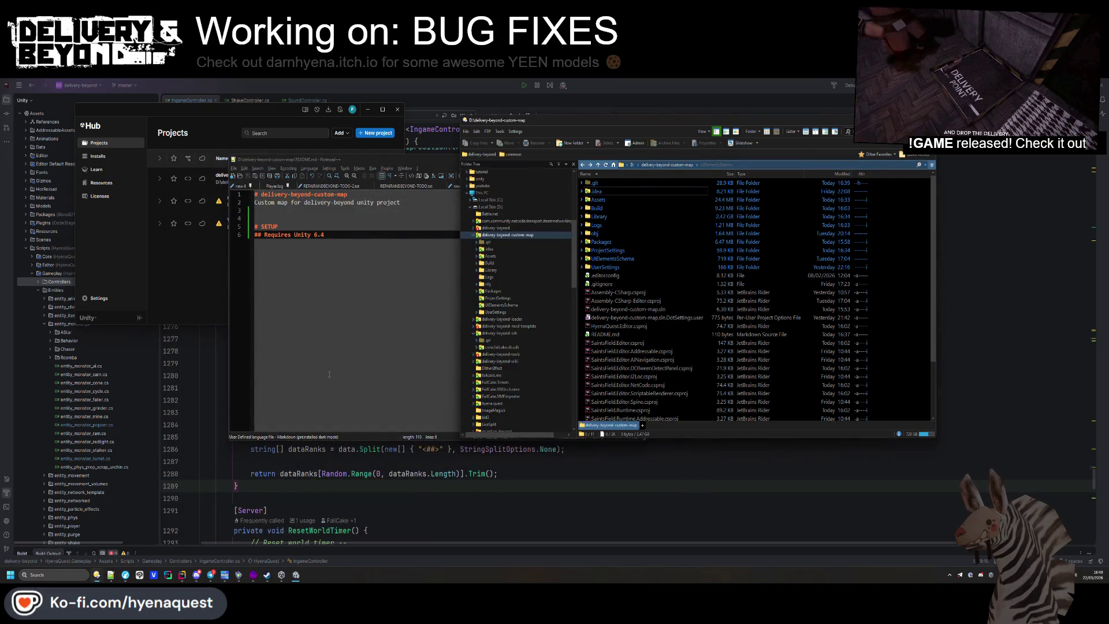
pyautogui.click(331, 148)
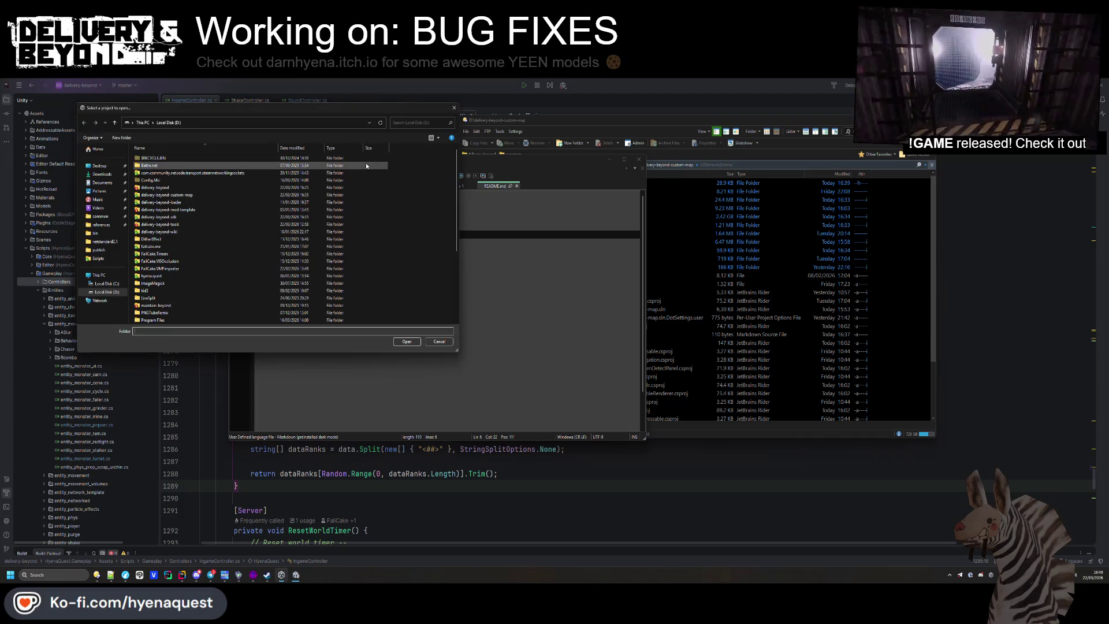
pyautogui.click(406, 342)
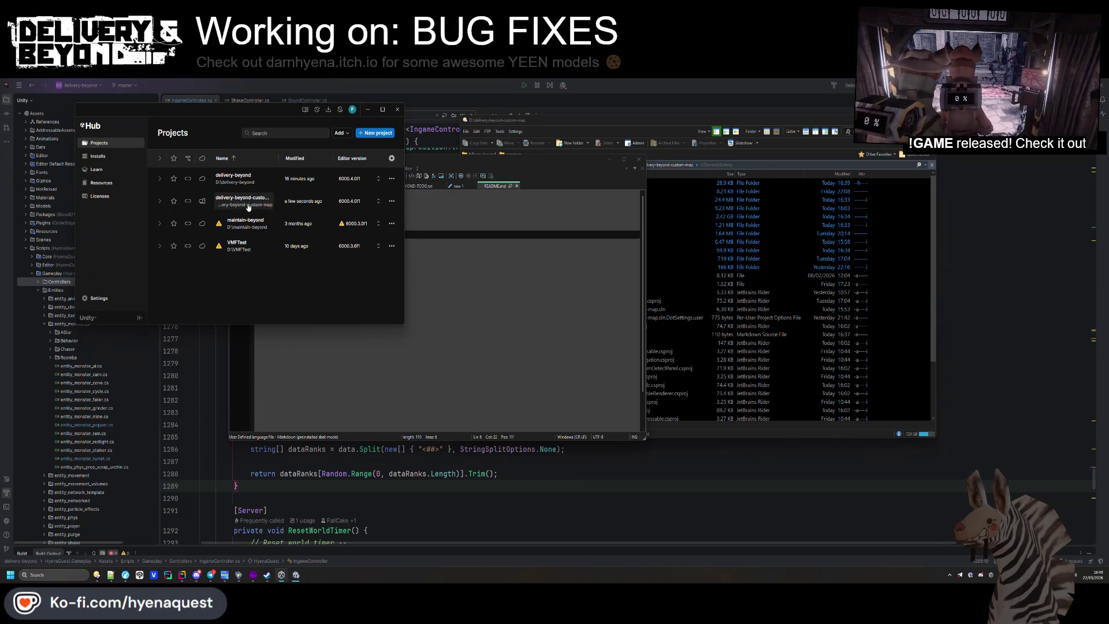
pyautogui.click(305, 345)
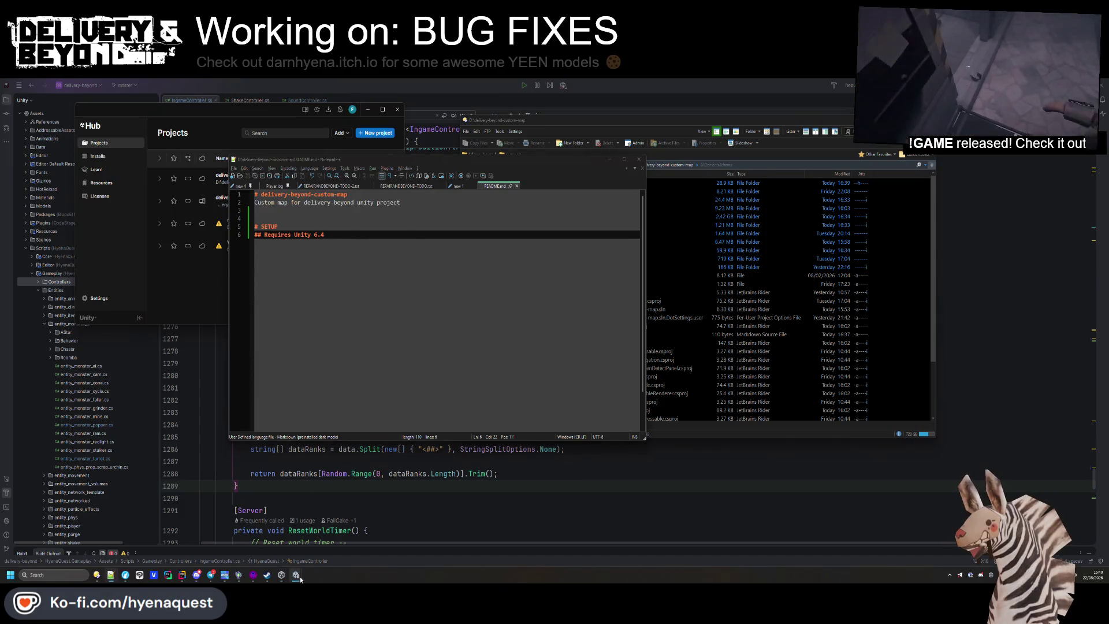
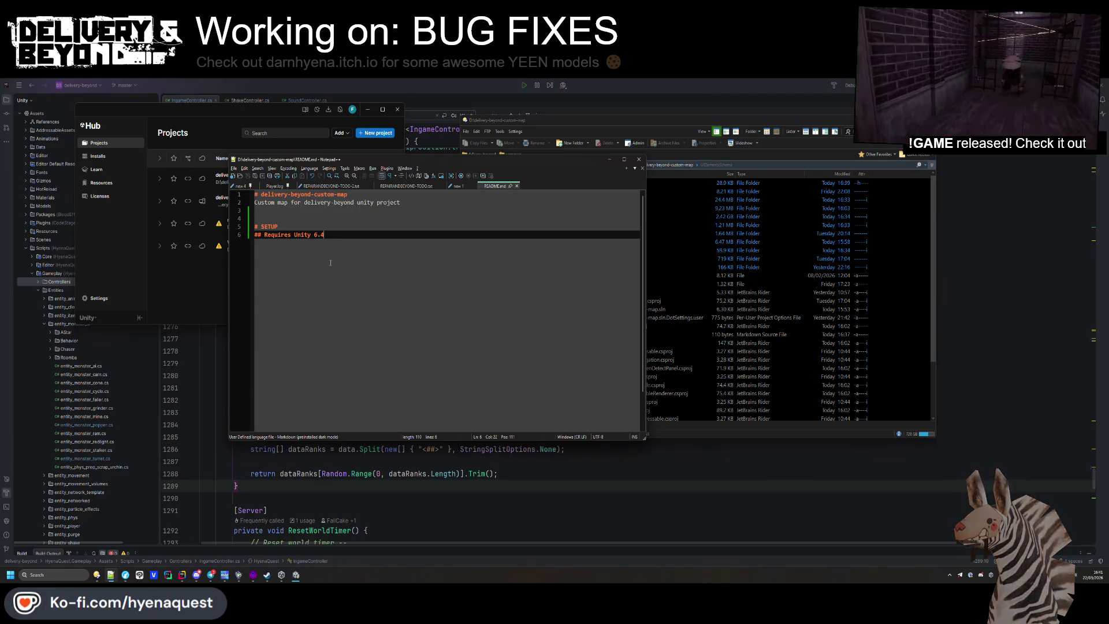
# Open README.md from the Directory Opus project folder in a Rider editor tab
pyautogui.click(739, 301)
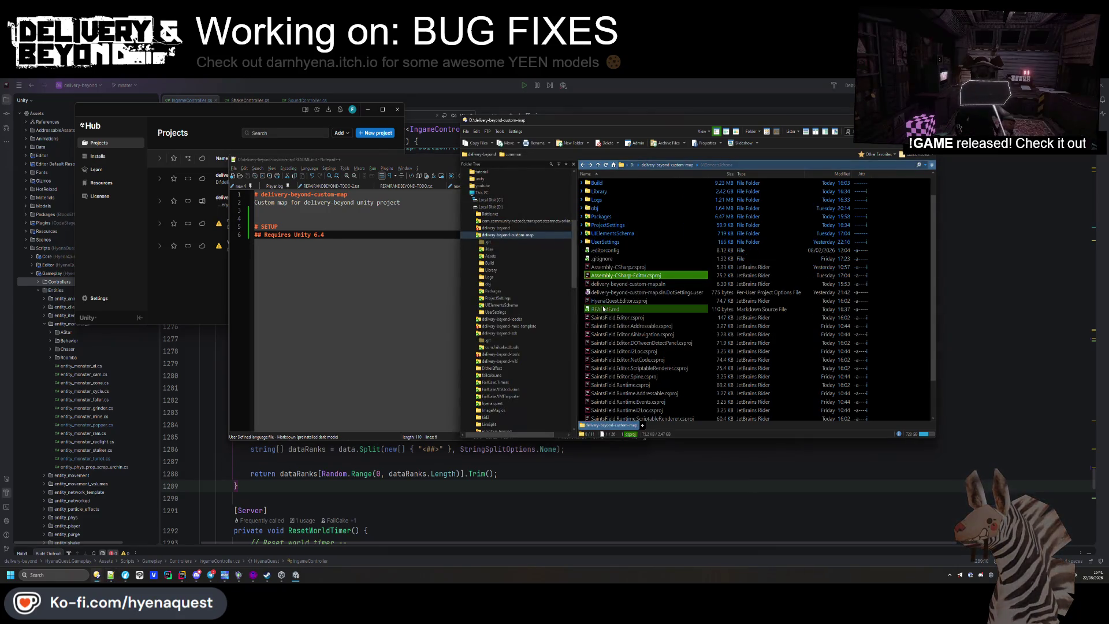
pyautogui.moveTo(602, 310)
pyautogui.mouseDown()
pyautogui.moveTo(404, 491)
pyautogui.moveTo(370, 473)
pyautogui.mouseUp()
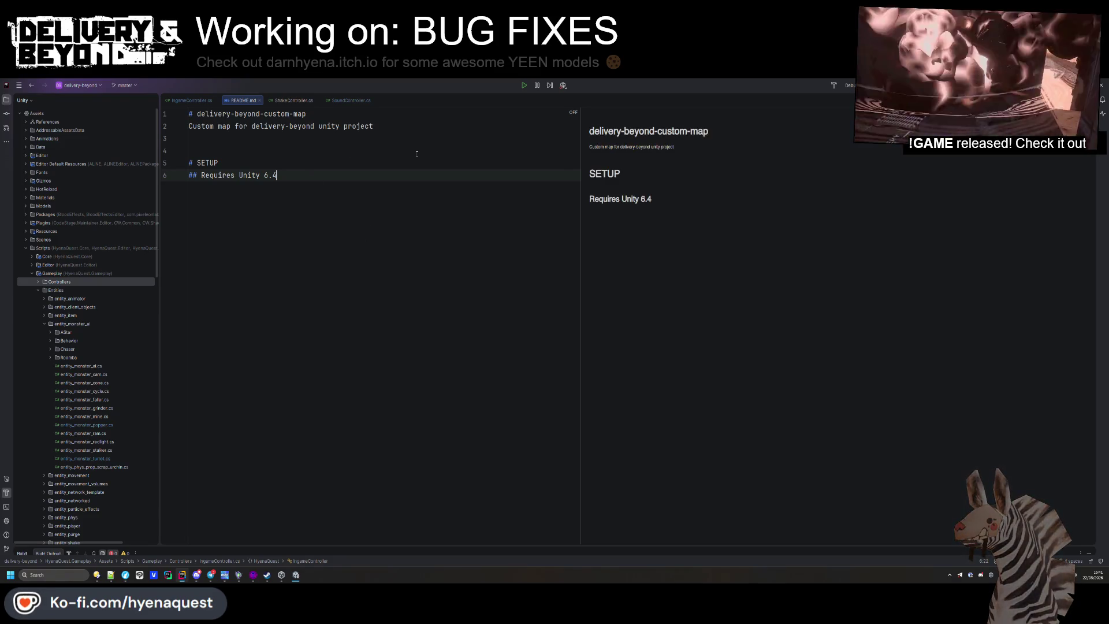
# Turn the SETUP heading into REQUIREMENTS listing Unity 6.4, with a blank line above it
pyautogui.click(282, 165)
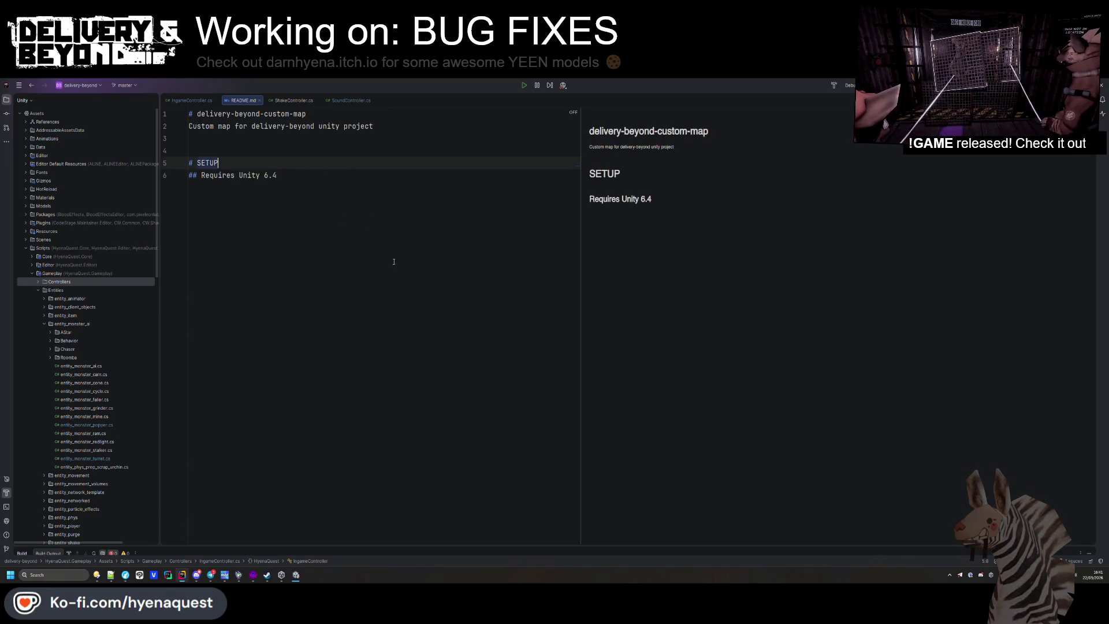
pyautogui.hotkey('ctrl', 'z')
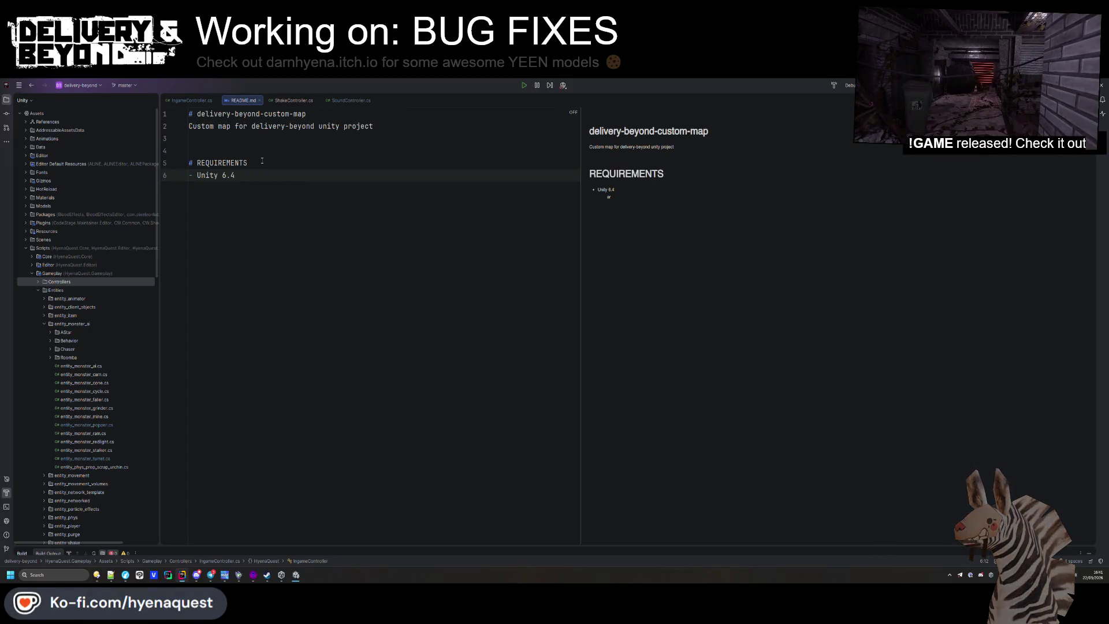
pyautogui.press('Up')
pyautogui.press('Up')
pyautogui.press('Return')
pyautogui.press('Up')
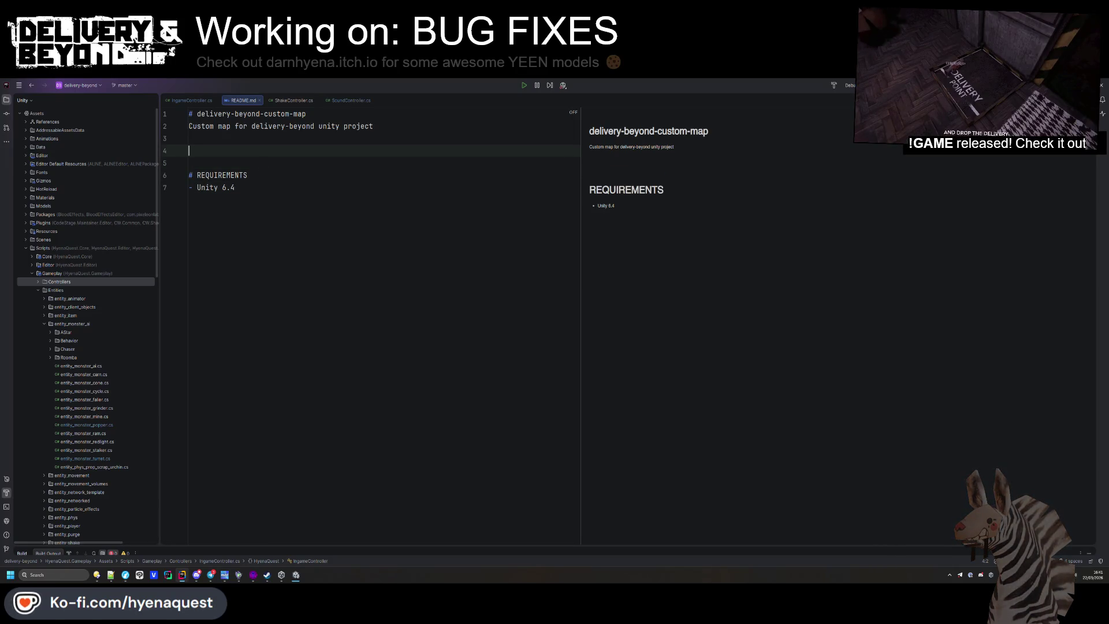
pyautogui.press('BackSpace')
# Add list items 'Hammer++ (Optional)' and 'Source SDK Single Player (Optional, for Hammer++)'
pyautogui.click(235, 175)
pyautogui.press('Return')
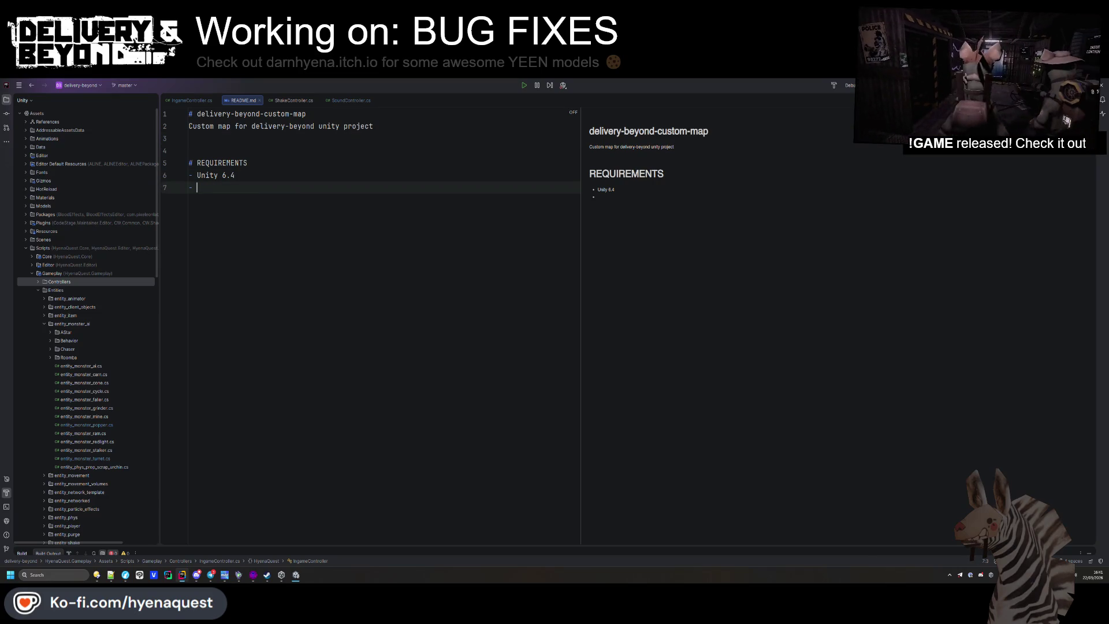
pyautogui.write('ammer++ ')
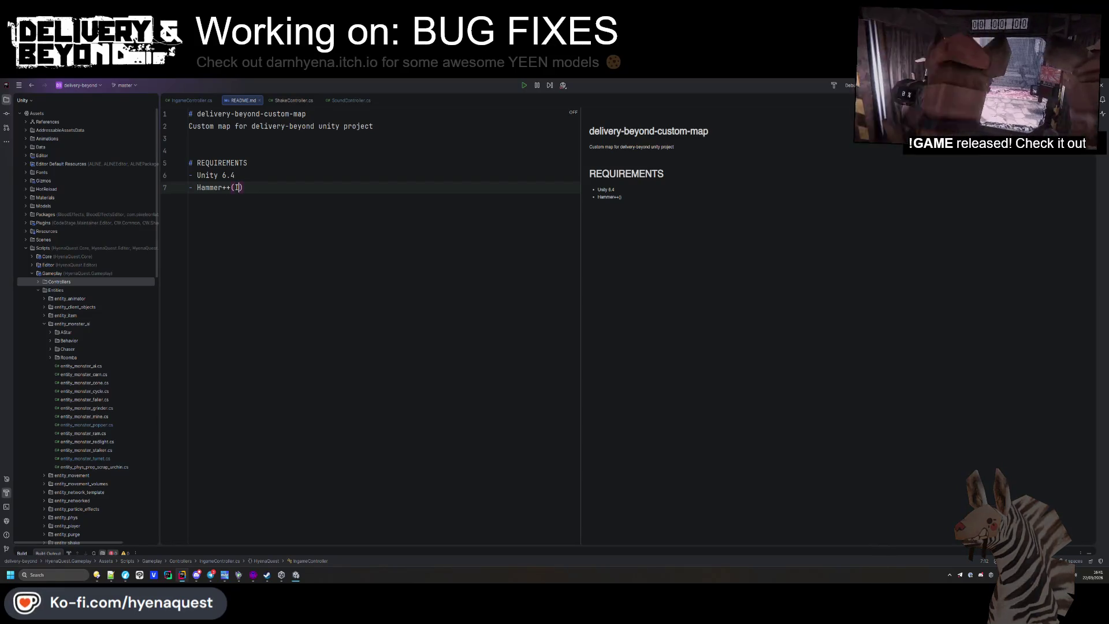
pyautogui.write('ptional')
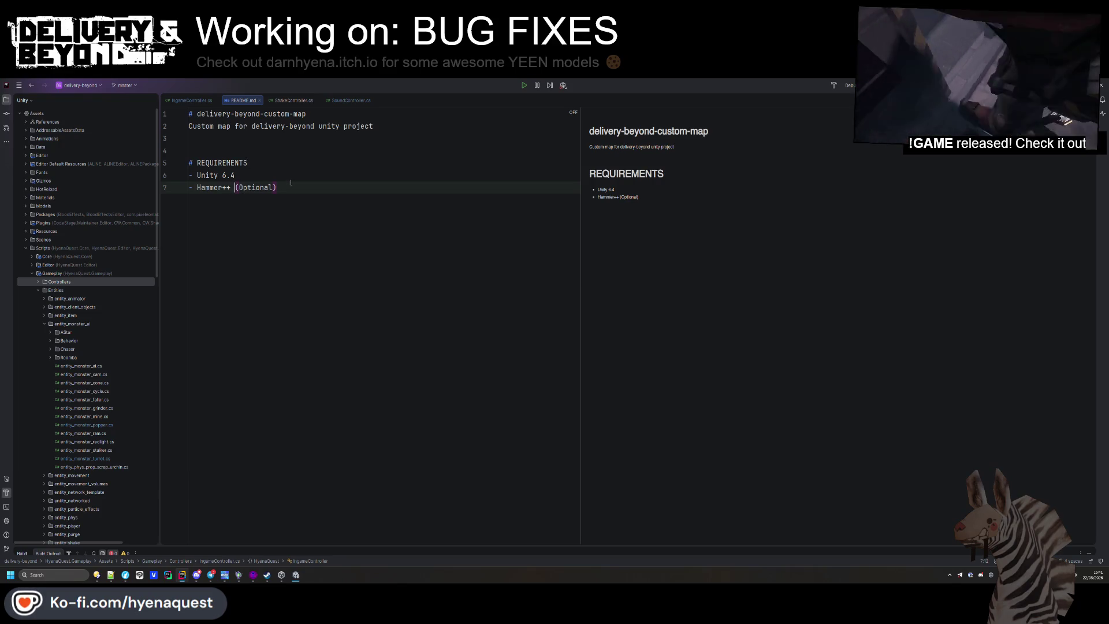
pyautogui.press('Return')
pyautogui.write('Source SDK')
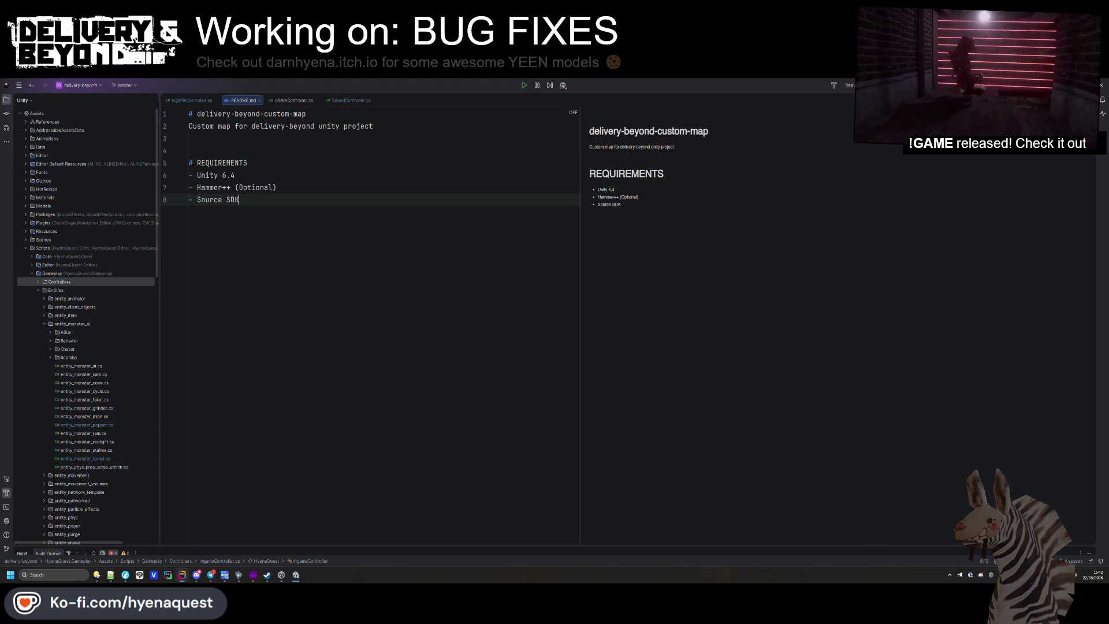
pyautogui.write(' Single Player')
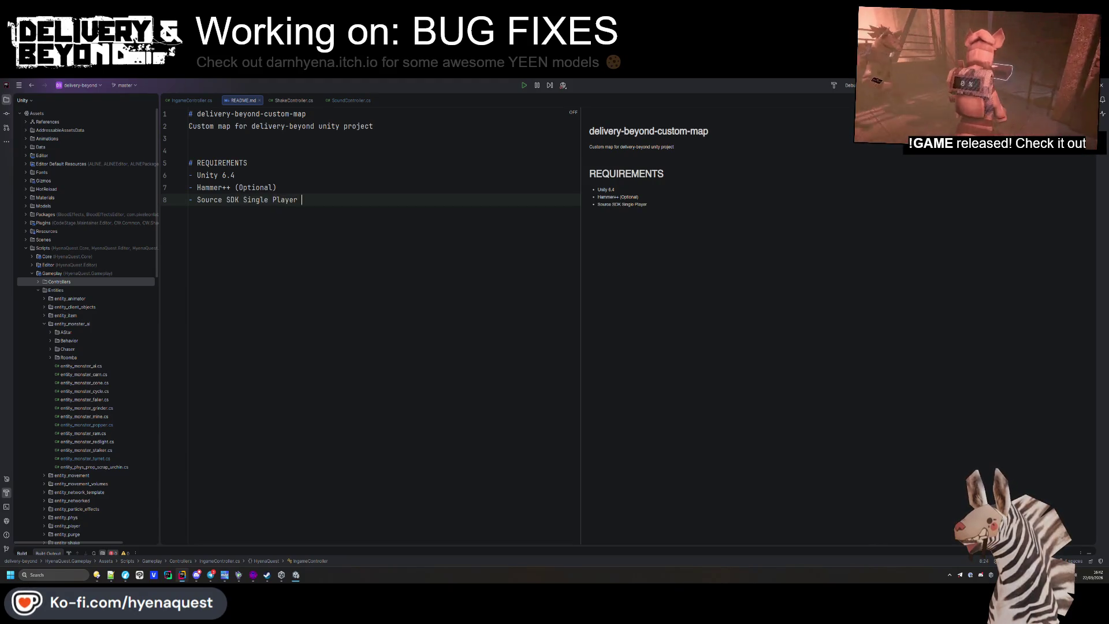
pyautogui.write('(Optional.')
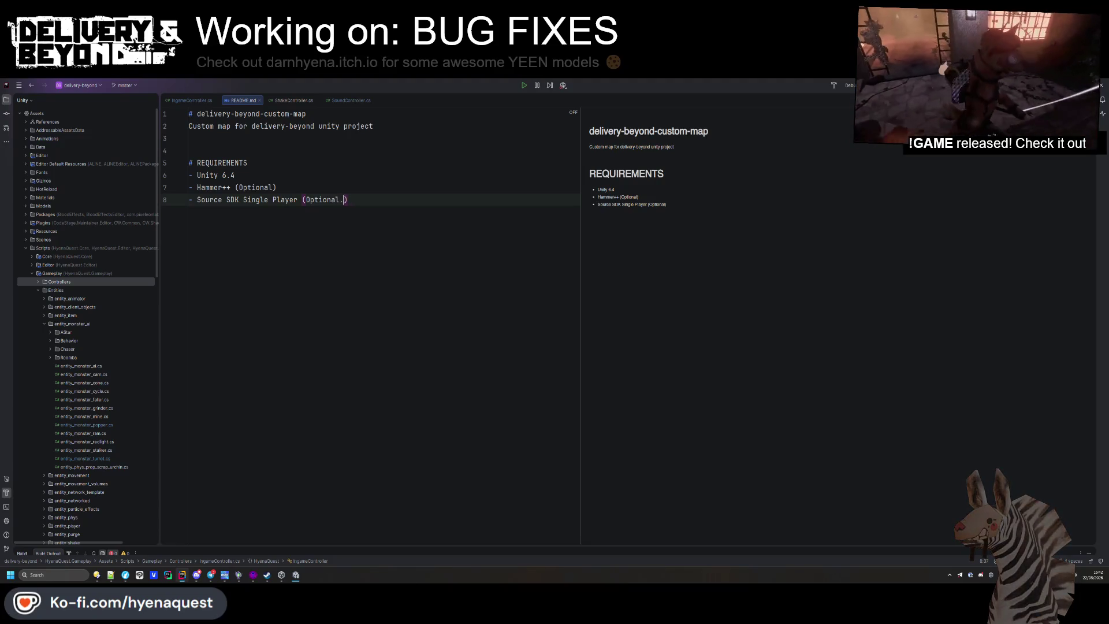
pyautogui.write(', for hammer++')
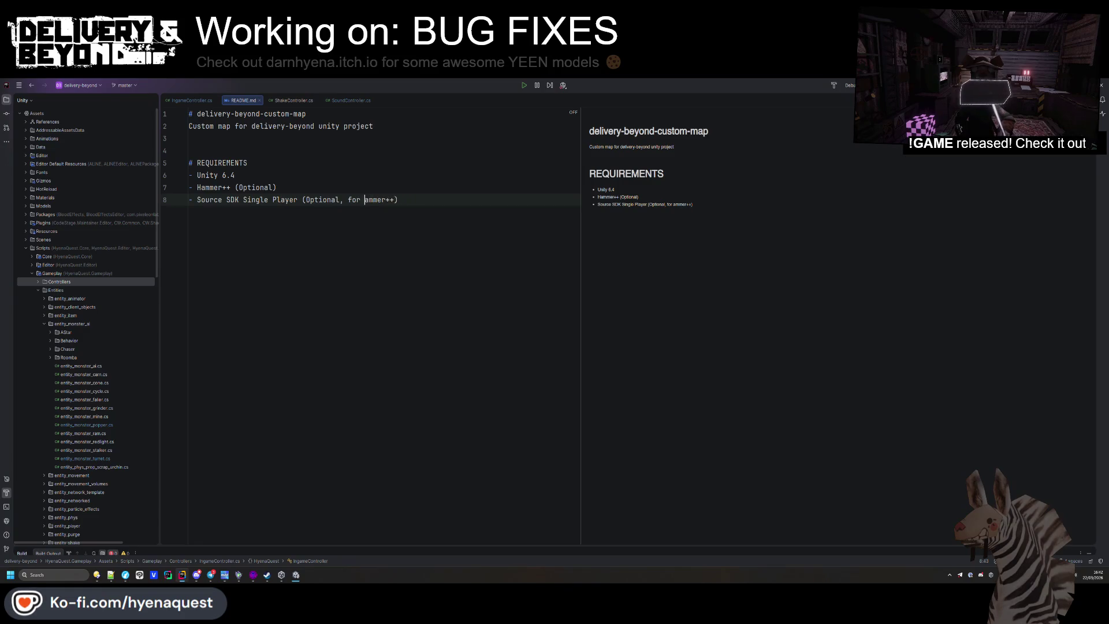
pyautogui.write('H')
# Tidy the requirements list, fixing Hammer++ capitalization and the spacing after Unity 6.4
pyautogui.click(312, 167)
pyautogui.press('Up')
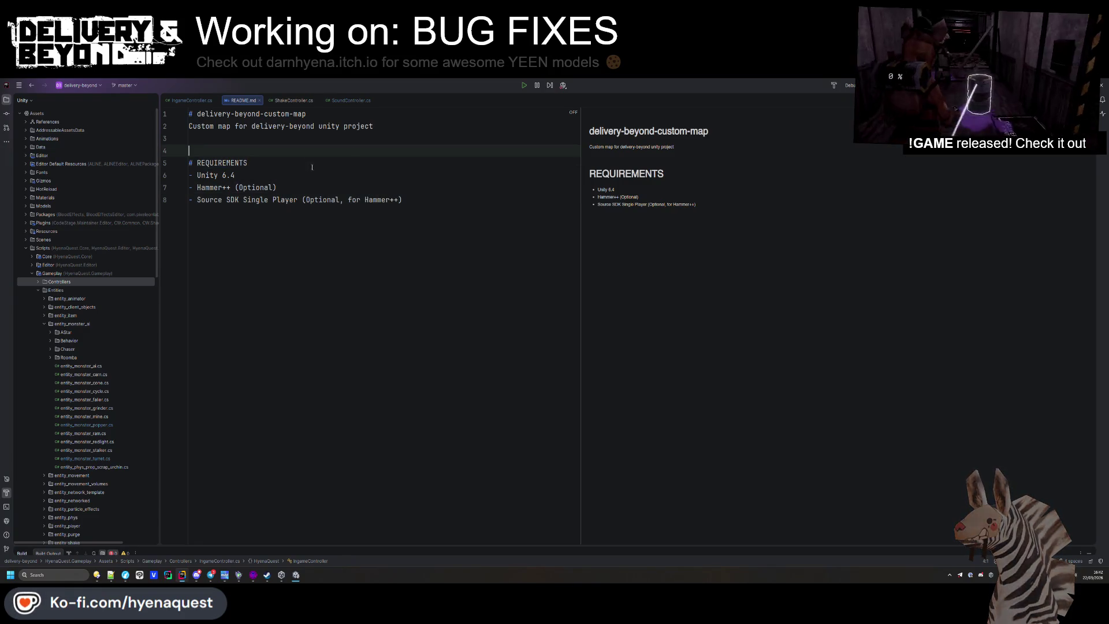
pyautogui.click(322, 175)
pyautogui.press('Return')
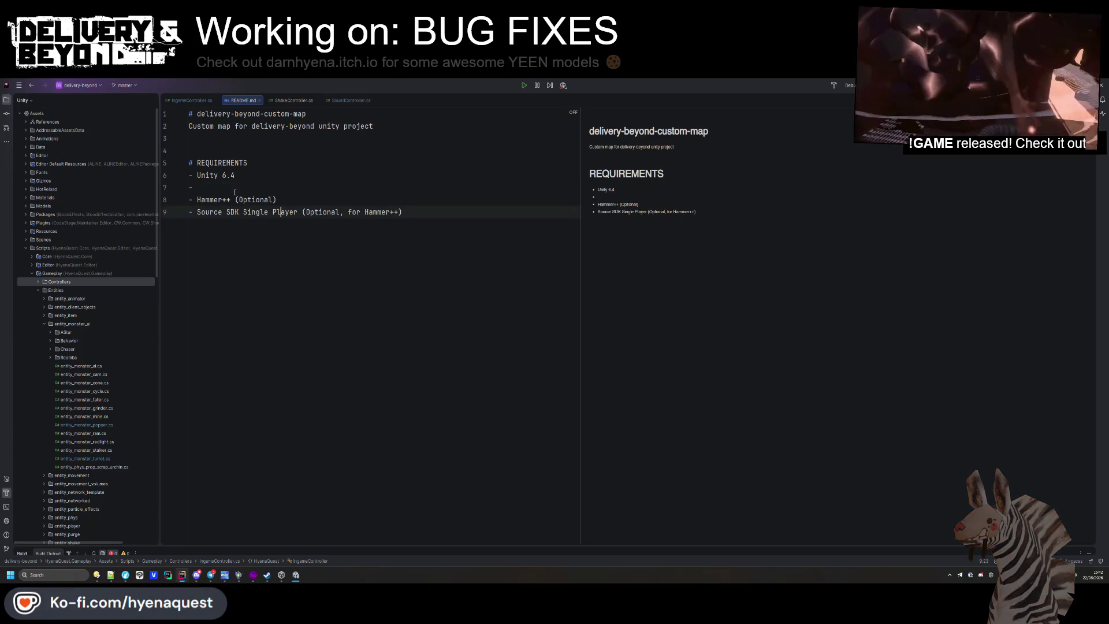
pyautogui.press('BackSpace')
pyautogui.press('BackSpace')
pyautogui.press('BackSpace')
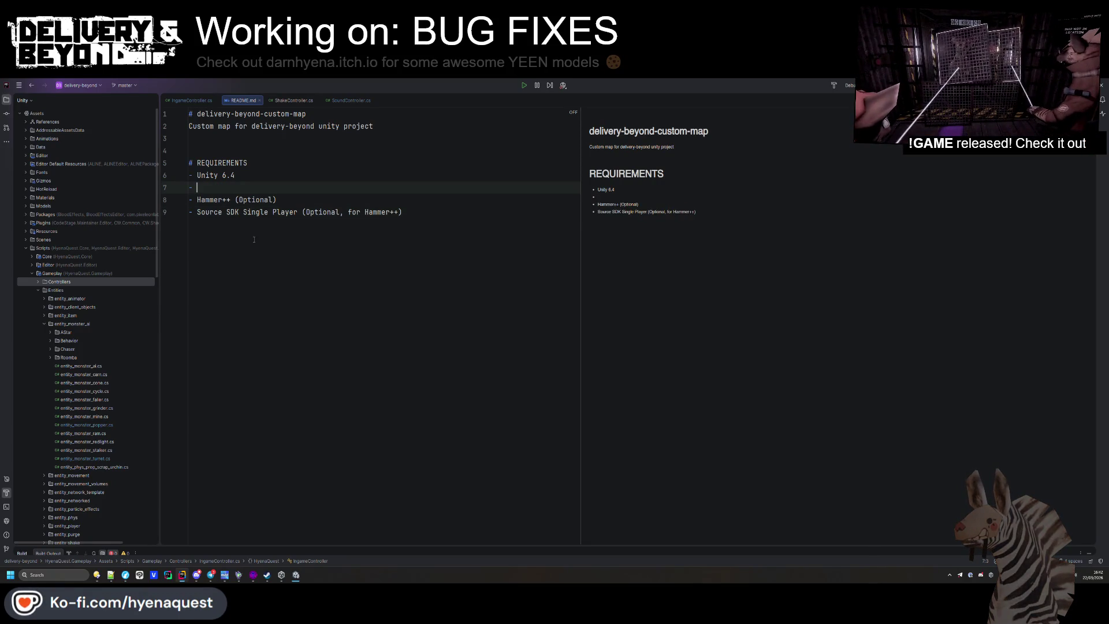
pyautogui.click(194, 163)
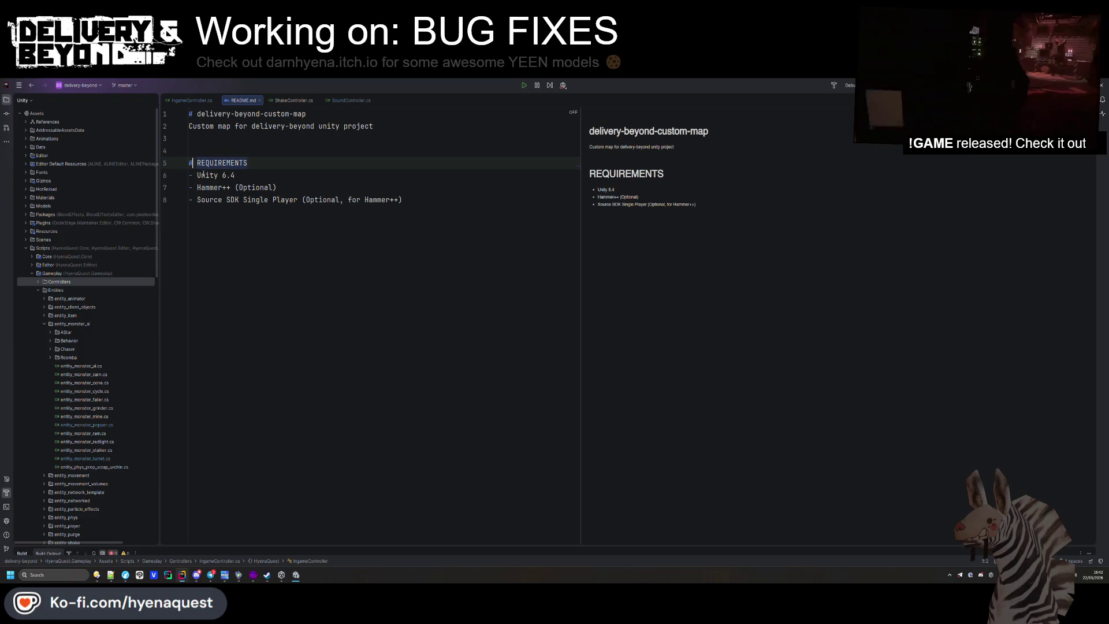
# Make REQUIREMENTS a third-level '###' heading
pyautogui.write('##')
pyautogui.click(190, 150)
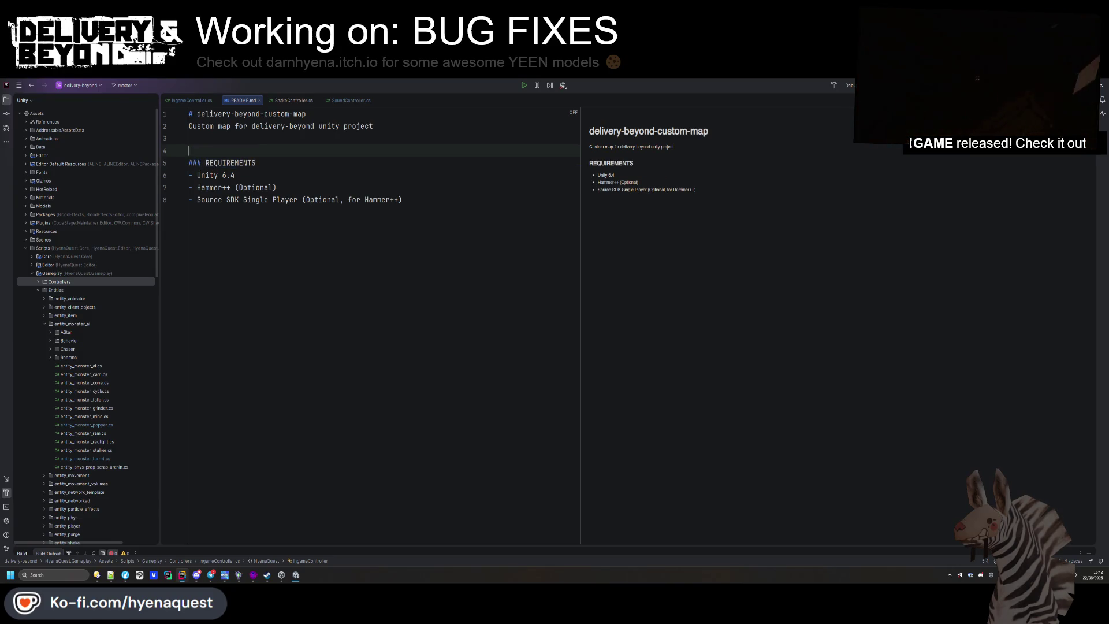
pyautogui.click(190, 138)
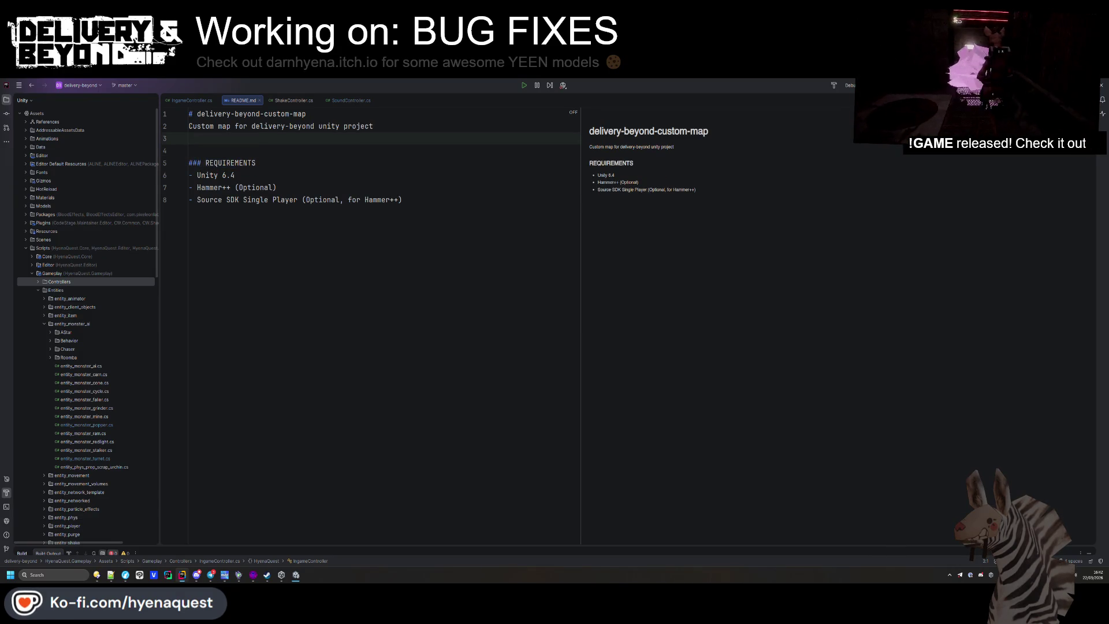
pyautogui.click(381, 147)
# Add a '### USAGE' heading below the requirements list, correcting its typos
pyautogui.click(288, 200)
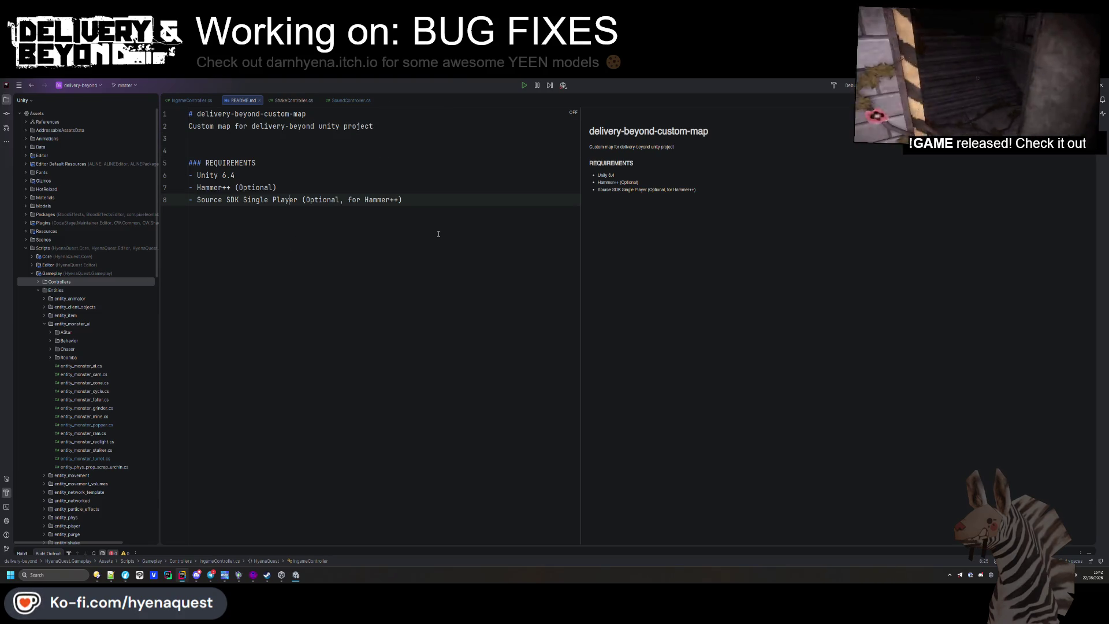
pyautogui.press('Return')
pyautogui.write('###')
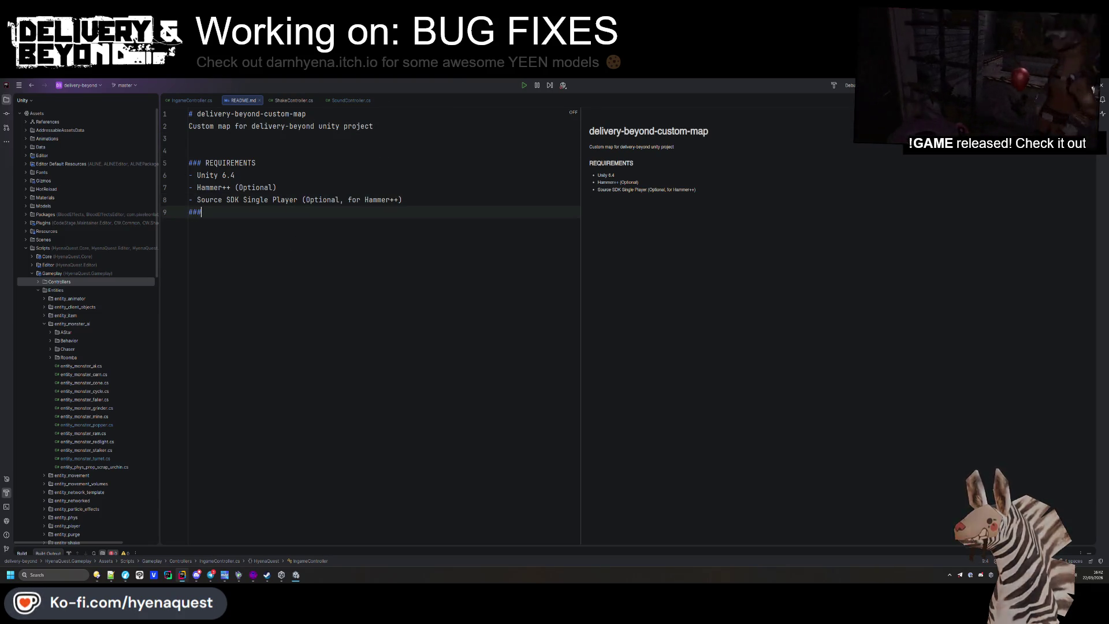
pyautogui.write(' USAFE')
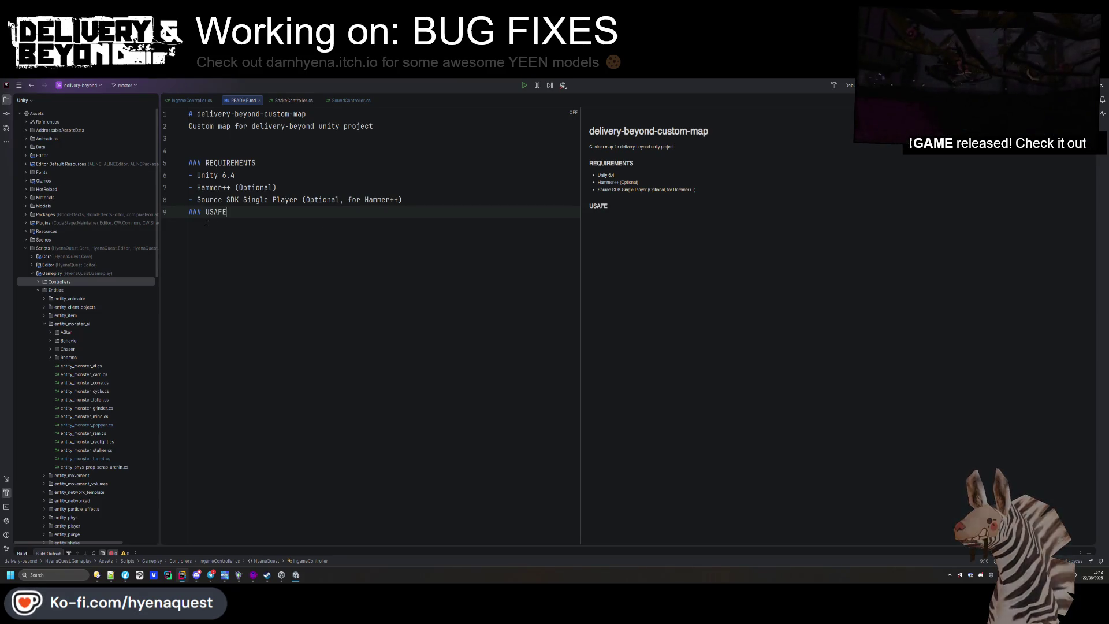
pyautogui.press('BackSpace')
pyautogui.write('g')
pyautogui.press('Home')
pyautogui.press('Return')
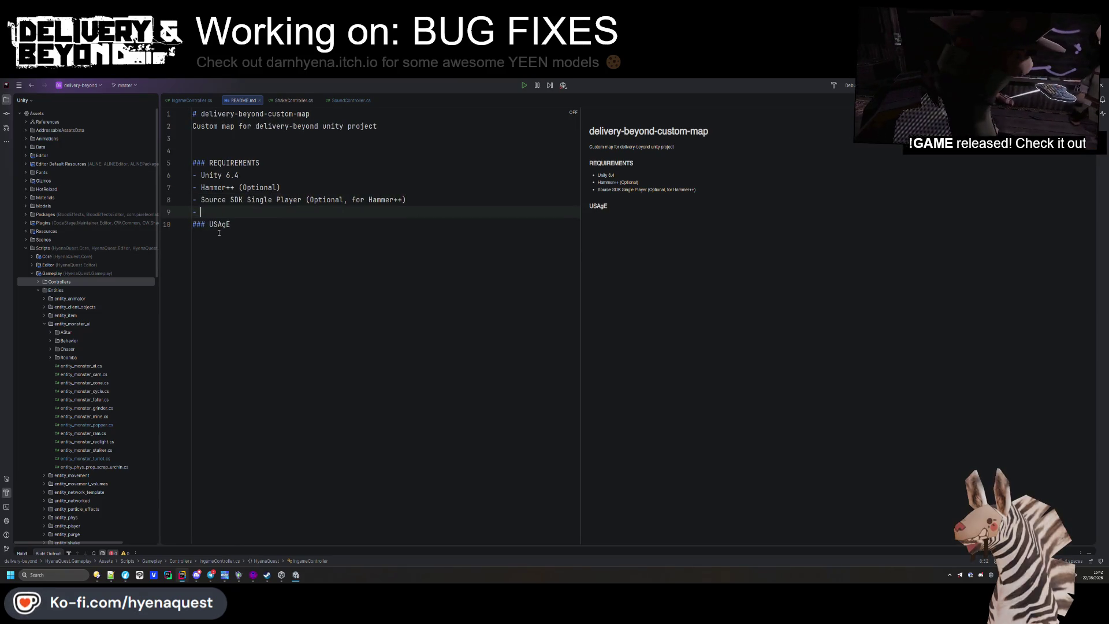
pyautogui.press('Delete')
pyautogui.write('G')
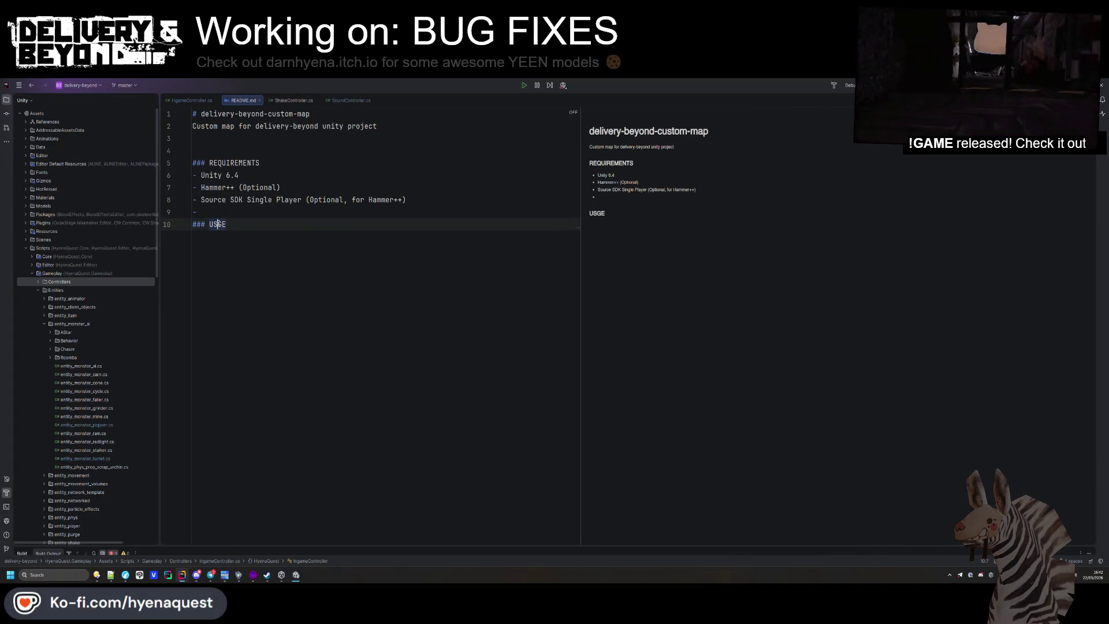
# Clear the stray dash above USAGE and begin a bullet reading 'Create a'
pyautogui.press('Up')
pyautogui.press('End')
pyautogui.press('BackSpace')
pyautogui.click(234, 243)
pyautogui.press('Return')
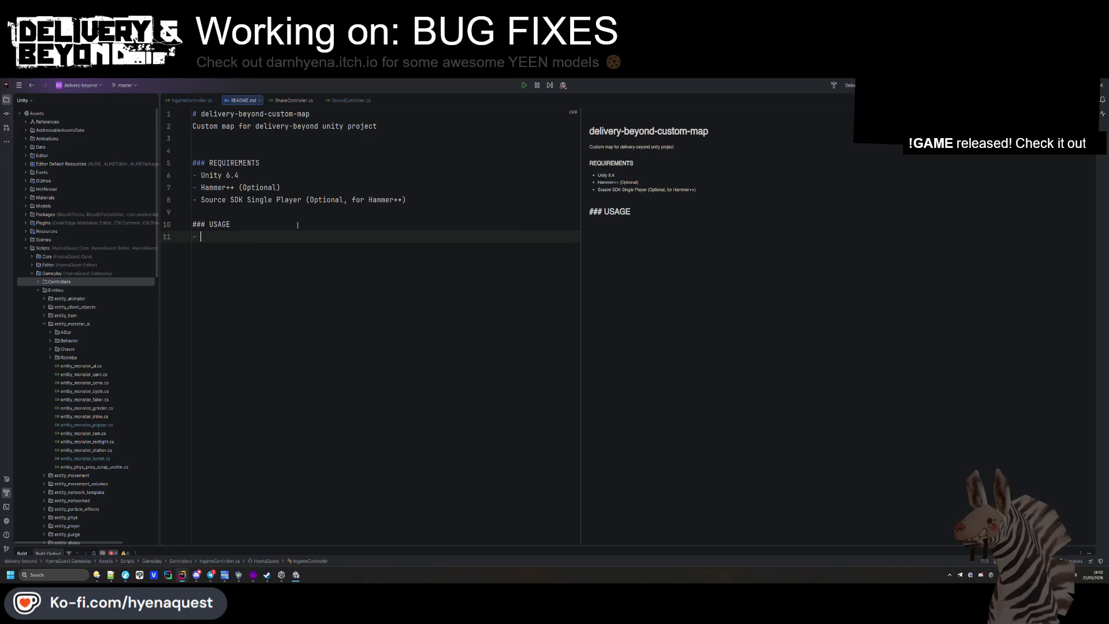
pyautogui.write('a')
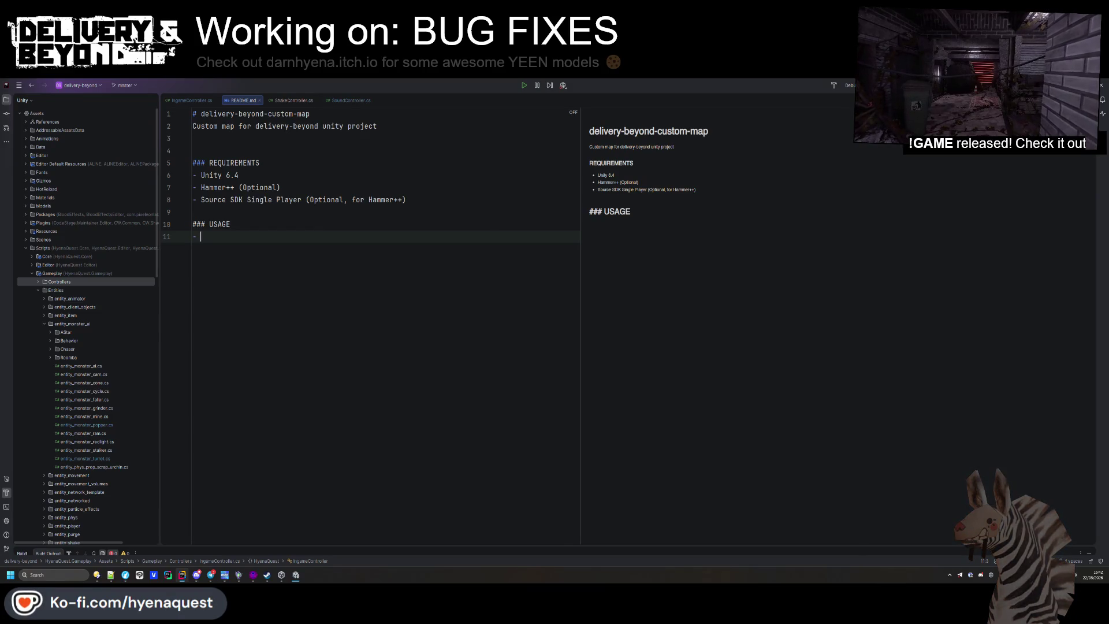
pyautogui.write('Create a ')
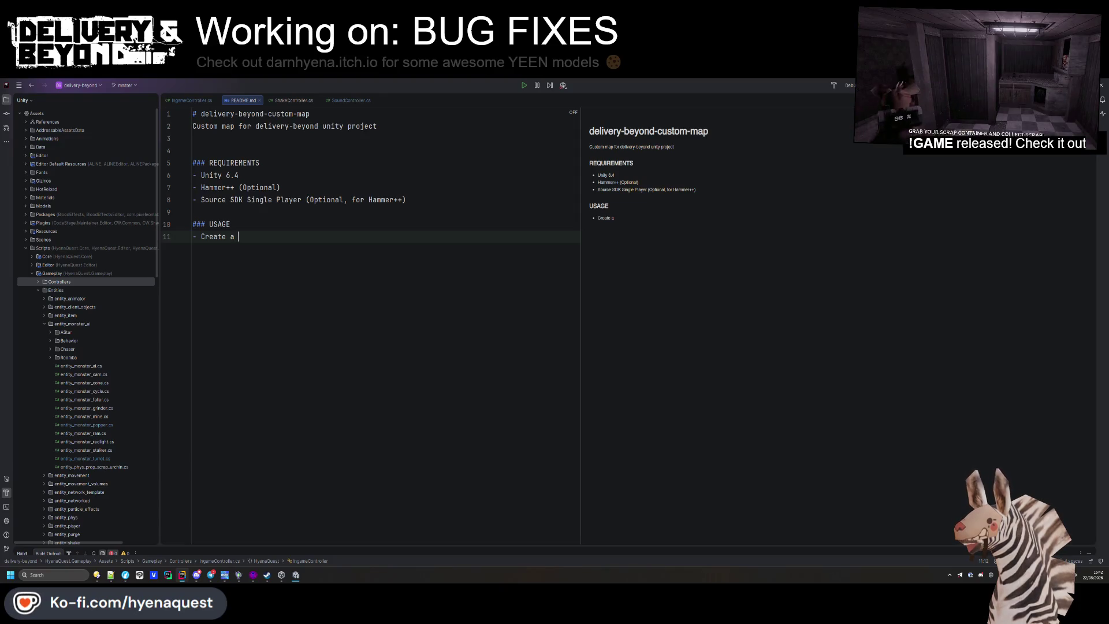
pyautogui.write('bs')
# Finish the bullet 'Create a new folder inside `Mods/`' and add a uniqueness note ending 'conflicts'
pyautogui.press('BackSpace')
pyautogui.press('BackSpace')
pyautogui.write('new folder inside Mods')
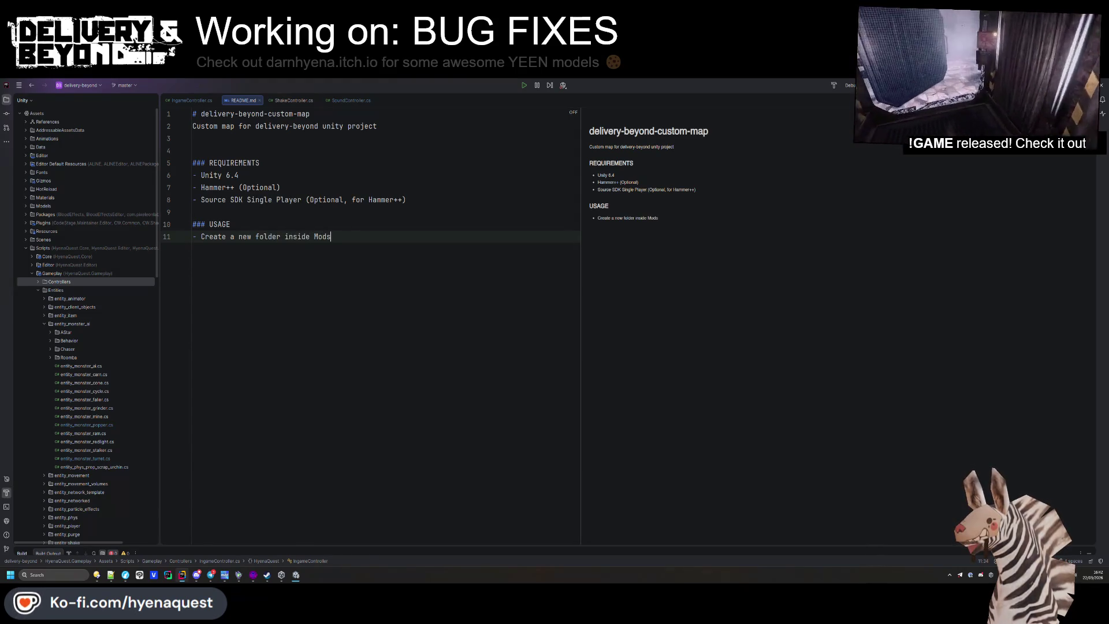
pyautogui.write('/`')
pyautogui.hotkey('ctrl', 'Left')
pyautogui.write('`')
pyautogui.press('End')
pyautogui.press('Return')
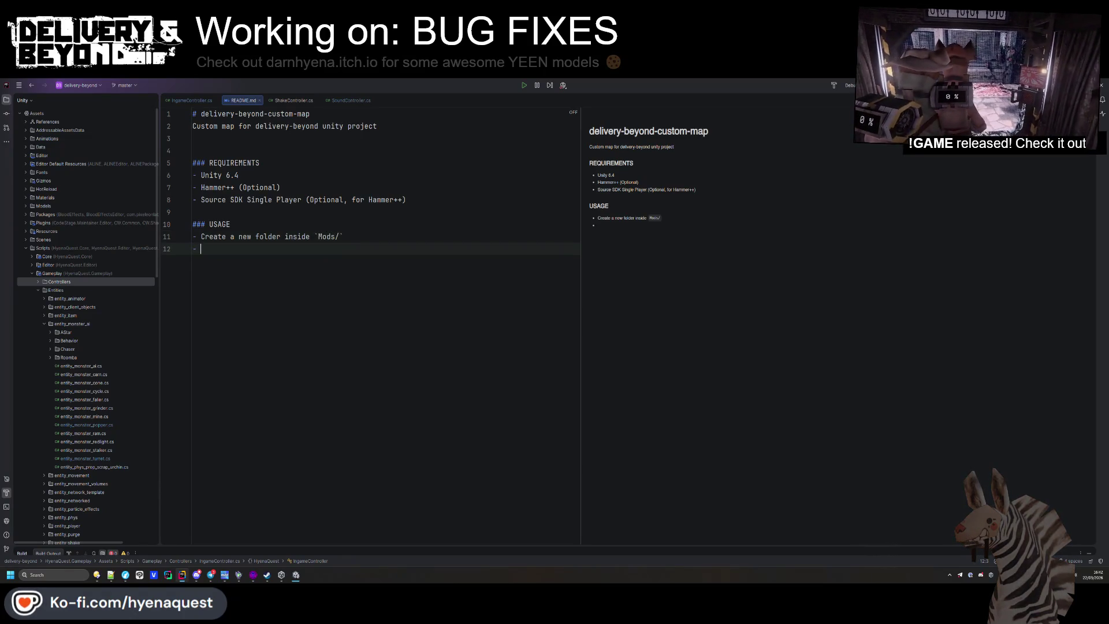
pyautogui.write('Make sure the name is unique')
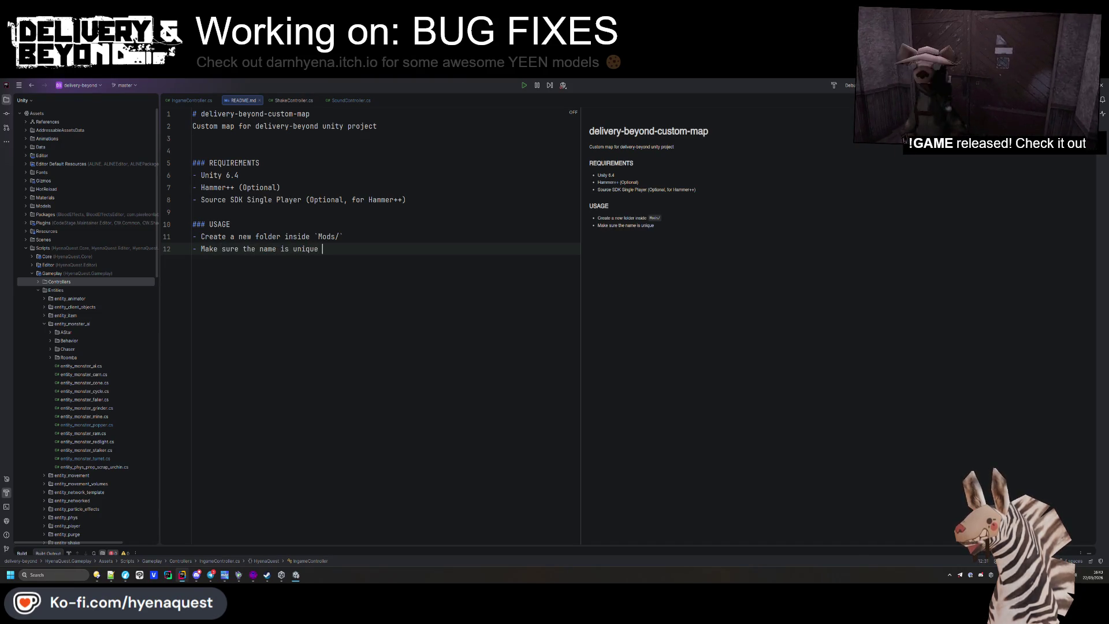
pyautogui.write('s similar names to other mods can cause')
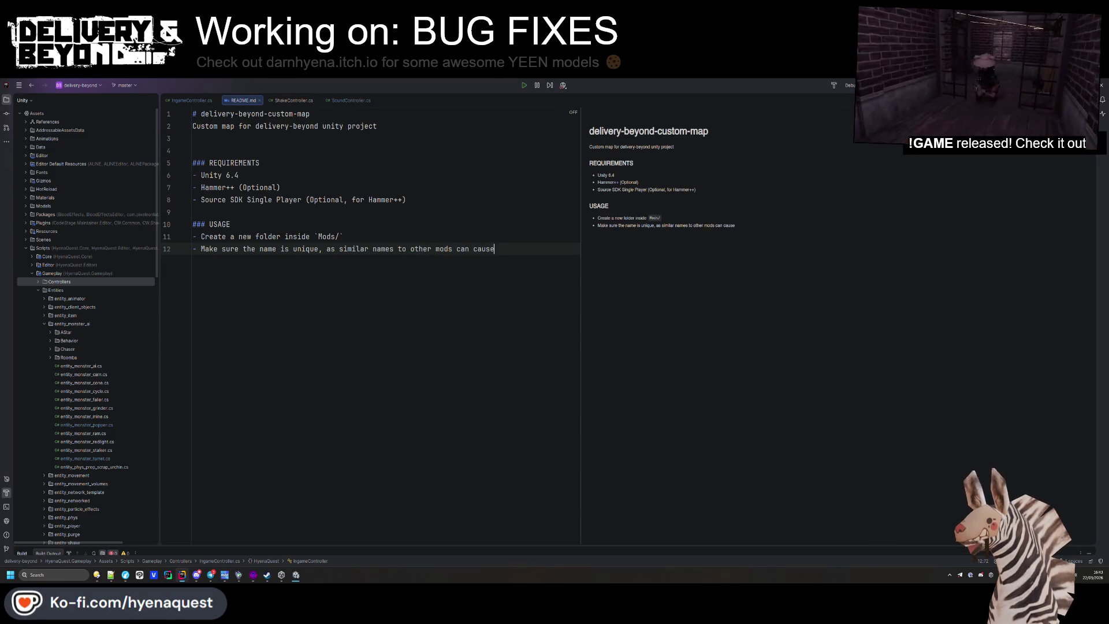
pyautogui.write(' conflicts')
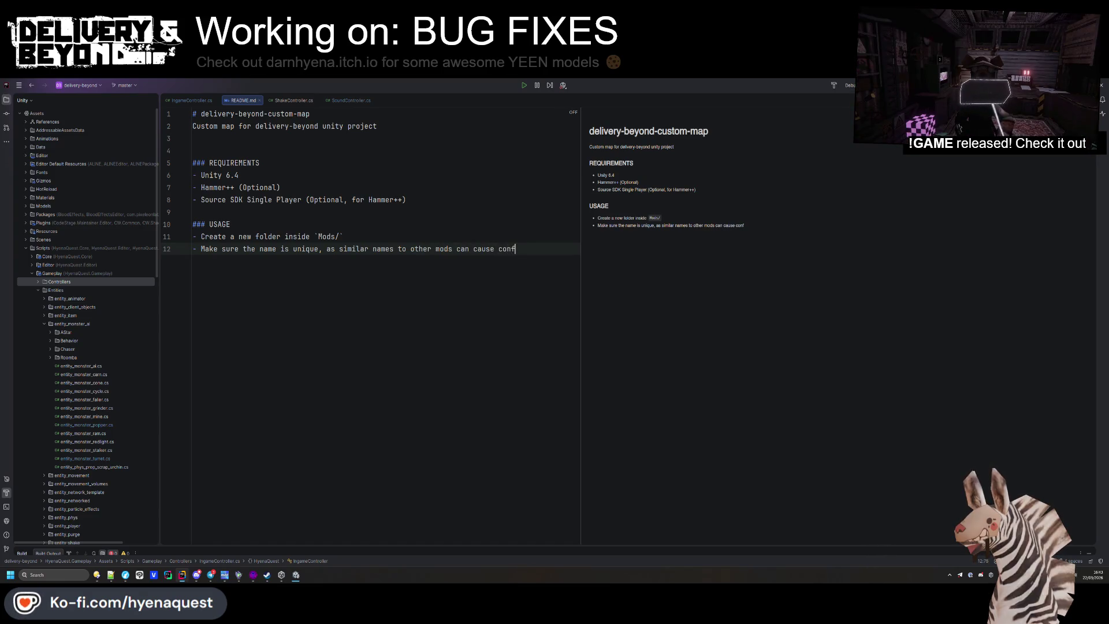
# Add a nested 'Reserved names:' sub-bullet under the uniqueness note
pyautogui.press('Return')
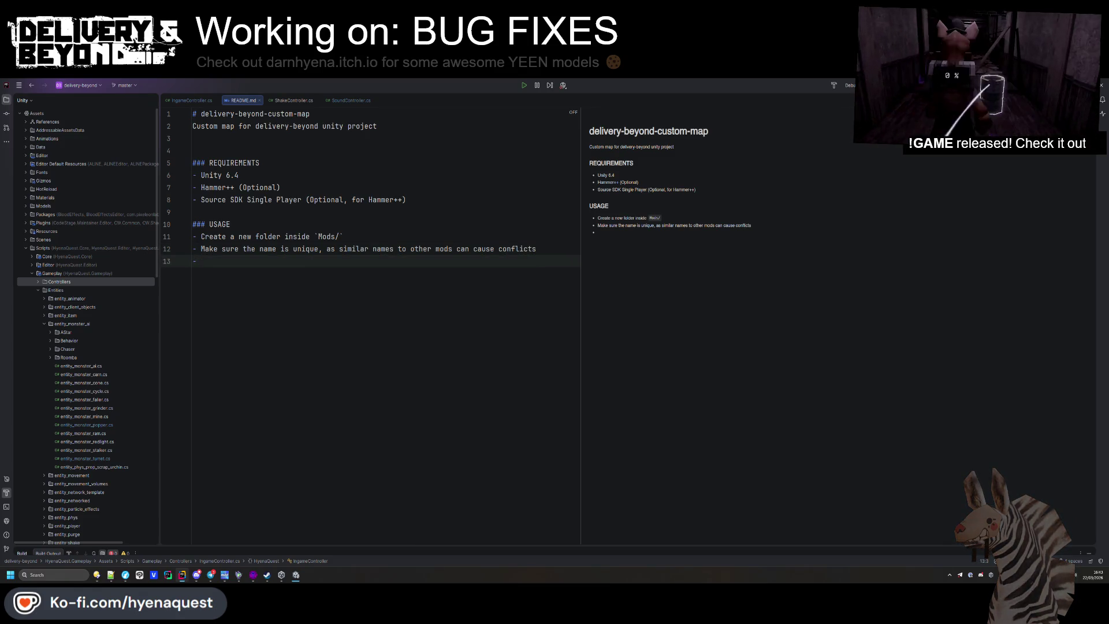
pyautogui.write('-')
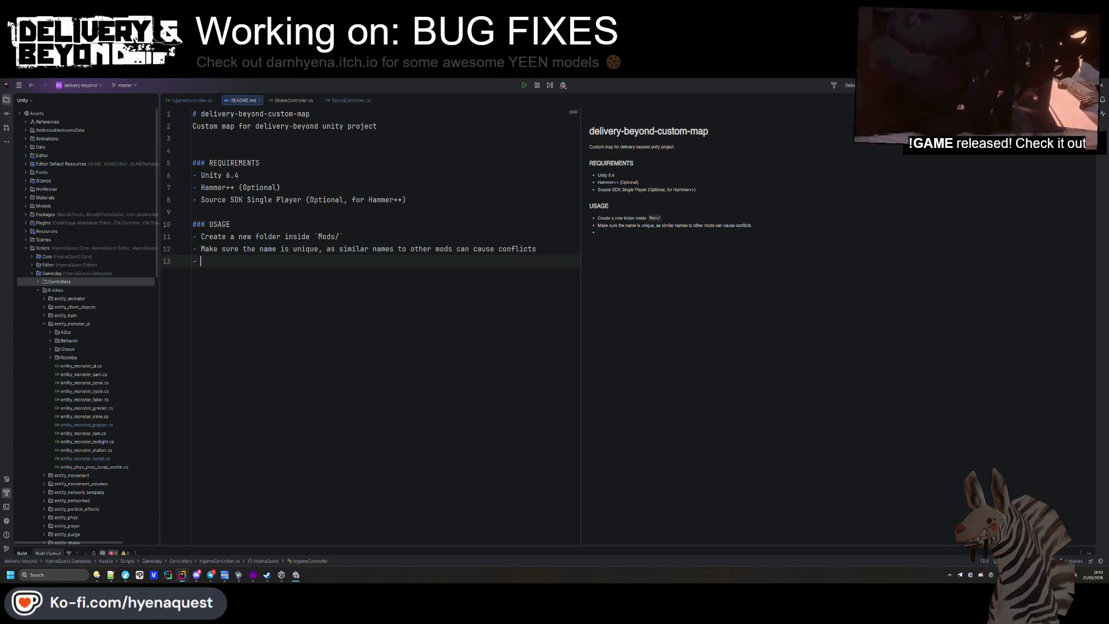
pyautogui.press('Tab')
pyautogui.write('Do')
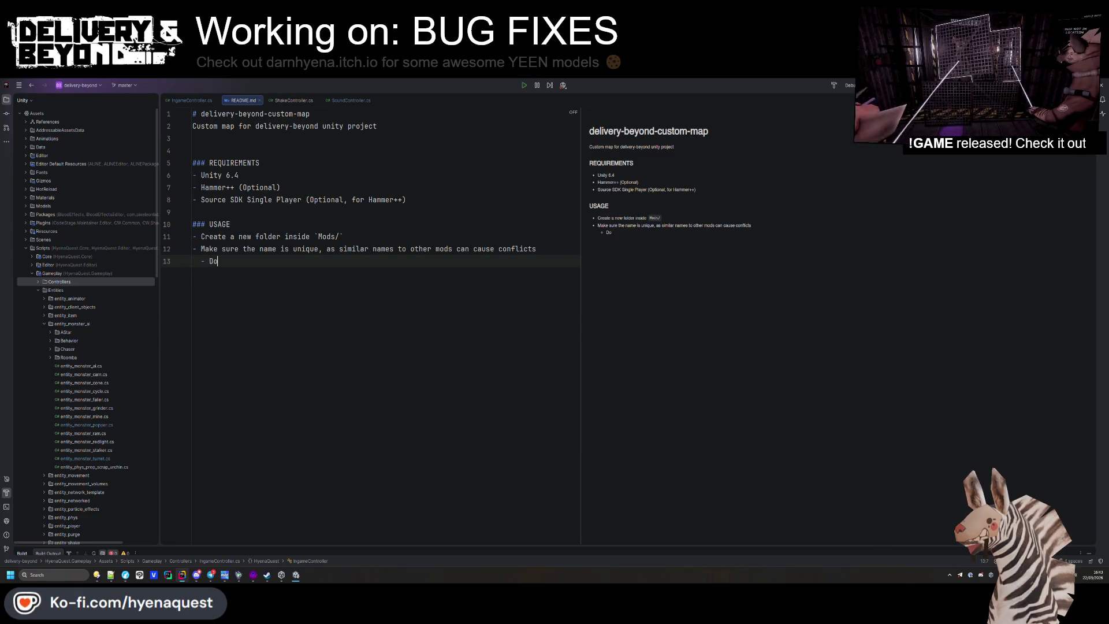
pyautogui.press('BackSpace')
pyautogui.press('BackSpace')
pyautogui.write('Res')
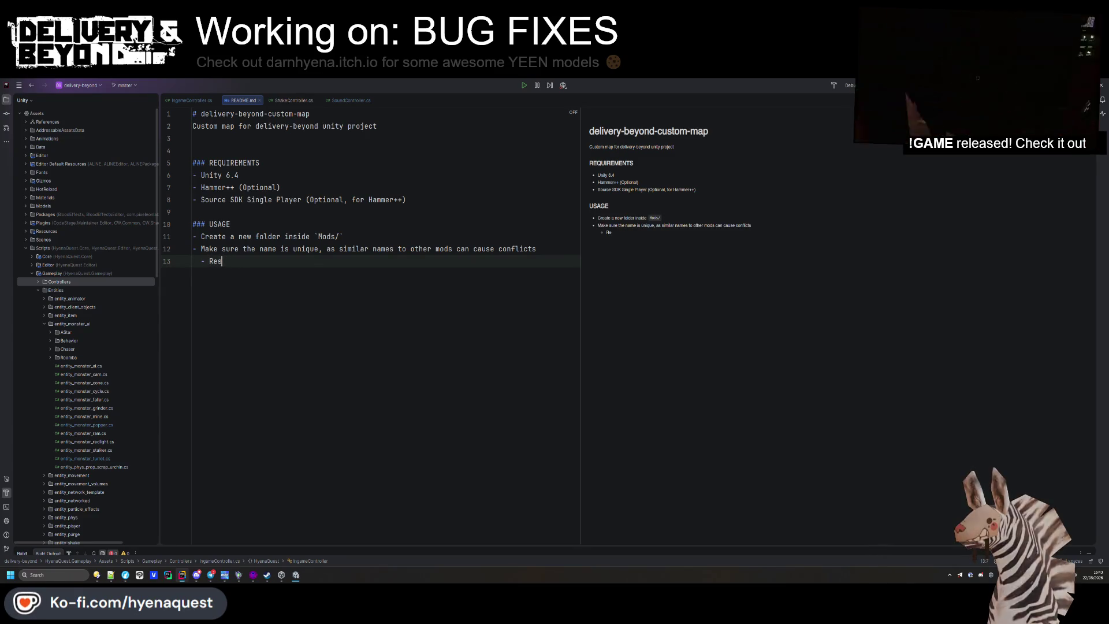
pyautogui.write('erved names:')
# List the reserved names Apartments, City, Train, Trenches and Fracture as sub-bullets
pyautogui.press('Return')
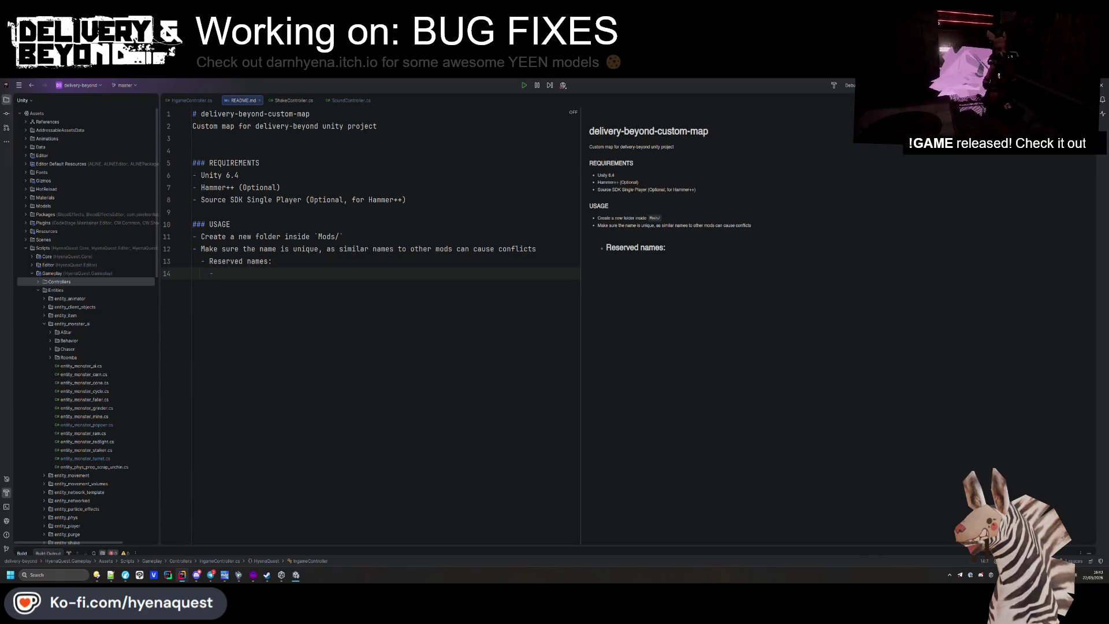
pyautogui.write('Apartments')
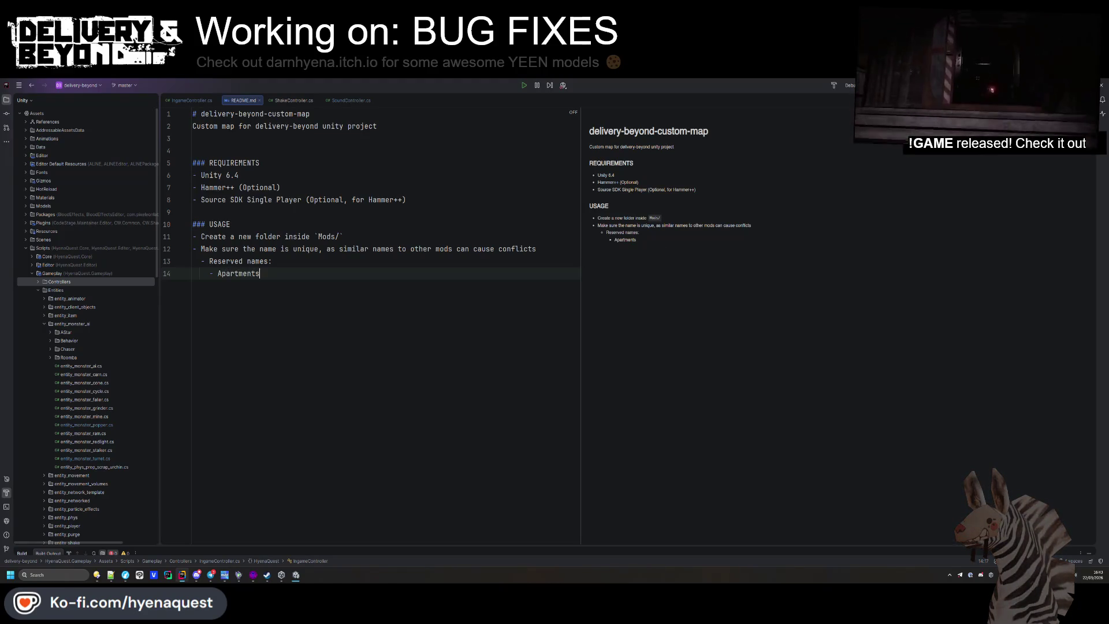
pyautogui.press('Return')
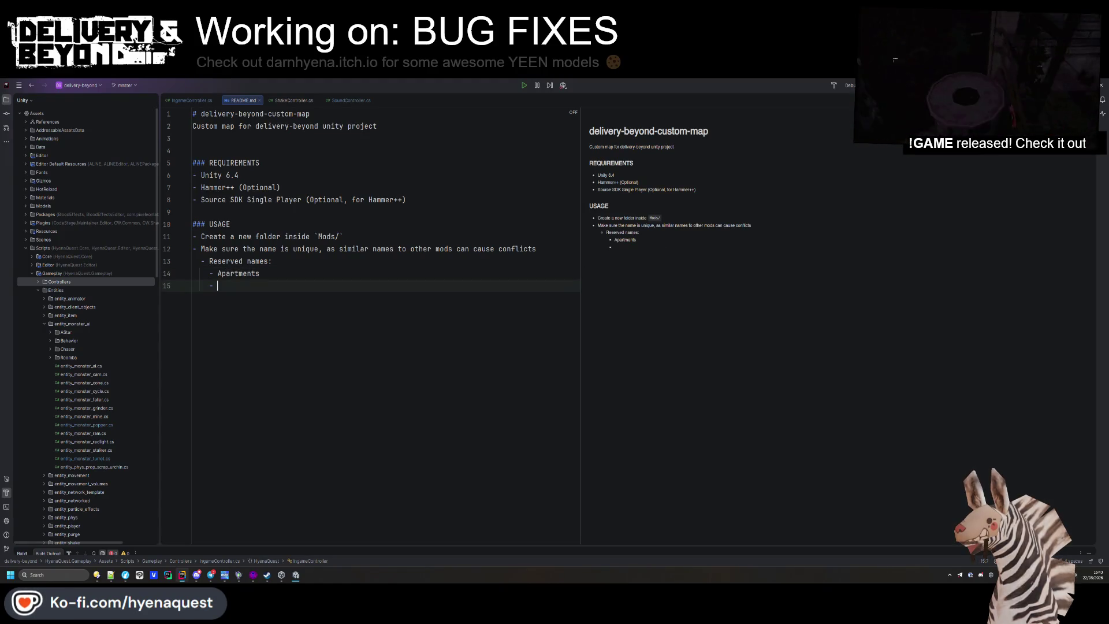
pyautogui.write('City')
pyautogui.press('Return')
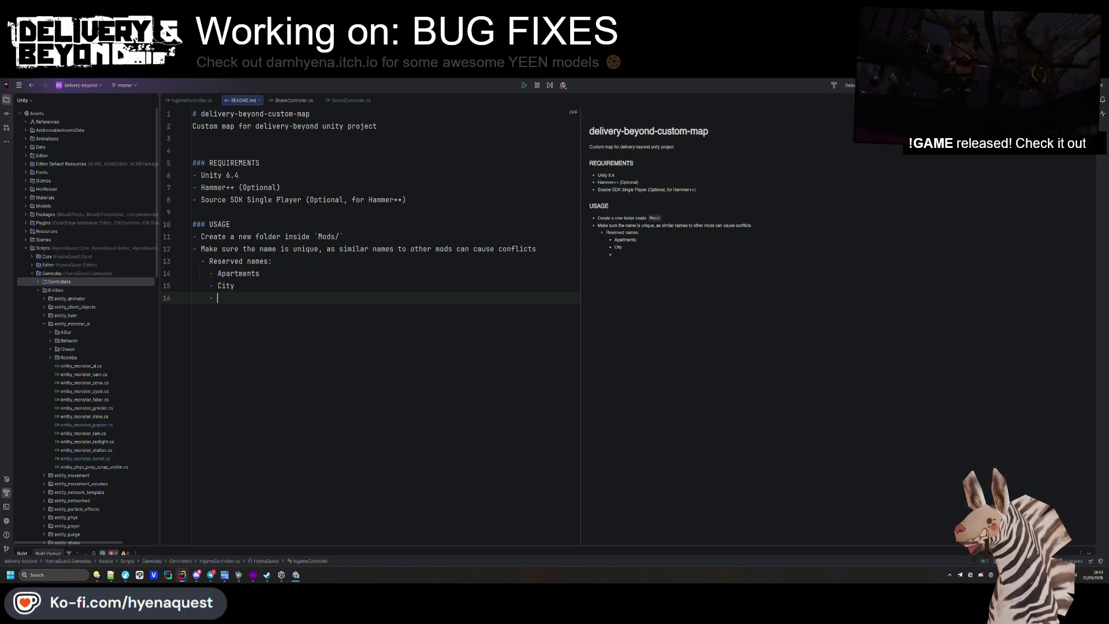
pyautogui.write('Train')
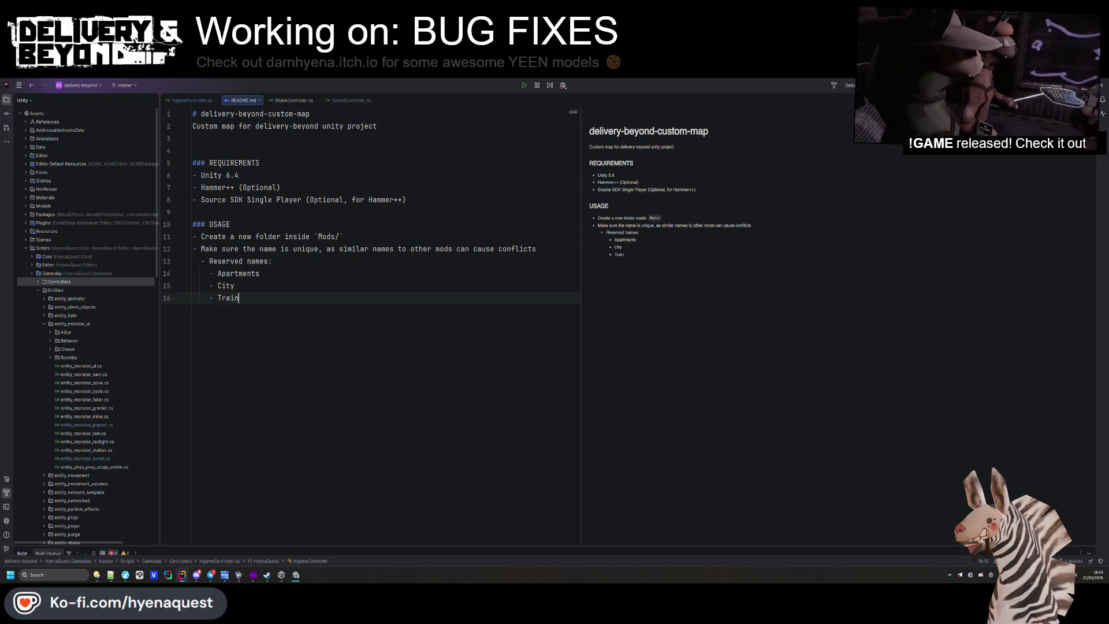
pyautogui.press('Return')
pyautogui.write('Trenches')
pyautogui.press('Return')
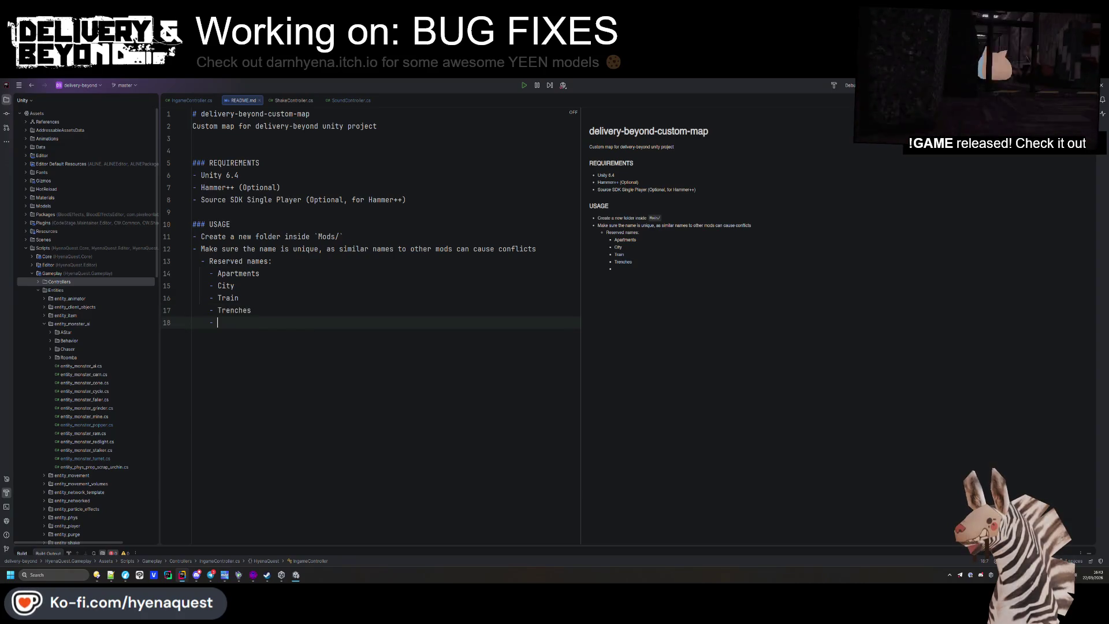
pyautogui.write('Fracture')
pyautogui.press('Return')
pyautogui.hotkey('shift', 'Tab')
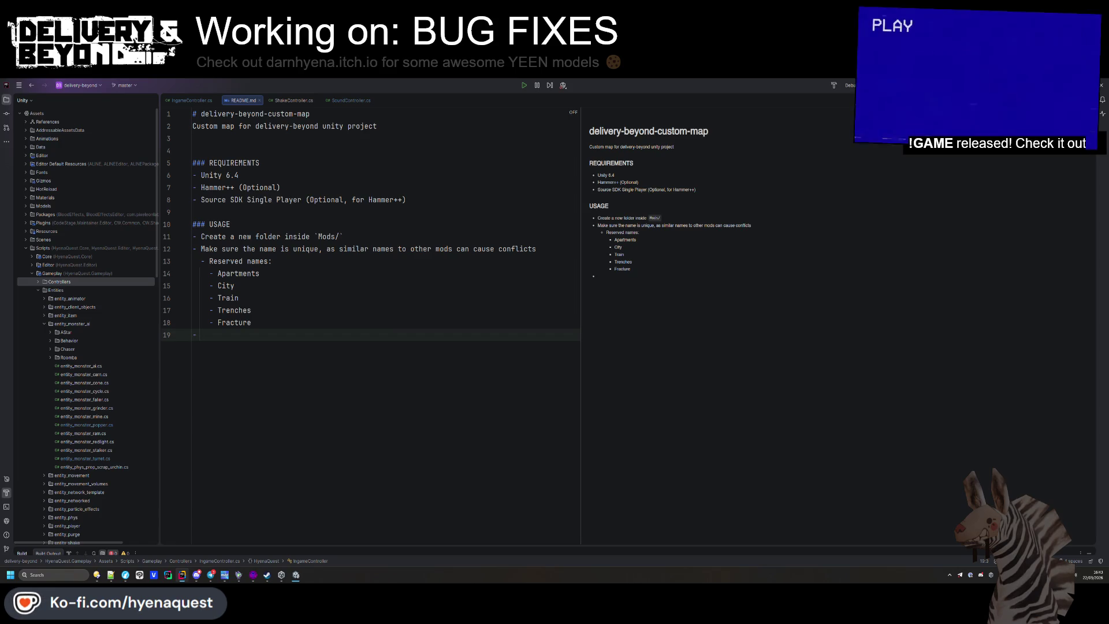
# Rename the USAGE heading to HOW TO
pyautogui.doubleClick(235, 218)
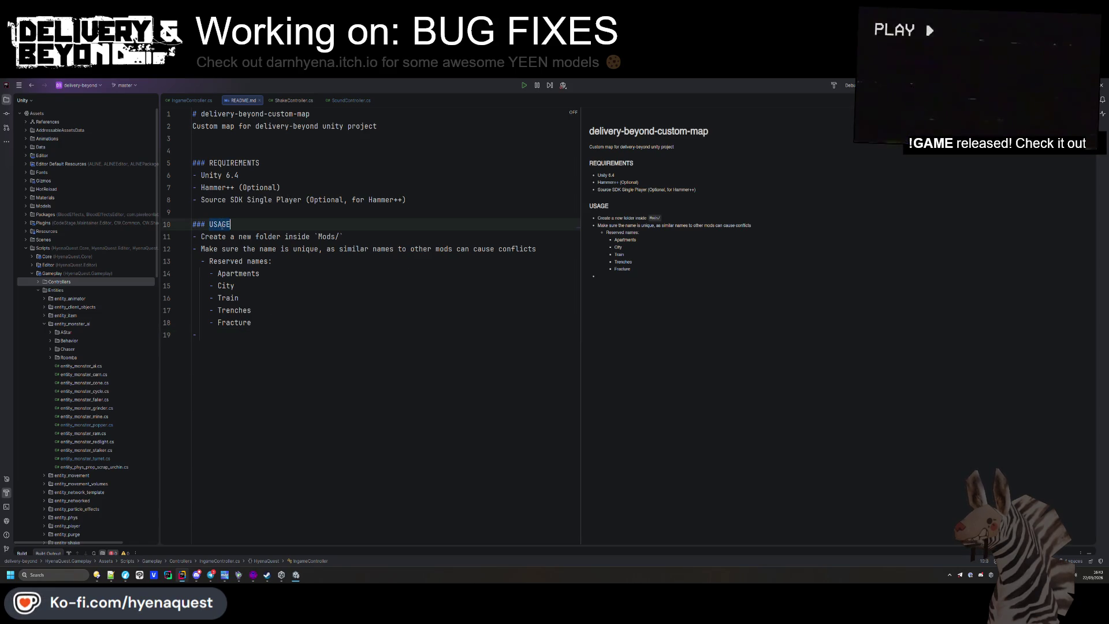
pyautogui.write('How')
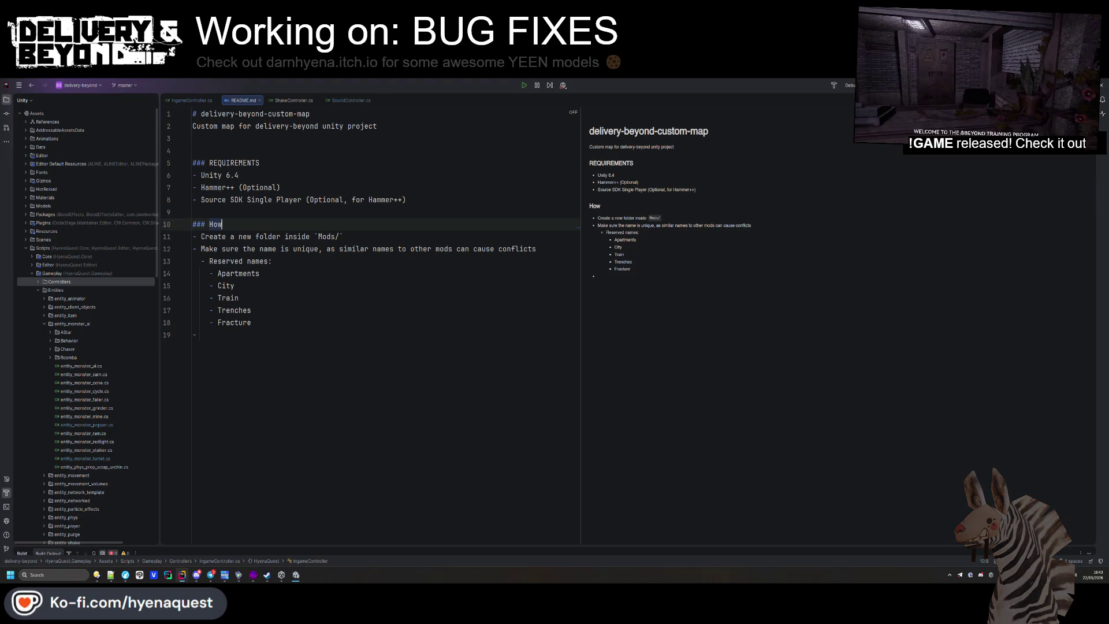
pyautogui.press('BackSpace')
pyautogui.press('BackSpace')
pyautogui.write('OW TO')
# Insert a '### HAMMER++ Setup' heading above HOW TO
pyautogui.click(194, 236)
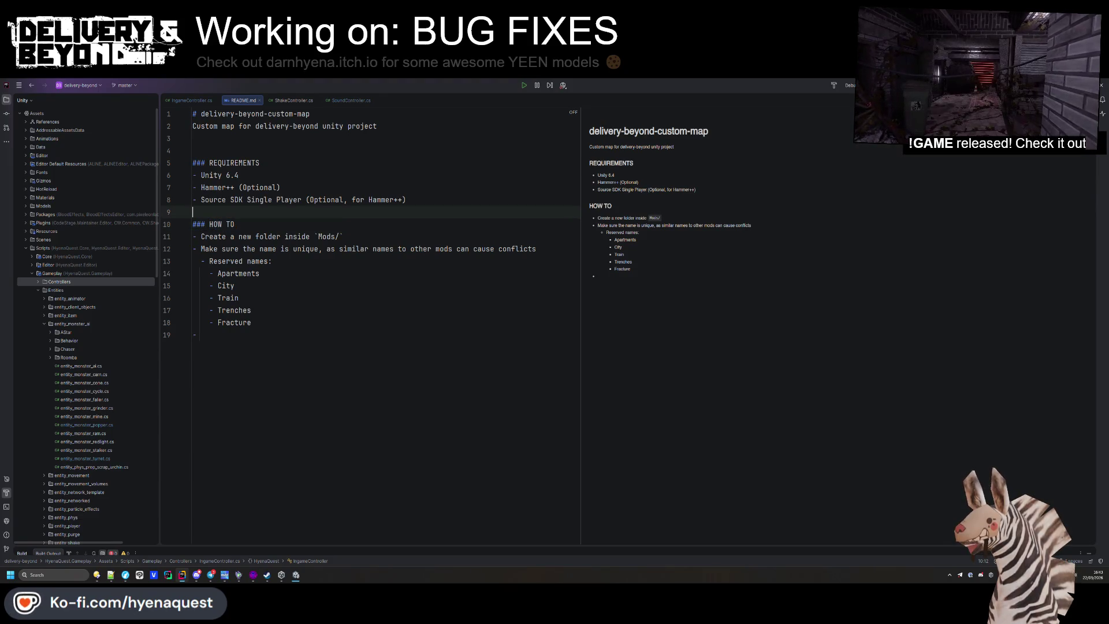
pyautogui.click(239, 212)
pyautogui.press('Return')
pyautogui.press('Return')
pyautogui.press('Return')
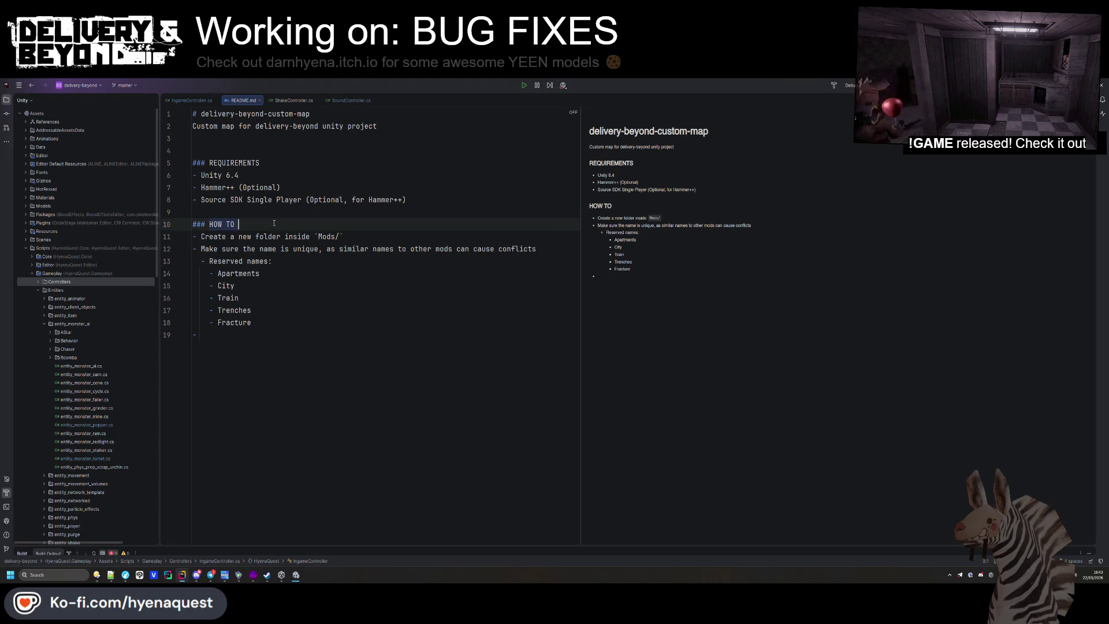
pyautogui.click(239, 227)
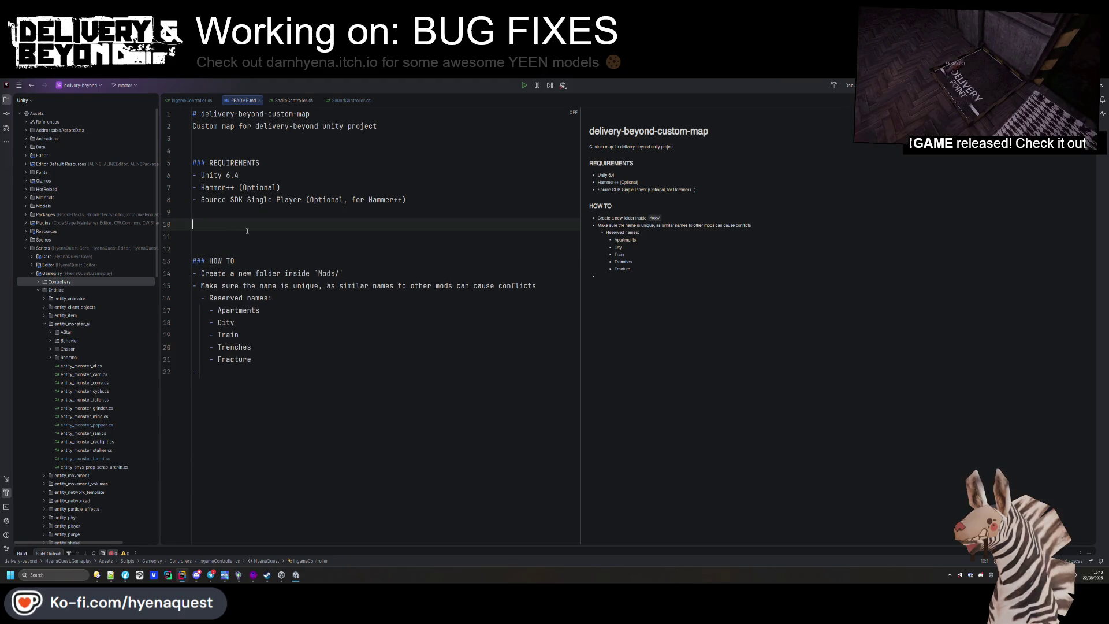
pyautogui.write('#')
pyautogui.press('BackSpace')
pyautogui.write('##')
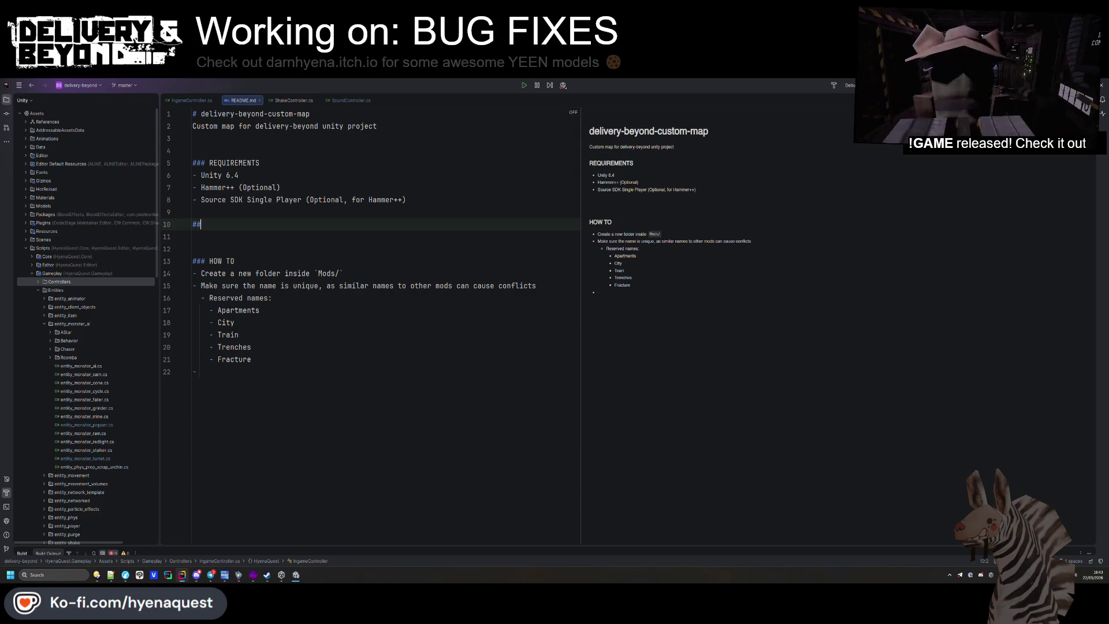
pyautogui.write(' HAMMER +')
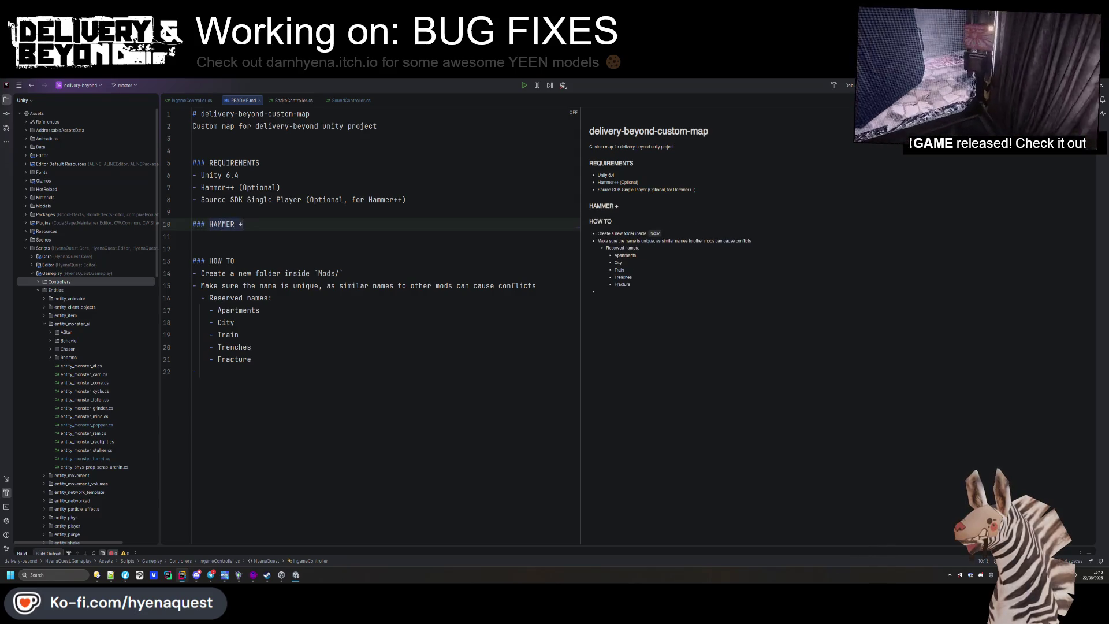
pyautogui.write('+ Setup')
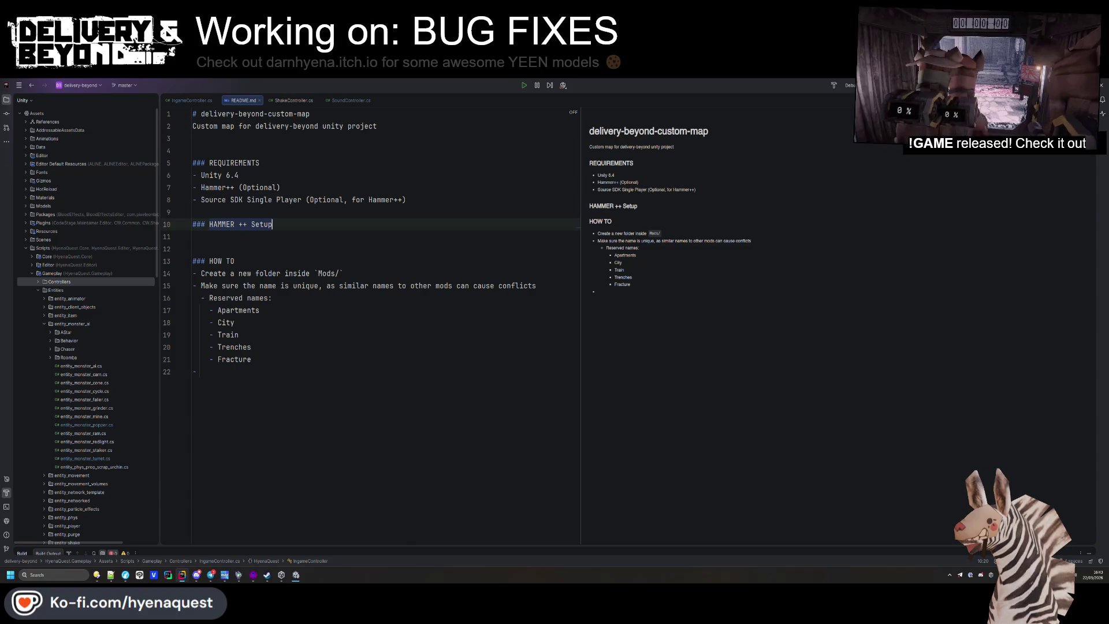
pyautogui.click(234, 224)
pyautogui.press('Delete')
pyautogui.click(284, 228)
pyautogui.press('Return')
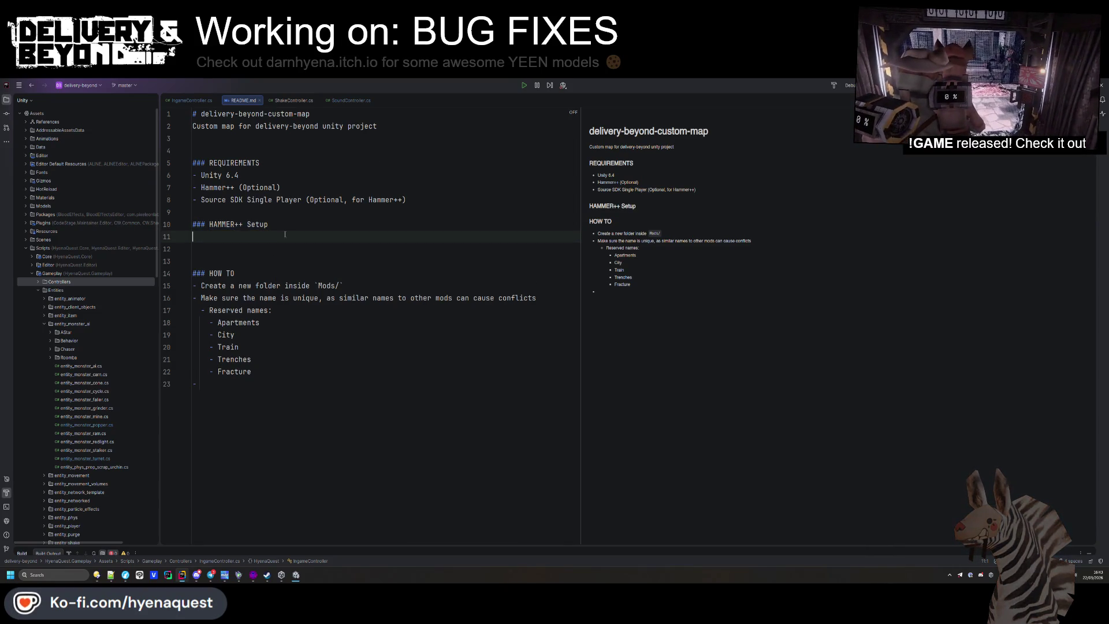
# Add a bullet saying Hammer++ is optional since Blender or any modelling program works
pyautogui.write('- ')
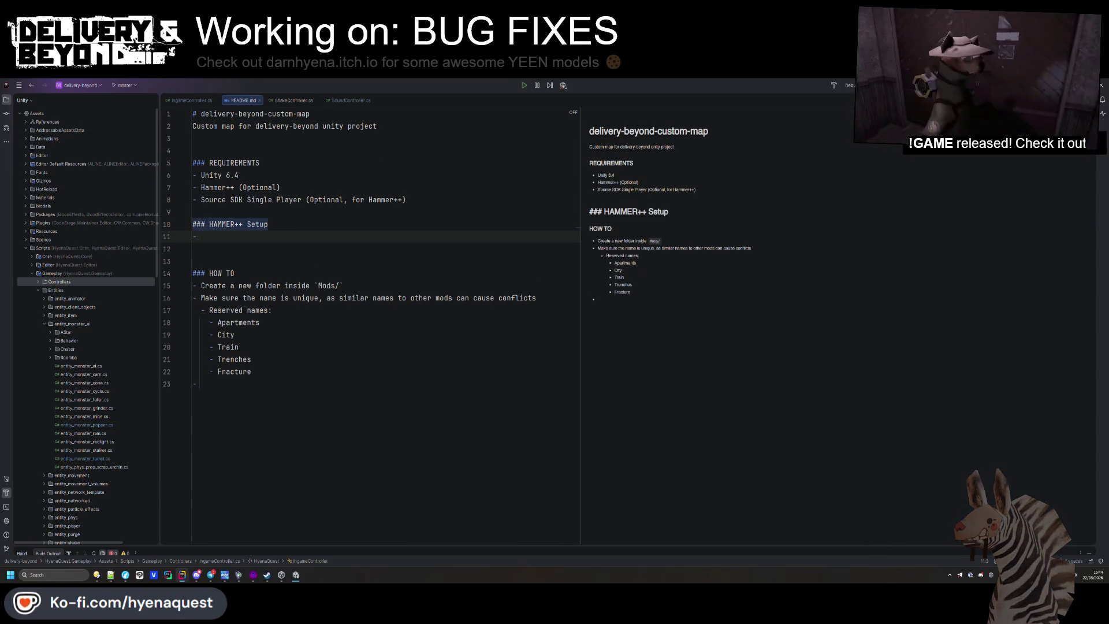
pyautogui.write('You ar')
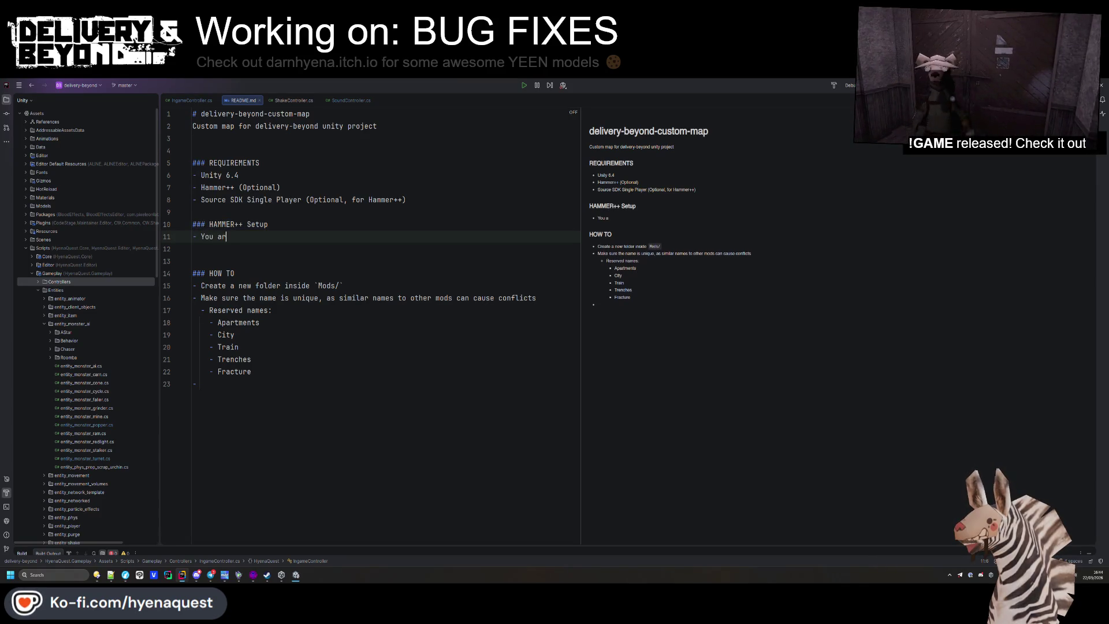
pyautogui.press('BackSpace')
pyautogui.press('BackSpace')
pyautogui.press('BackSpace')
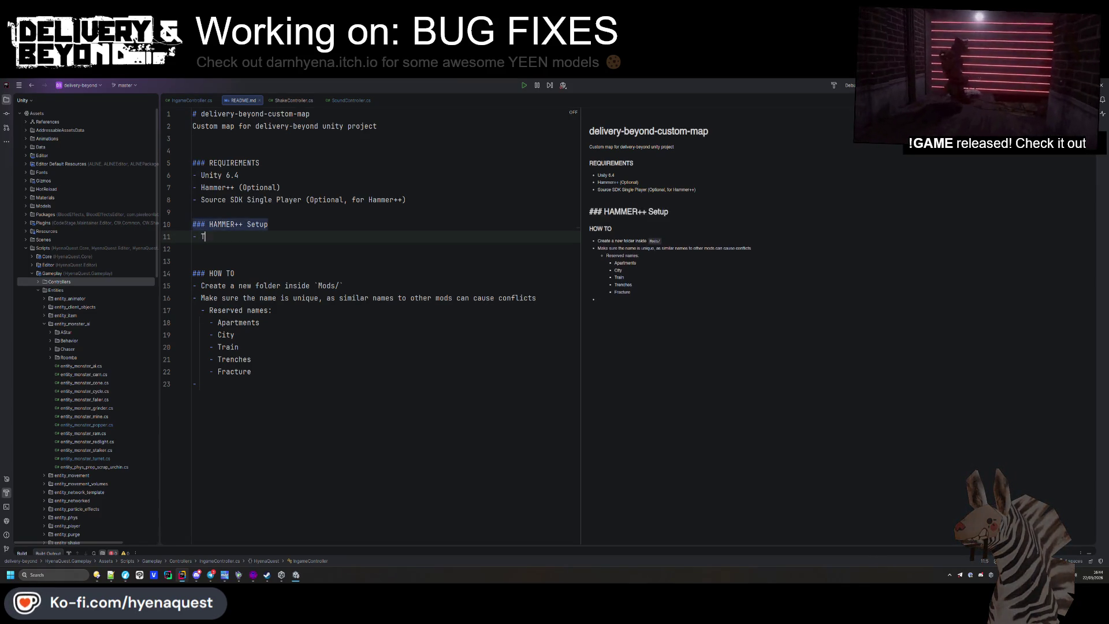
pyautogui.write('Thjios')
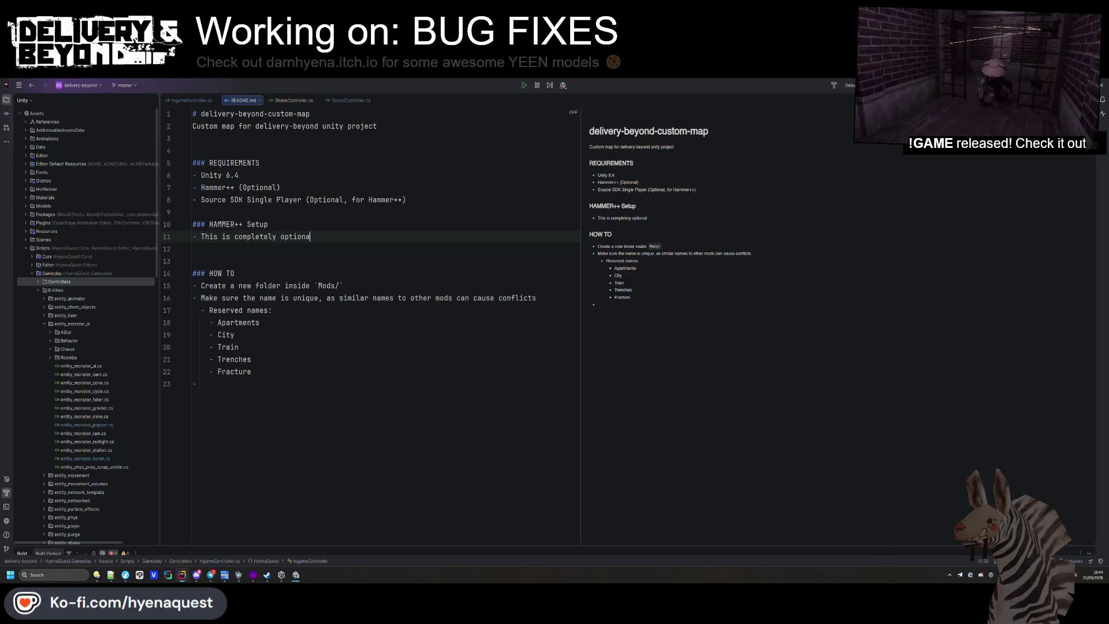
pyautogui.write('quire')
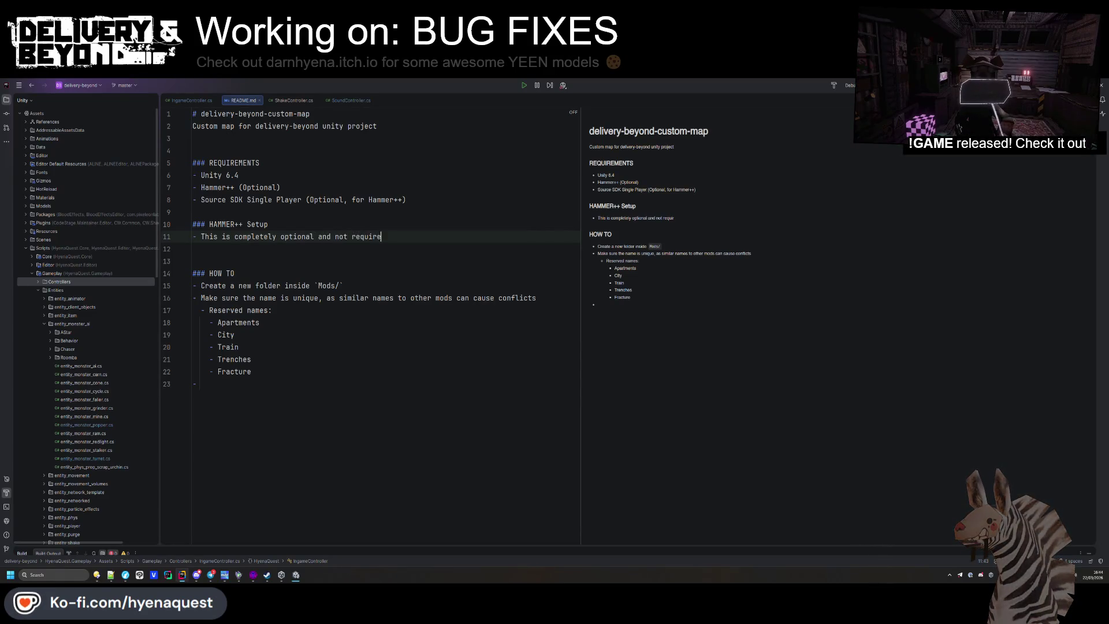
pyautogui.write('d for map creation. You ca')
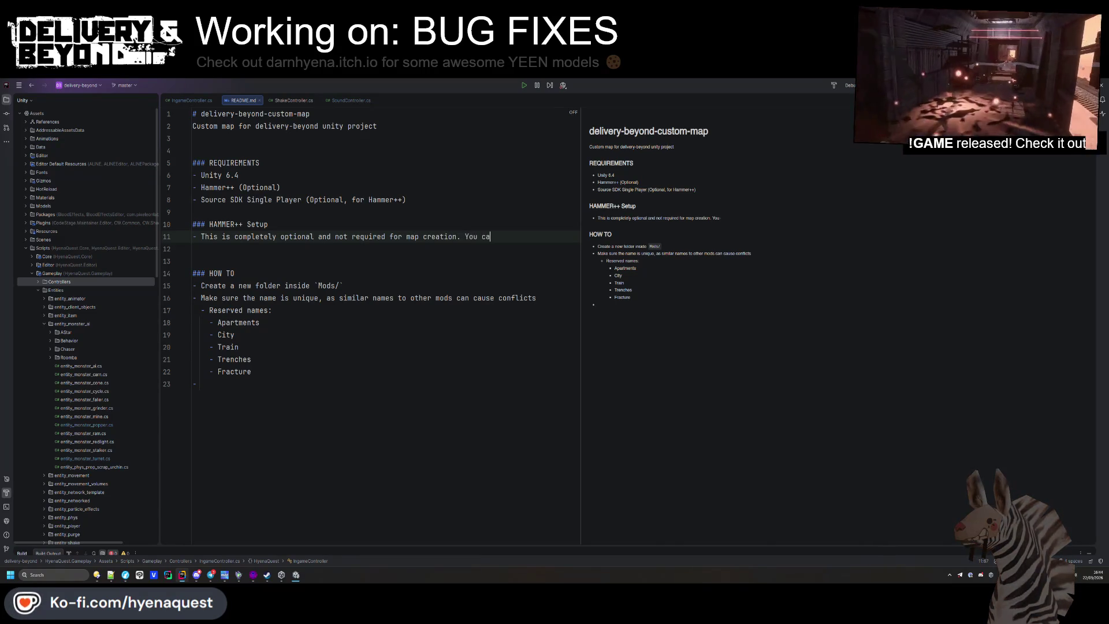
pyautogui.write(' blendf')
pyautogui.write('or any other mode')
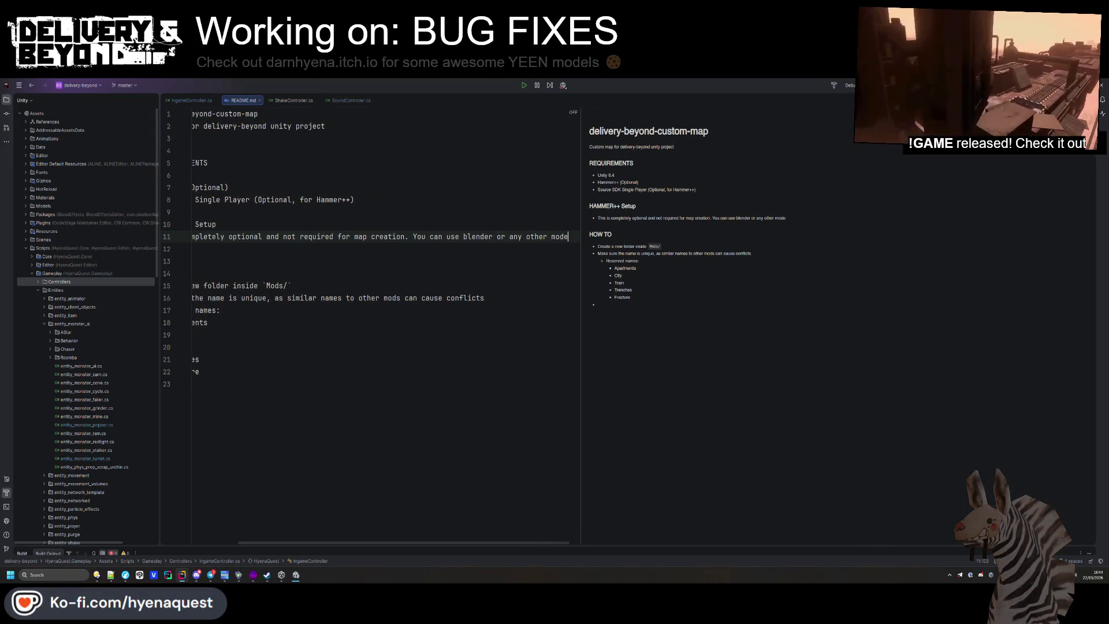
pyautogui.write('lling program.')
pyautogui.press('Return')
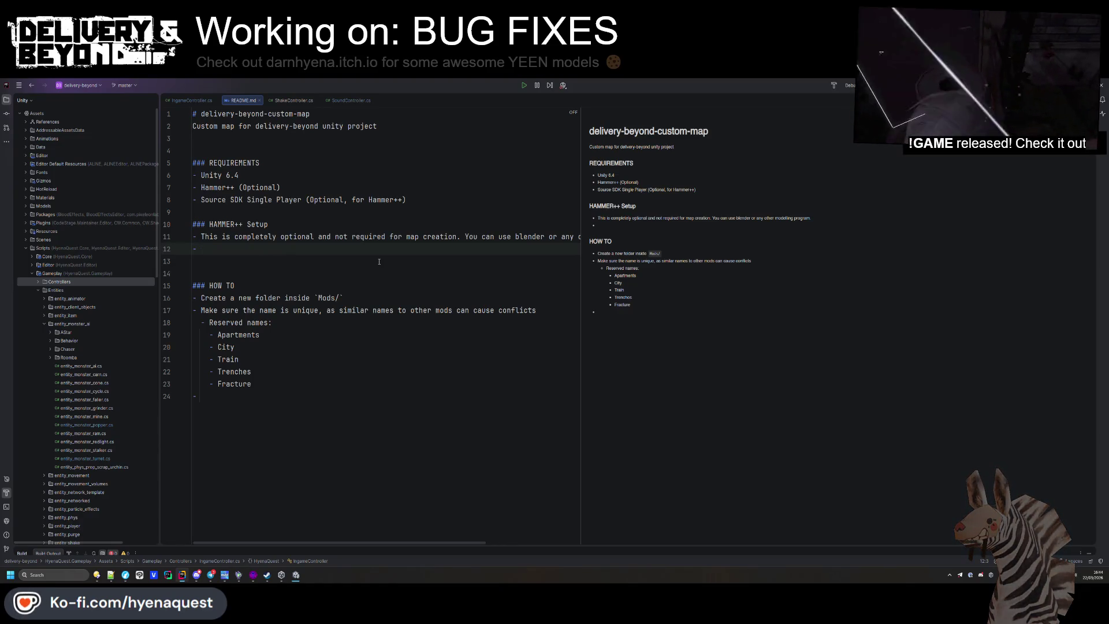
pyautogui.hotkey('ctrl', 'End')
pyautogui.press('BackSpace')
pyautogui.press('BackSpace')
pyautogui.press('BackSpace')
pyautogui.moveTo(227, 273); pyautogui.dragTo(185, 216)
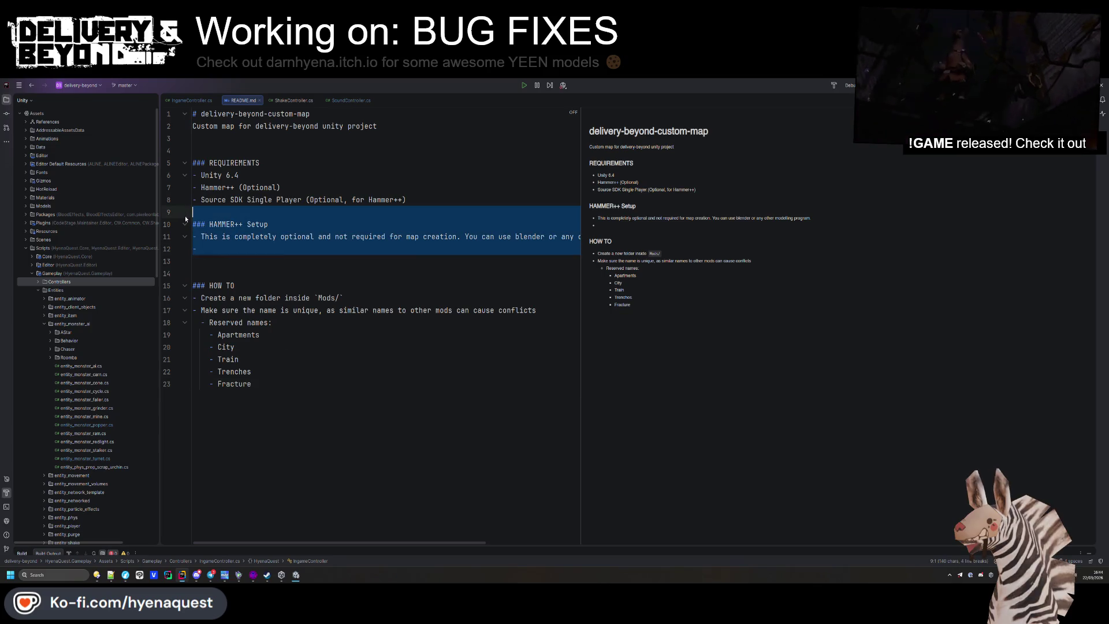
# Delete the Hammer++ Setup section and tidy the blank lines around HOW TO
pyautogui.press('Delete')
pyautogui.click(223, 152)
pyautogui.press('BackSpace')
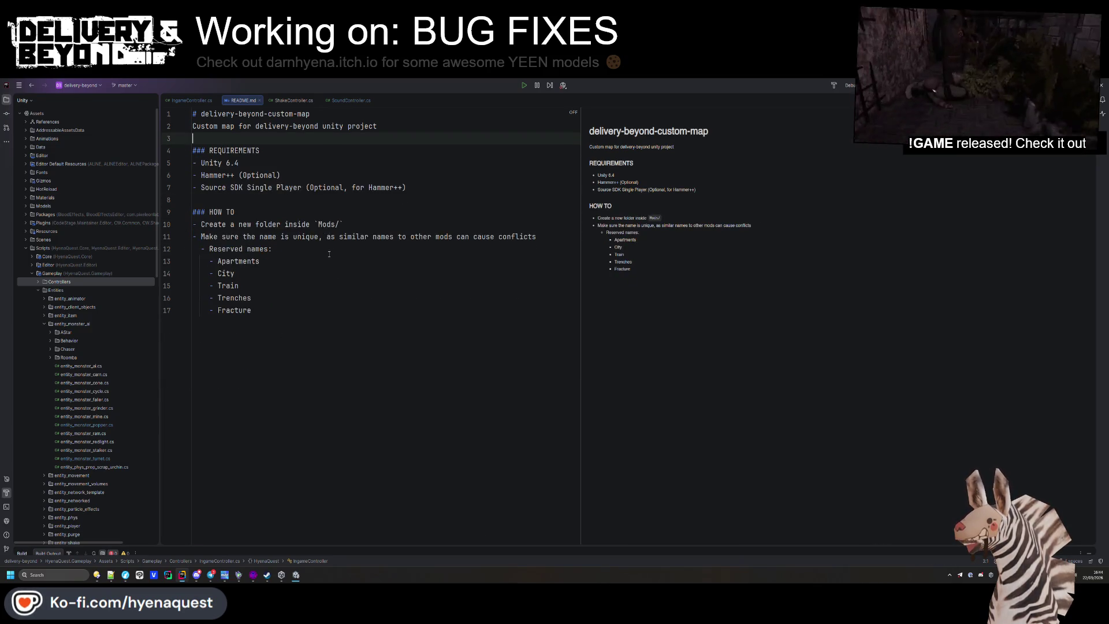
pyautogui.click(234, 310)
pyautogui.click(211, 200)
pyautogui.press('Return')
pyautogui.press('Return')
pyautogui.click(212, 213)
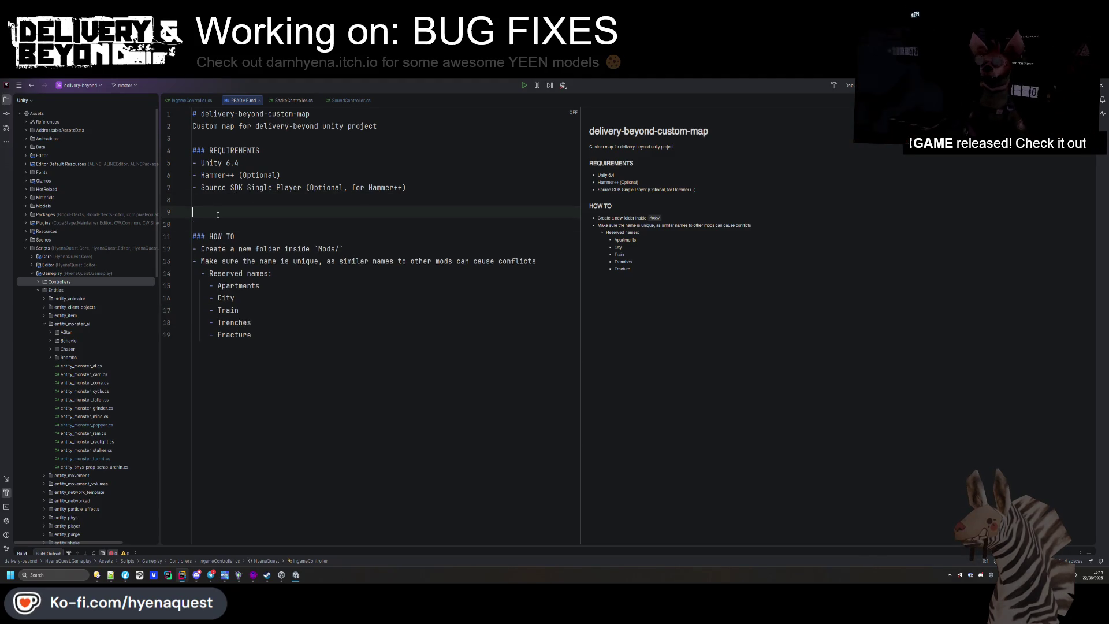
pyautogui.write('##')
pyautogui.press('BackSpace')
pyautogui.press('BackSpace')
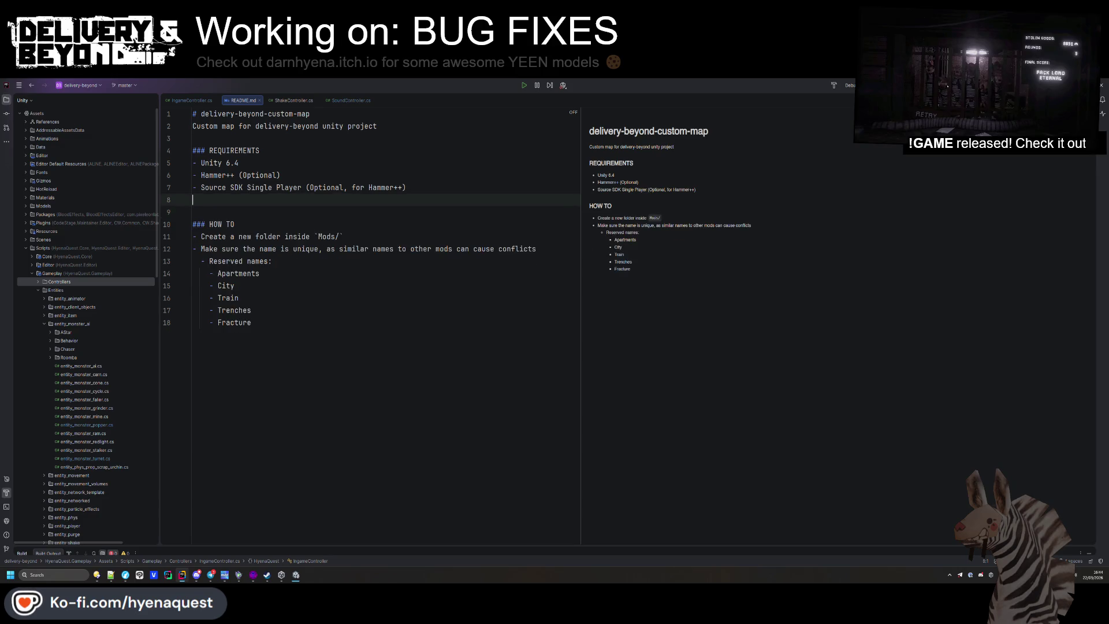
pyautogui.click(243, 224)
pyautogui.press('Return')
pyautogui.press('Return')
pyautogui.press('Return')
pyautogui.press('Up')
pyautogui.press('Up')
pyautogui.write('#')
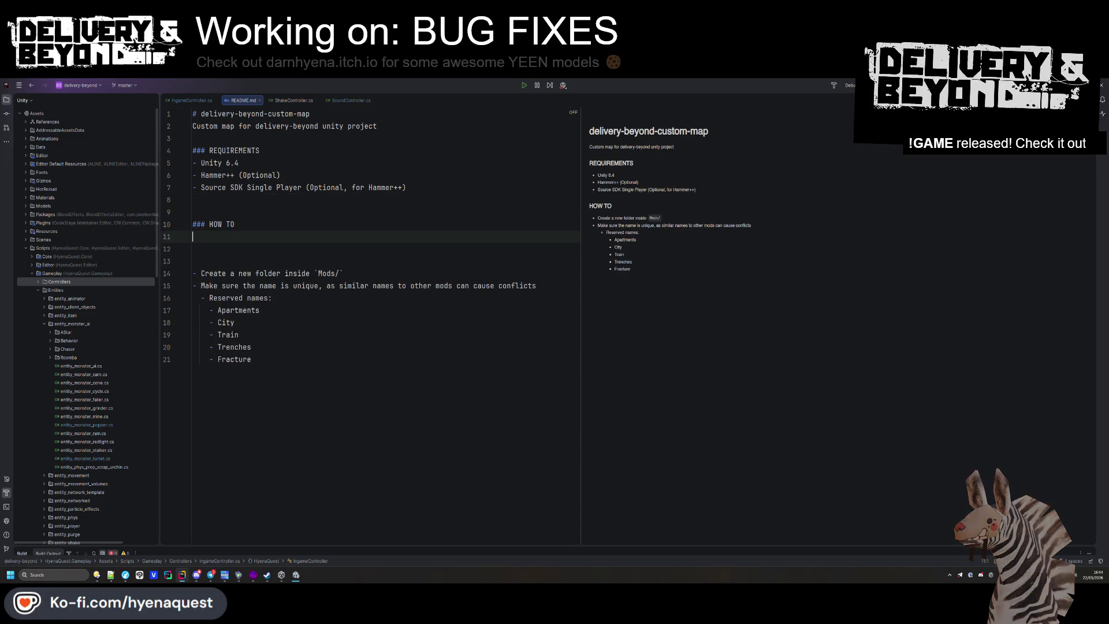
pyautogui.write(' Chec')
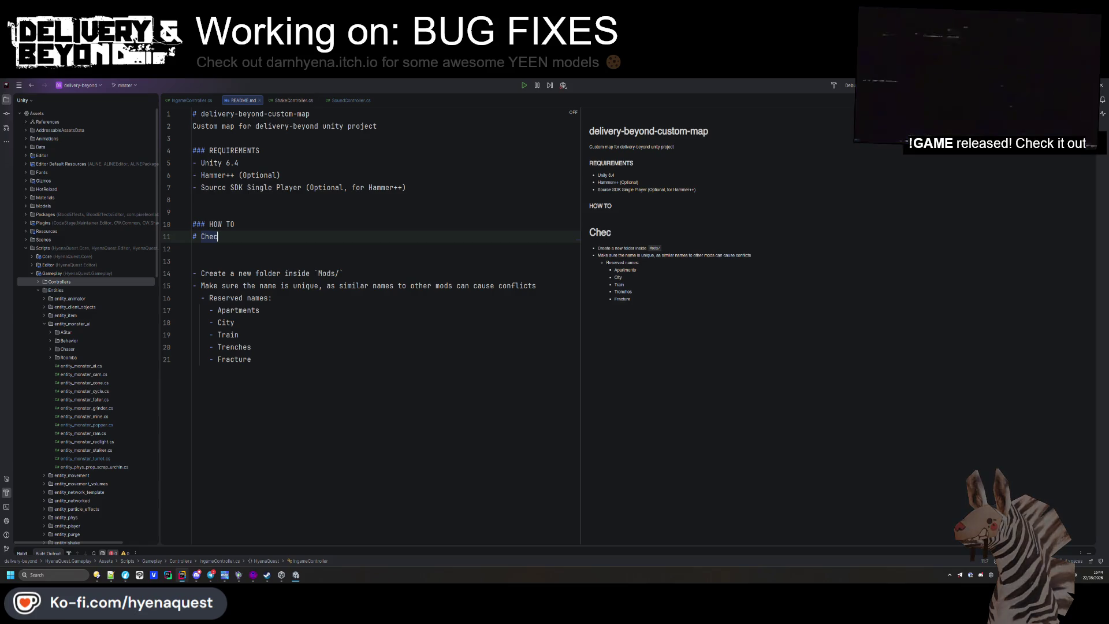
pyautogui.write('k out')
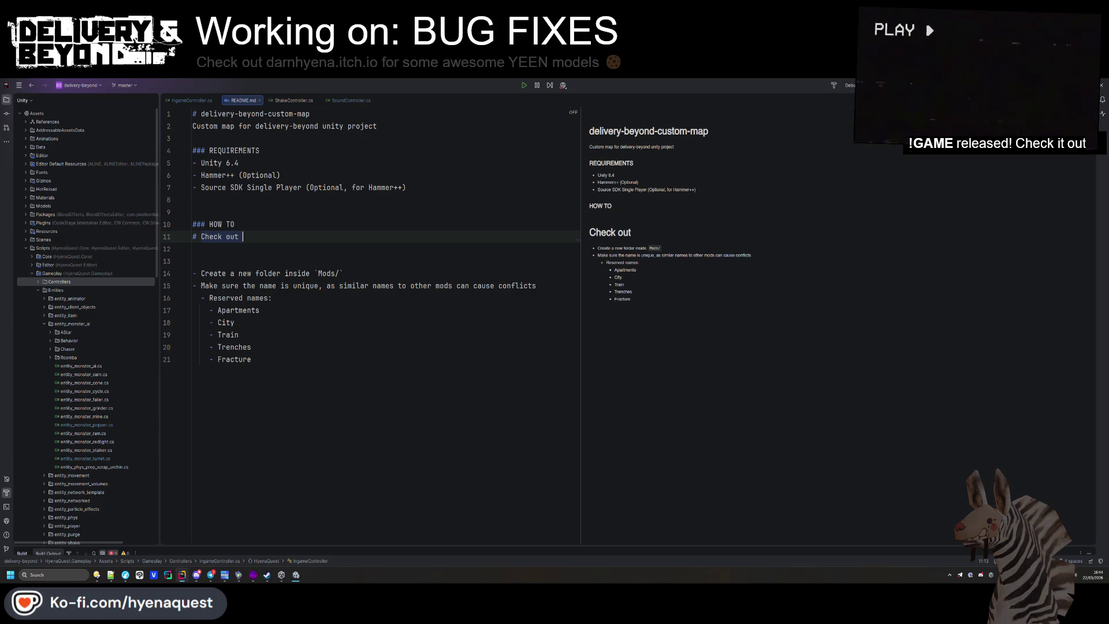
pyautogui.write('the WIKI')
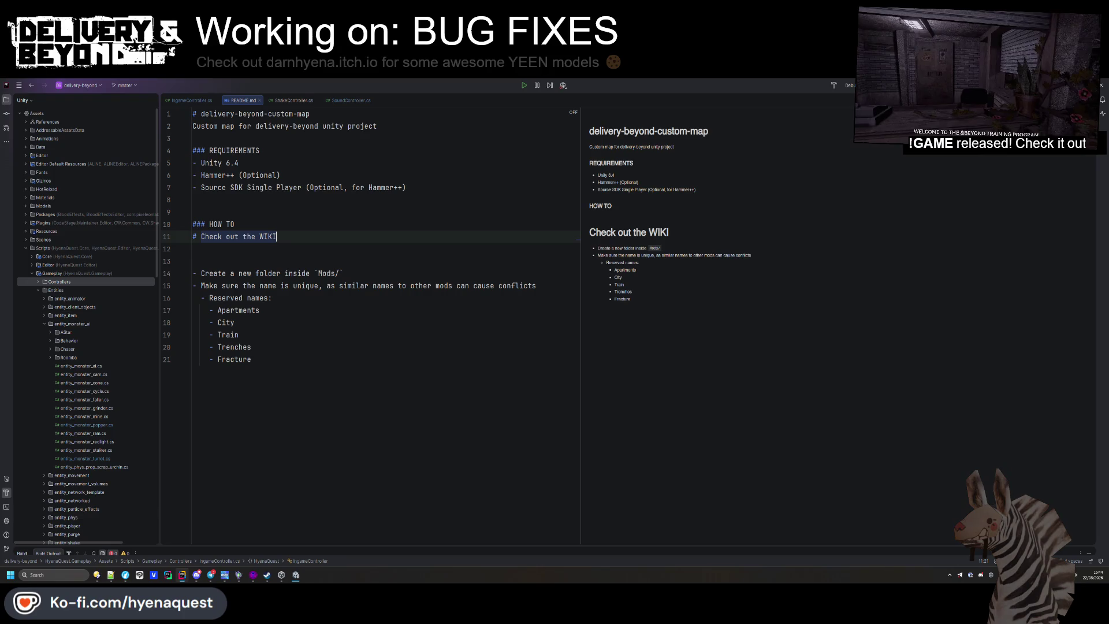
pyautogui.write('[')
pyautogui.press('End')
pyautogui.write(']()')
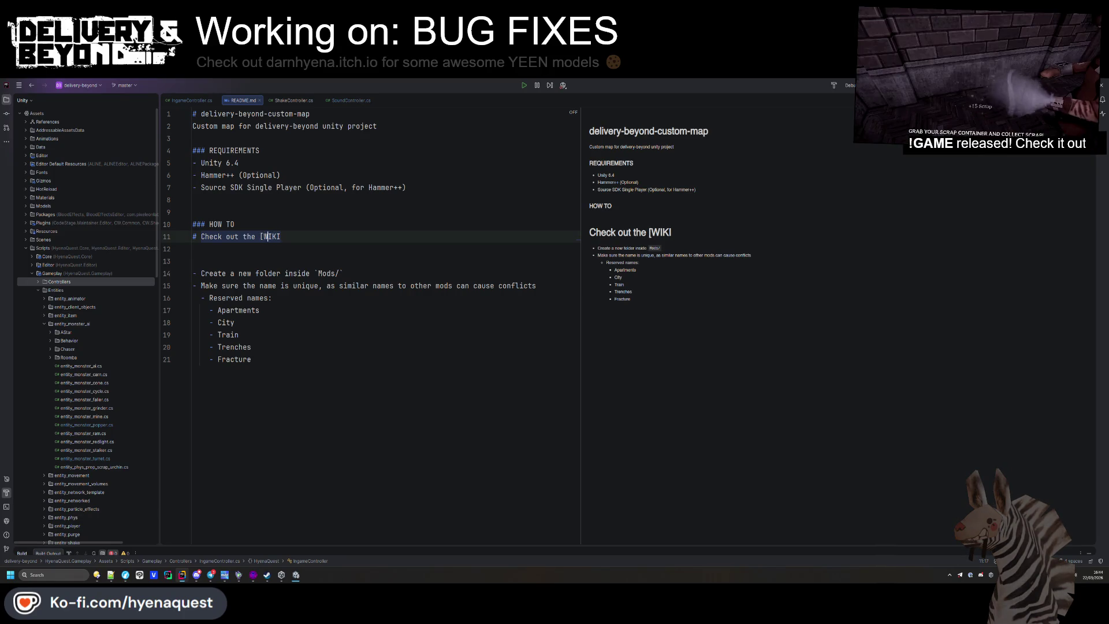
pyautogui.press('Left')
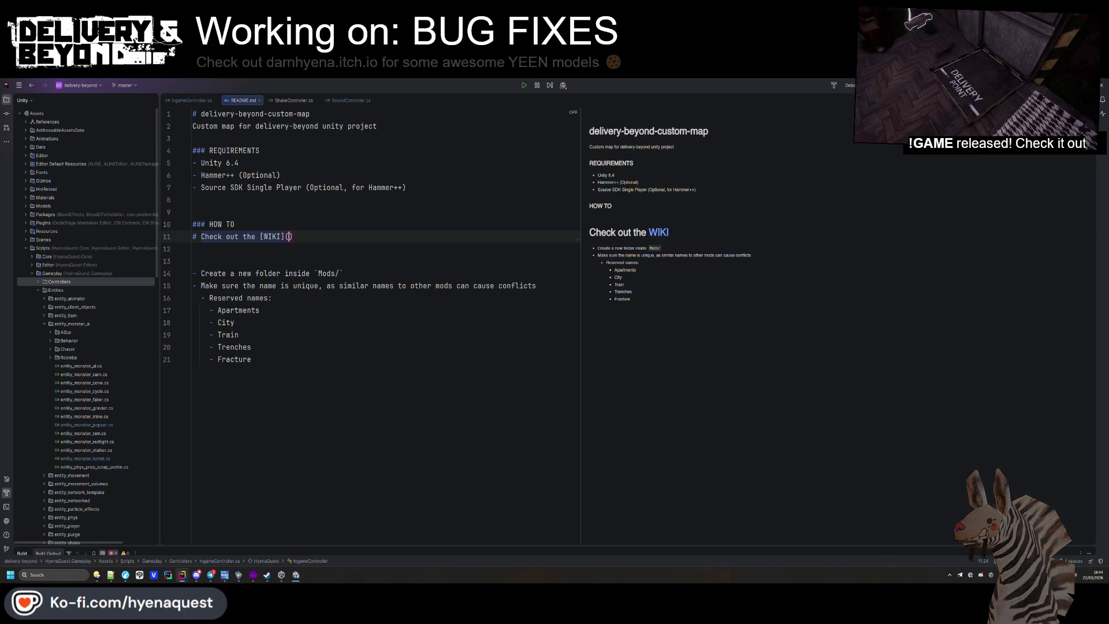
pyautogui.write('h')
pyautogui.write('ttps://de')
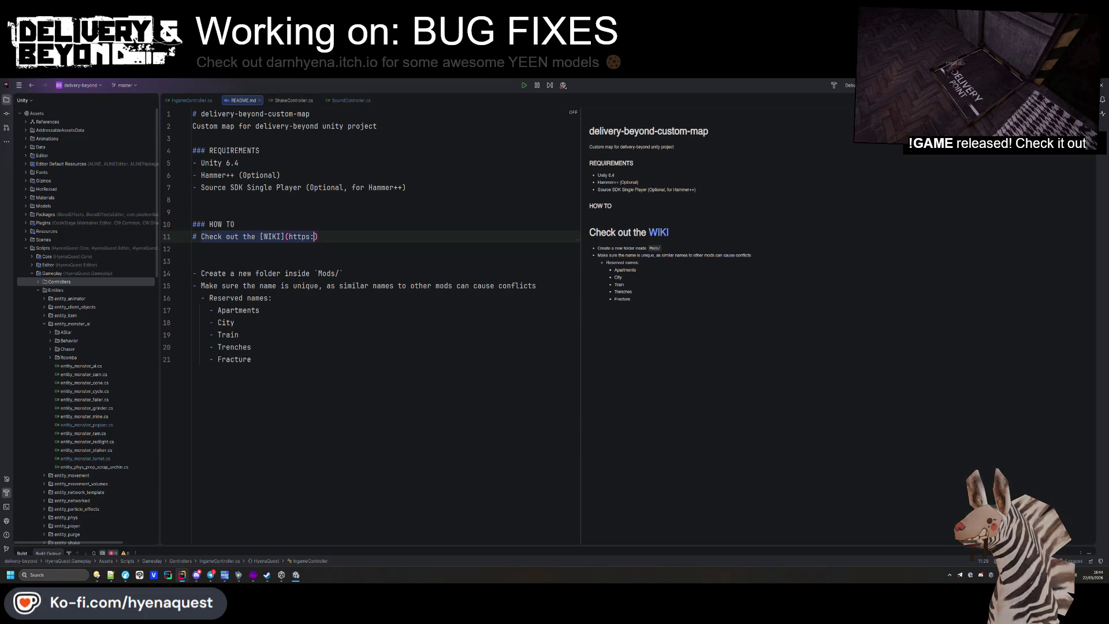
pyautogui.write('livery.hyen')
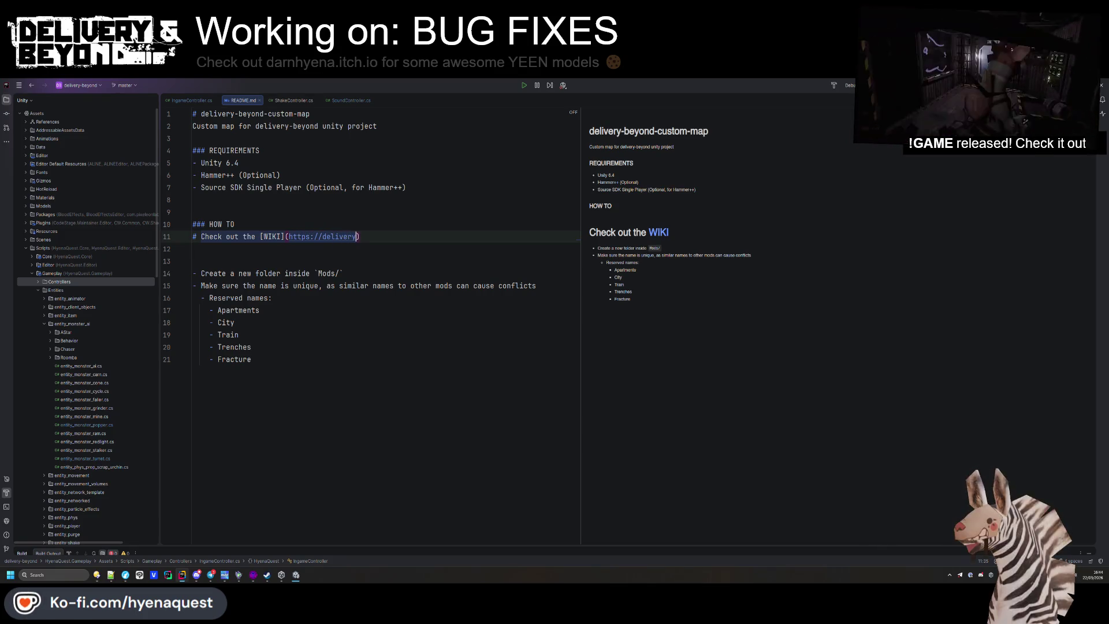
pyautogui.write('a.quest')
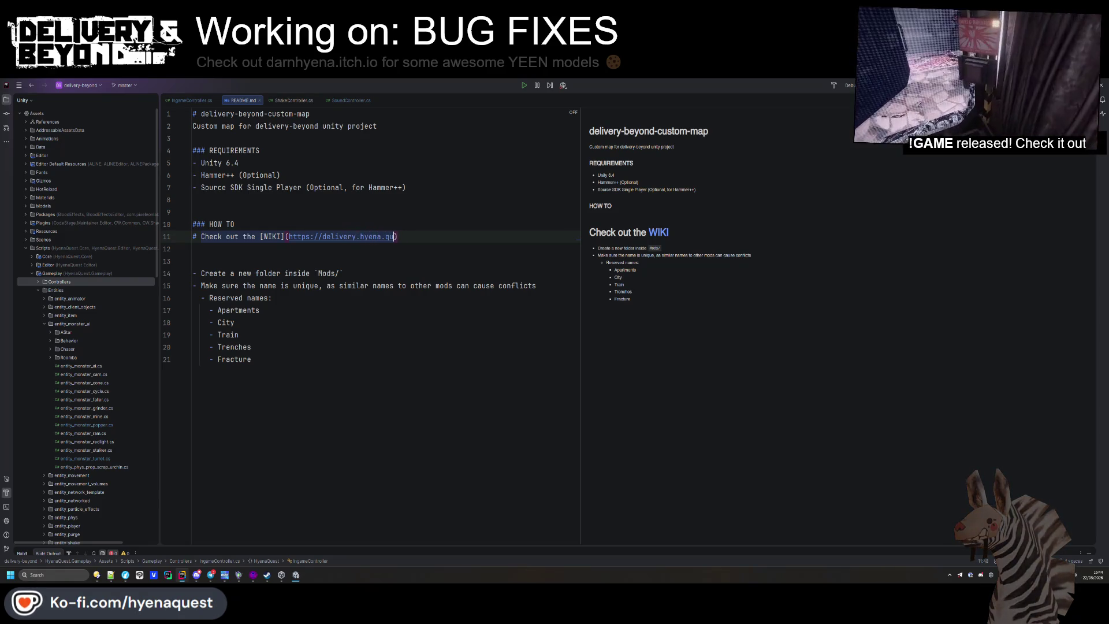
pyautogui.click(347, 236)
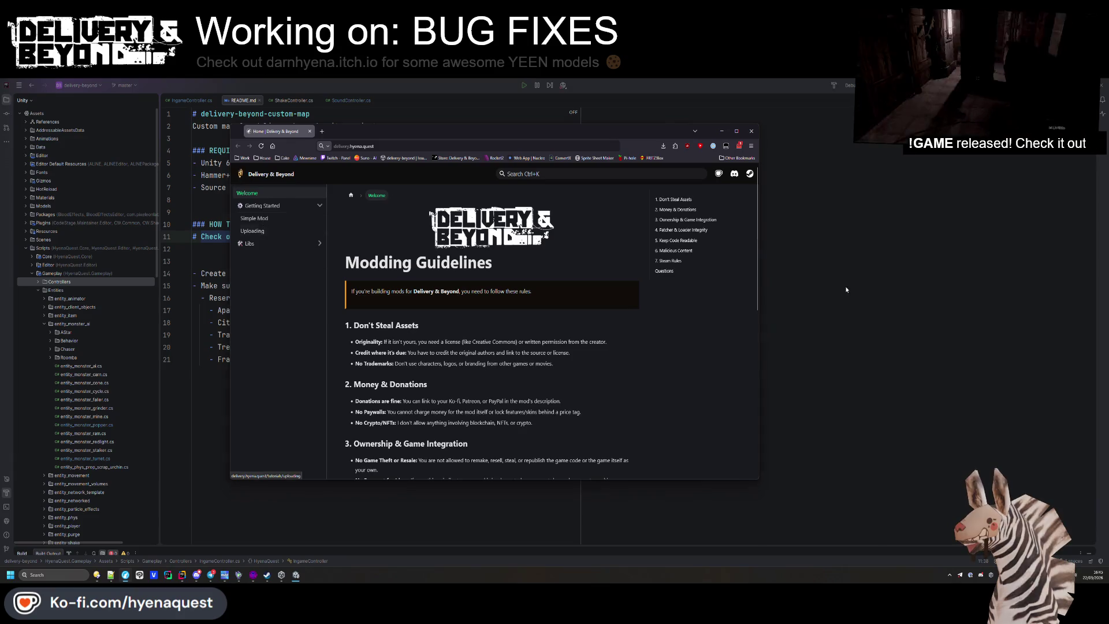
# Remove a blank line before the folder step in the README
pyautogui.hotkey('alt', 'Tab')
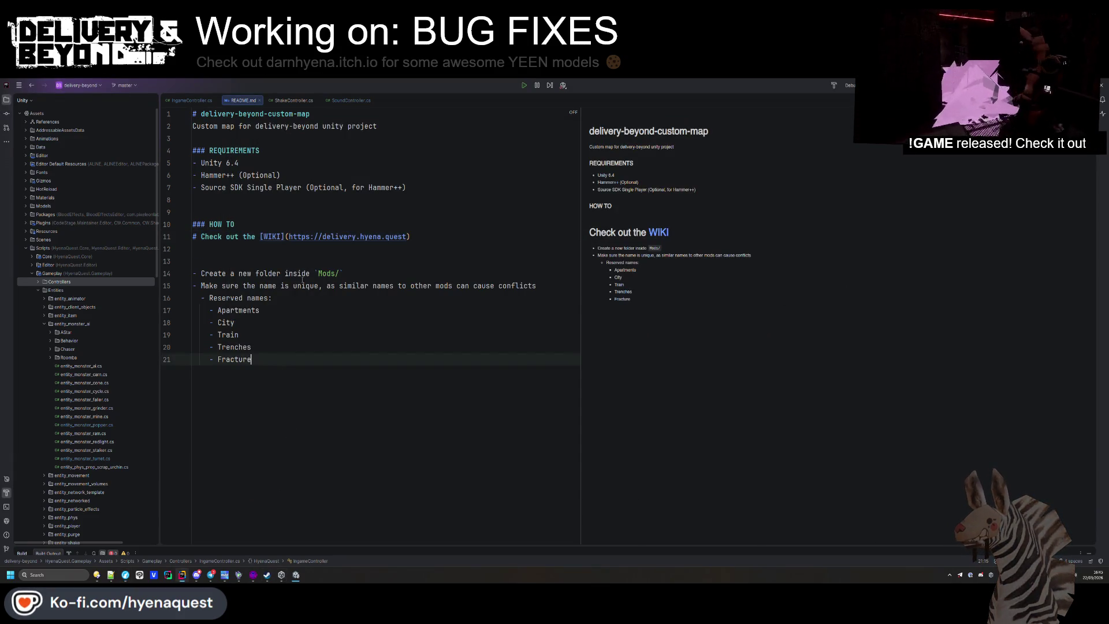
pyautogui.click(358, 261)
pyautogui.press('BackSpace')
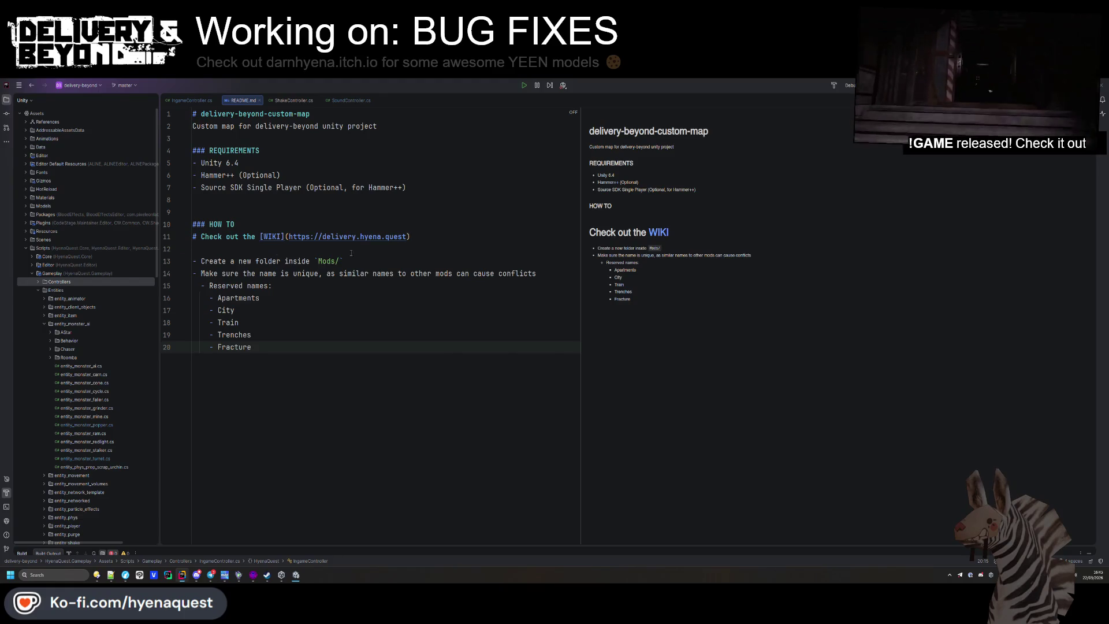
# Find the Uploading page in the wiki and copy its address
pyautogui.hotkey('alt', 'Tab')
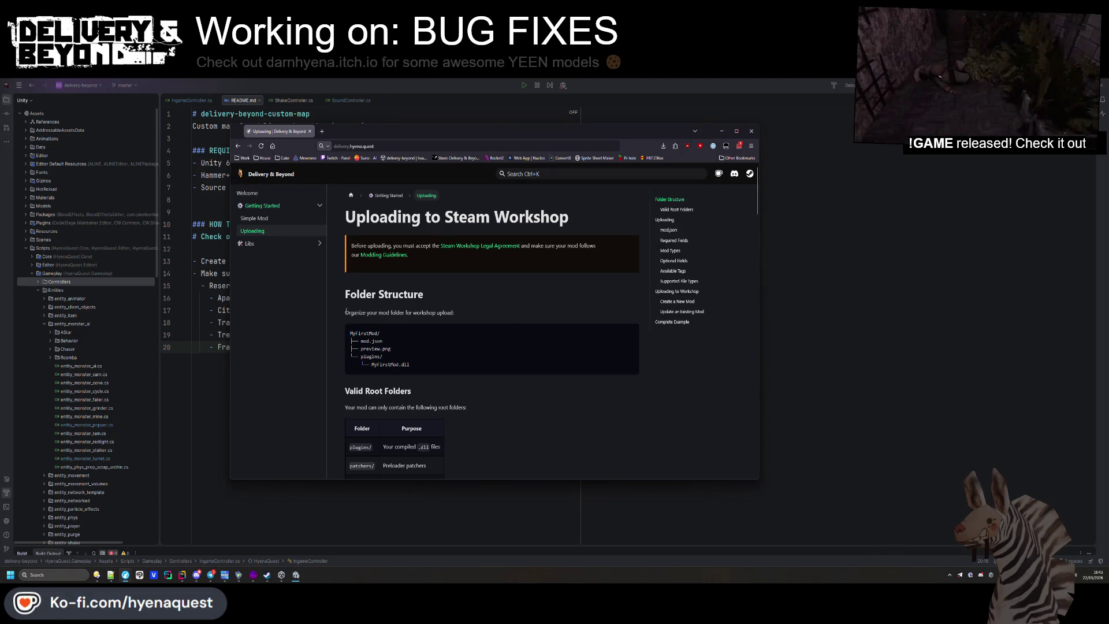
pyautogui.scroll(-2, 676, 211)
pyautogui.scroll(-2, 676, 210)
pyautogui.scroll(2, 676, 211)
pyautogui.scroll(-10, 372, 408)
pyautogui.scroll(10, 371, 409)
pyautogui.scroll(2, 372, 405)
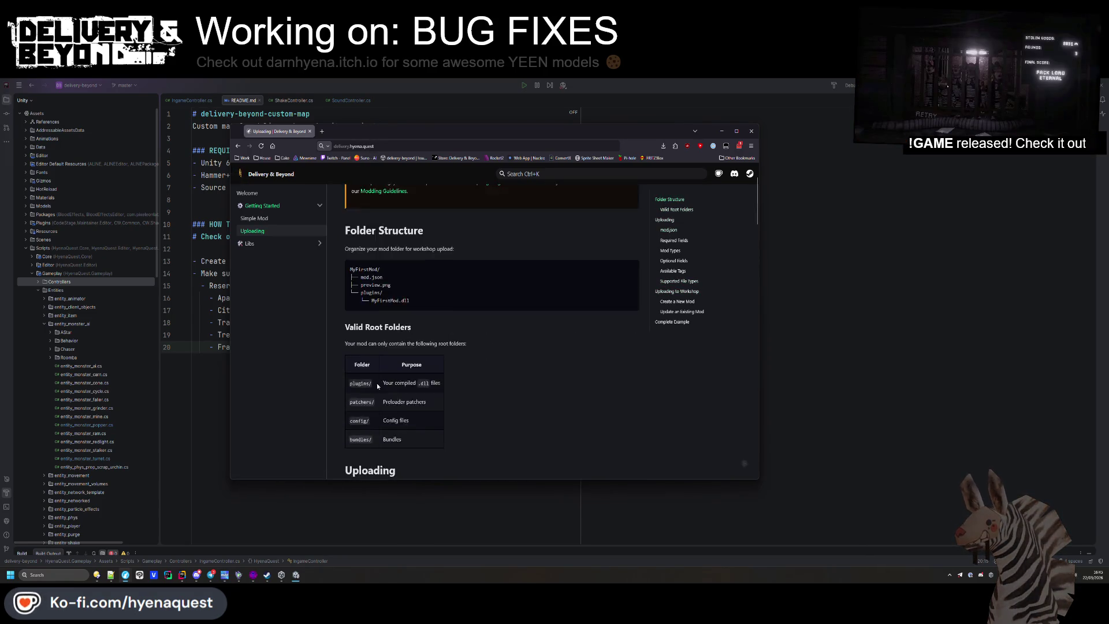
pyautogui.rightClick(273, 236)
pyautogui.press('Escape')
pyautogui.click(407, 147)
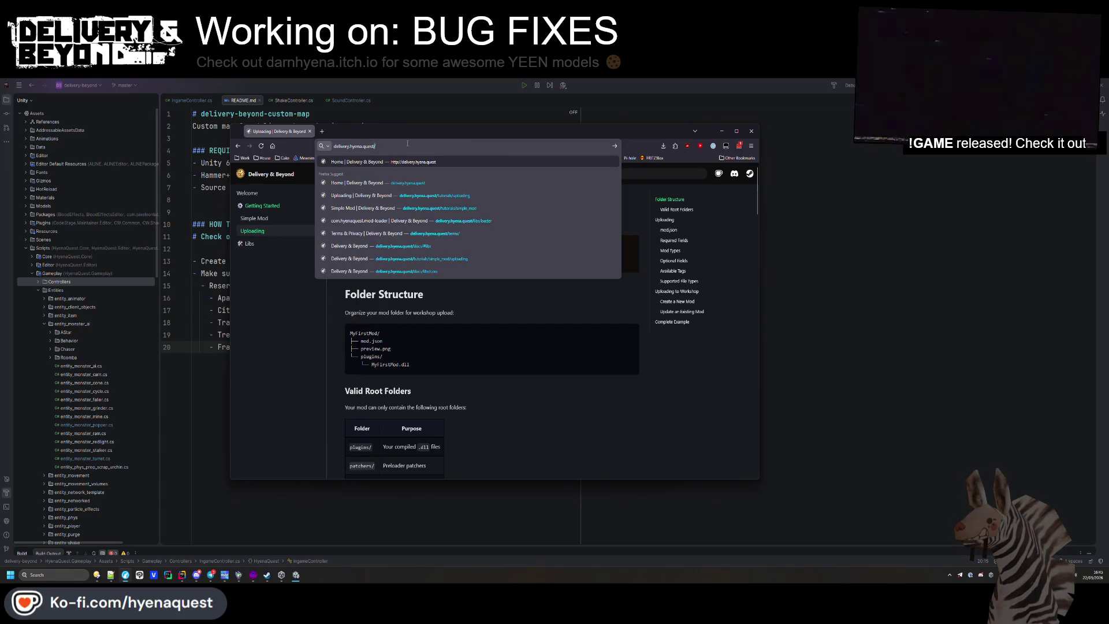
pyautogui.hotkey('alt', 'Tab')
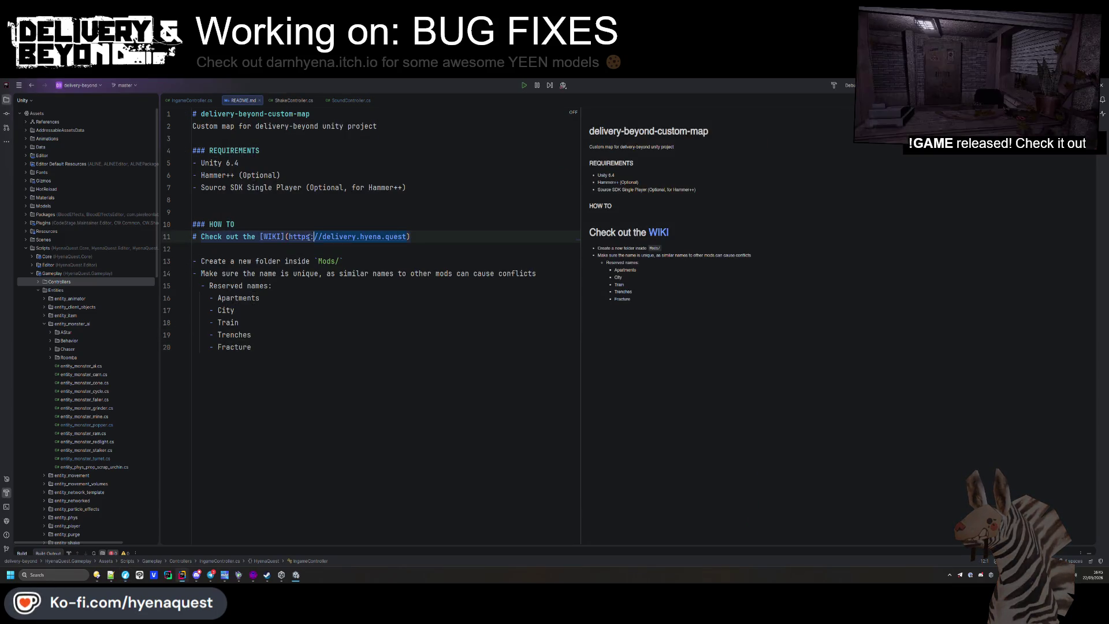
# Paste the wiki's Simple Mod page link as the WIKI link target, selecting its trailing 'mod'
pyautogui.write('https://delivery.hyena.quest/tutorials/uploading')
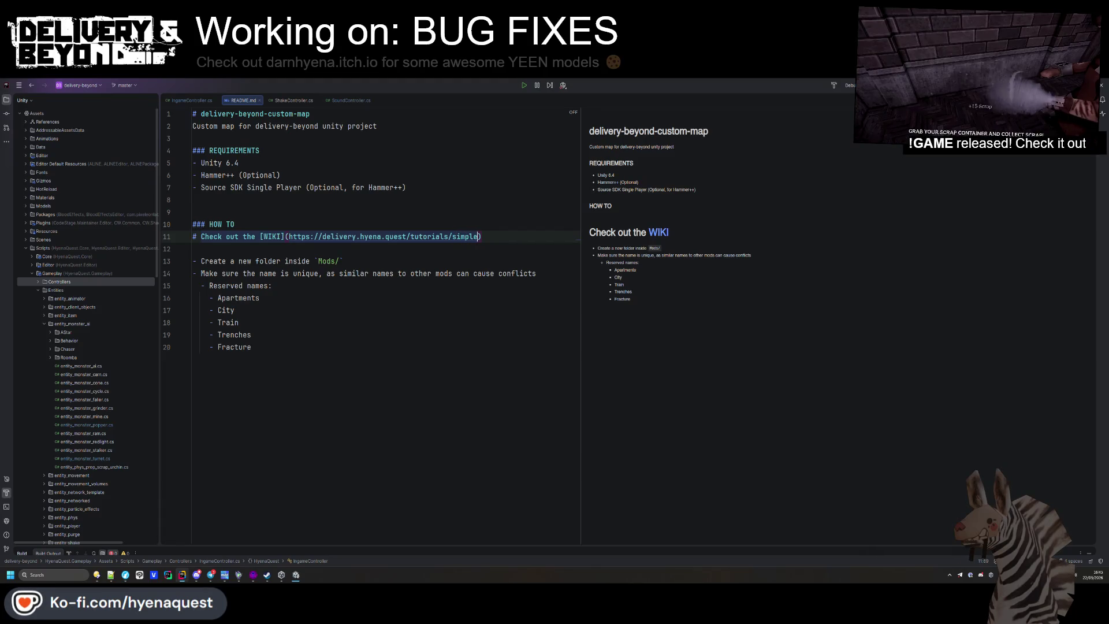
pyautogui.hotkey('alt', 'Tab')
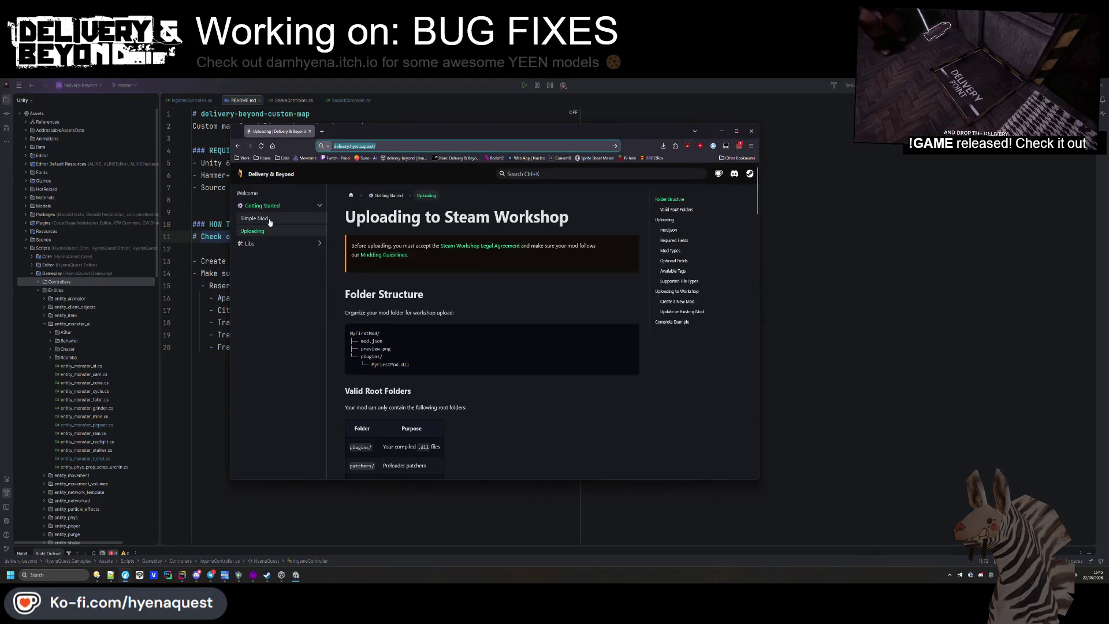
pyautogui.rightClick(267, 219)
pyautogui.click(307, 282)
pyautogui.hotkey('alt', 'Tab')
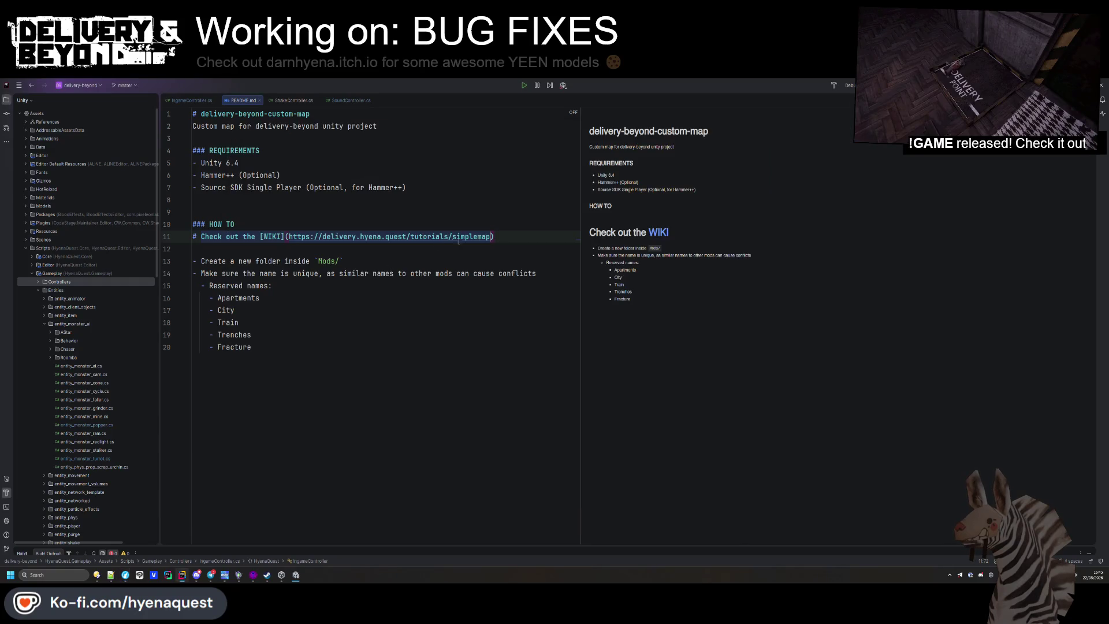
pyautogui.write('https://delivery.hyena.quest/tutorials/simple_mod')
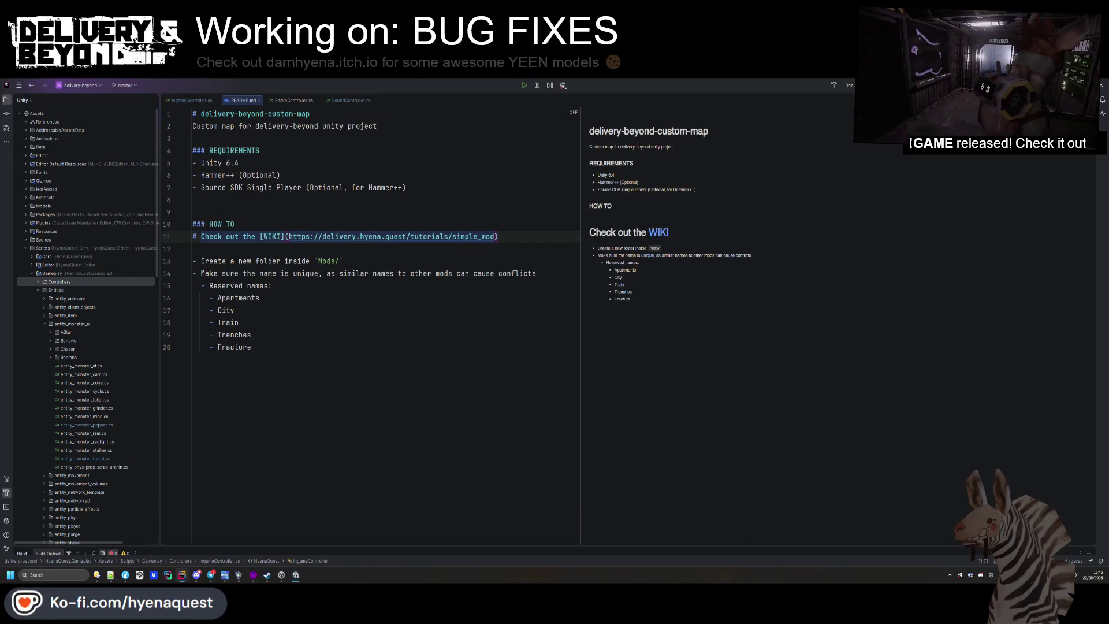
pyautogui.hotkey('shift', 'Left')
pyautogui.hotkey('shift', 'Left')
pyautogui.hotkey('shift', 'Left')
# Remove the create-folder step and its reserved map names list from the README
pyautogui.write('map')
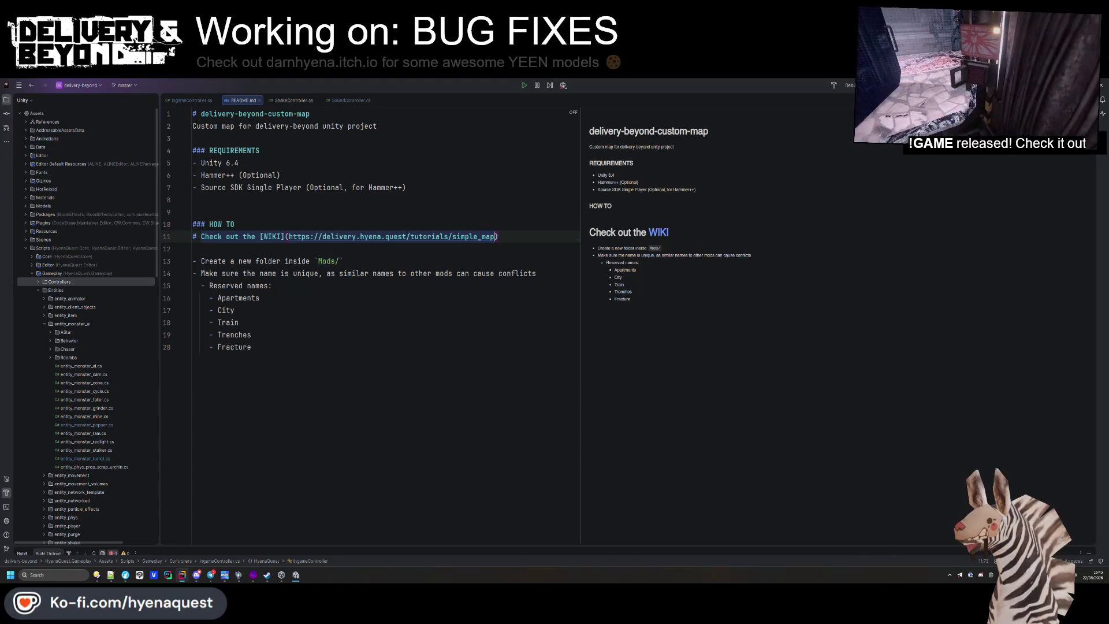
pyautogui.click(394, 330)
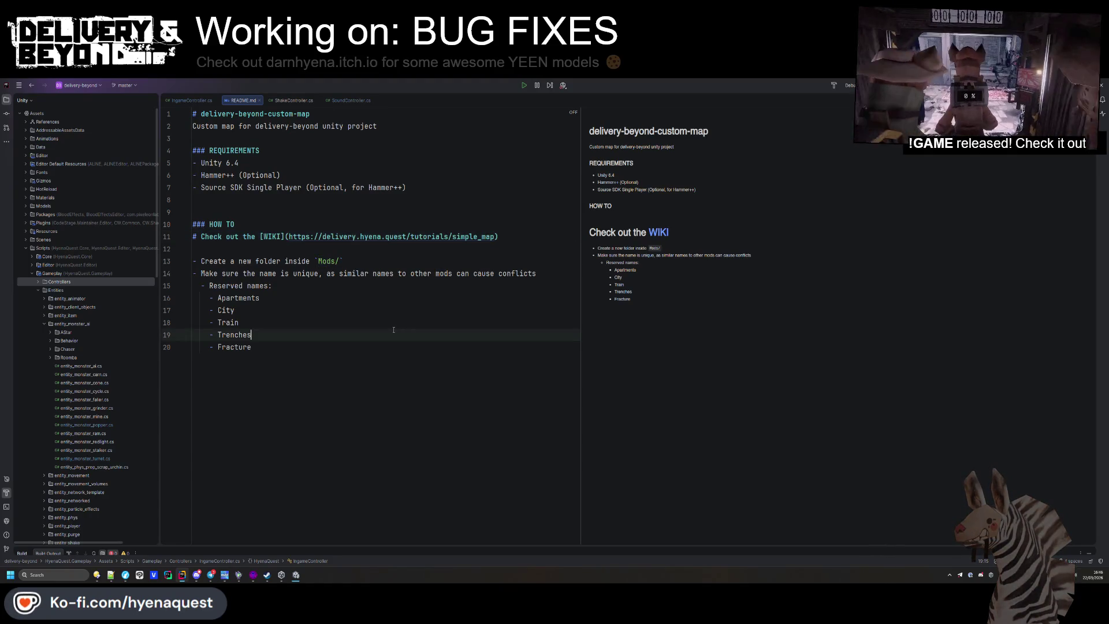
pyautogui.click(281, 248)
pyautogui.press('Return')
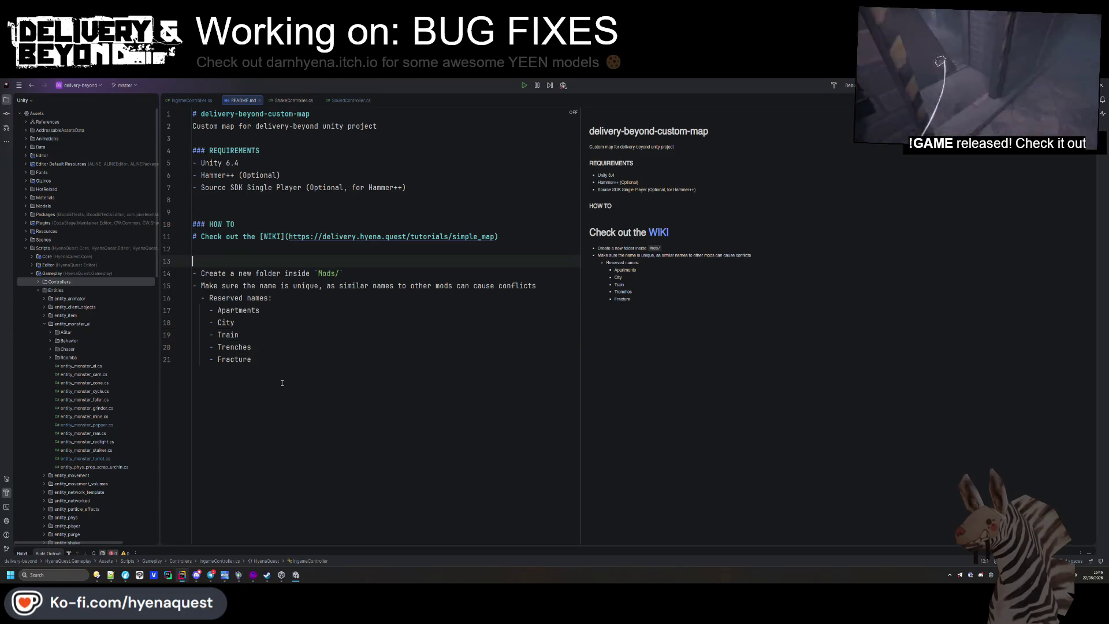
pyautogui.keyDown('shift'); pyautogui.click(282, 383); pyautogui.keyUp('shift')
pyautogui.press('BackSpace')
pyautogui.press('BackSpace')
# Replace the HOW TO heading with 'how to create your own custom map for [Delivery & Beyond]()'
pyautogui.click(341, 307)
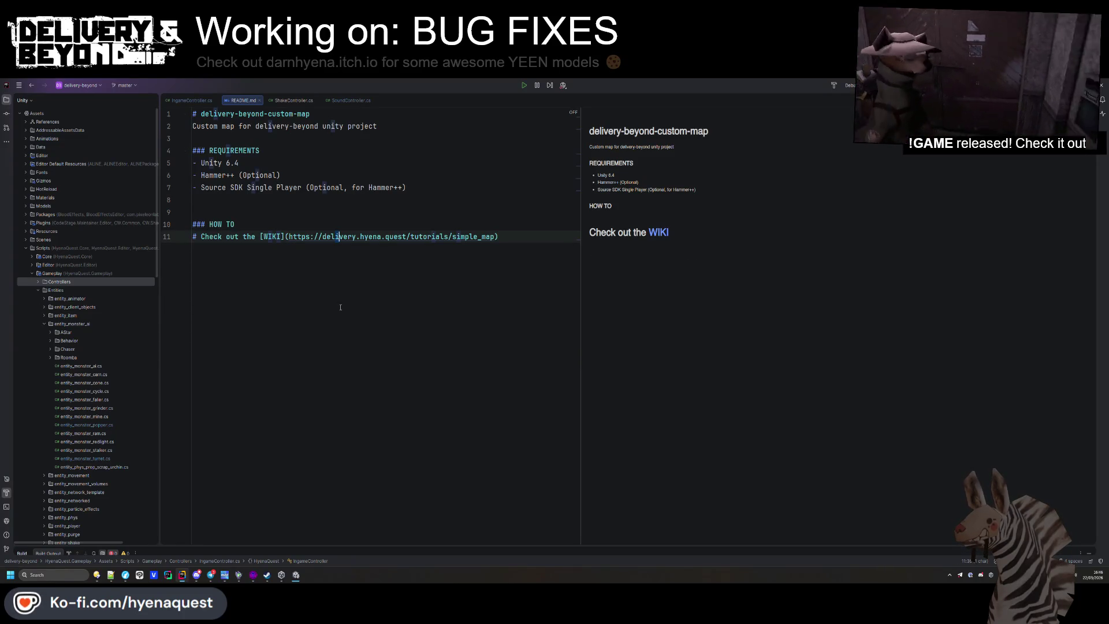
pyautogui.moveTo(236, 224); pyautogui.dragTo(192, 199)
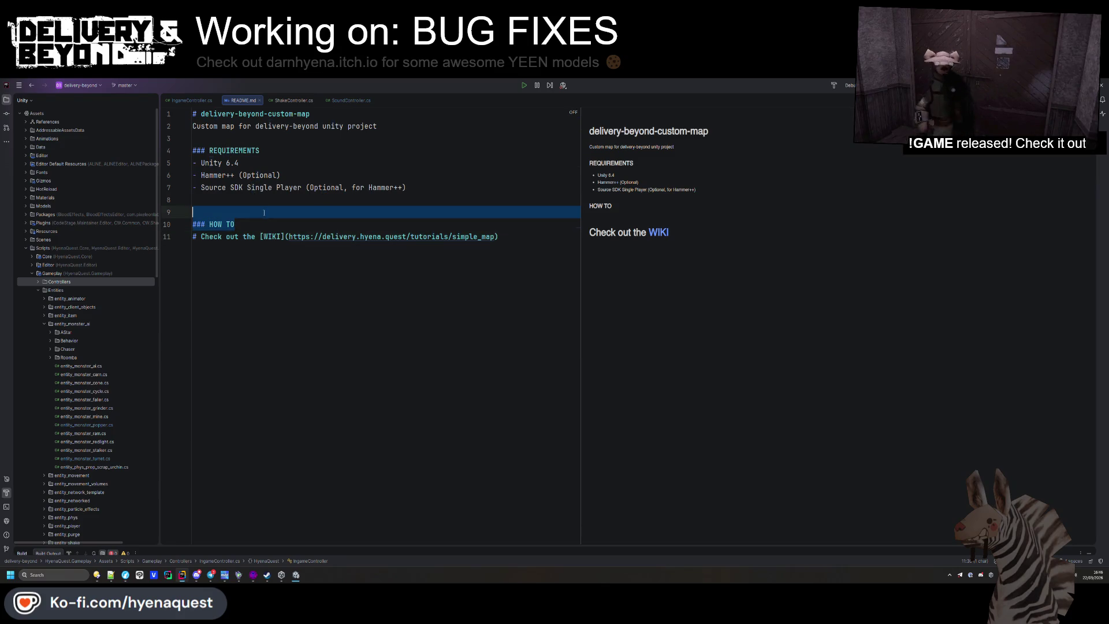
pyautogui.press('BackSpace')
pyautogui.click(249, 225)
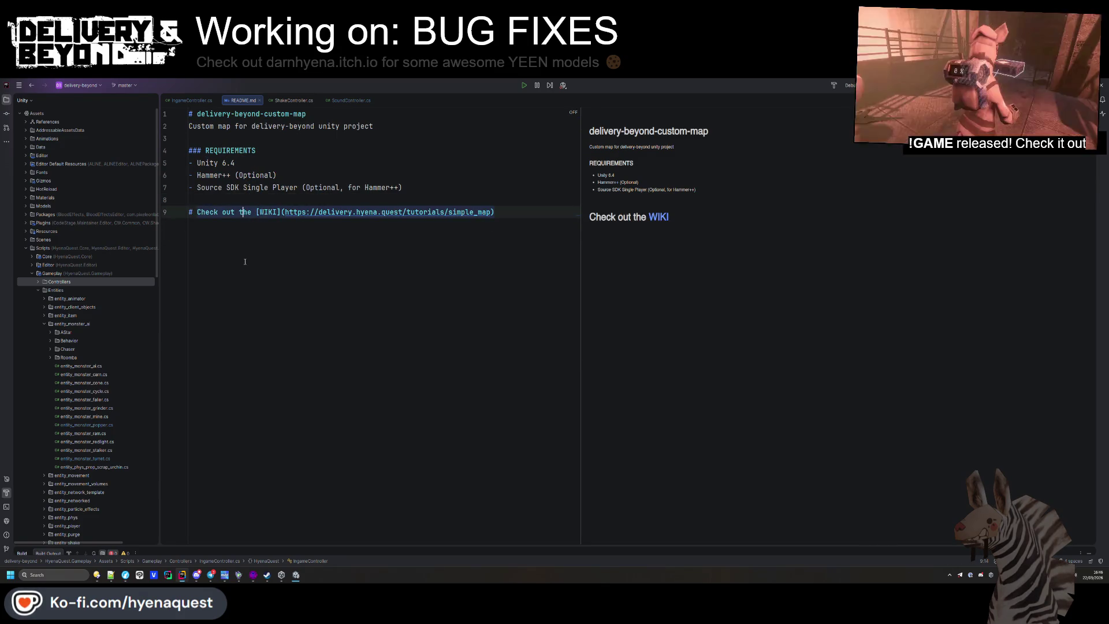
pyautogui.write('orhow to create')
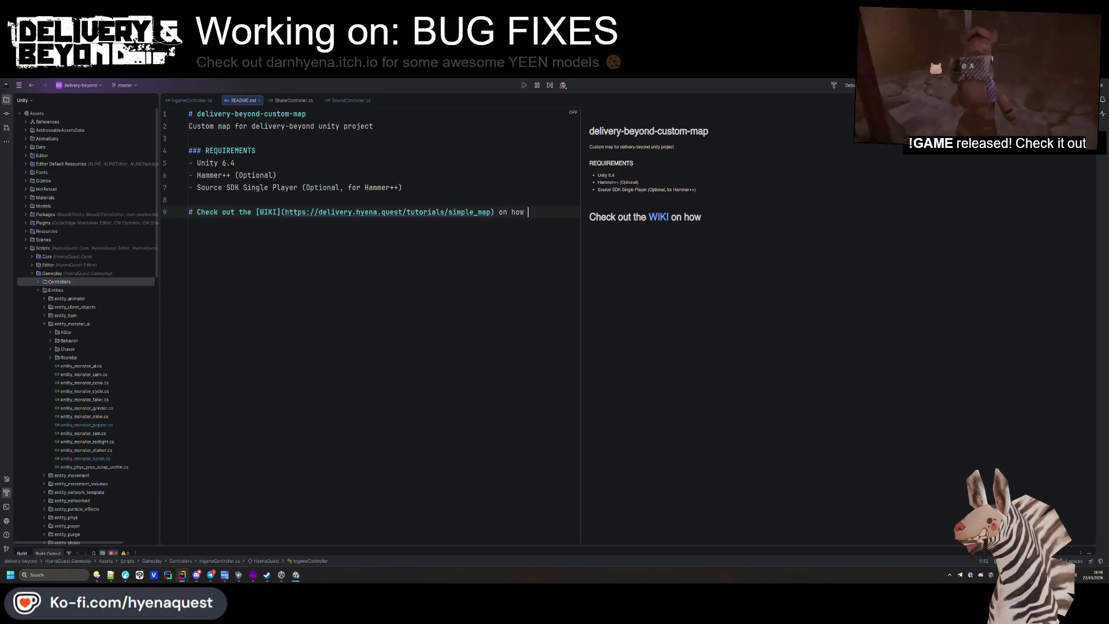
pyautogui.write(' your')
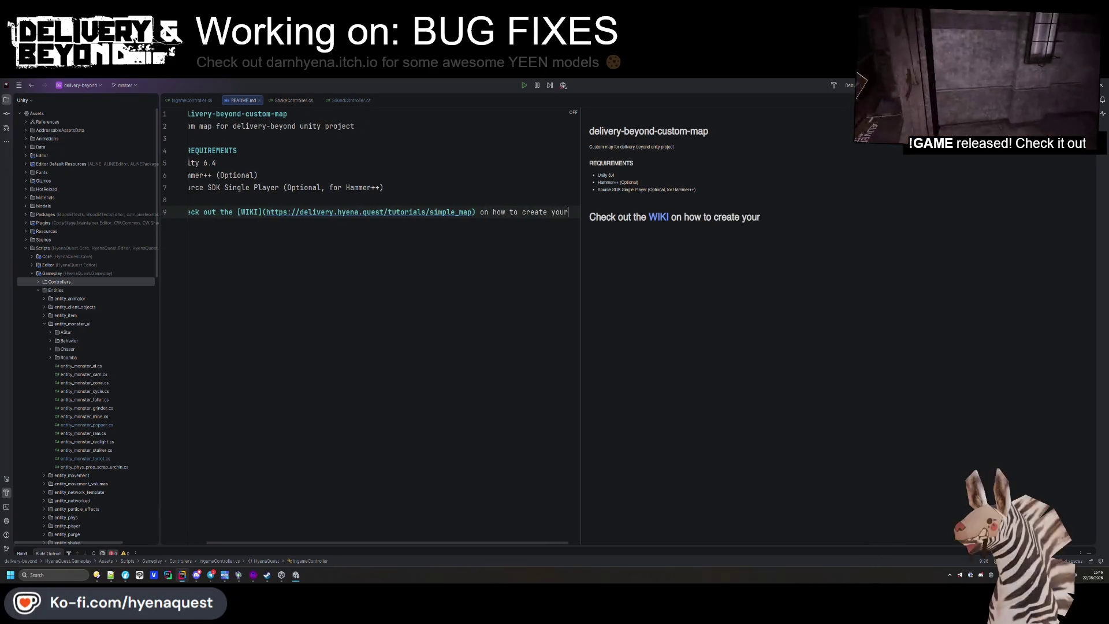
pyautogui.write(' own custom map for ')
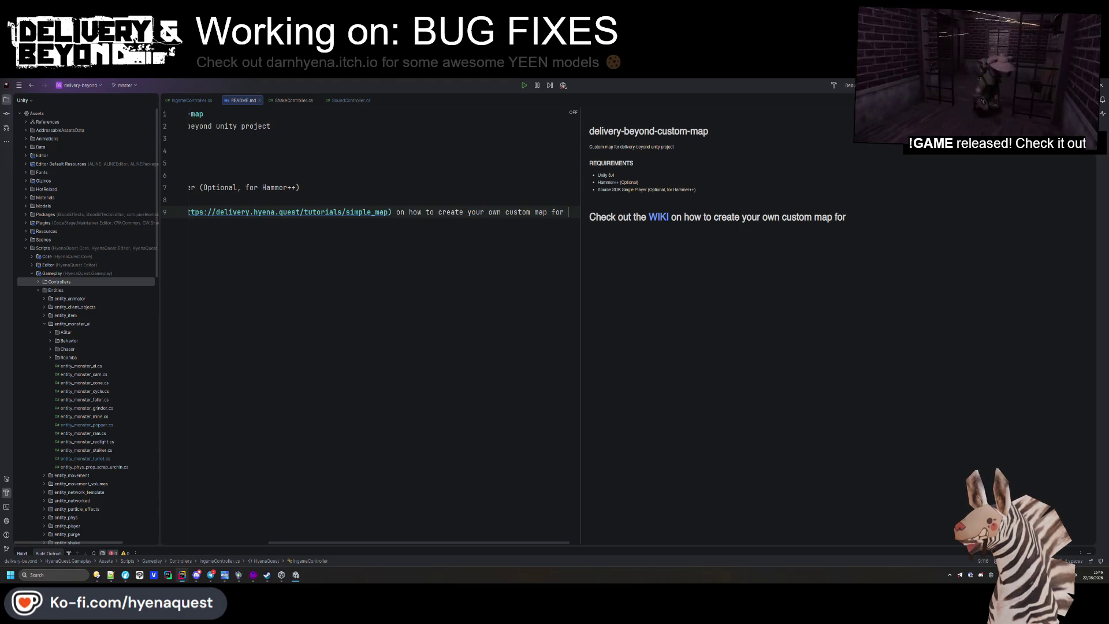
pyautogui.write('[')
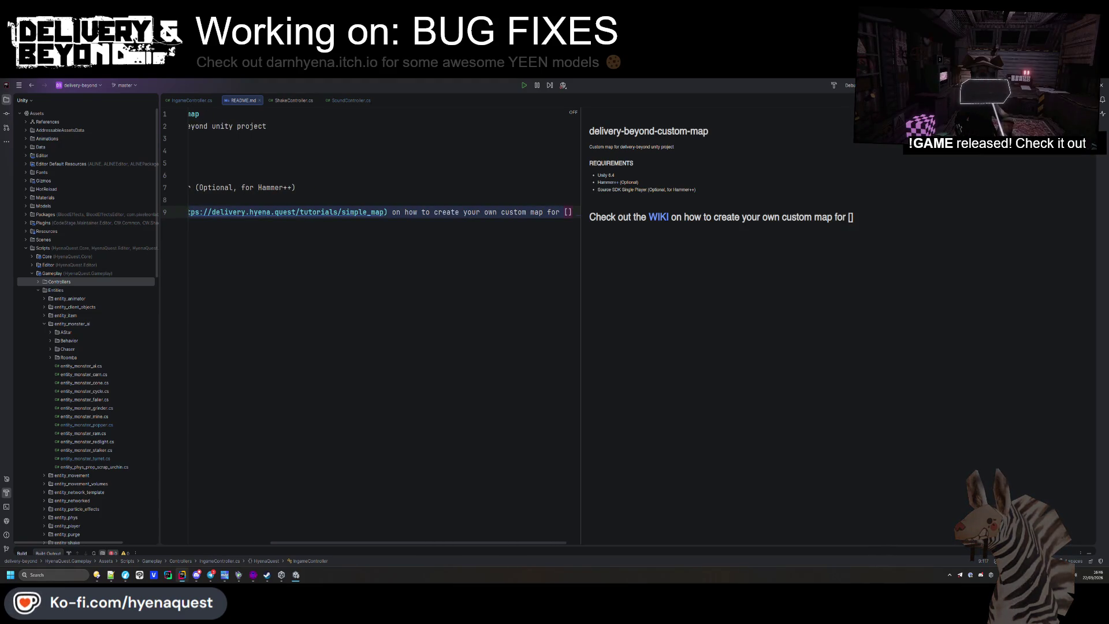
pyautogui.write('Delivery&Beyond')
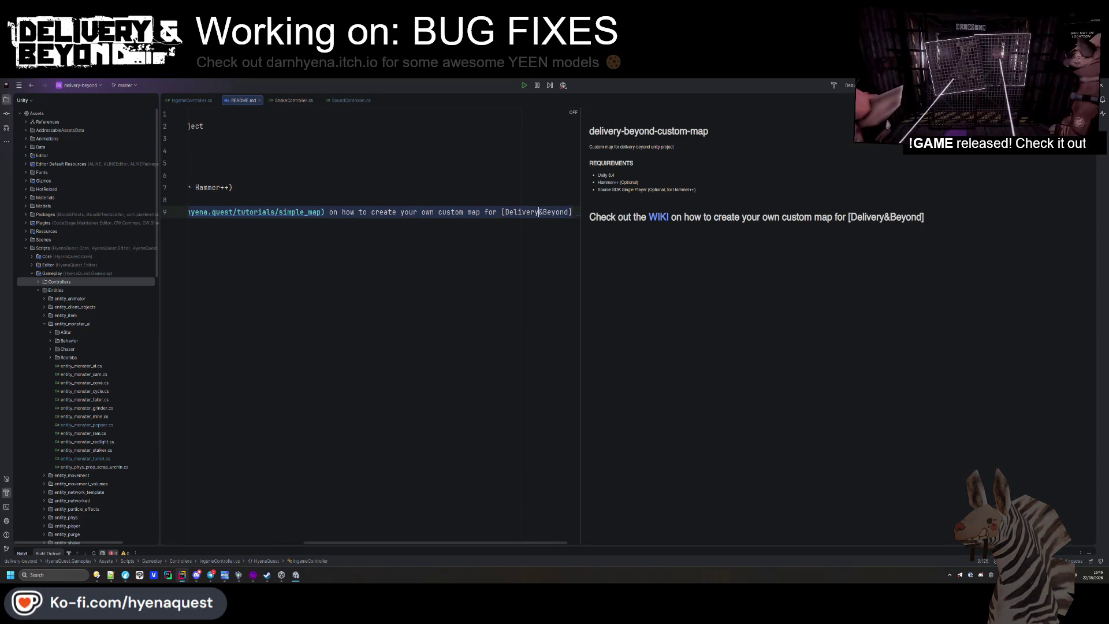
pyautogui.press('Left')
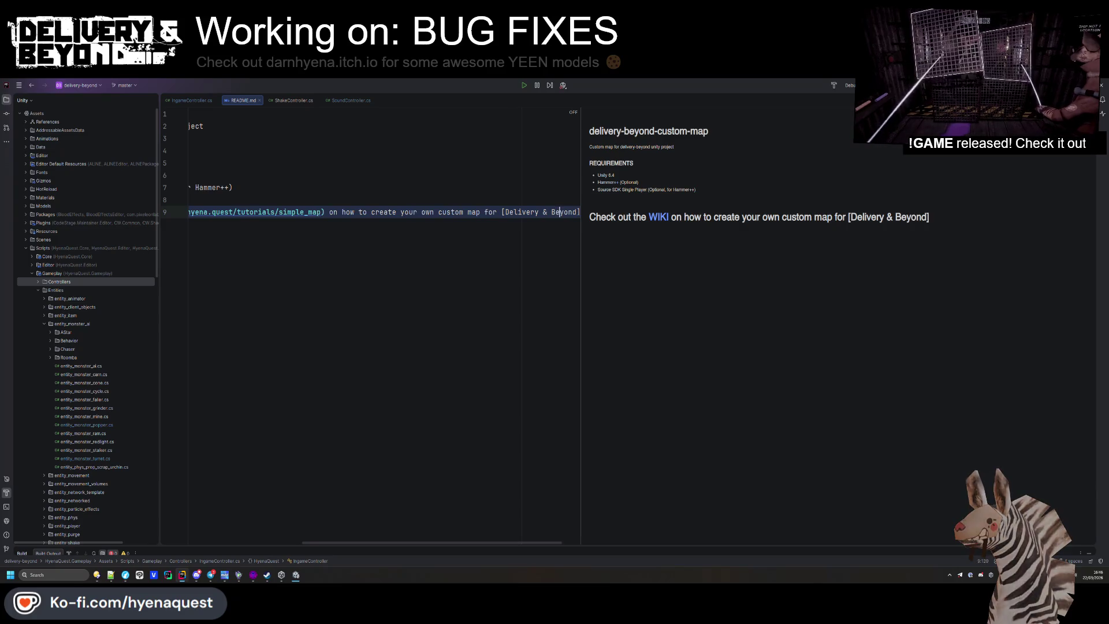
pyautogui.press('End')
pyautogui.write('()')
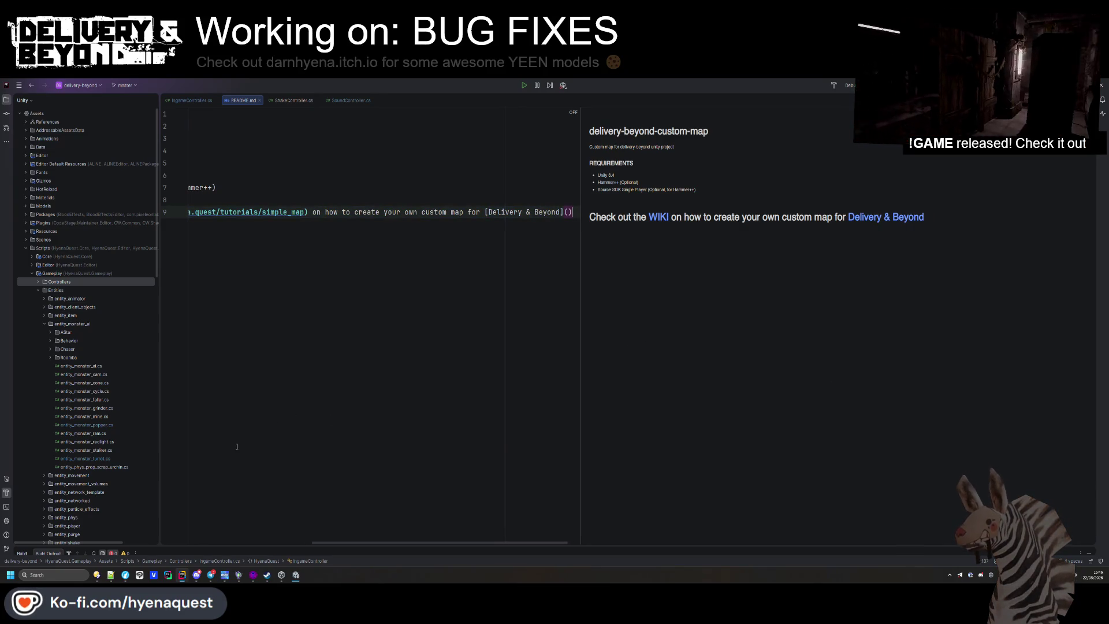
pyautogui.click(110, 574)
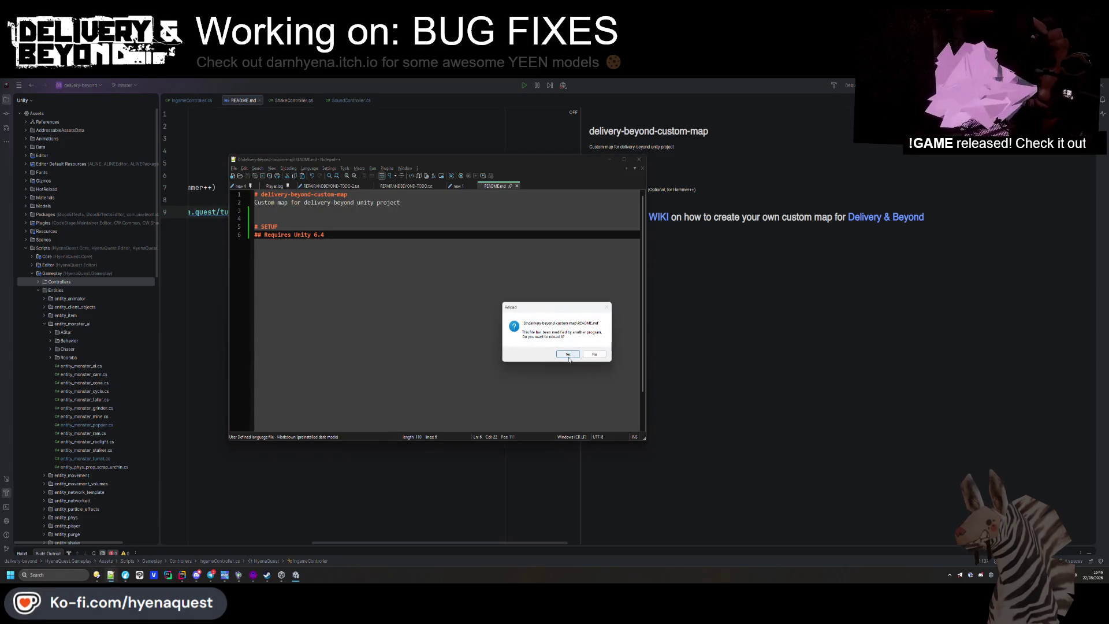
# Close the reloaded README in Notepad++ and link Delivery & Beyond to its Steam store URL
pyautogui.click(568, 354)
pyautogui.middleClick(492, 185)
pyautogui.doubleClick(492, 183)
pyautogui.write('- Create a new folder inside `Mods/` - Make sure the name is unique, as similar names to other mods can cause conflicts   - Reserved names:     - Apartments     - City     - Train     - Trenches     - Fracture')
pyautogui.click(789, 386)
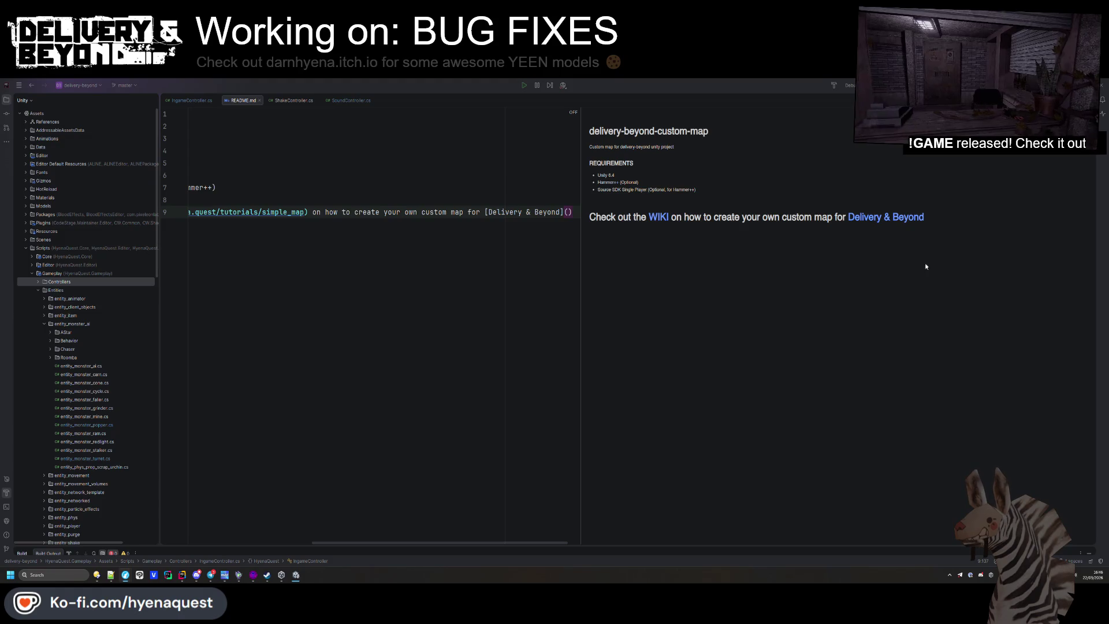
pyautogui.write('https://store.steampowered.com/app/3376480/Delivery__Beyond')
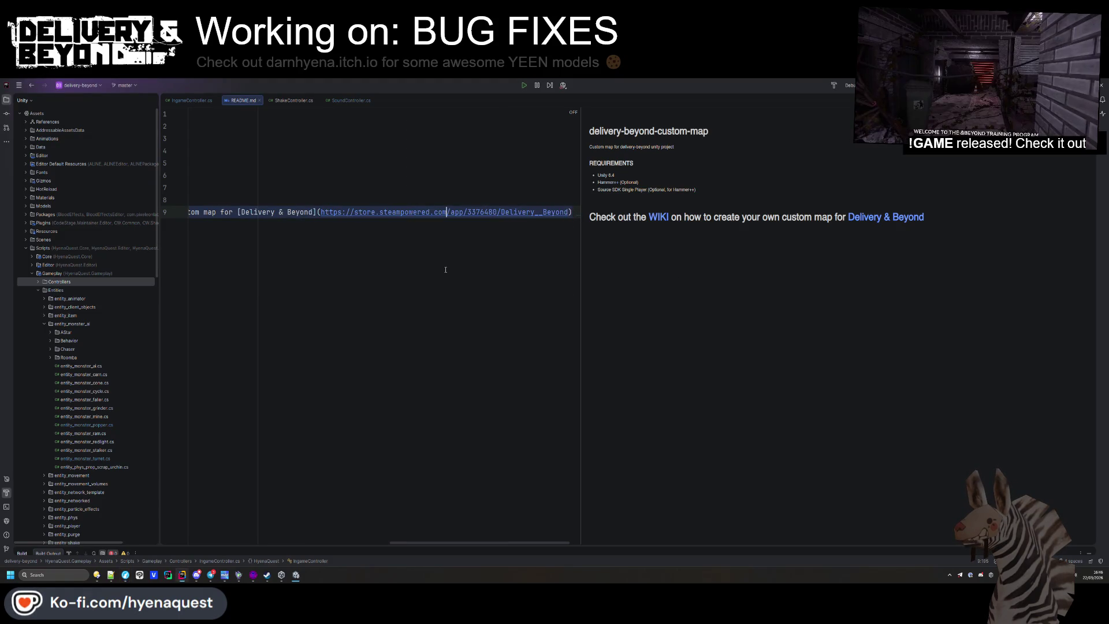
# Copy the 'Check out the WIKI' line from line 9 of the README
pyautogui.moveTo(470, 543); pyautogui.dragTo(271, 543)
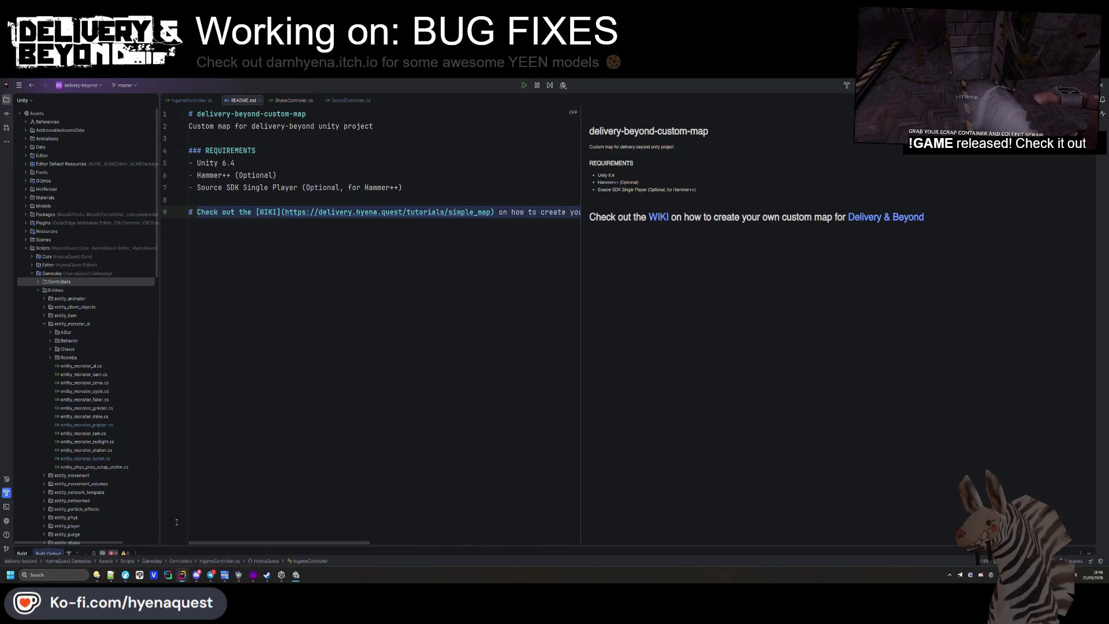
pyautogui.click(188, 212)
pyautogui.moveTo(188, 212)
pyautogui.mouseDown()
pyautogui.moveTo(243, 187)
pyautogui.moveTo(189, 114)
pyautogui.mouseUp()
pyautogui.click(226, 212)
pyautogui.press('End')
pyautogui.press('Return')
pyautogui.hotkey('shift', 'Up')
pyautogui.hotkey('ctrl', 'c')
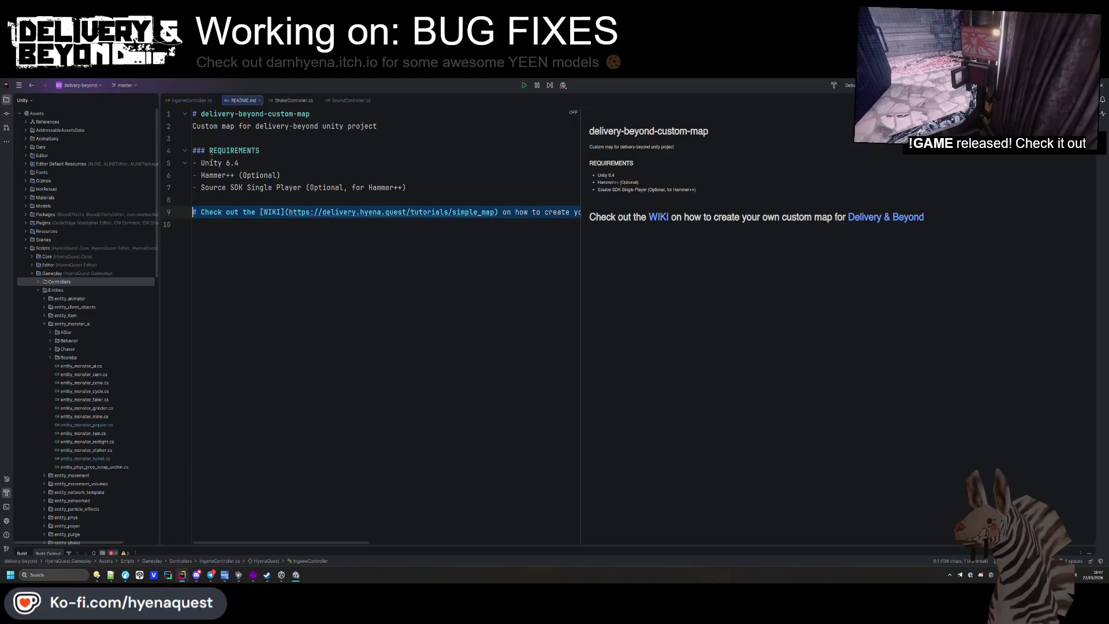
# Put the WIKI line first, delete the old description and trailing duplicate, and close README
pyautogui.click(197, 126)
pyautogui.hotkey('shift', 'Up')
pyautogui.hotkey('ctrl', 'v')
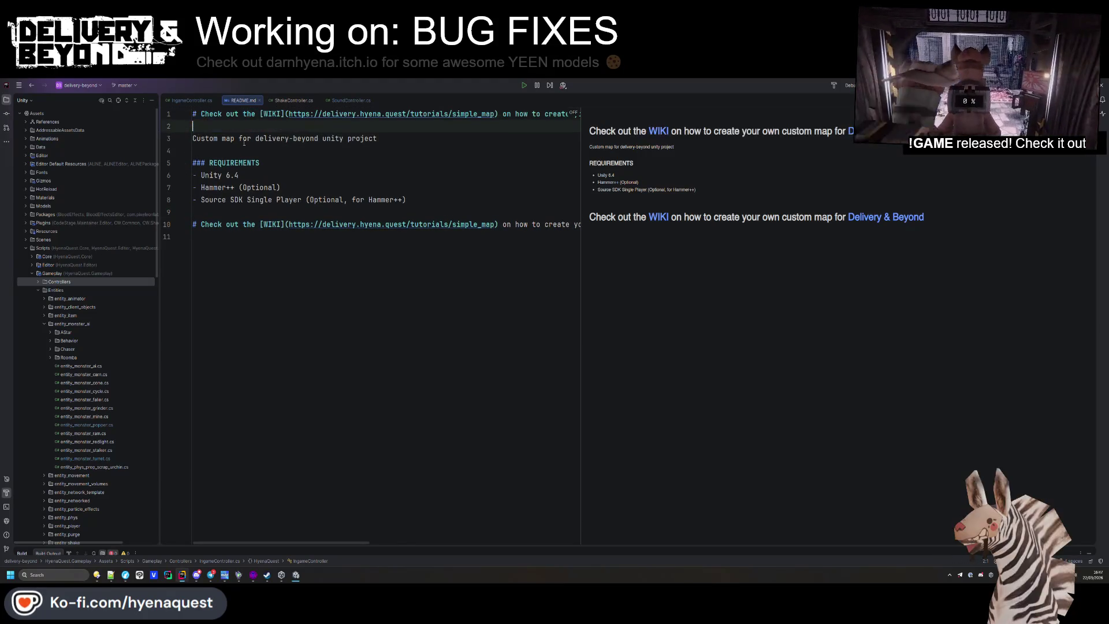
pyautogui.hotkey('shift', 'Up')
pyautogui.press('BackSpace')
pyautogui.hotkey('ctrl', 'End')
pyautogui.hotkey('shift', 'Up')
pyautogui.hotkey('shift', 'Up')
pyautogui.press('BackSpace')
pyautogui.press('BackSpace')
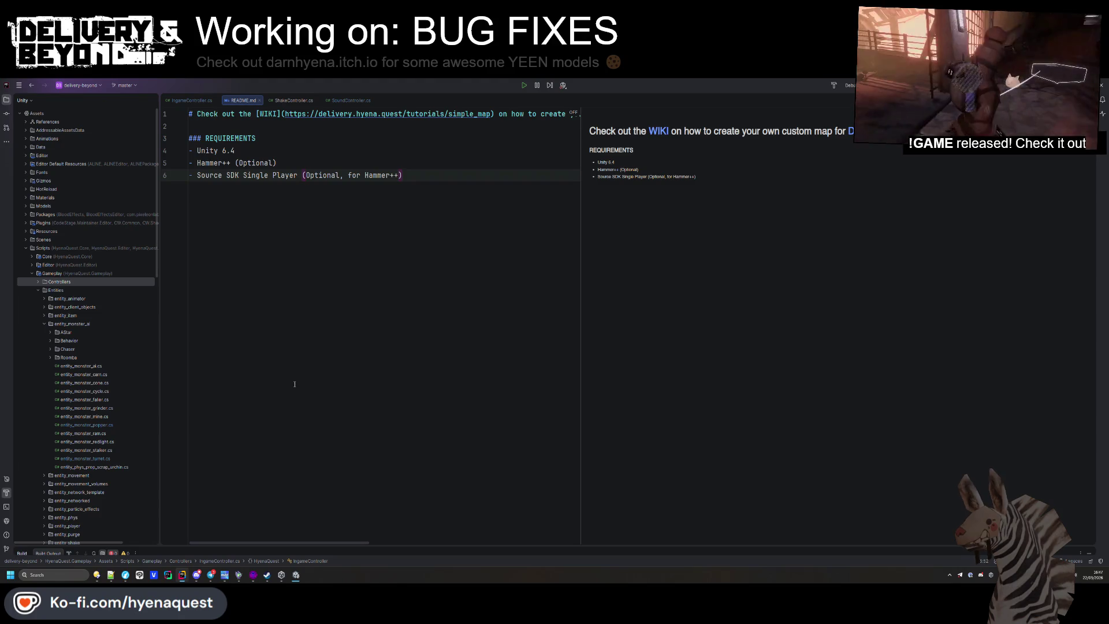
pyautogui.middleClick(243, 100)
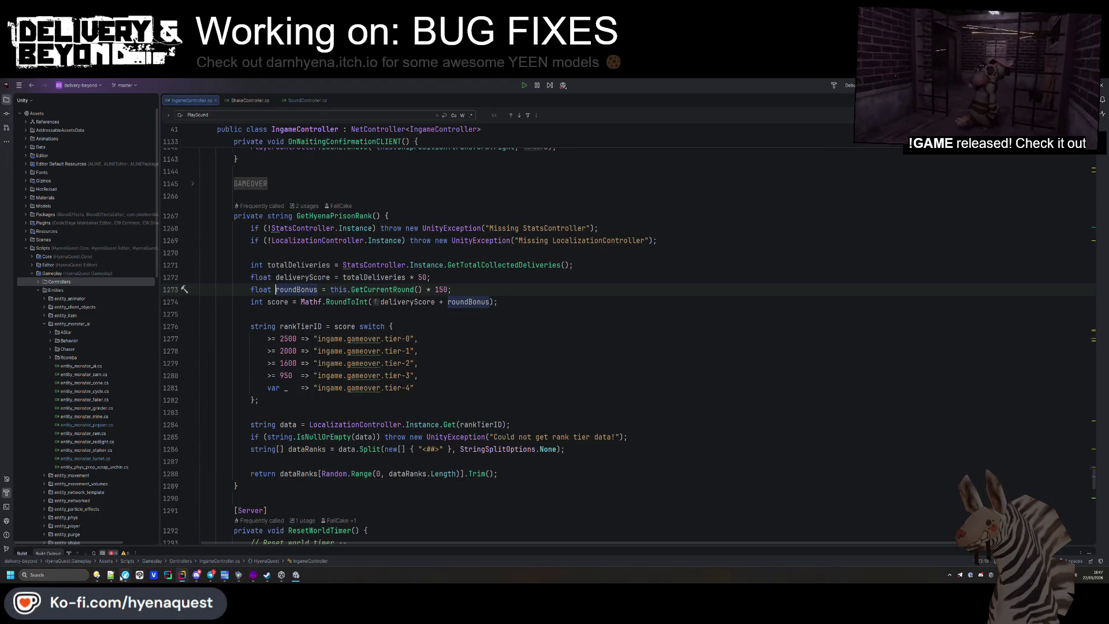
# In Directory Opus, open D:\delivery-beyond-wiki\delivery-beyond-wiki.code-workspace
pyautogui.moveTo(125, 577)
pyautogui.click(218, 540)
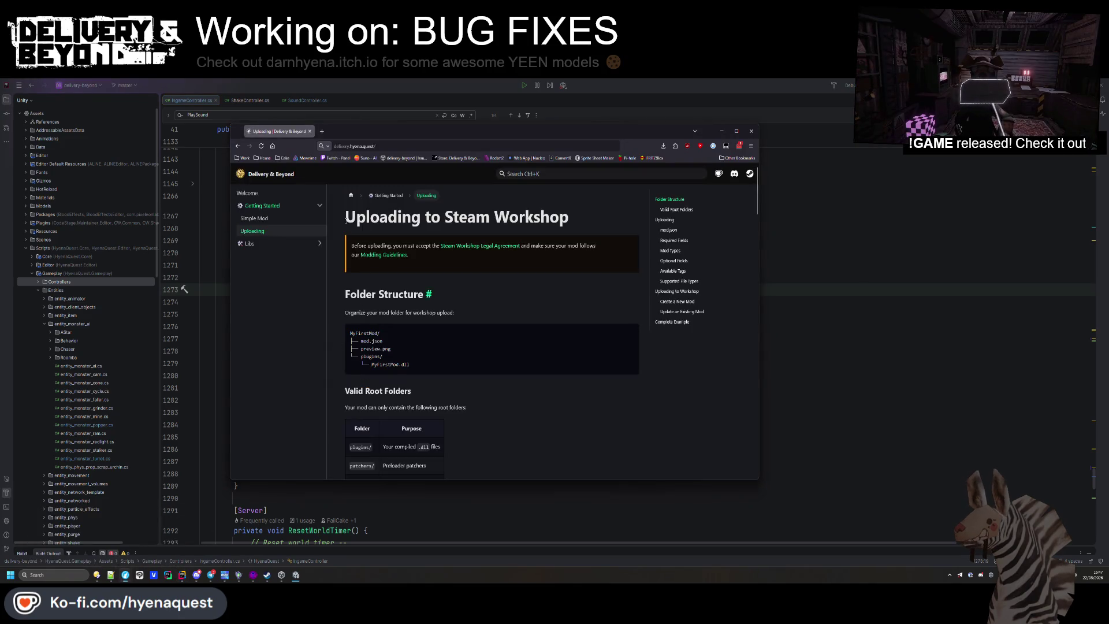
pyautogui.click(126, 574)
pyautogui.moveTo(182, 574)
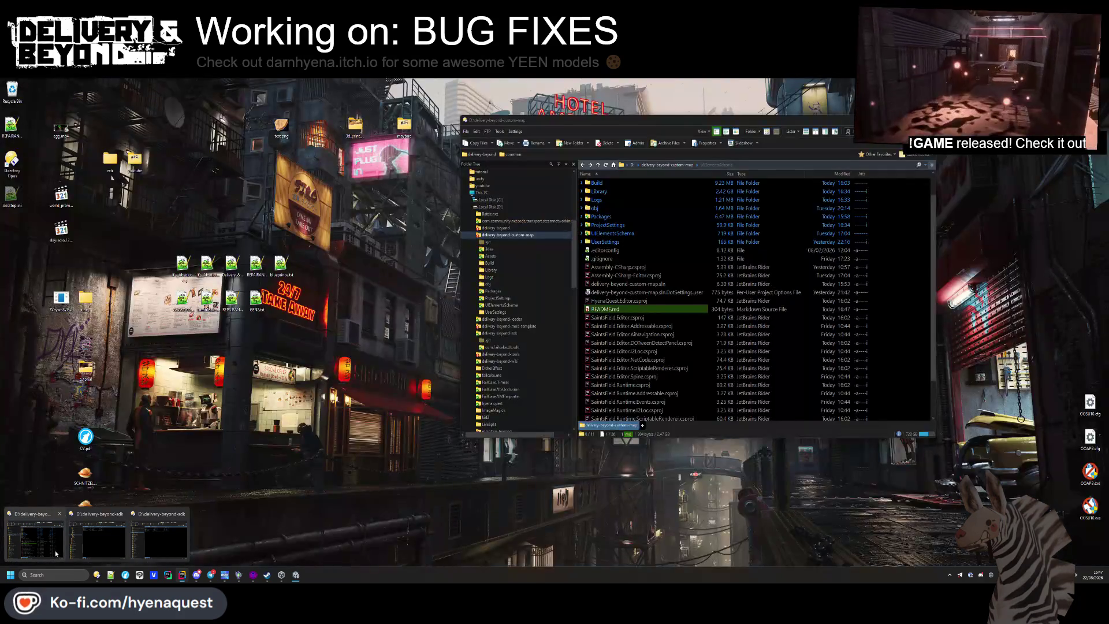
pyautogui.moveTo(79, 542)
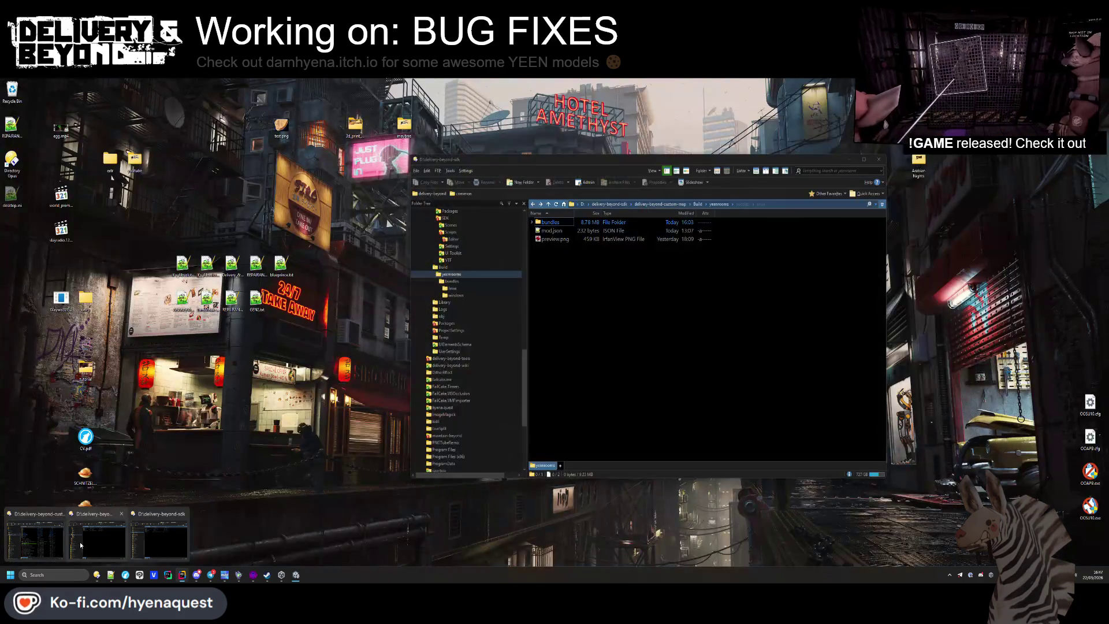
pyautogui.click(123, 534)
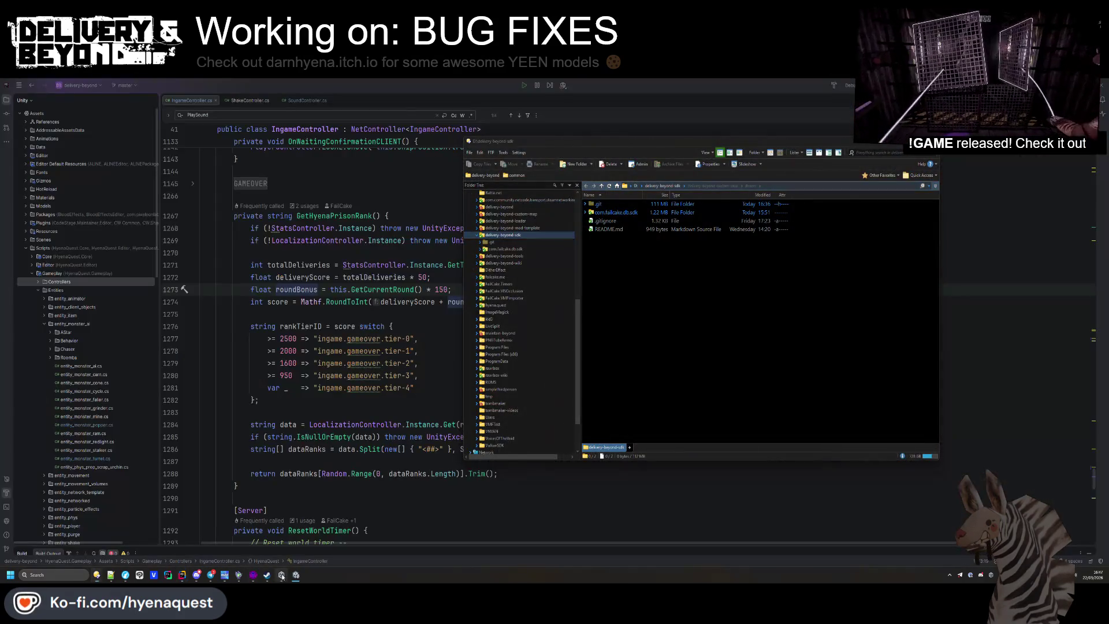
pyautogui.click(163, 510)
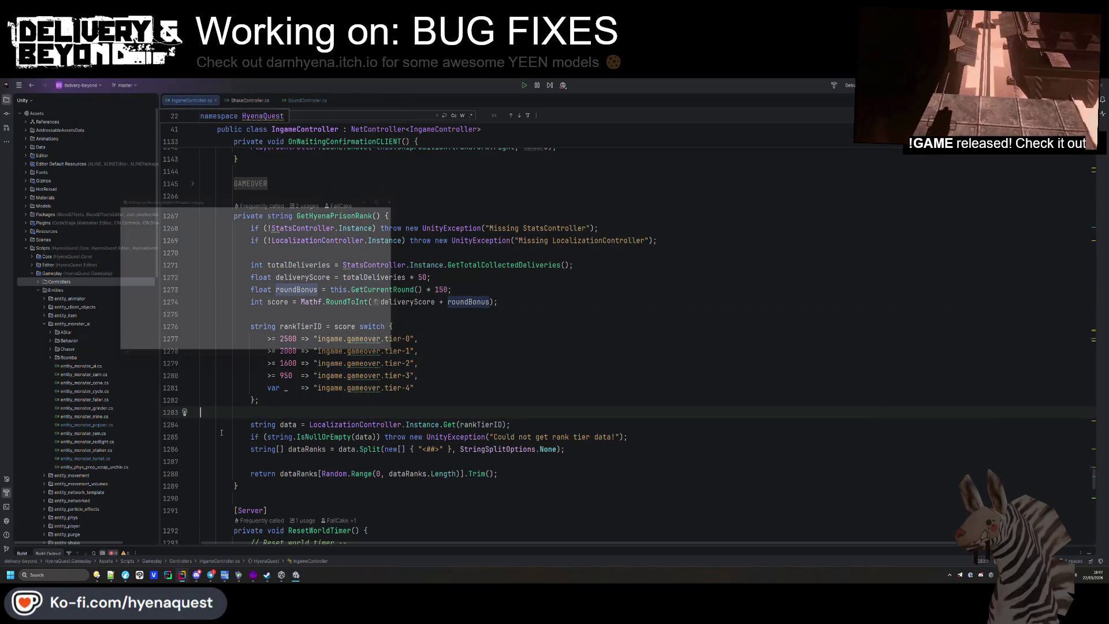
pyautogui.moveTo(104, 576)
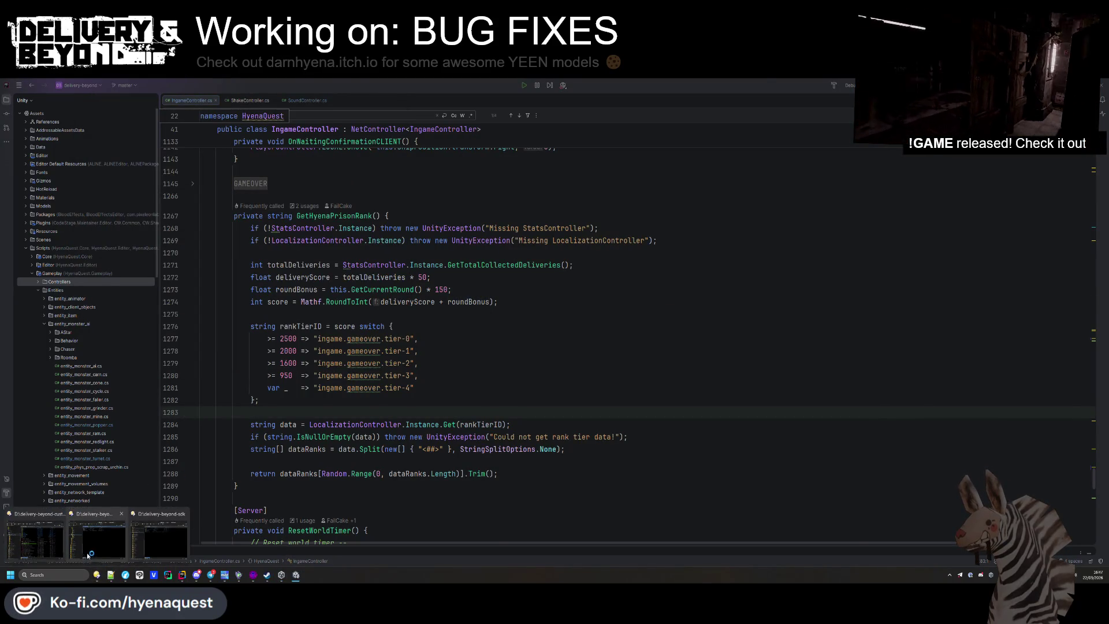
pyautogui.moveTo(49, 549)
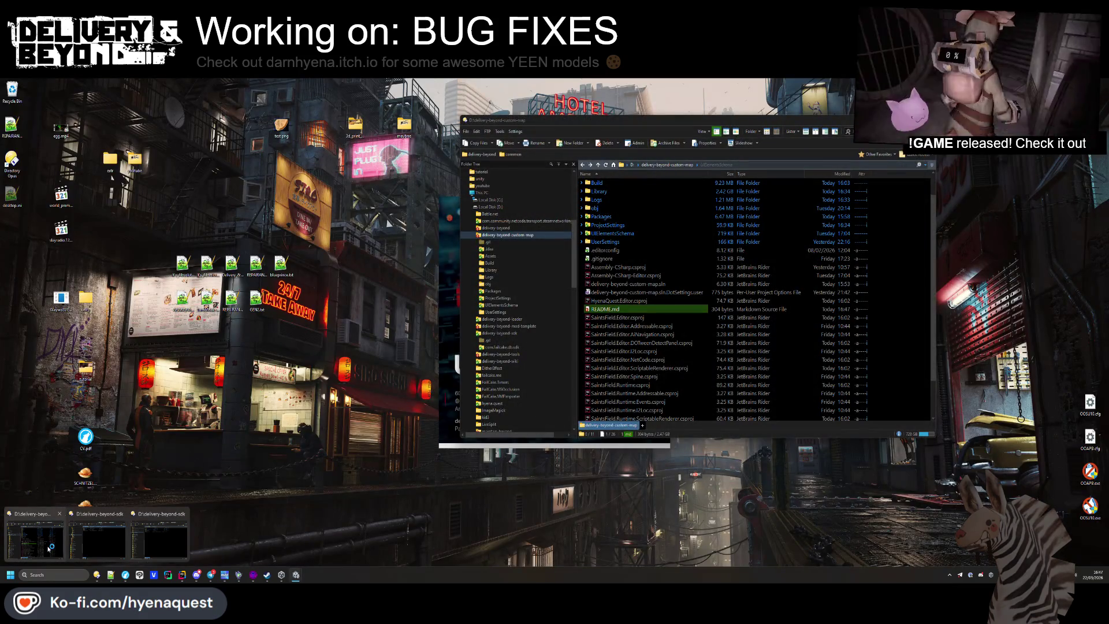
pyautogui.click(49, 548)
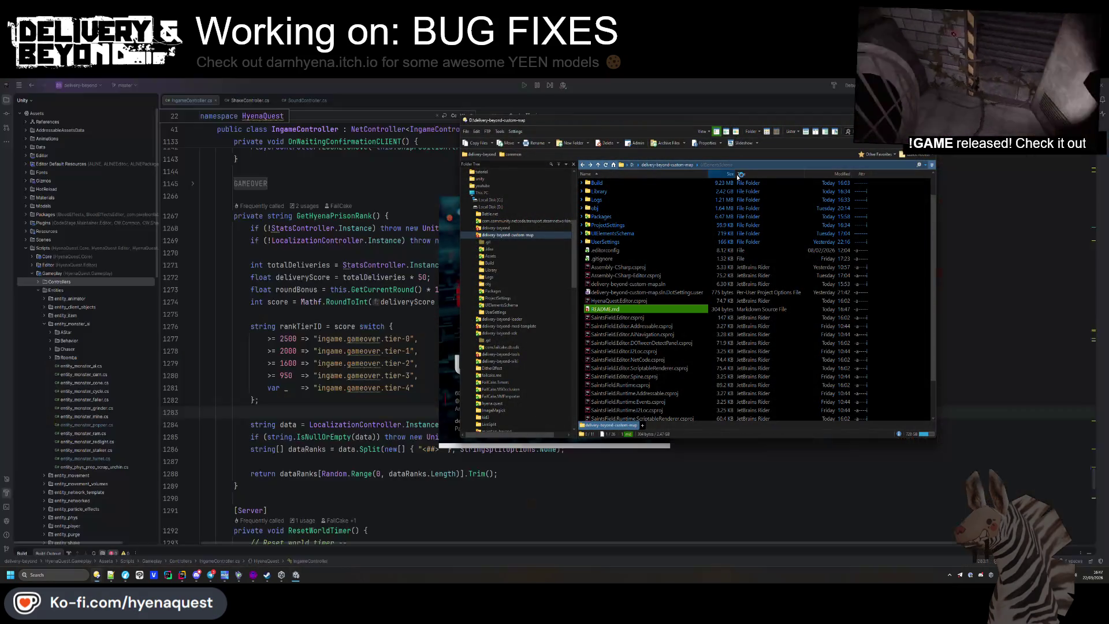
pyautogui.click(632, 164)
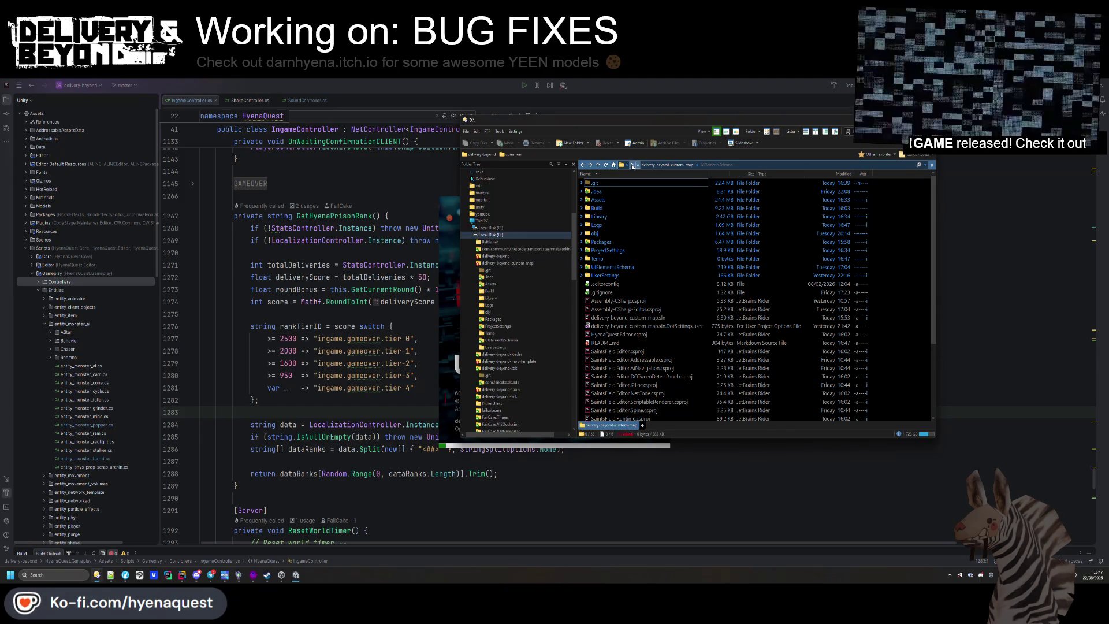
pyautogui.doubleClick(623, 250)
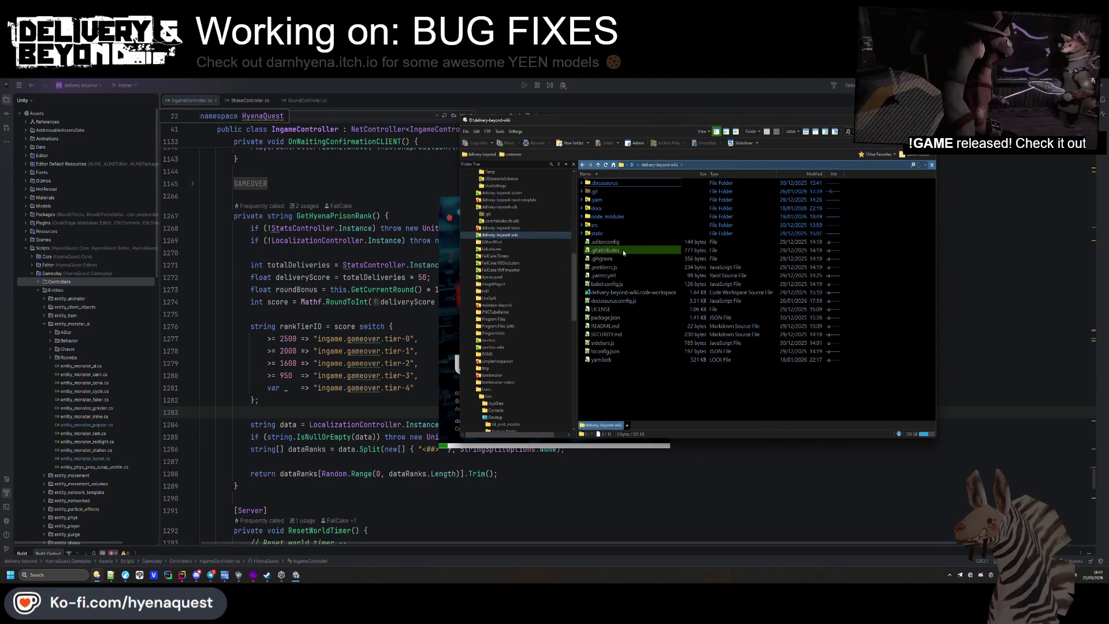
pyautogui.doubleClick(614, 292)
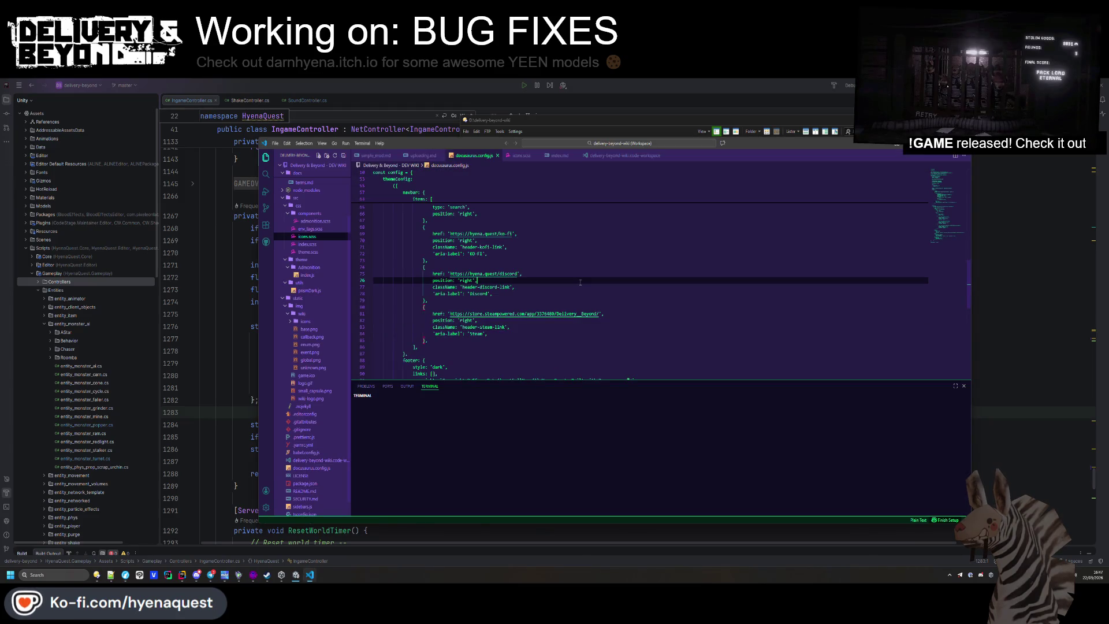
# Create a new simple_map.md file in the docs/tutorials folder
pyautogui.scroll(-1, 577, 282)
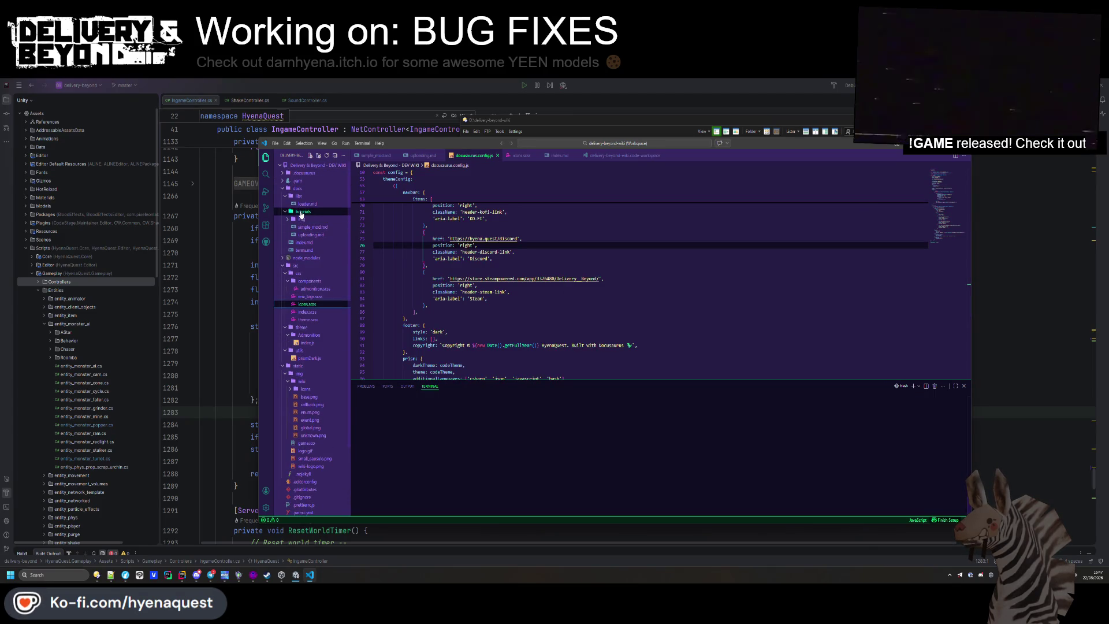
pyautogui.rightClick(300, 213)
pyautogui.click(381, 219)
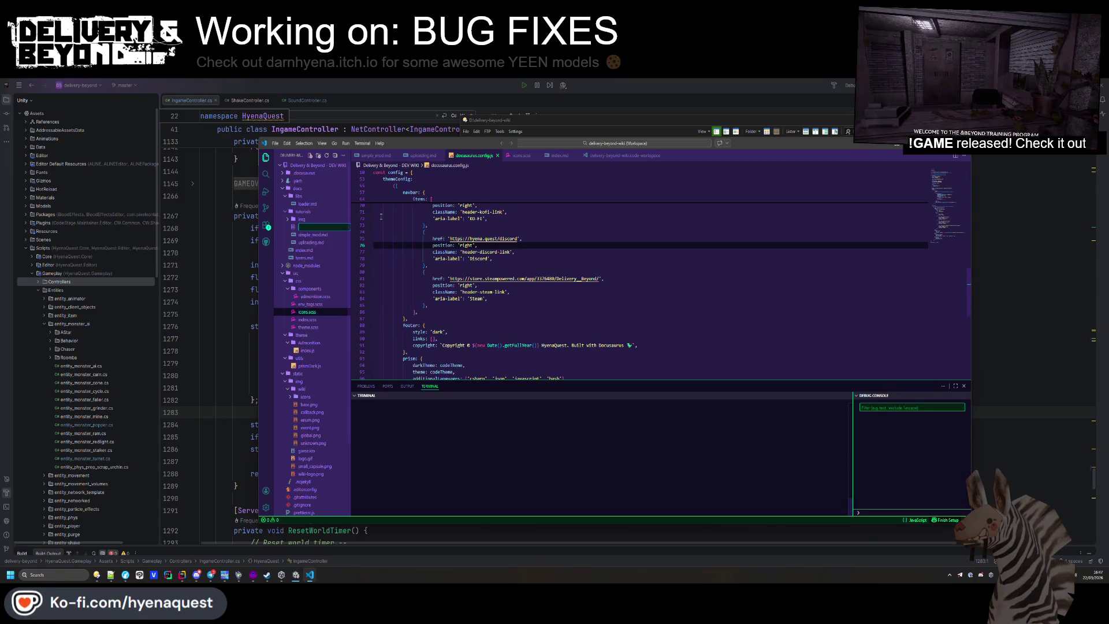
pyautogui.write('simple_map.md')
pyautogui.press('Return')
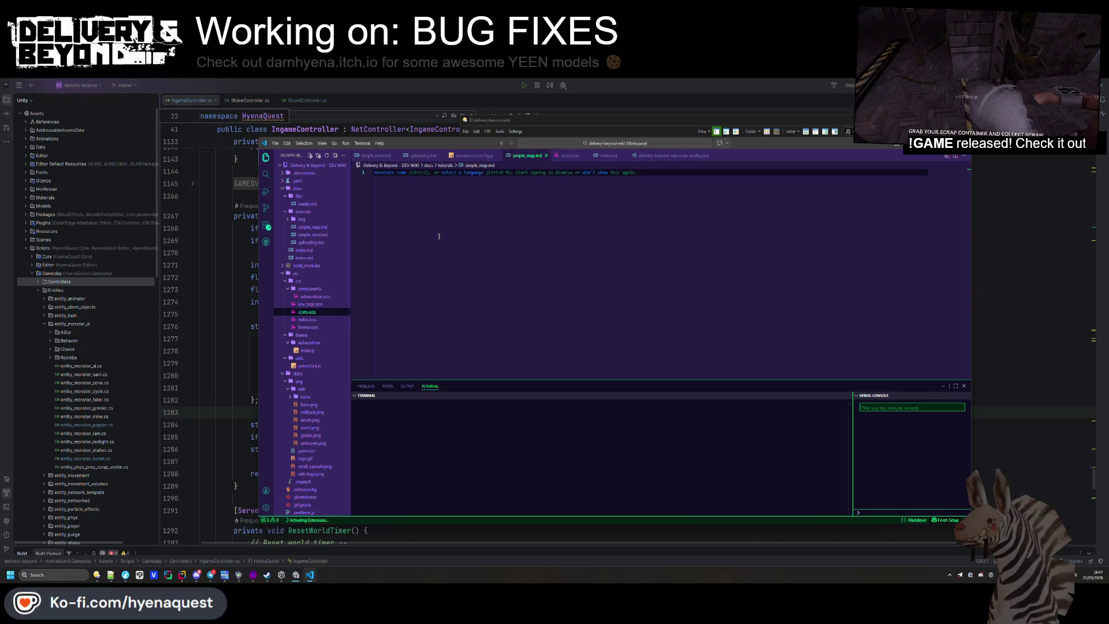
# View simple_mod.md's content, then reopen the empty simple_map.md
pyautogui.click(319, 227)
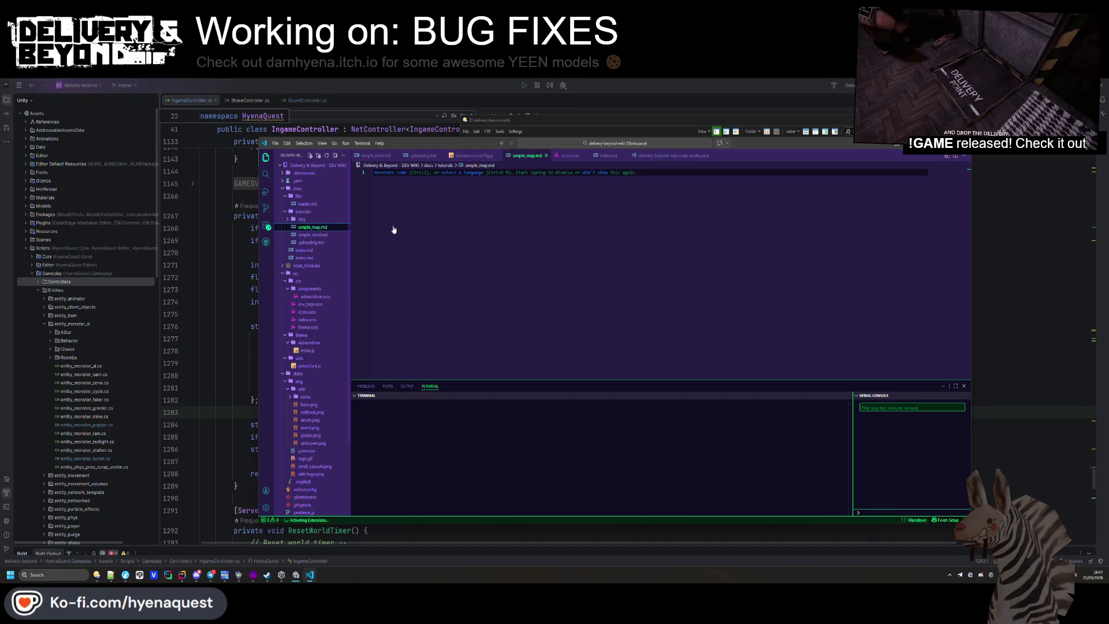
pyautogui.click(313, 234)
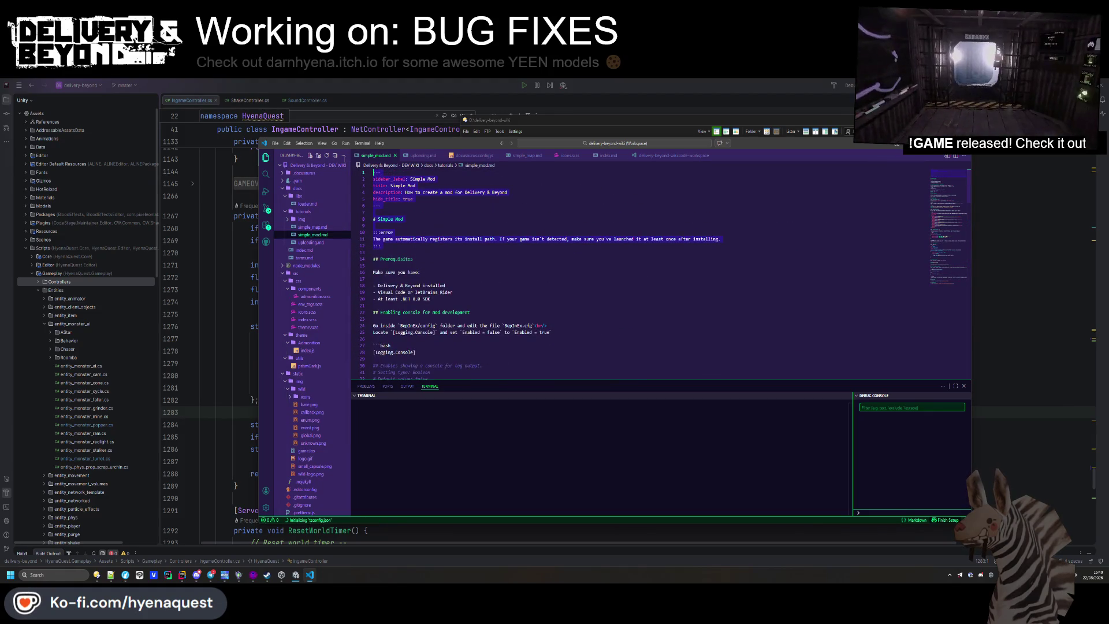
pyautogui.click(311, 228)
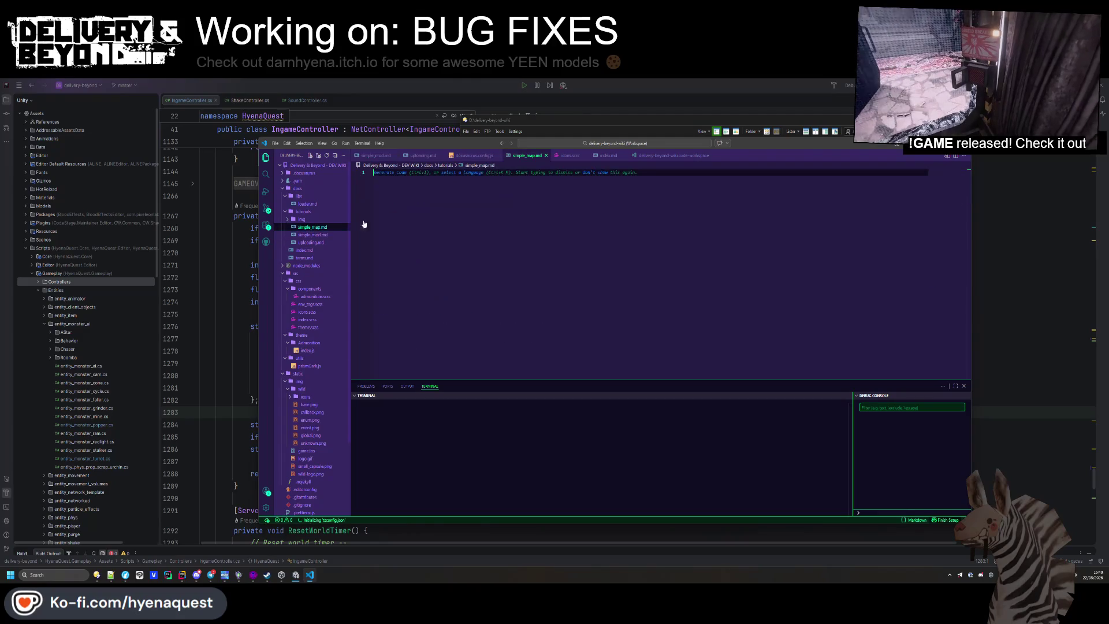
# Paste the Simple Mod page, changing label and title to Simple Map and description to custom map
pyautogui.hotkey('ctrl', 'v')
pyautogui.doubleClick(432, 178)
pyautogui.write('Map')
pyautogui.doubleClick(411, 185)
pyautogui.write('Map')
pyautogui.doubleClick(448, 192)
pyautogui.write('custom m')
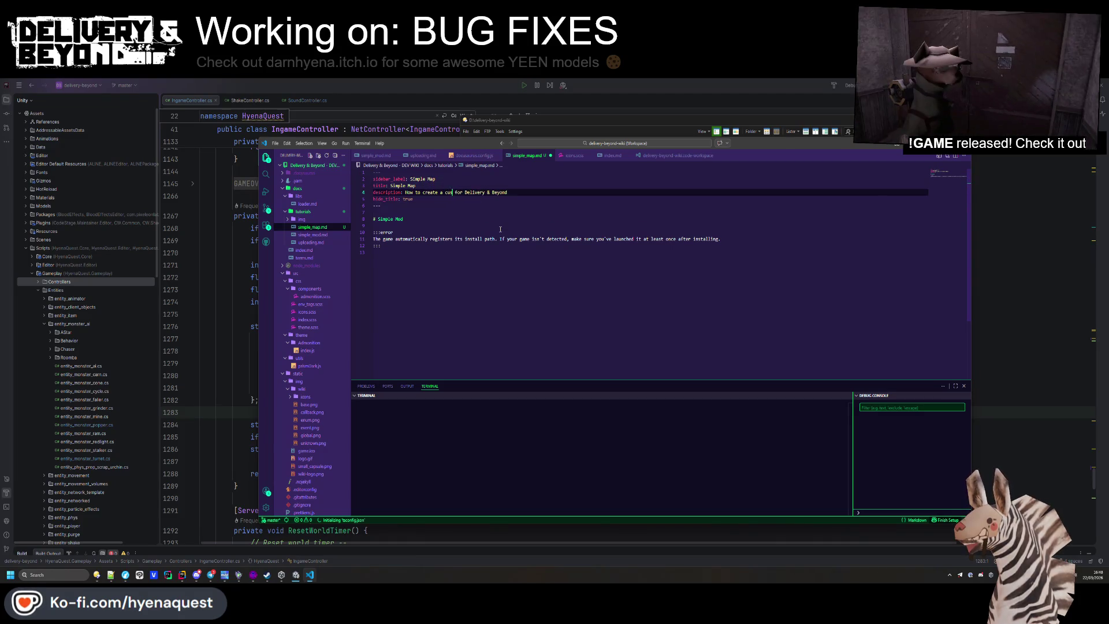
pyautogui.write('ap')
pyautogui.hotkey('ctrl', 's')
# Rename the heading to '# Simple Map' and delete the :::error block at the end
pyautogui.click(447, 300)
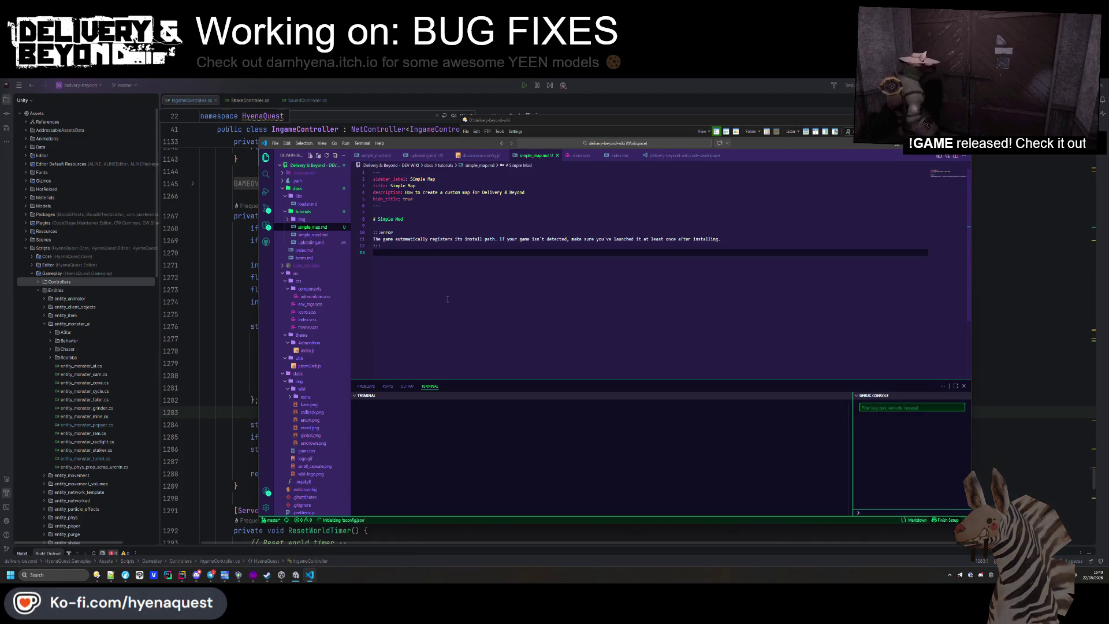
pyautogui.click(394, 219)
pyautogui.write('Map')
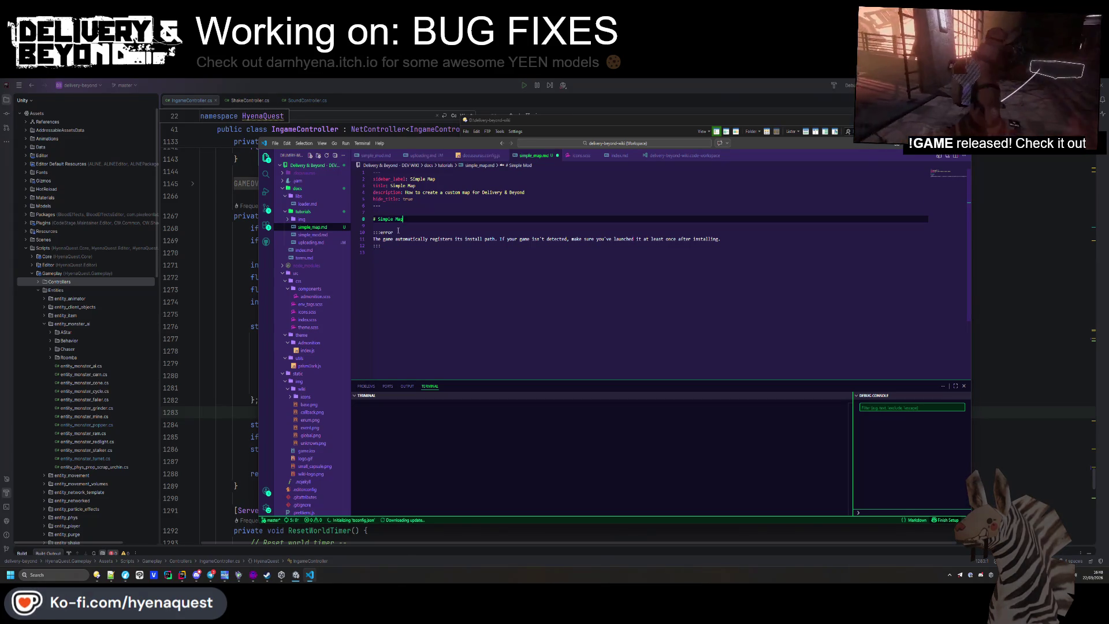
pyautogui.moveTo(398, 226); pyautogui.dragTo(417, 257)
pyautogui.press('BackSpace')
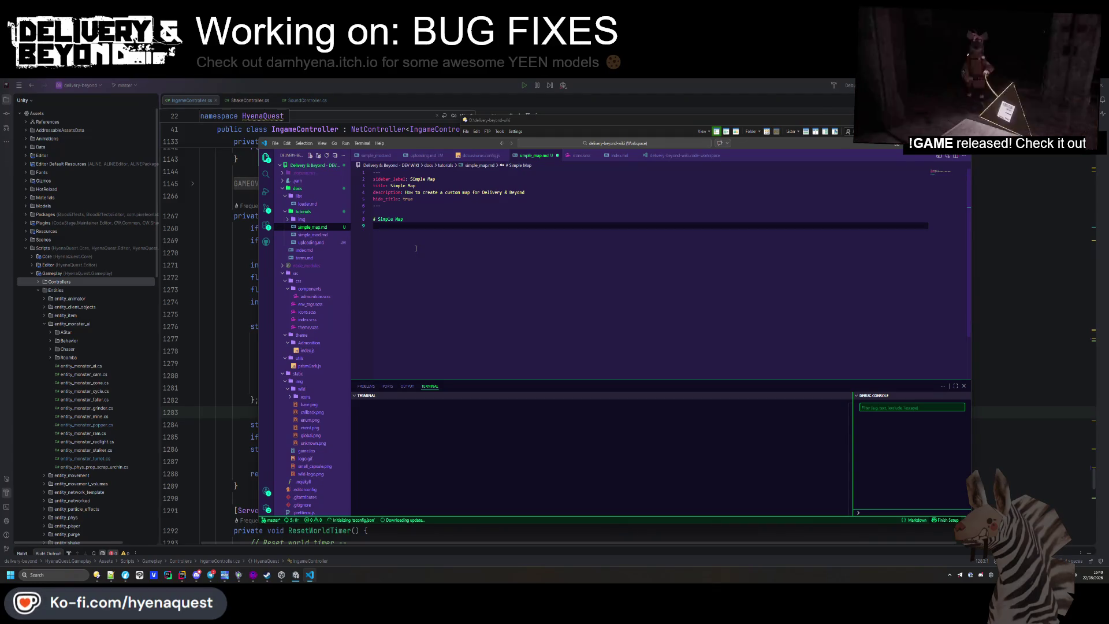
pyautogui.click(304, 249)
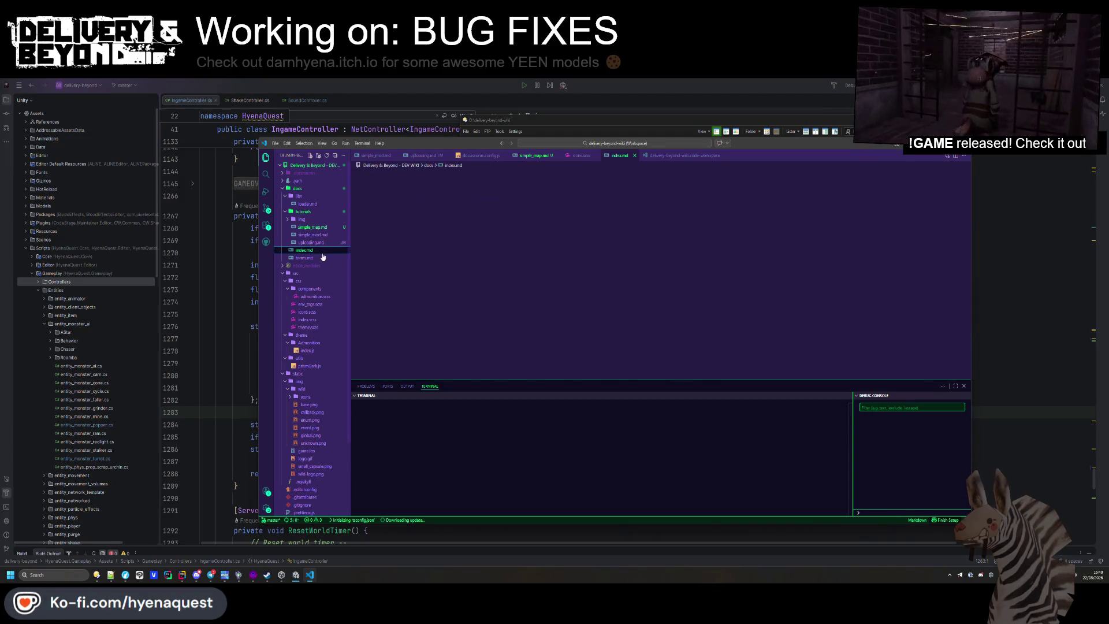
# Check the warning block syntax in index.md and Admonition's index.js, then return to simple_map.md
pyautogui.click(444, 244)
pyautogui.scroll(-10, 408, 251)
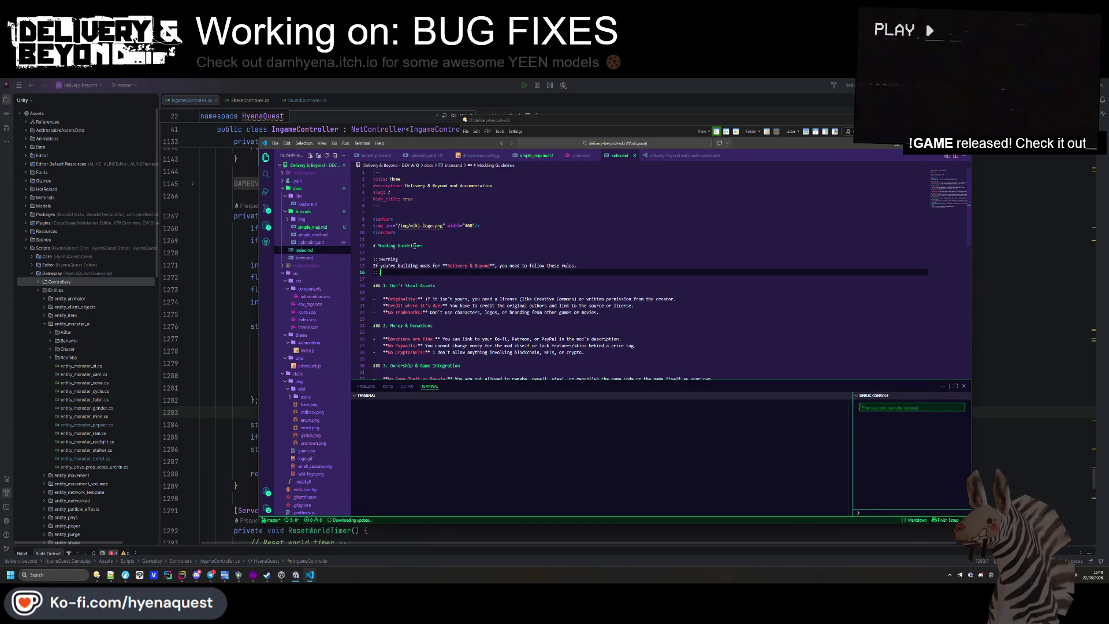
pyautogui.scroll(9, 422, 249)
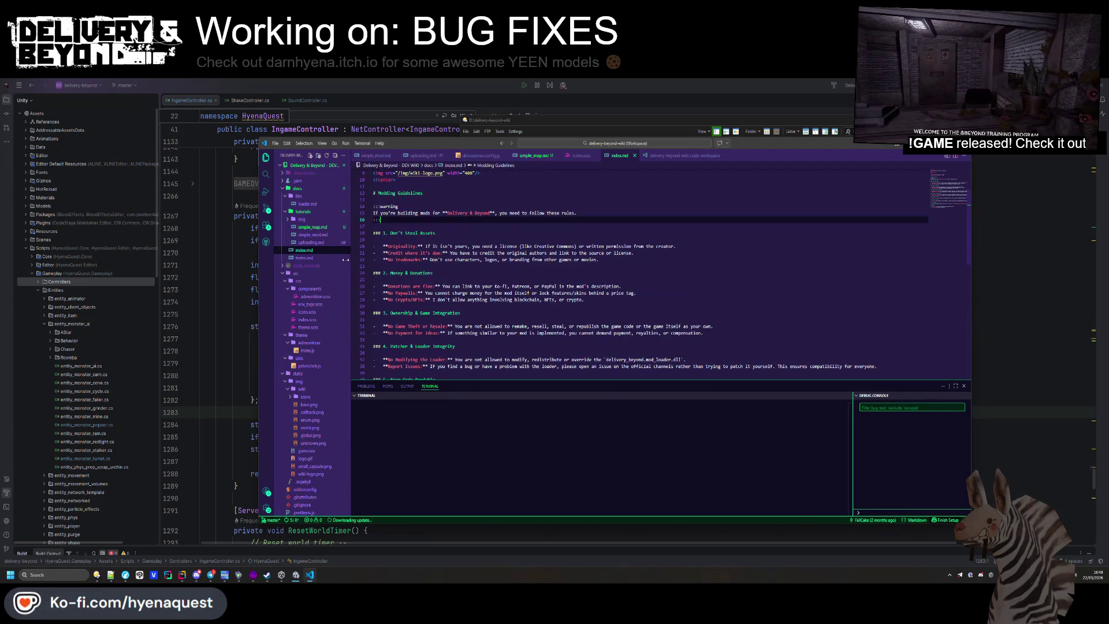
pyautogui.click(307, 350)
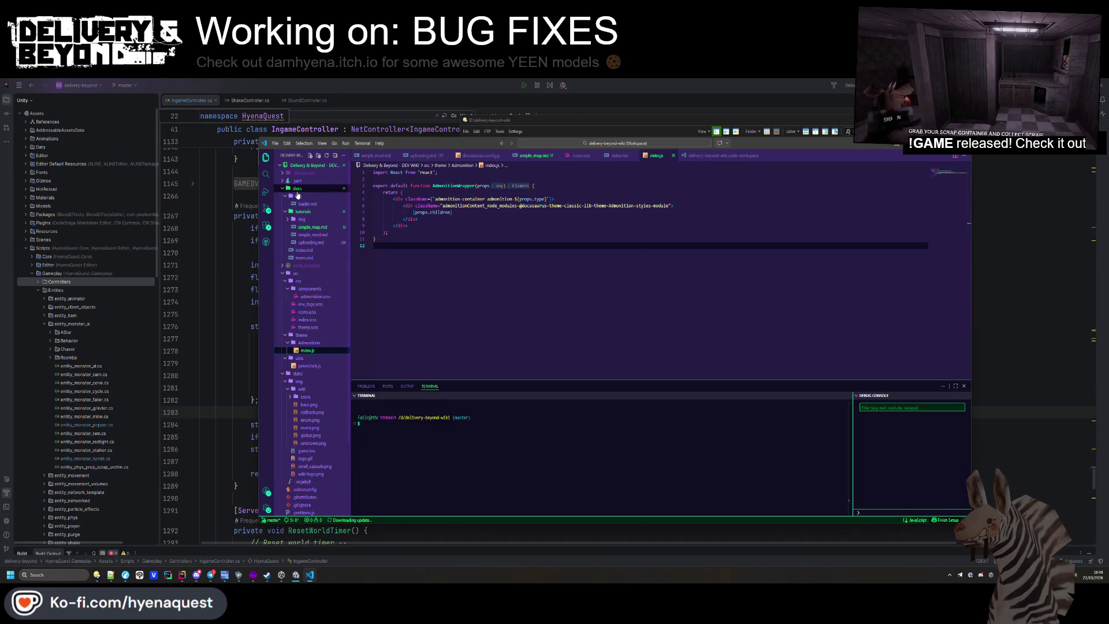
pyautogui.scroll(-3, 327, 436)
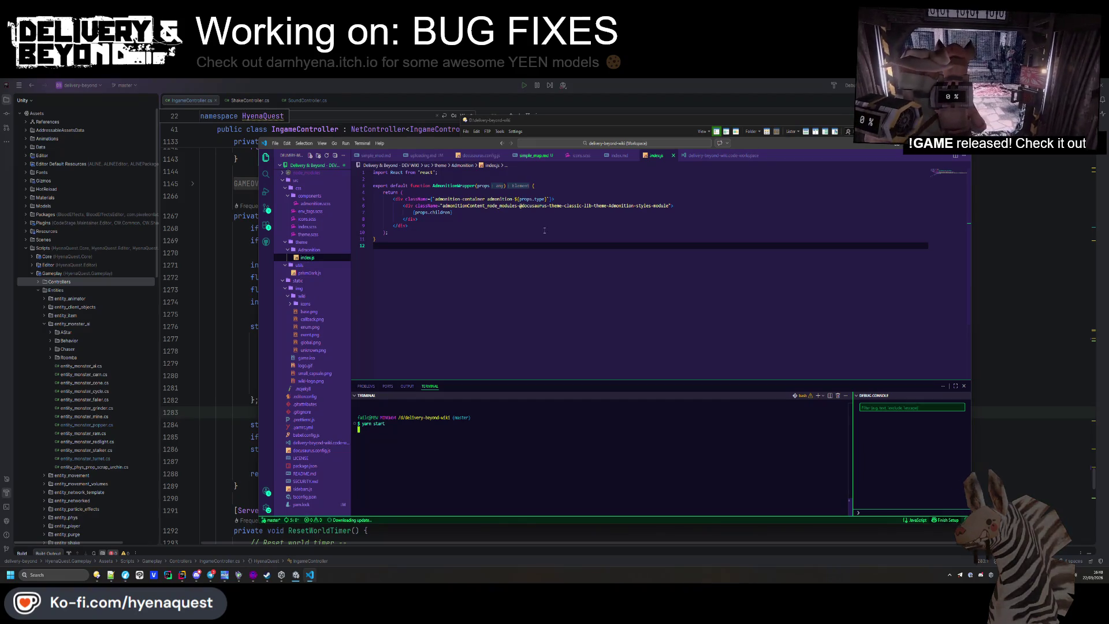
pyautogui.click(532, 155)
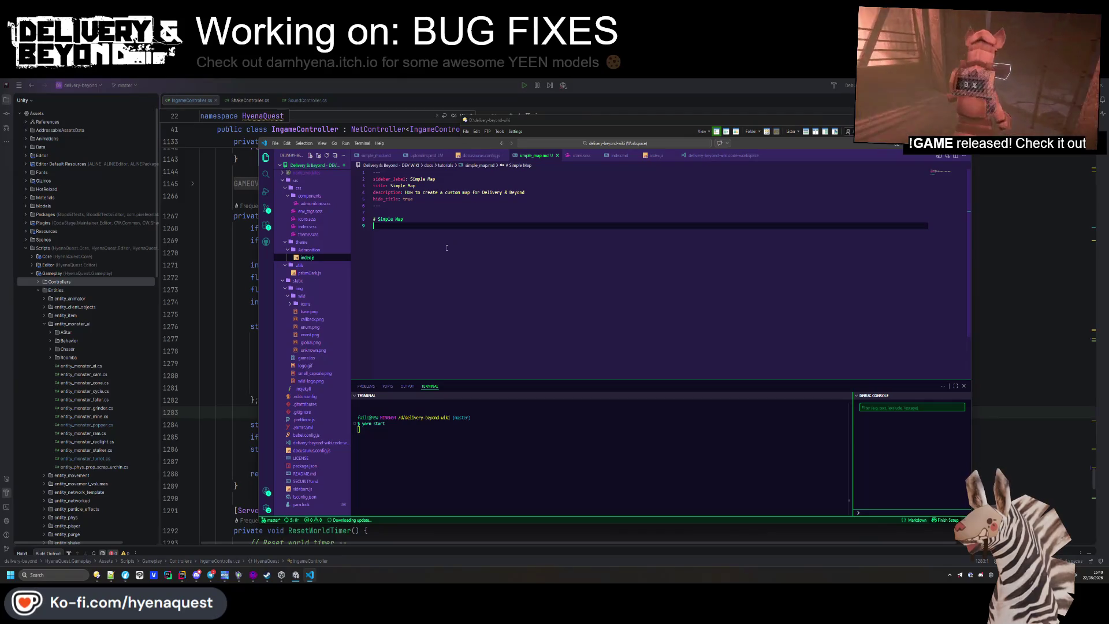
# Add a 'Setup HAMMER++ (optional step)' heading with a step to download and start Source SDK SinglePlayer
pyautogui.press('Return')
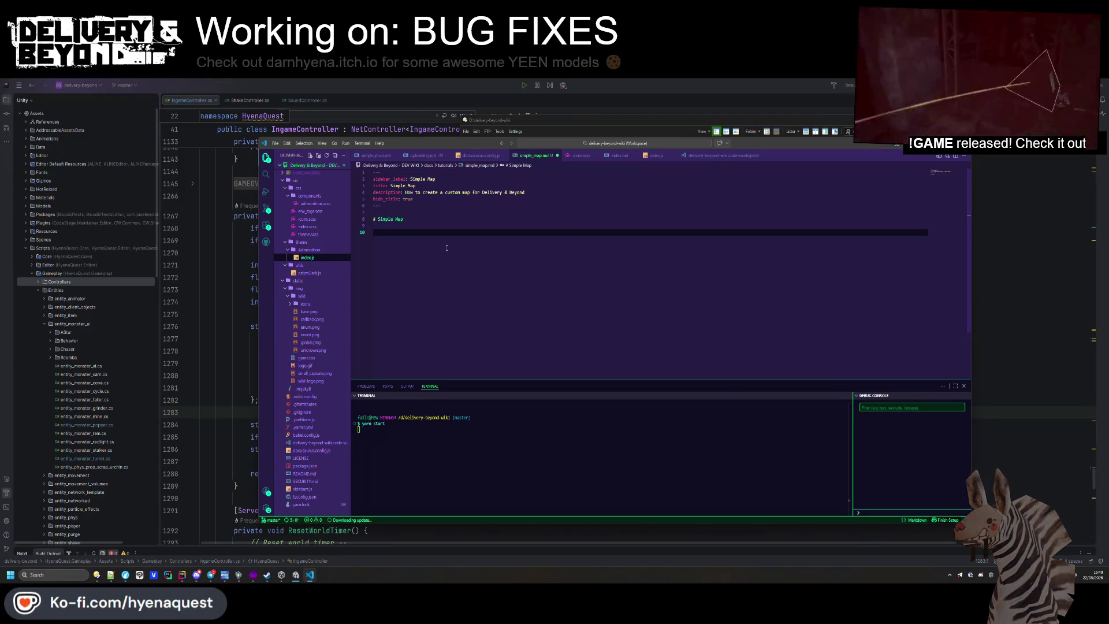
pyautogui.write('# Setup HAMMER++ (')
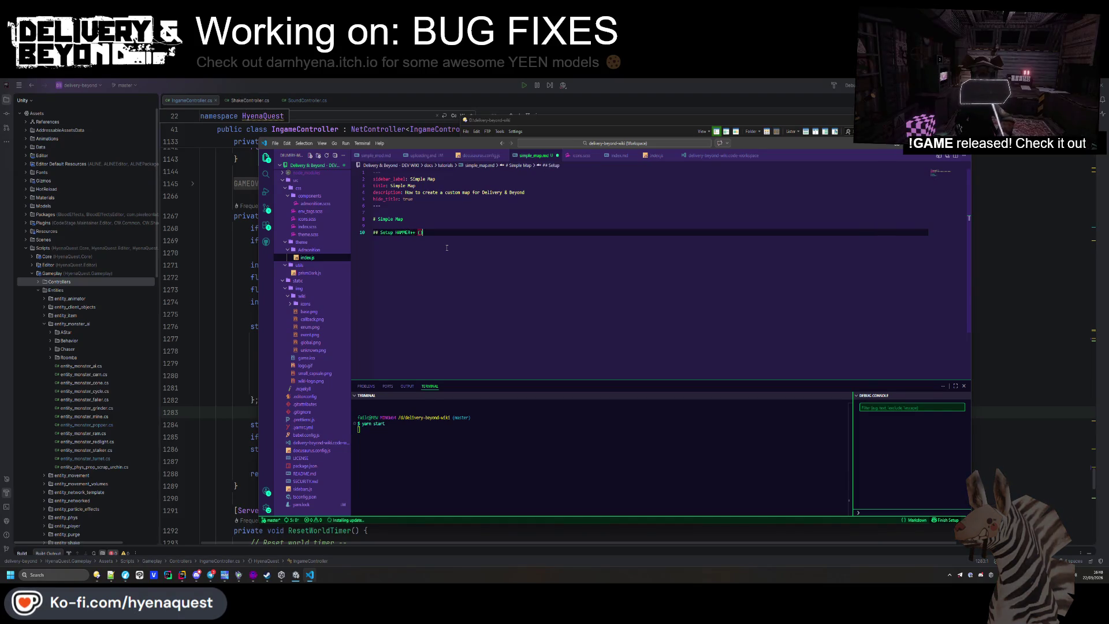
pyautogui.write('optional ste')
pyautogui.press('Return')
pyautogui.press('Return')
pyautogui.write('- Download')
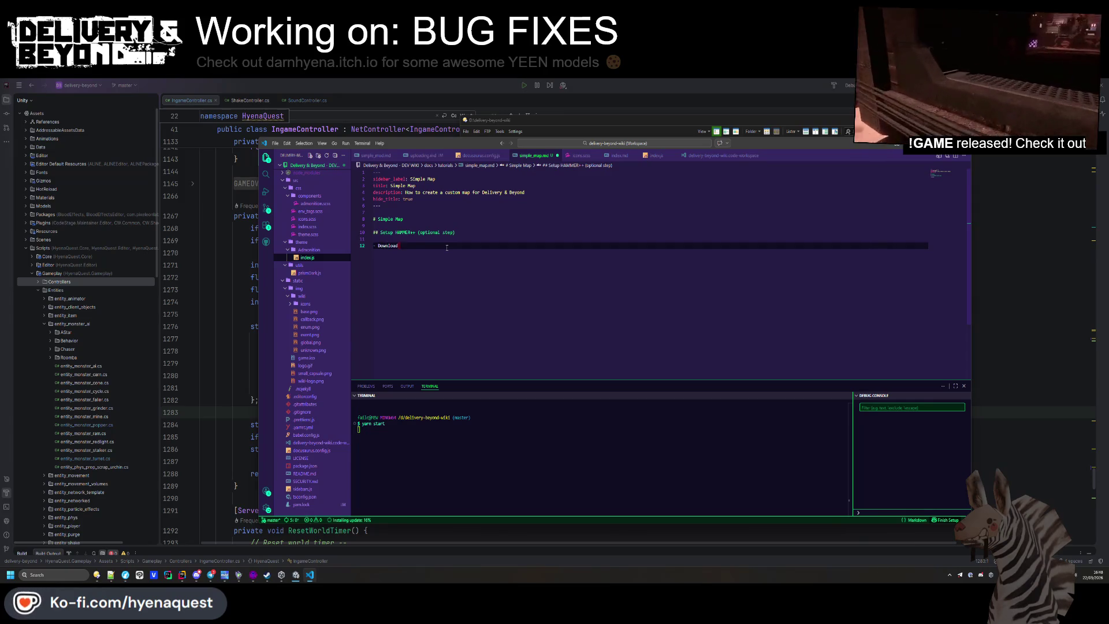
pyautogui.write('Ha')
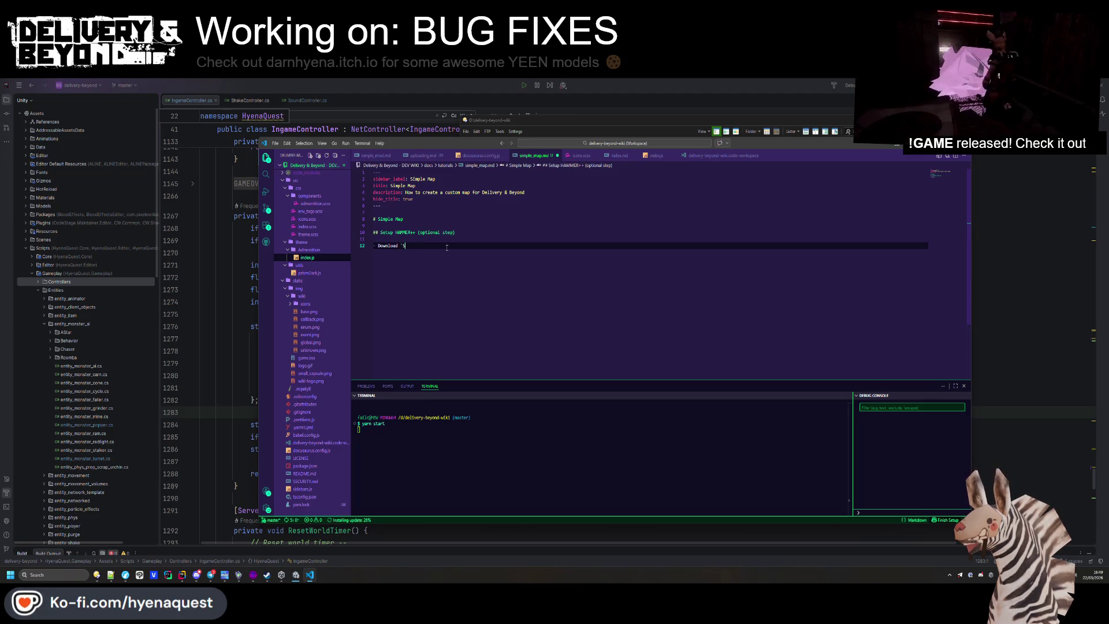
pyautogui.write('ingleplayer` on st')
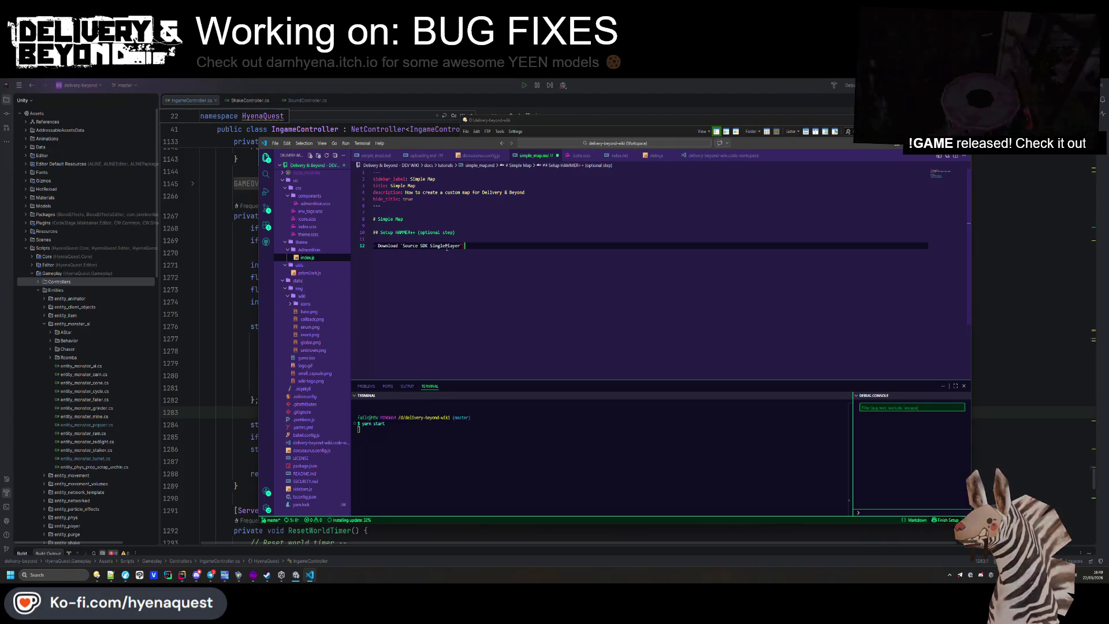
pyautogui.write('eam ')
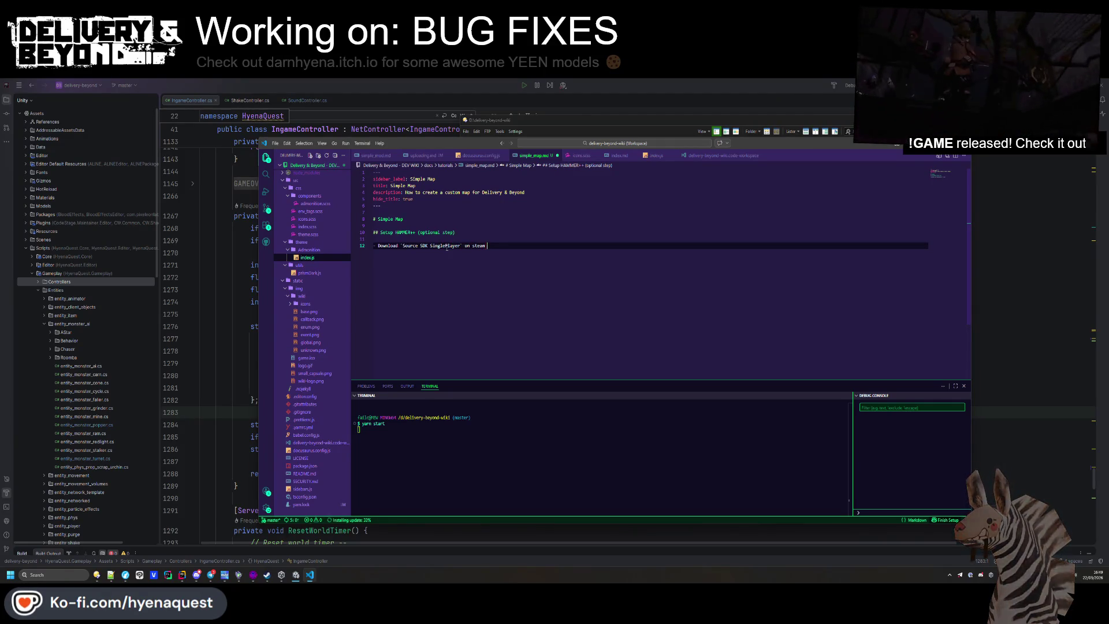
pyautogui.write('and start it once*')
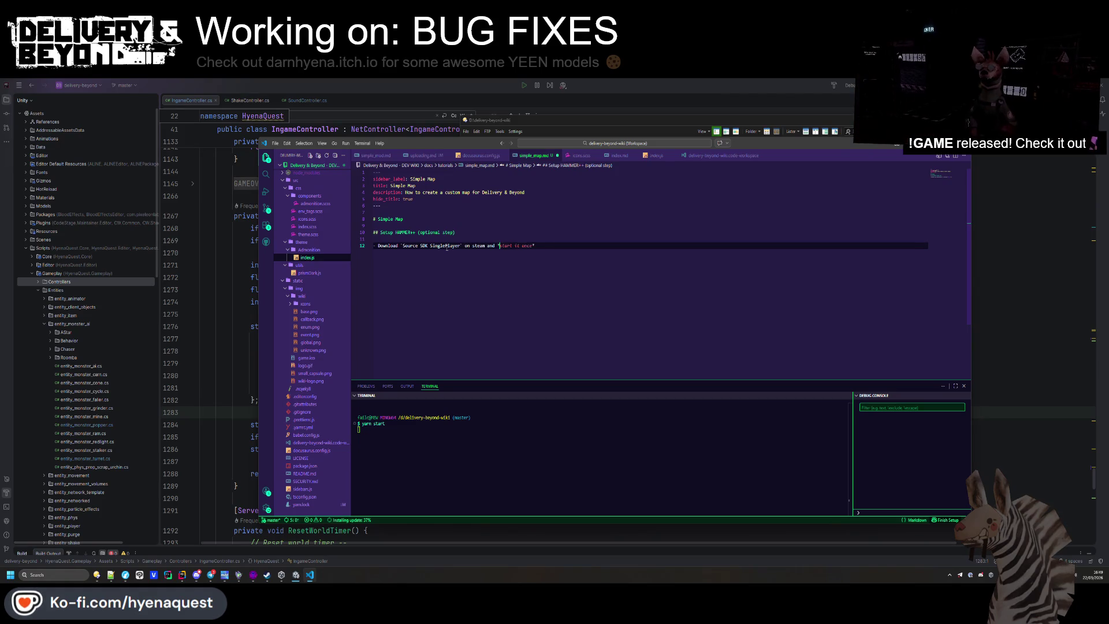
pyautogui.press('Return')
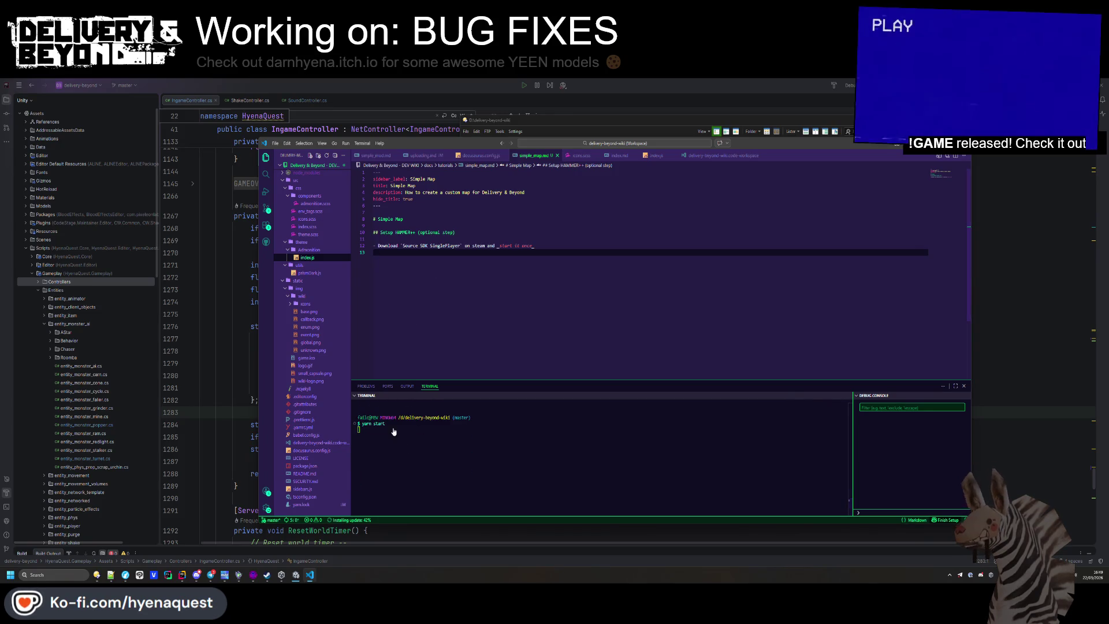
# Add the step 'Download `Hammer++` and follow it's installation steps', fixing the misspelling
pyautogui.click(508, 318)
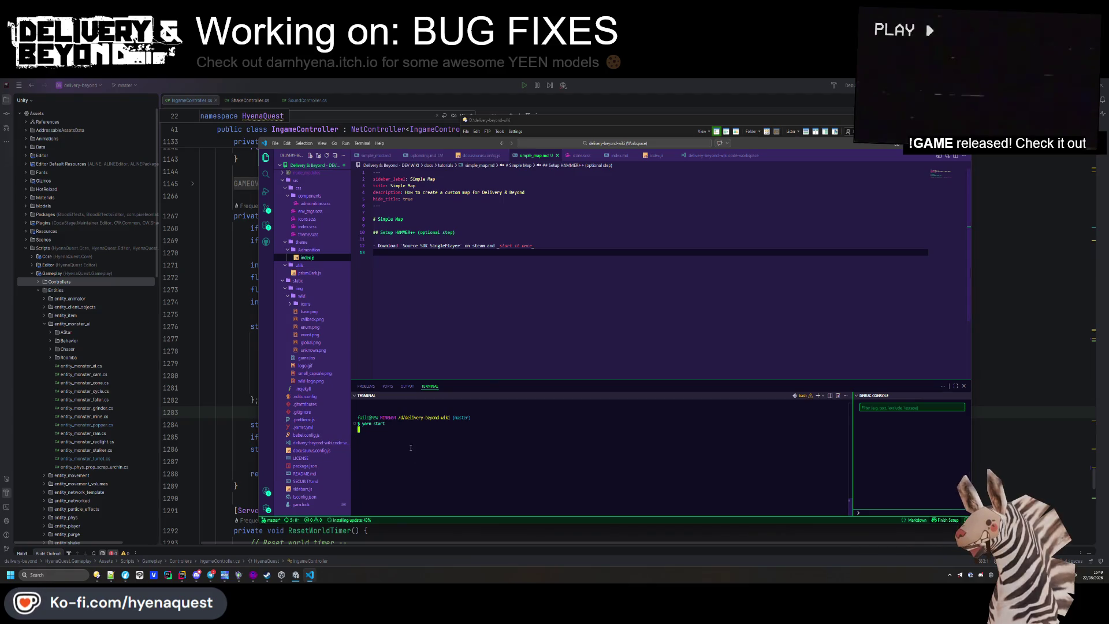
pyautogui.click(478, 263)
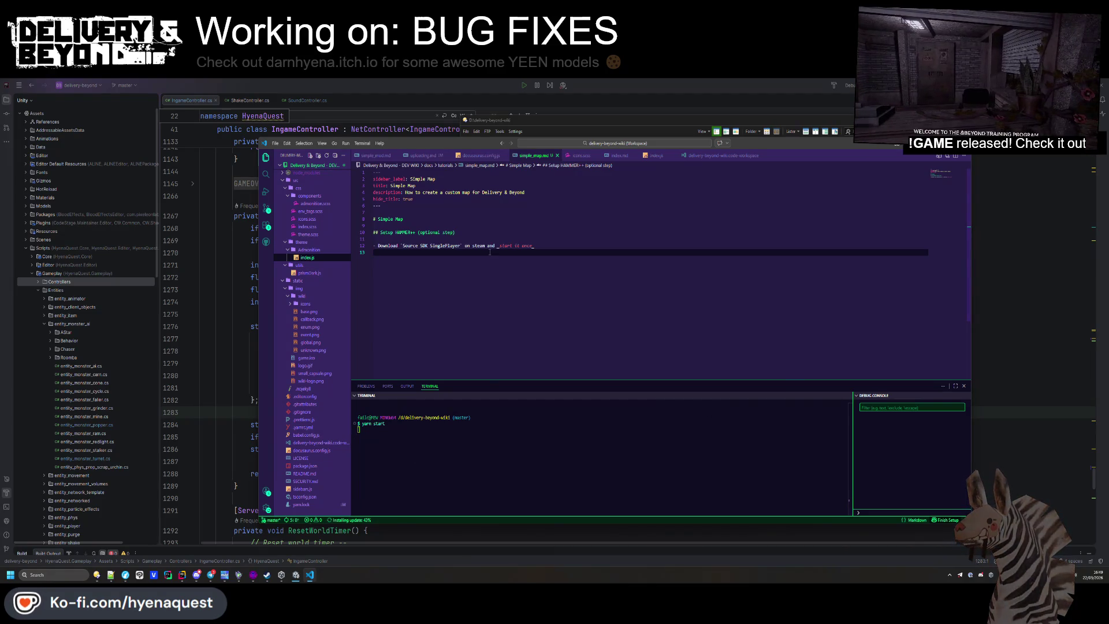
pyautogui.write('- D')
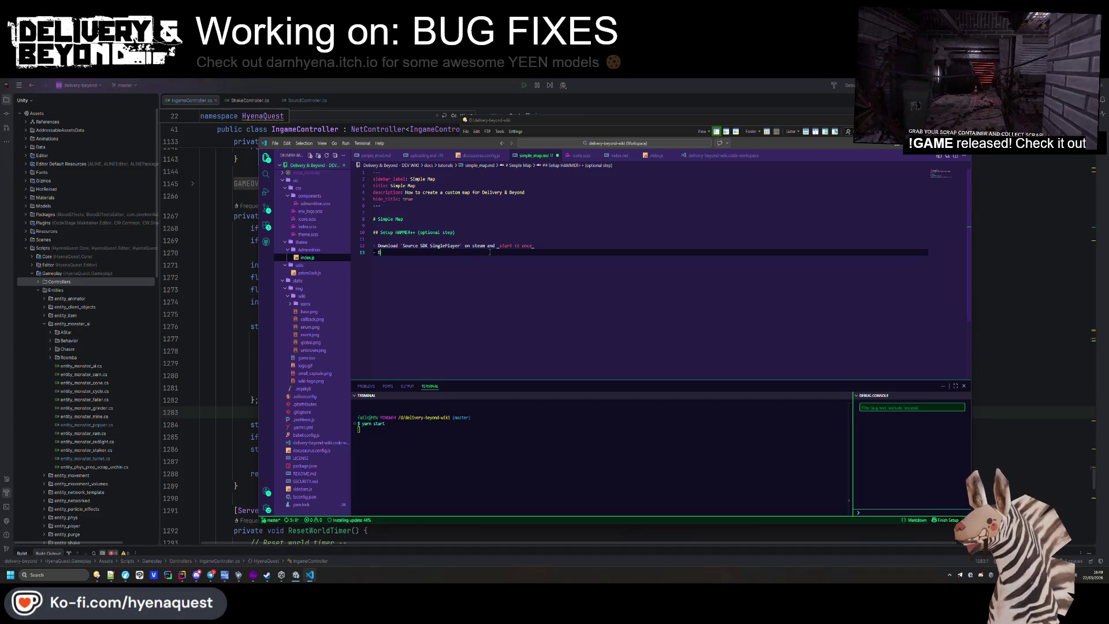
pyautogui.write('ownload `')
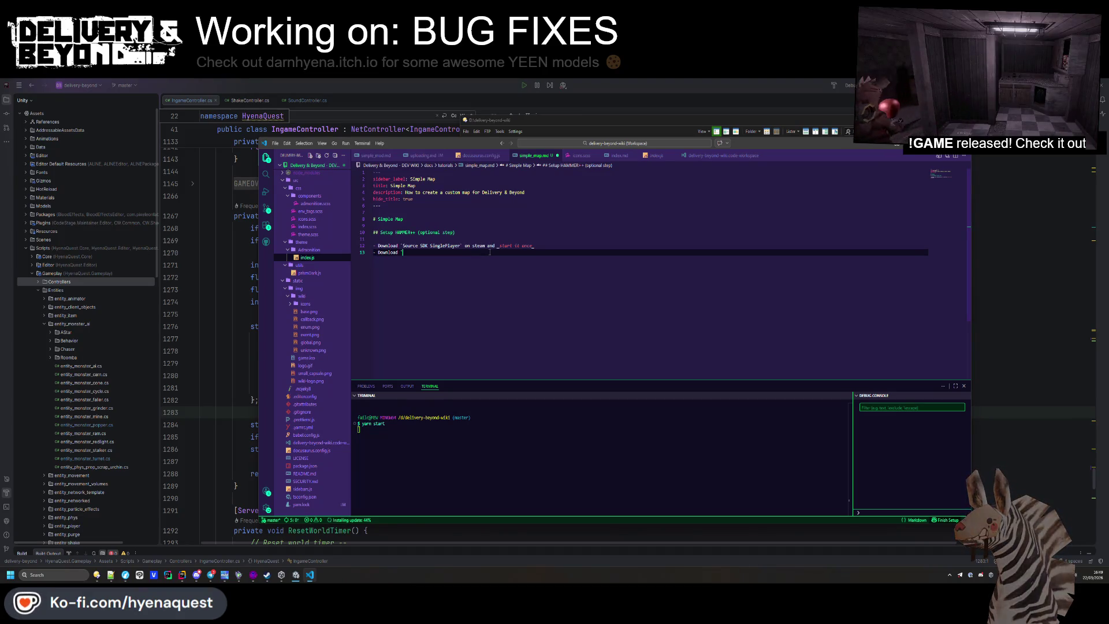
pyautogui.write('Hammer++`')
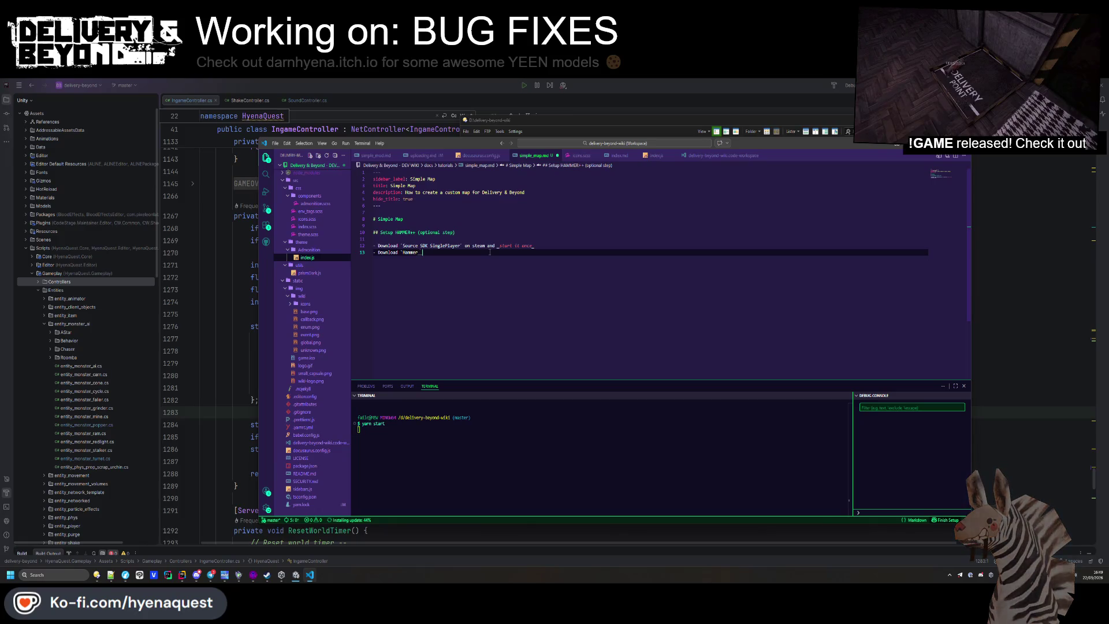
pyautogui.write(' and ')
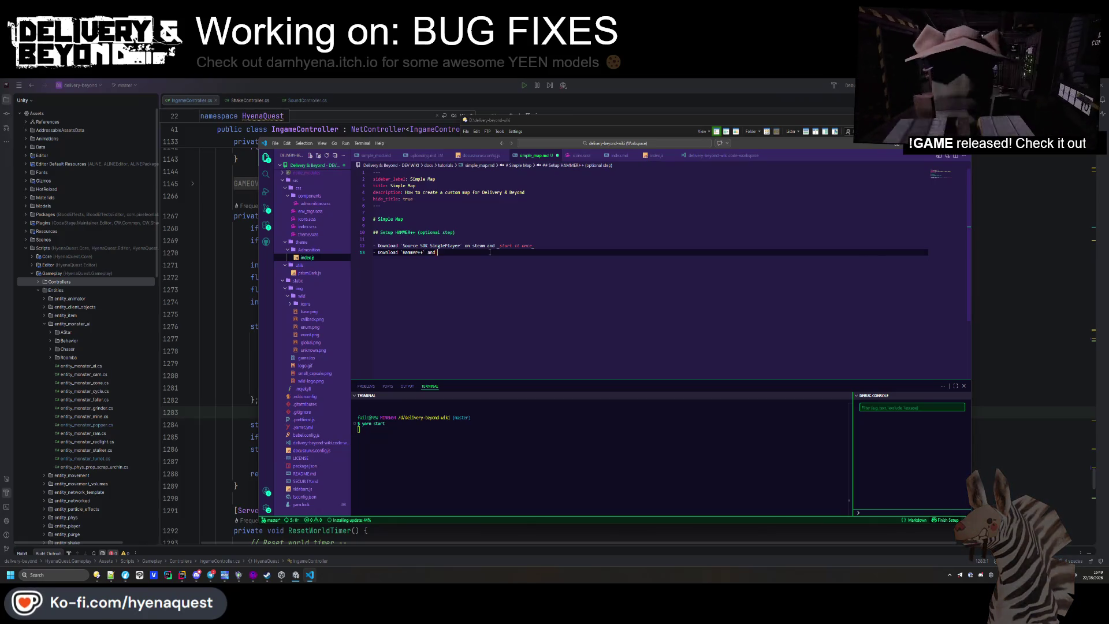
pyautogui.write("follow it's instalation steps")
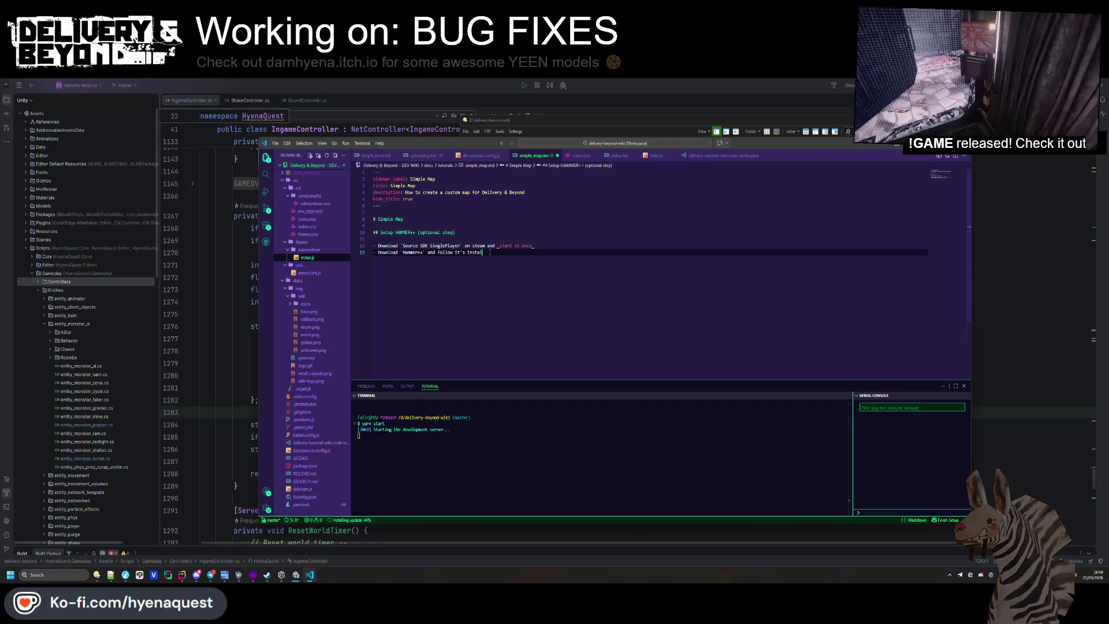
pyautogui.press('Left')
pyautogui.press('Left')
pyautogui.press('Left')
pyautogui.press('BackSpace')
pyautogui.press('BackSpace')
pyautogui.press('BackSpace')
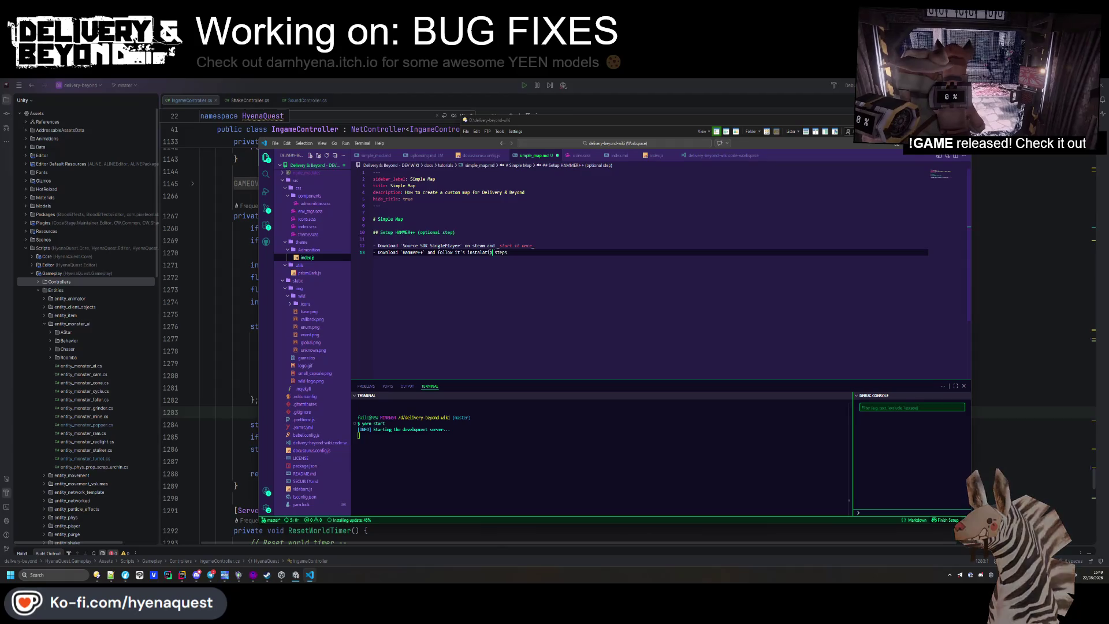
pyautogui.press('BackSpace')
pyautogui.press('BackSpace')
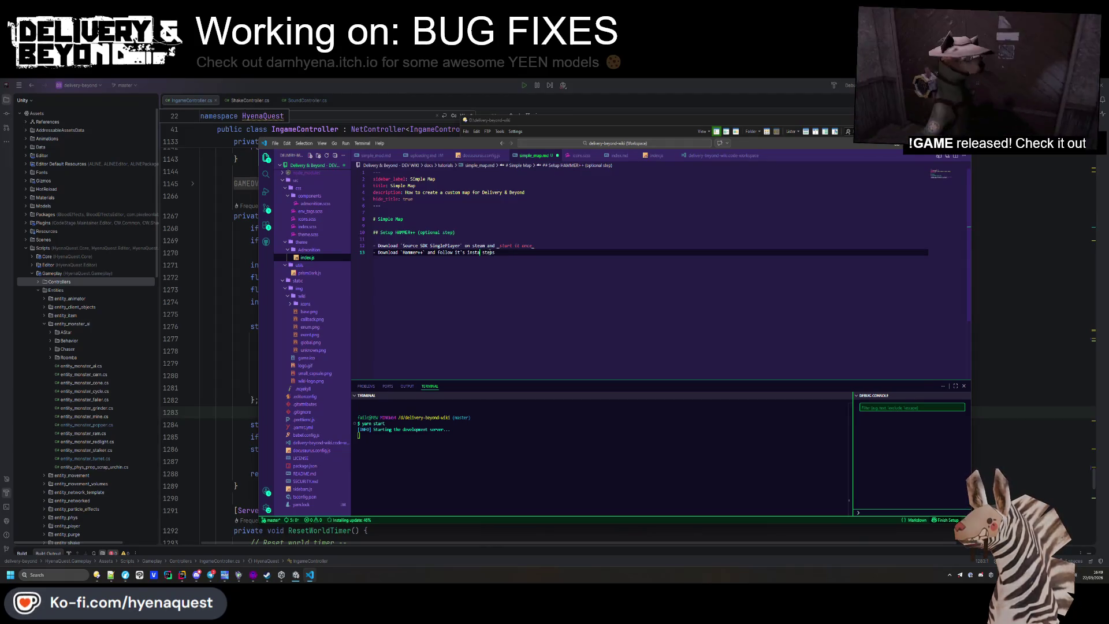
pyautogui.write('llation')
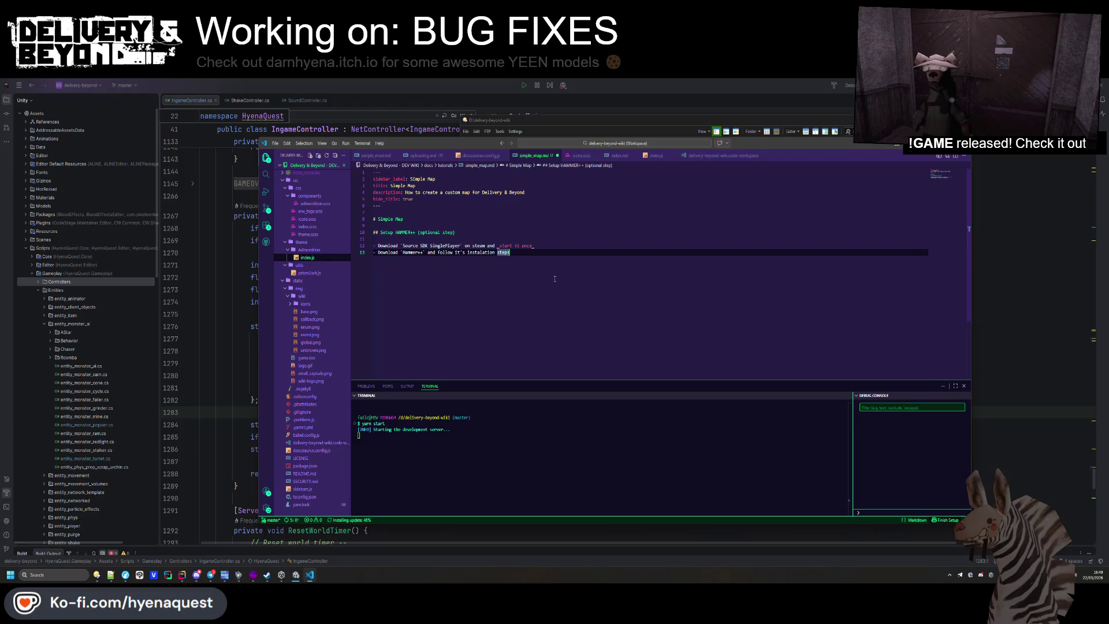
pyautogui.hotkey('alt', 'Tab')
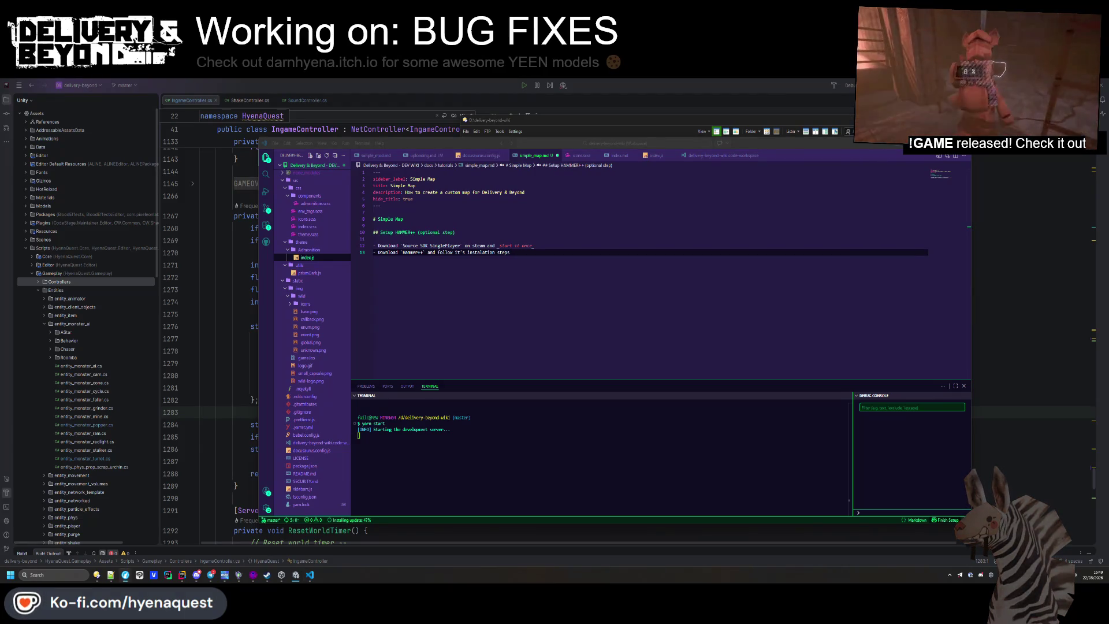
pyautogui.hotkey('alt', 'Tab')
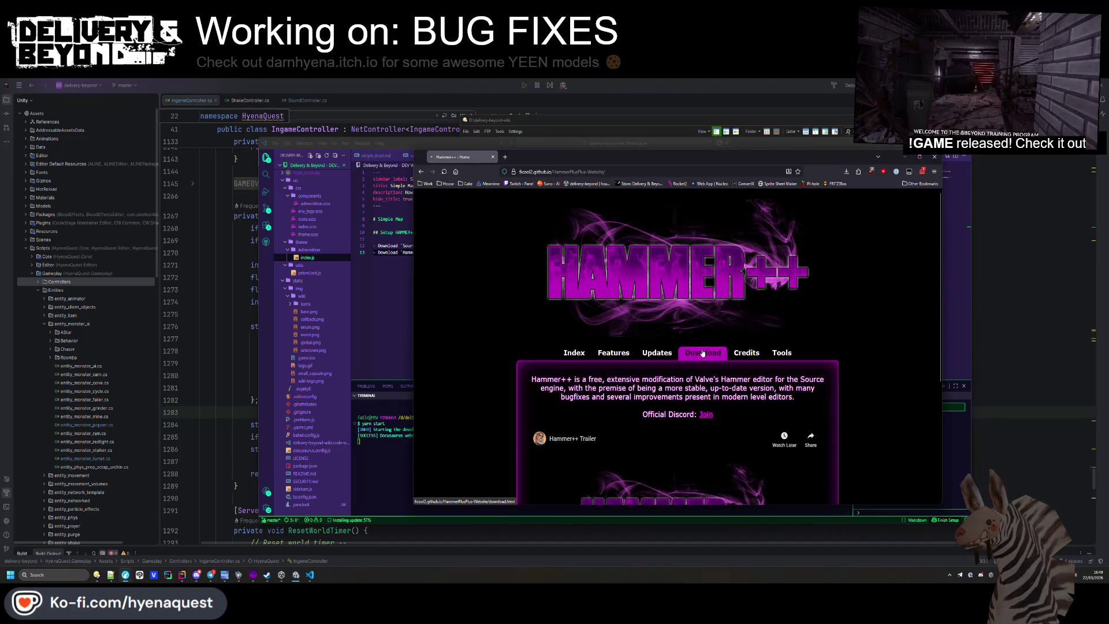
# Open a new line under the Hammer++ step in simple_map.md for the download link
pyautogui.scroll(-15, 663, 427)
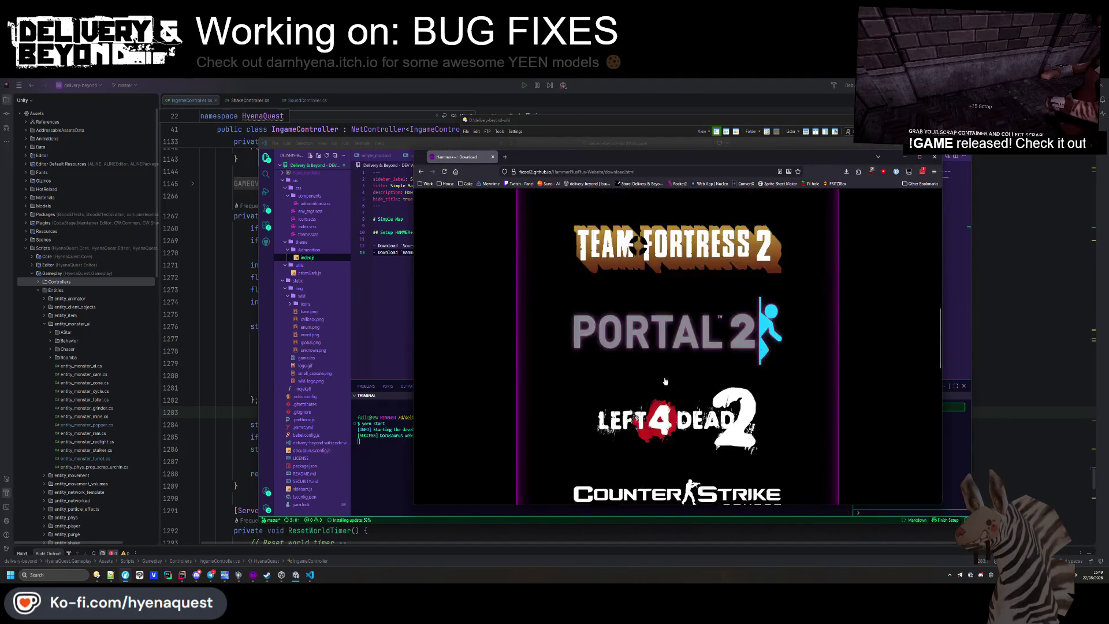
pyautogui.scroll(-3, 663, 427)
pyautogui.rightClick(659, 357)
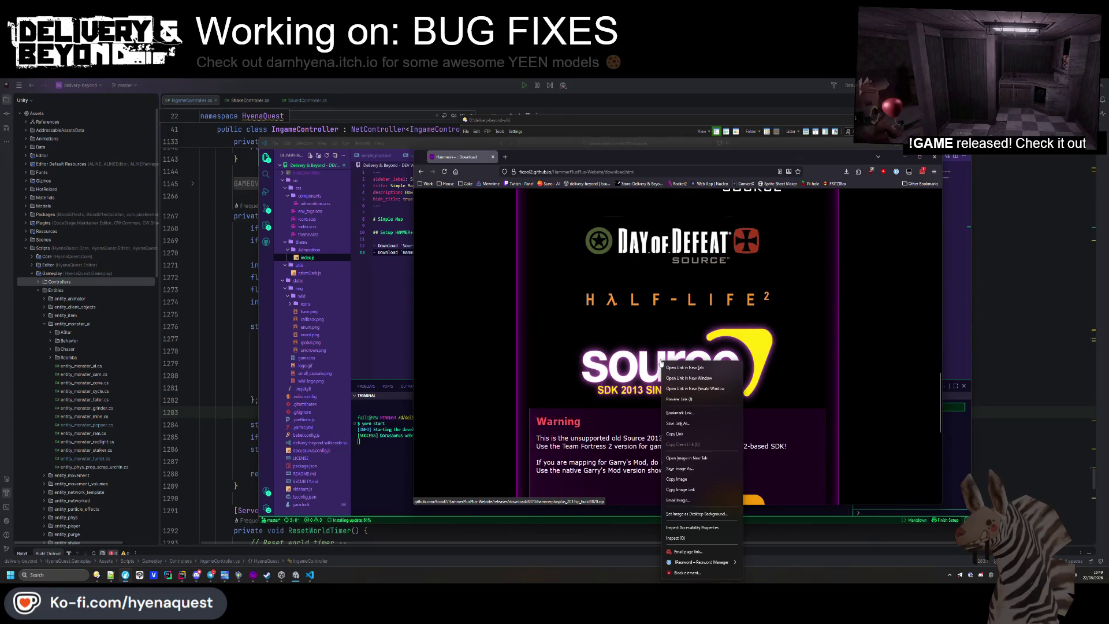
pyautogui.click(700, 496)
pyautogui.hotkey('alt', 'Tab')
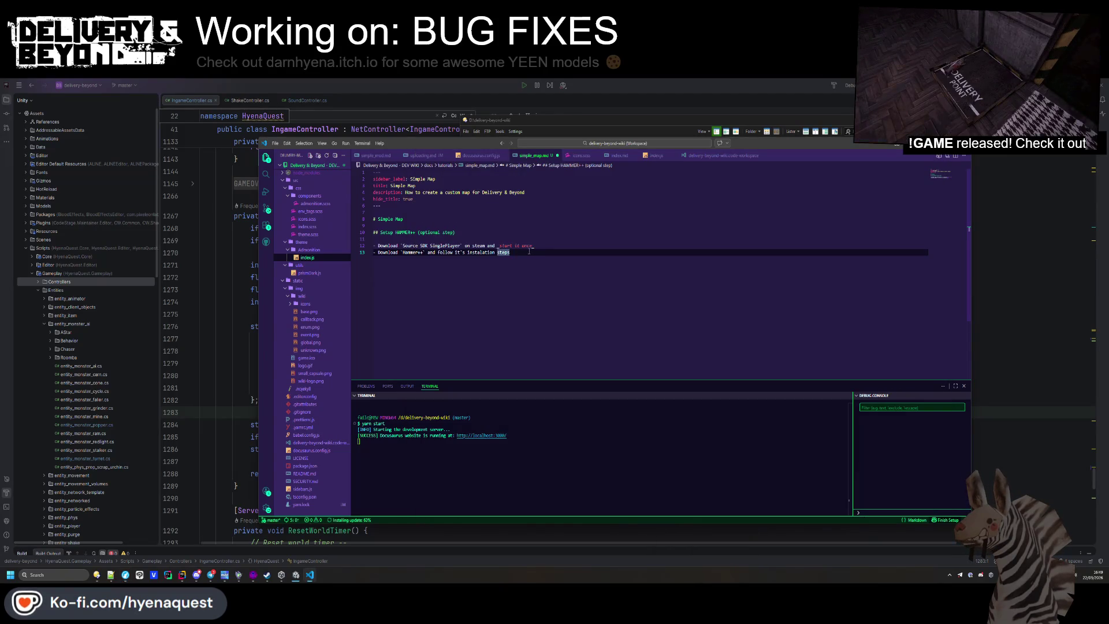
pyautogui.click(700, 254)
pyautogui.press('Return')
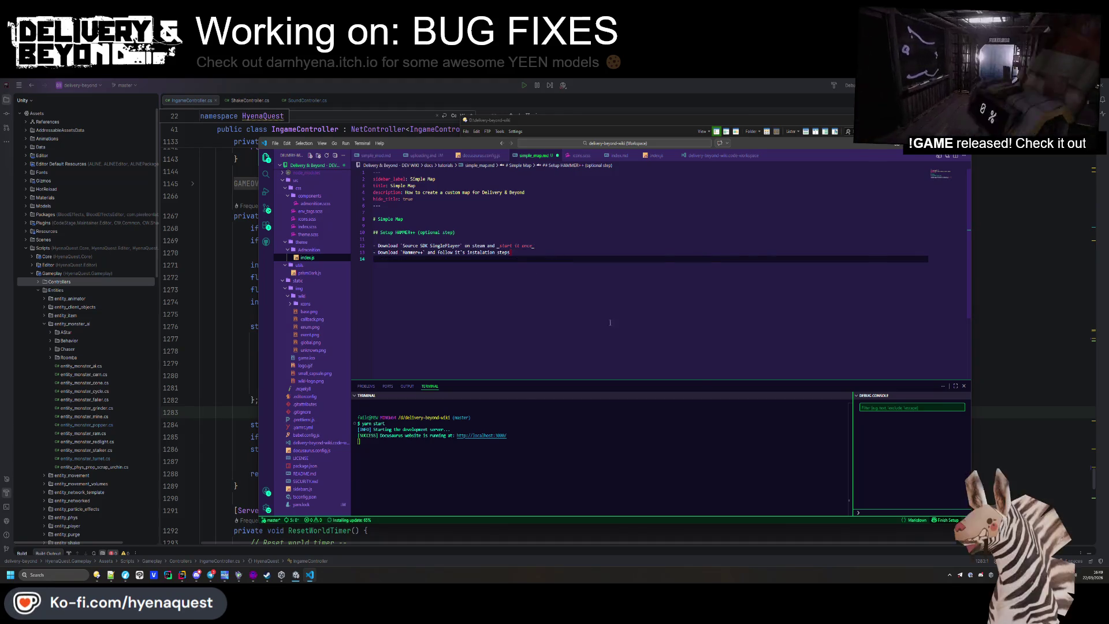
pyautogui.hotkey('alt', 'Tab')
# Paste the hammerplusplus_2013sp_build8870.zip Singleplayer download link under the Hammer++ step, tidying line breaks
pyautogui.rightClick(638, 169)
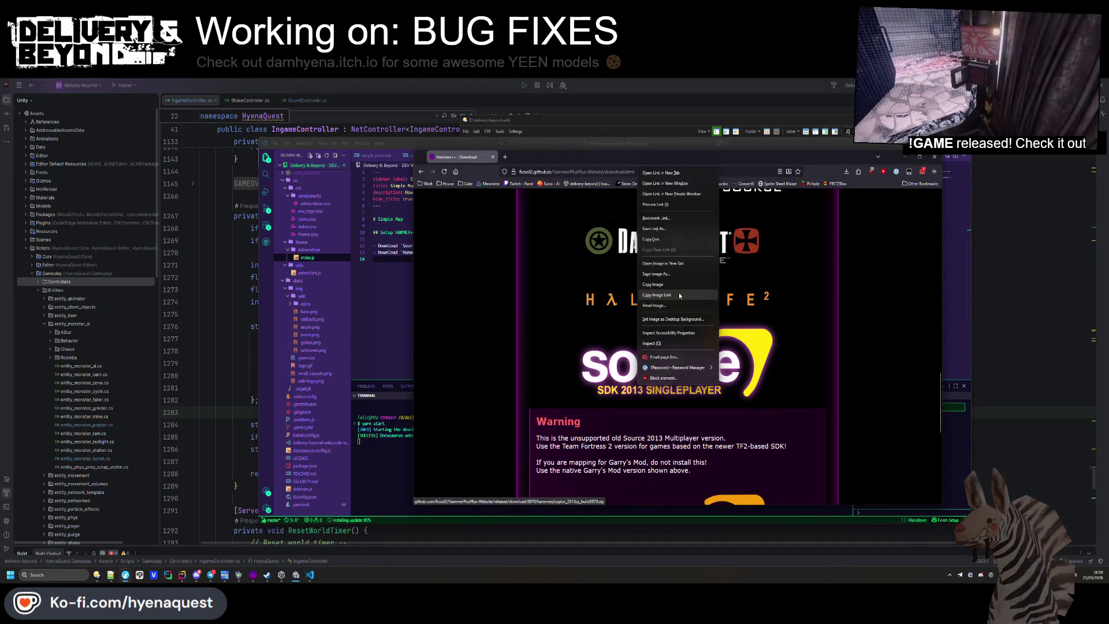
pyautogui.click(652, 239)
pyautogui.click(410, 260)
pyautogui.hotkey('ctrl', 'v')
pyautogui.press('Up')
pyautogui.press('Home')
pyautogui.press('Return')
pyautogui.click(528, 260)
pyautogui.press('BackSpace')
pyautogui.press('Down')
pyautogui.press('Down')
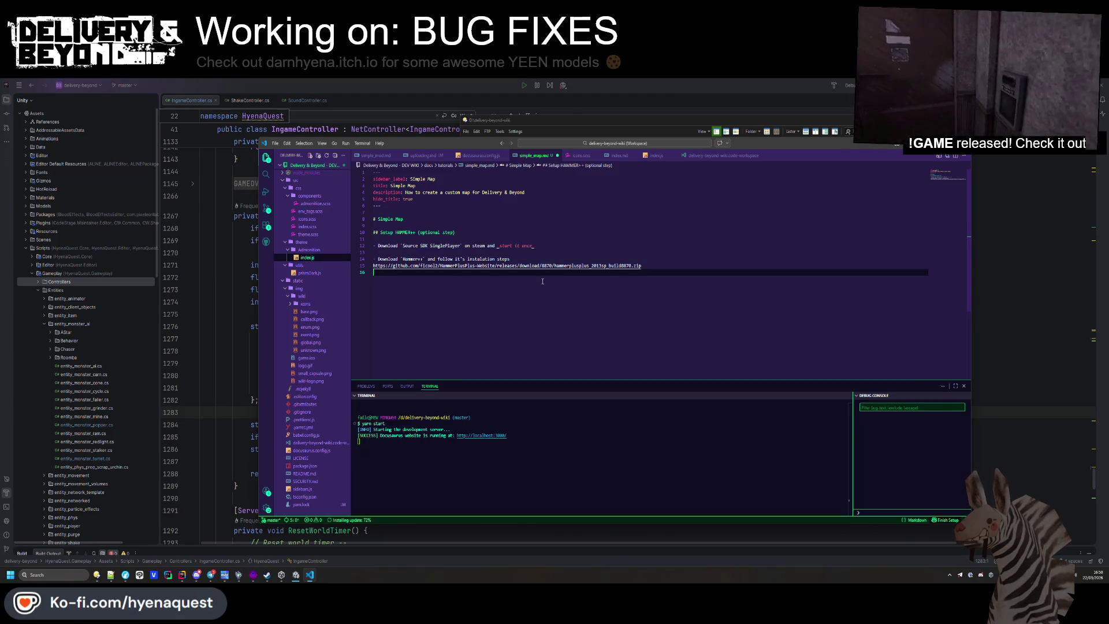
pyautogui.press('Return')
# Look over the unofficial games info on the Hammer++ download page
pyautogui.hotkey('alt', 'Tab')
pyautogui.scroll(-4, 673, 346)
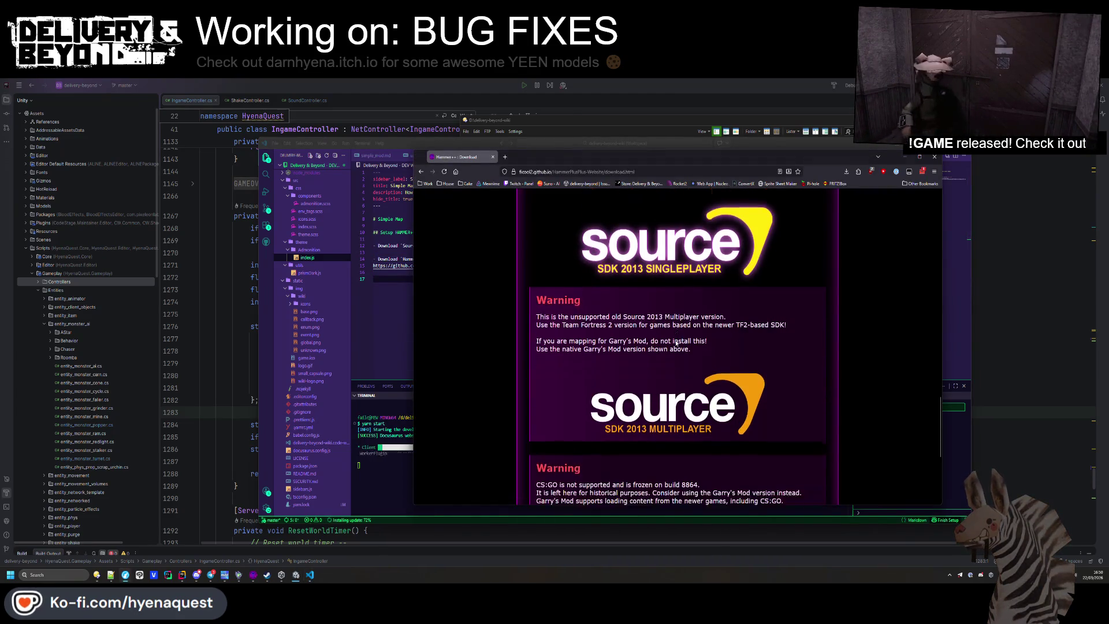
pyautogui.scroll(2, 678, 336)
pyautogui.scroll(-5, 678, 336)
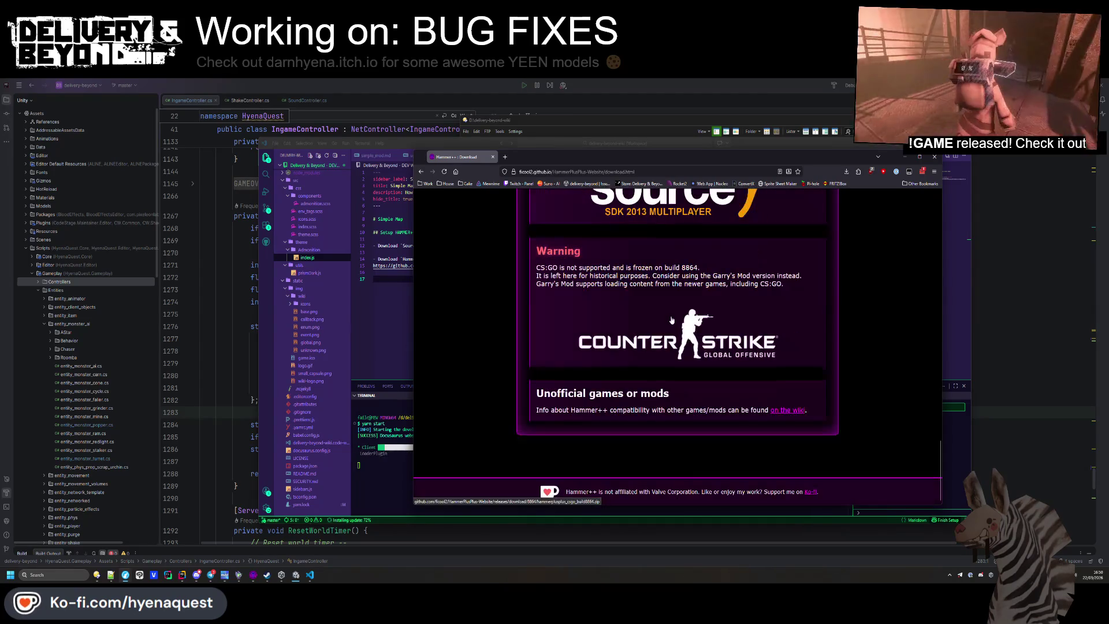
# Read the Valve Developer Community Hammer++ article, then return to the Hammer++ Download page for build 8870
pyautogui.click(790, 410)
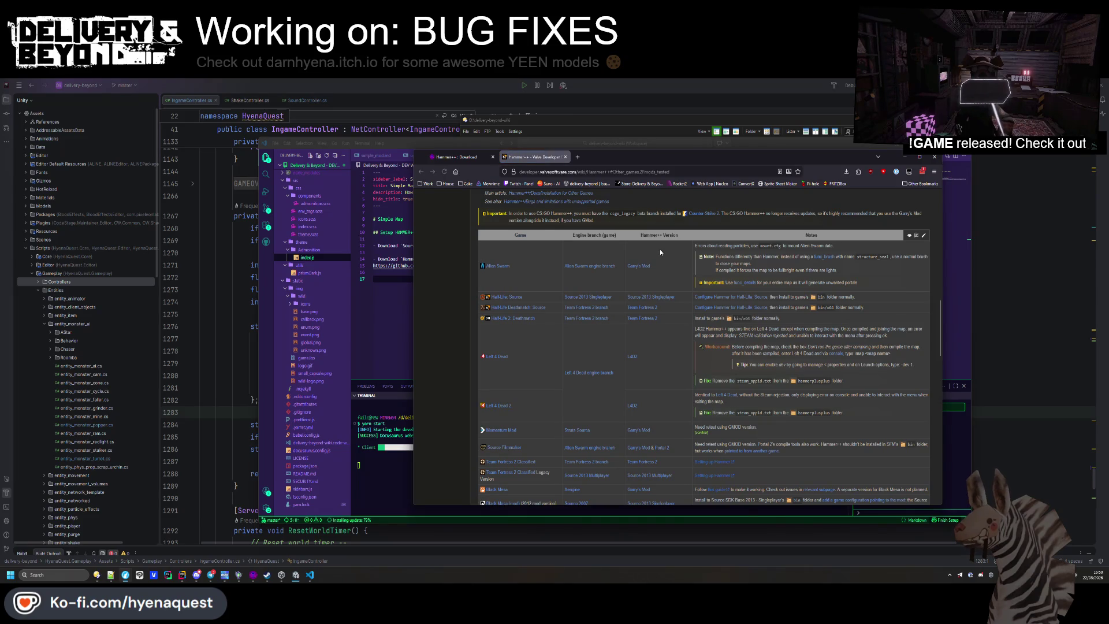
pyautogui.scroll(3, 658, 268)
pyautogui.scroll(3, 571, 339)
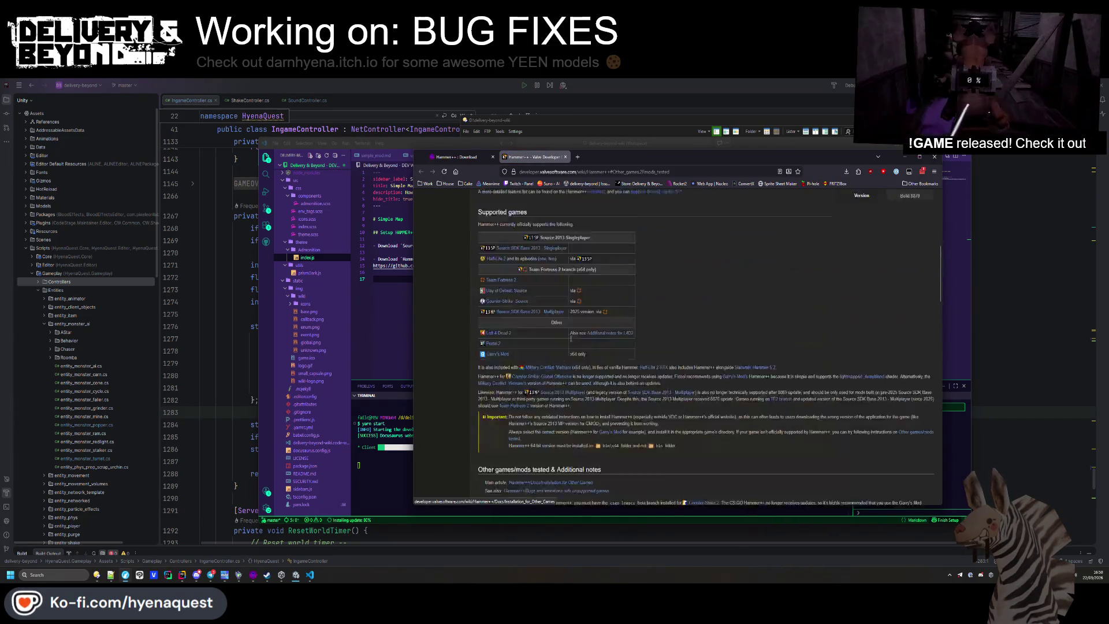
pyautogui.scroll(3, 571, 339)
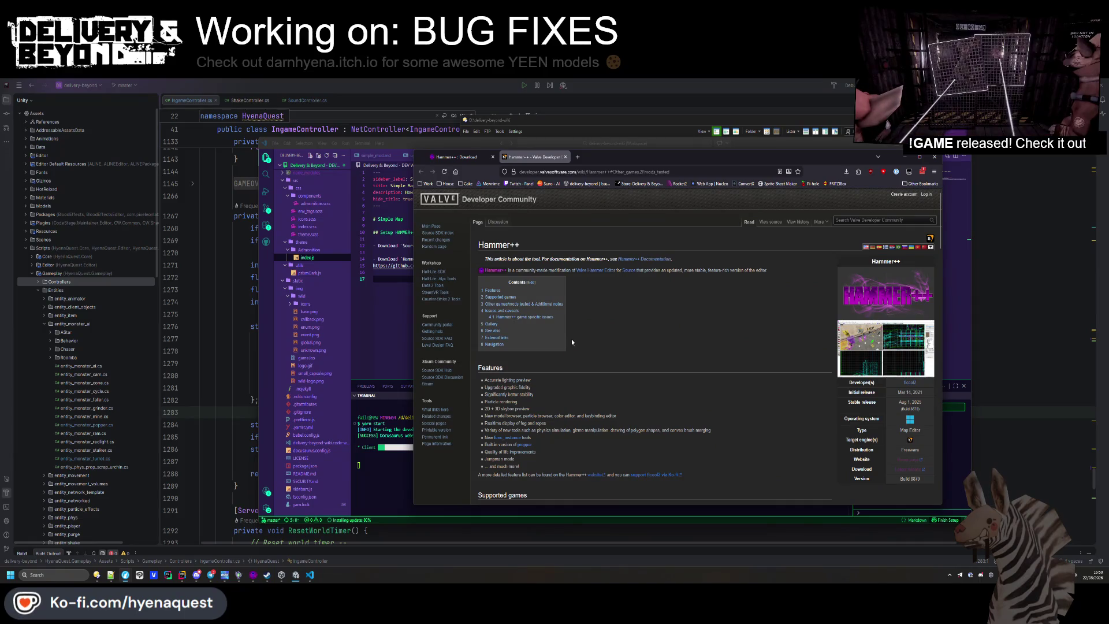
pyautogui.scroll(-1, 572, 342)
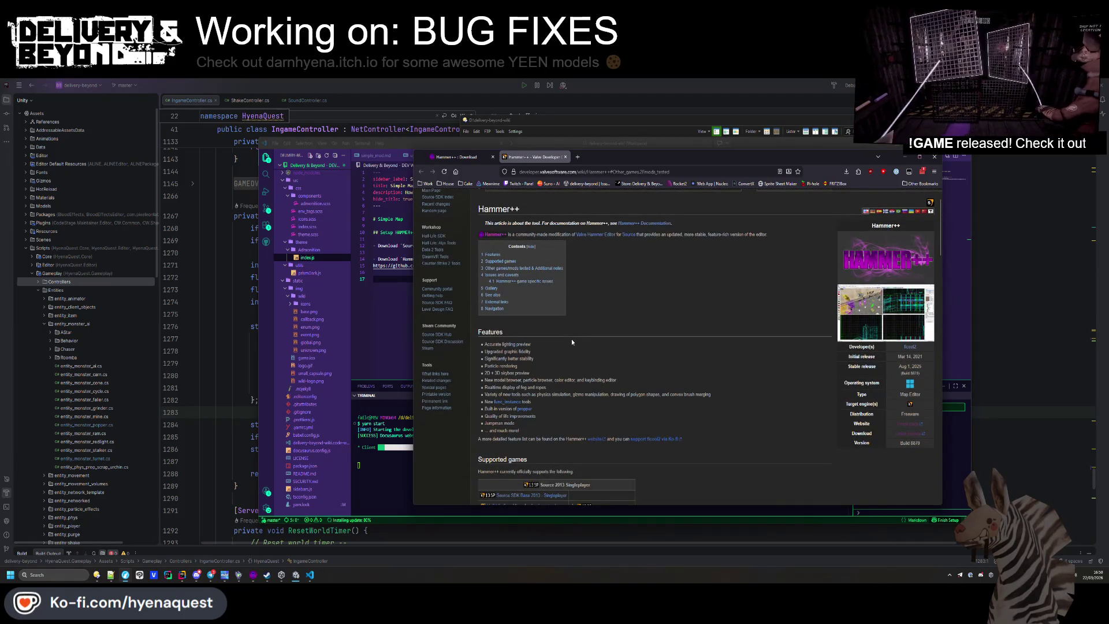
pyautogui.scroll(-3, 572, 342)
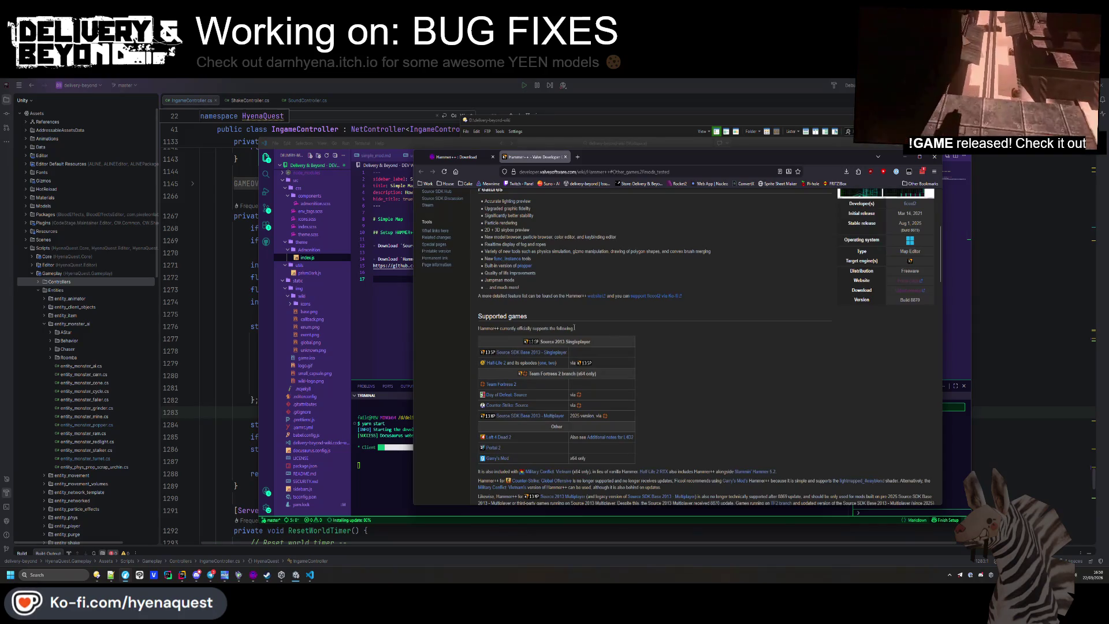
pyautogui.scroll(-3, 574, 328)
pyautogui.scroll(-10, 574, 328)
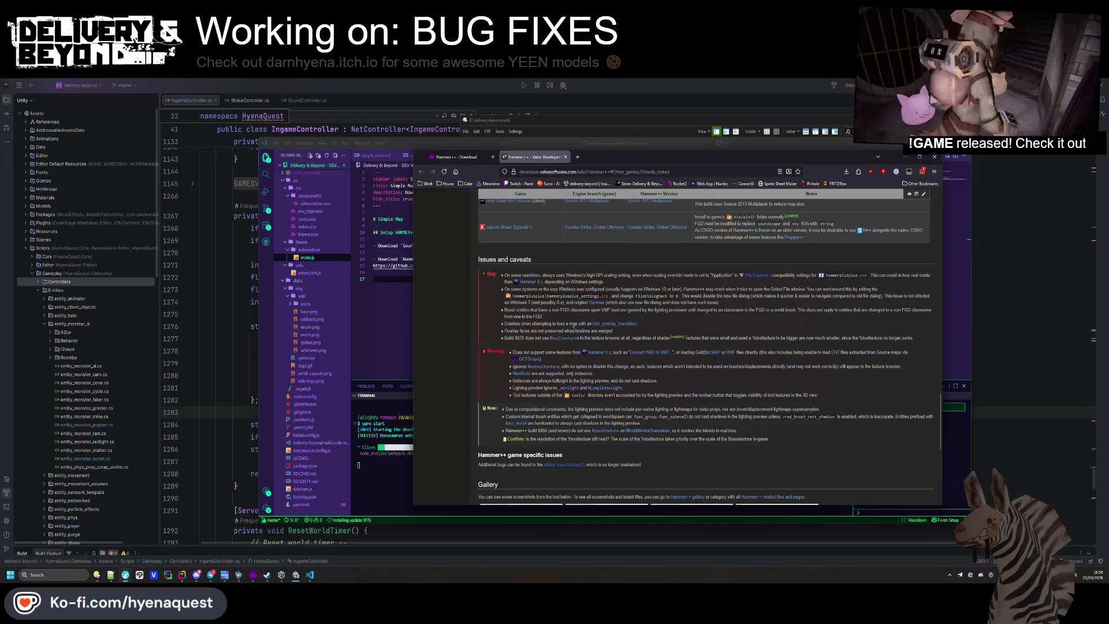
pyautogui.scroll(-5, 573, 330)
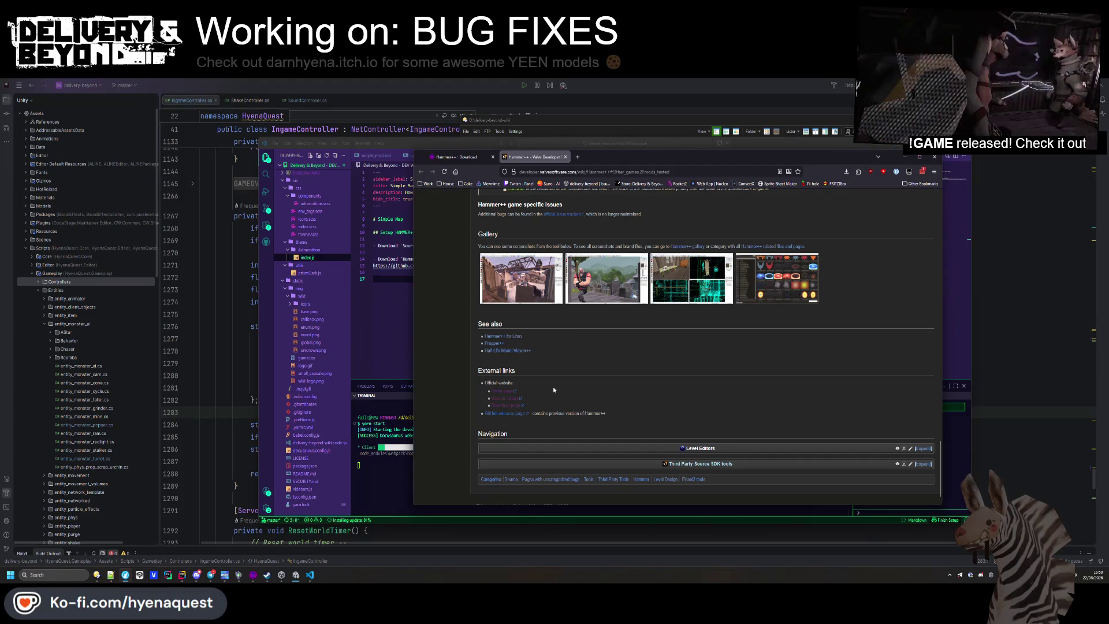
pyautogui.click(502, 392)
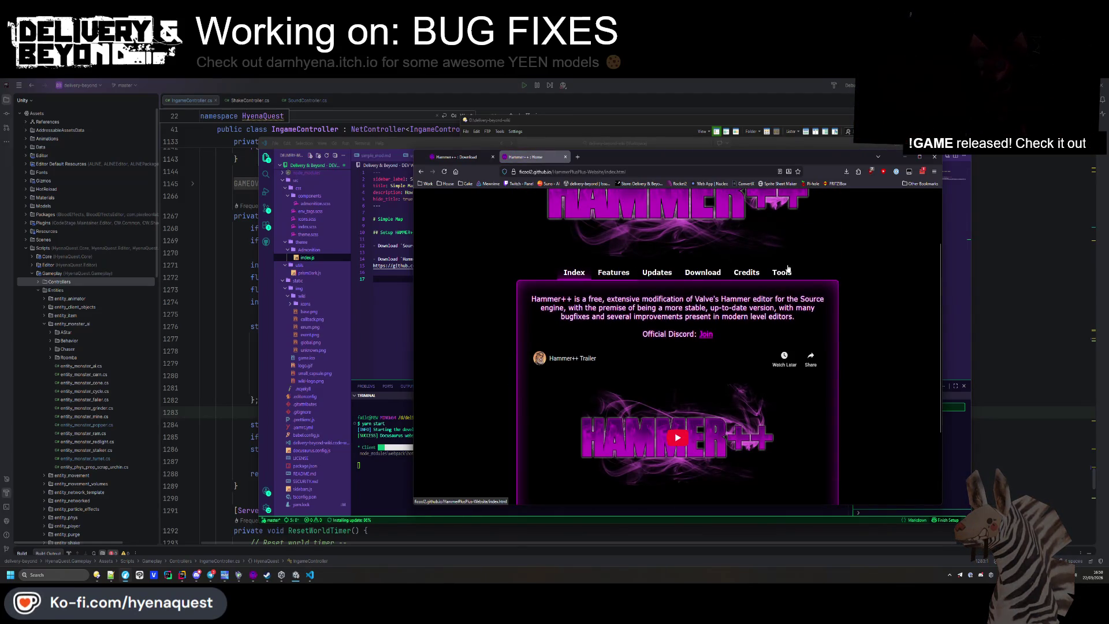
pyautogui.click(704, 282)
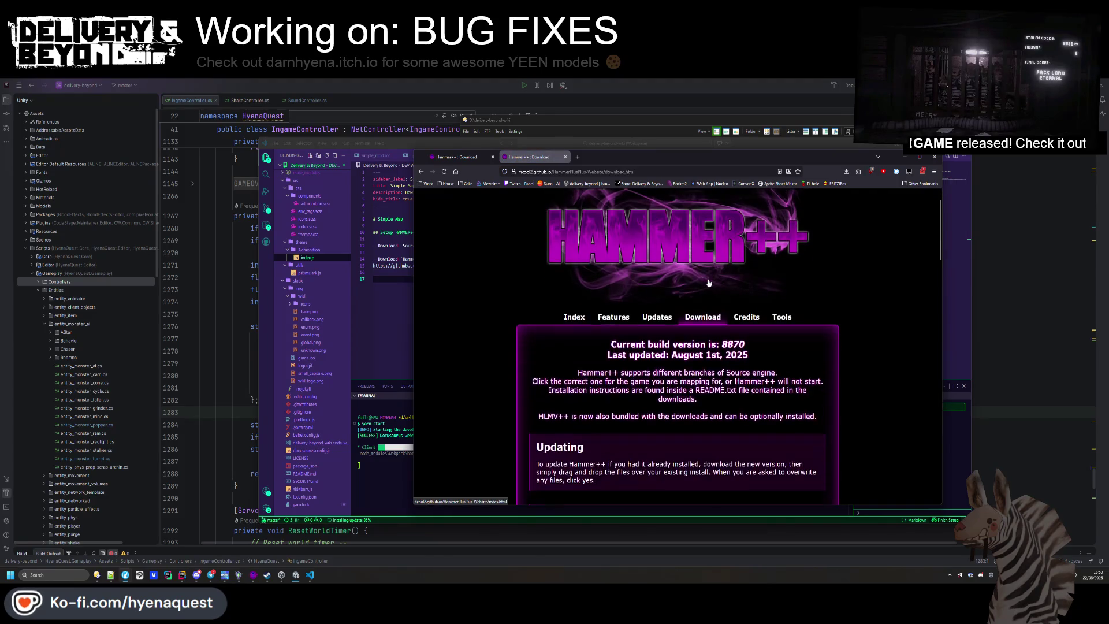
# Append 'inside README' to line 14 and indent the Hammer++ download link
pyautogui.hotkey('alt', 'Tab')
pyautogui.click(548, 258)
pyautogui.write('inside ')
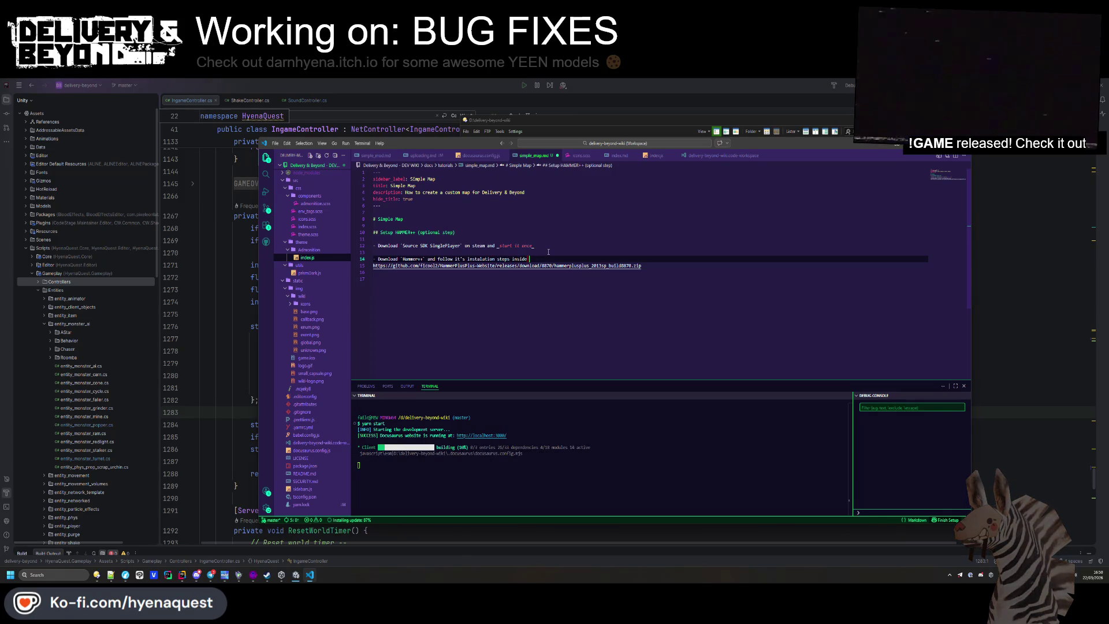
pyautogui.write('README')
pyautogui.press('Right')
# Add the step '- Copy the VPK textures over to hl2/textures' and start an image embed '![]('
pyautogui.click(714, 298)
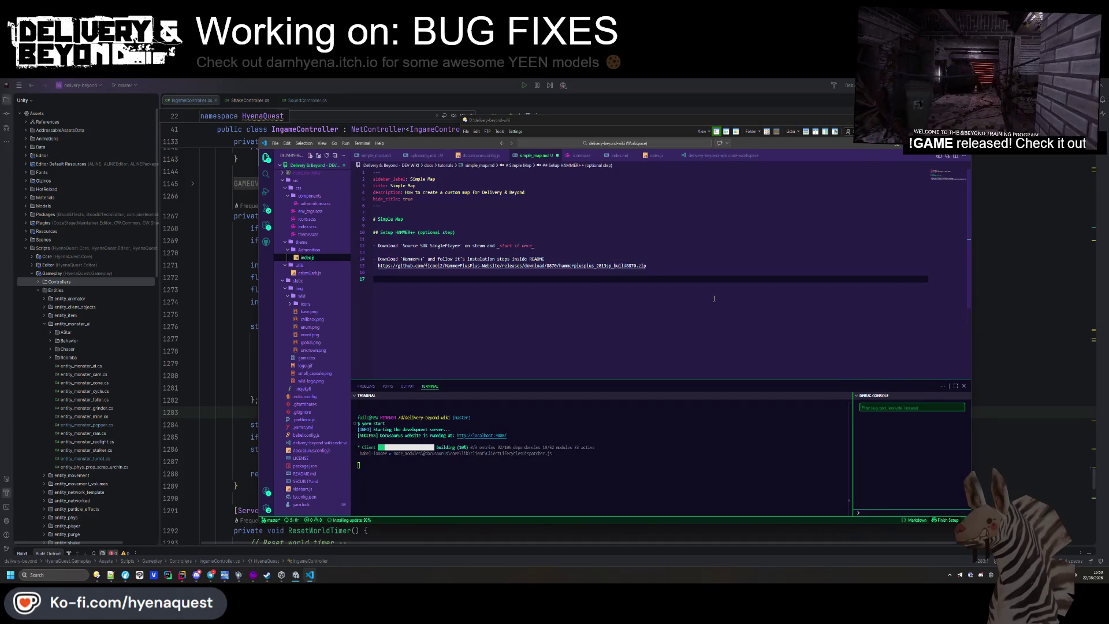
pyautogui.write('- Copy the F')
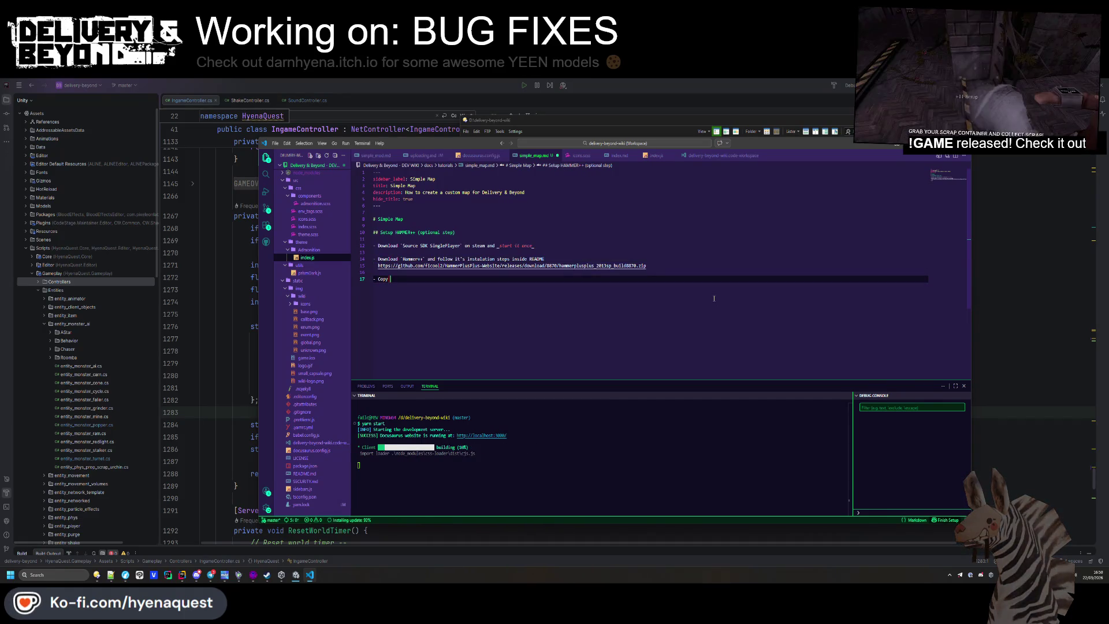
pyautogui.press('BackSpace')
pyautogui.write('VPK')
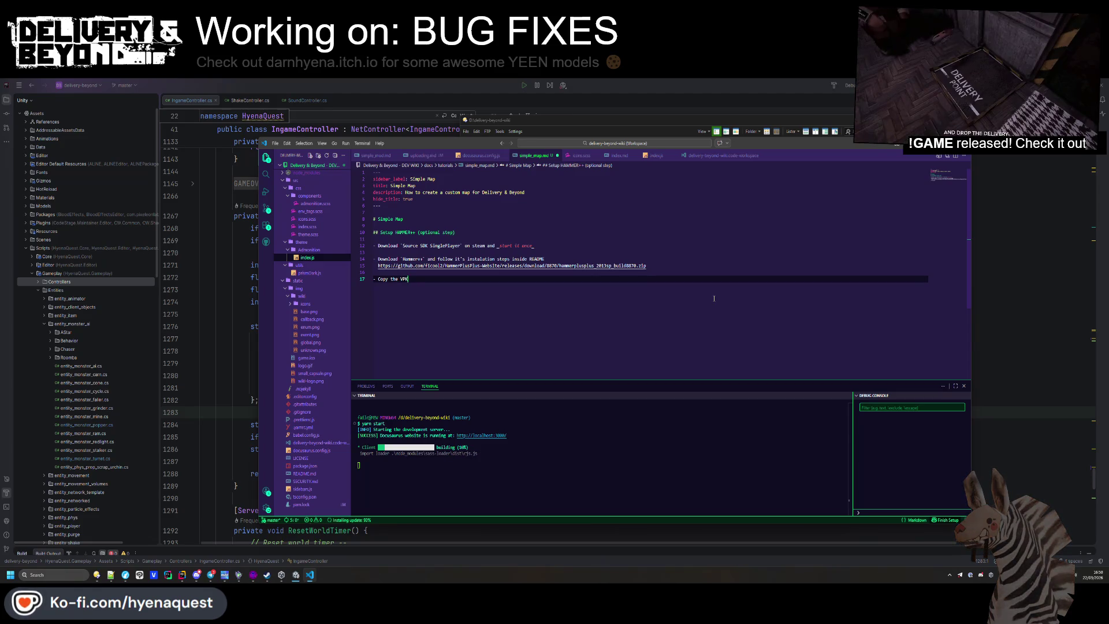
pyautogui.write(' textures over to ')
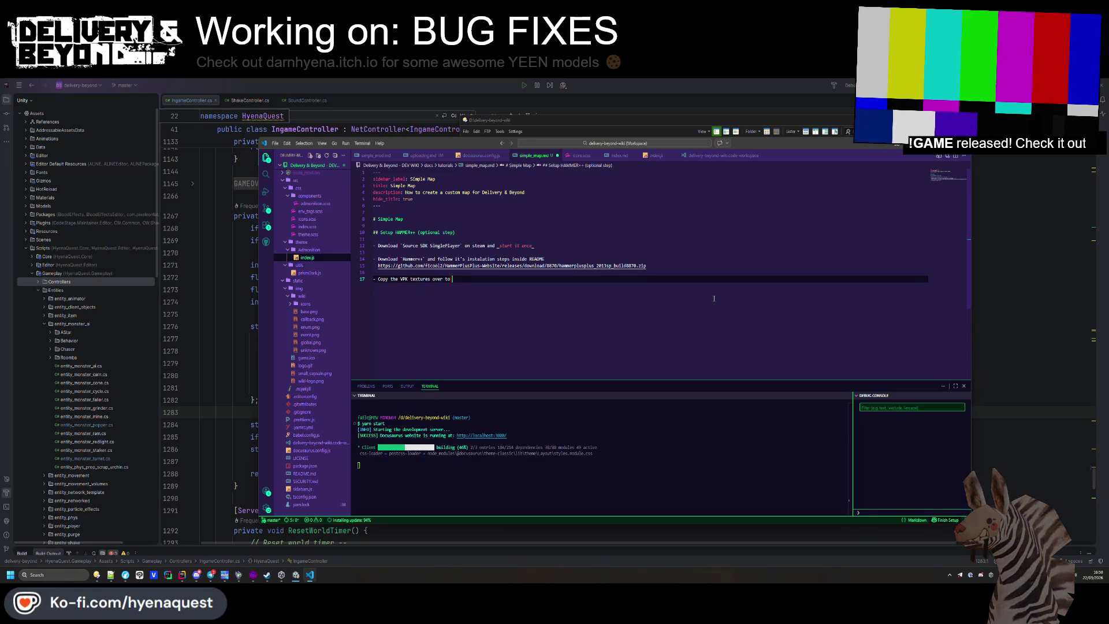
pyautogui.write('hl2/')
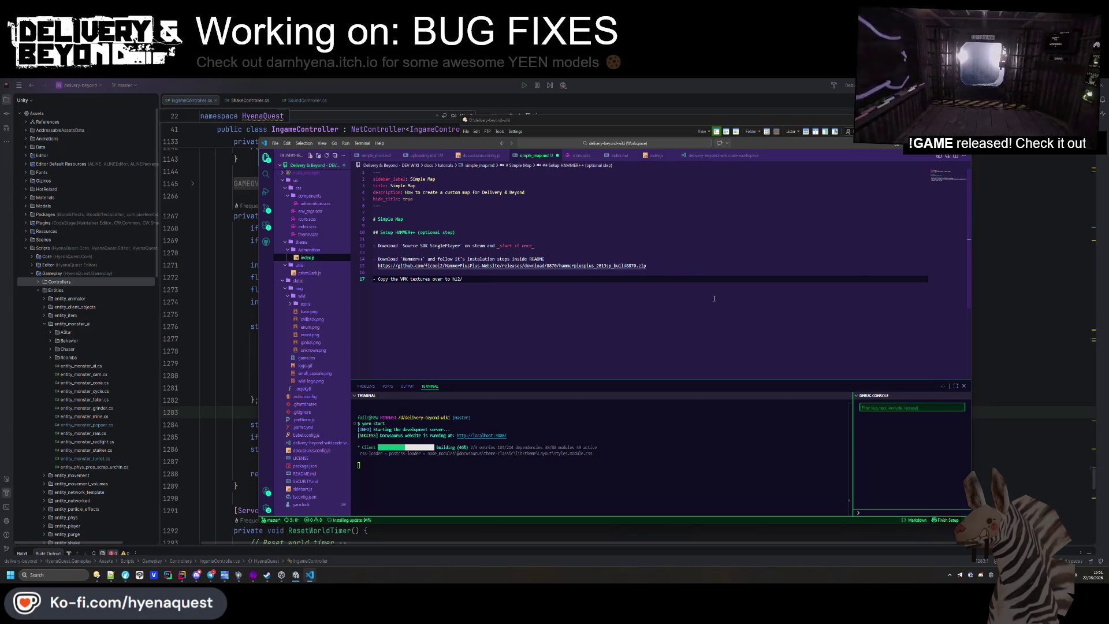
pyautogui.write('text')
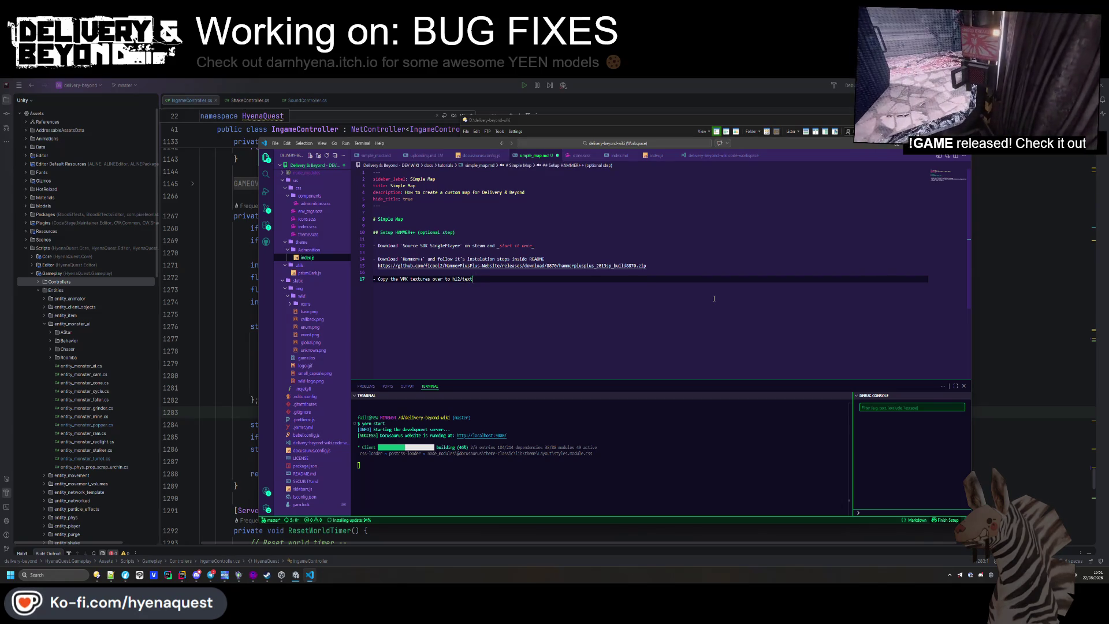
pyautogui.write('ures')
pyautogui.press('Return')
pyautogui.write('![](')
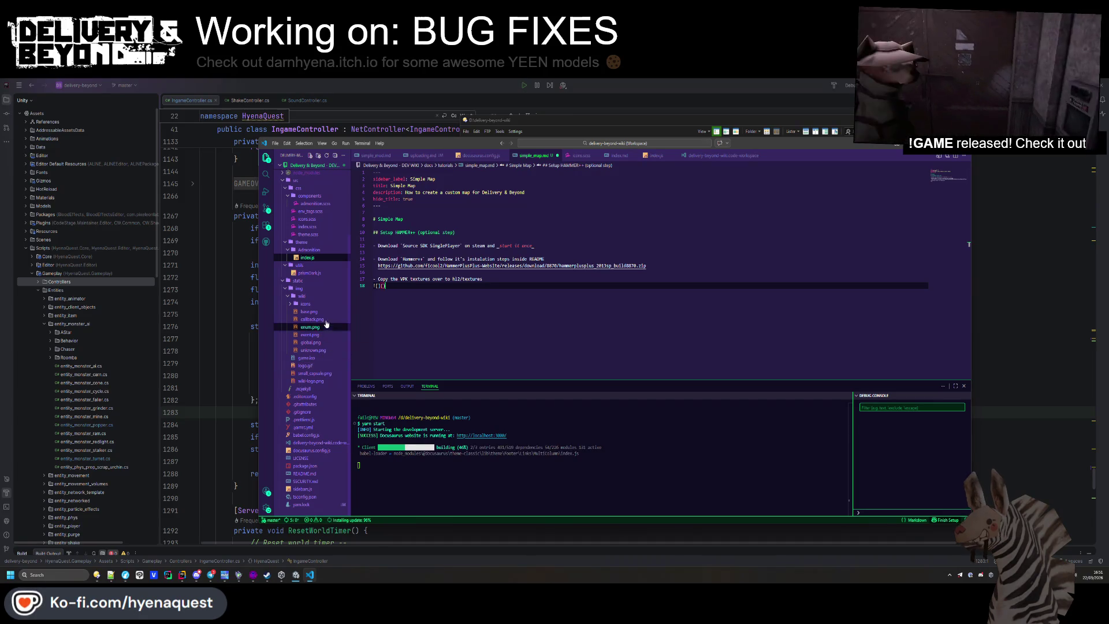
# Expand docs/tutorials/img in the Explorer and widen the file tree to read the names
pyautogui.scroll(4, 318, 326)
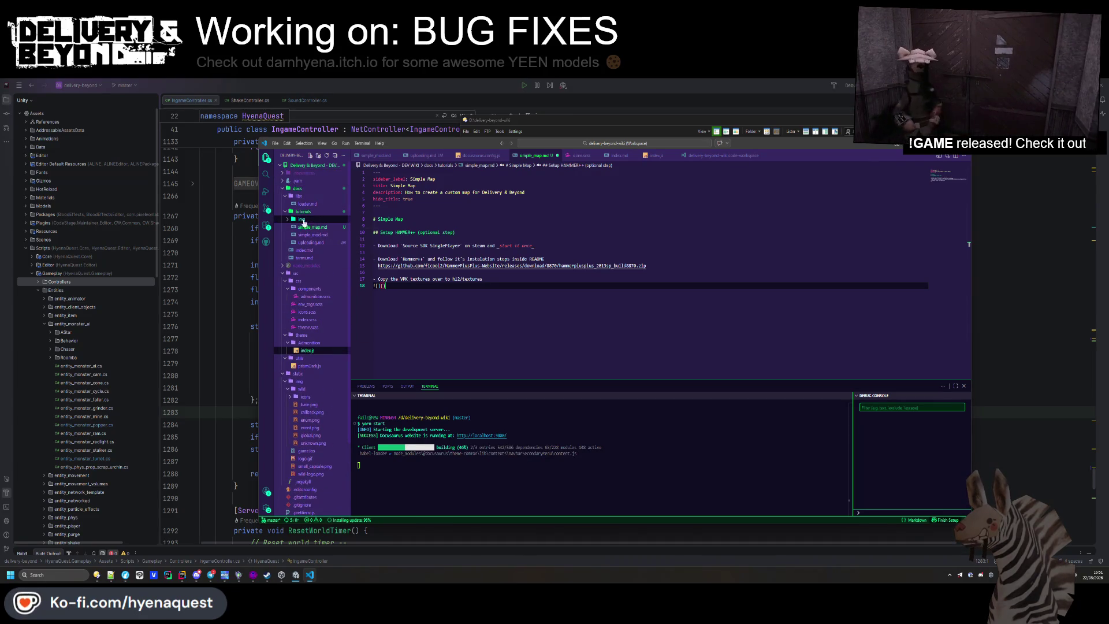
pyautogui.click(288, 220)
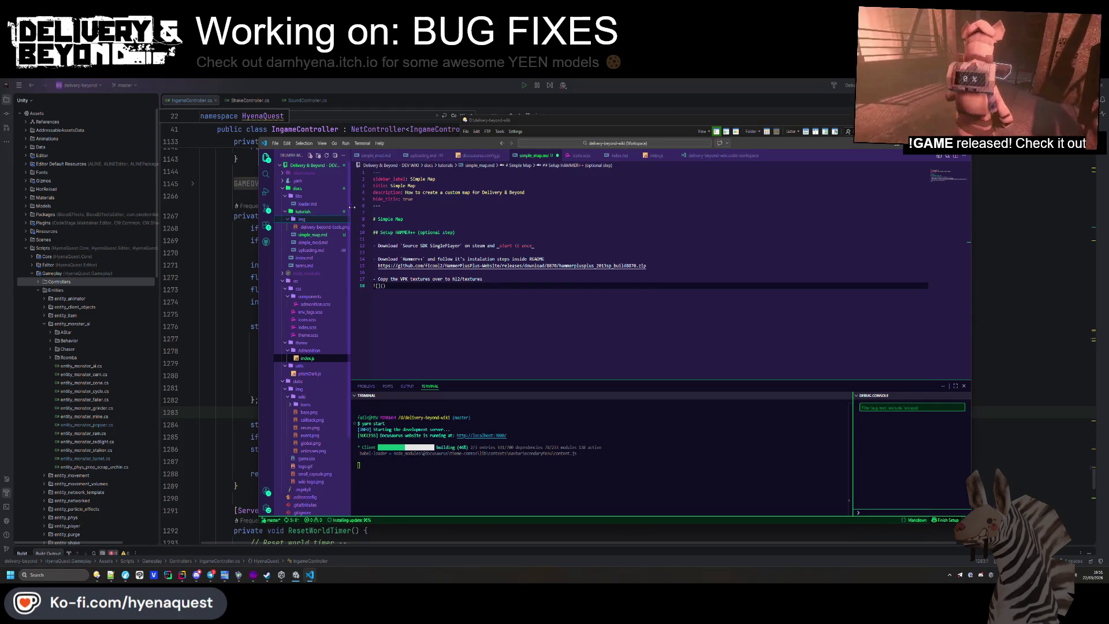
pyautogui.moveTo(351, 207); pyautogui.dragTo(372, 206)
pyautogui.moveTo(98, 577)
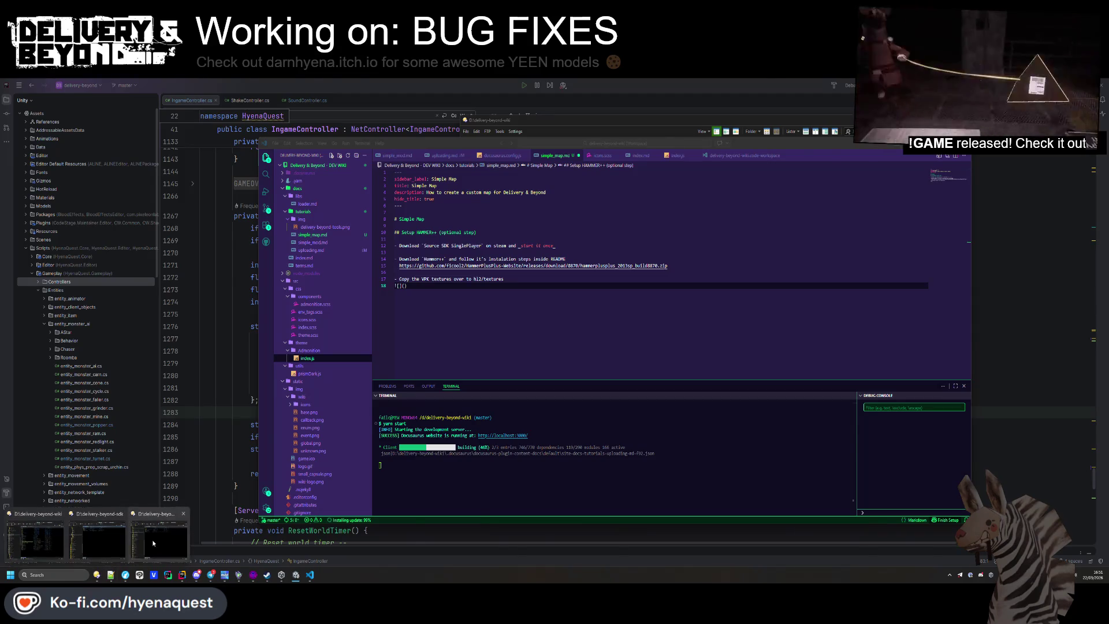
pyautogui.click(107, 540)
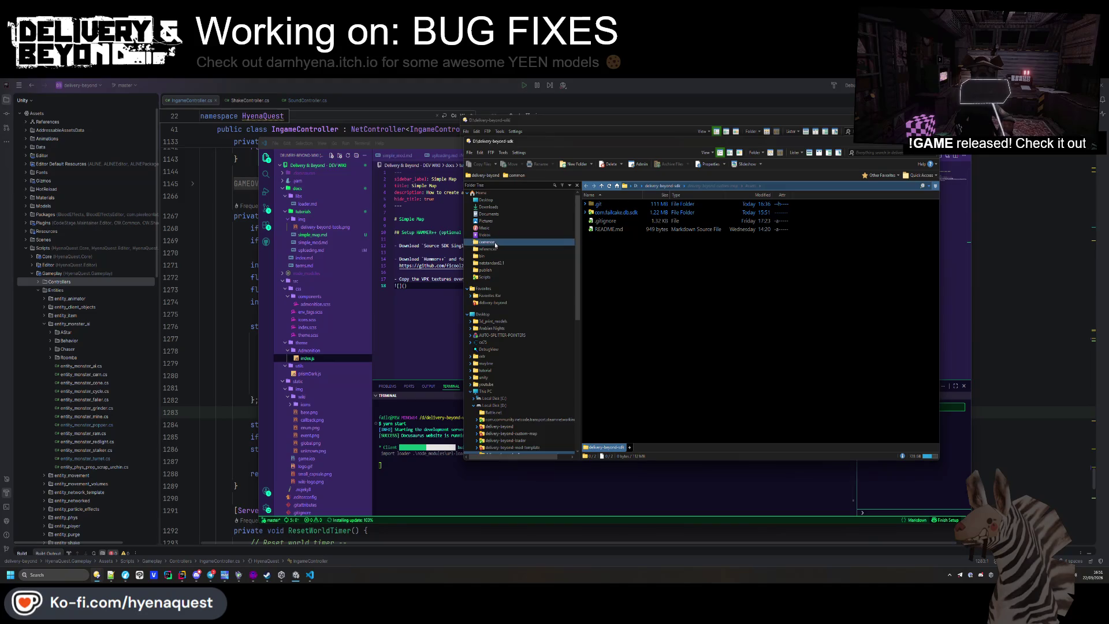
# In Directory Opus, find Source SDK Base 2013 Singleplayer in steamapps\common by searching 'source'
pyautogui.click(491, 243)
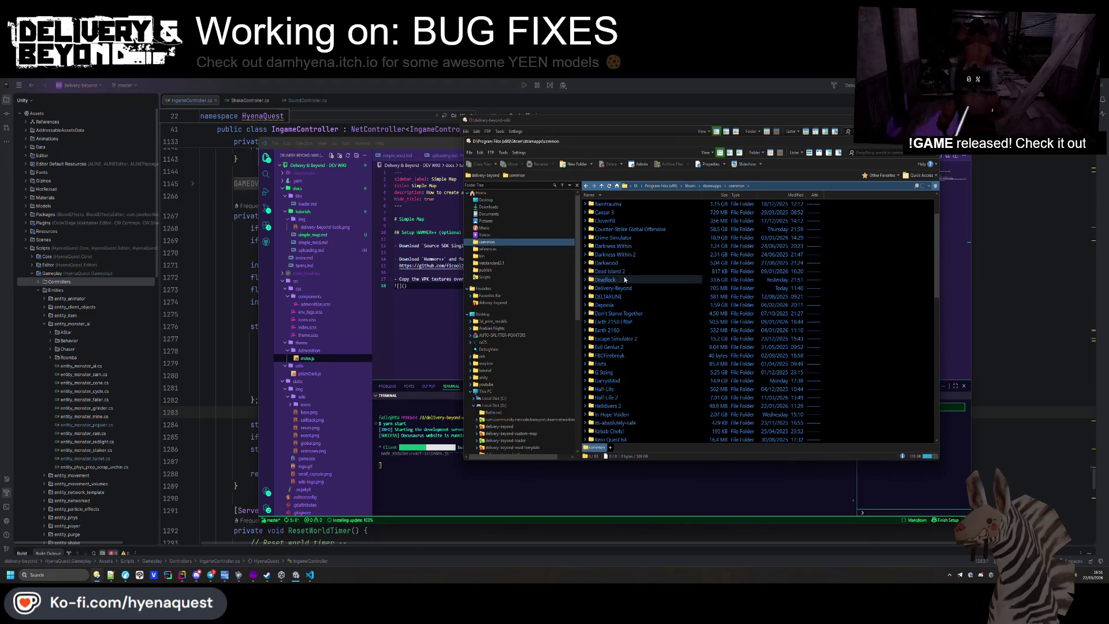
pyautogui.scroll(-15, 624, 280)
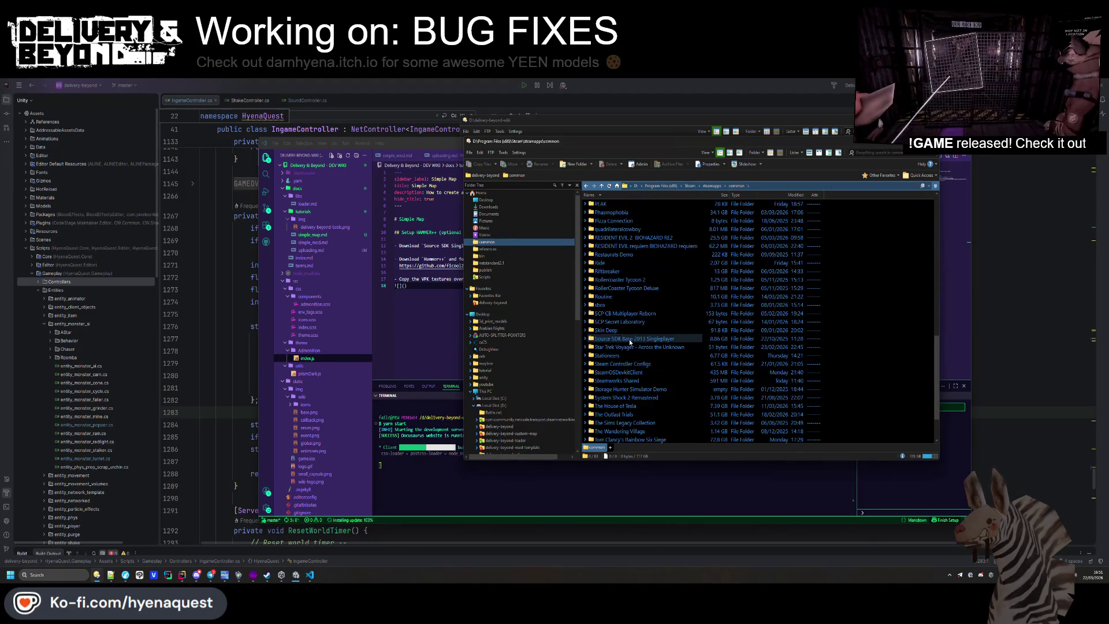
pyautogui.scroll(-2, 641, 295)
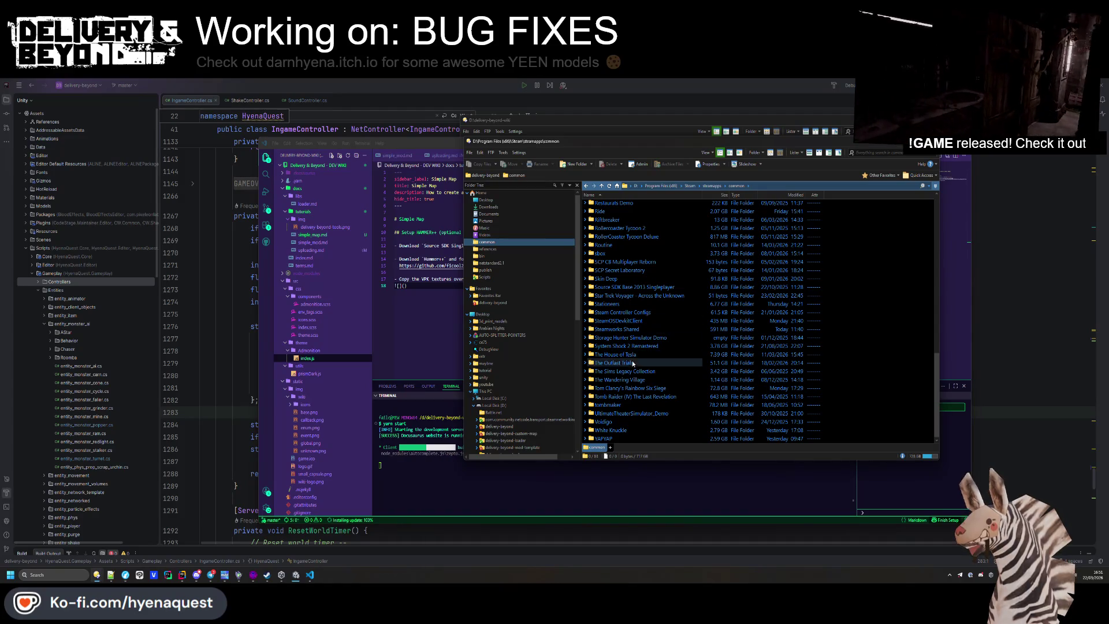
pyautogui.scroll(8, 651, 398)
pyautogui.scroll(15, 651, 397)
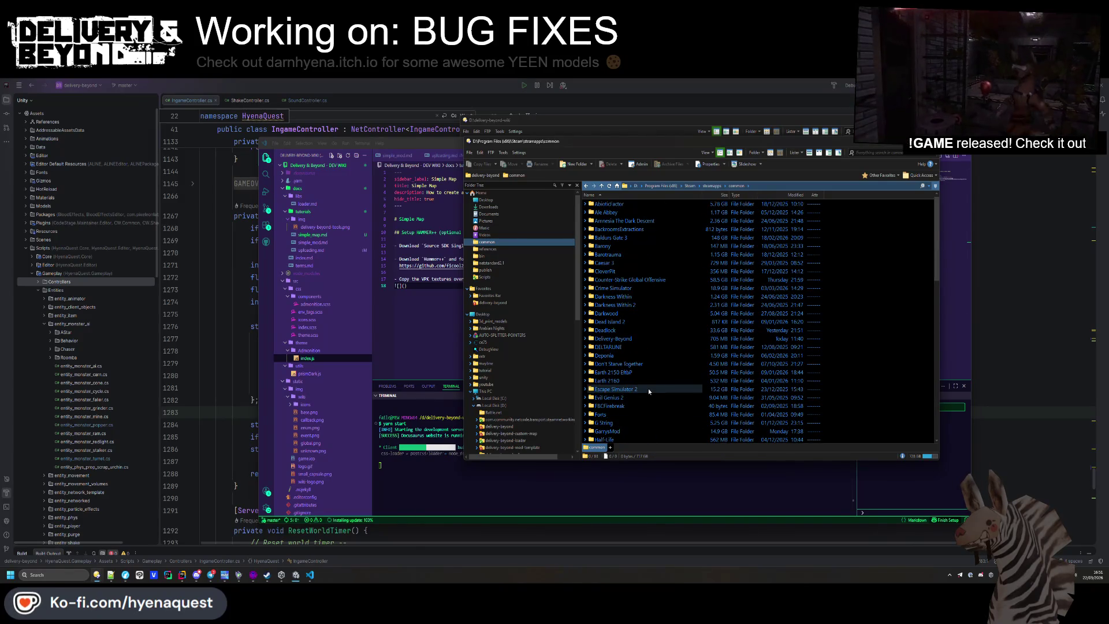
pyautogui.click(617, 279)
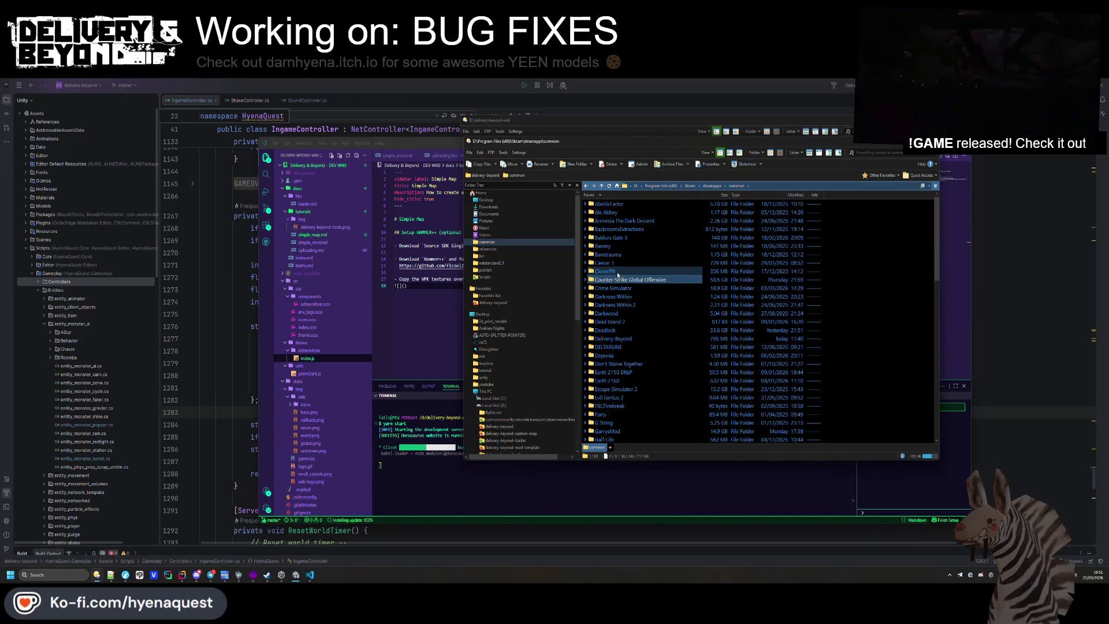
pyautogui.write('source')
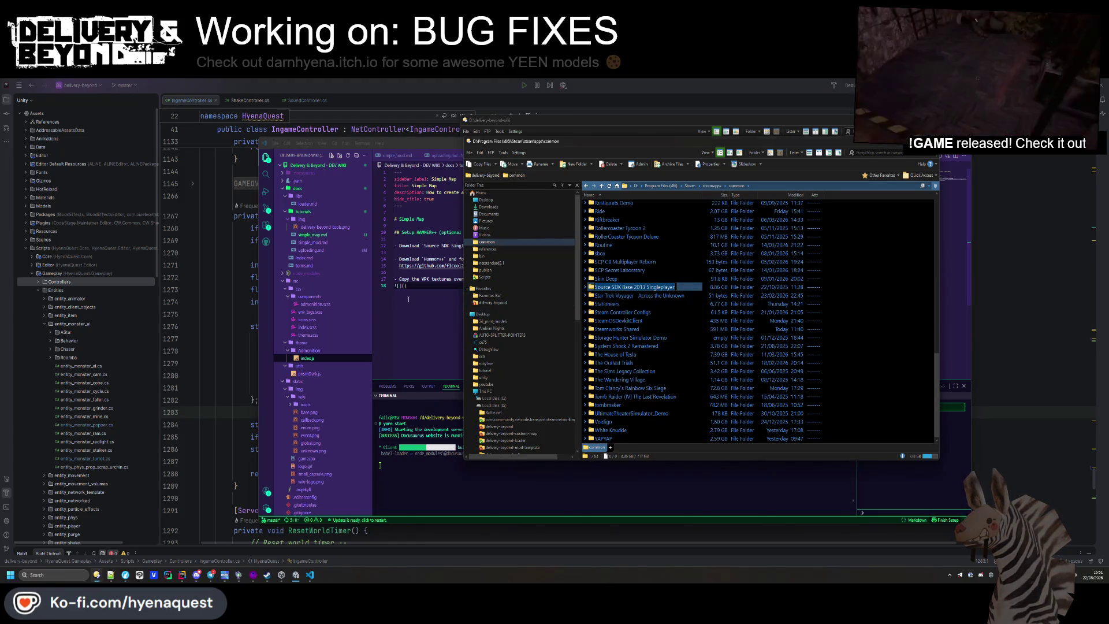
# Replace the SDK name on line 12 with the exact folder name and add a line after it
pyautogui.hotkey('alt', 'Tab')
pyautogui.moveTo(480, 245); pyautogui.dragTo(425, 246)
pyautogui.write('Source SDK Base 2013 Singleplayer')
pyautogui.click(546, 259)
pyautogui.click(601, 247)
pyautogui.press('Return')
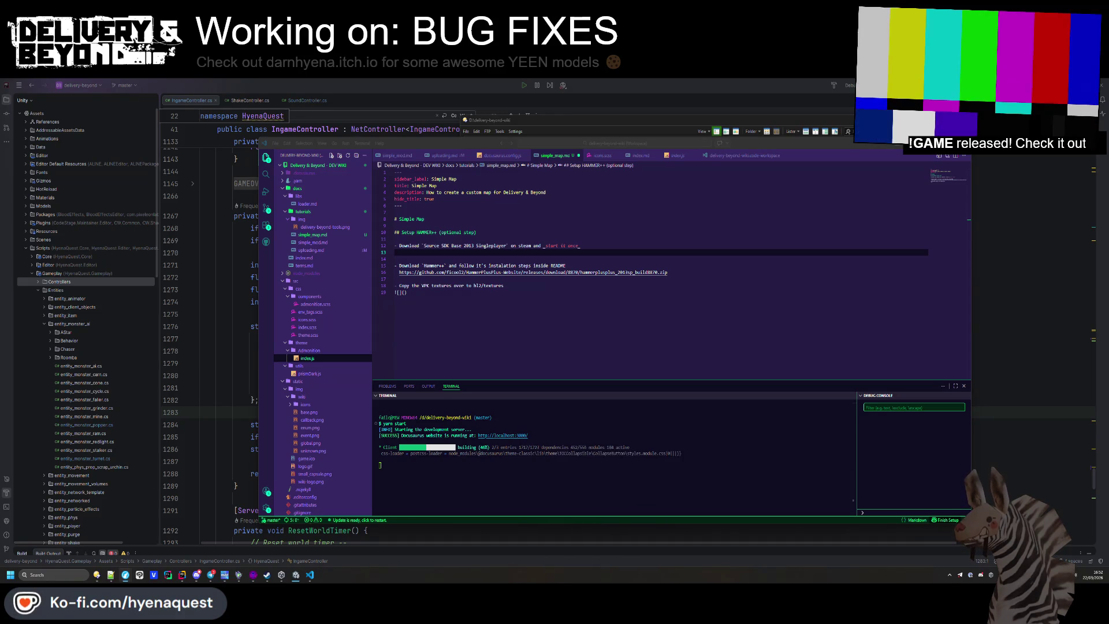
# Open Source SDK Base 2013 Singleplayer's hl2\materials folder in Directory Opus
pyautogui.click(623, 306)
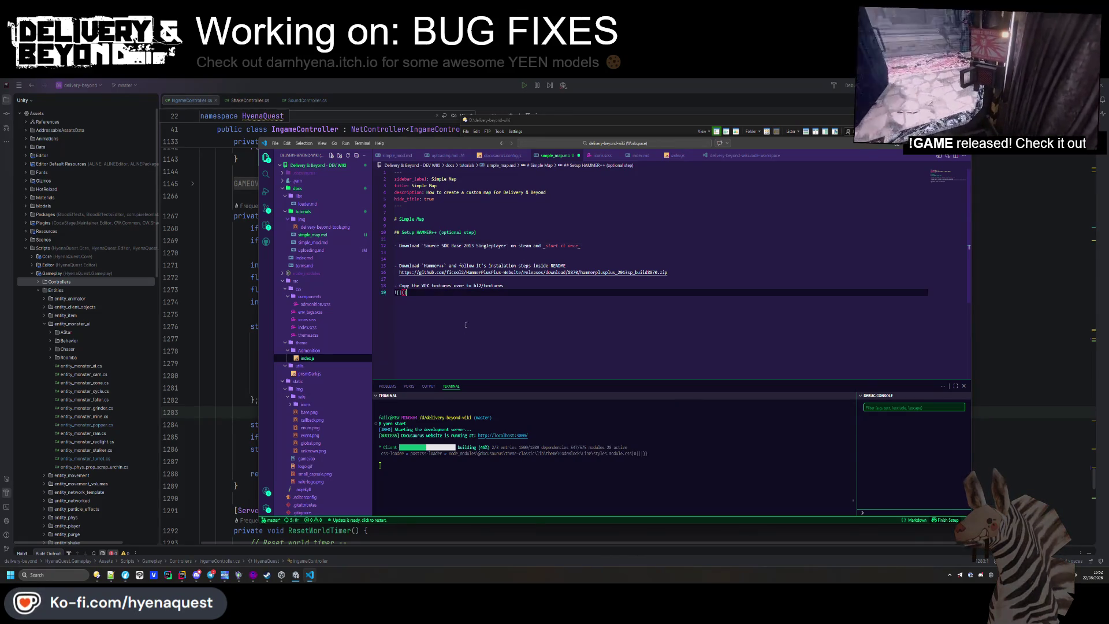
pyautogui.hotkey('alt', 'Tab')
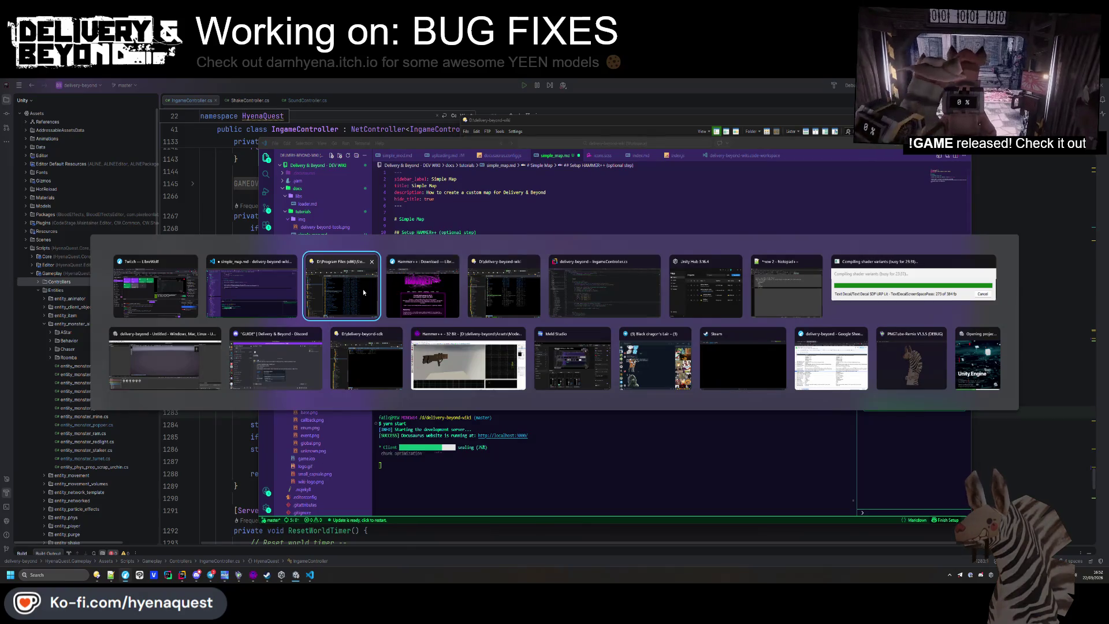
pyautogui.click(351, 278)
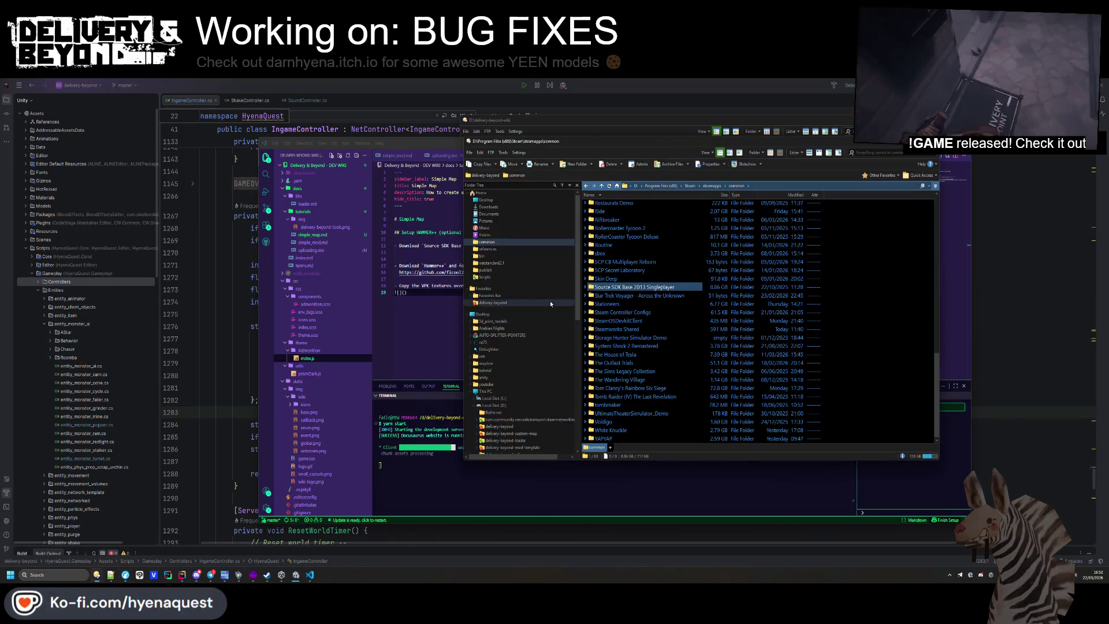
pyautogui.doubleClick(647, 289)
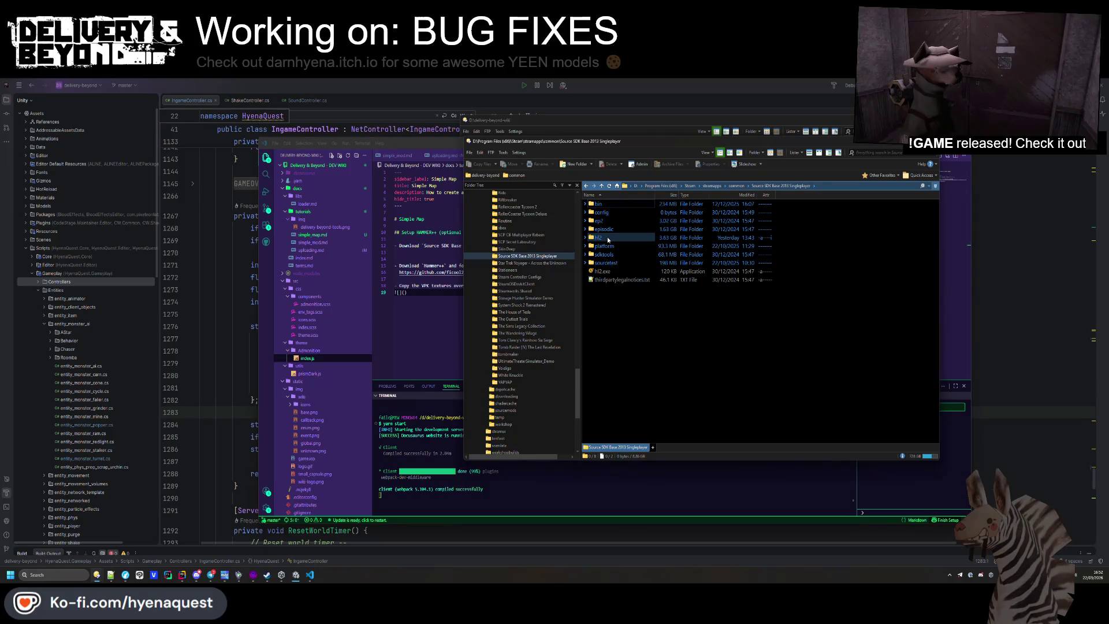
pyautogui.doubleClick(607, 237)
pyautogui.doubleClick(606, 203)
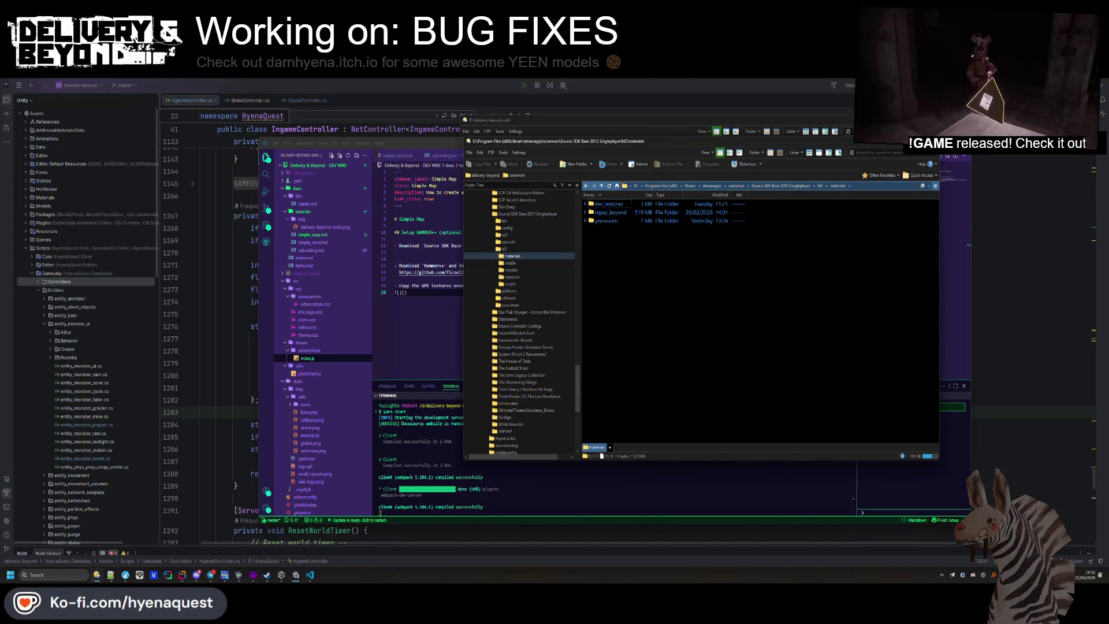
# Screenshot the materials file list showing dev_textures, repay_beyond and yeenroom
pyautogui.press('Print')
pyautogui.moveTo(578, 174)
pyautogui.mouseDown()
pyautogui.moveTo(875, 258)
pyautogui.moveTo(857, 242)
pyautogui.mouseUp()
pyautogui.click(490, 87)
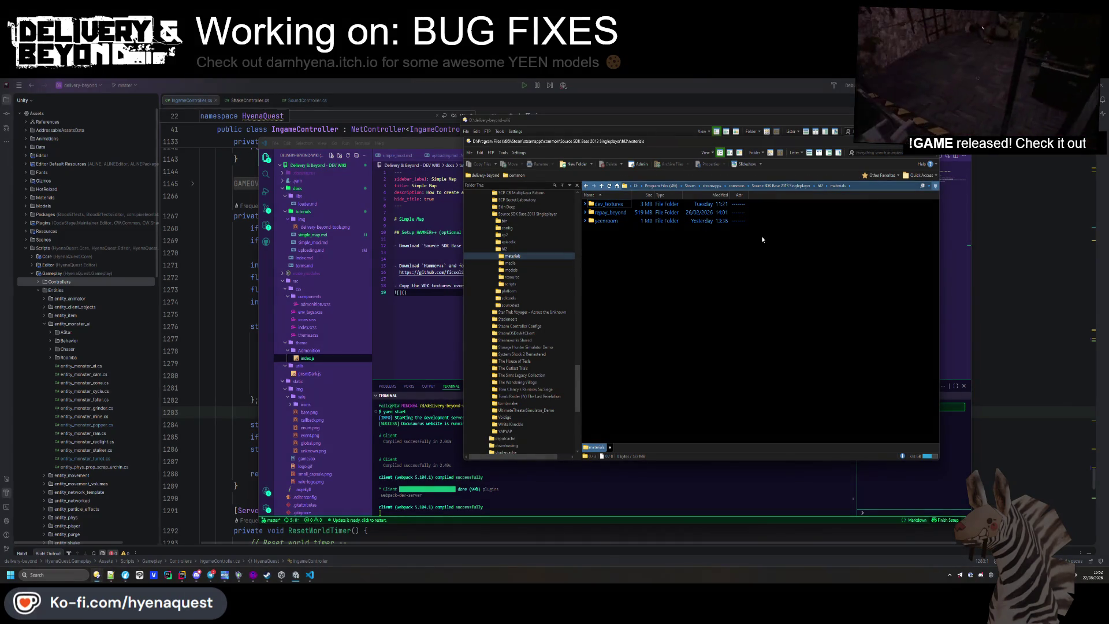
pyautogui.hotkey('alt', 'Tab')
# Finish line 18 with '(create the folder textures if it does not exist)', embed the screenshot URL, and save
pyautogui.click(534, 285)
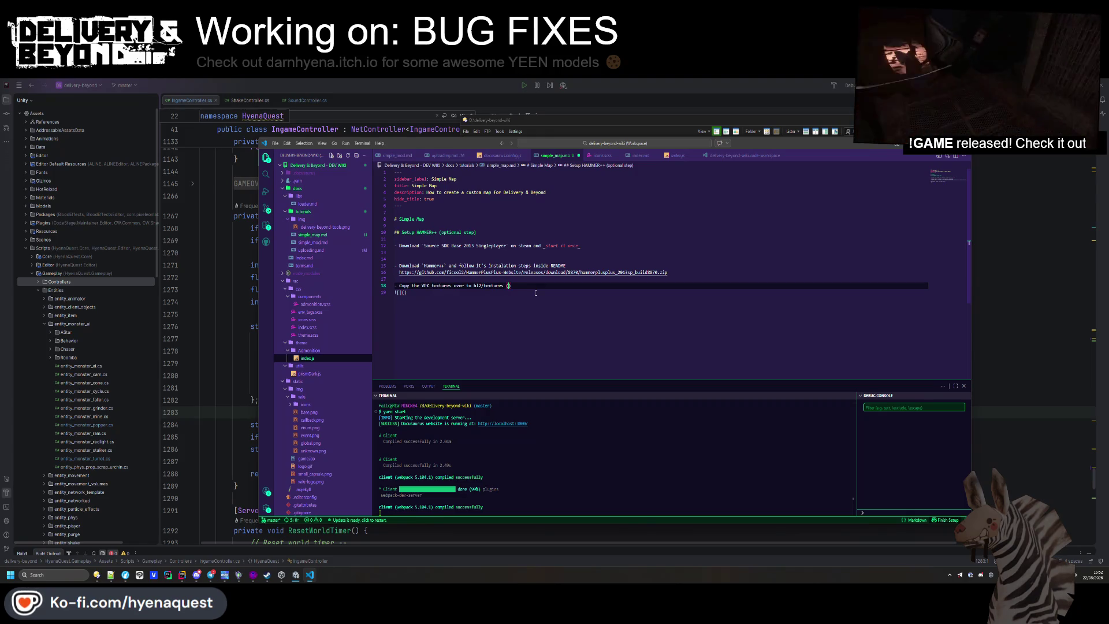
pyautogui.write('create the folder textu')
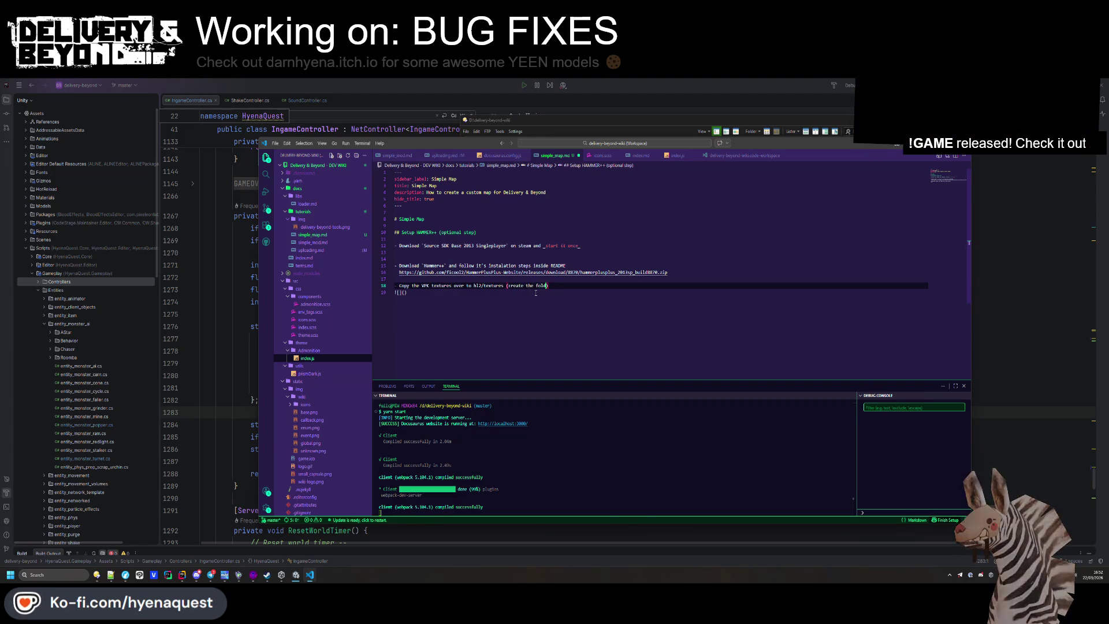
pyautogui.write('res if it does not e')
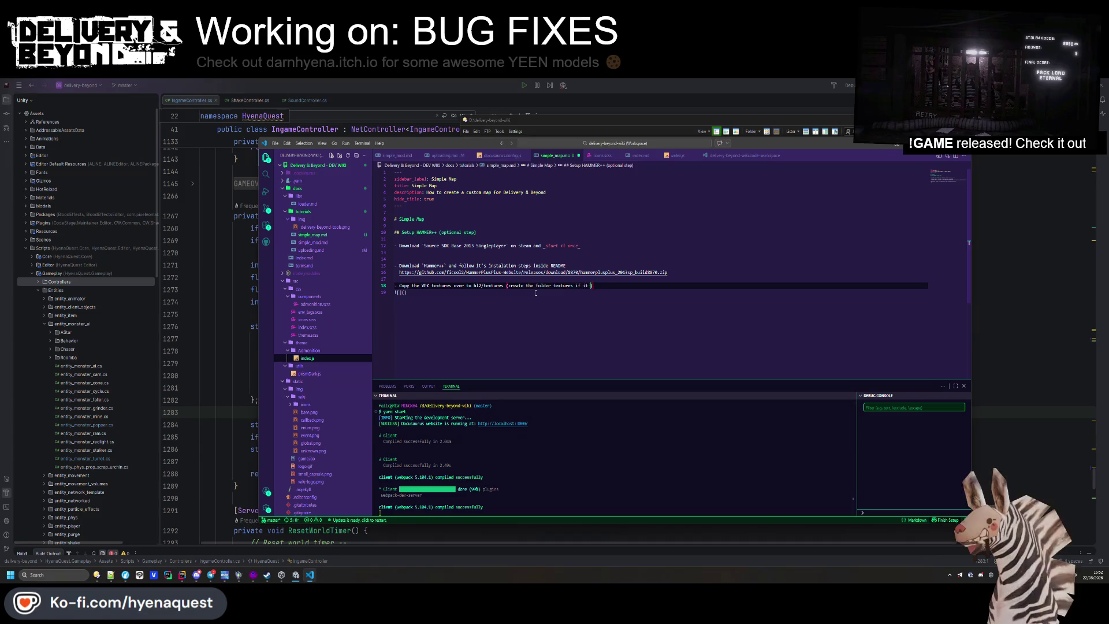
pyautogui.write('xist')
pyautogui.press('Down')
pyautogui.press('Left')
pyautogui.hotkey('ctrl', 'v')
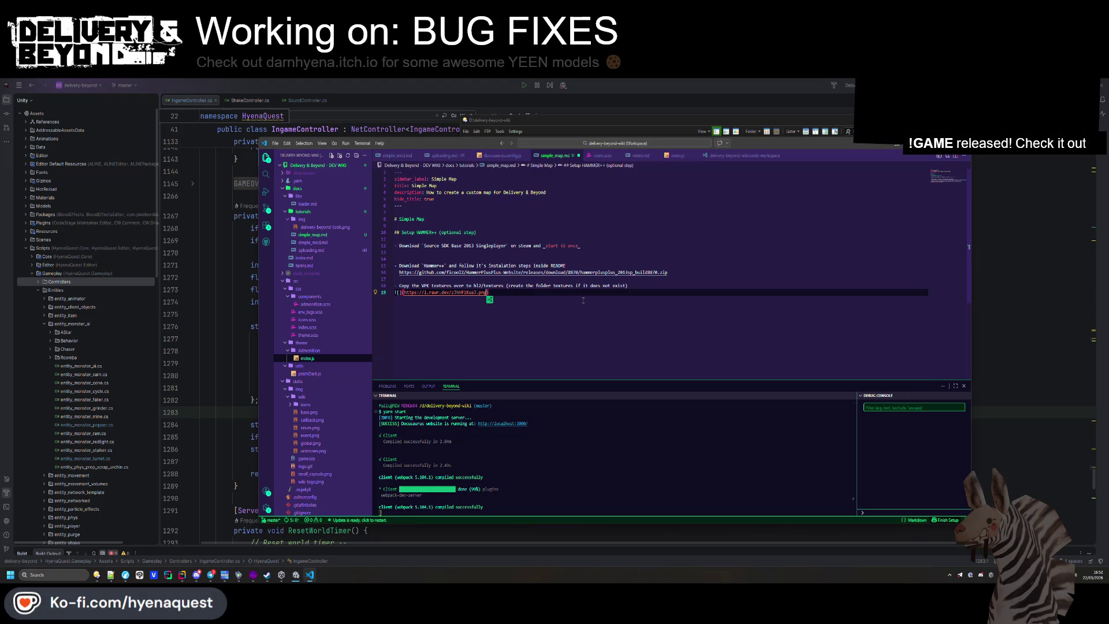
pyautogui.hotkey('ctrl', 's')
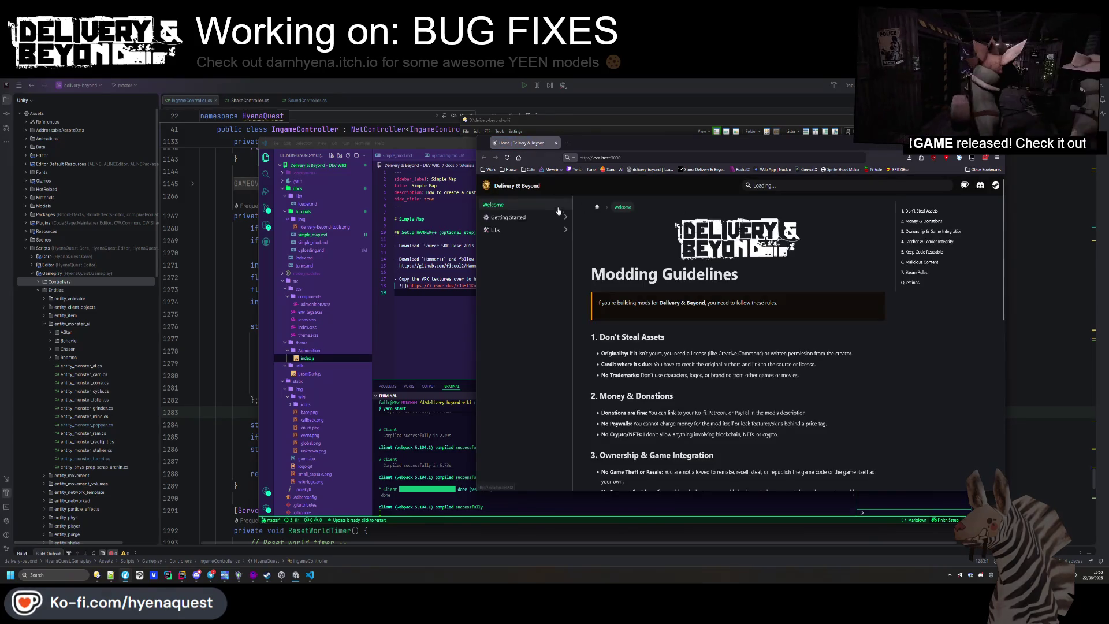
pyautogui.click(508, 217)
# Preview the Simple Map page, italicise README, and move the Hammer++ URL onto its own line
pyautogui.click(509, 233)
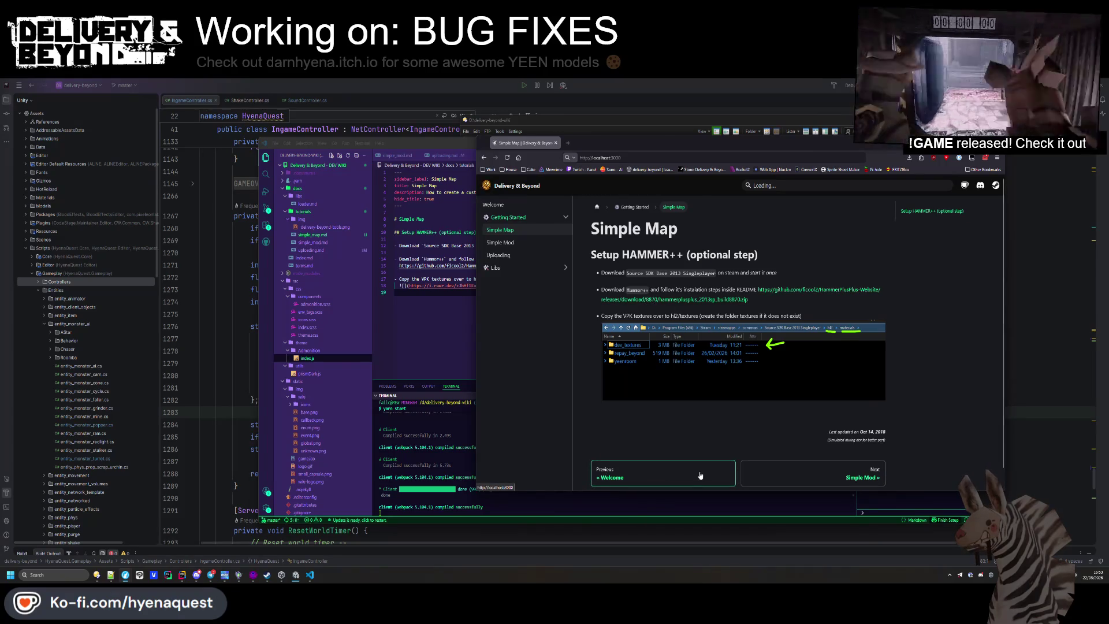
pyautogui.hotkey('alt', 'Tab')
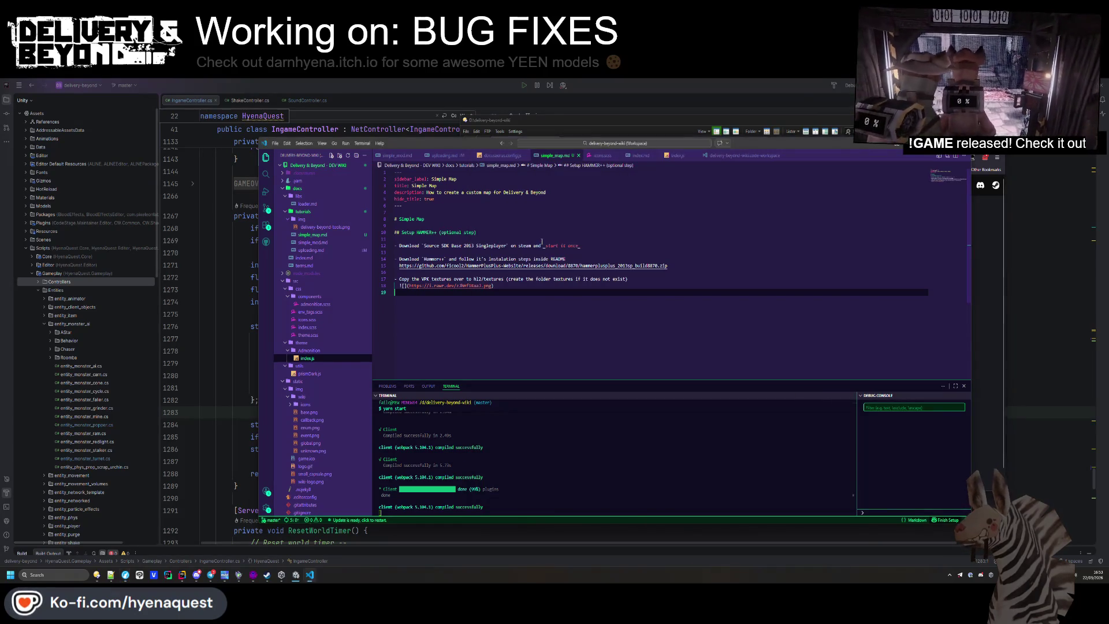
pyautogui.doubleClick(553, 258)
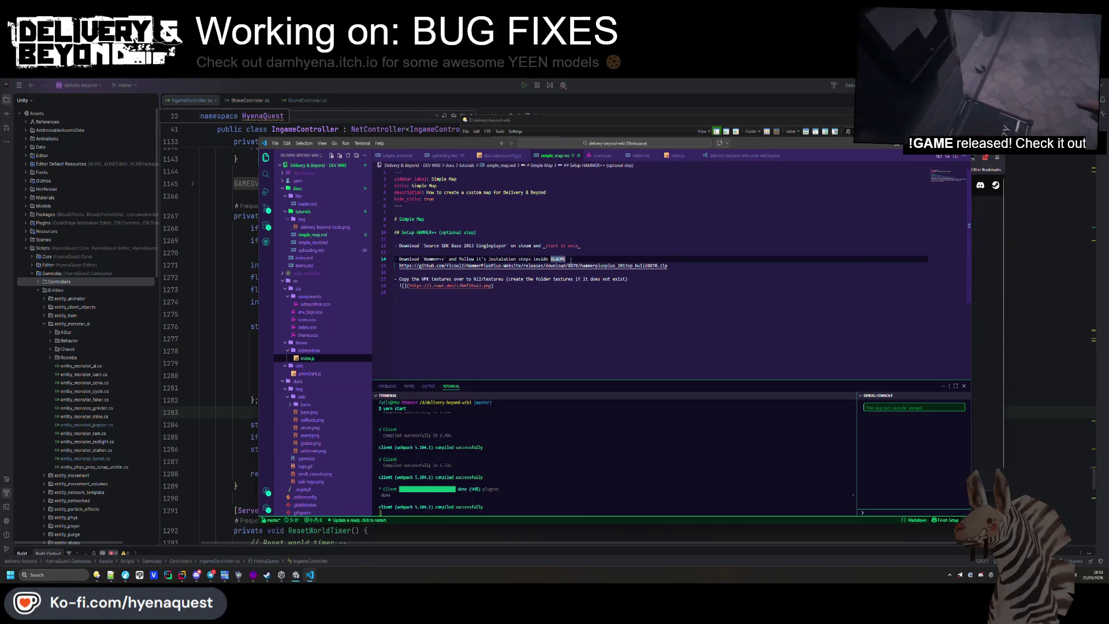
pyautogui.click(613, 261)
pyautogui.press('Return')
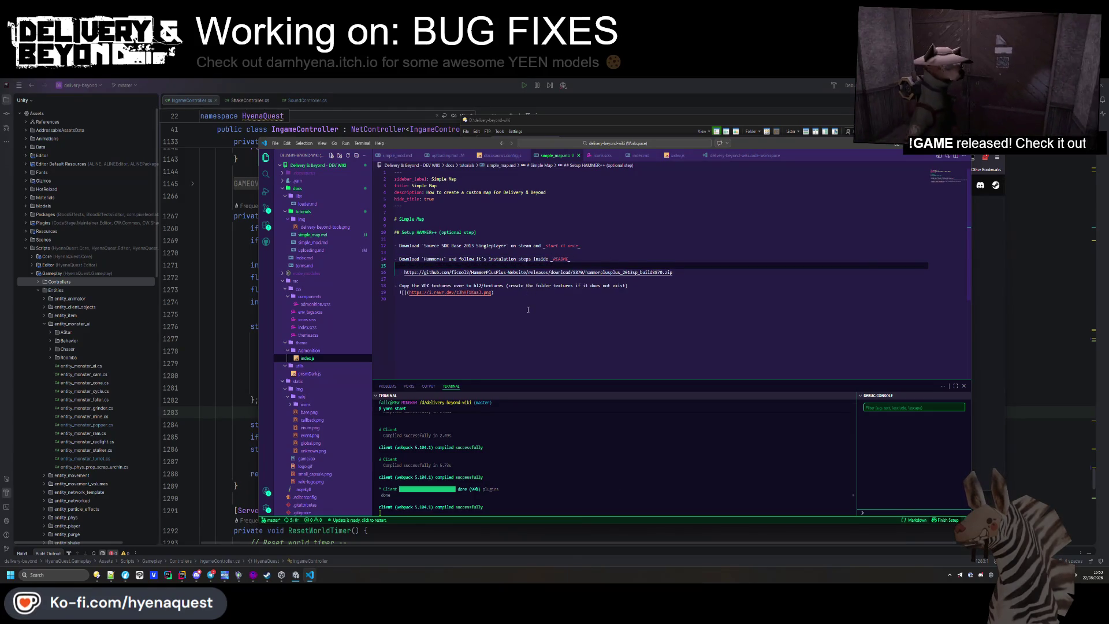
# Add an empty image placeholder '![]()' under the Source SDK download step
pyautogui.hotkey('alt', 'Tab')
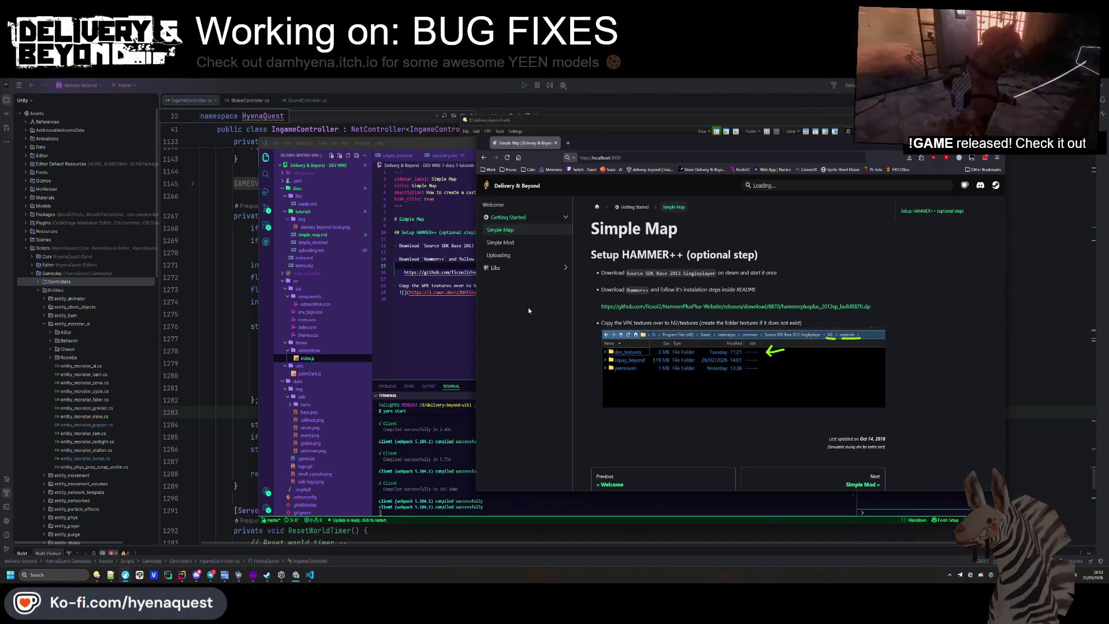
pyautogui.click(434, 252)
pyautogui.press('Return')
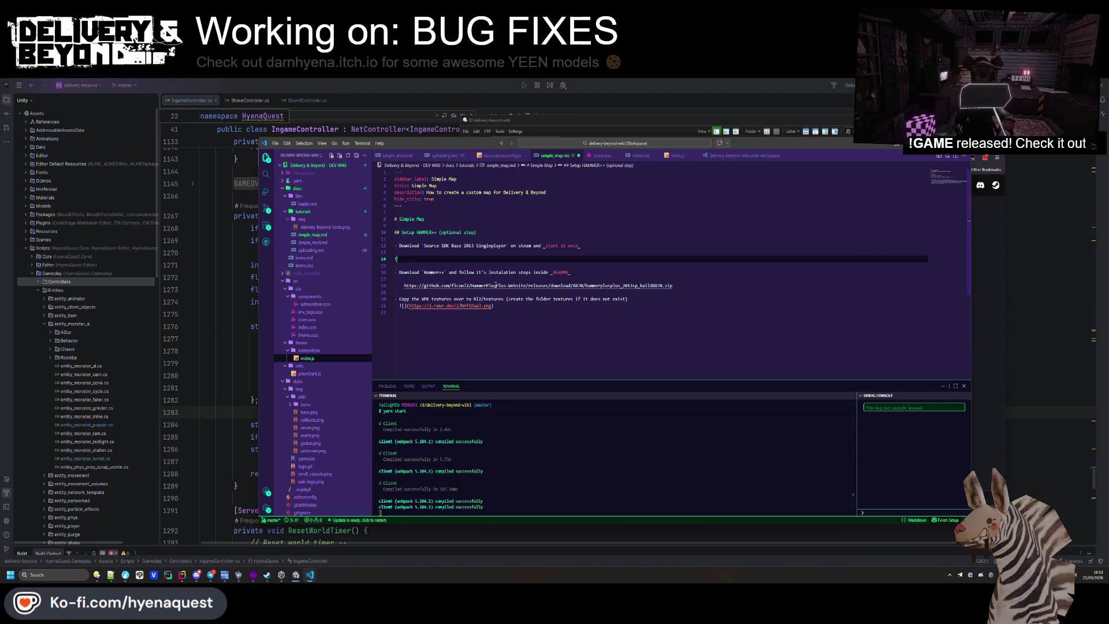
pyautogui.write('![]()')
pyautogui.press('Up')
pyautogui.press('BackSpace')
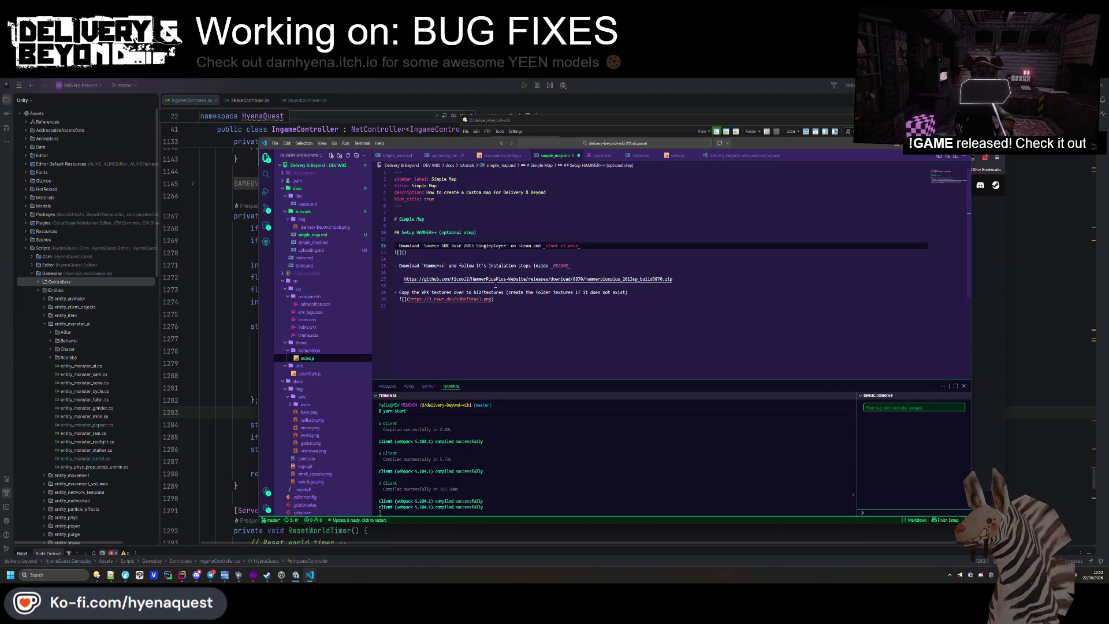
pyautogui.click(267, 574)
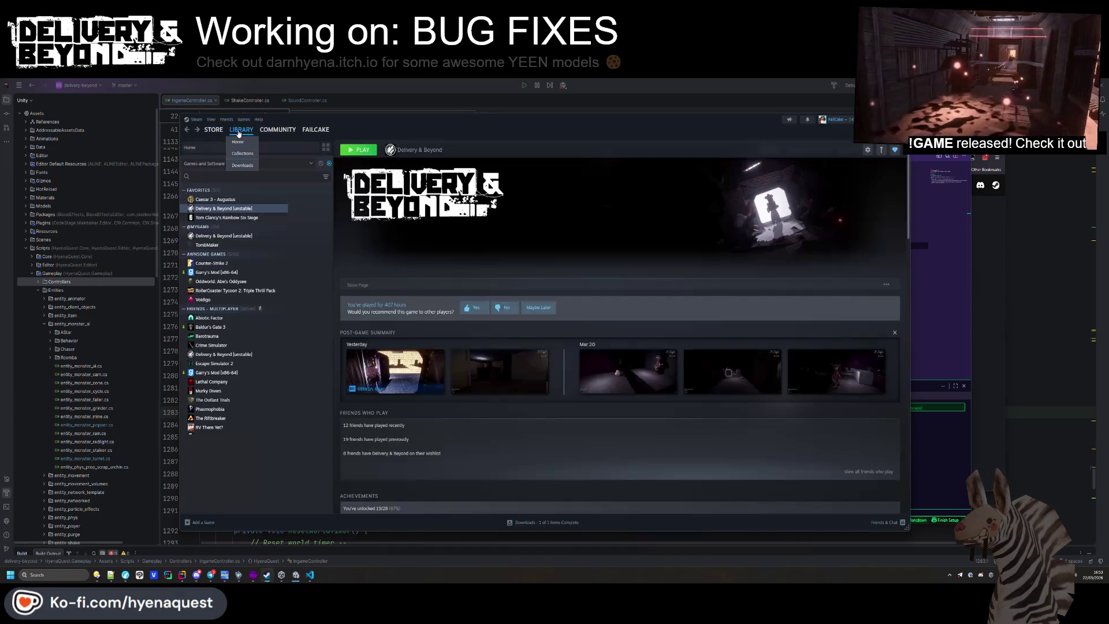
# Find Source SDK Base 2013 Singleplayer in the Steam library and screenshot its tool list
pyautogui.click(237, 141)
pyautogui.click(211, 176)
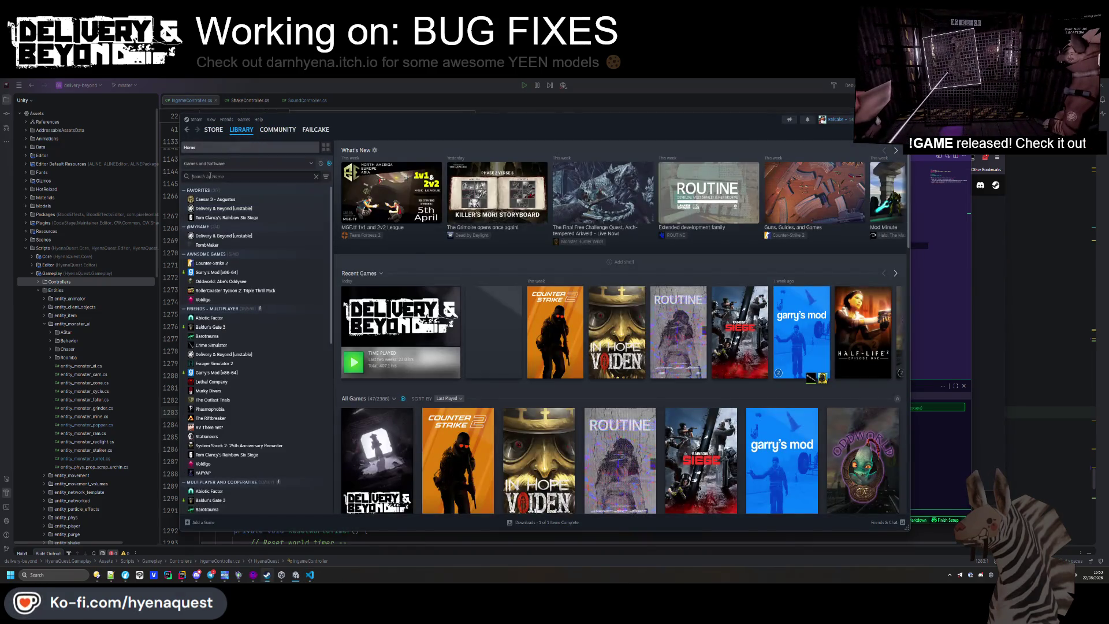
pyautogui.write('soruce sdk')
pyautogui.hotkey('ctrl', 'a')
pyautogui.write('source sdk')
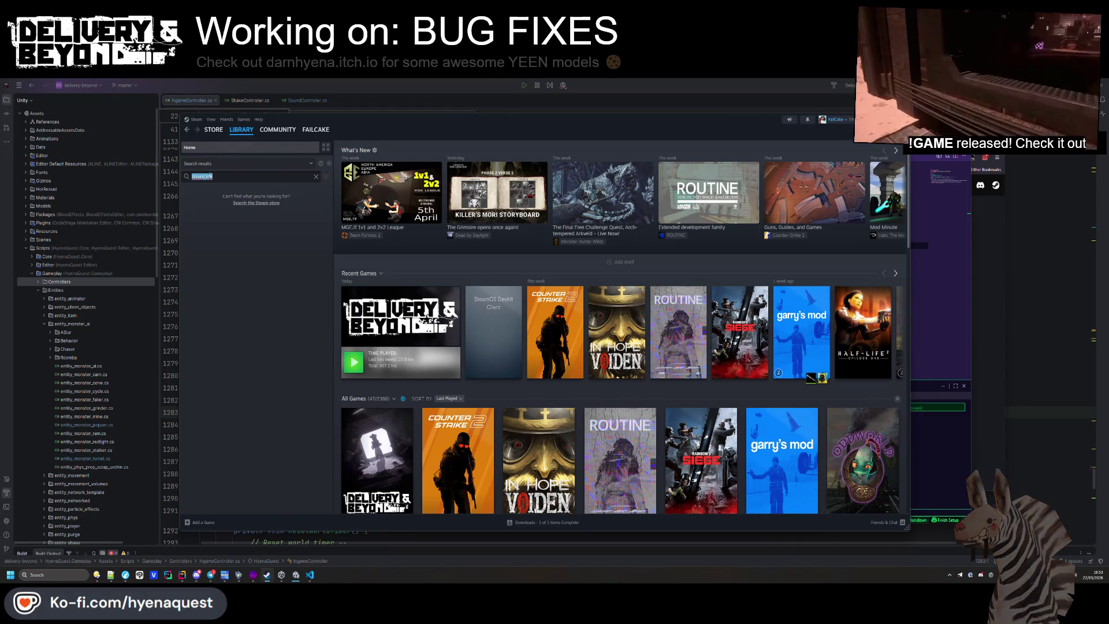
pyautogui.click(240, 245)
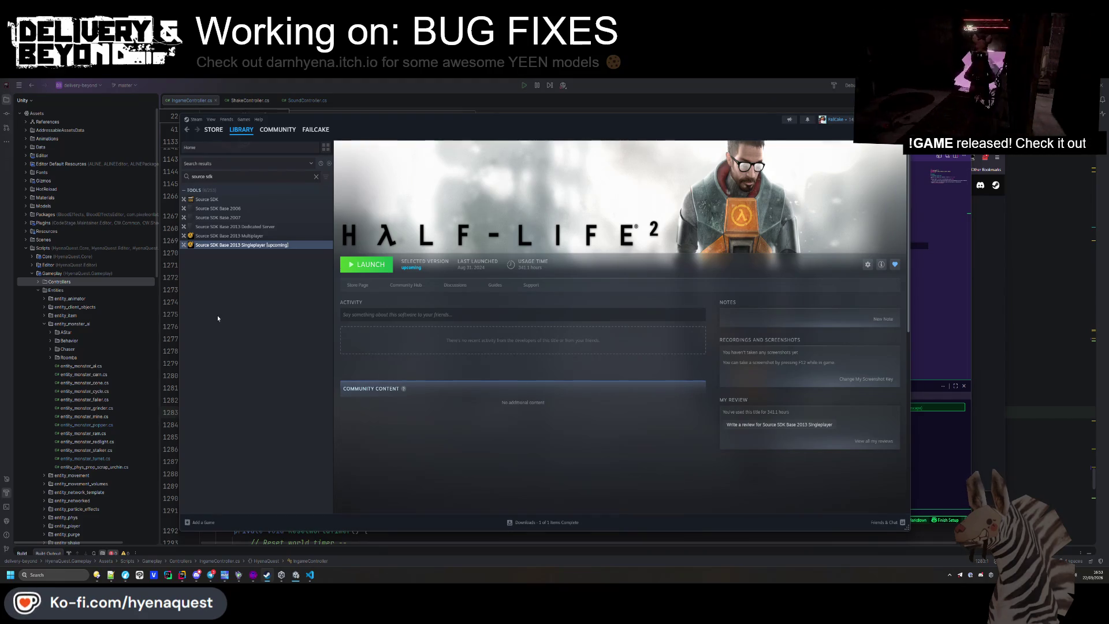
pyautogui.press('super+shift+s')
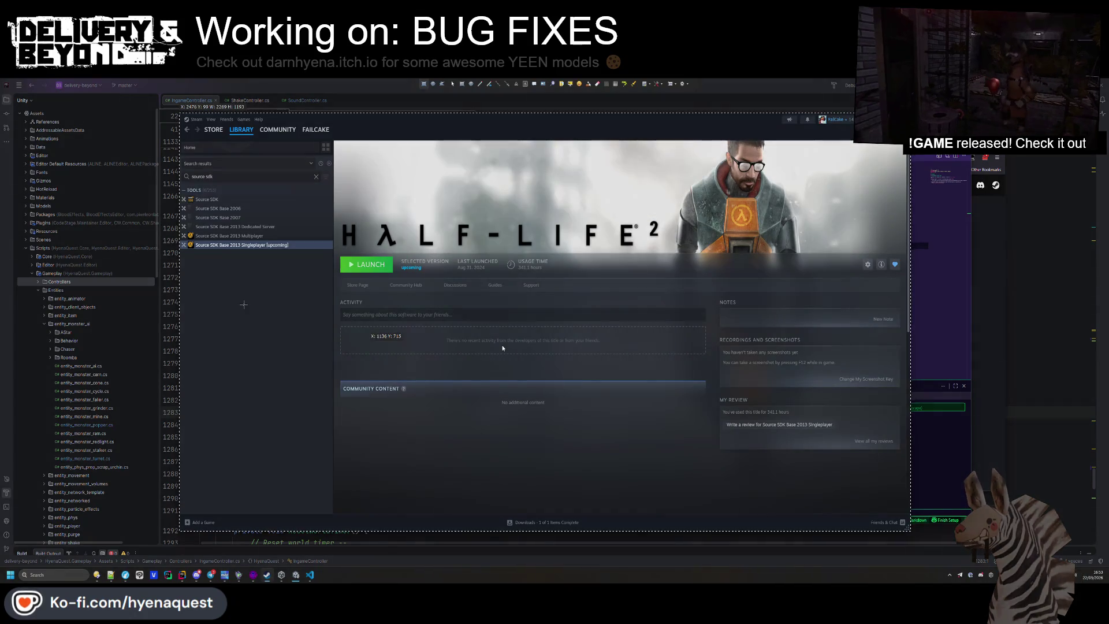
pyautogui.moveTo(195, 240); pyautogui.dragTo(331, 261)
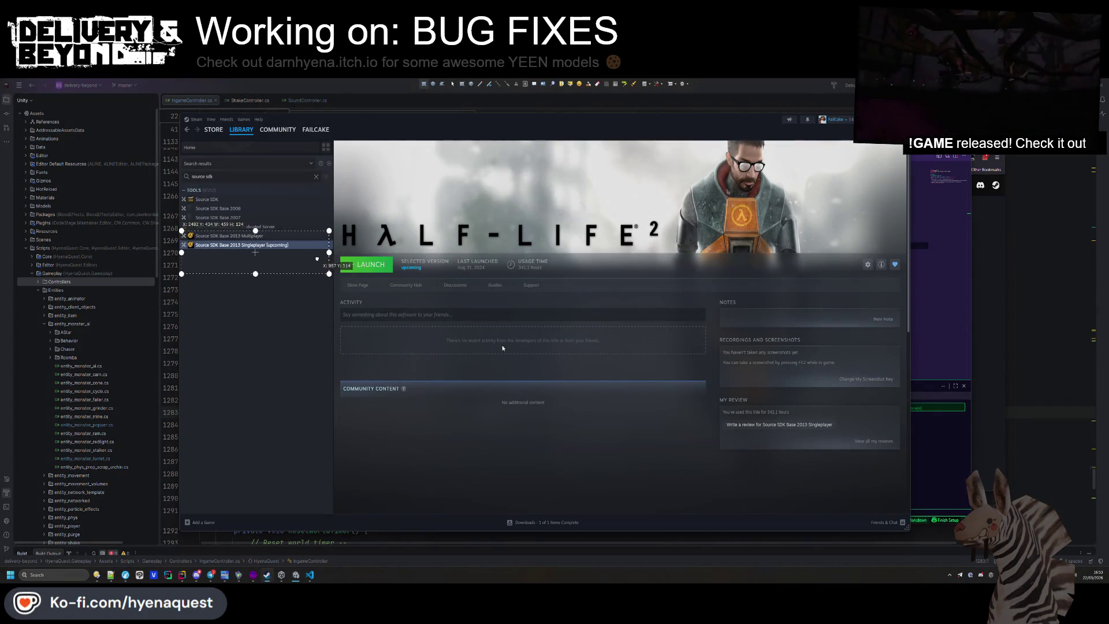
pyautogui.doubleClick(317, 255)
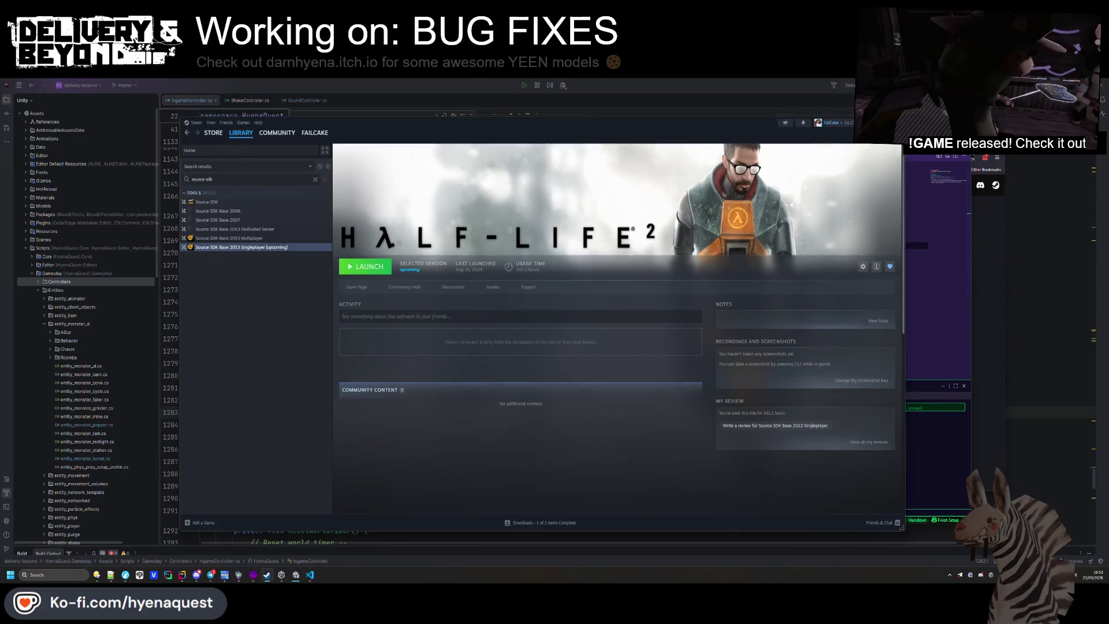
# Paste the screenshot link into the line 13 image, save, and check the wiki preview
pyautogui.hotkey('alt', 'Tab')
pyautogui.hotkey('ctrl', 'v')
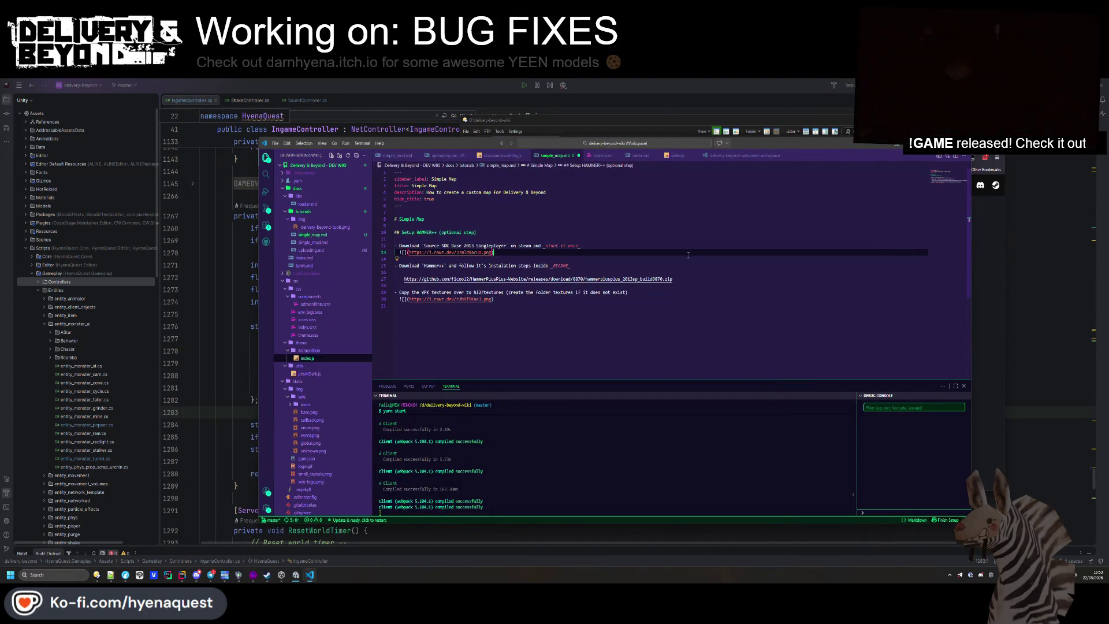
pyautogui.hotkey('ctrl', 's')
pyautogui.click(554, 345)
pyautogui.hotkey('alt', 'Tab')
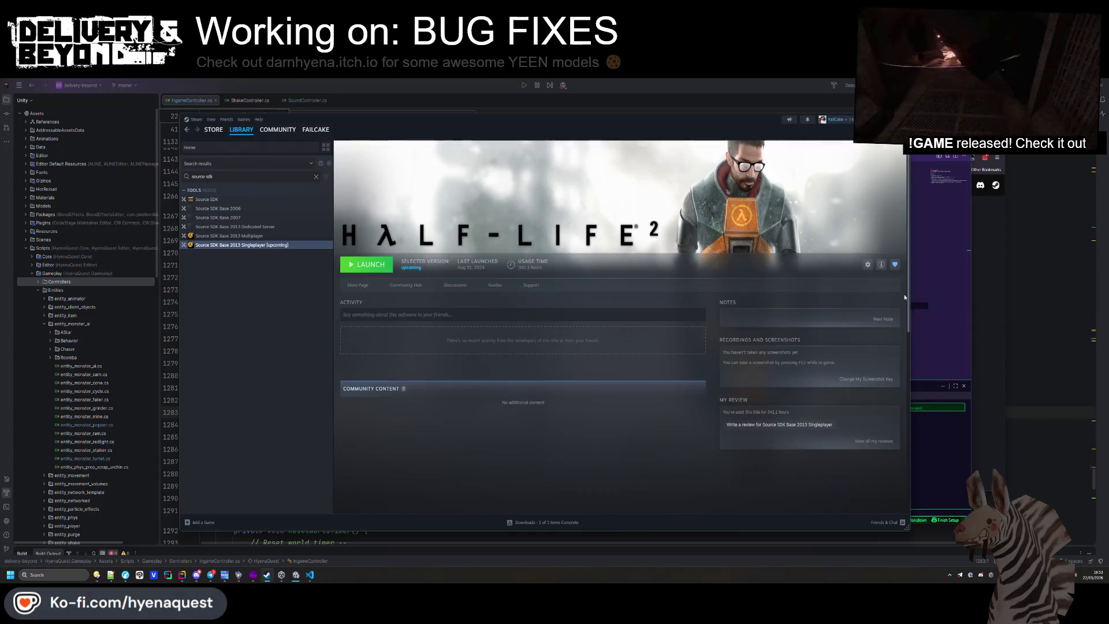
pyautogui.hotkey('alt', 'Tab')
pyautogui.click(983, 265)
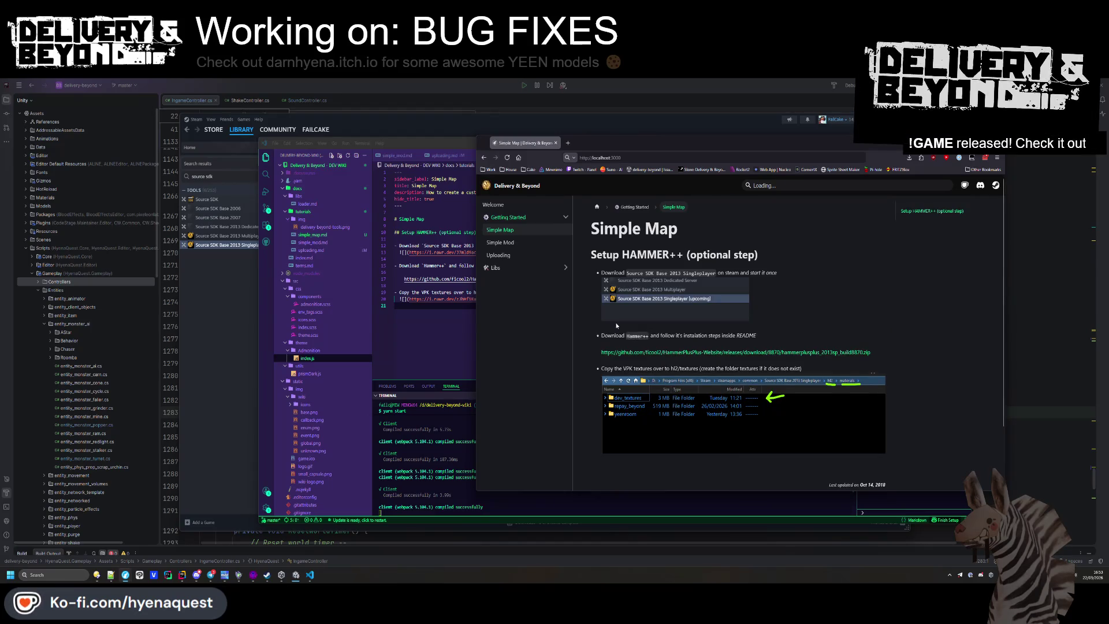
# Add '- Open Hammer++, *if everything is done correctly the textures should show up on the texture List*' and save
pyautogui.scroll(-3, 831, 274)
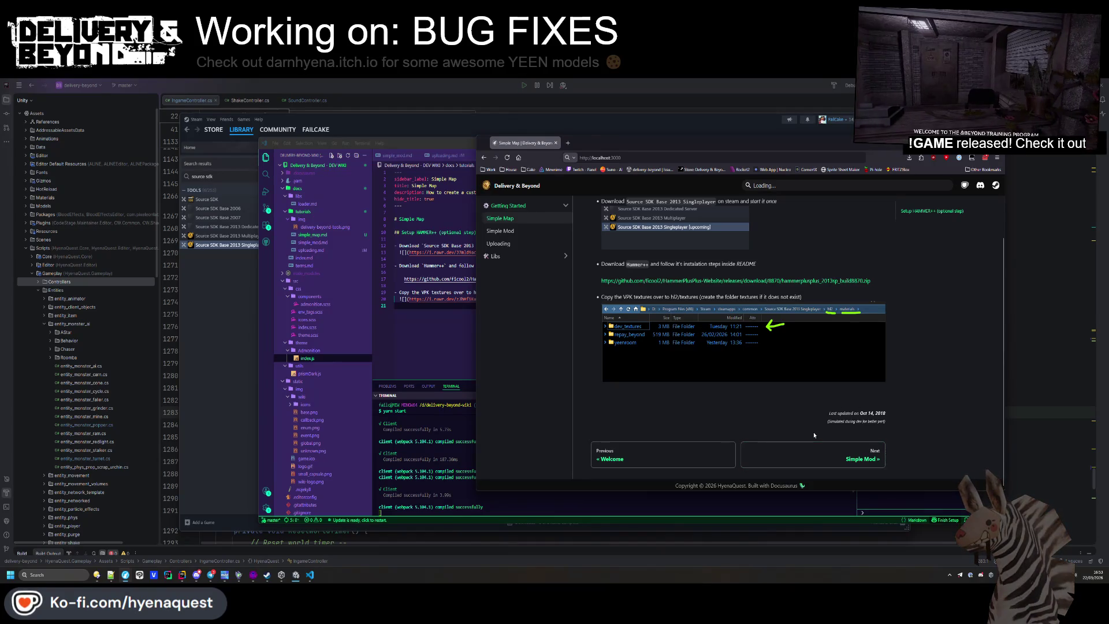
pyautogui.click(431, 338)
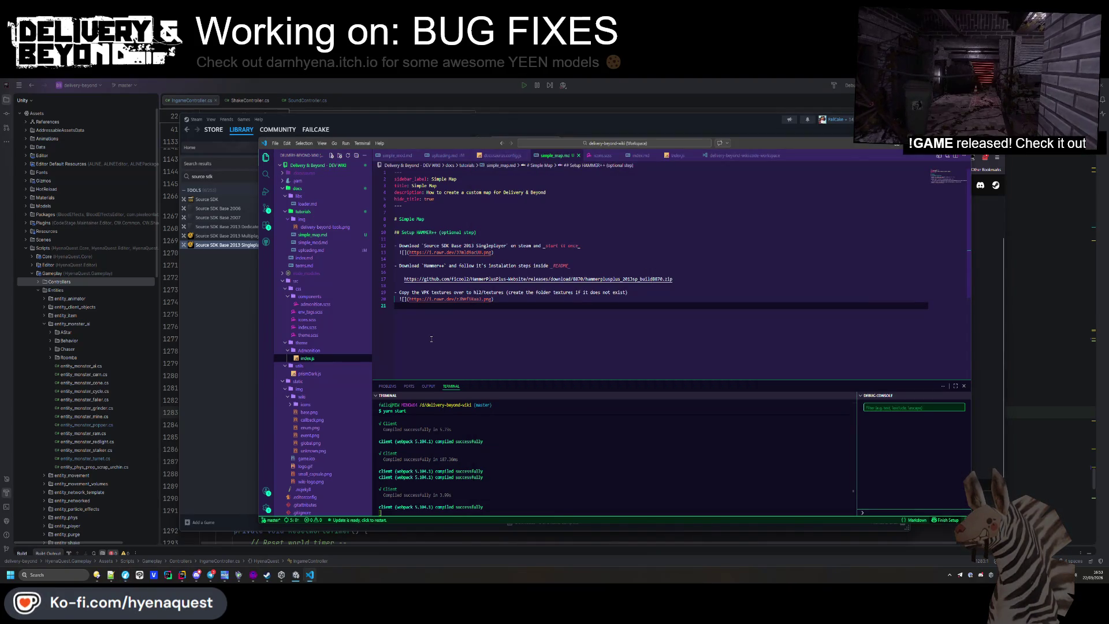
pyautogui.press('Return')
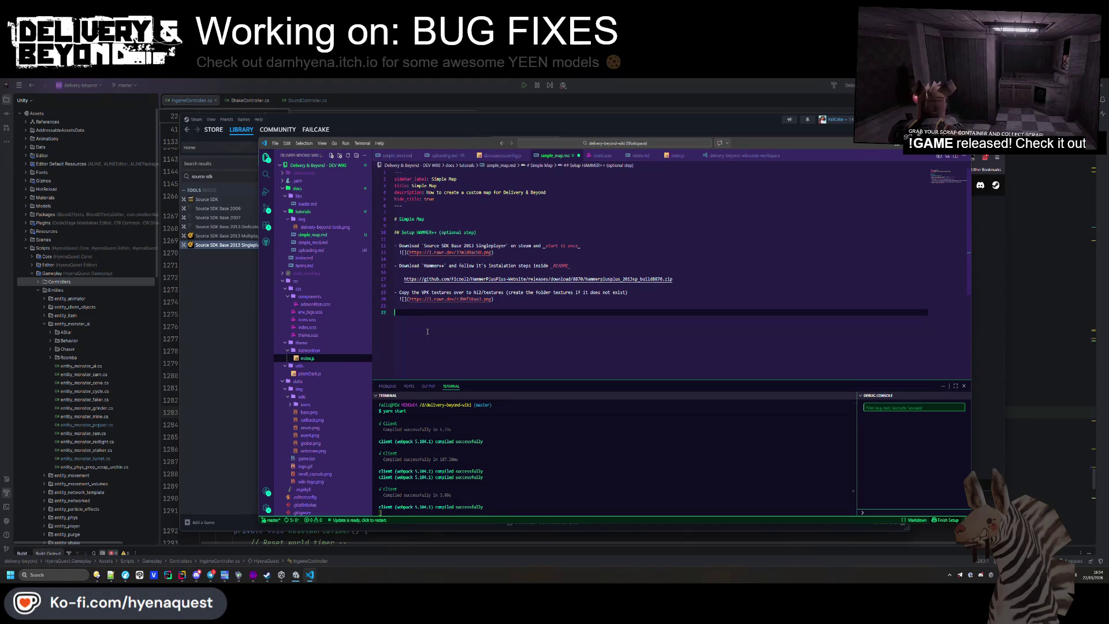
pyautogui.write('- Open Ha')
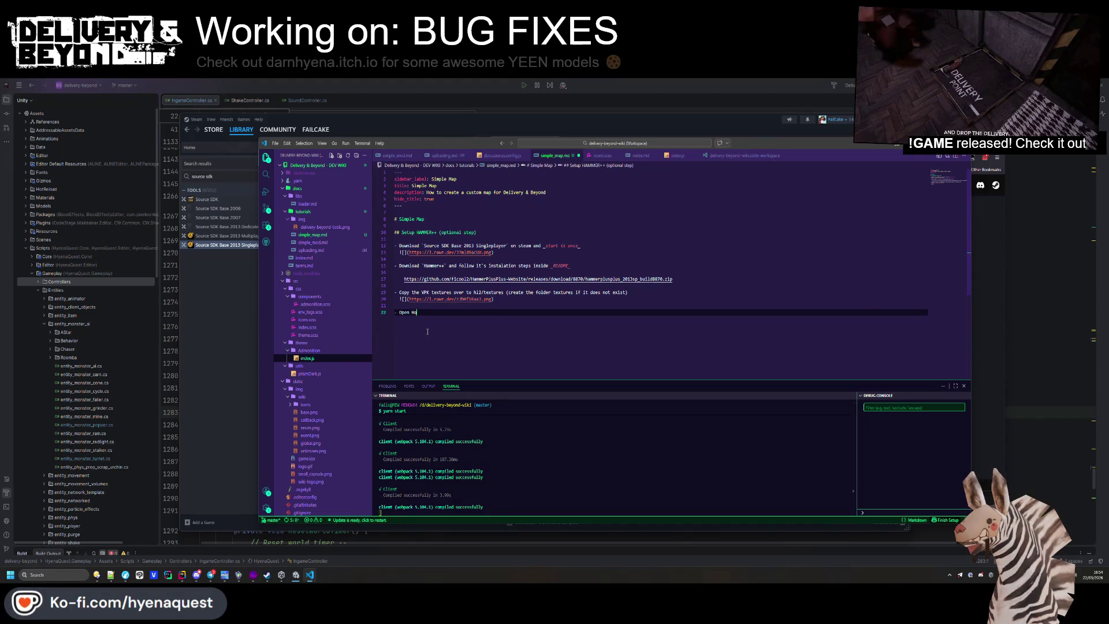
pyautogui.write('mmer++, the')
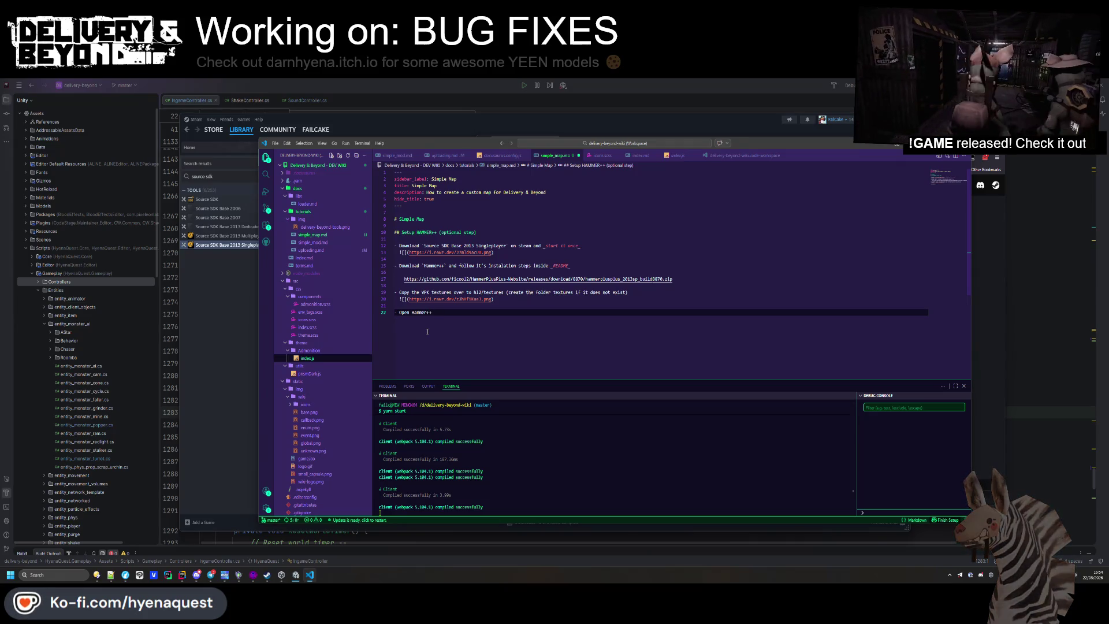
pyautogui.press('BackSpace')
pyautogui.press('BackSpace')
pyautogui.press('BackSpace')
pyautogui.write('if ev')
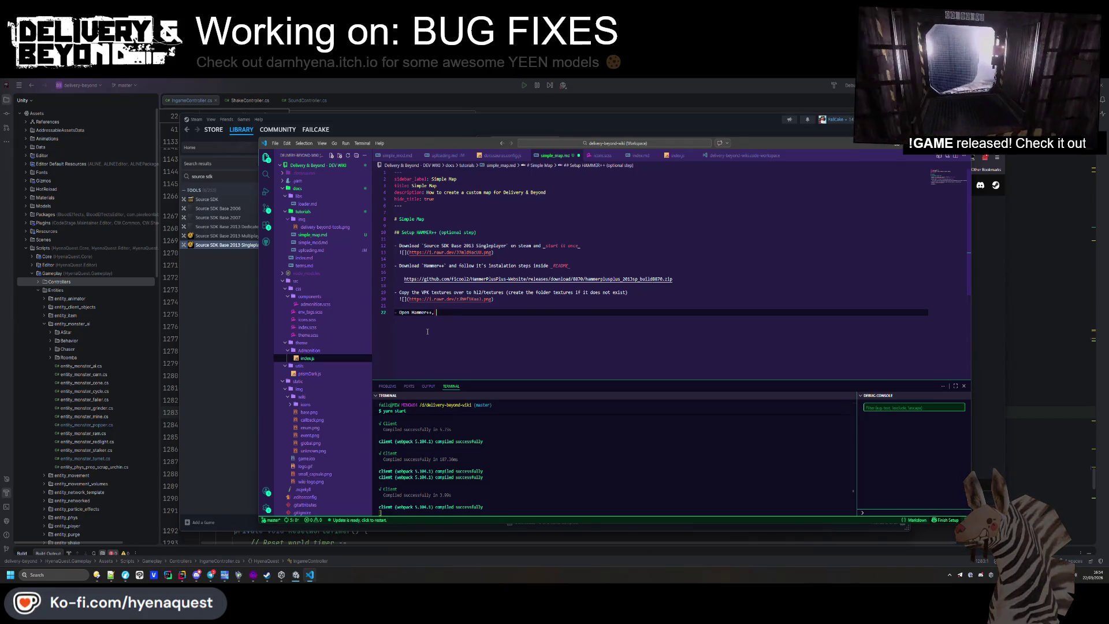
pyautogui.write('erything is co')
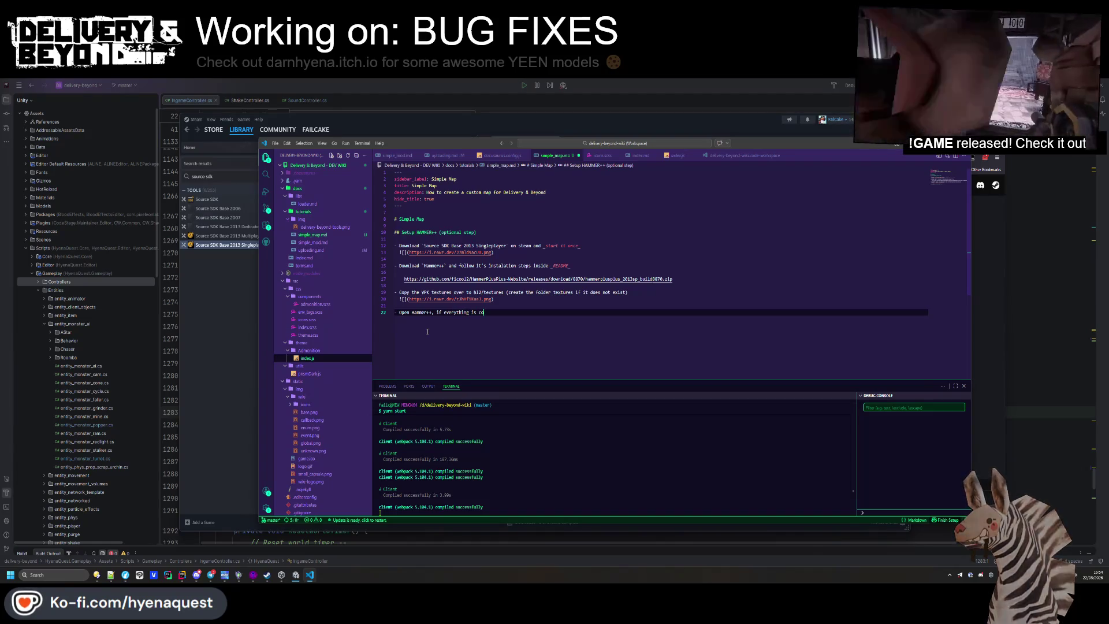
pyautogui.press('BackSpace')
pyautogui.press('BackSpace')
pyautogui.write('done correc')
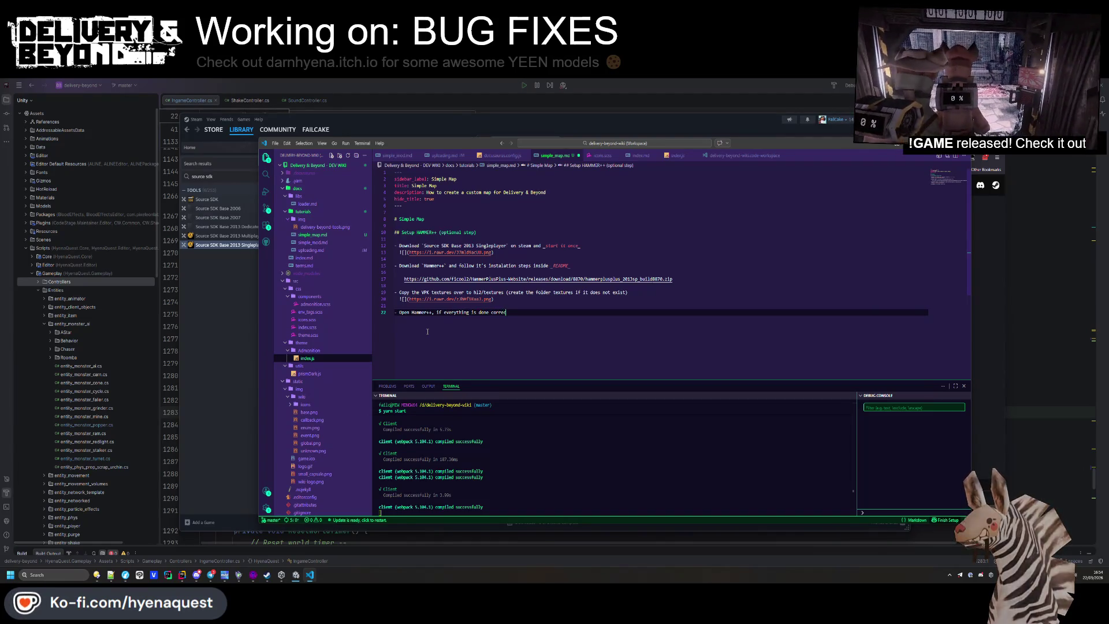
pyautogui.write('tly the ')
pyautogui.write('textures should show up on the')
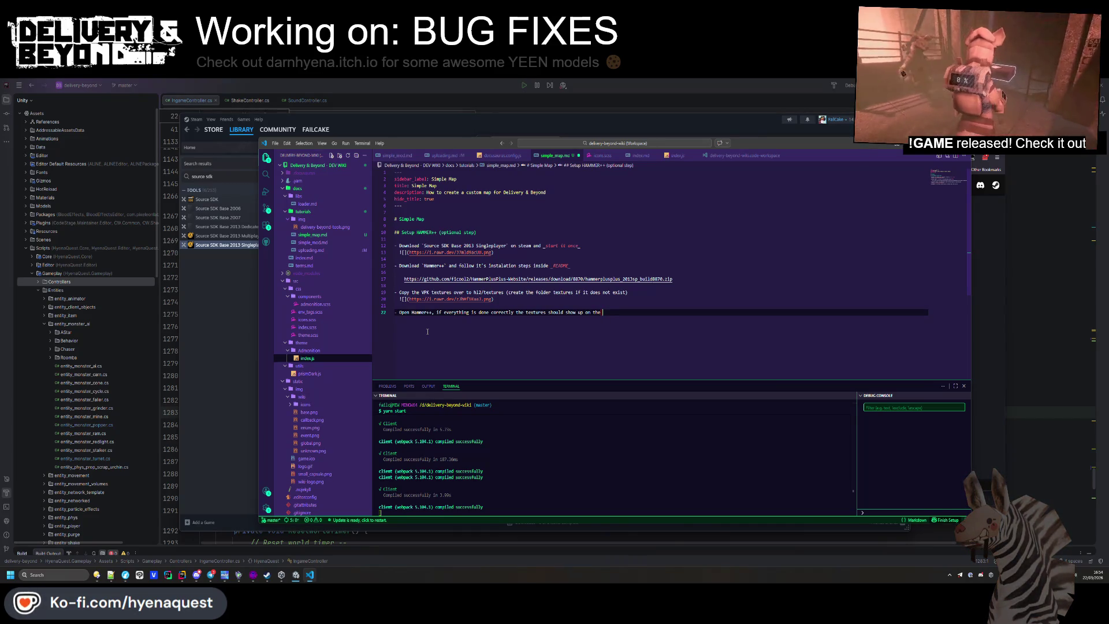
pyautogui.write('xture List')
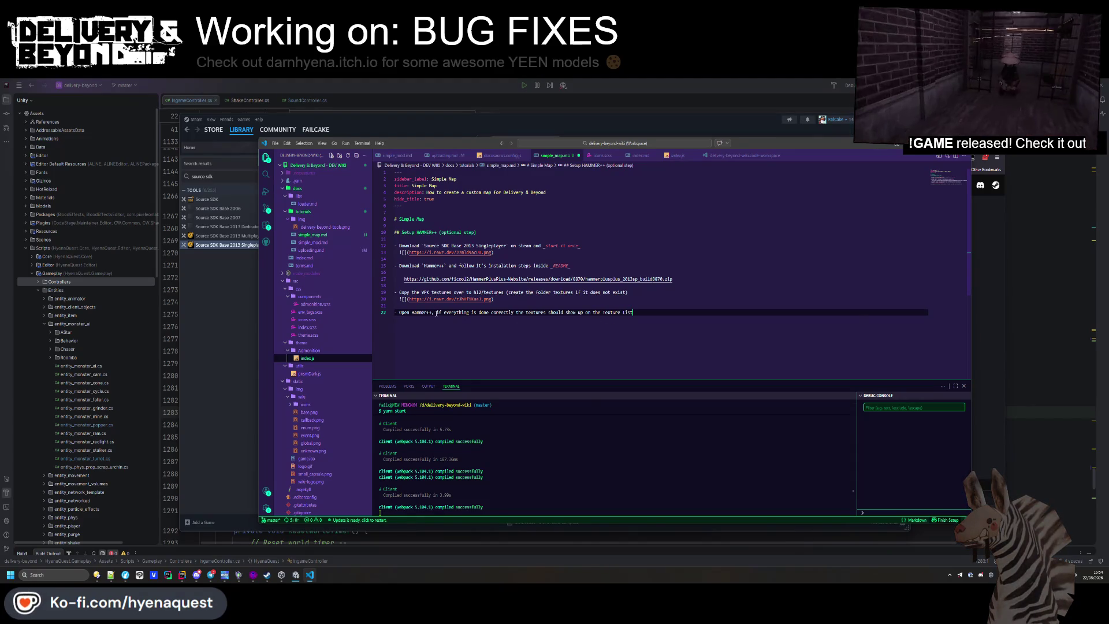
pyautogui.press('Up')
pyautogui.press('Up')
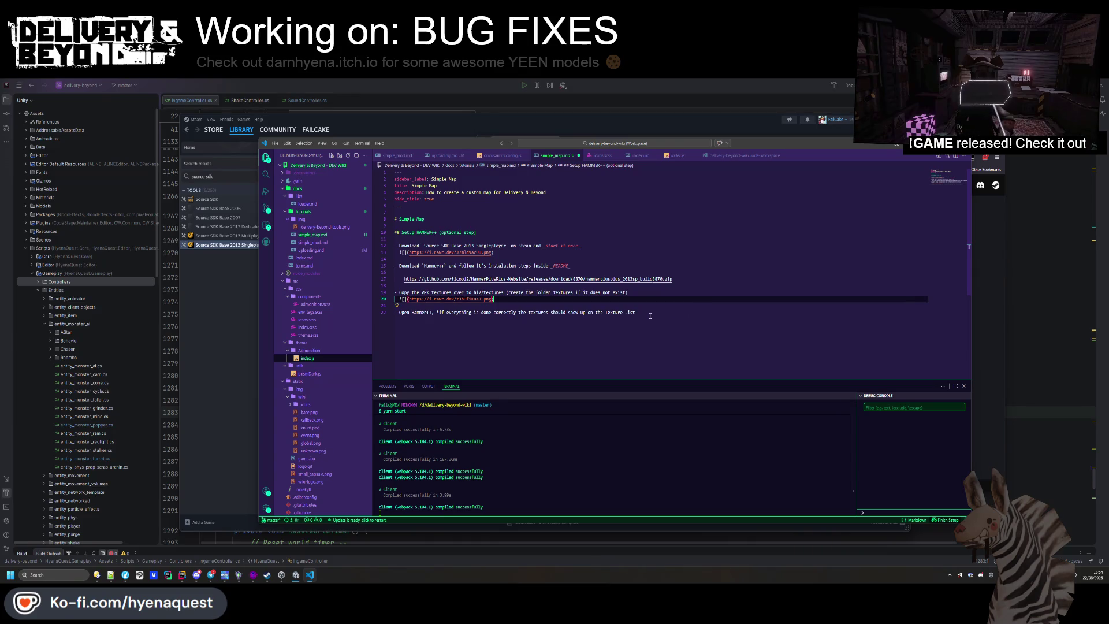
pyautogui.click(654, 313)
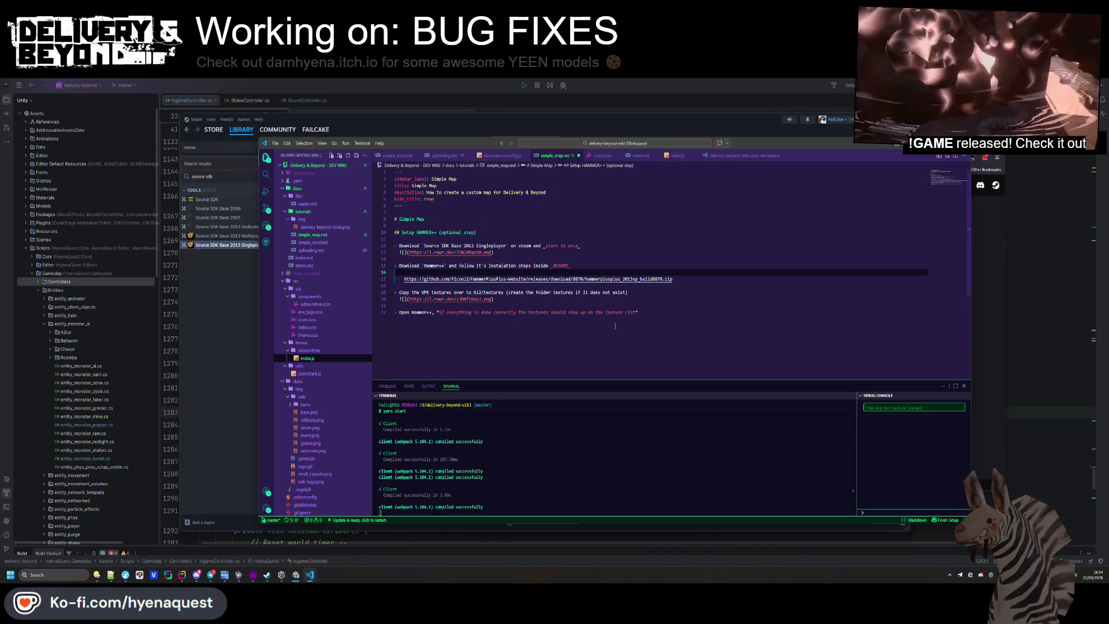
pyautogui.hotkey('ctrl', 's')
pyautogui.hotkey('alt', 'Tab')
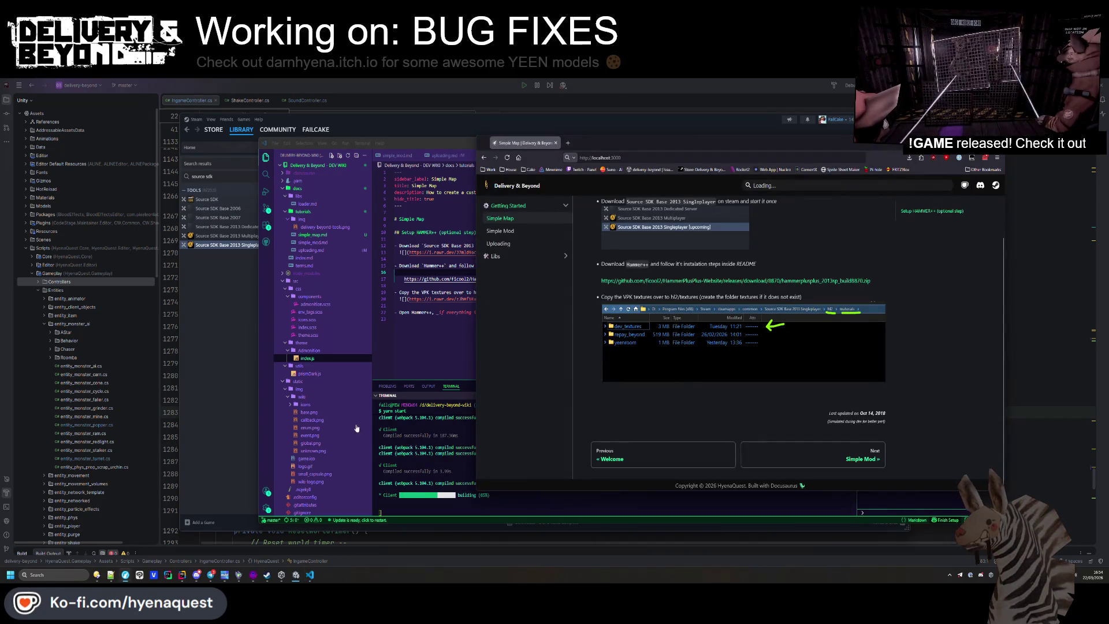
pyautogui.click(256, 577)
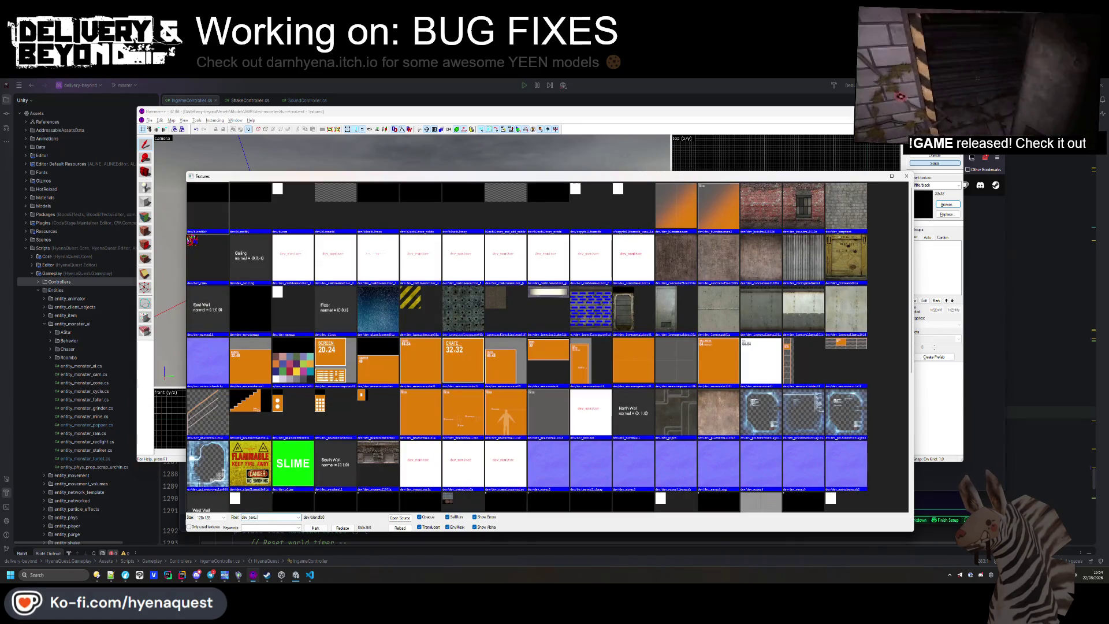
# Filter Hammer++'s Textures browser to dev_texture, shrink it, screenshot it, and close it
pyautogui.write('re')
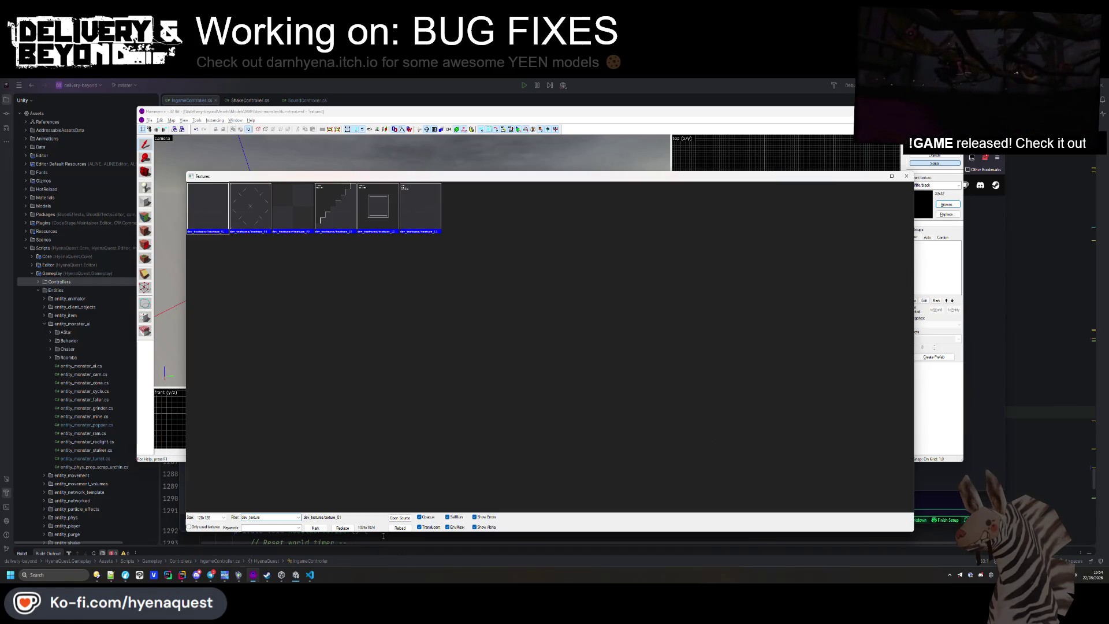
pyautogui.moveTo(383, 536); pyautogui.dragTo(382, 275)
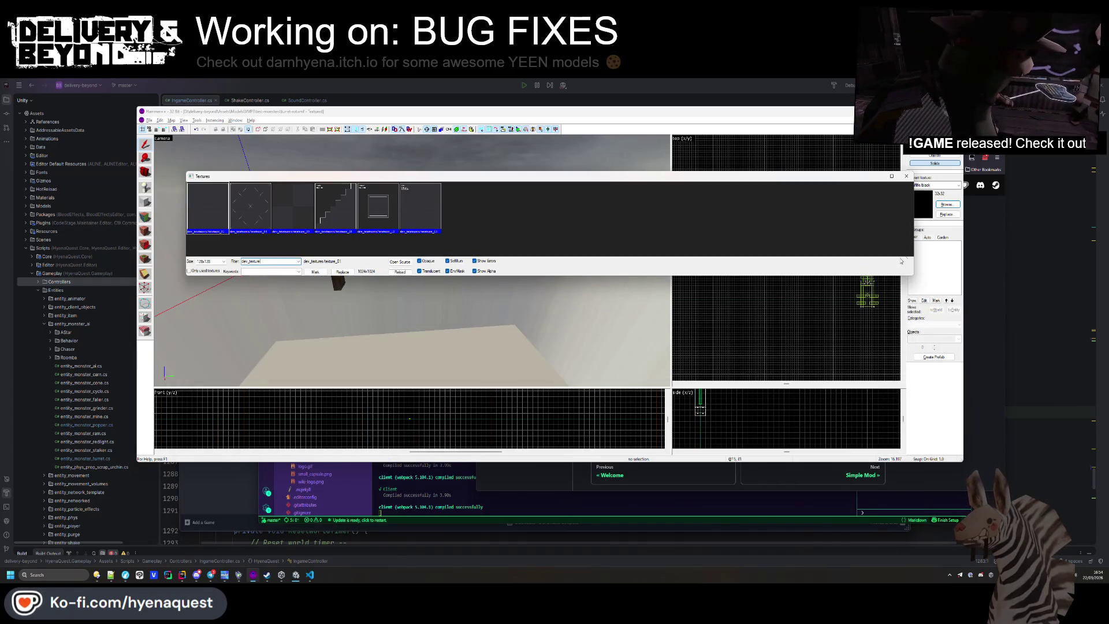
pyautogui.moveTo(914, 263); pyautogui.dragTo(909, 263)
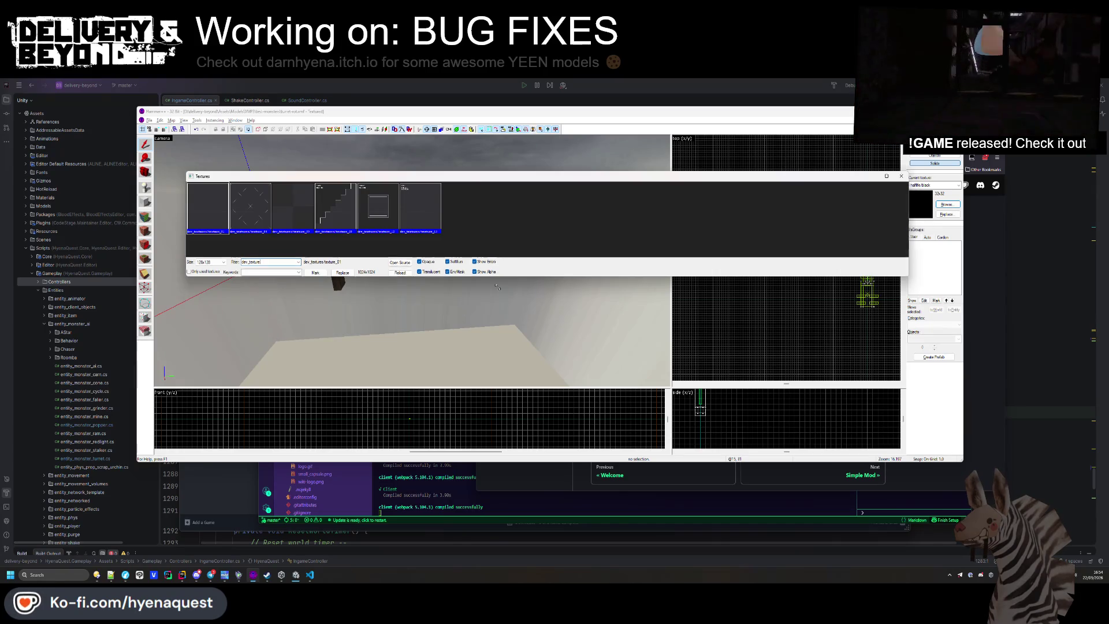
pyautogui.moveTo(497, 286); pyautogui.dragTo(497, 294)
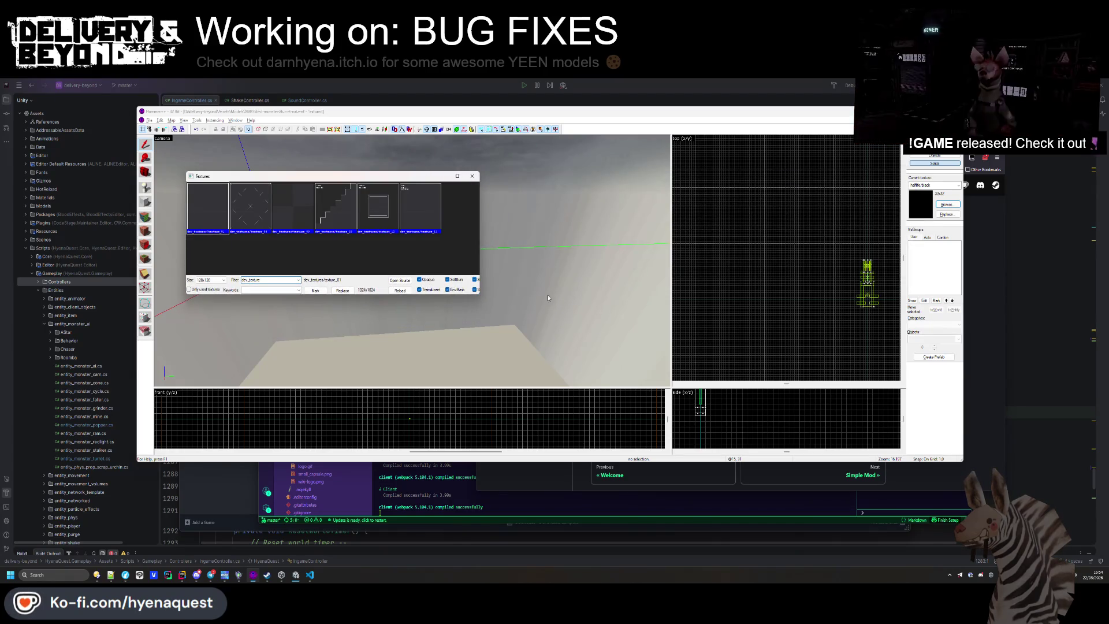
pyautogui.press('ctrl+Print')
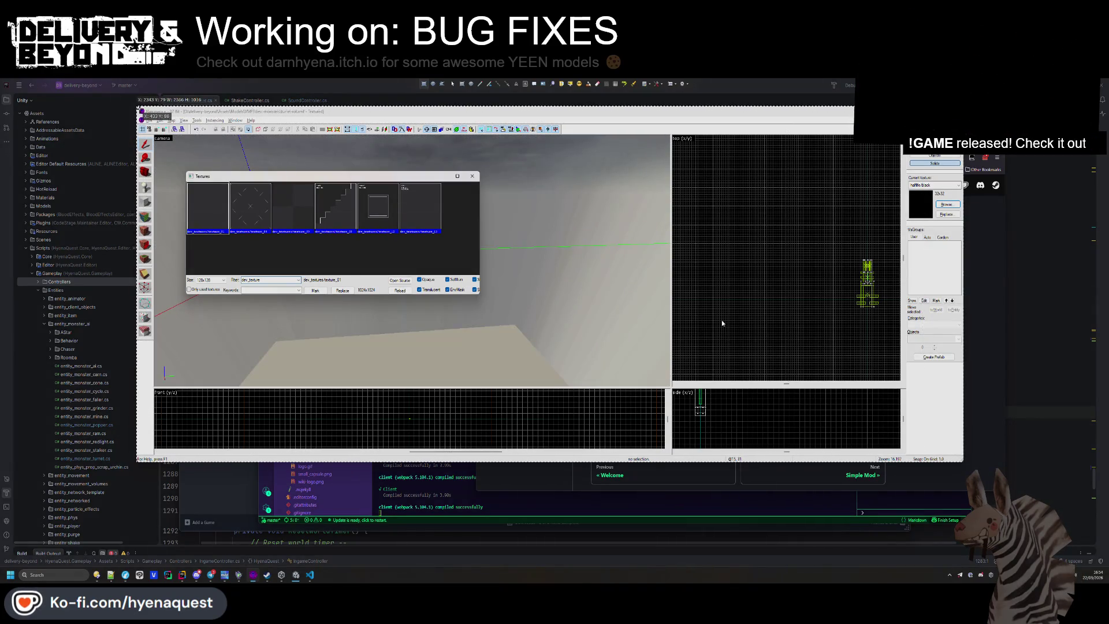
pyautogui.moveTo(167, 143)
pyautogui.mouseDown()
pyautogui.moveTo(430, 254)
pyautogui.moveTo(524, 320)
pyautogui.mouseUp()
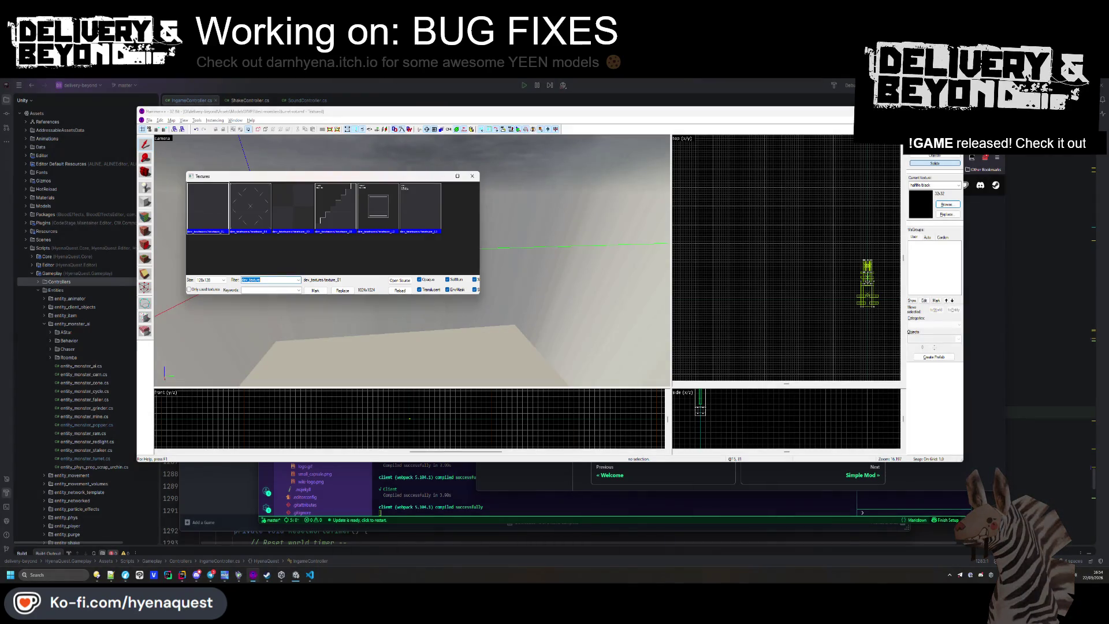
pyautogui.click(471, 176)
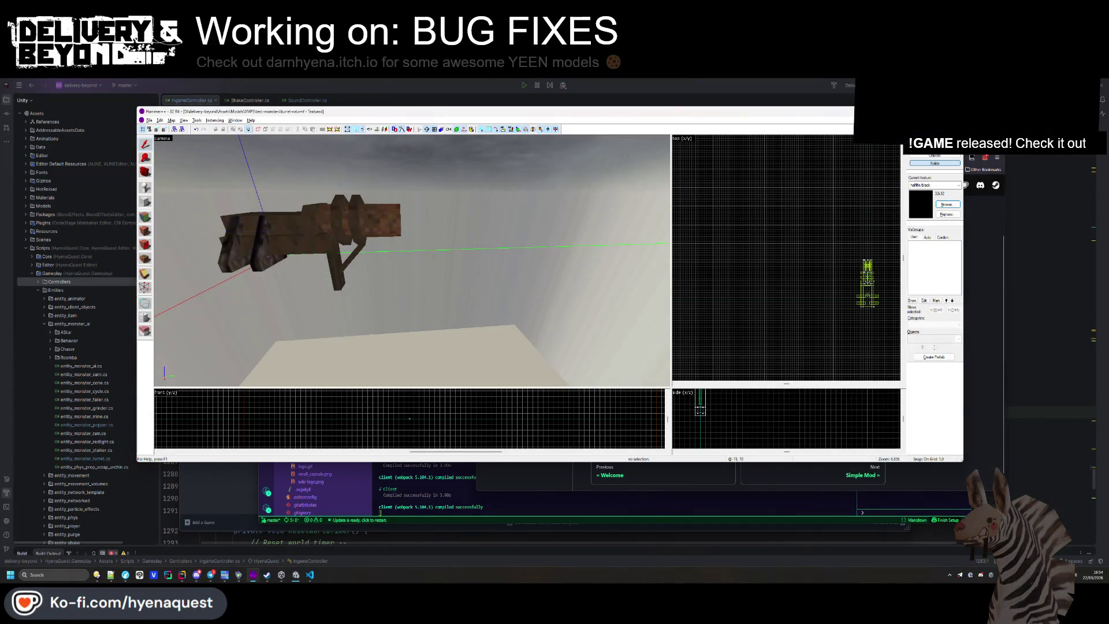
# Minimise Hammer++ and paste the screenshot link on line 23 of simple_map.md
pyautogui.press('super+Down')
pyautogui.click(443, 339)
pyautogui.hotkey('ctrl', 'v')
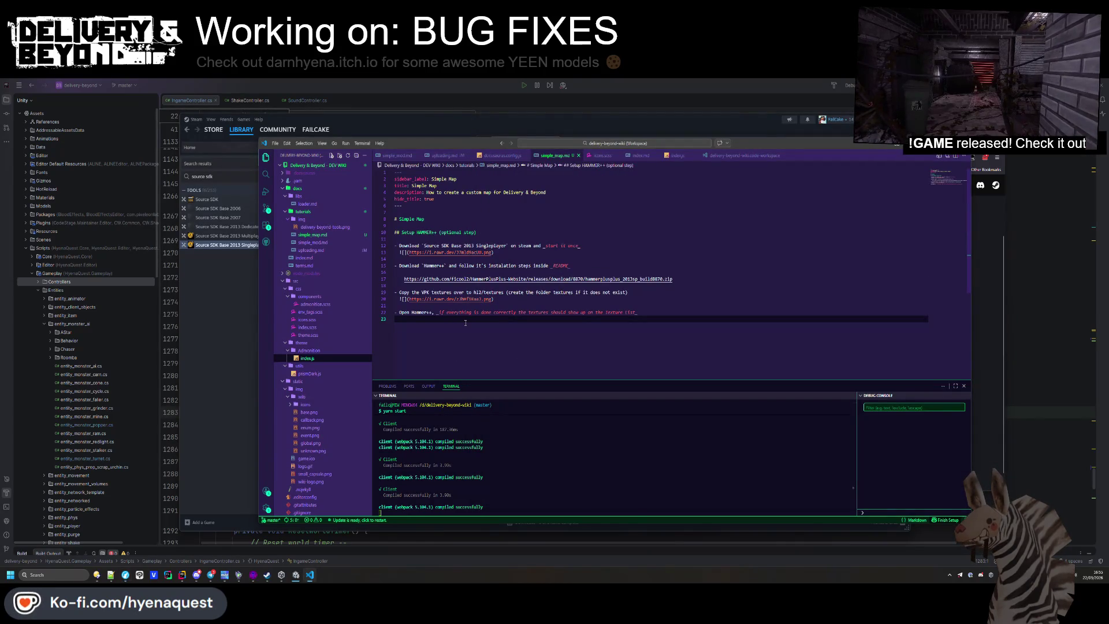
# Wrap the pasted screenshot link in an image embed on line 23 and save
pyautogui.write('![](')
pyautogui.hotkey('ctrl', 'v')
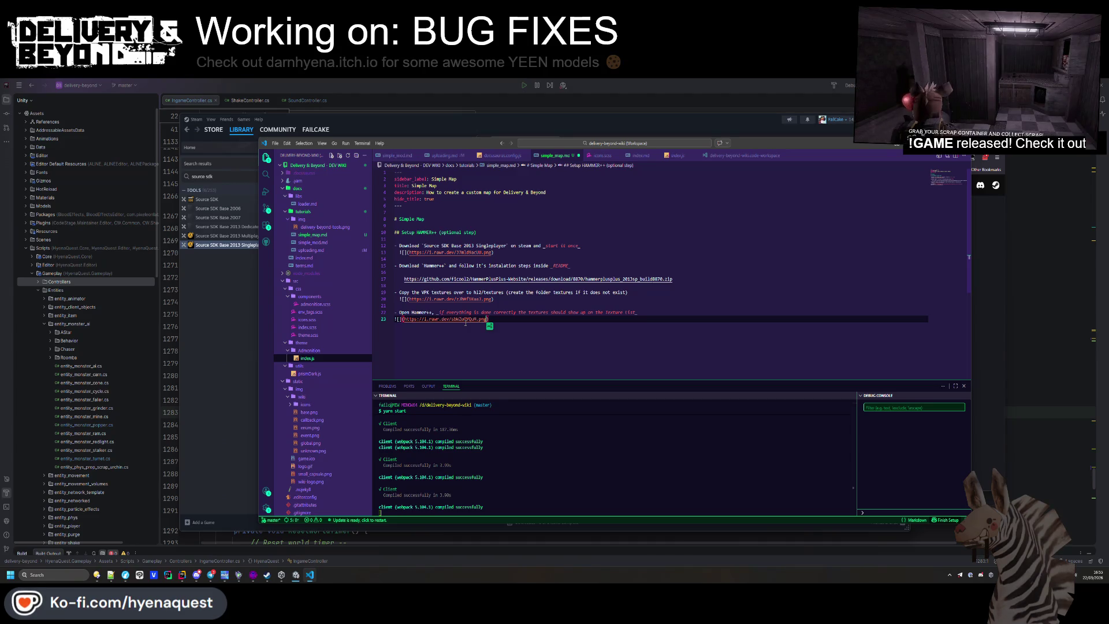
pyautogui.hotkey('ctrl', 's')
# Insert '1. Clone the custom map unity project example:' as the first step under the title
pyautogui.click(445, 226)
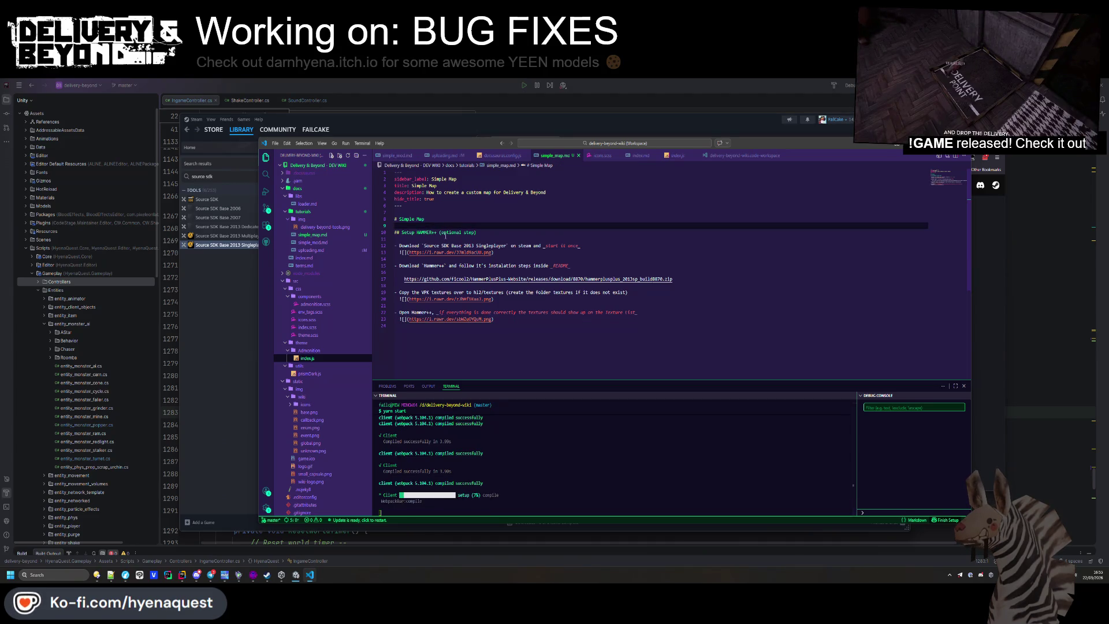
pyautogui.press('Return')
pyautogui.press('Return')
pyautogui.press('Up')
pyautogui.write('#')
pyautogui.press('BackSpace')
pyautogui.write('1. D')
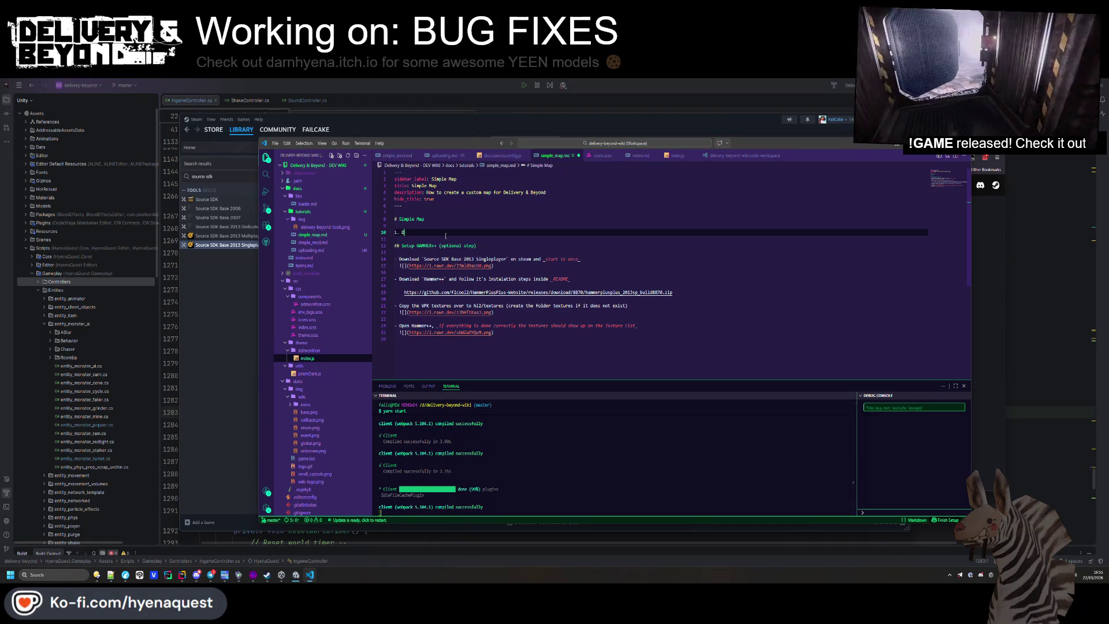
pyautogui.press('BackSpace')
pyautogui.write('Clone the cu')
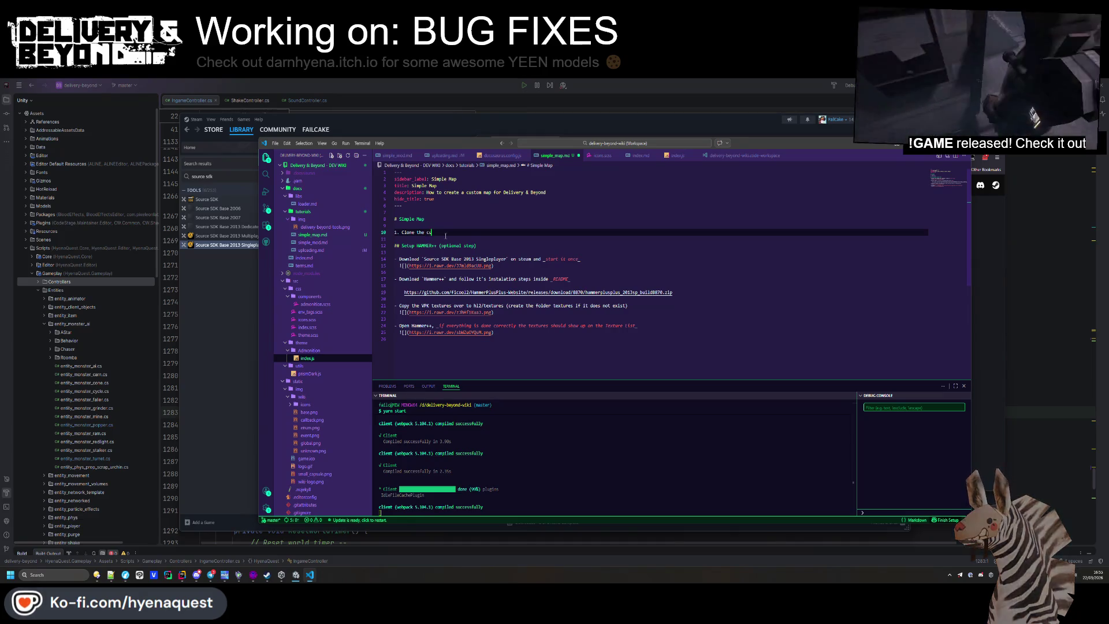
pyautogui.write('stom map unity project examp')
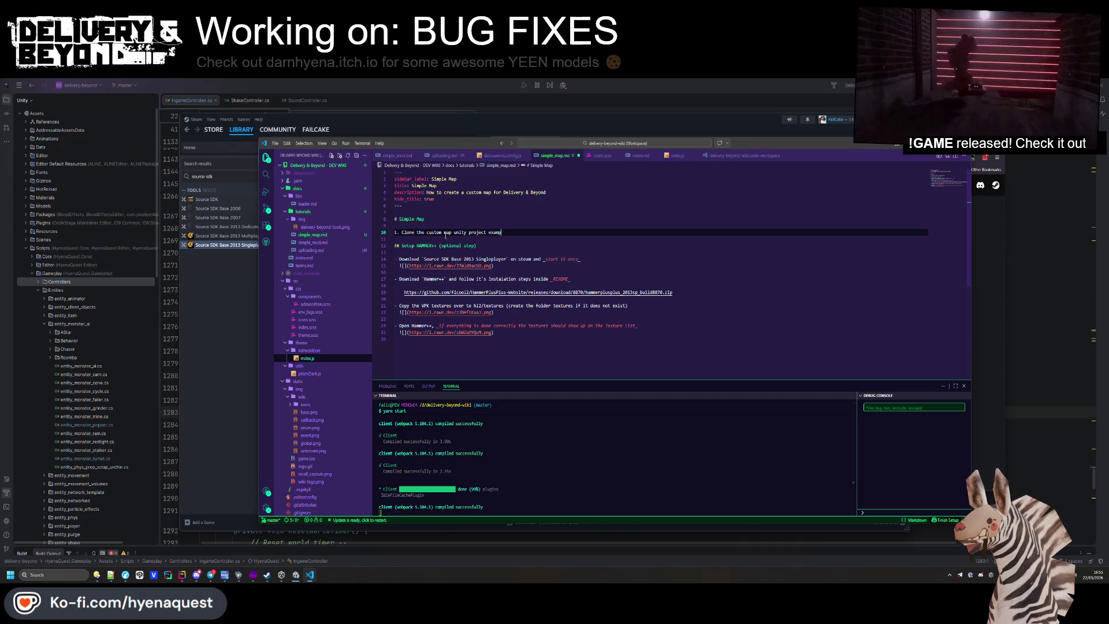
pyautogui.write('le:')
pyautogui.press('Return')
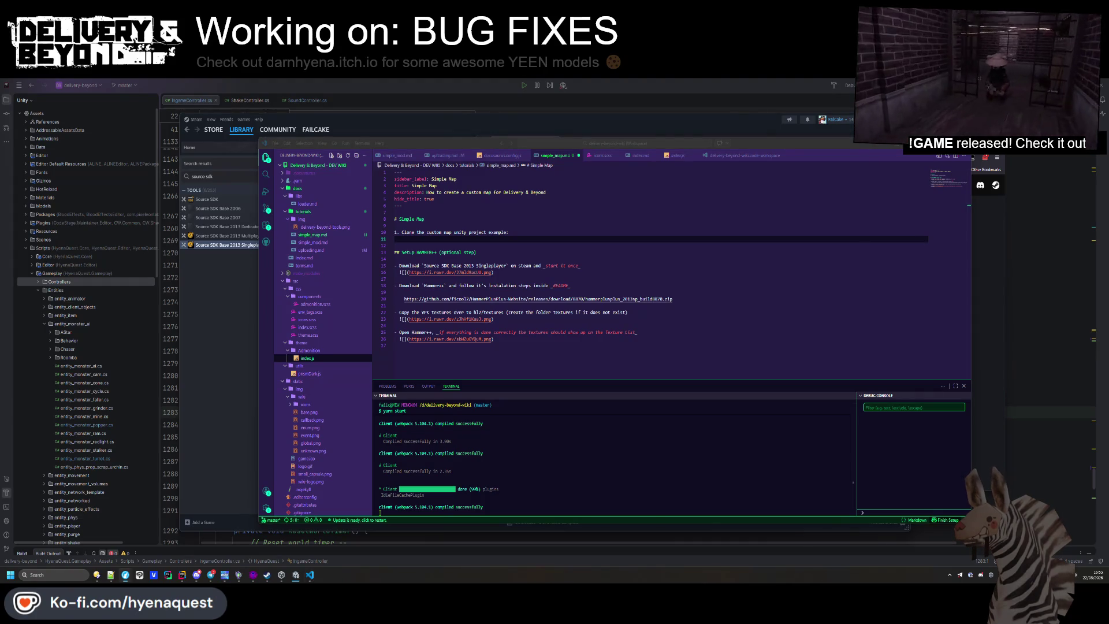
pyautogui.moveTo(127, 578)
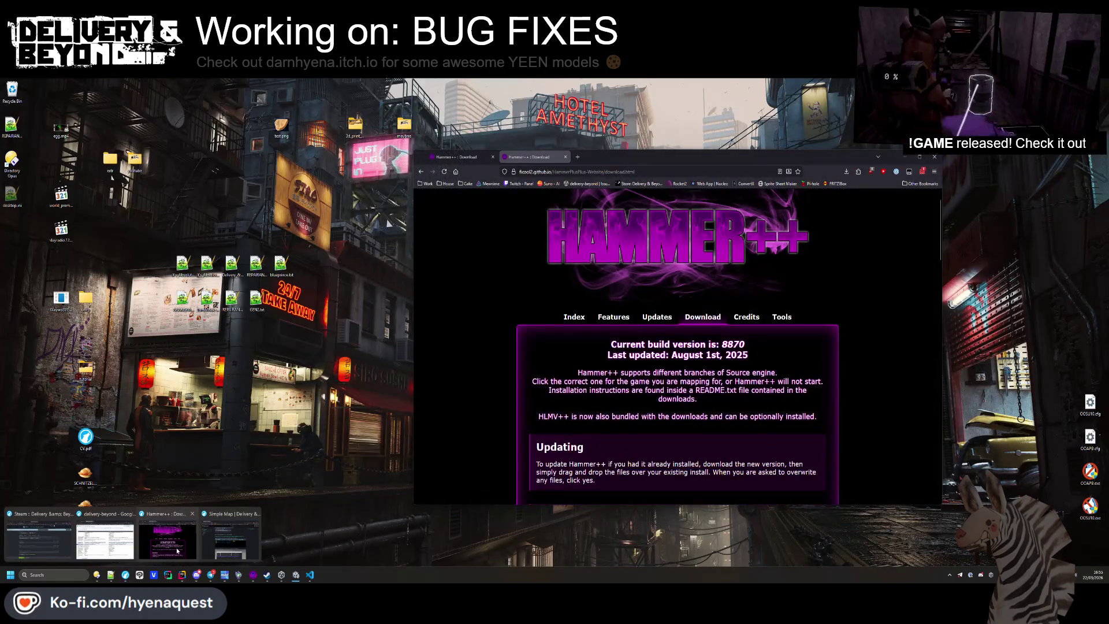
# Close the Hammer++ and delivery-beyond windows and open the delivery-beyond-custom-map repository on GitHub
pyautogui.middleClick(176, 550)
pyautogui.middleClick(129, 551)
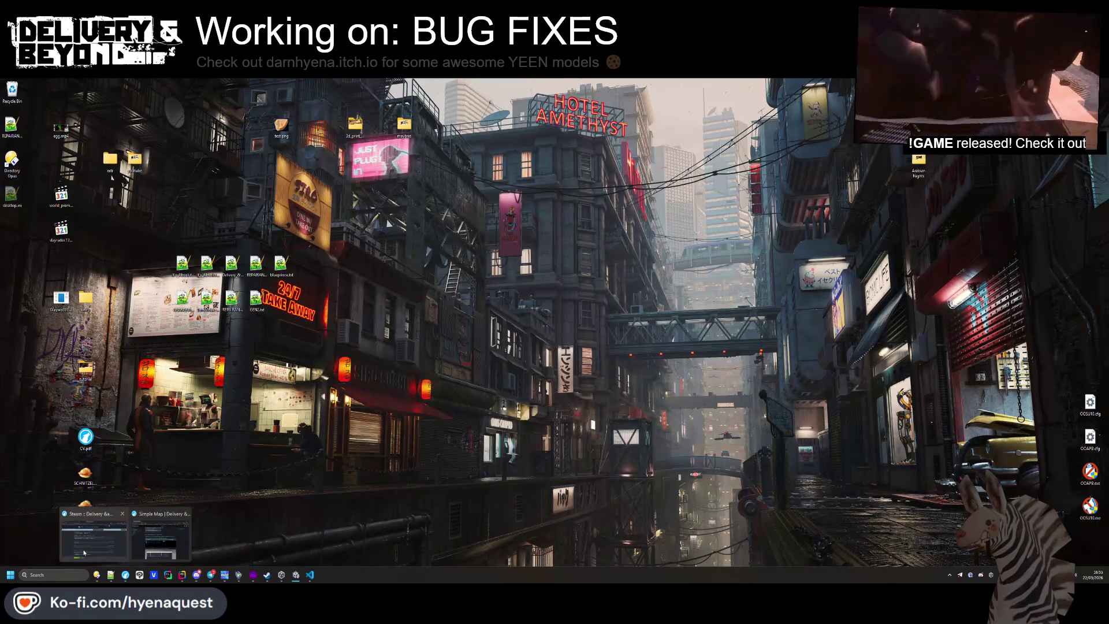
pyautogui.click(159, 537)
pyautogui.click(568, 144)
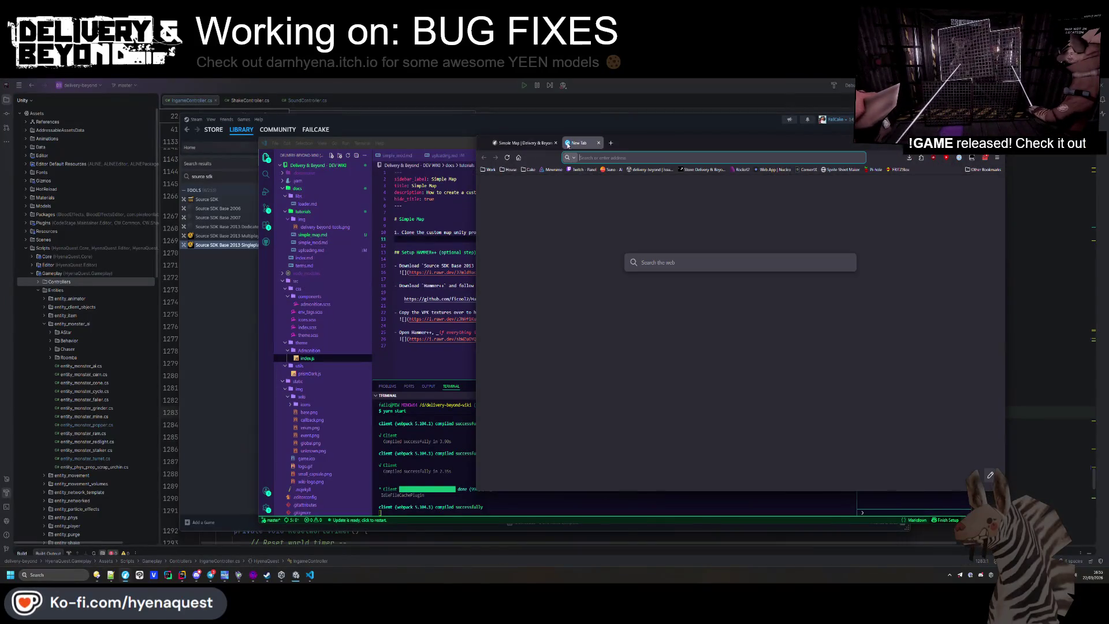
pyautogui.write('git')
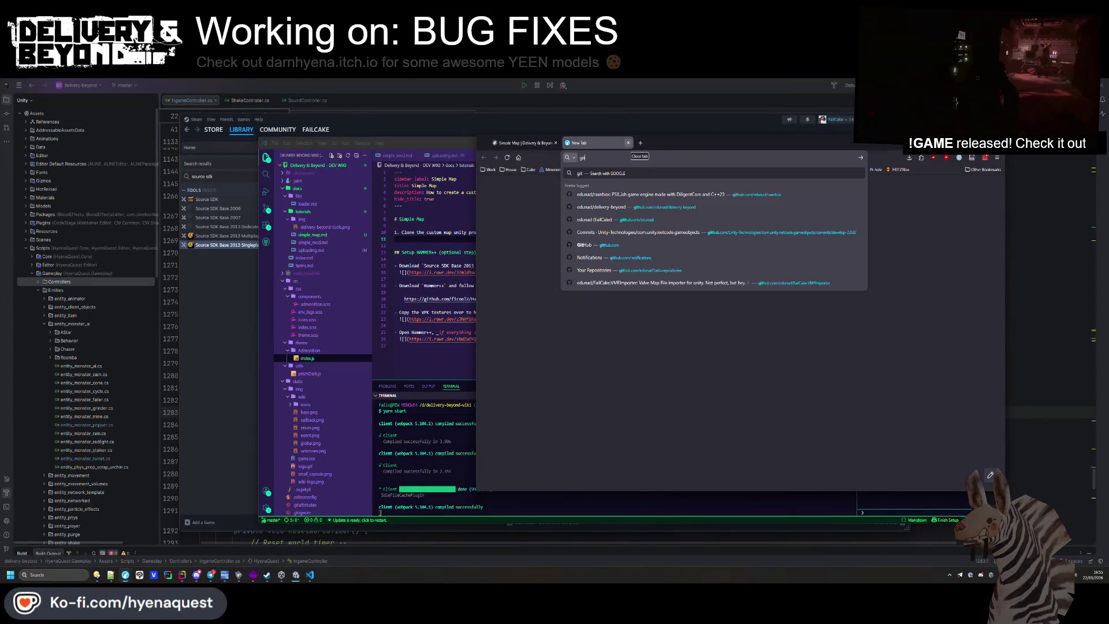
pyautogui.press('Down')
pyautogui.press('Down')
pyautogui.press('Down')
pyautogui.press('Up')
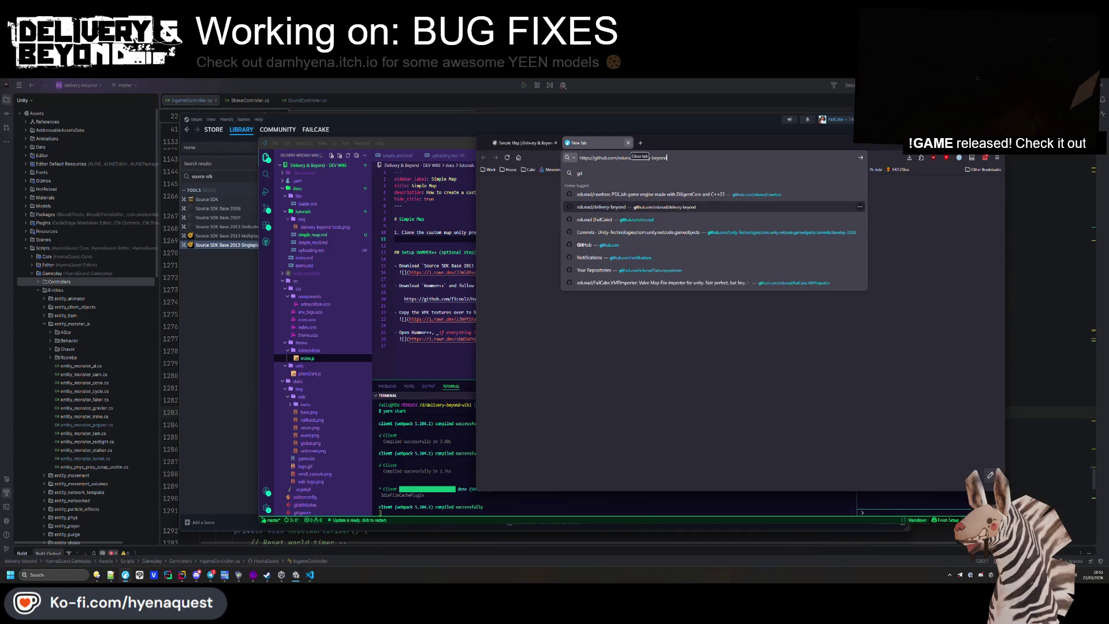
pyautogui.press('Return')
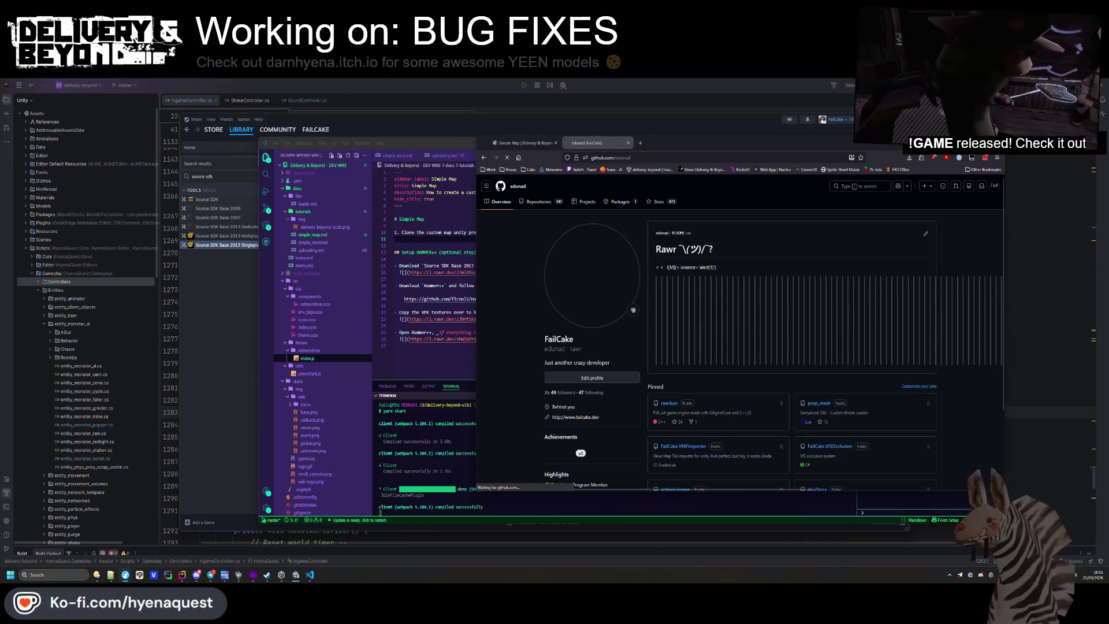
pyautogui.scroll(-3, 785, 368)
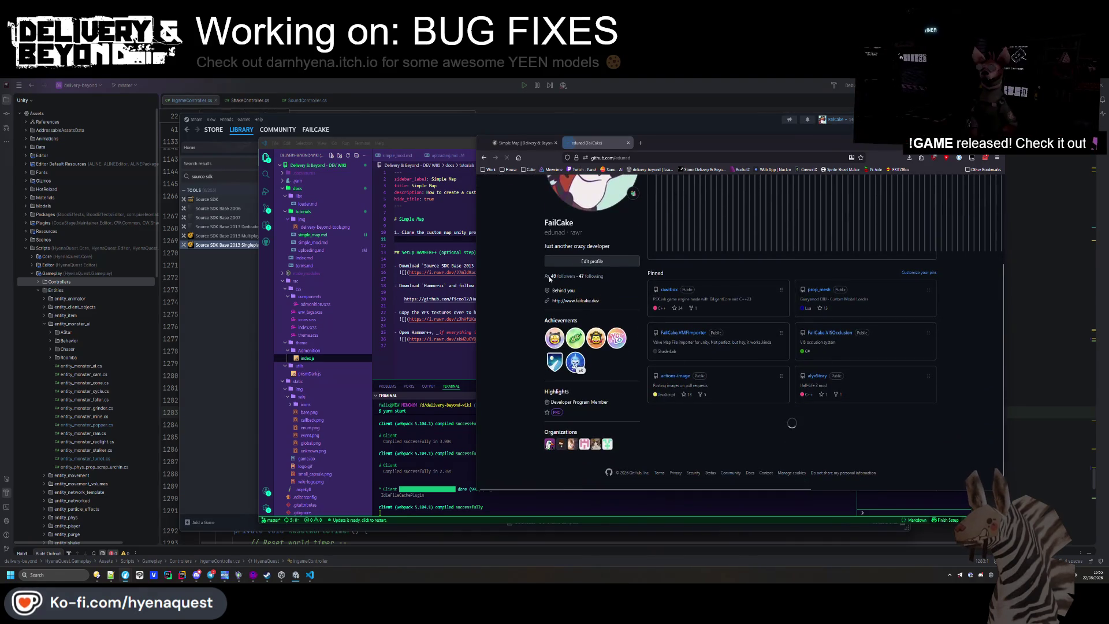
pyautogui.scroll(3, 899, 233)
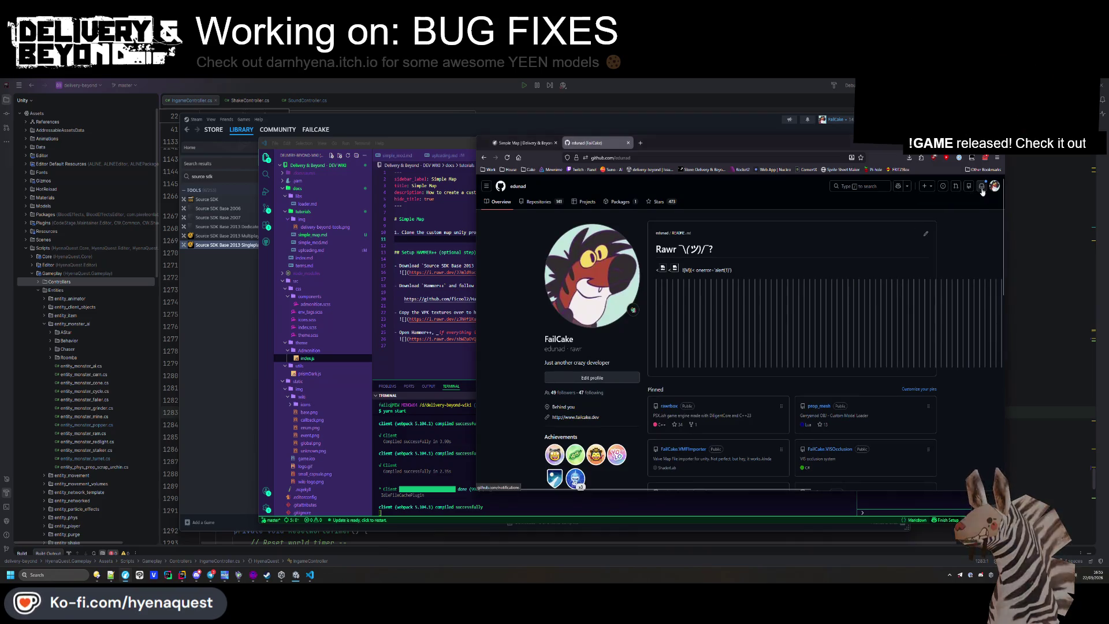
pyautogui.click(981, 186)
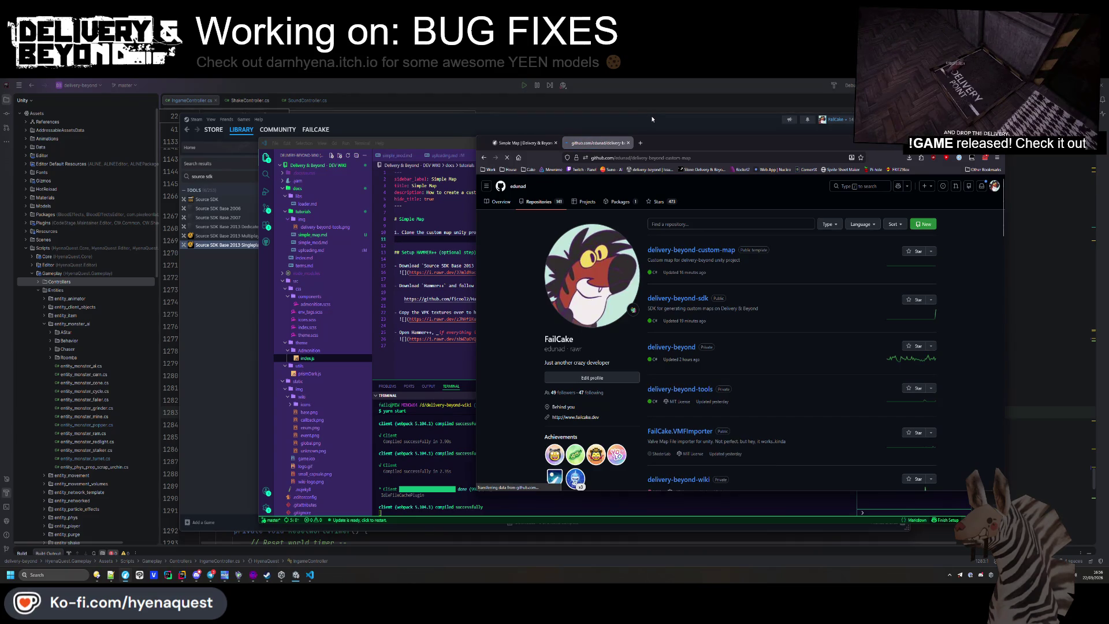
# Copy the repository URL and paste it under step 1 in simple_map.md
pyautogui.hotkey('ctrl', 'l')
pyautogui.hotkey('ctrl', 'c')
pyautogui.hotkey('alt', 'Tab')
pyautogui.hotkey('ctrl', 'v')
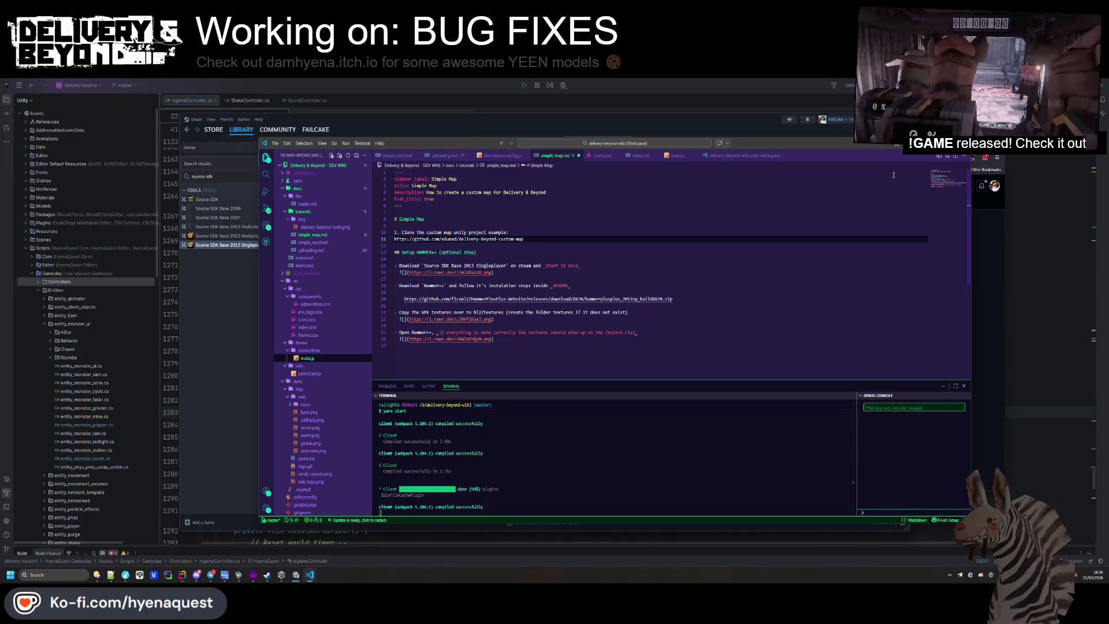
pyautogui.hotkey('alt', 'Tab')
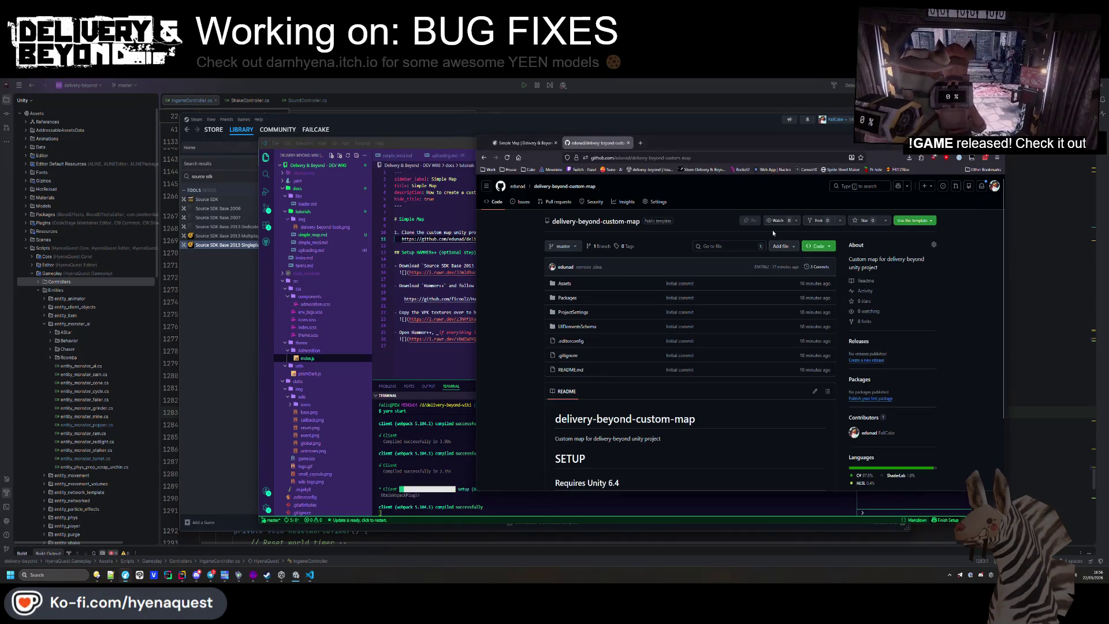
pyautogui.hotkey('ctrl', 'shift', 'Tab')
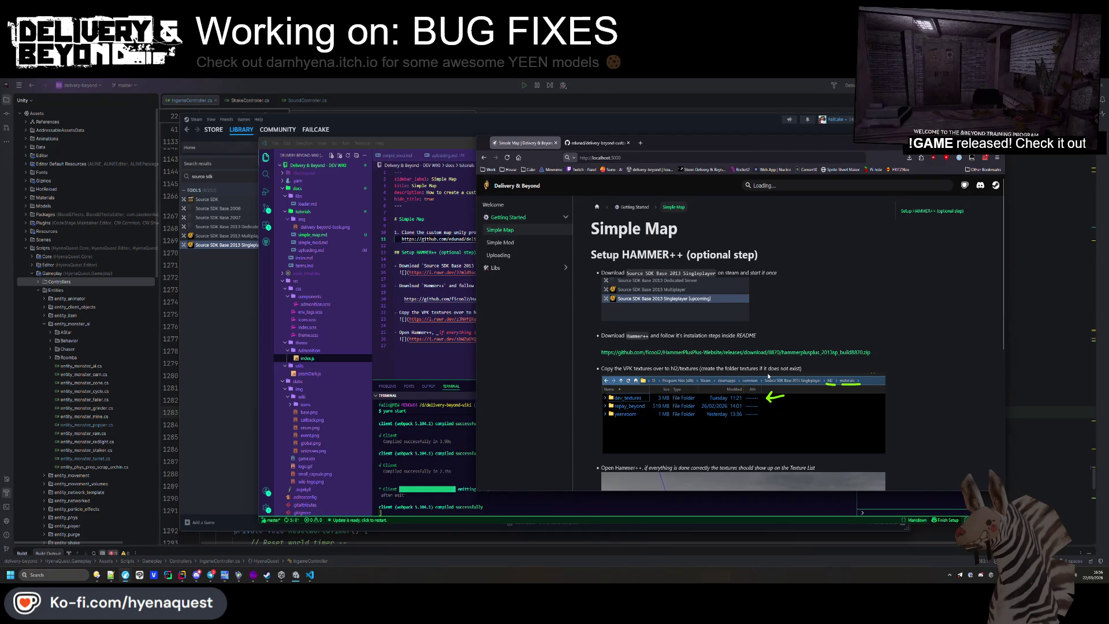
# Make the steps headings '## 1.' (clone example) and '## 2.' (Setup HAMMER++), removing the leftover '1.' line and colon
pyautogui.click(405, 250)
pyautogui.write('.')
pyautogui.press('Up')
pyautogui.press('Up')
pyautogui.press('Up')
pyautogui.press('Return')
pyautogui.press('Return')
pyautogui.press('Up')
pyautogui.write('## 1.')
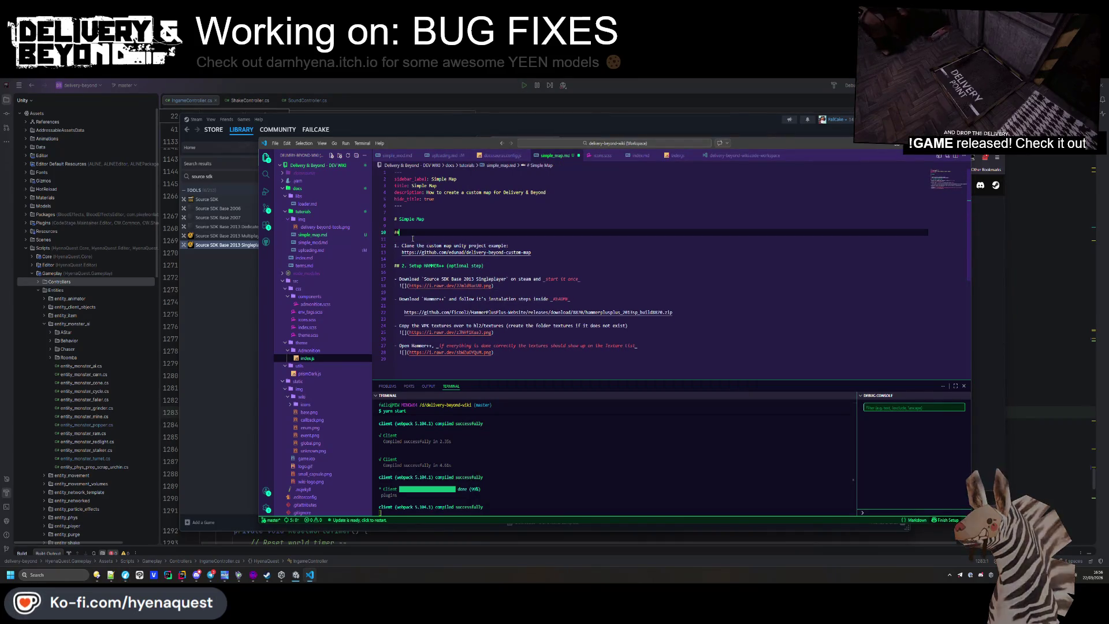
pyautogui.press('Tab')
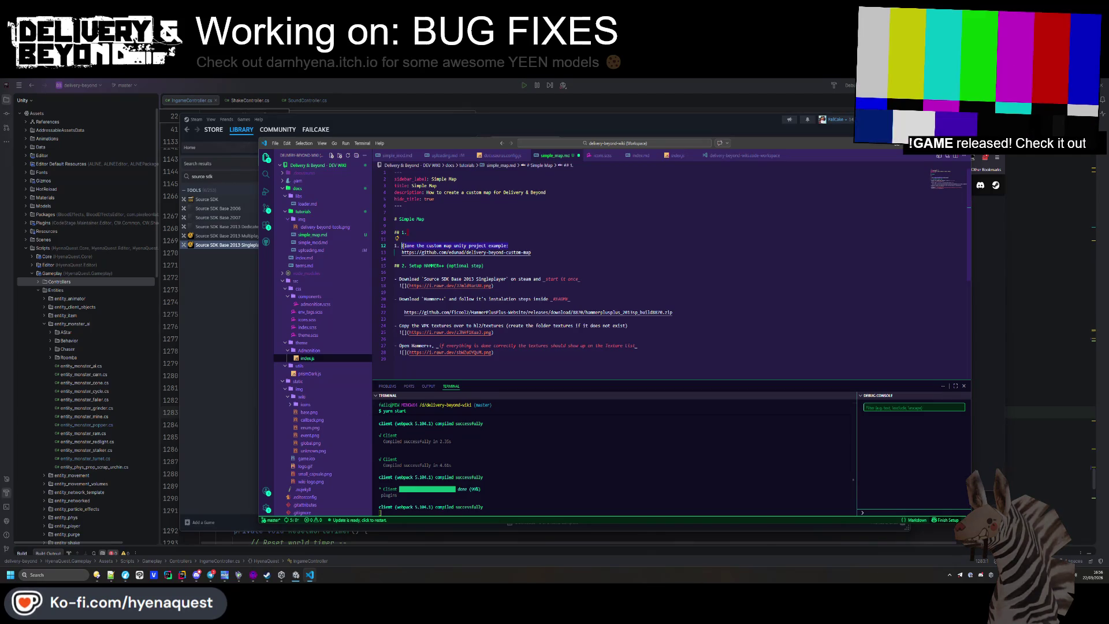
pyautogui.press('Down')
pyautogui.press('Down')
pyautogui.hotkey('ctrl', 'shift', 'k')
pyautogui.press('Up')
pyautogui.press('Up')
pyautogui.press('End')
pyautogui.press('BackSpace')
pyautogui.press('Up')
# Check the rendered Simple Map page in the browser
pyautogui.hotkey('alt', 'Tab')
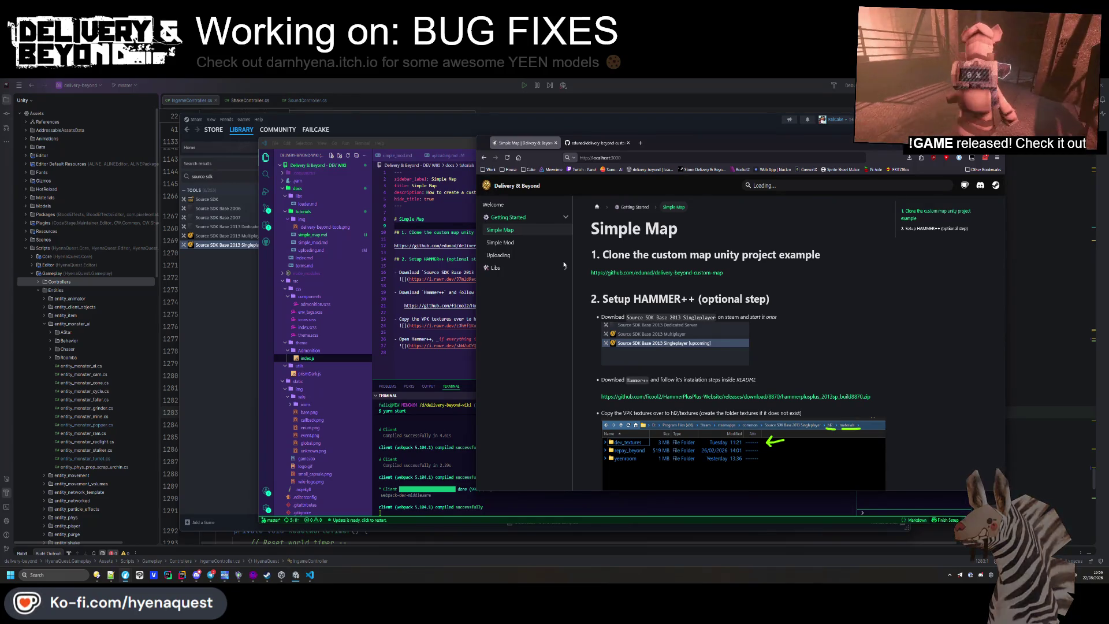
pyautogui.scroll(-10, 692, 324)
pyautogui.click(311, 575)
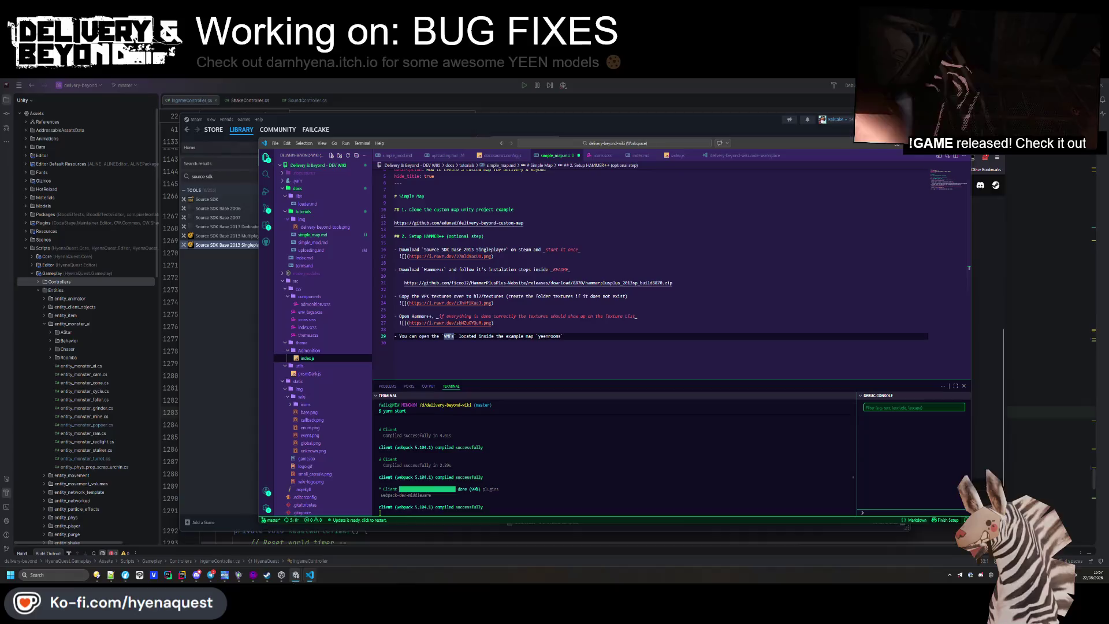
# Glance at the Unity Engine window and return to simple_map.md
pyautogui.moveTo(295, 575)
pyautogui.click(356, 538)
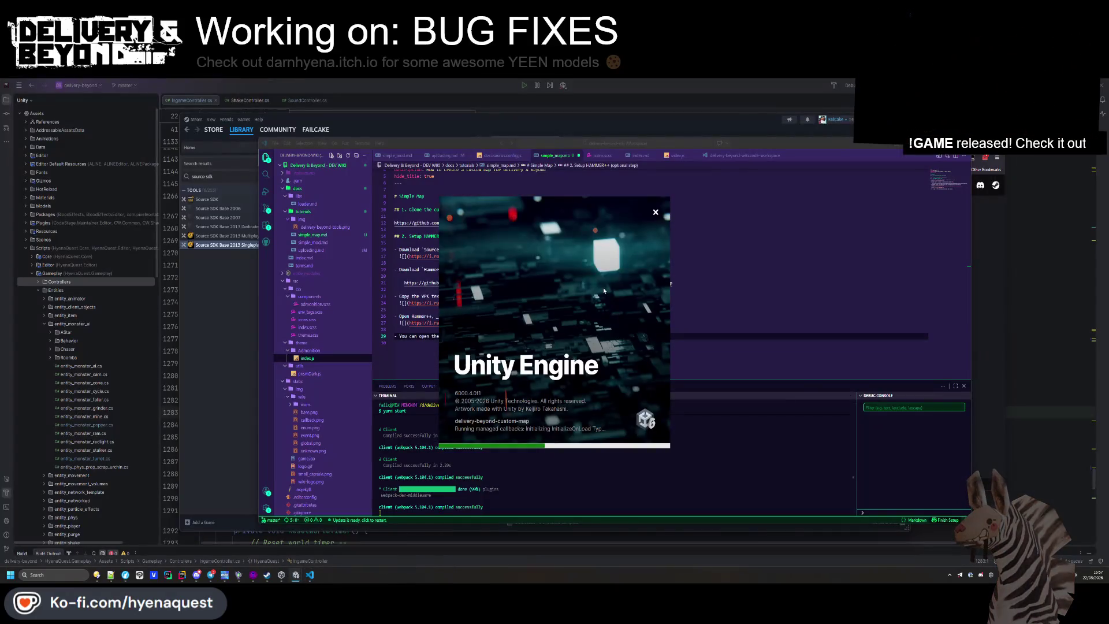
pyautogui.click(309, 574)
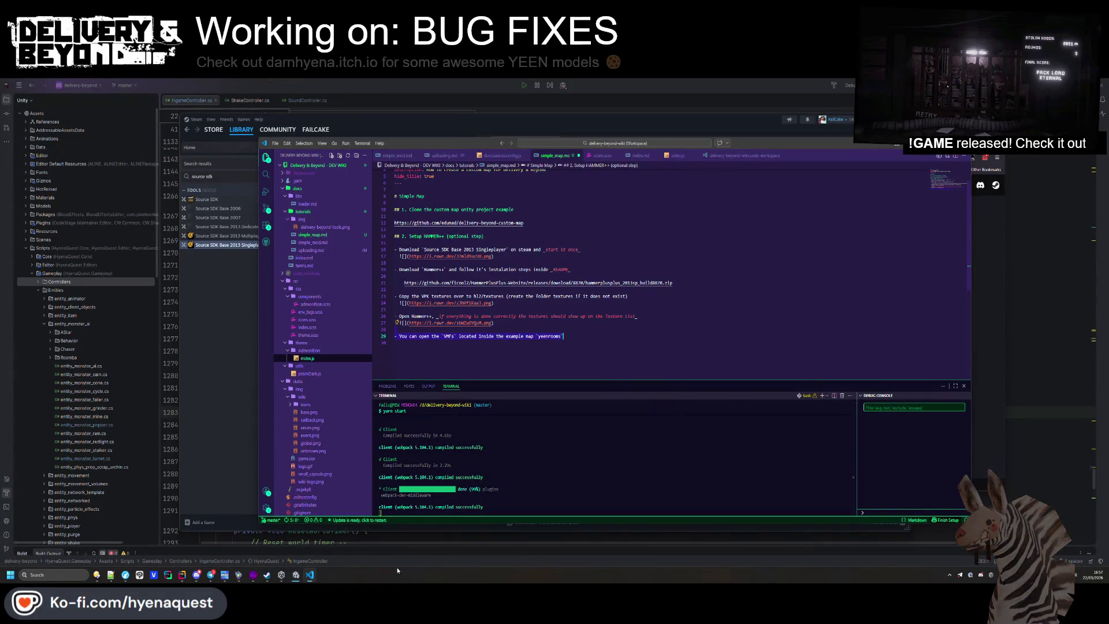
pyautogui.moveTo(301, 574)
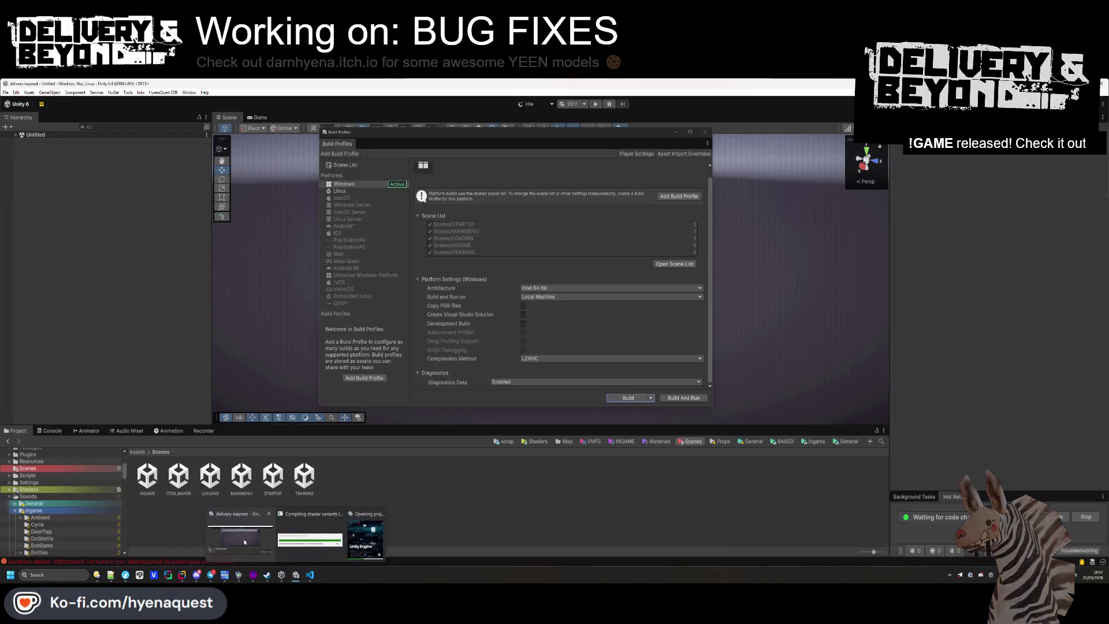
pyautogui.moveTo(310, 542)
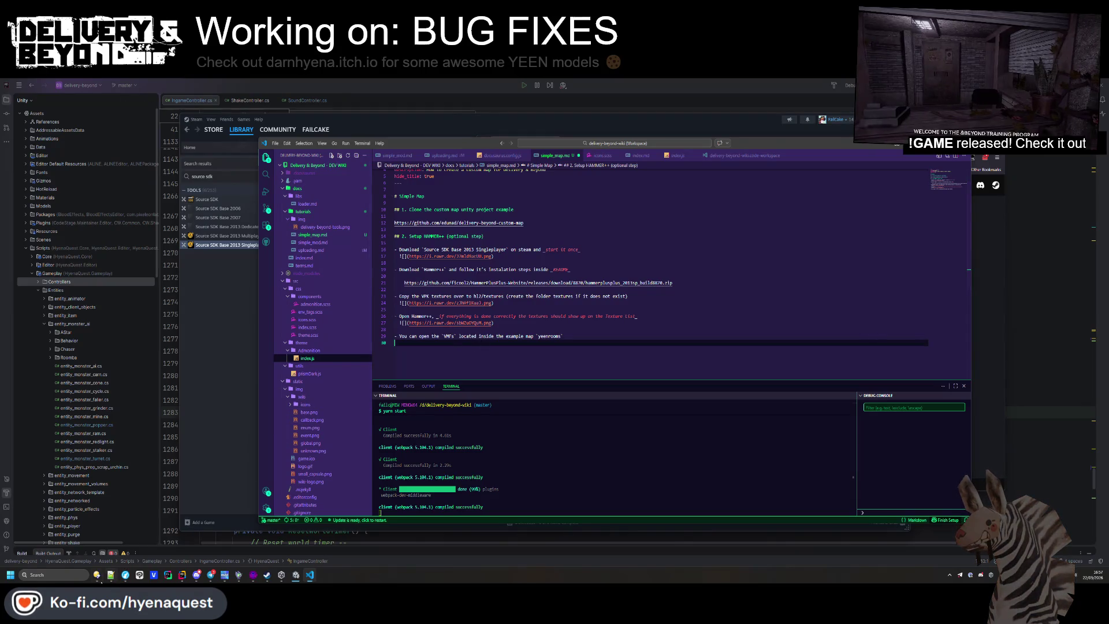
# Below the VMF note, add heading '3. Create a new folder inside MODS/' with a bullet, then save
pyautogui.moveTo(563, 335); pyautogui.dragTo(521, 335)
pyautogui.click(433, 349)
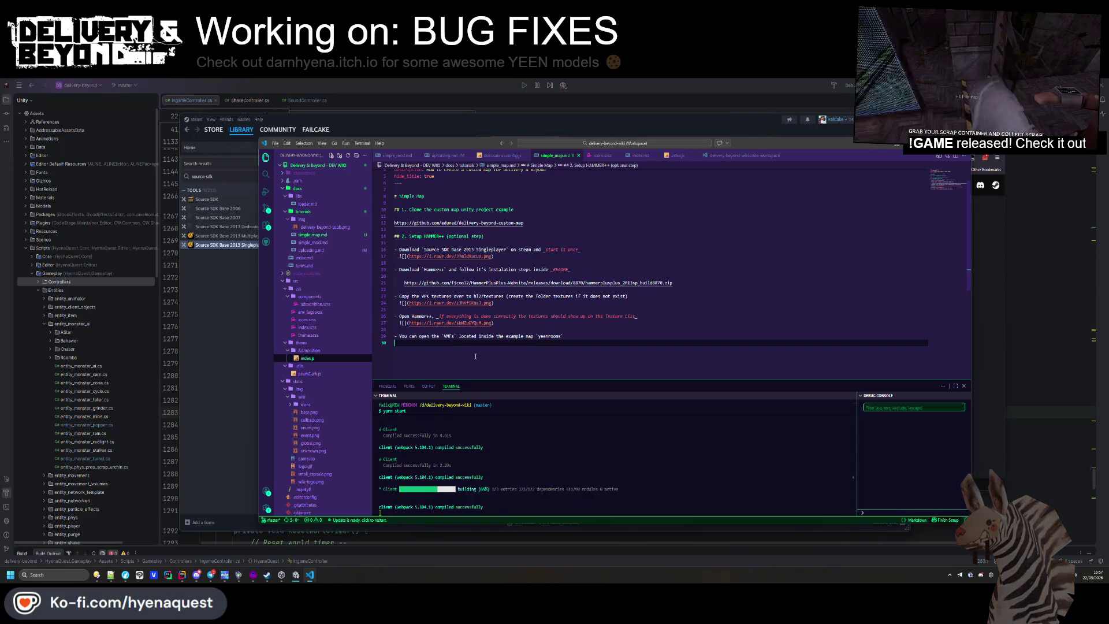
pyautogui.press('Return')
pyautogui.press('Return')
pyautogui.write('# 4.')
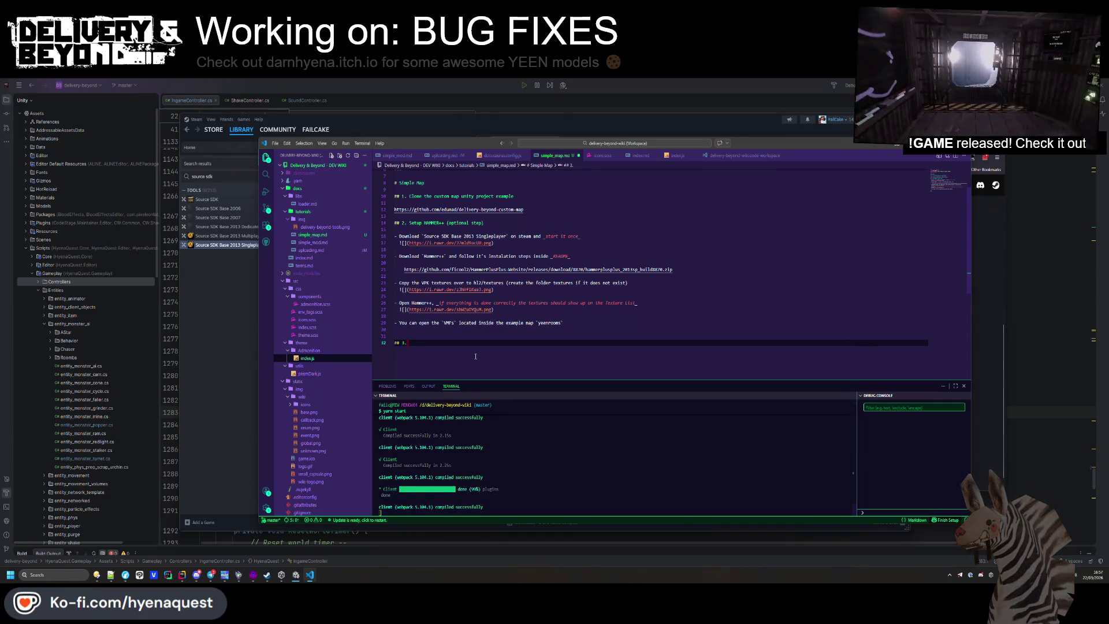
pyautogui.write('Create a new ')
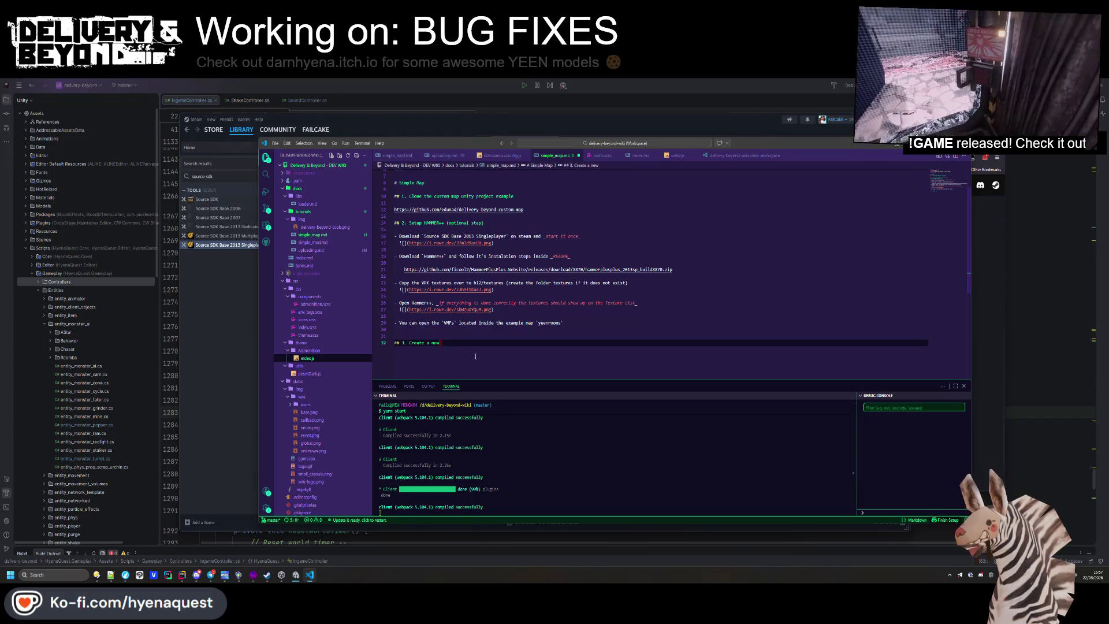
pyautogui.write('folder inside MODS/')
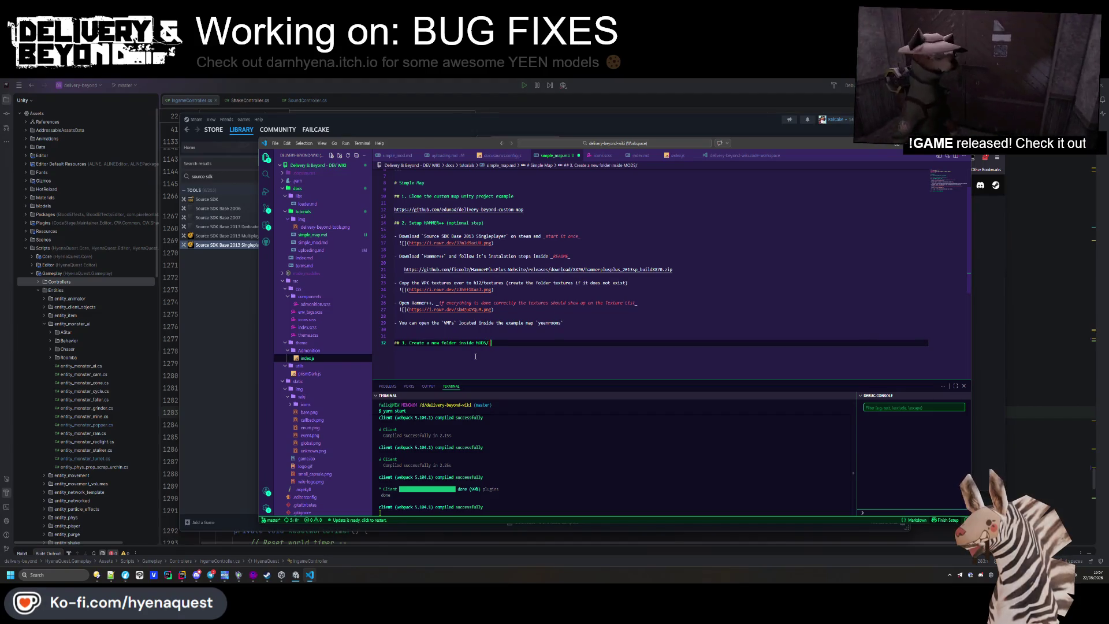
pyautogui.press('Return')
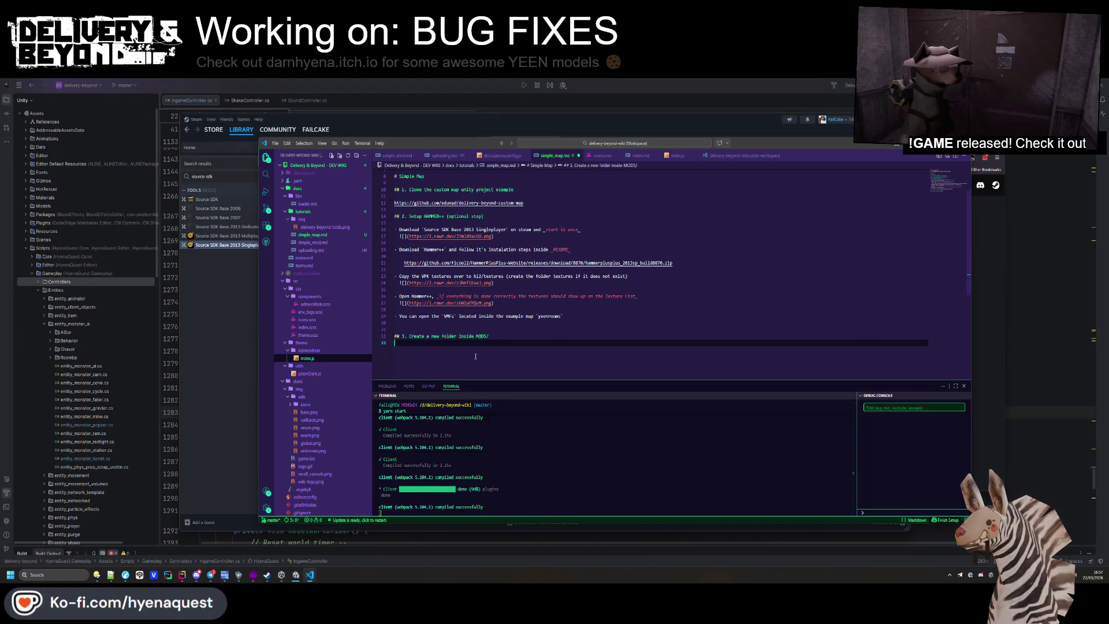
pyautogui.press('Return')
pyautogui.write('-')
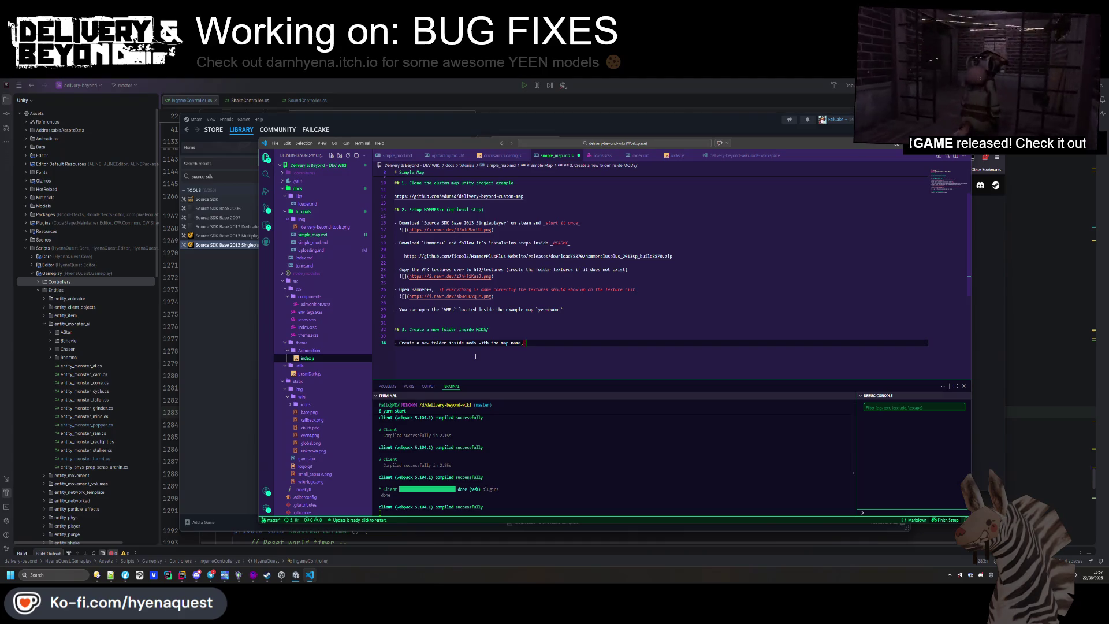
pyautogui.hotkey('ctrl', 's')
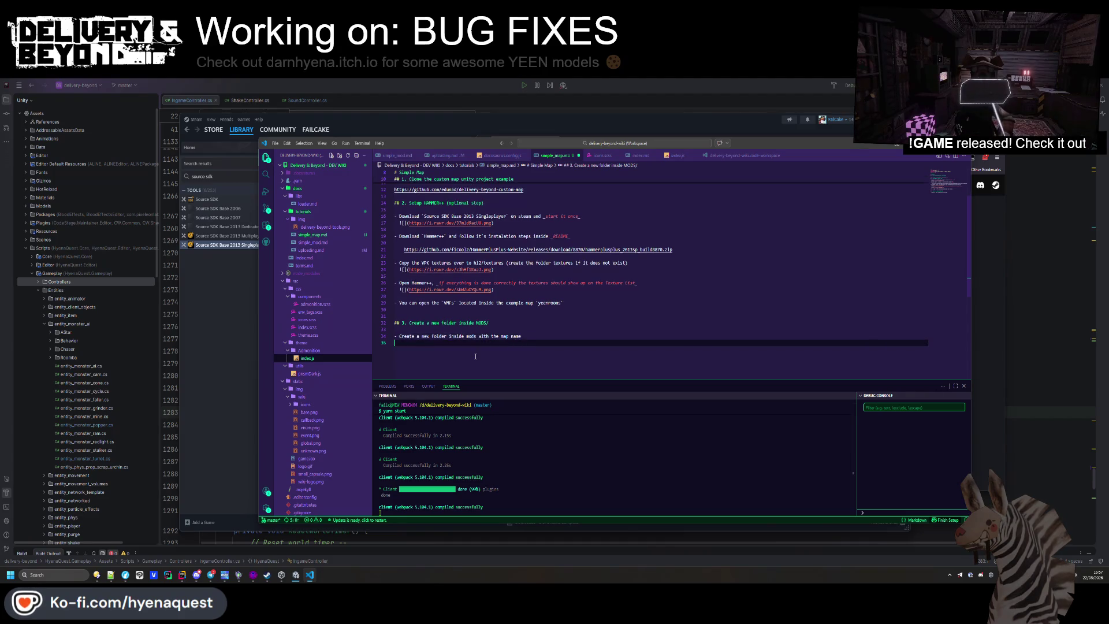
# Copy the :::warning block from uploading.md and paste it under step 3 in simple_map.md
pyautogui.click(446, 156)
pyautogui.scroll(-10, 480, 277)
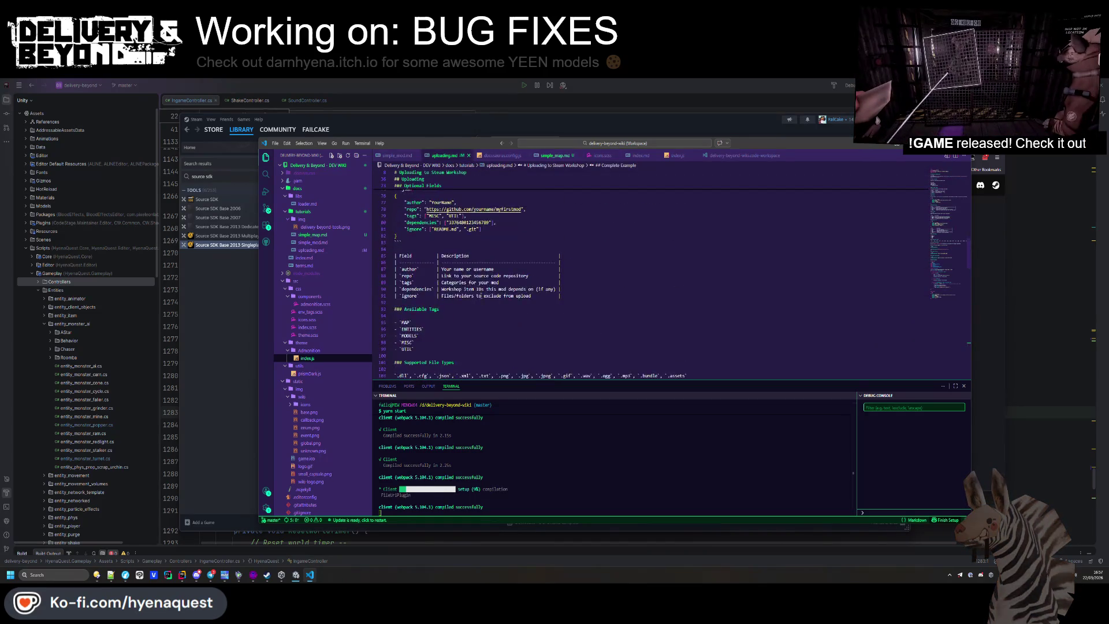
pyautogui.scroll(10, 480, 295)
pyautogui.hotkey('ctrl', 'c')
pyautogui.click(554, 155)
pyautogui.click(446, 343)
pyautogui.hotkey('ctrl', 'v')
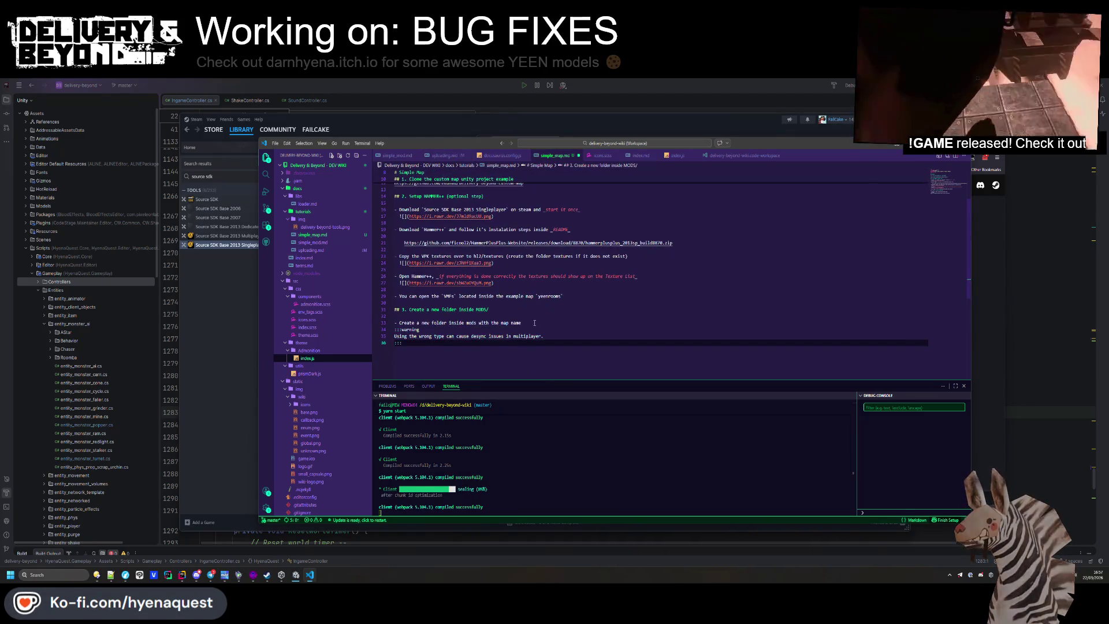
pyautogui.click(534, 323)
pyautogui.press('Return')
# Rewrite the warning: map names must be unique, use something like `myname_mymapname`
pyautogui.moveTo(543, 342); pyautogui.dragTo(395, 342)
pyautogui.write('Map names are unique, so make')
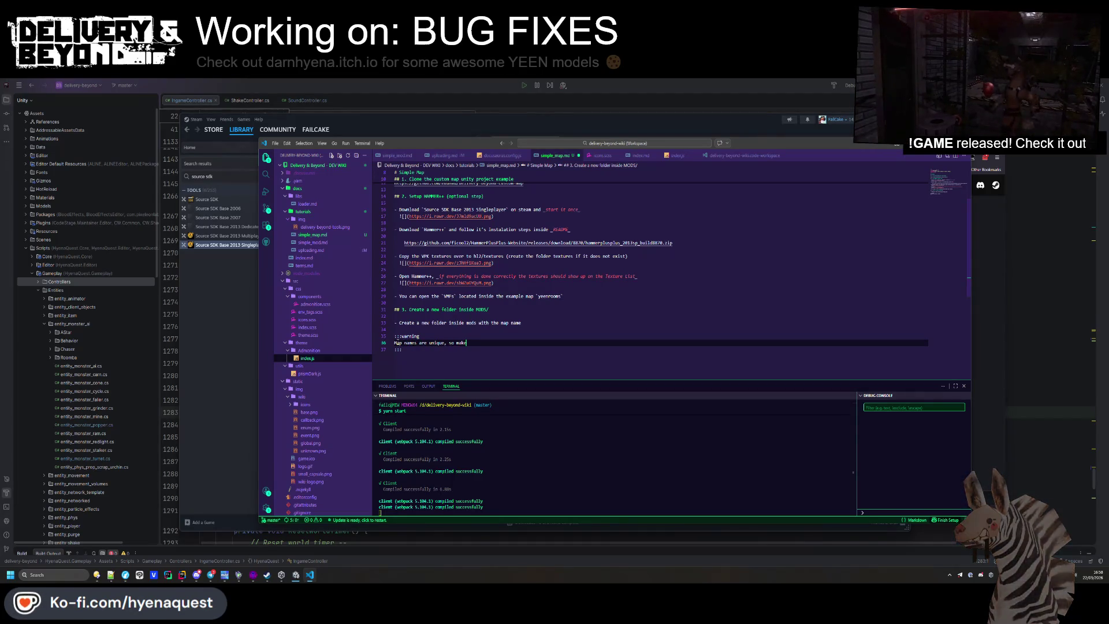
pyautogui.write(" sure you don't")
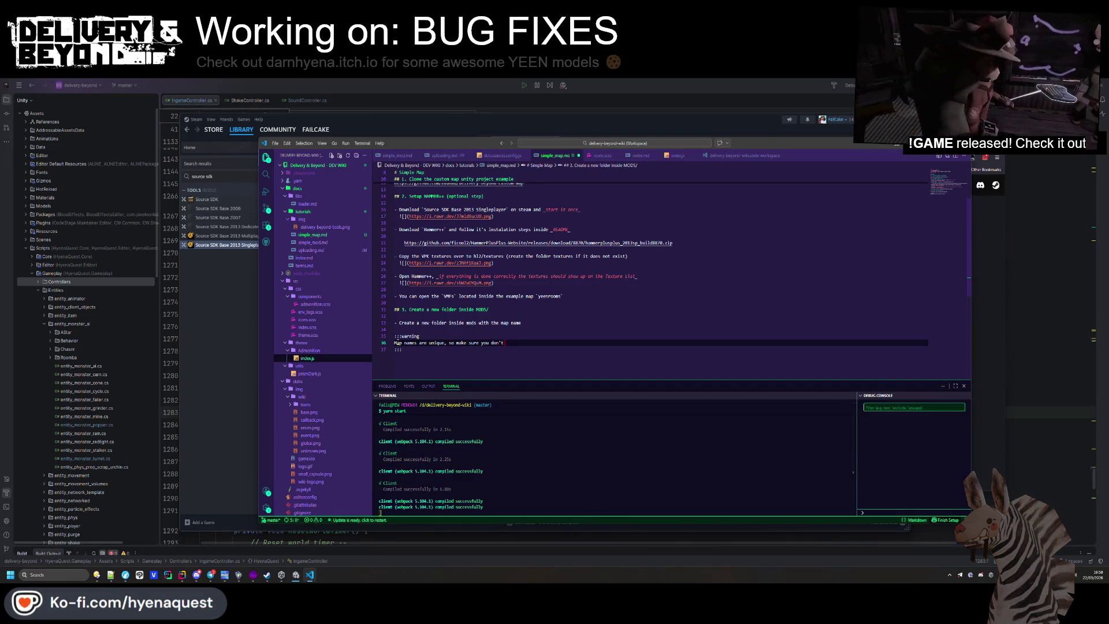
pyautogui.write(' use a com')
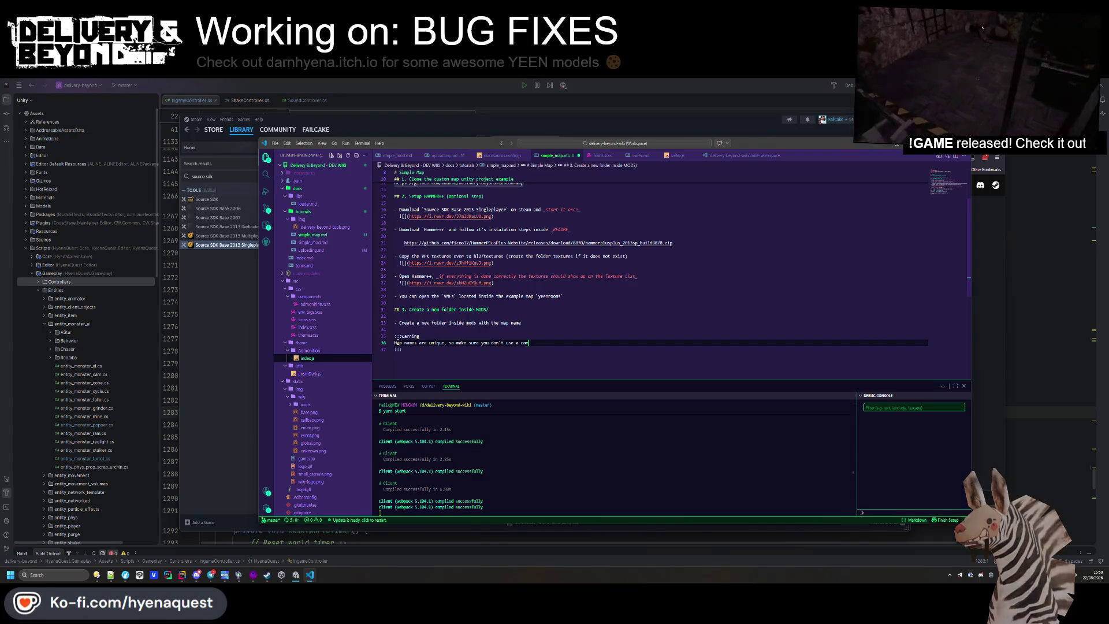
pyautogui.write('mon name. Instead ')
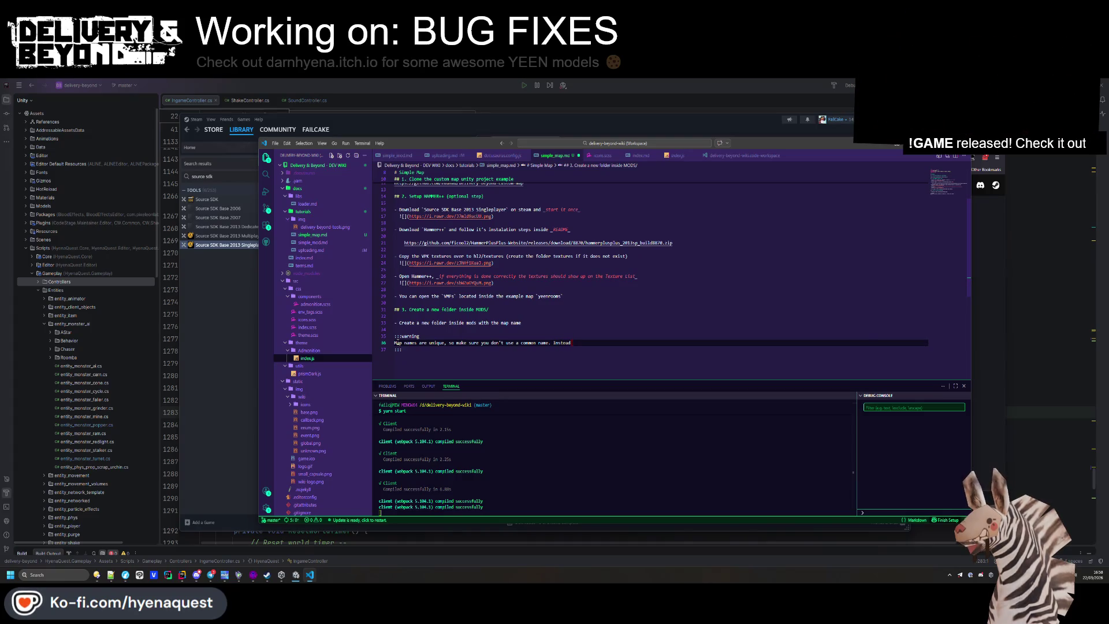
pyautogui.write('use')
pyautogui.press('BackSpace')
pyautogui.press('BackSpace')
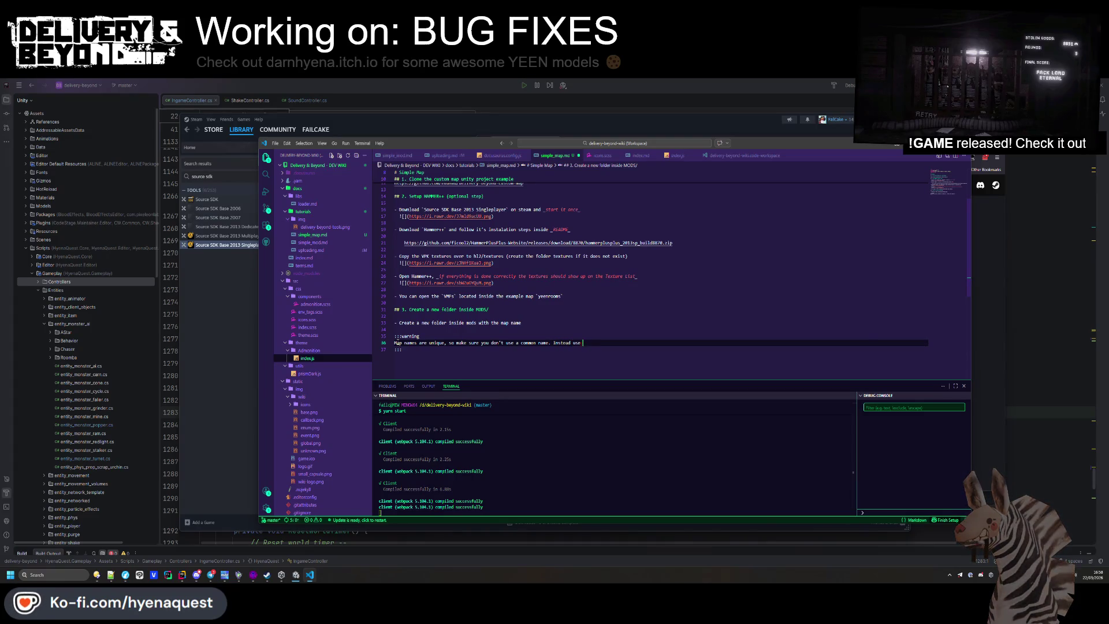
pyautogui.write('ynam')
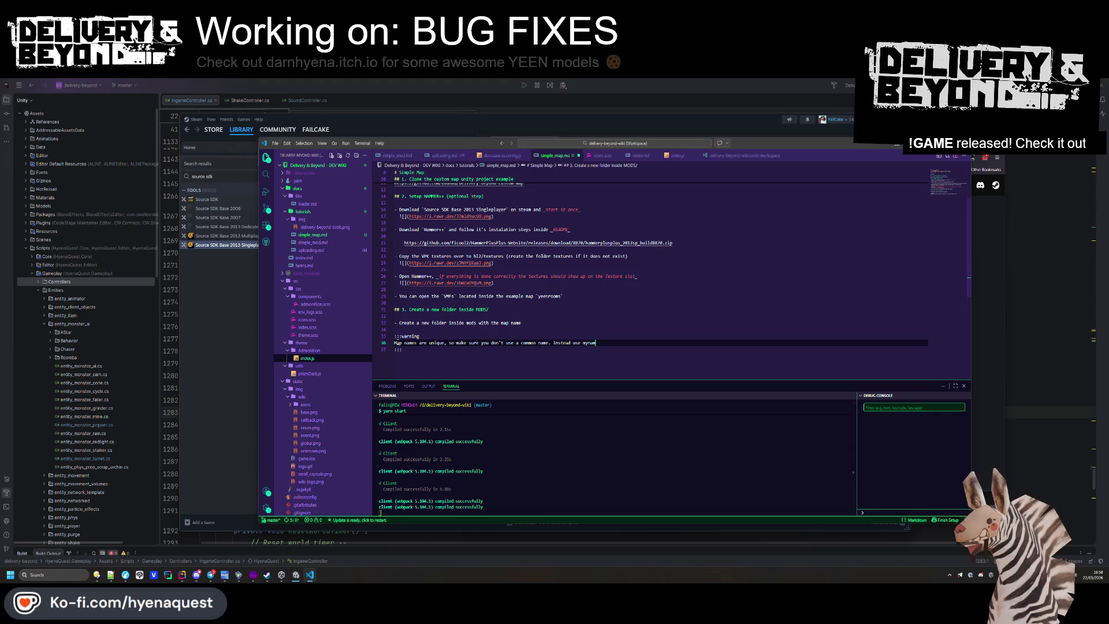
pyautogui.write('e_mymapname')
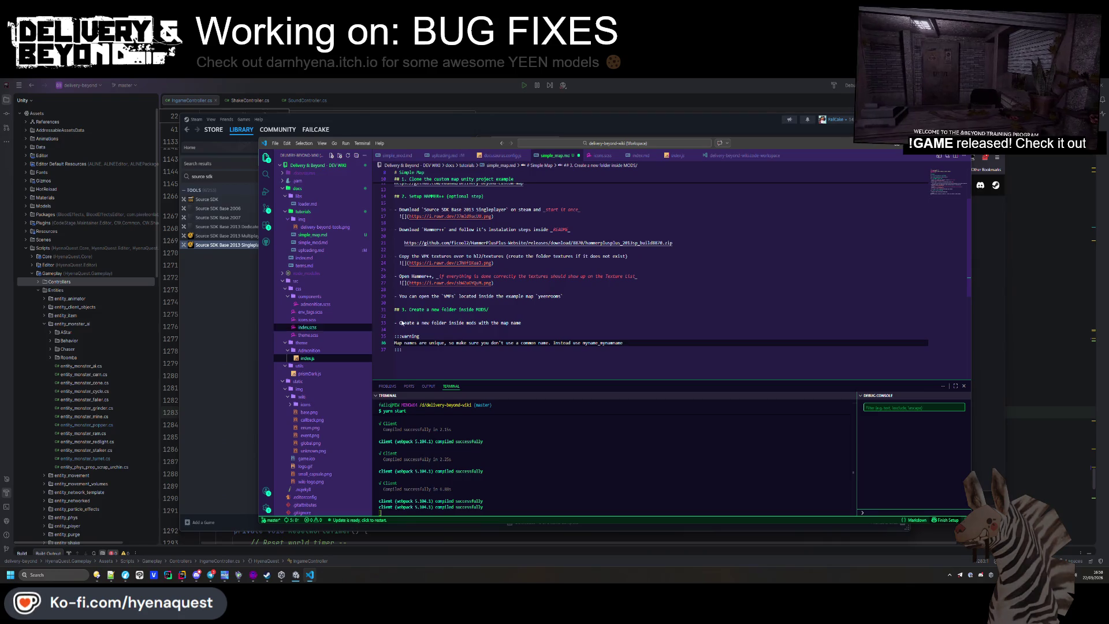
pyautogui.click(583, 343)
pyautogui.write('something li')
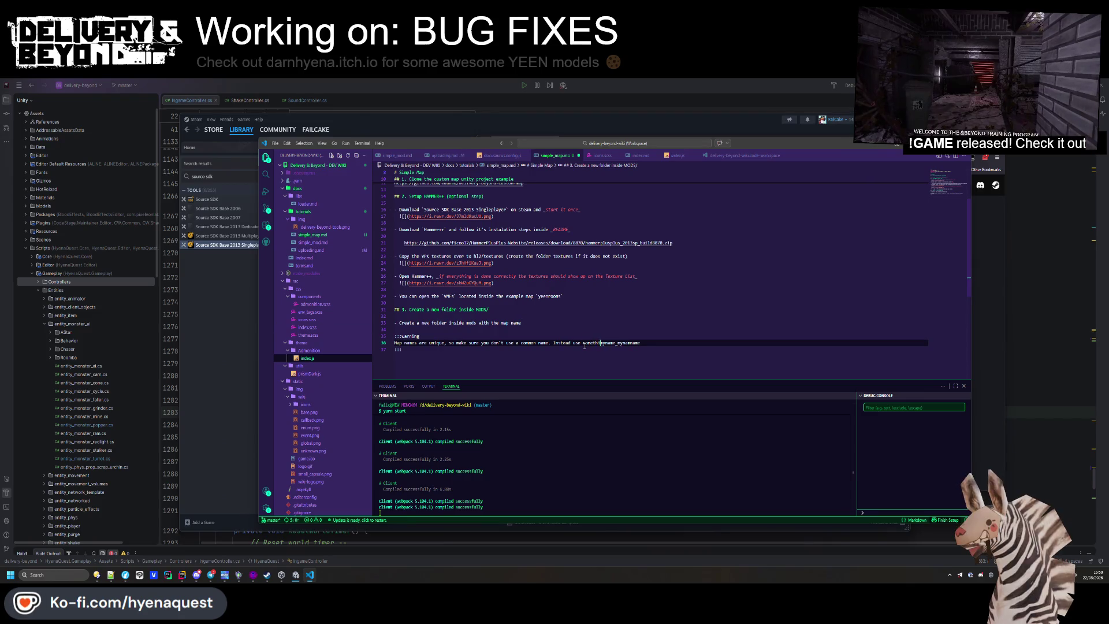
pyautogui.write('ke `')
pyautogui.press('End')
pyautogui.write('`')
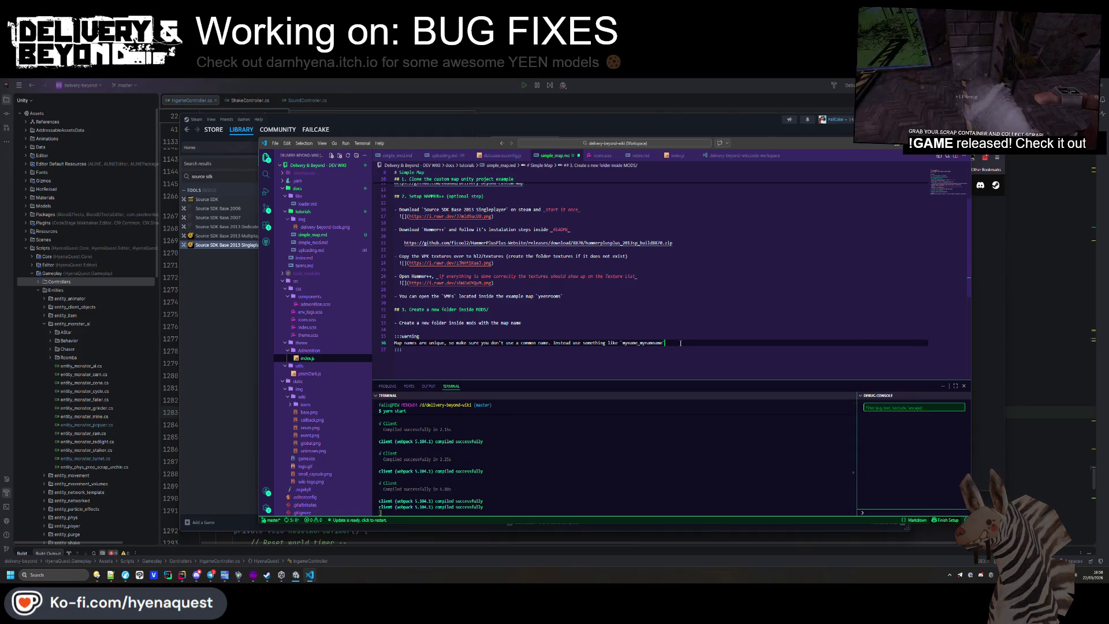
# Paste a second warning block below the first and select its sentence for replacement
pyautogui.press('Down')
pyautogui.press('End')
pyautogui.hotkey('ctrl', 'v')
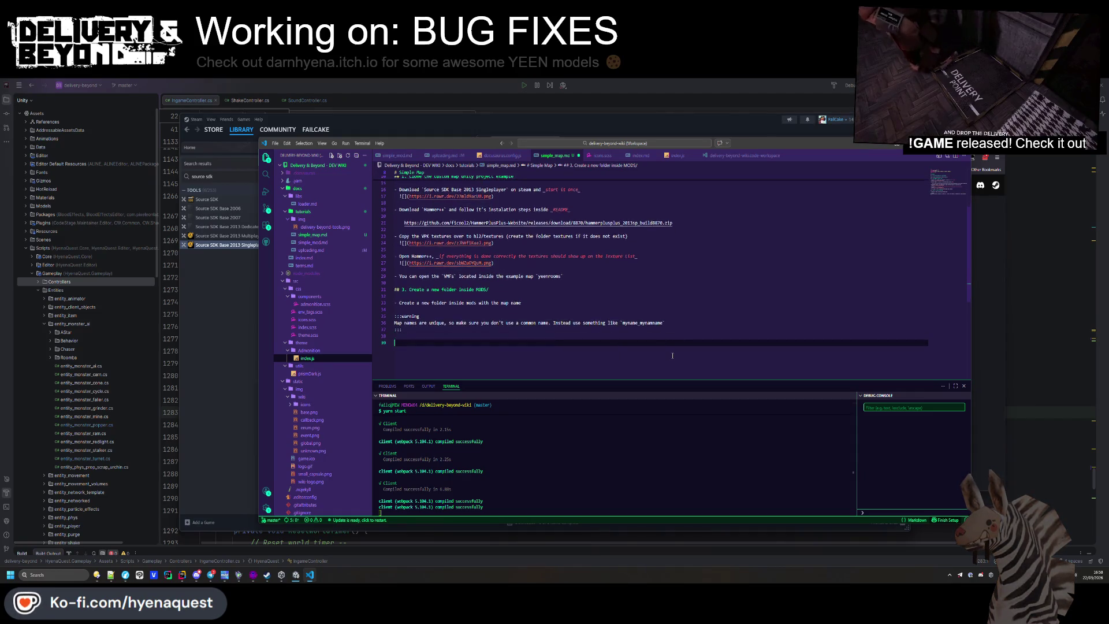
pyautogui.moveTo(575, 338); pyautogui.dragTo(395, 336)
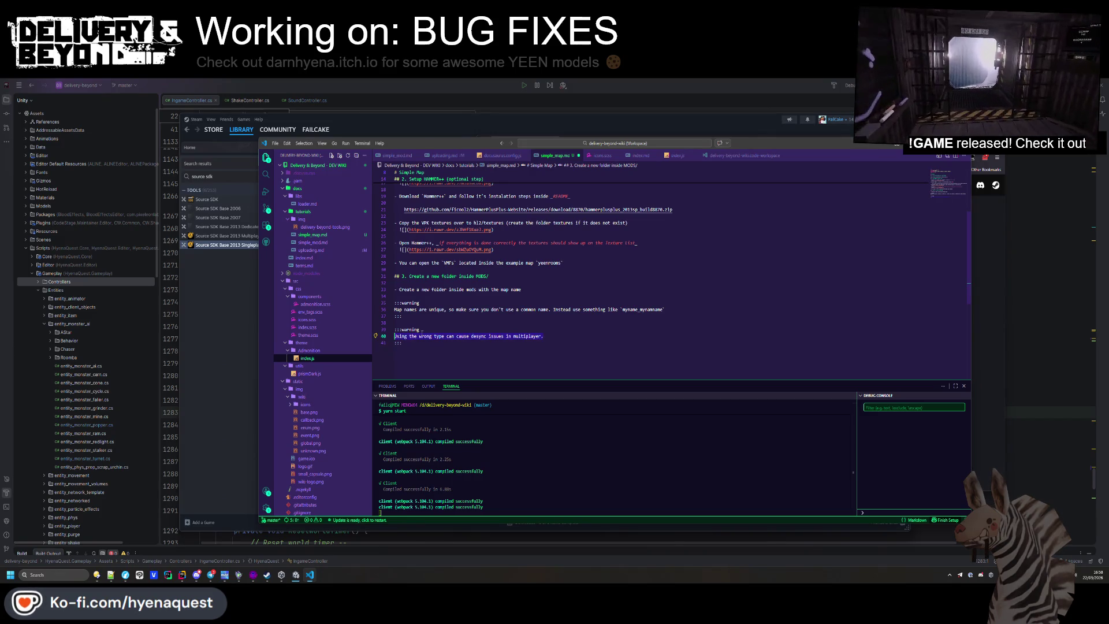
# Replace the second warning's text with a list: Apartments, City, Train, Trenches, Fracture
pyautogui.press('BackSpace')
pyautogui.write('-')
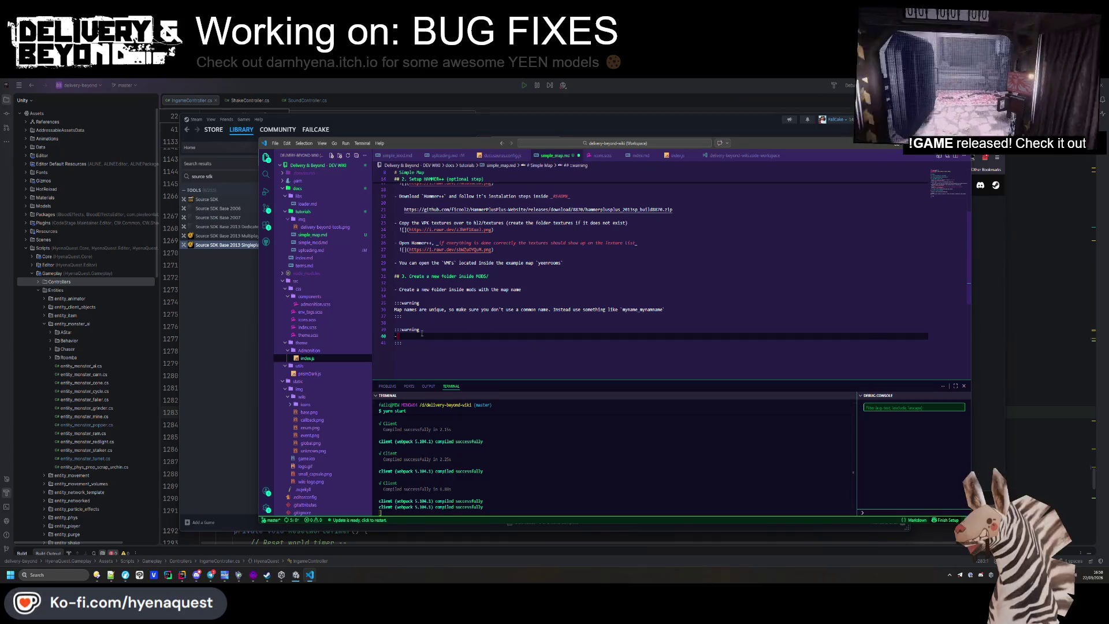
pyautogui.write(' Apartments')
pyautogui.press('Return')
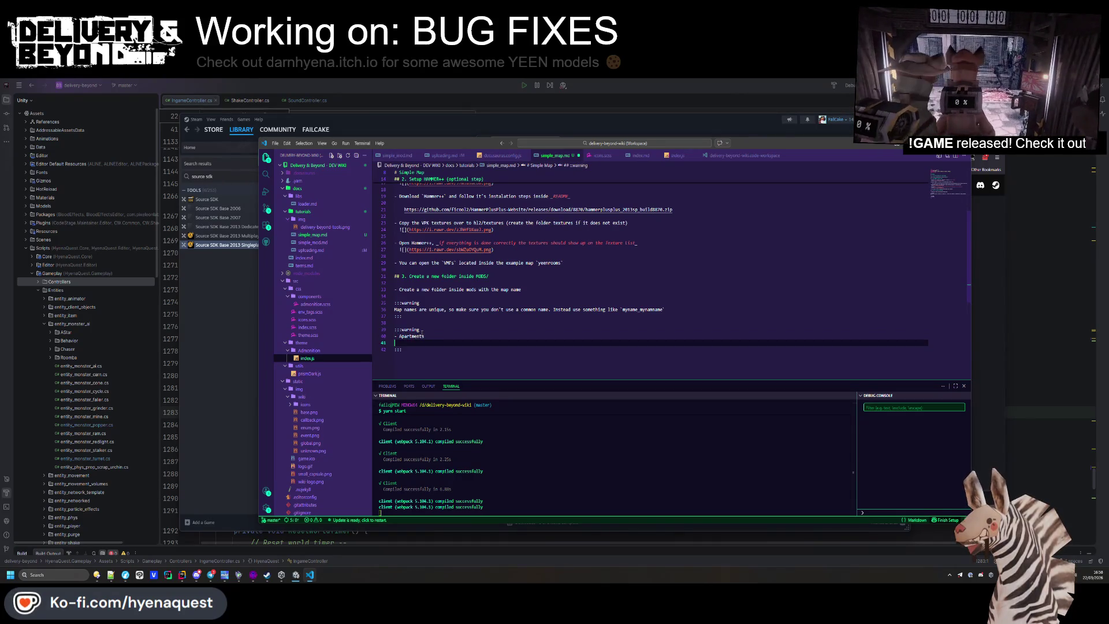
pyautogui.write('- City')
pyautogui.press('Return')
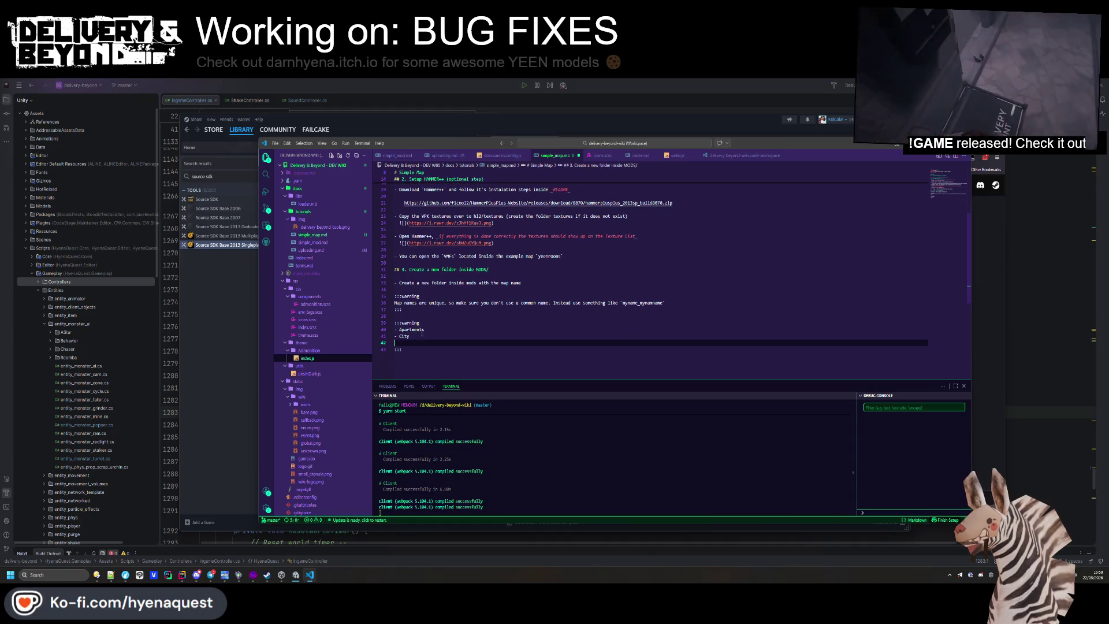
pyautogui.write('- Train')
pyautogui.press('Return')
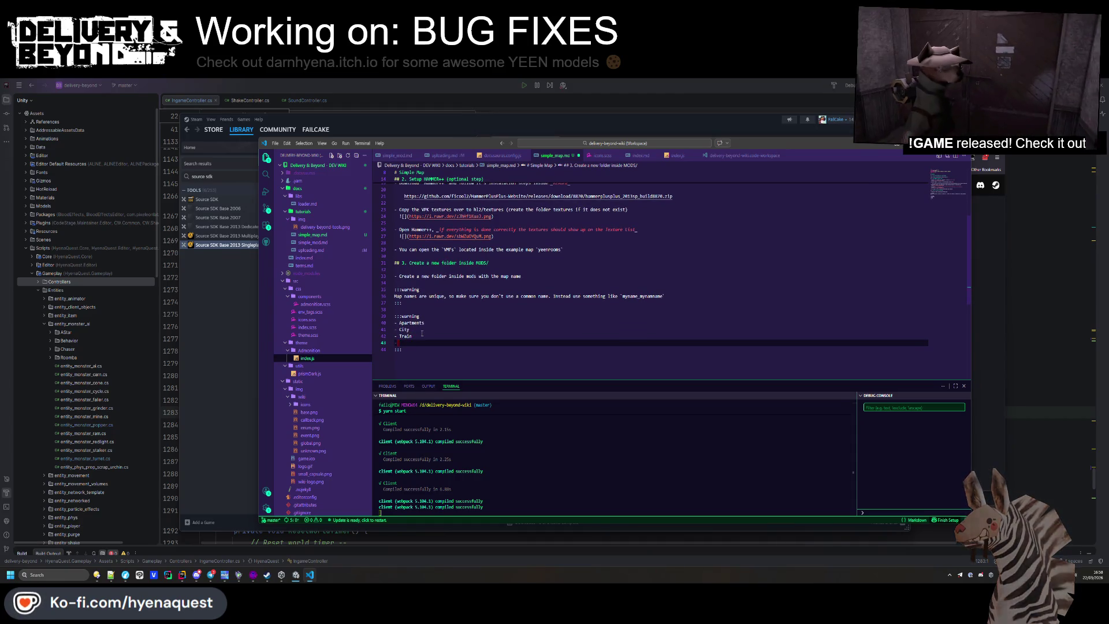
pyautogui.write('ches')
pyautogui.press('Return')
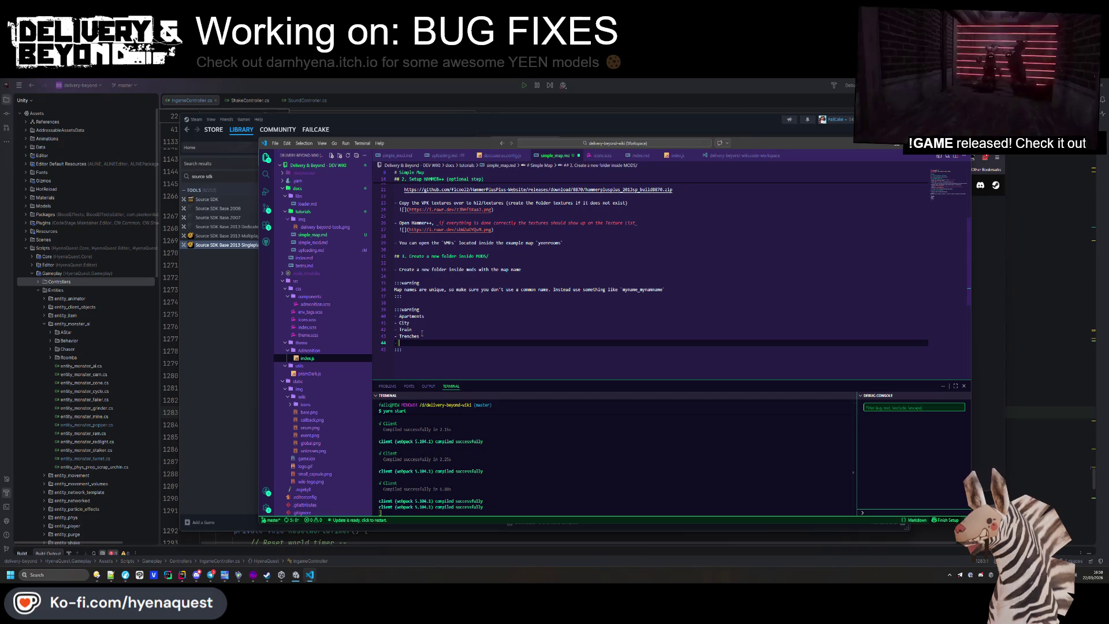
pyautogui.write('e')
# Add the intro line 'The following names are reserved by the game:' above the list and save
pyautogui.press('Up')
pyautogui.press('Up')
pyautogui.press('Up')
pyautogui.press('End')
pyautogui.press('Return')
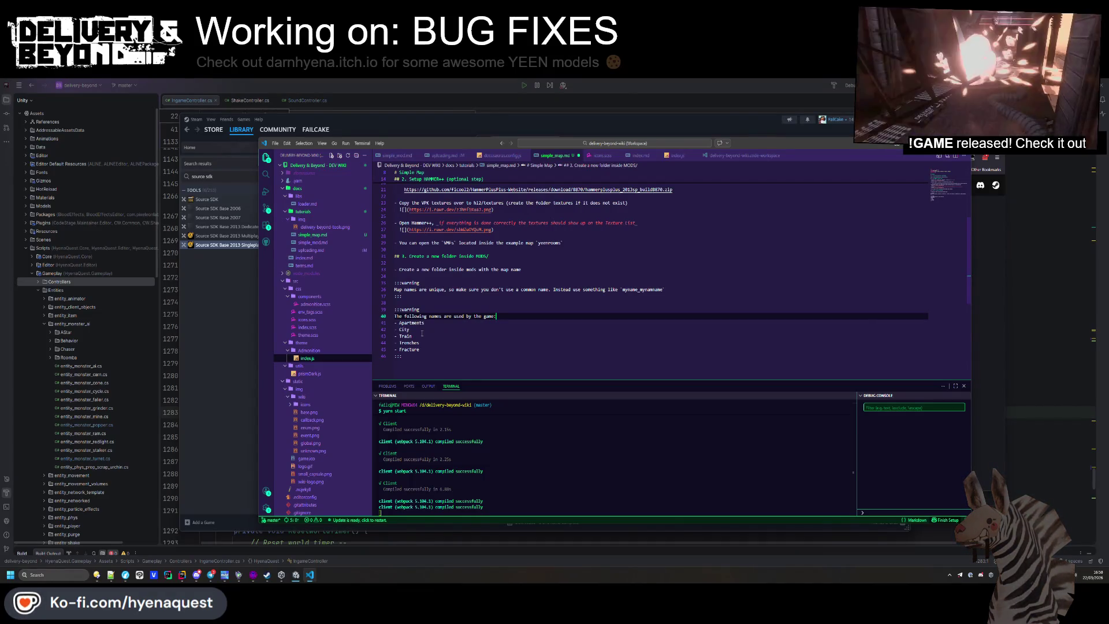
pyautogui.press('Return')
pyautogui.doubleClick(458, 316)
pyautogui.write('res')
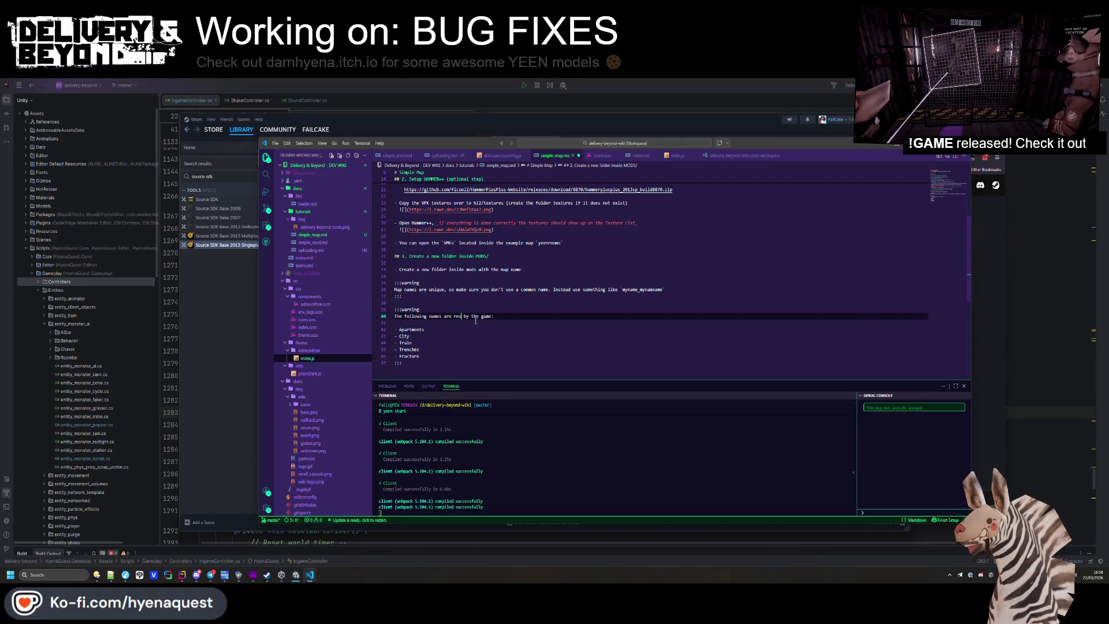
pyautogui.write('v')
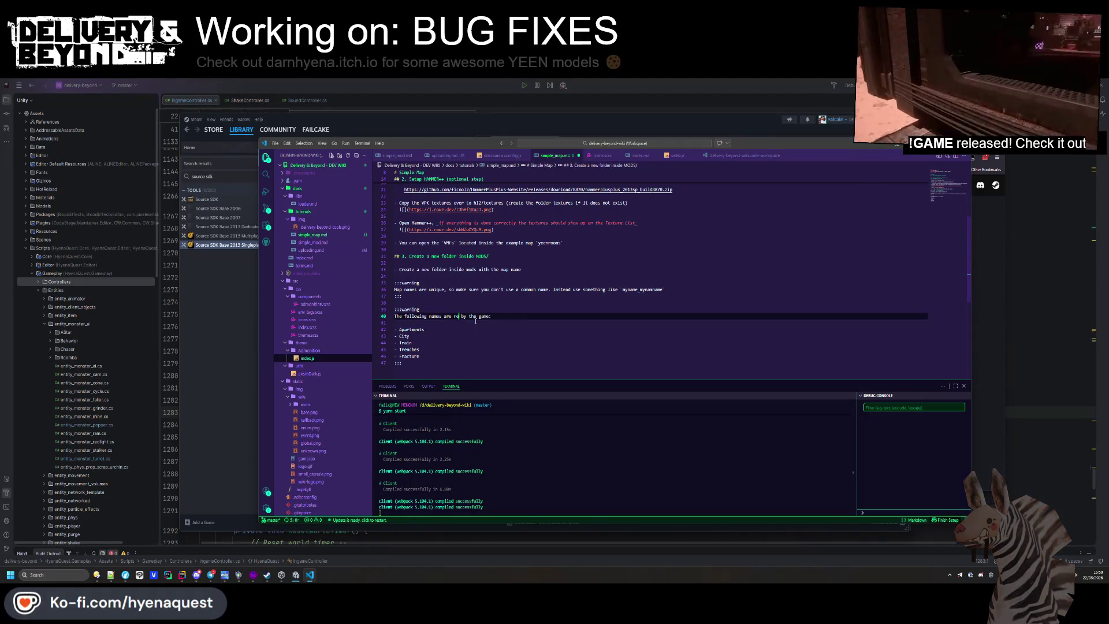
pyautogui.write('served')
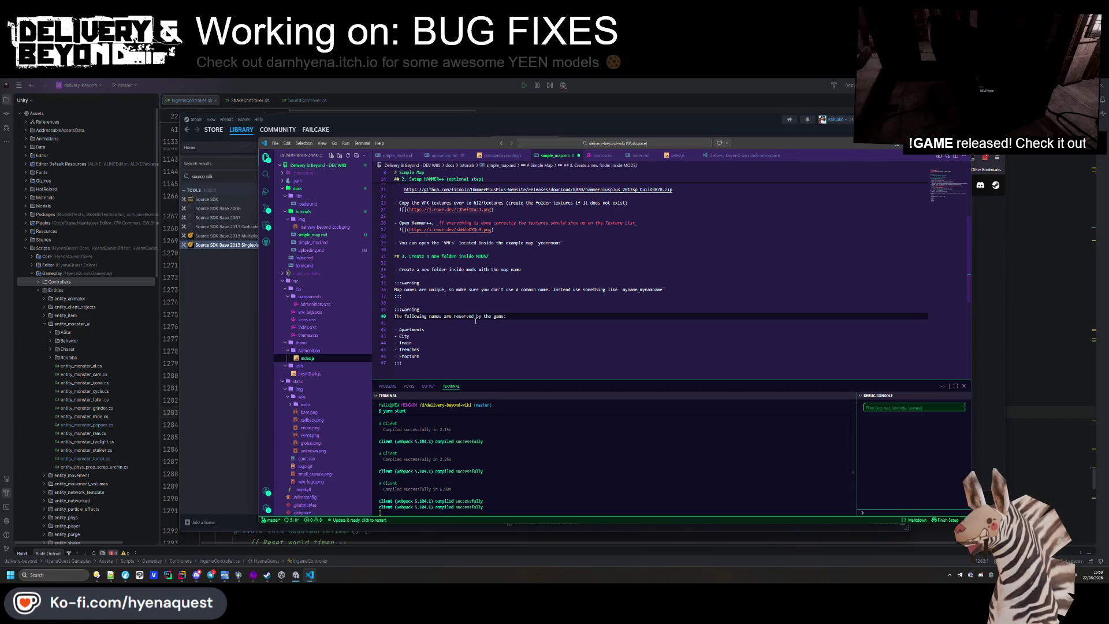
pyautogui.hotkey('ctrl', 's')
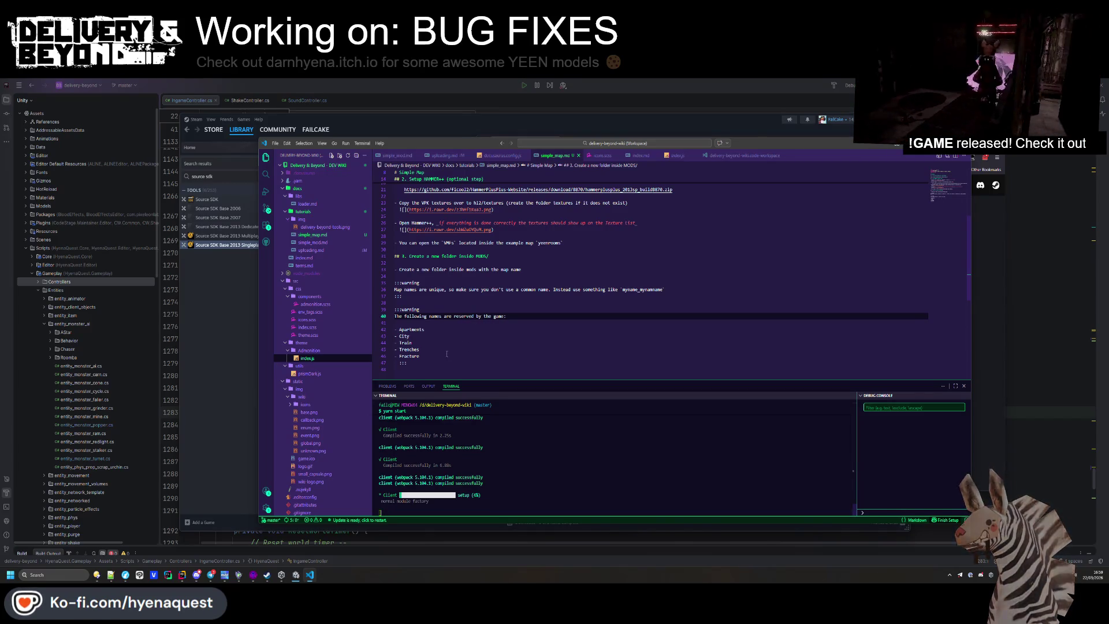
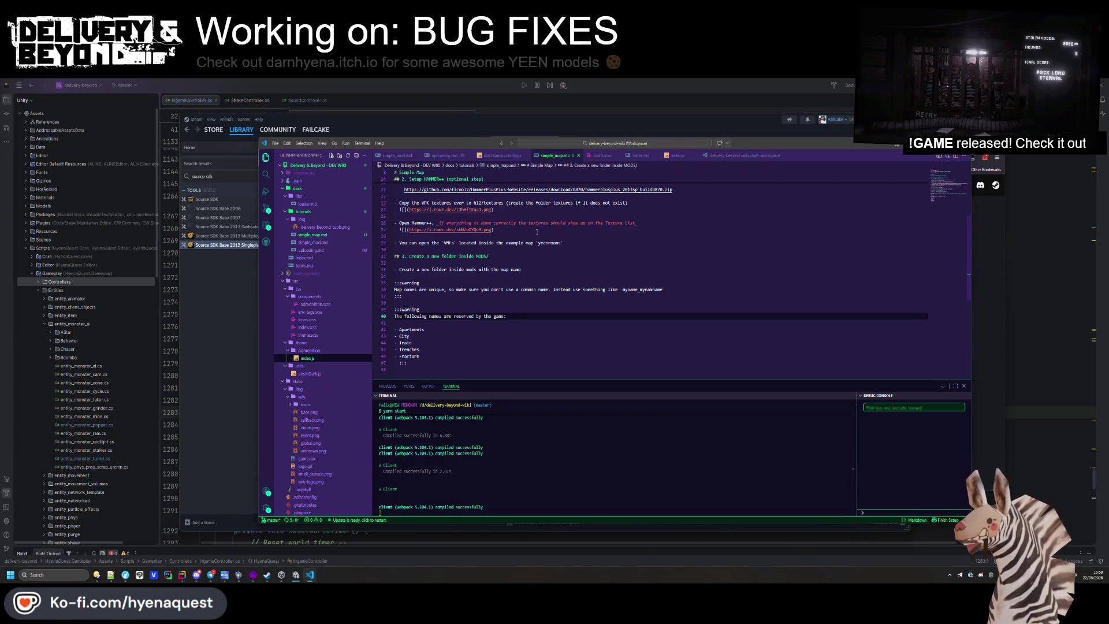
# Close the Steam window and check the wiki page in the browser
pyautogui.click(236, 368)
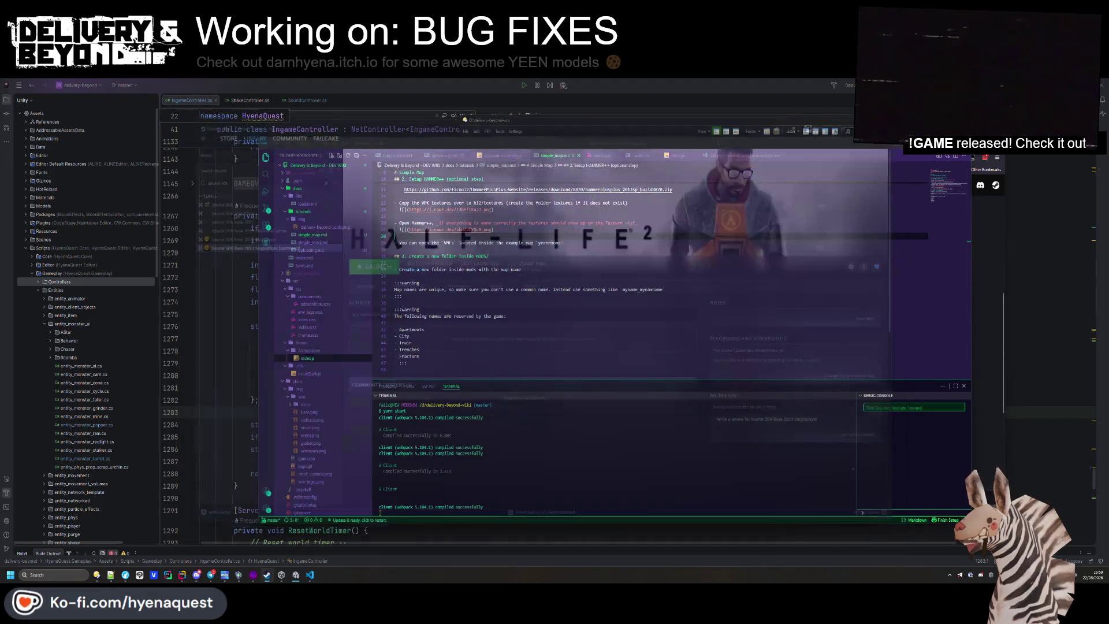
pyautogui.hotkey('alt', 'F4')
pyautogui.click(985, 257)
pyautogui.scroll(-3, 985, 258)
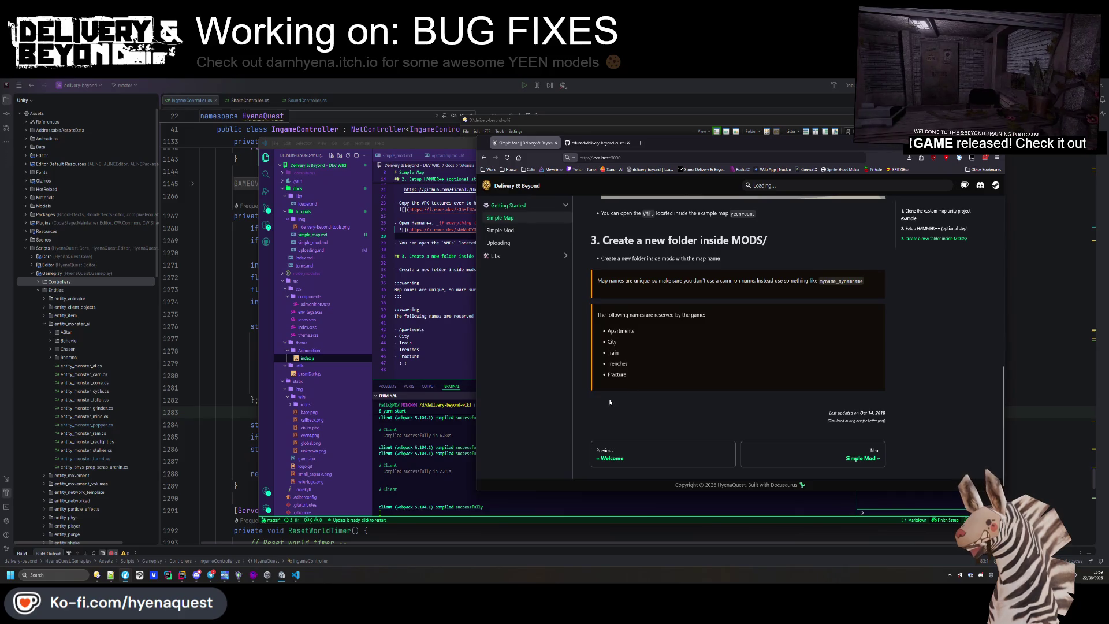
# Change the reserved-names note on line 39 from :::warning to :::error and save so the wiki rebuilds
pyautogui.click(412, 310)
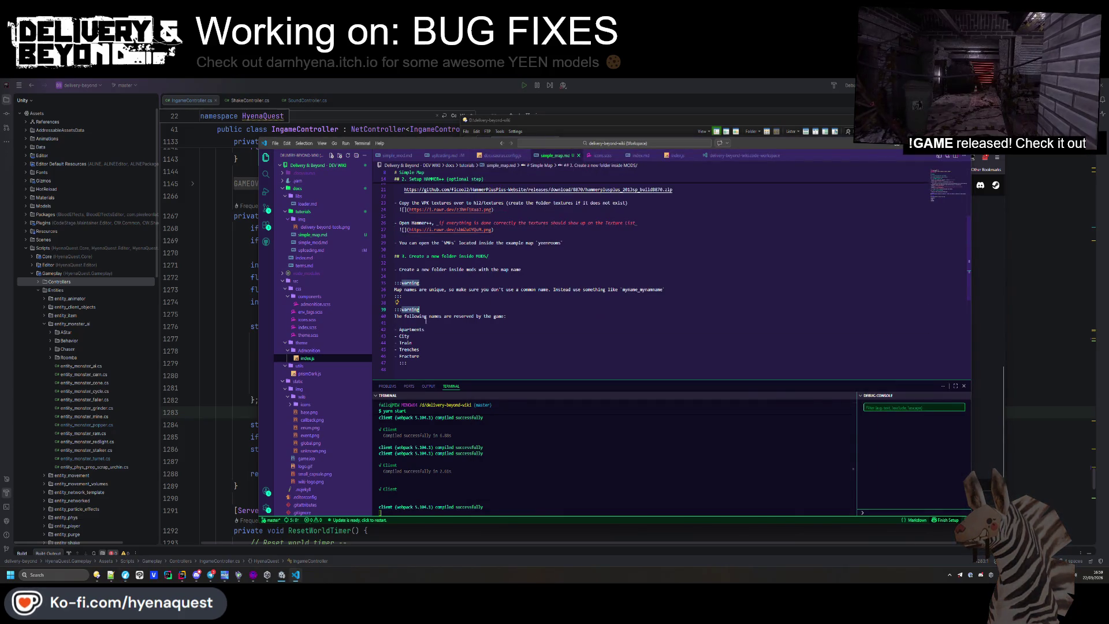
pyautogui.write('error')
pyautogui.hotkey('ctrl', 's')
pyautogui.hotkey('alt', 'Tab')
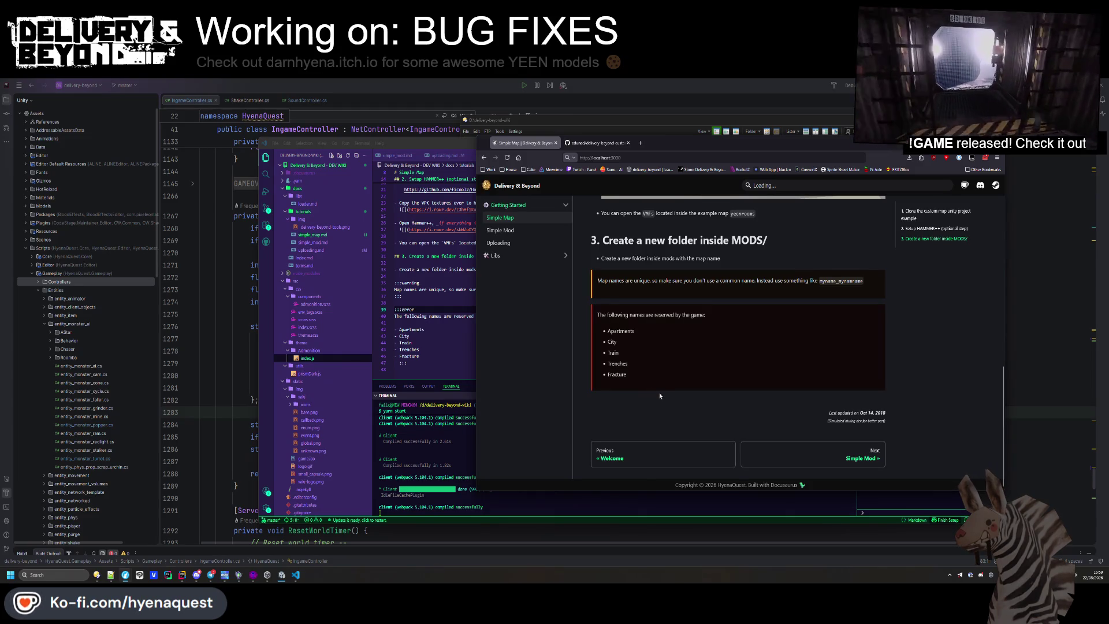
pyautogui.click(420, 371)
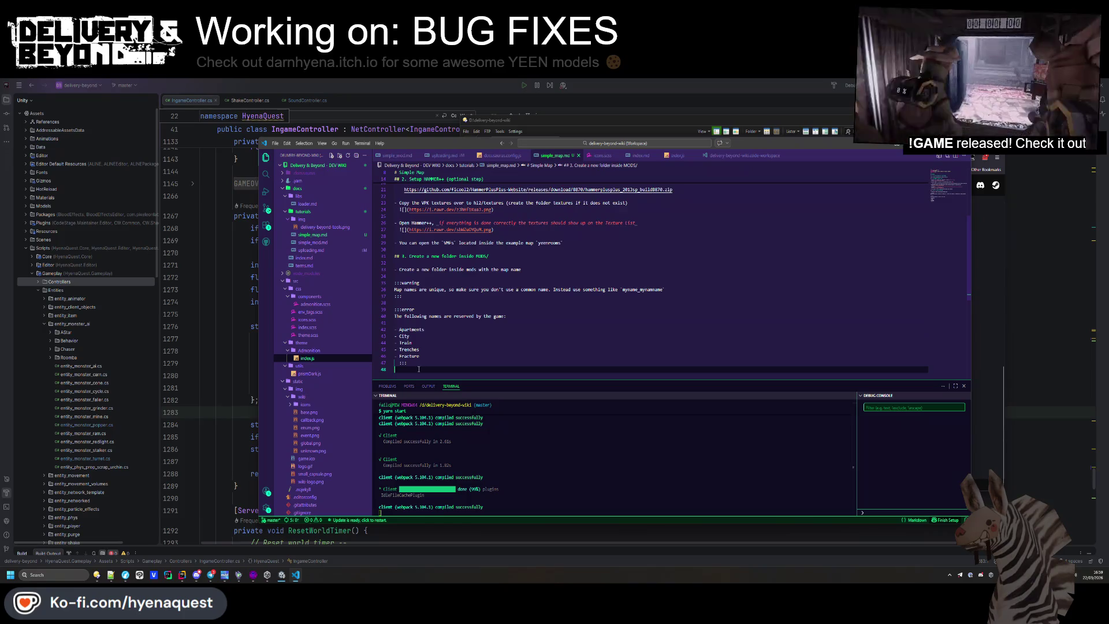
# Add the step 'Create a new WorldSetting (Right click on the assets -> HyenaQuest -> WorldSettings)' below line 48
pyautogui.press('Return')
pyautogui.write('- Creat')
pyautogui.write(' new m')
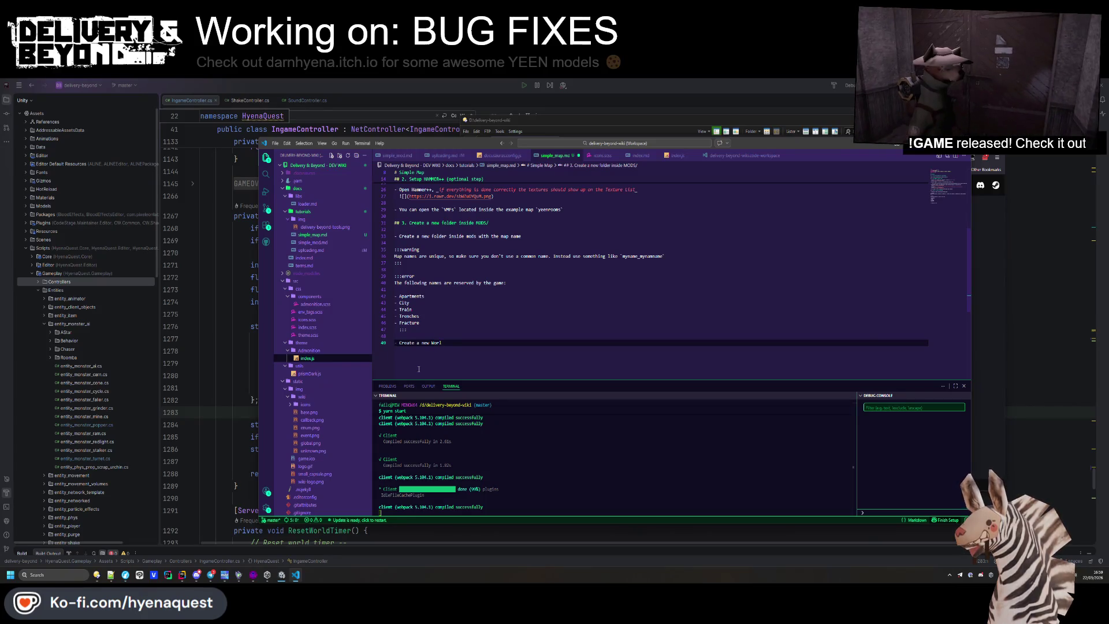
pyautogui.write('dSettings')
pyautogui.write(' `')
pyautogui.press('BackSpace')
pyautogui.press('BackSpace')
pyautogui.press('BackSpace')
pyautogui.write('.')
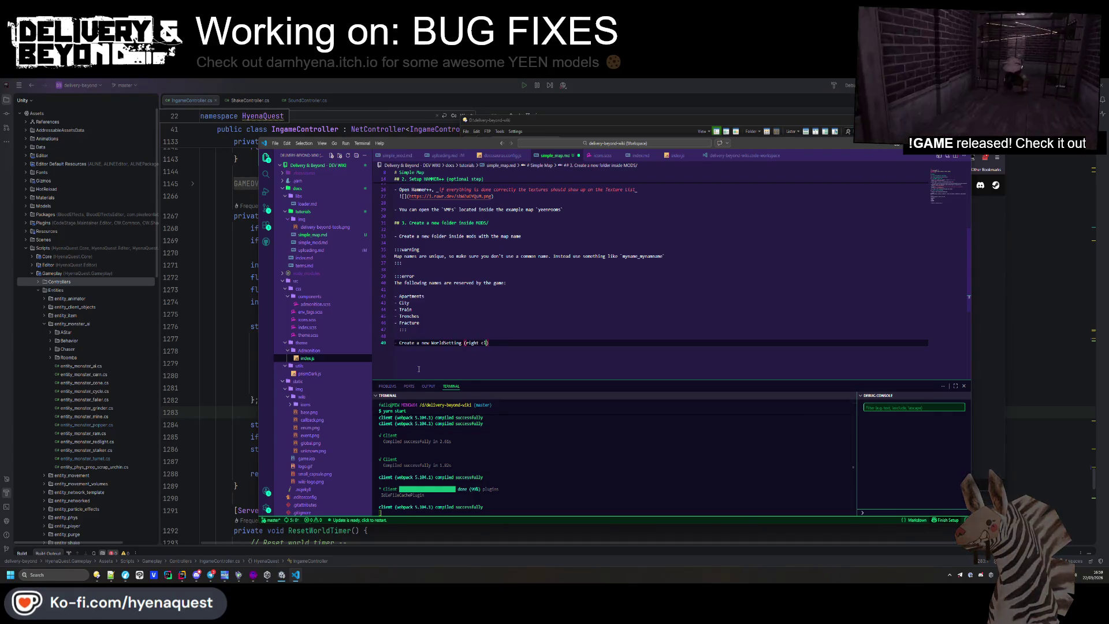
pyautogui.write(' the assets,')
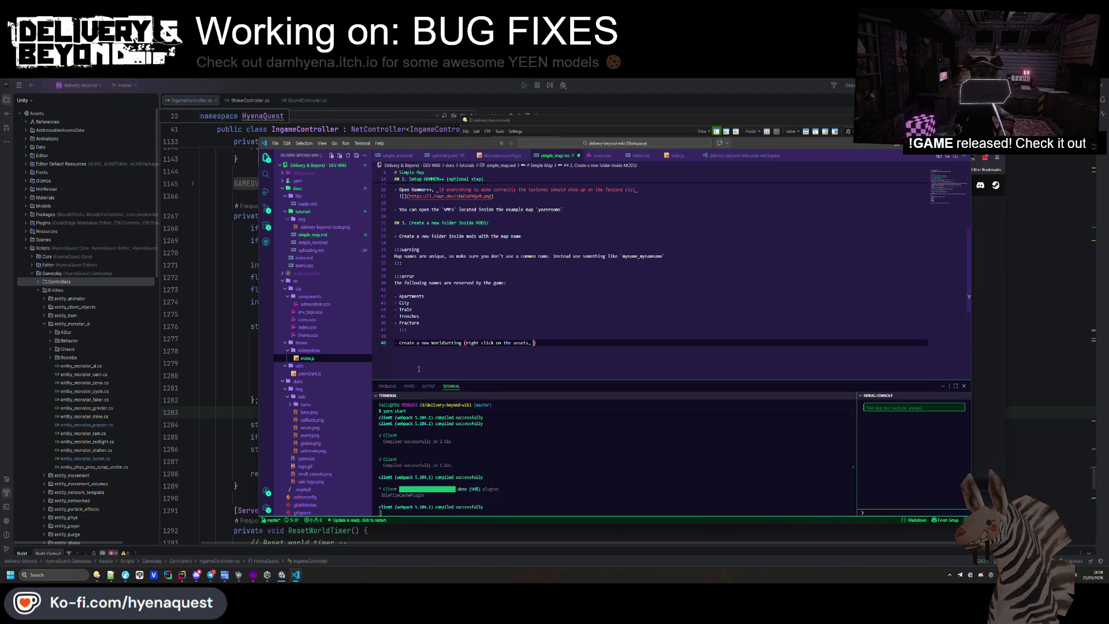
pyautogui.press('BackSpace')
pyautogui.press('BackSpace')
pyautogui.press('BackSpace')
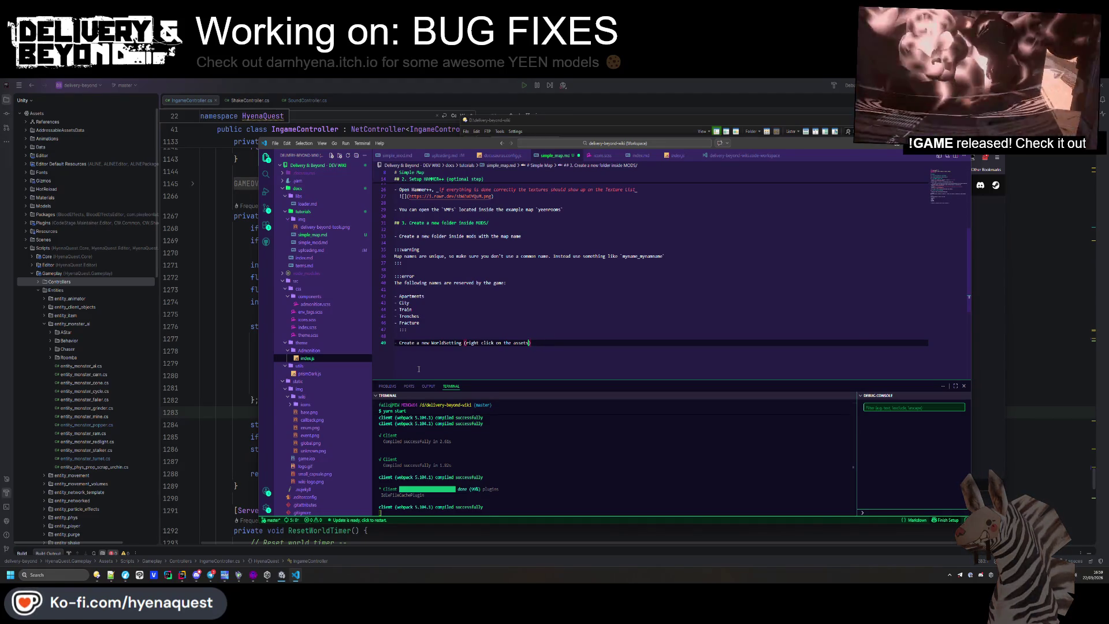
pyautogui.write('-> ')
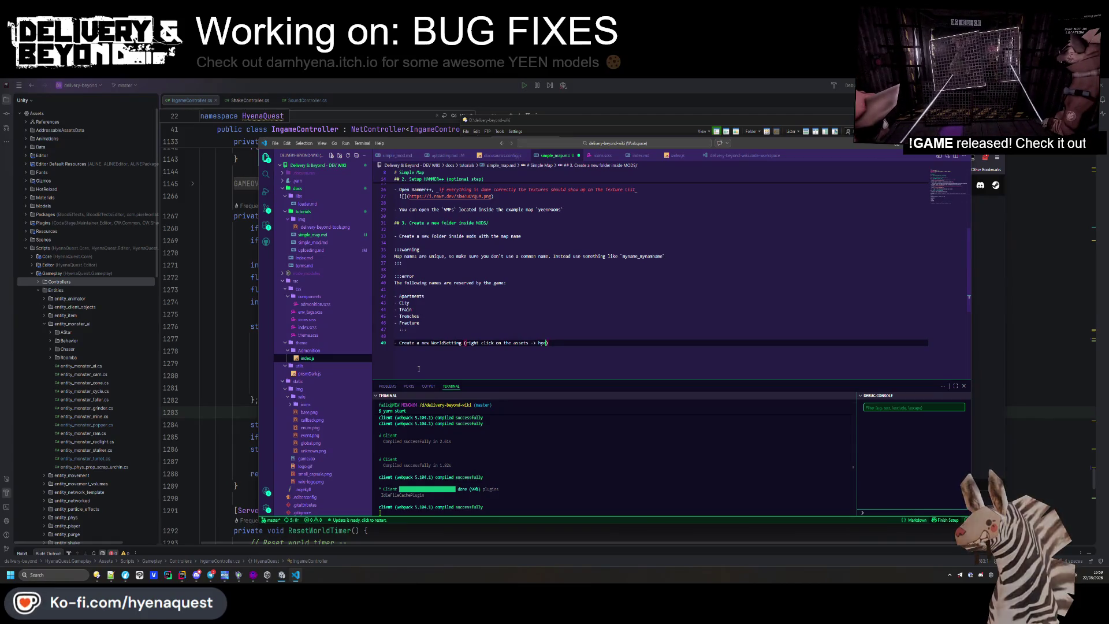
pyautogui.write('HyenaQuest -> W')
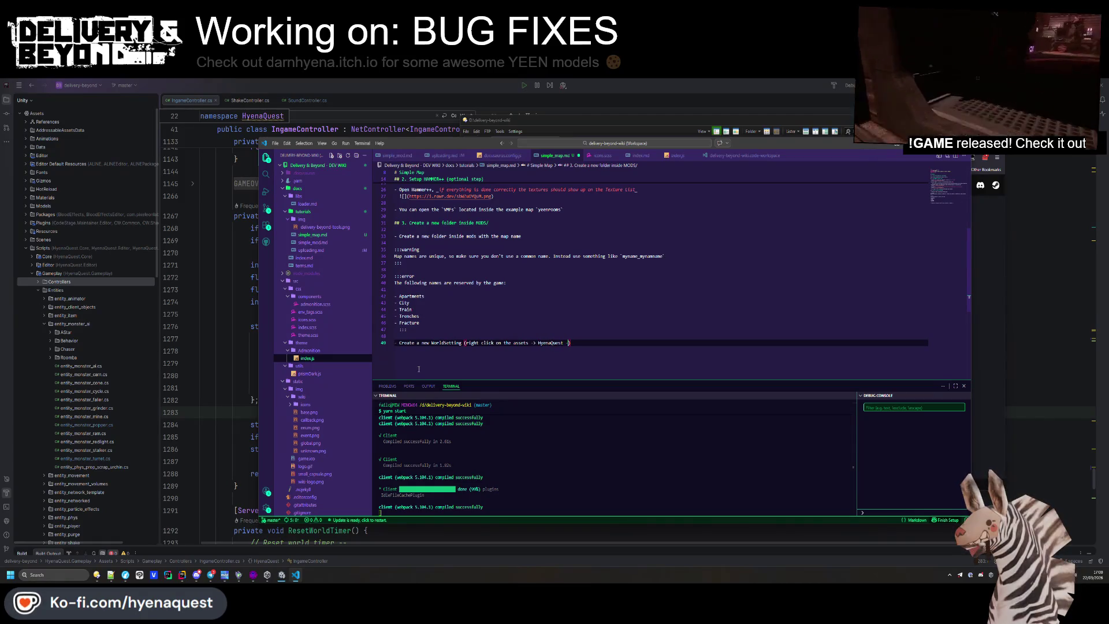
pyautogui.write('orldSettings)')
pyautogui.press('Return')
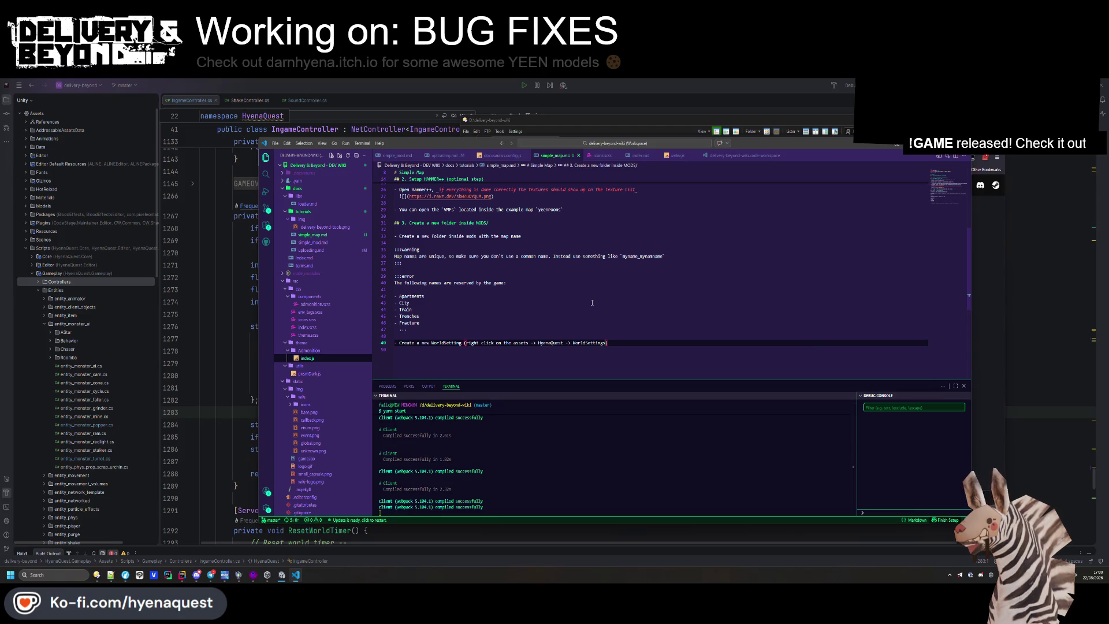
# Scroll through the game code, then check the WorldSetting step on line 49 against the Simple Map wiki page
pyautogui.click(249, 295)
pyautogui.scroll(20, 451, 341)
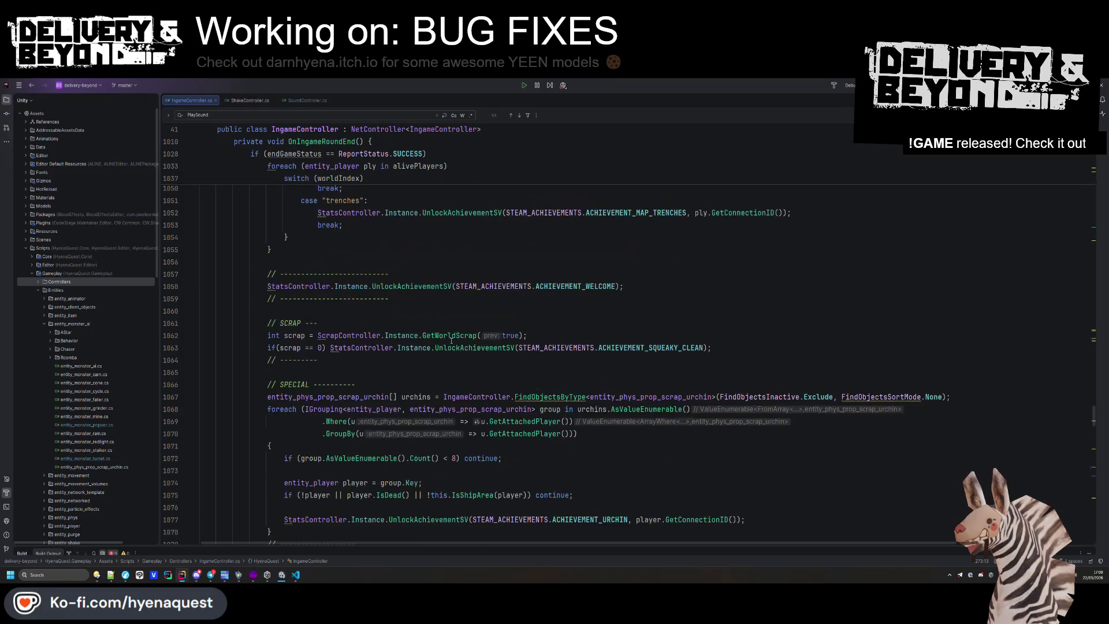
pyautogui.scroll(10, 451, 341)
pyautogui.scroll(-8, 384, 365)
pyautogui.scroll(-15, 385, 365)
pyautogui.hotkey('alt', 'Tab')
pyautogui.click(562, 277)
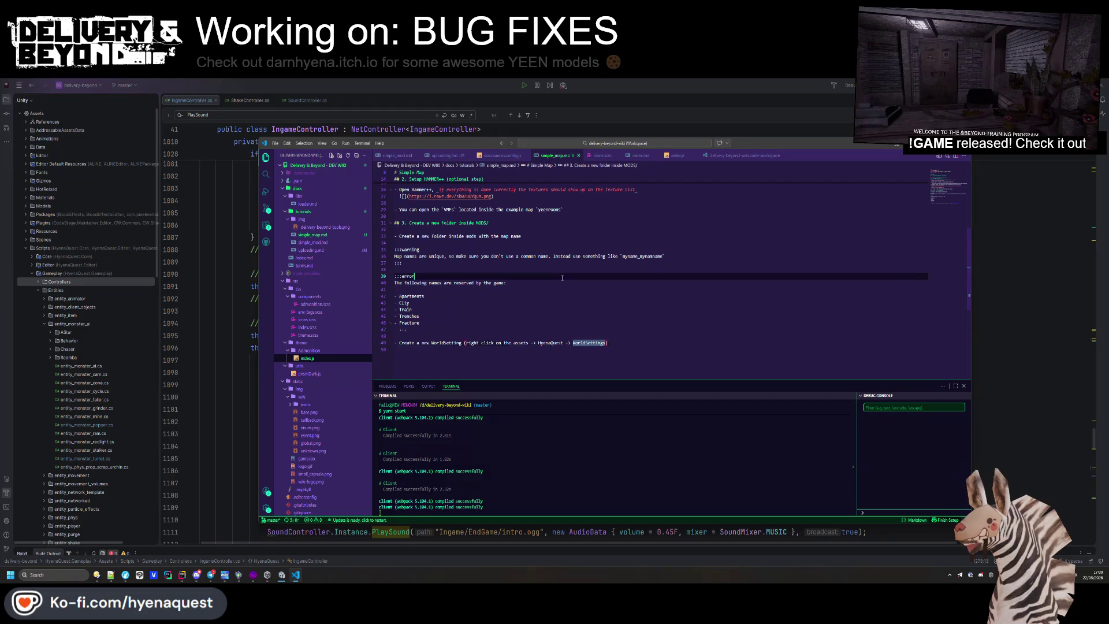
pyautogui.click(464, 343)
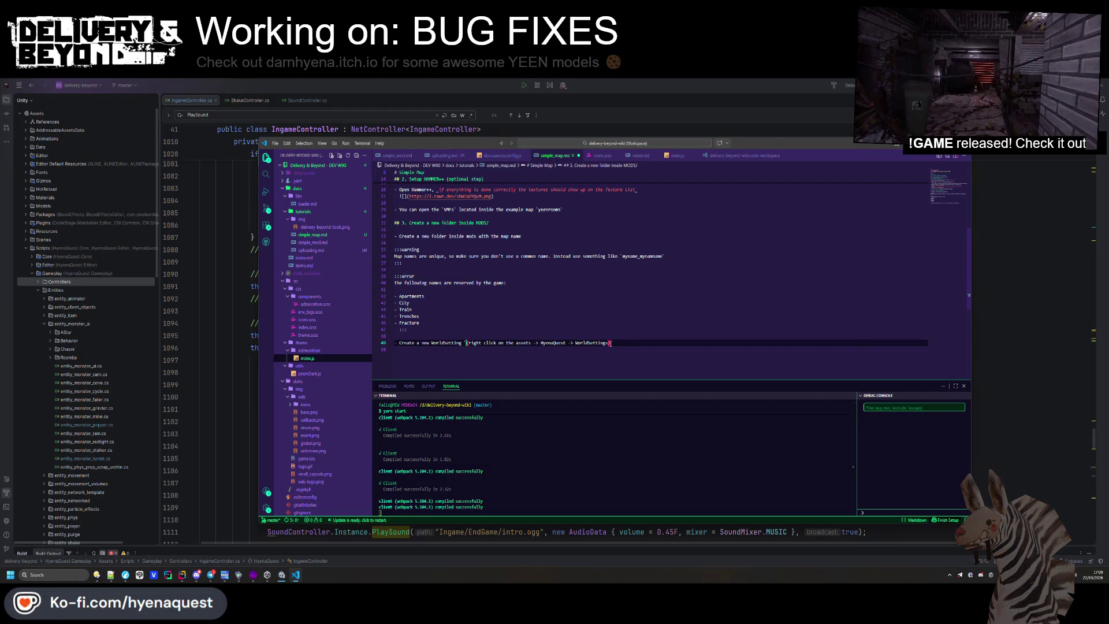
pyautogui.hotkey('alt', 'Tab')
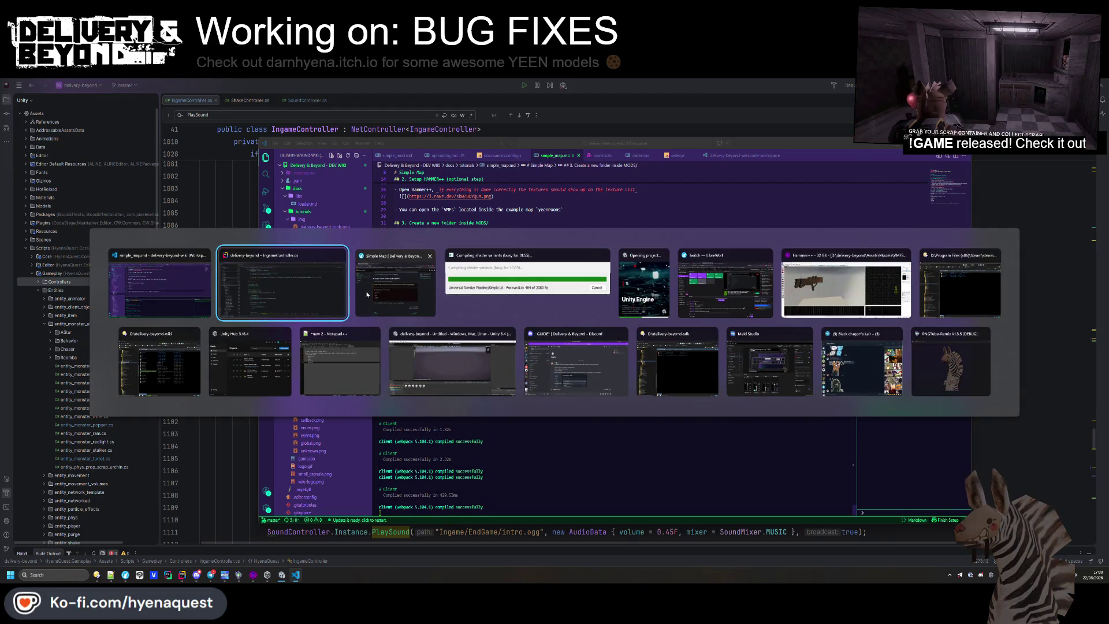
pyautogui.click(366, 294)
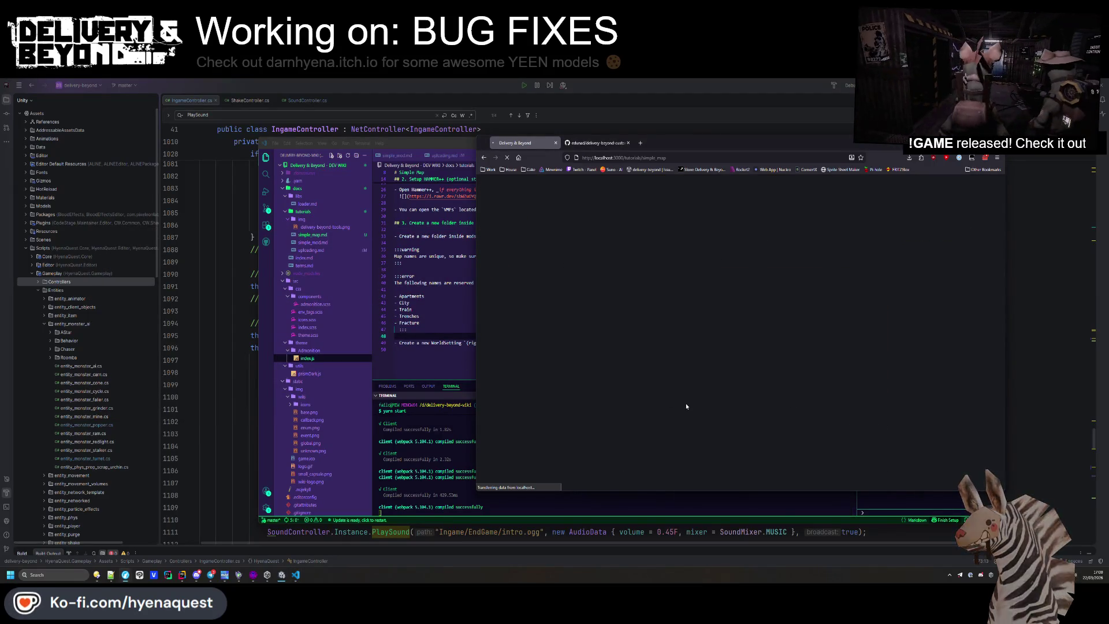
pyautogui.hotkey('alt', 'Tab')
# Append '. Make sure you name it the same as the folder.' to the WorldSetting step and view the wiki preview
pyautogui.click(642, 343)
pyautogui.write('. Make sure you name it')
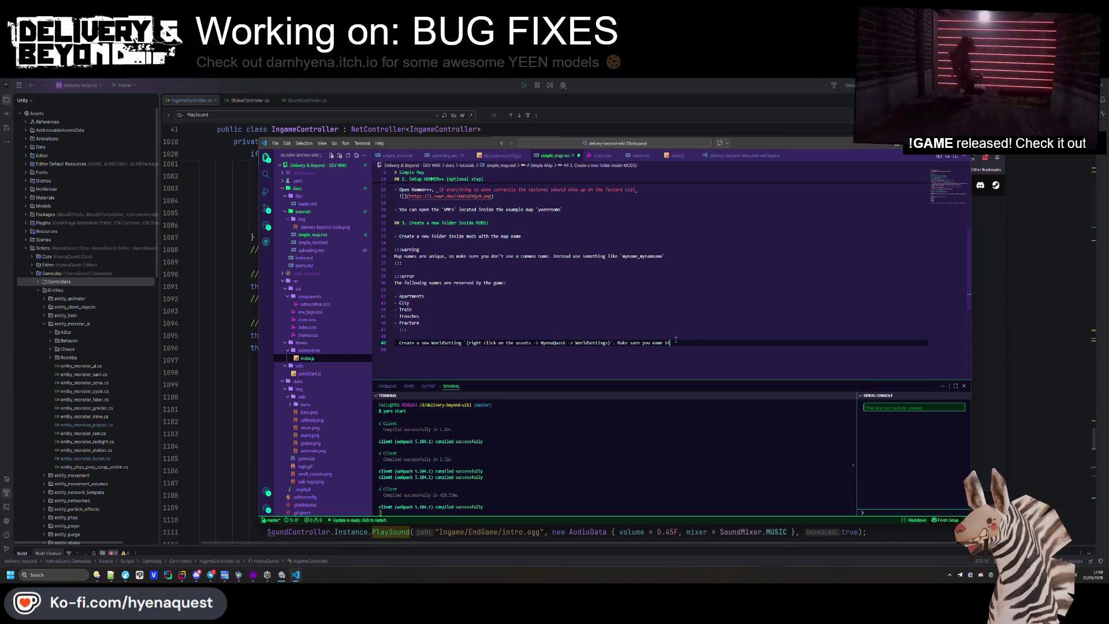
pyautogui.write('the same as the folder')
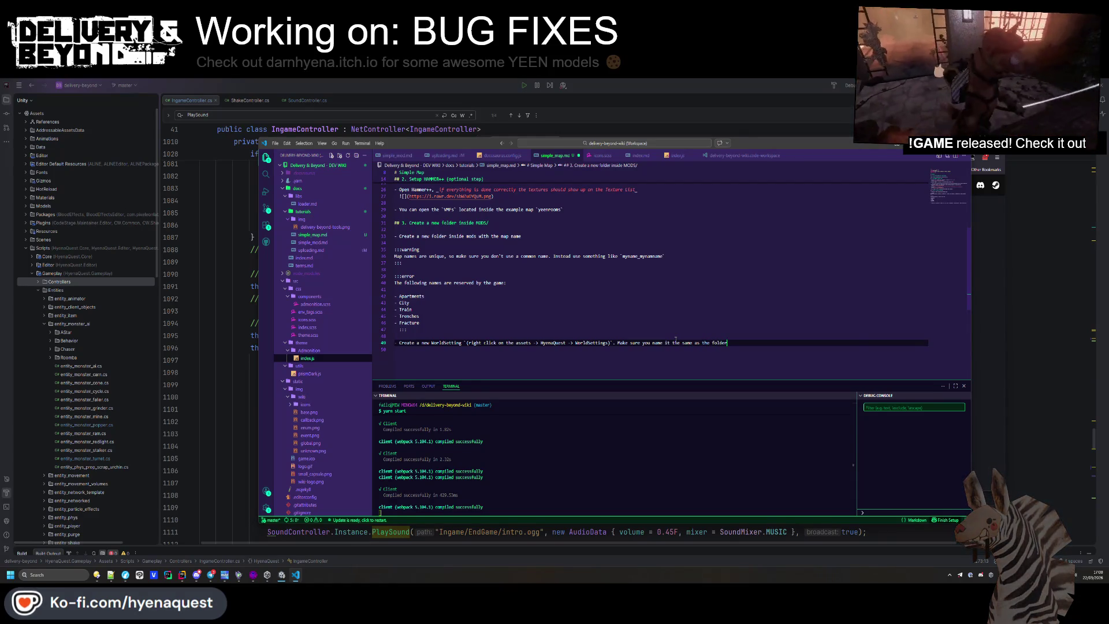
pyautogui.write('.')
pyautogui.press('Return')
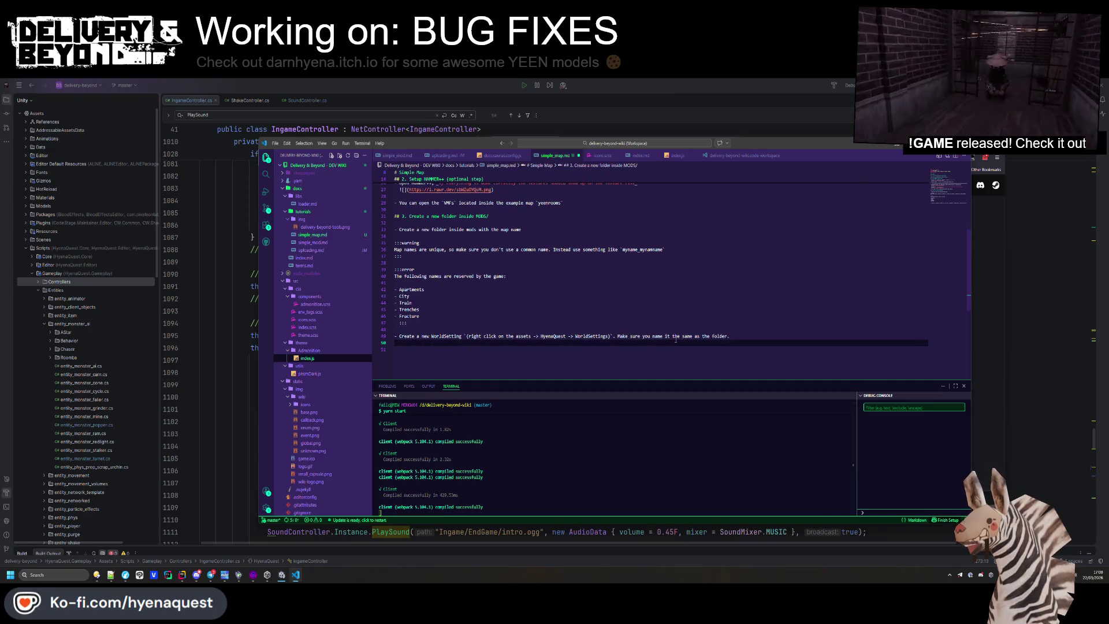
pyautogui.hotkey('alt', 'Tab')
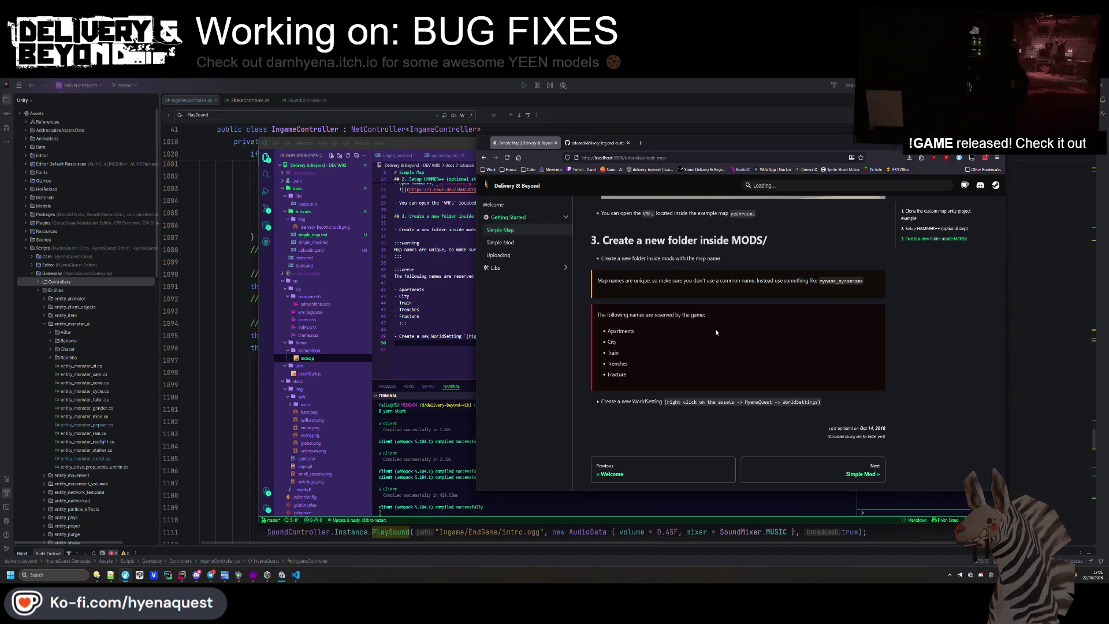
# Add the step 'Start adding templates, take a look at `yeenrooms` sample' followed by a '## Important notes' heading
pyautogui.click(426, 355)
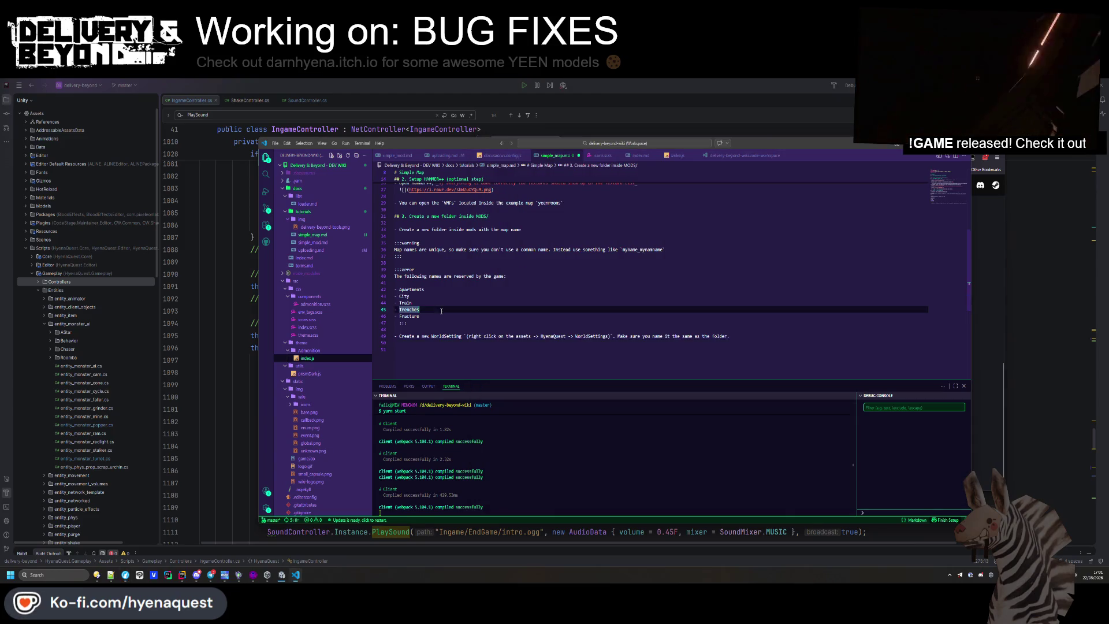
pyautogui.click(310, 553)
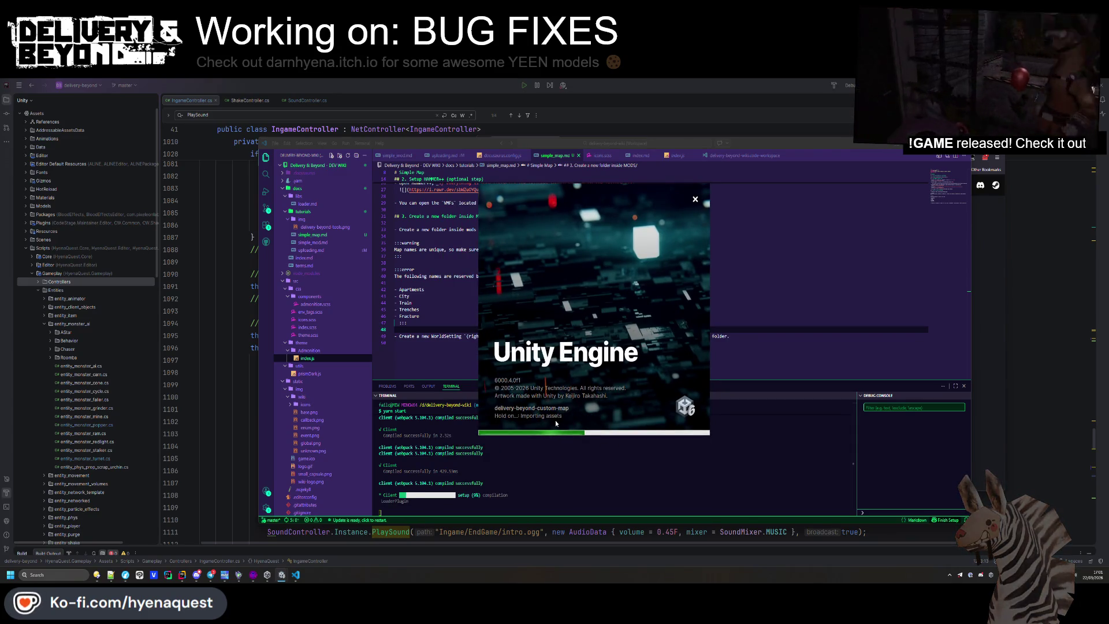
pyautogui.click(442, 352)
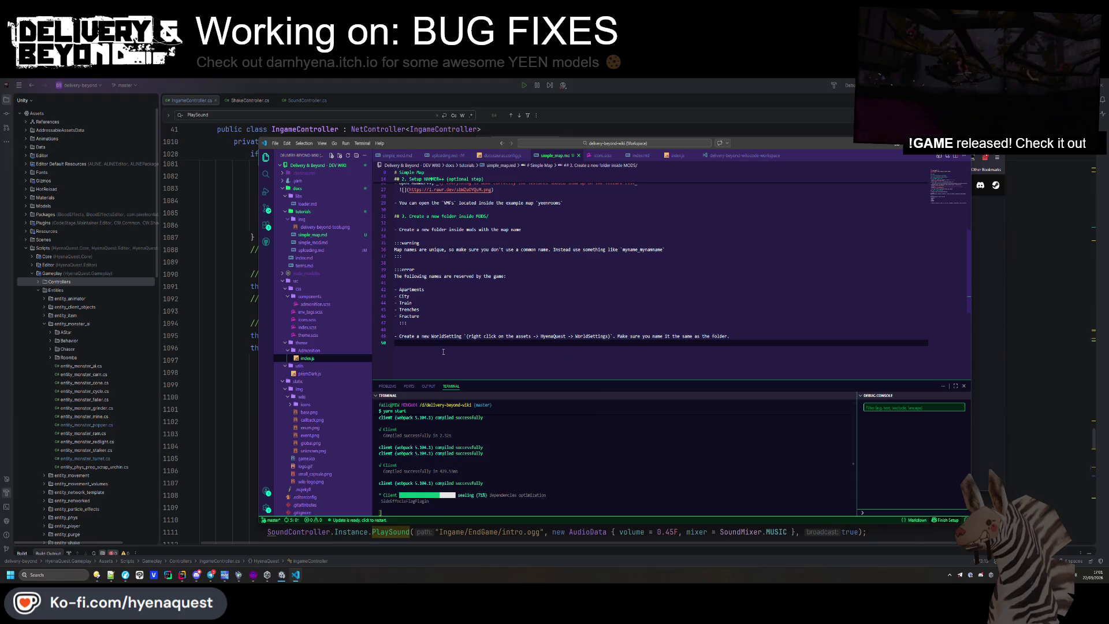
pyautogui.press('Return')
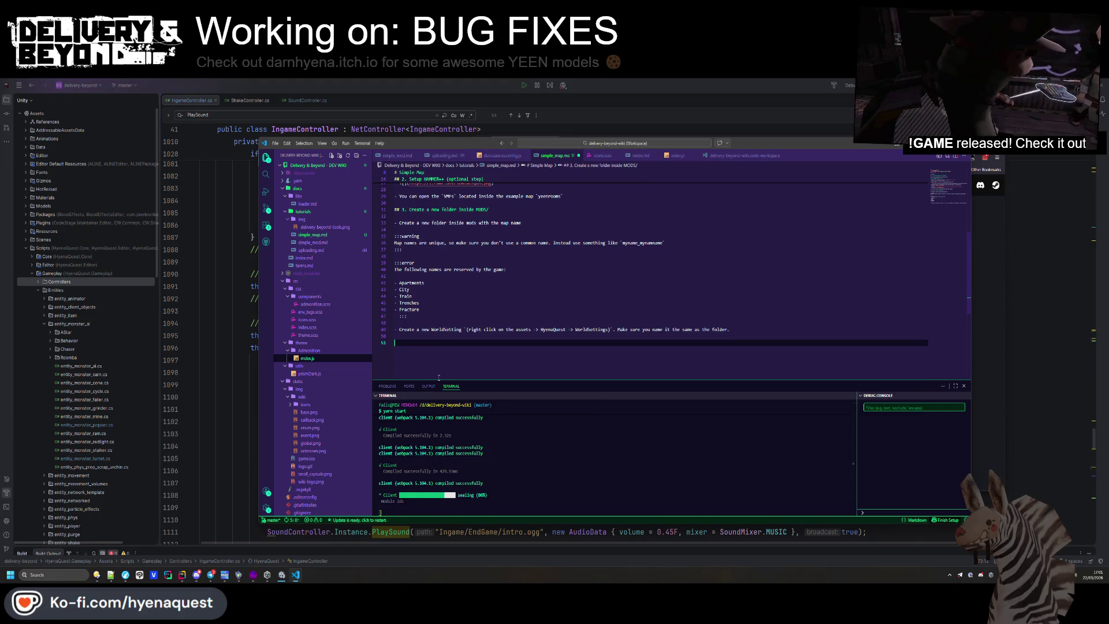
pyautogui.write('-')
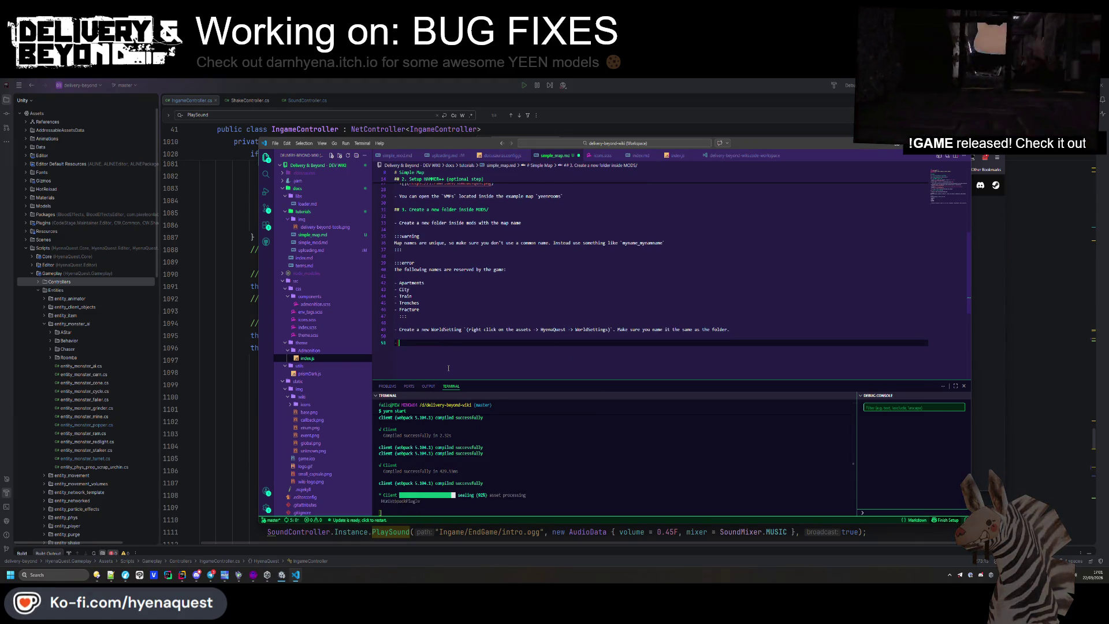
pyautogui.write(' Start adding')
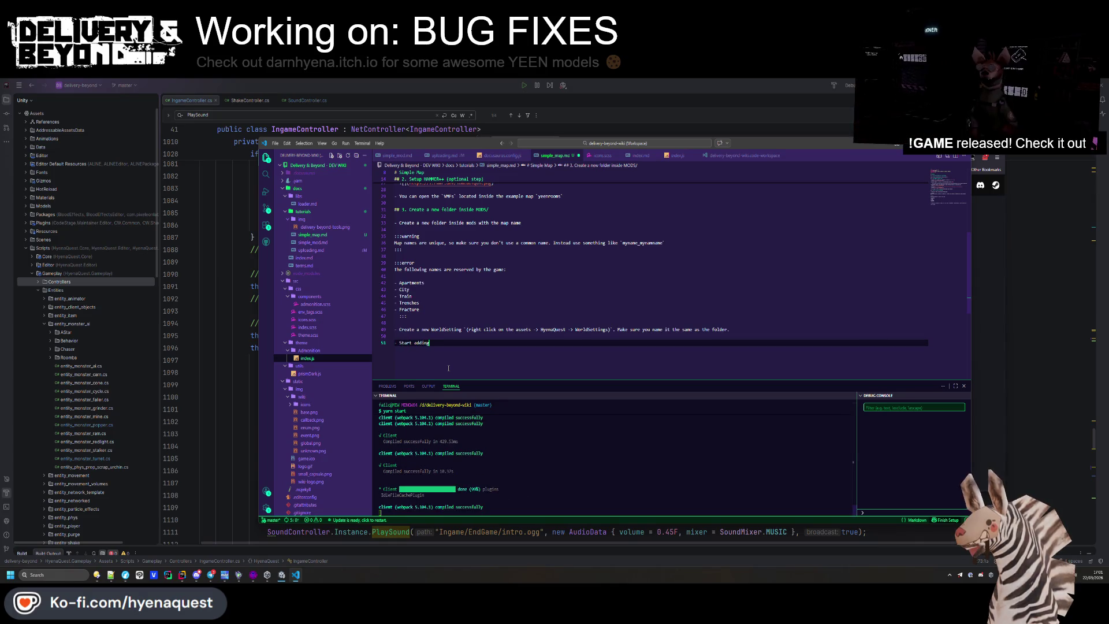
pyautogui.write(', take a')
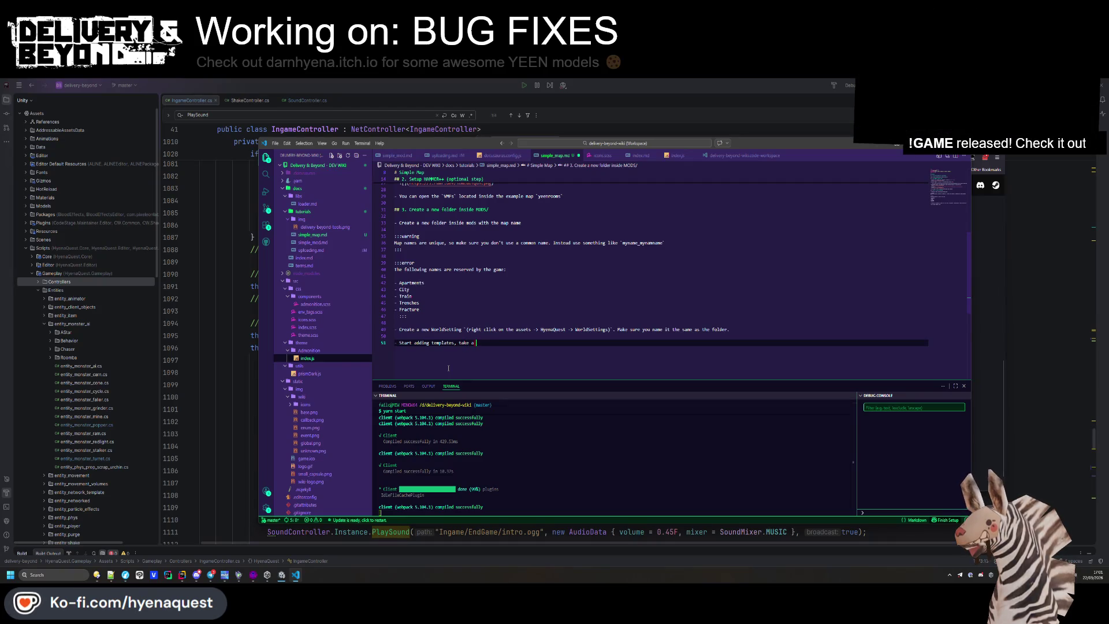
pyautogui.write('yeen')
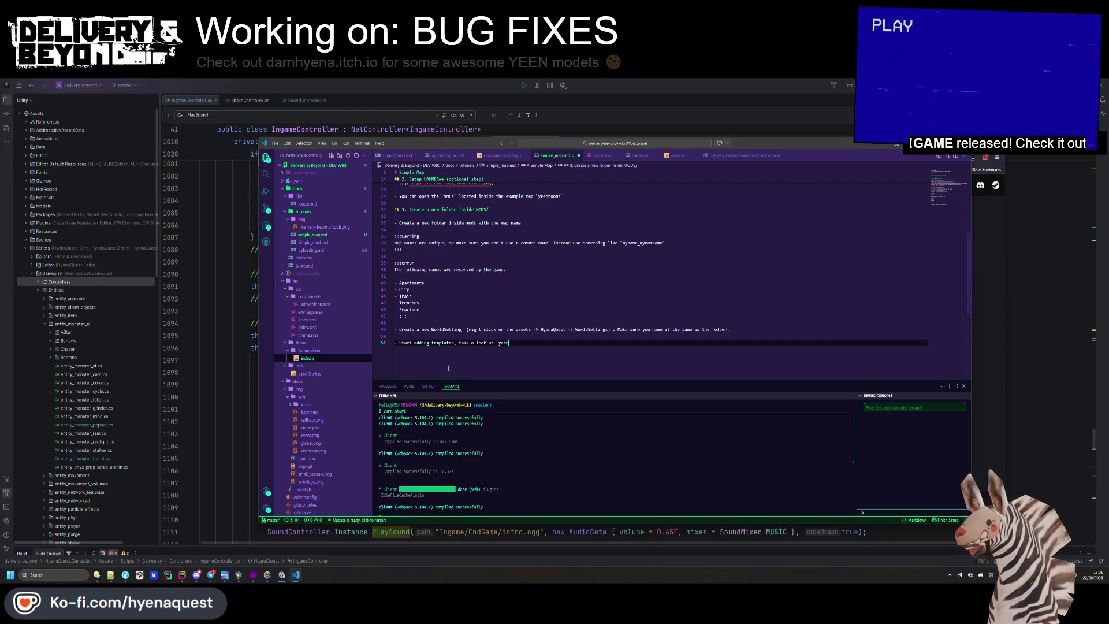
pyautogui.write('rooms`  for')
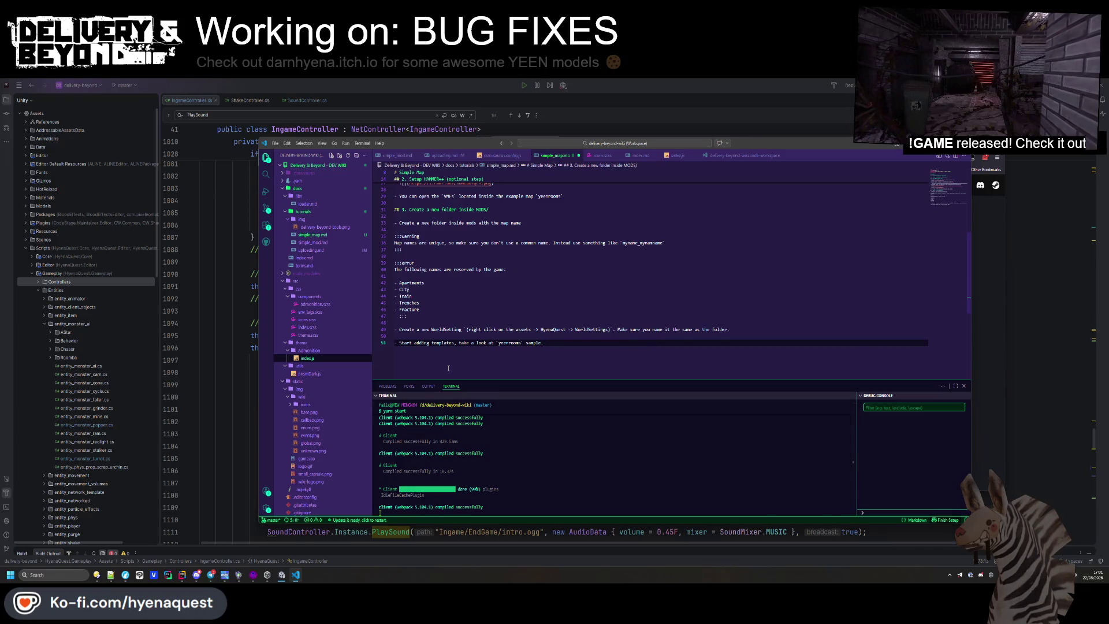
pyautogui.press('Return')
pyautogui.press('Return')
pyautogui.press('Return')
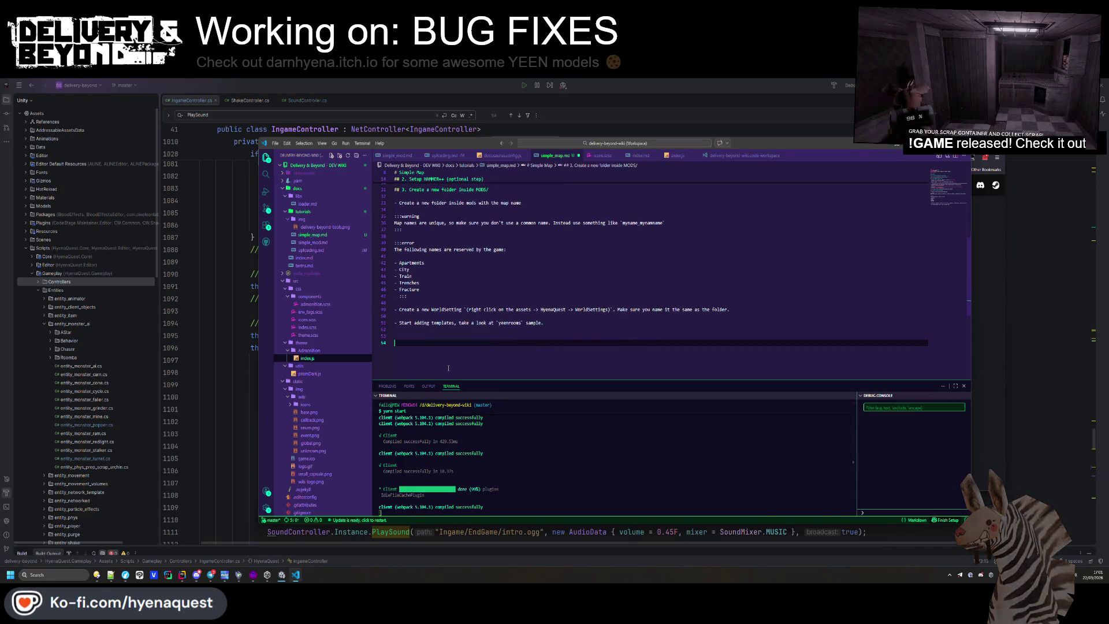
pyautogui.write('## i')
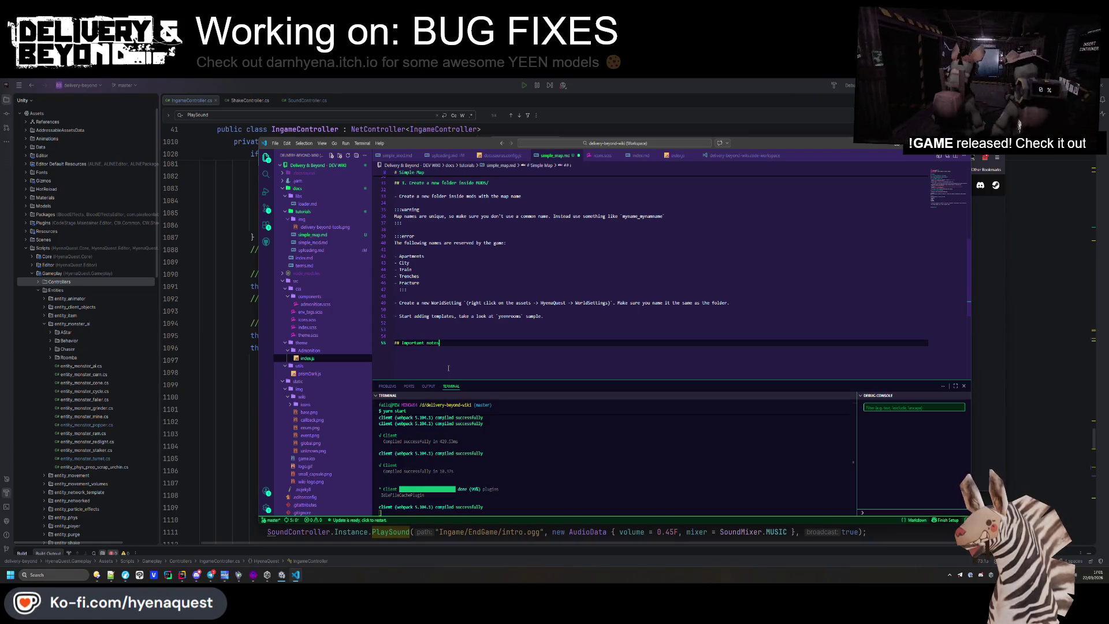
# Under Important notes, type the bullet 'All rooms need either a `entity_room` or a `entity_interior_room`' with a parenthetical remark
pyautogui.press('Return')
pyautogui.press('Return')
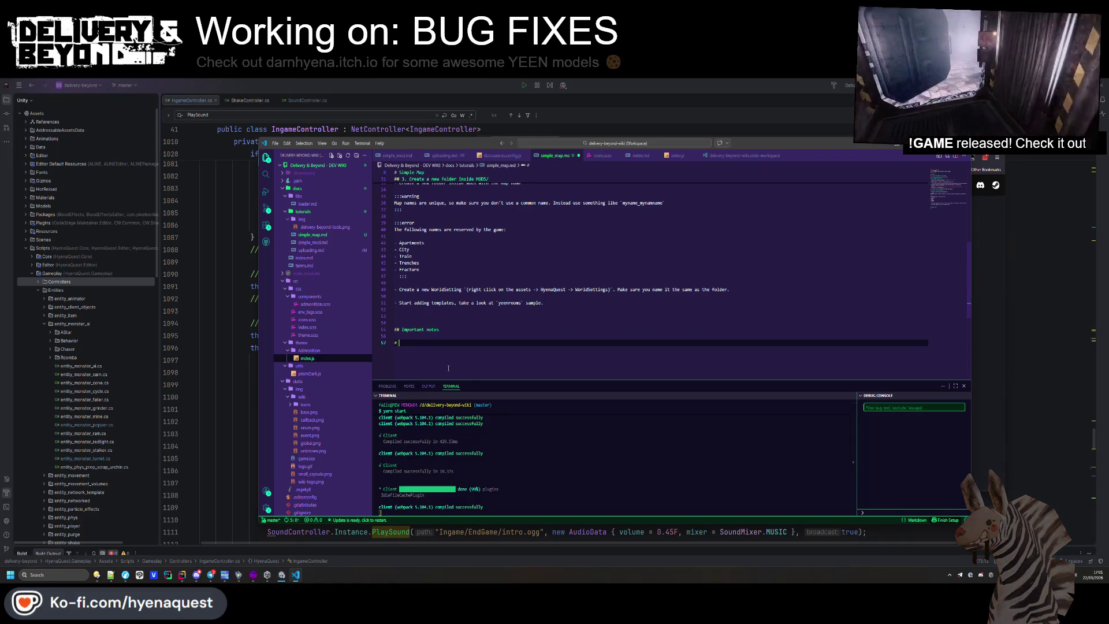
pyautogui.press('BackSpace')
pyautogui.press('BackSpace')
pyautogui.write('- All rooms need a')
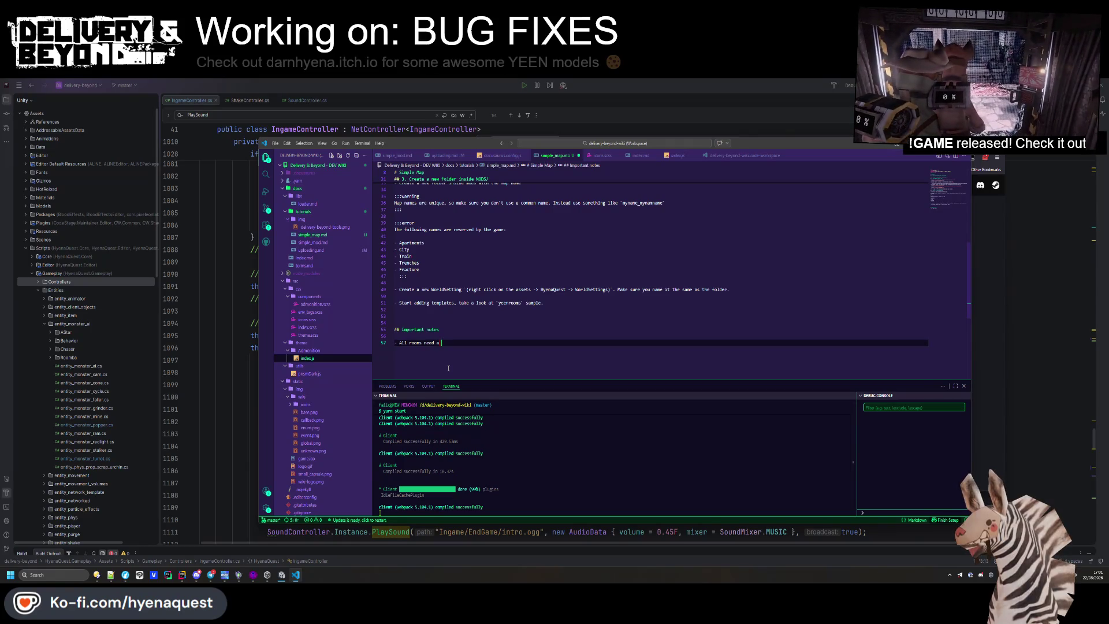
pyautogui.press('BackSpace')
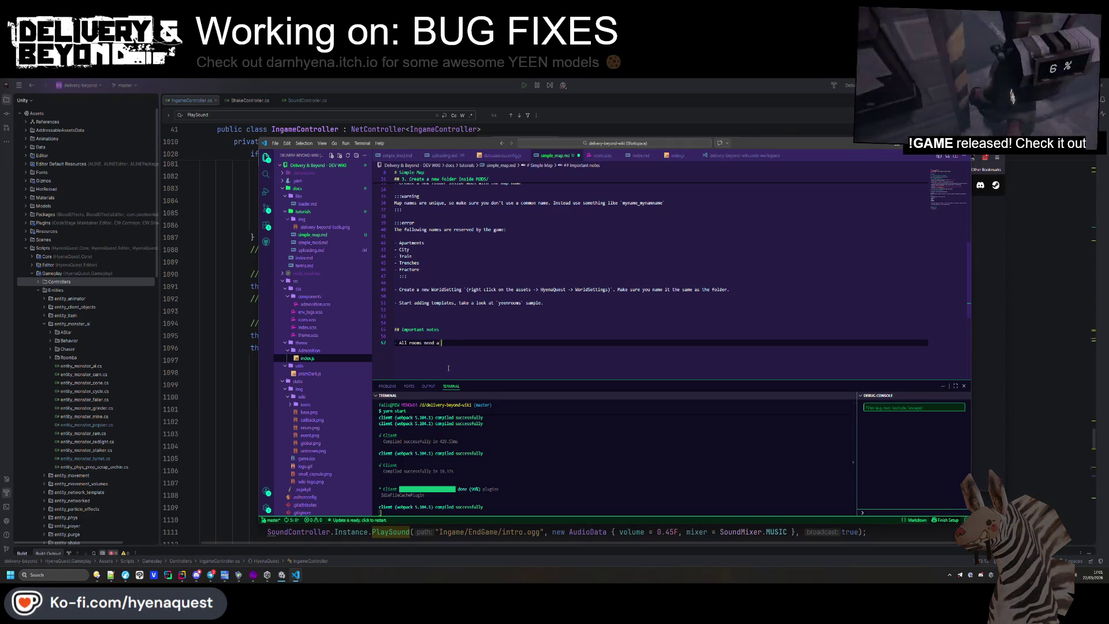
pyautogui.write('either a `ent')
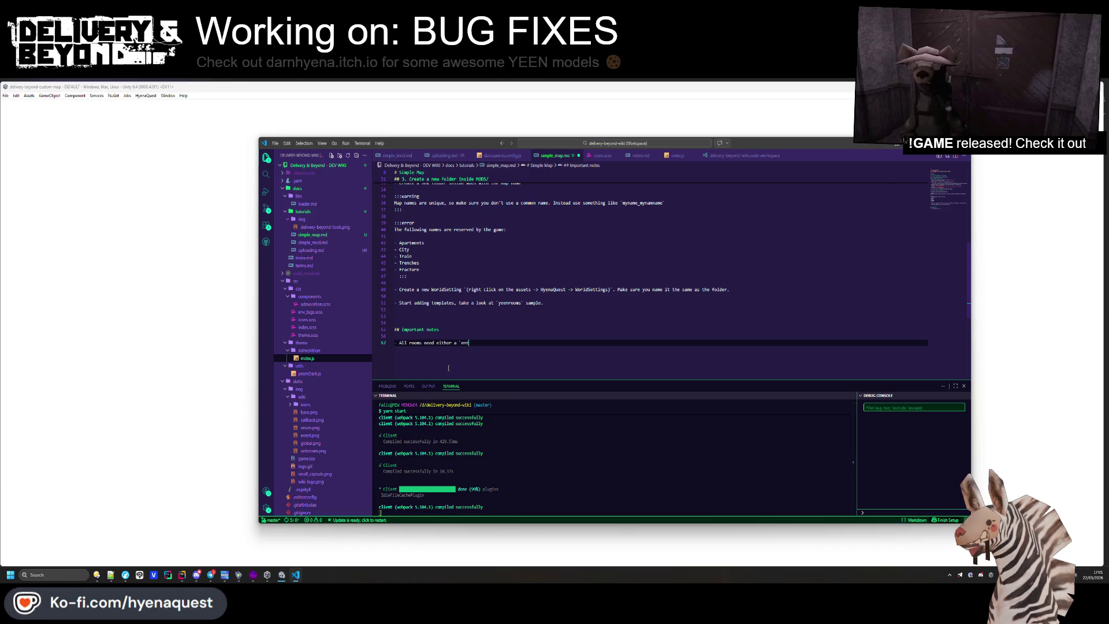
pyautogui.write('ity_room` or a `entity_int')
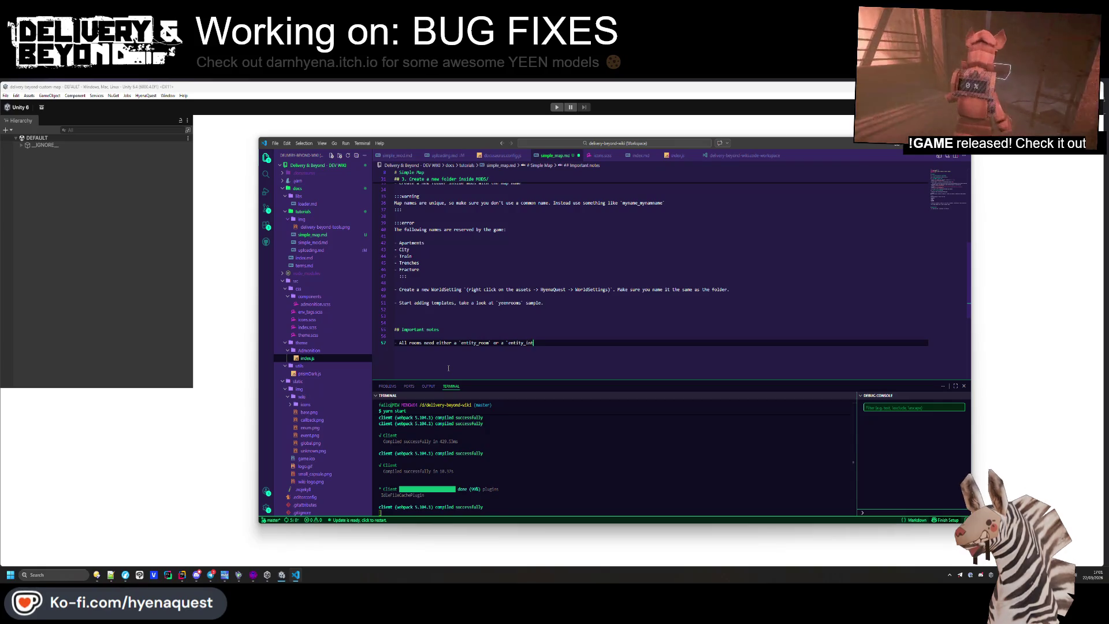
pyautogui.write('erior_room`')
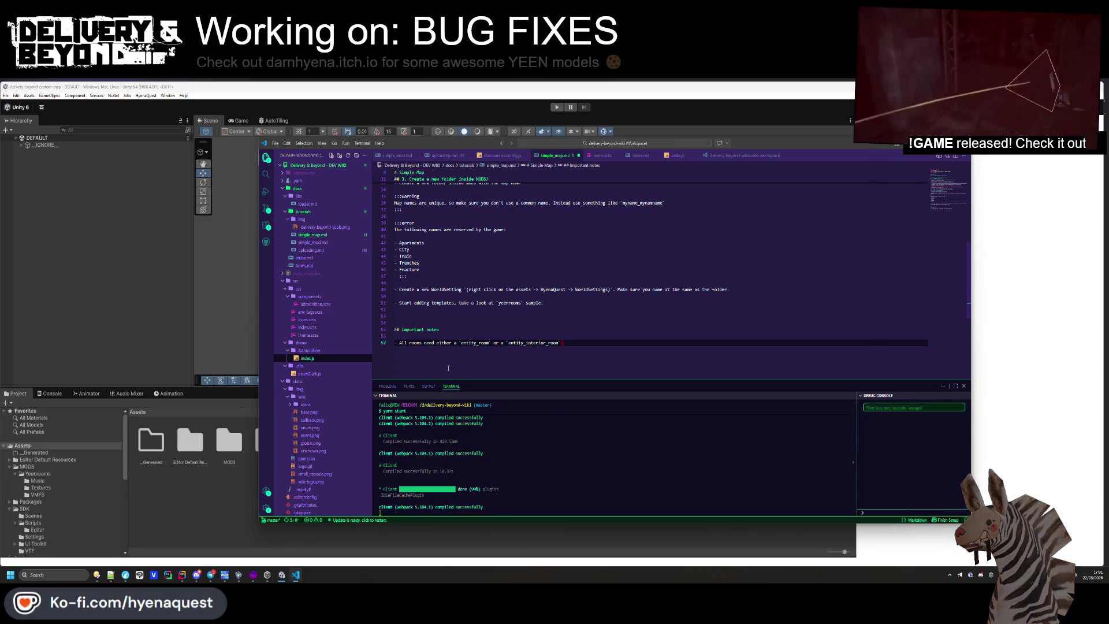
pyautogui.write(' for the')
pyautogui.press('BackSpace')
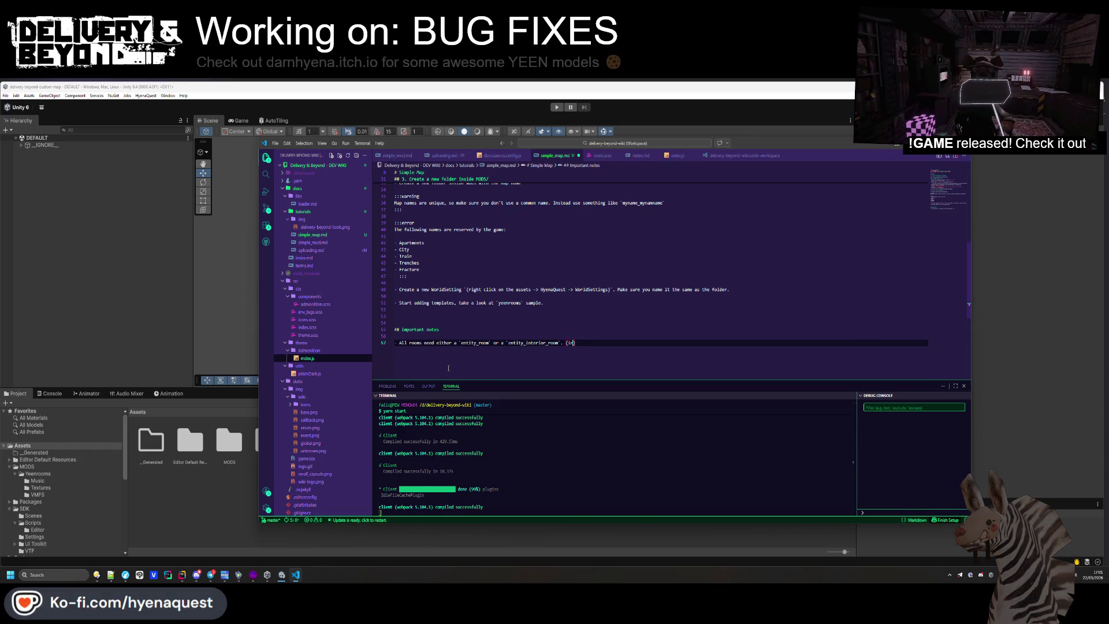
pyautogui.write('or room being the interi')
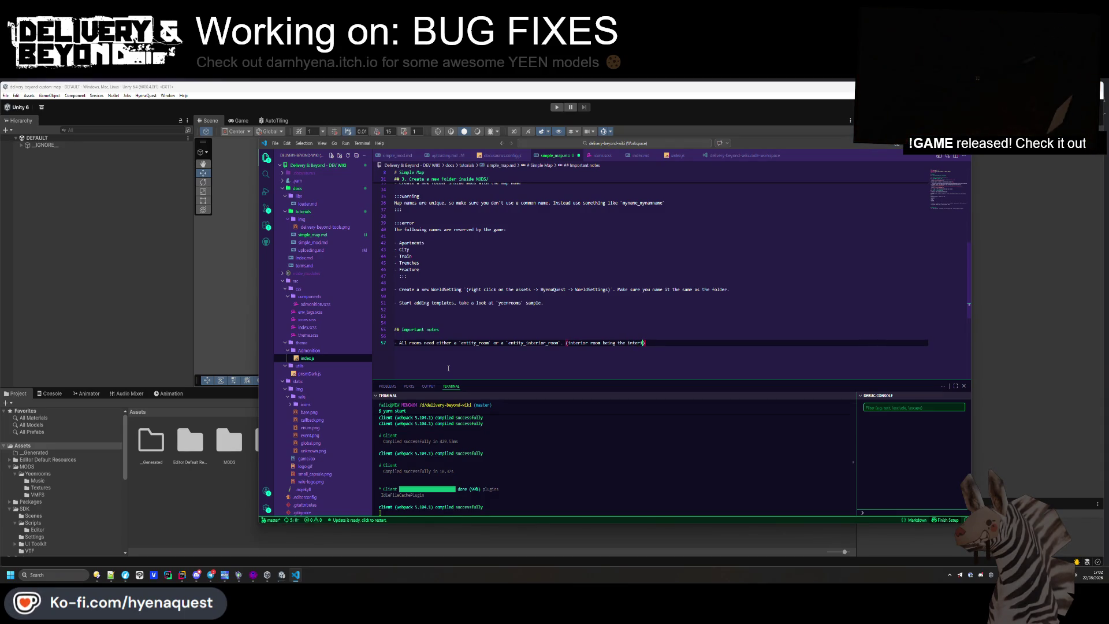
pyautogui.write('very')
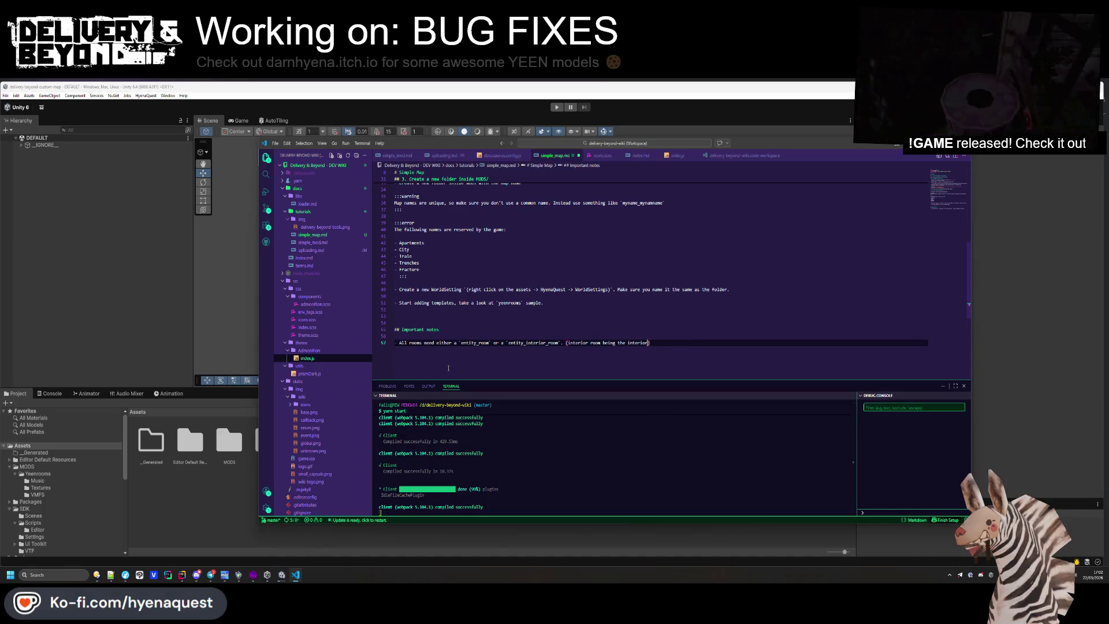
# Delete the parenthetical interior-room remark from the rooms bullet and save simple_map.md
pyautogui.moveTo(564, 343); pyautogui.dragTo(651, 343)
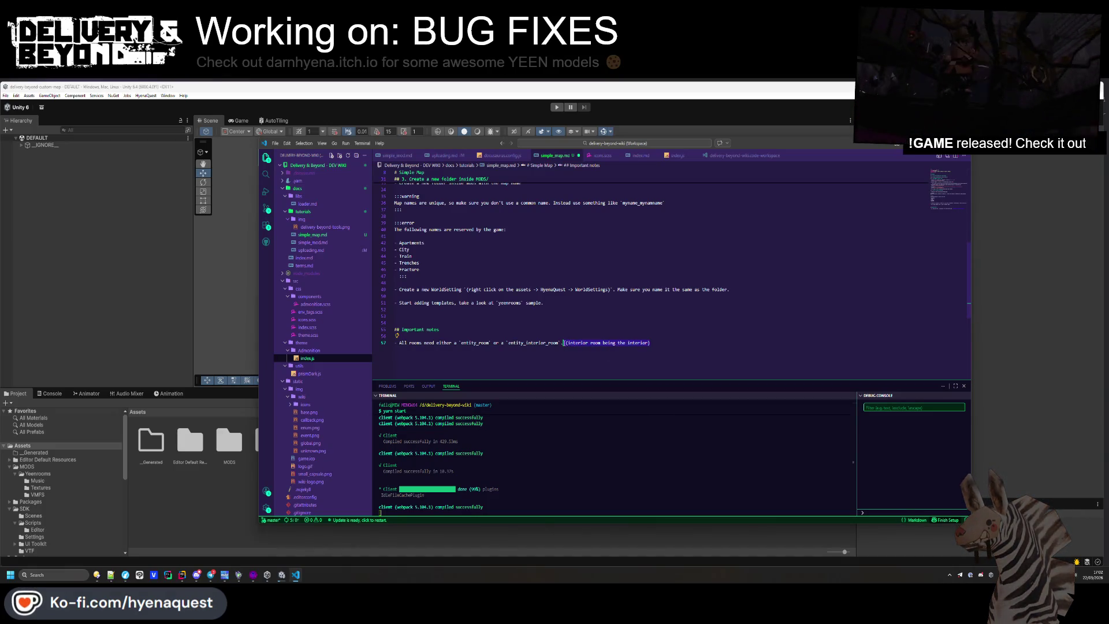
pyautogui.press('BackSpace')
pyautogui.click(576, 331)
pyautogui.click(580, 343)
pyautogui.press('Return')
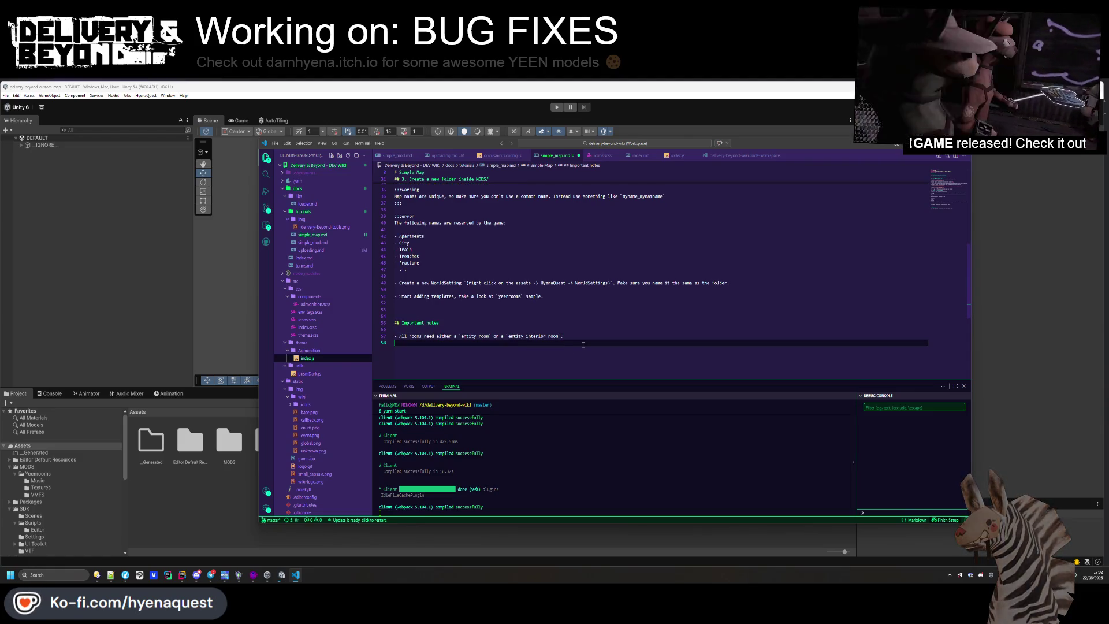
pyautogui.write('-')
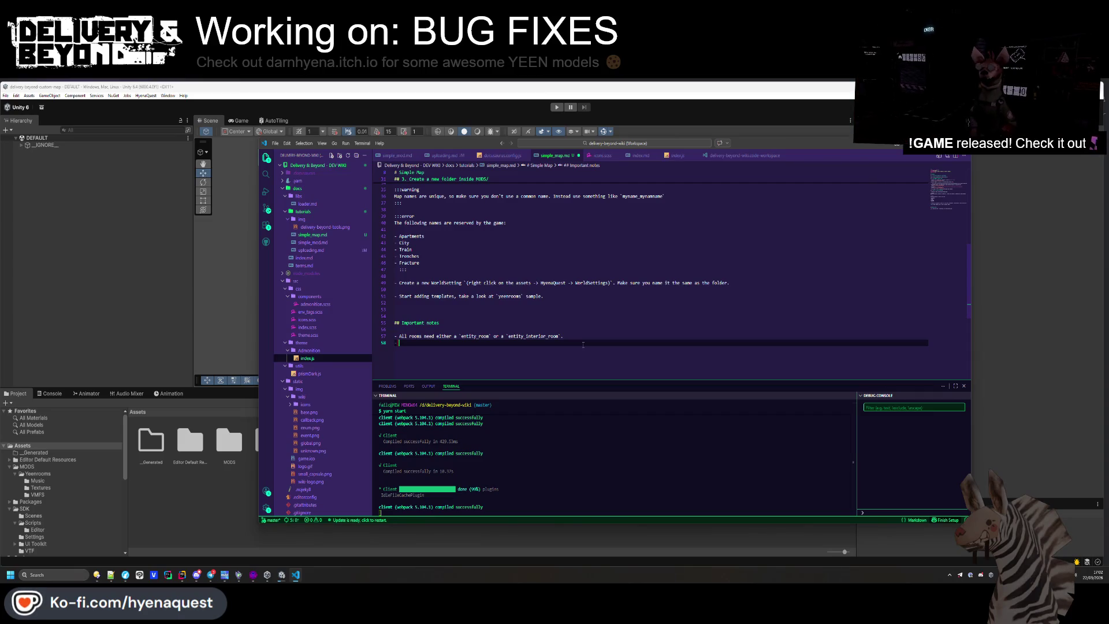
pyautogui.hotkey('ctrl', 's')
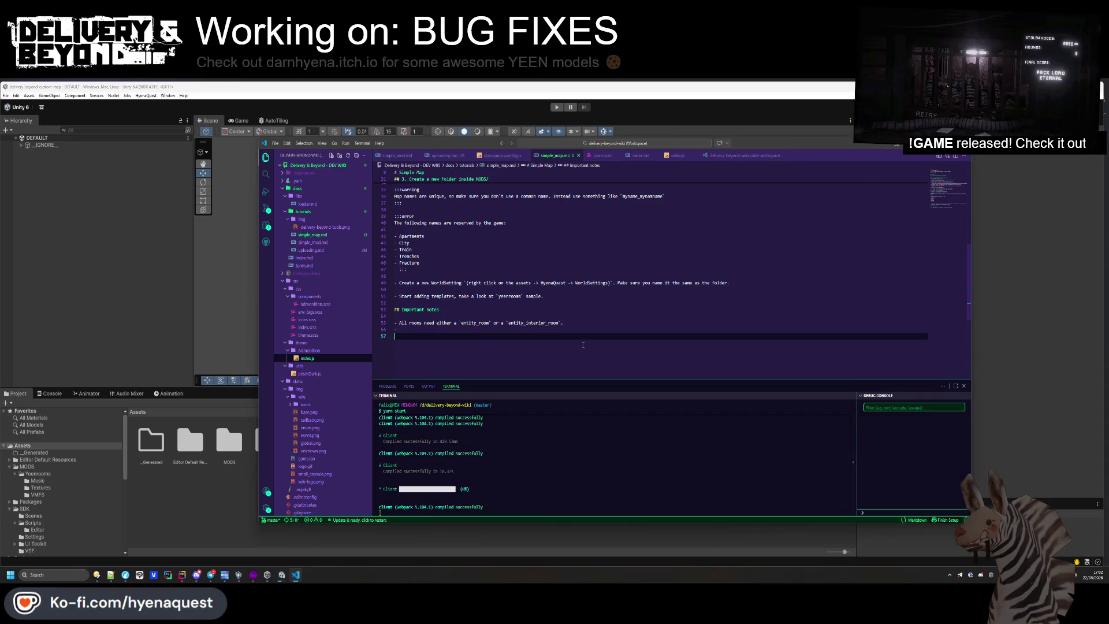
# Insert blank lines above the Important notes heading to make room for a new step
pyautogui.press('BackSpace')
pyautogui.press('BackSpace')
pyautogui.click(610, 311)
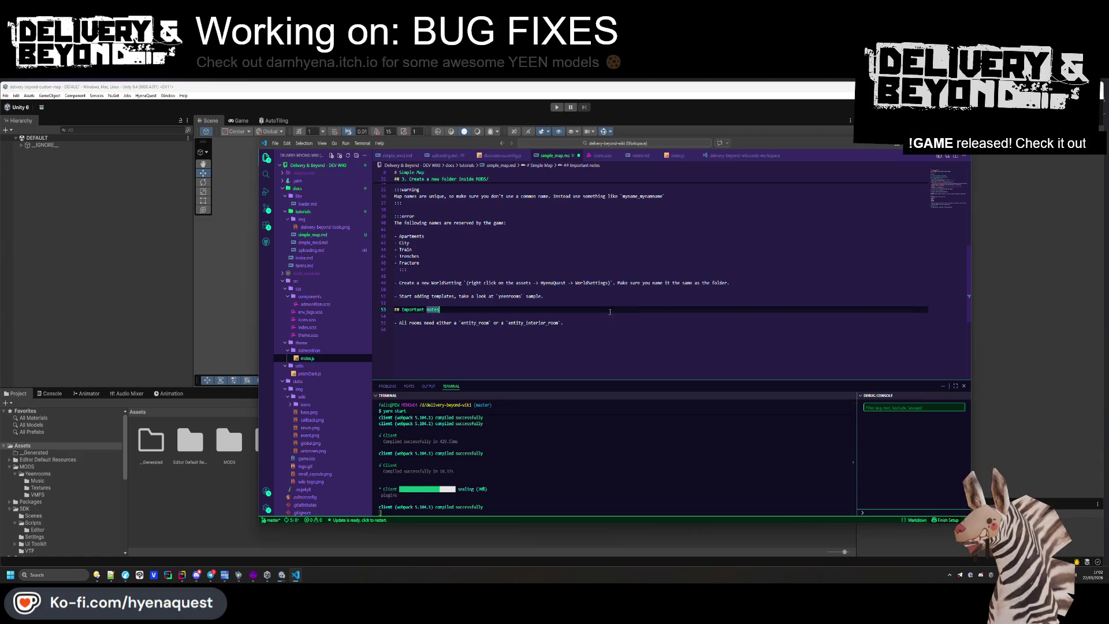
pyautogui.click(612, 303)
pyautogui.scroll(3, 572, 304)
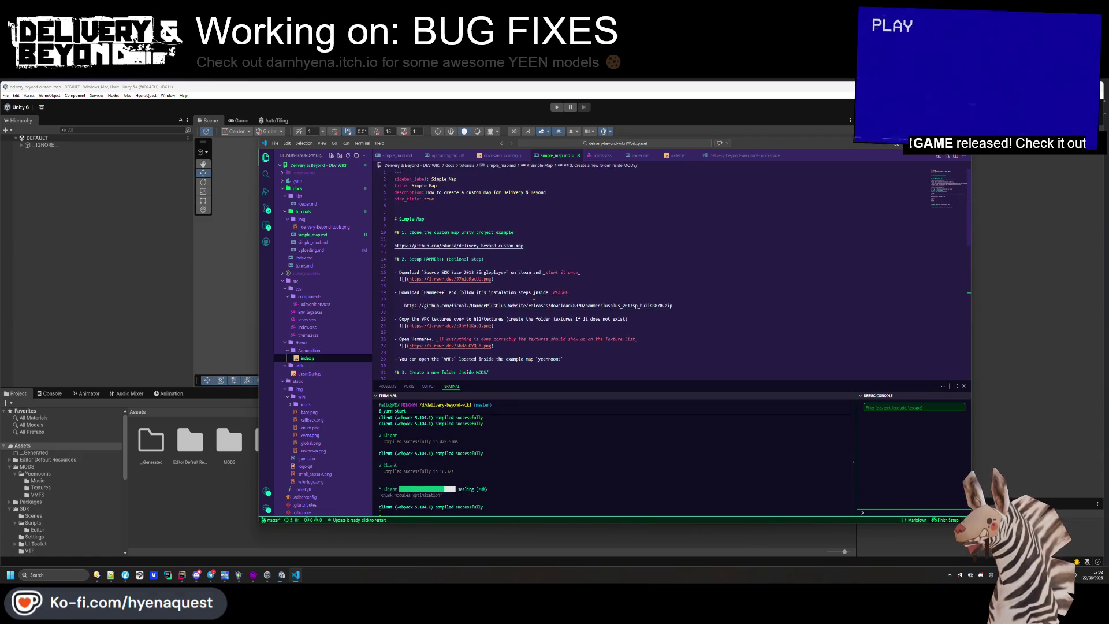
pyautogui.scroll(-3, 526, 306)
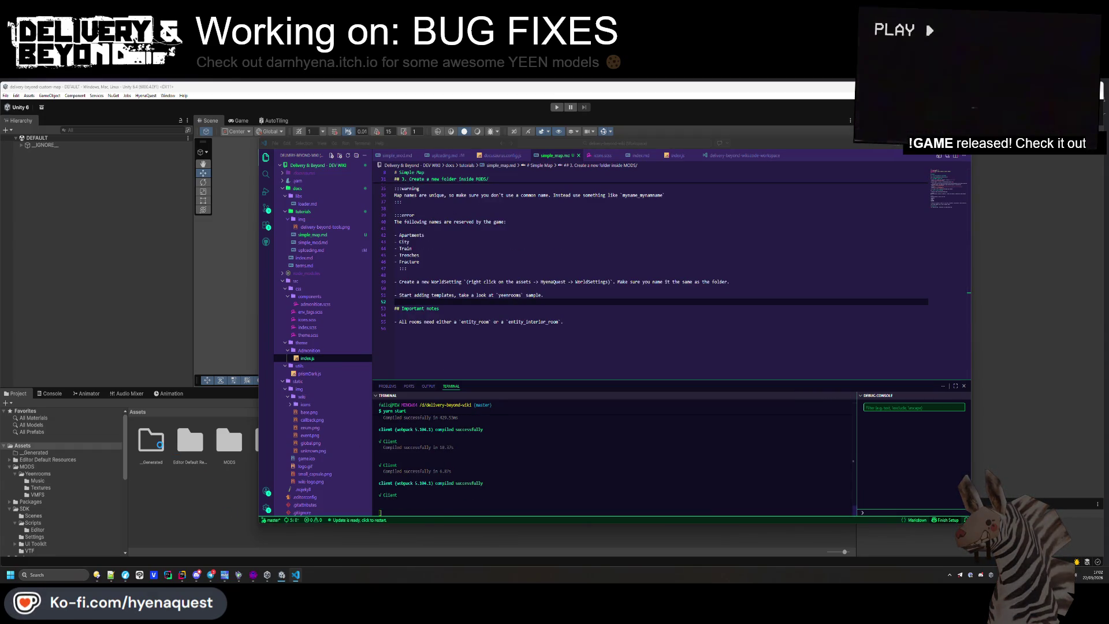
pyautogui.click(457, 347)
pyautogui.press('Return')
pyautogui.press('Return')
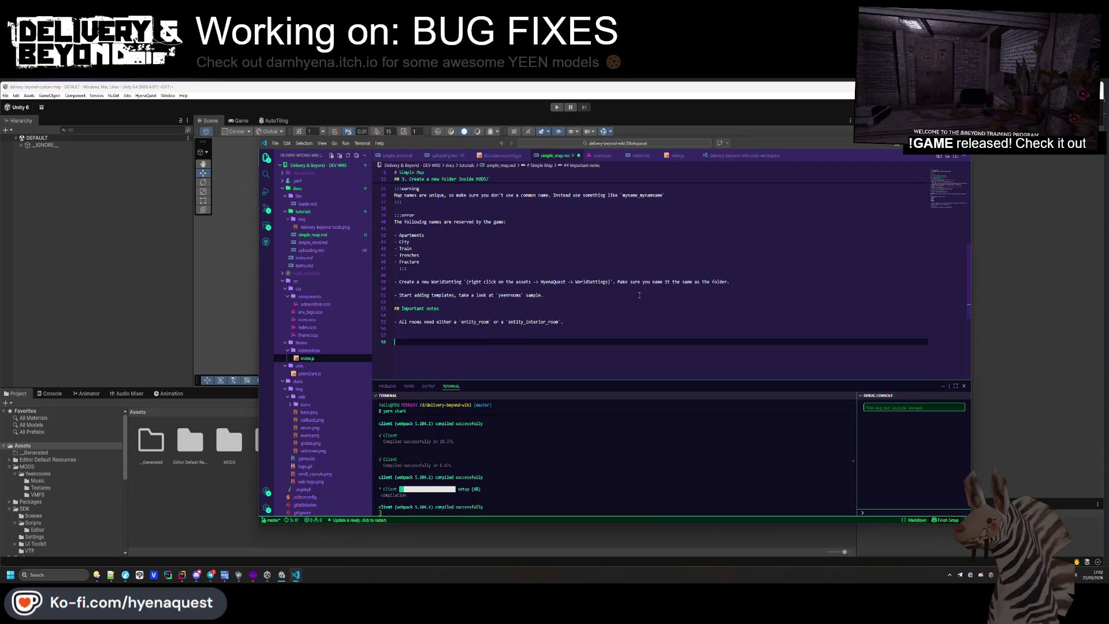
pyautogui.click(437, 302)
pyautogui.press('Return')
pyautogui.press('Return')
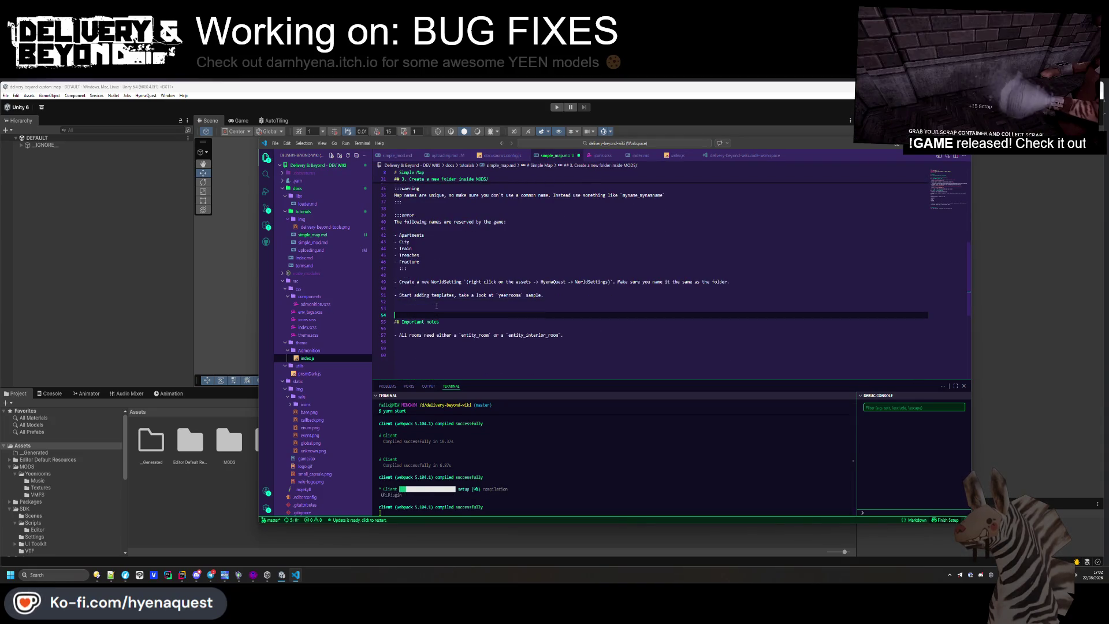
# Add '## 4. Build the custom map' with the HyenaQuest -> Maps -> Build All maps (or Build Selected Map) instruction and save
pyautogui.press('Up')
pyautogui.write('$')
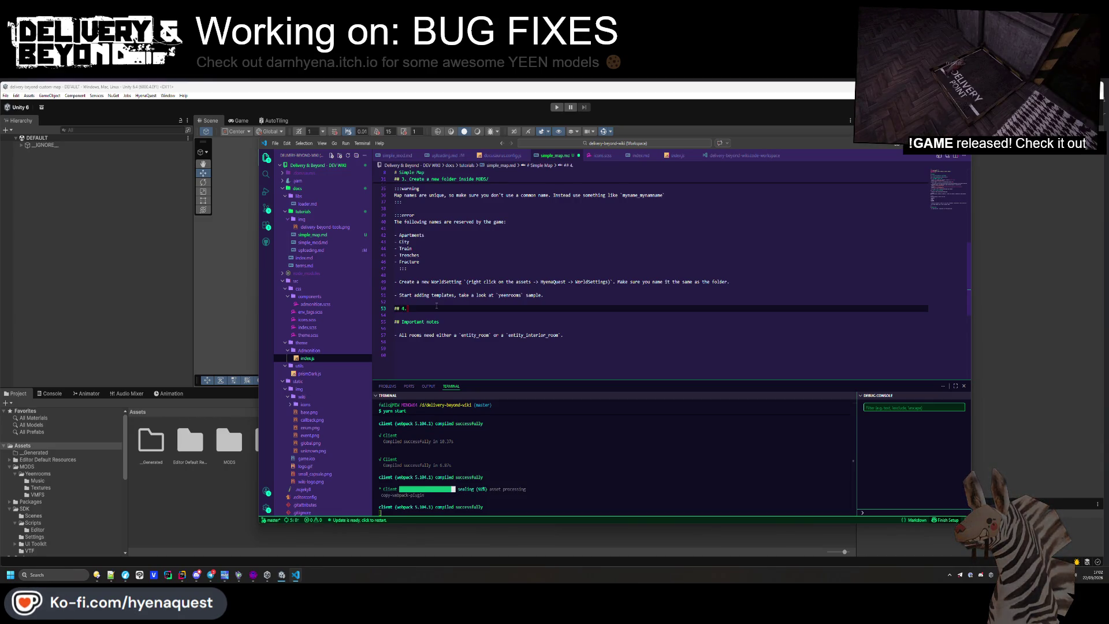
pyautogui.write('ld the m')
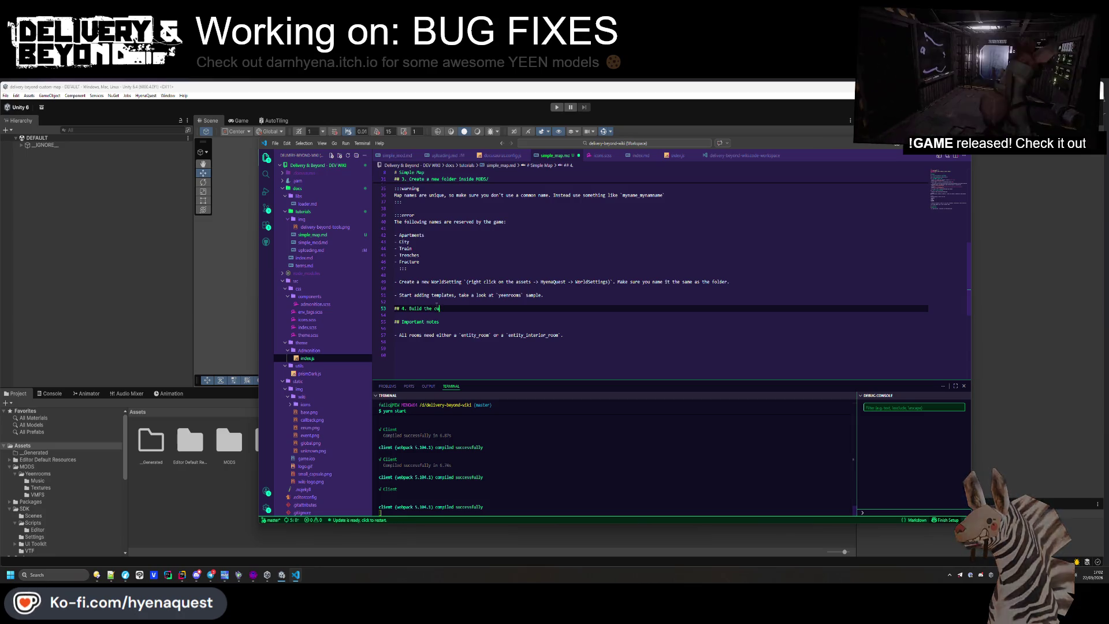
pyautogui.write('map')
pyautogui.press('Return')
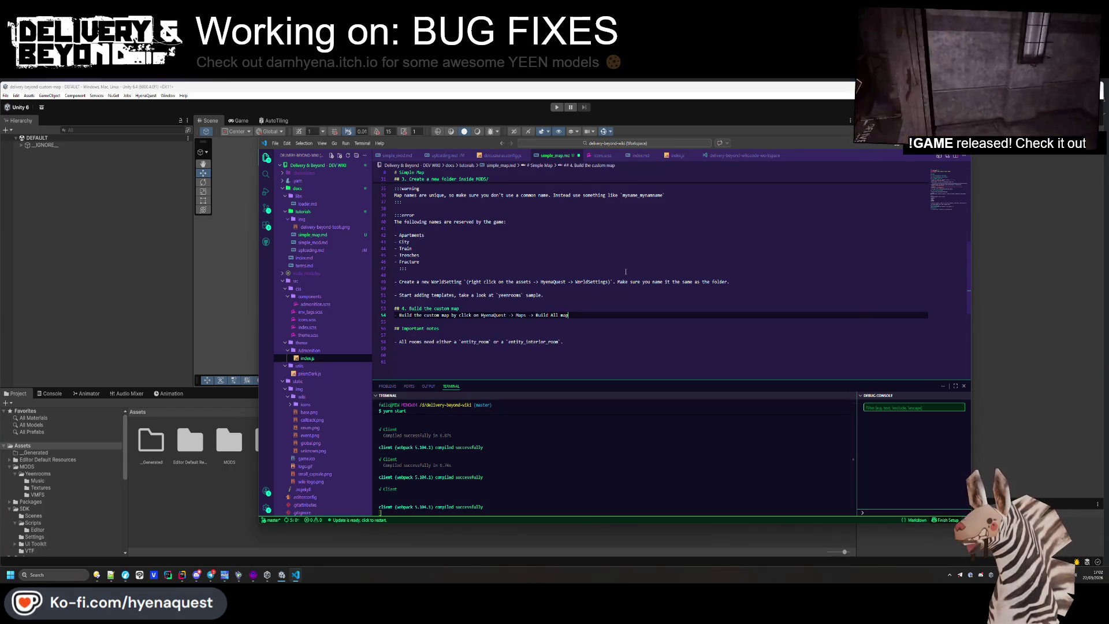
pyautogui.write('(or Build S')
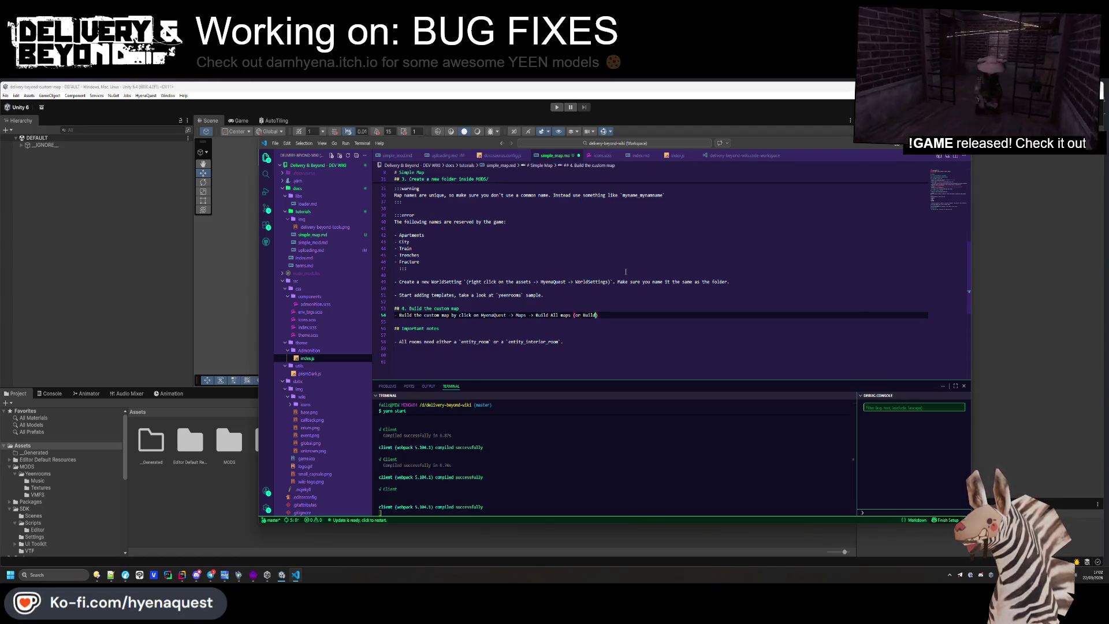
pyautogui.write('elected Map')
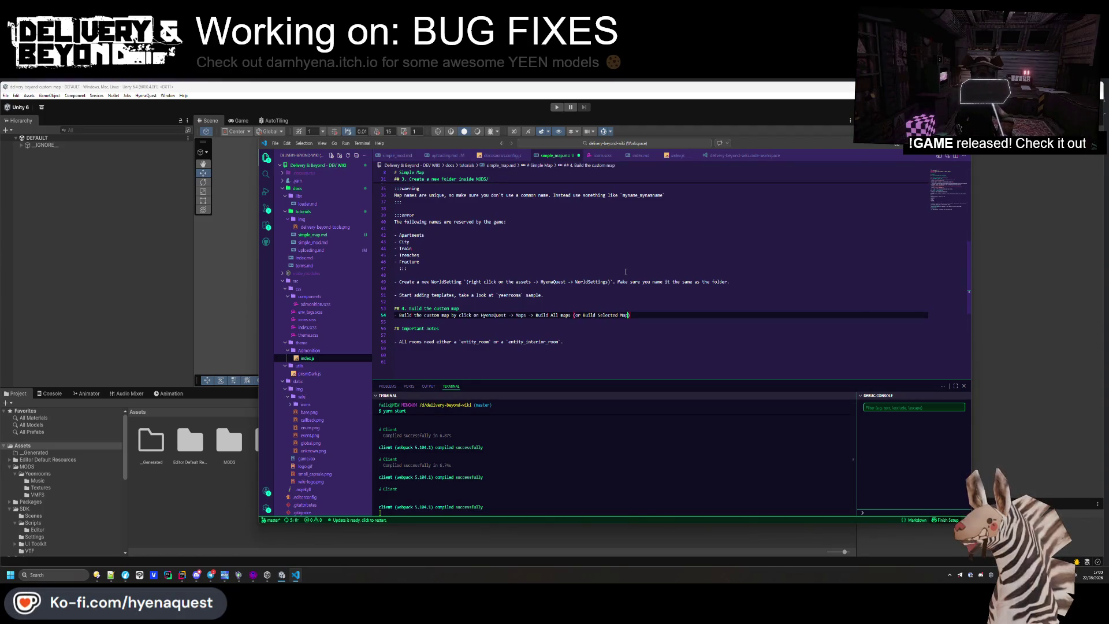
pyautogui.hotkey('ctrl', 's')
pyautogui.click(576, 337)
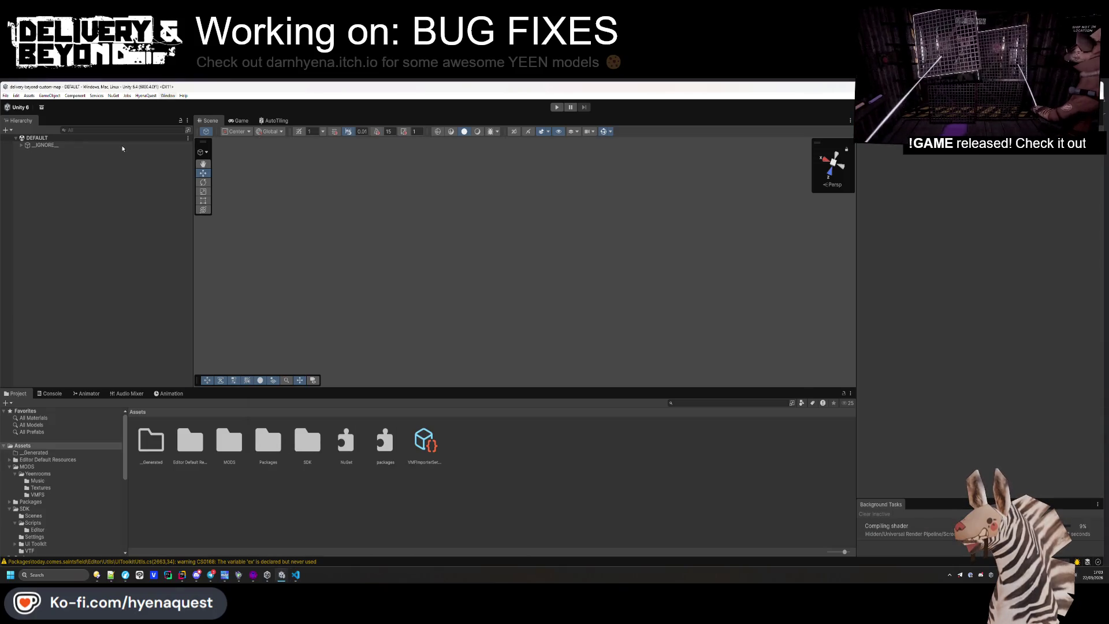
# Screenshot Unity's HyenaQuest map build commands and paste the image link under the build instruction
pyautogui.click(150, 96)
pyautogui.click(150, 98)
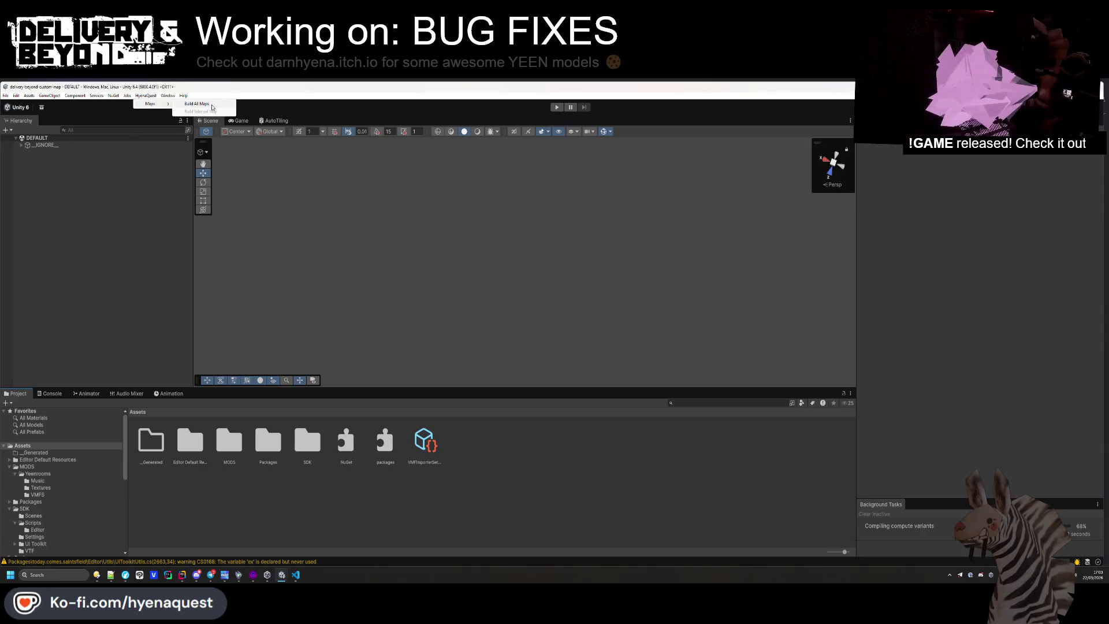
pyautogui.press('ctrl+Print')
pyautogui.moveTo(129, 84)
pyautogui.mouseDown()
pyautogui.moveTo(260, 126)
pyautogui.moveTo(258, 144)
pyautogui.mouseUp()
pyautogui.hotkey('ctrl', 'c')
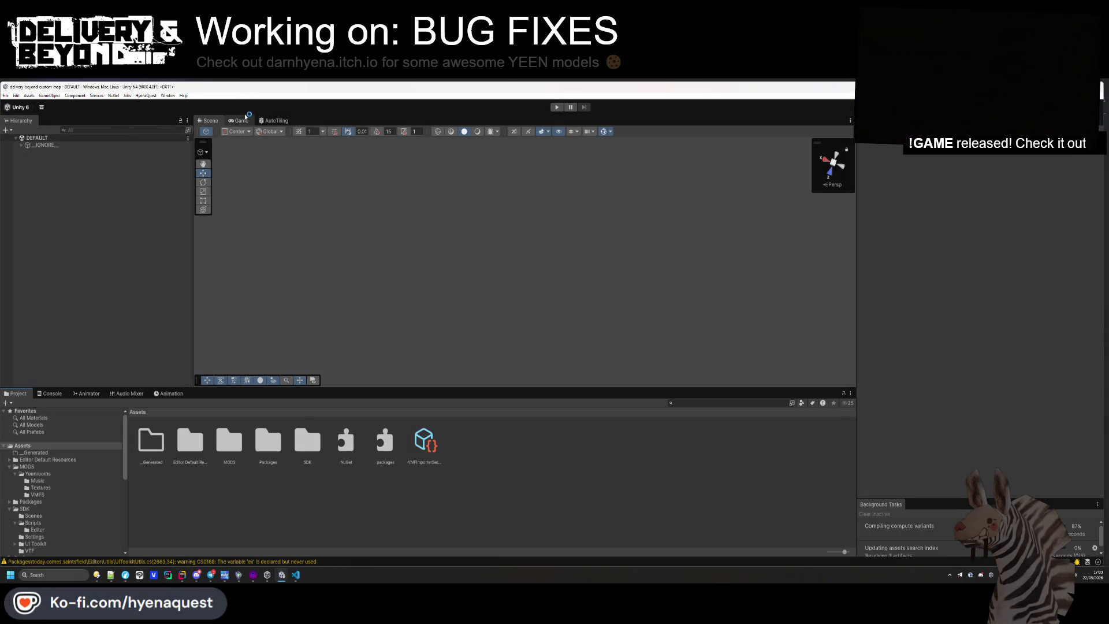
pyautogui.hotkey('alt', 'Tab')
pyautogui.click(467, 322)
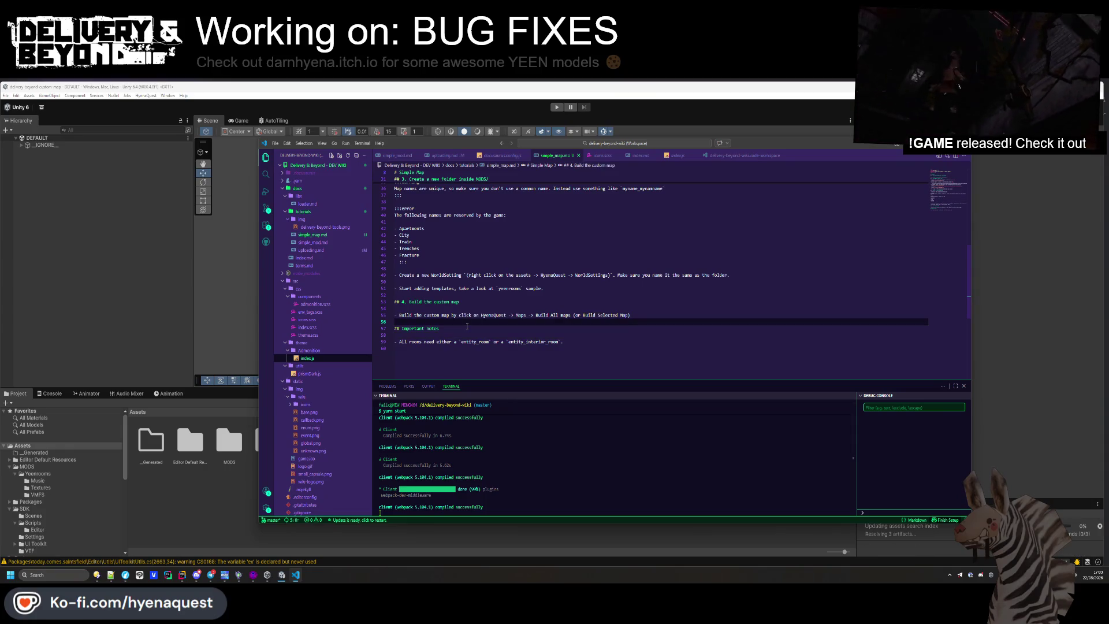
pyautogui.hotkey('ctrl', 'v')
pyautogui.press('Return')
pyautogui.click(651, 317)
pyautogui.press('Return')
# Open a new bullet below the VMF note line and begin the note about adding Hammer textures
pyautogui.hotkey('alt', 'Tab')
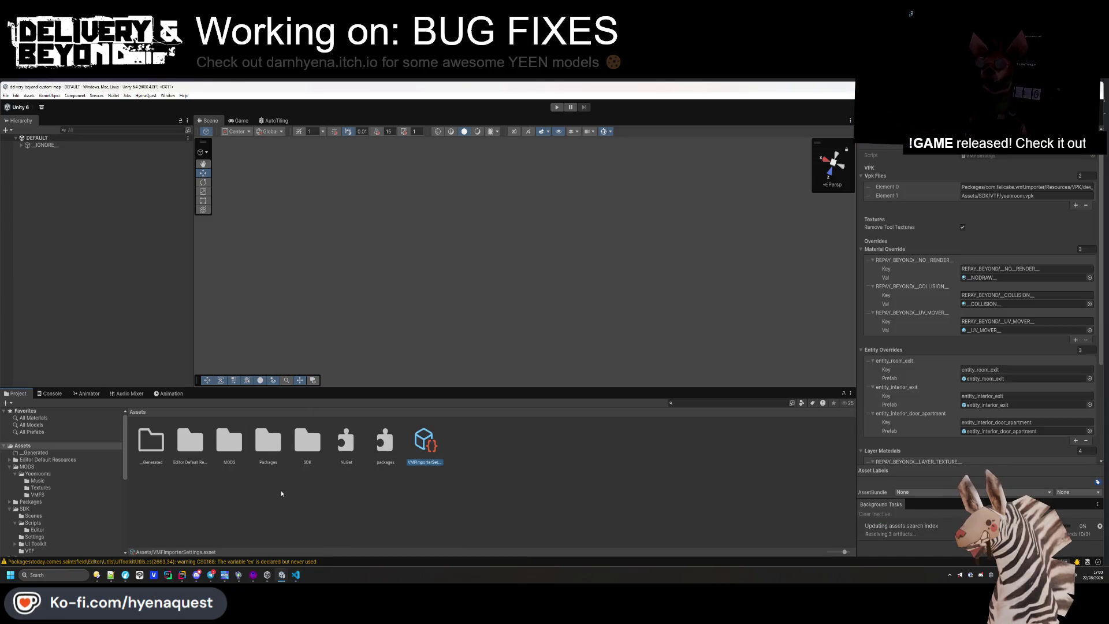
pyautogui.hotkey('alt', 'Tab')
pyautogui.scroll(5, 565, 245)
pyautogui.click(547, 271)
pyautogui.press('Return')
pyautogui.press('Up')
pyautogui.write('- ')
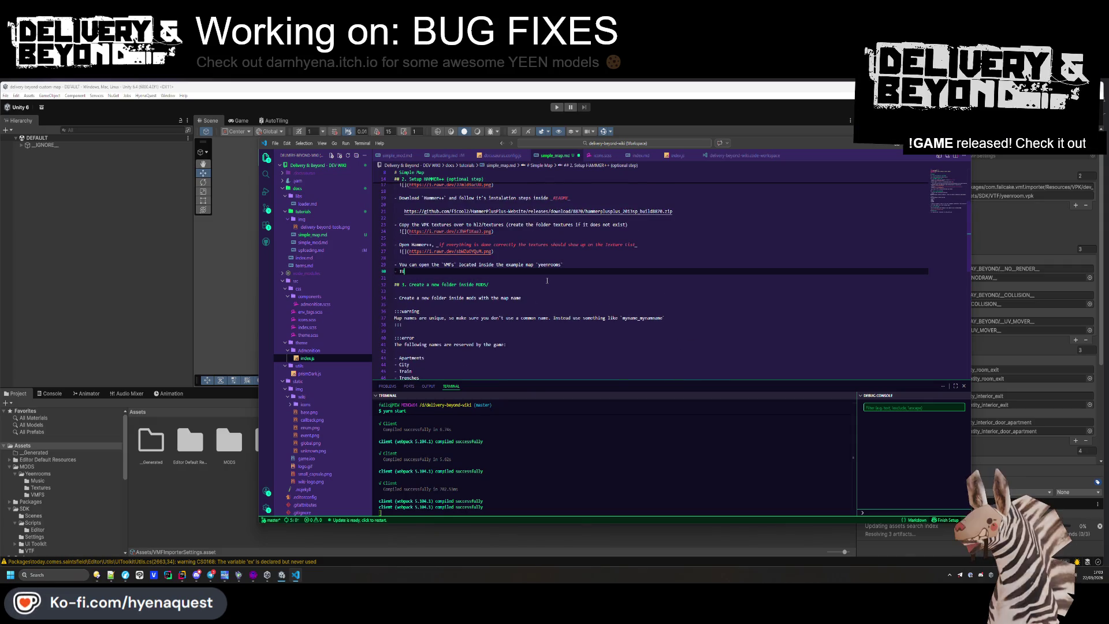
pyautogui.write('t to add more')
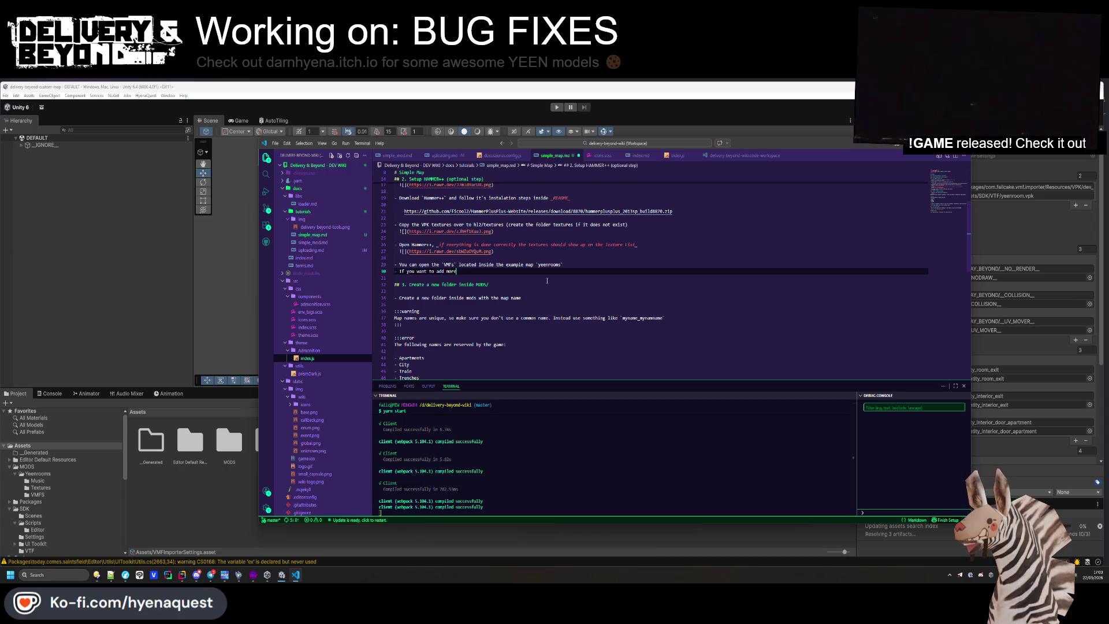
pyautogui.write('texxture to th')
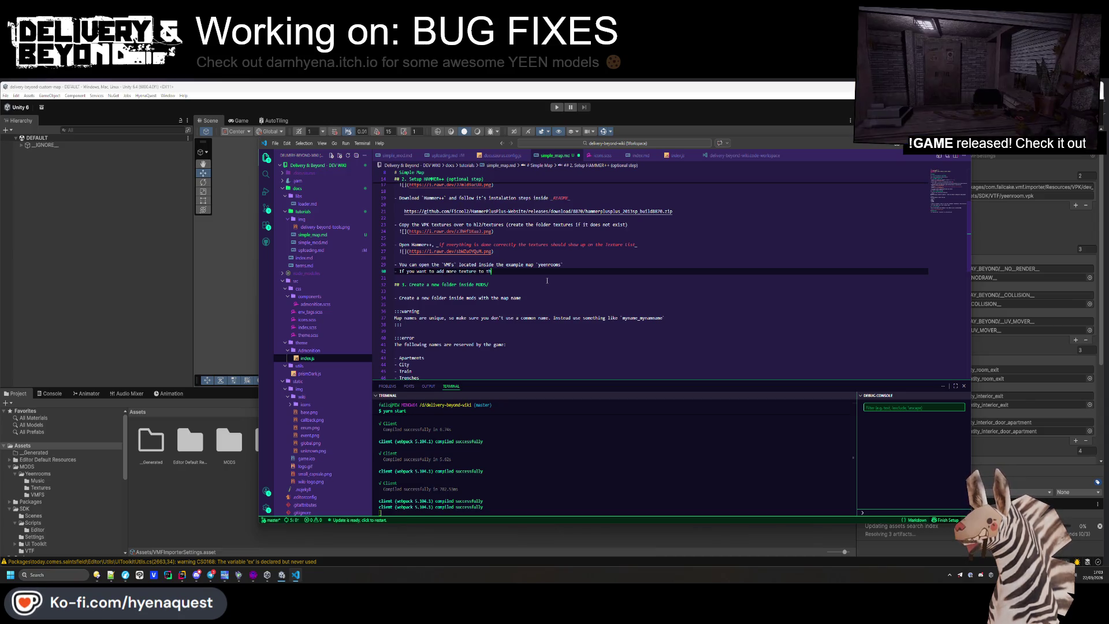
pyautogui.write('e hamme')
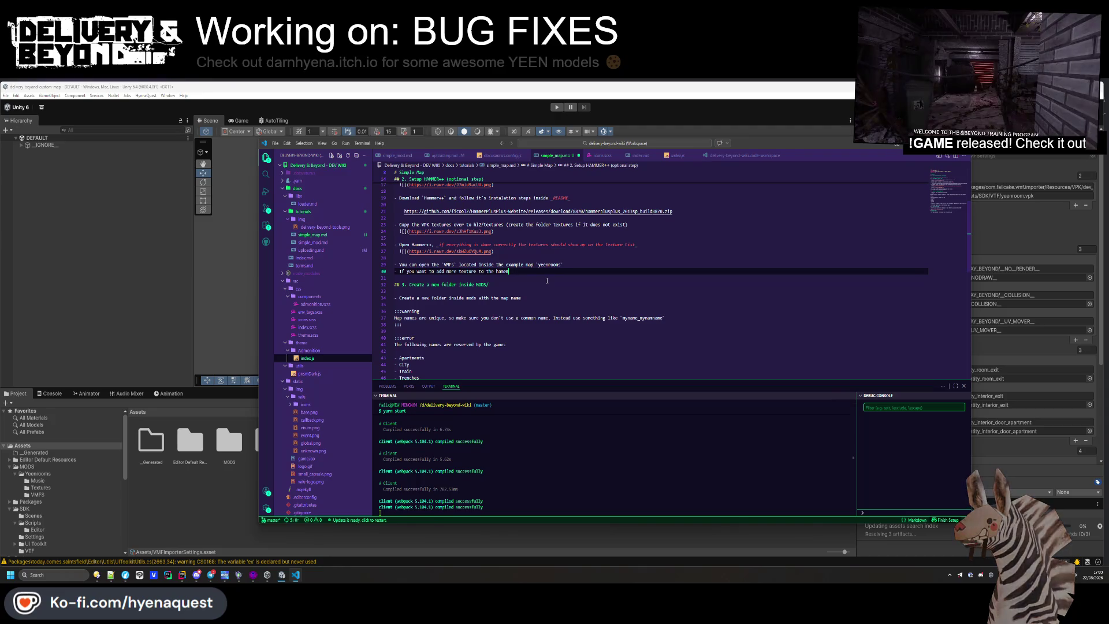
pyautogui.write('r editor, refer to')
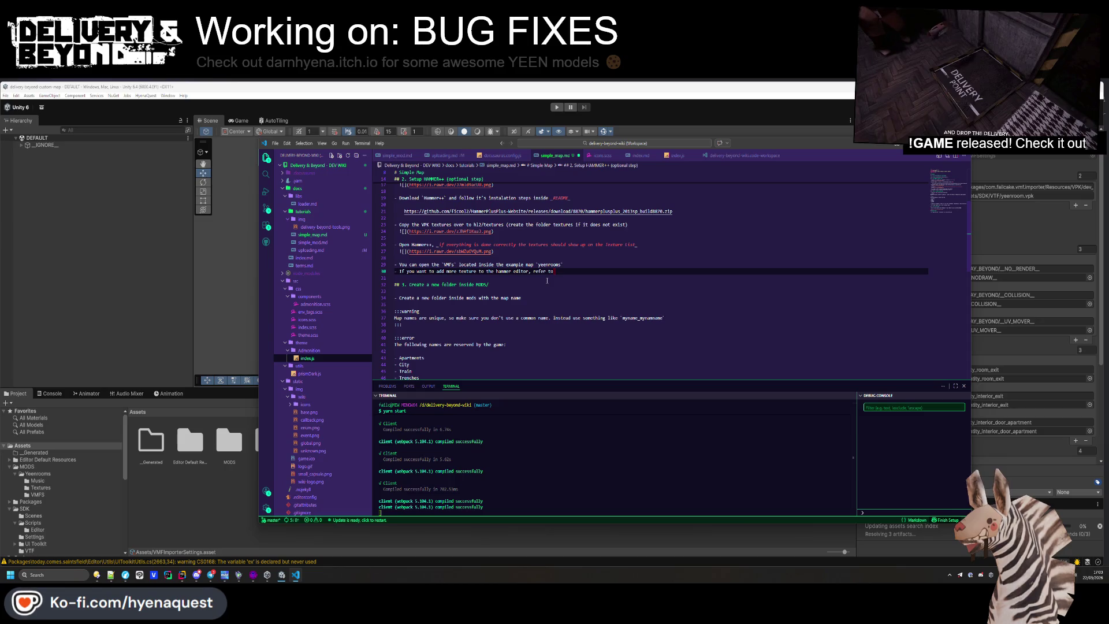
pyautogui.write('Source ')
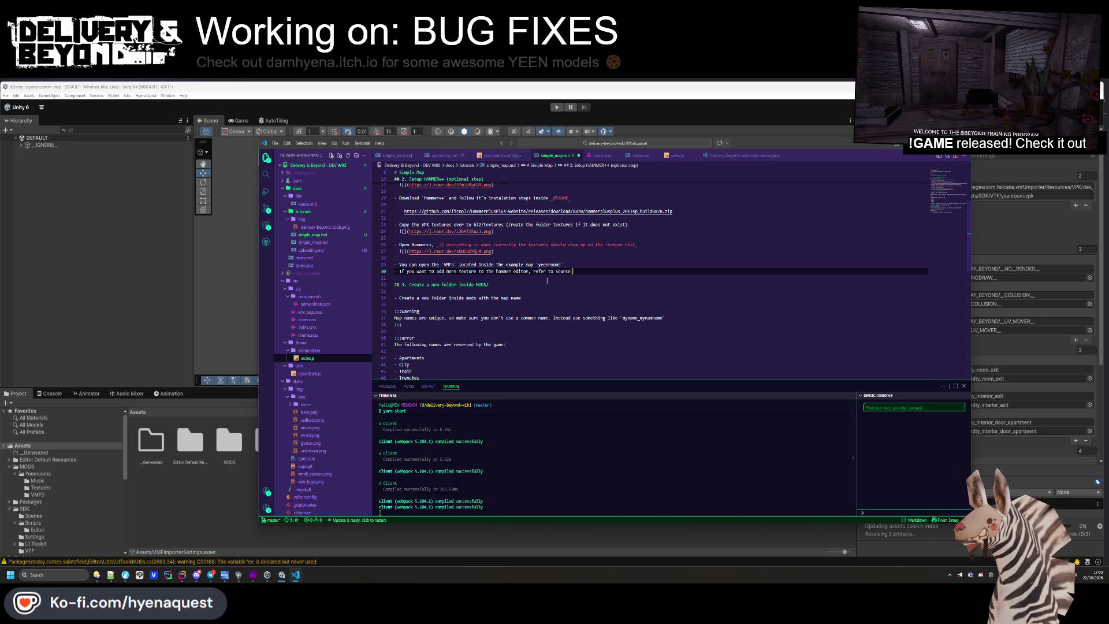
pyautogui.write('SDK Tutor')
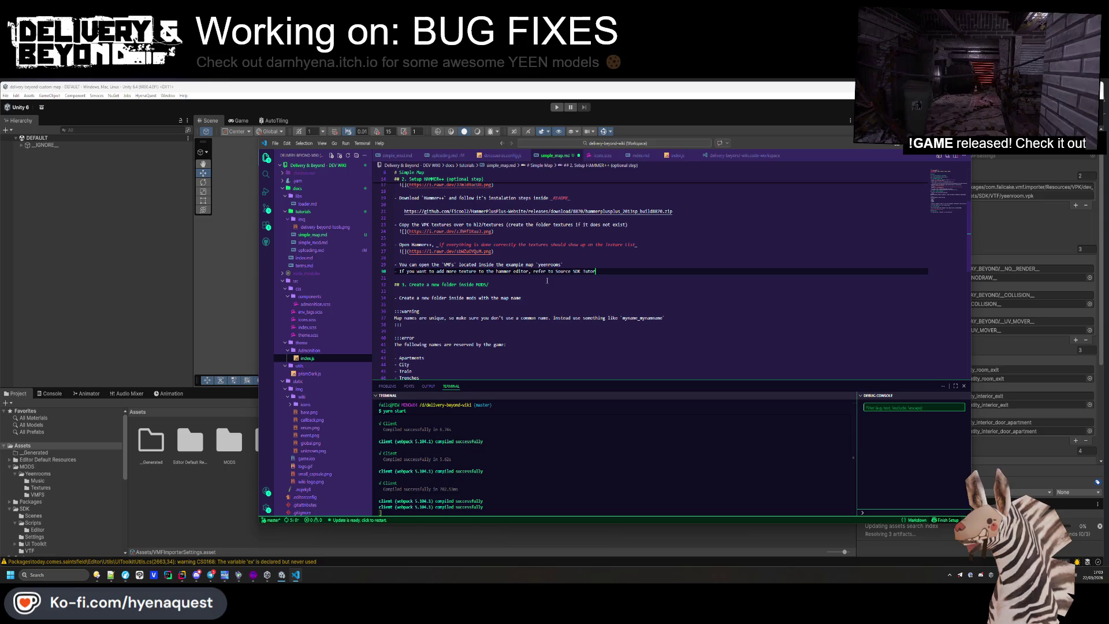
pyautogui.write('ials. ')
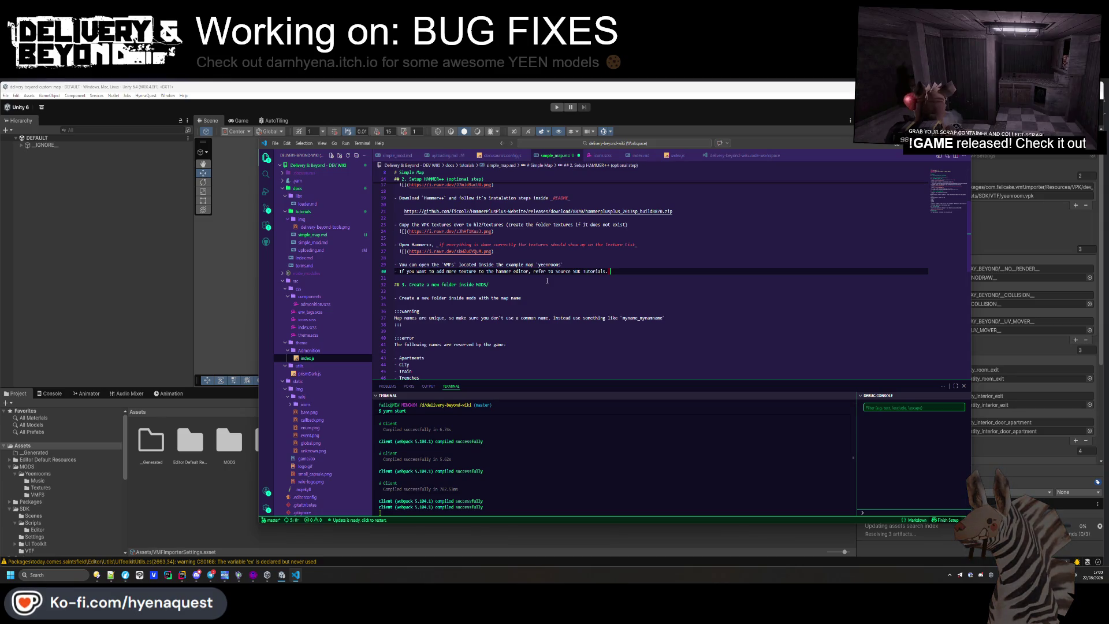
pyautogui.write('You will also need to ')
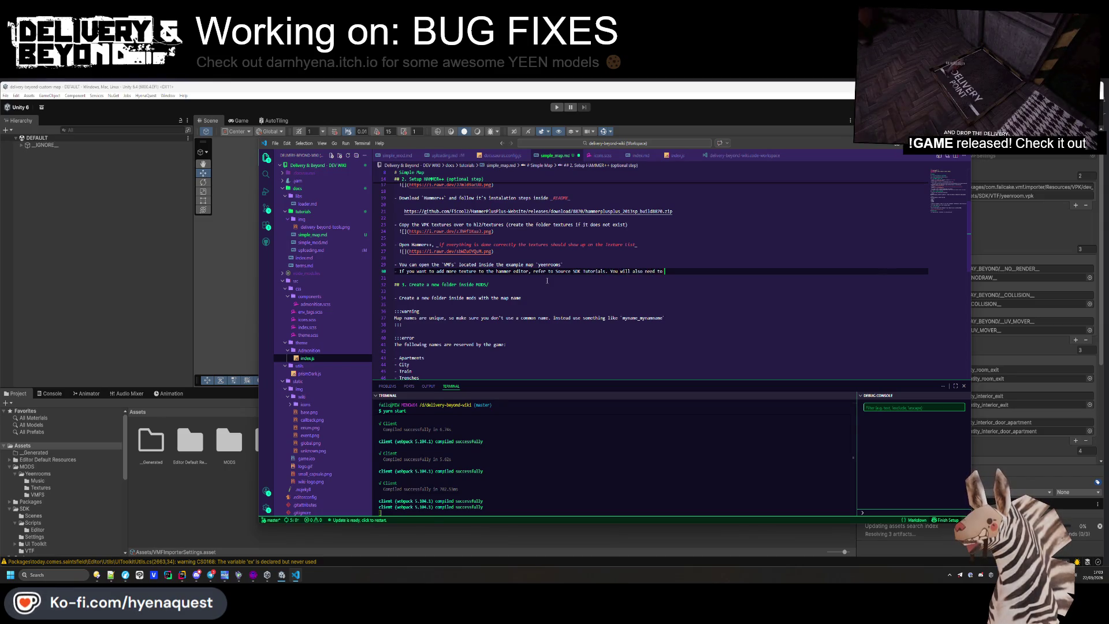
pyautogui.write('create your own VPK')
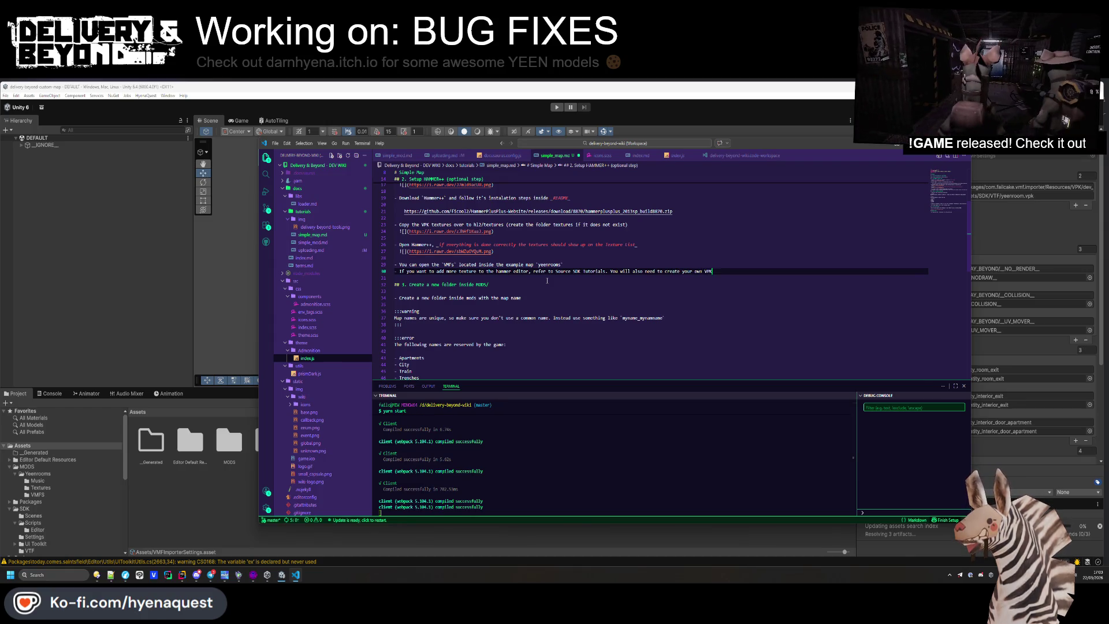
pyautogui.write(' and put it ')
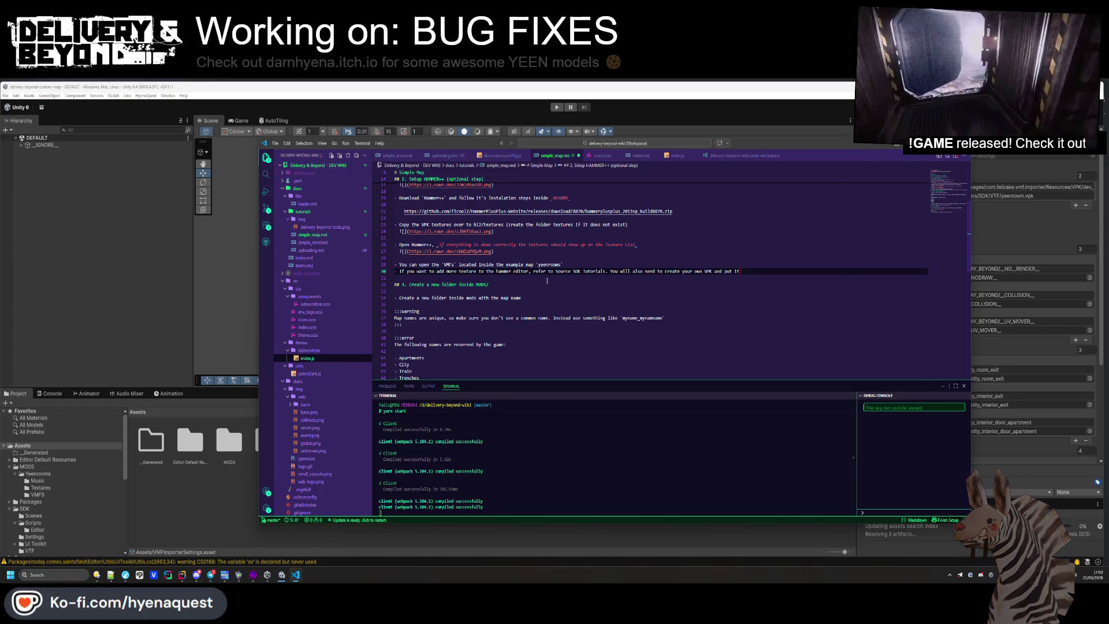
pyautogui.write('on the u')
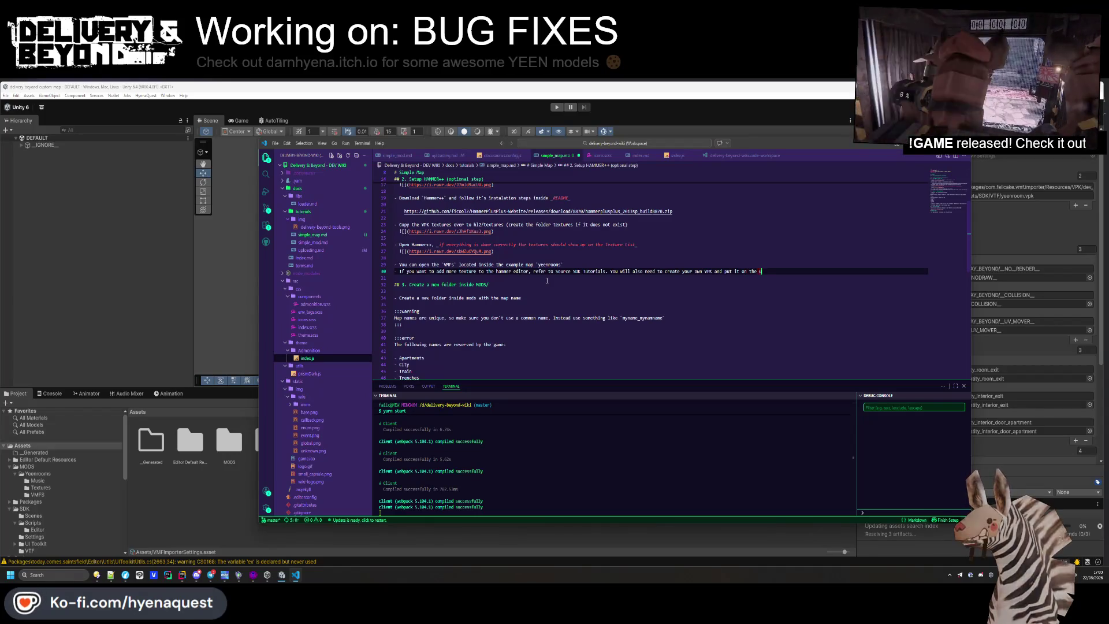
pyautogui.write('nity project (not inside the mod')
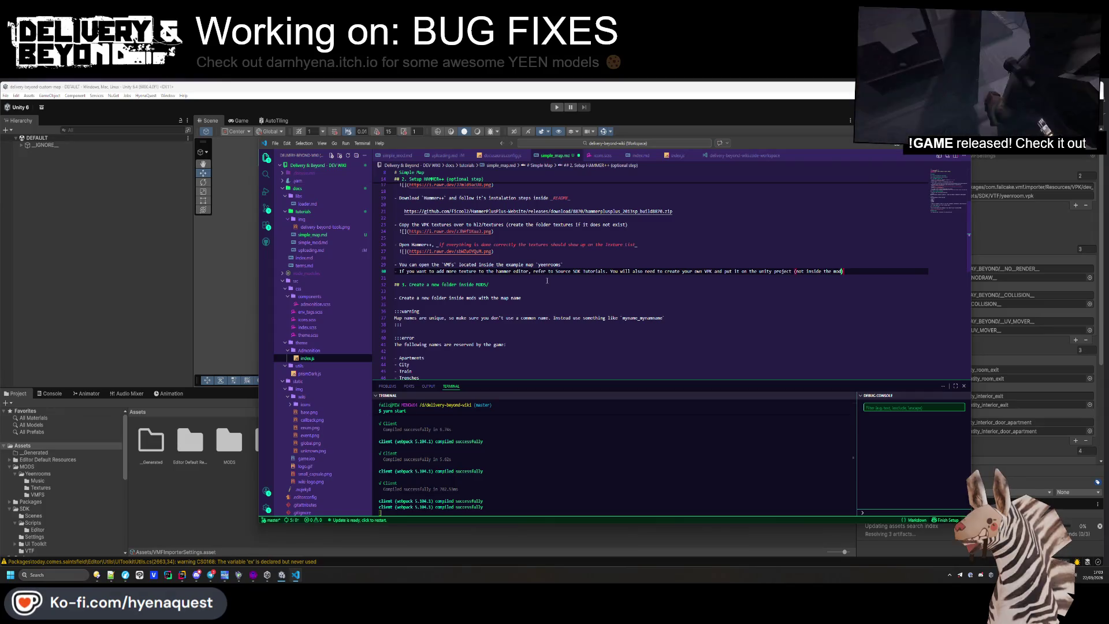
# Finish the note that extra Hammer textures need Source SDK tutorials and your own VPK, and save
pyautogui.press('Down')
pyautogui.hotkey('ctrl', 's')
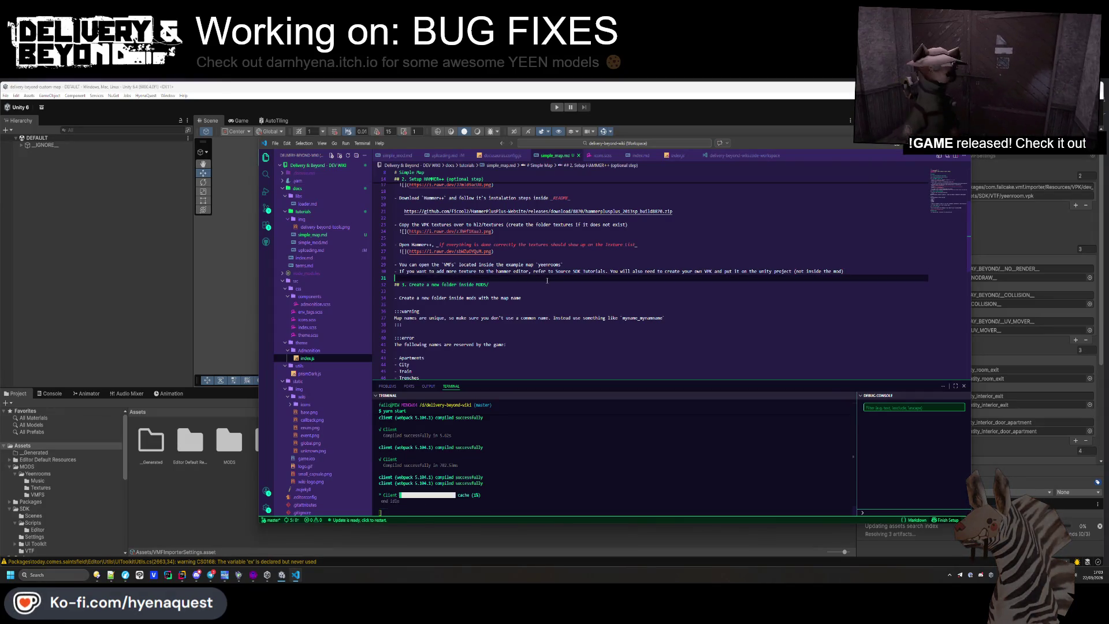
pyautogui.scroll(-10, 547, 281)
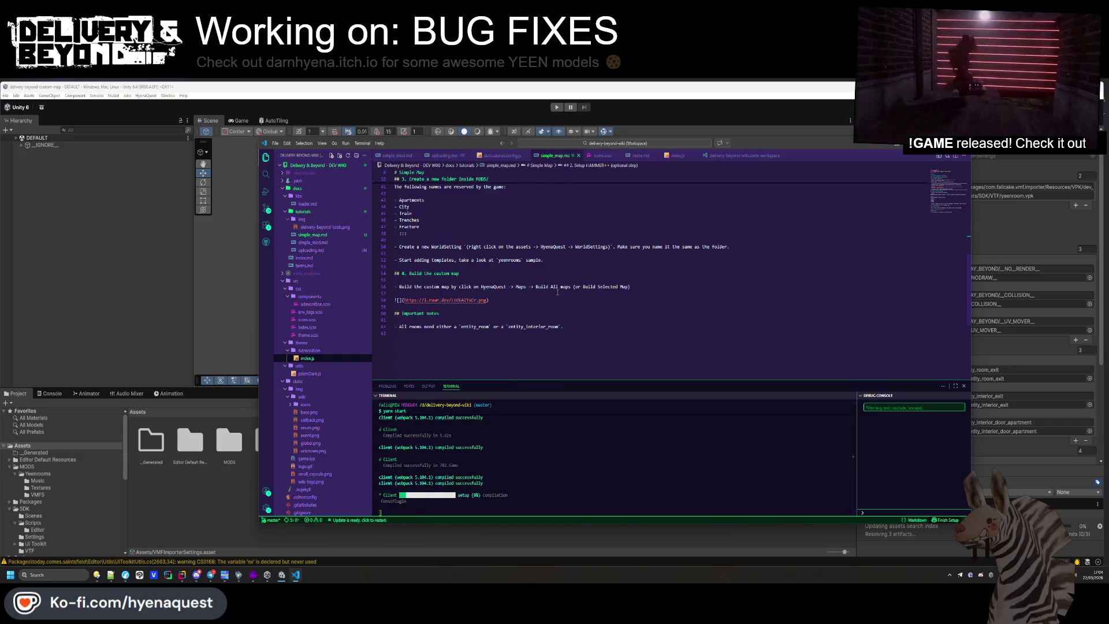
# In Unity's Project panel, open the MODS folder and then the Yeenrooms folder
pyautogui.click(553, 356)
pyautogui.click(295, 575)
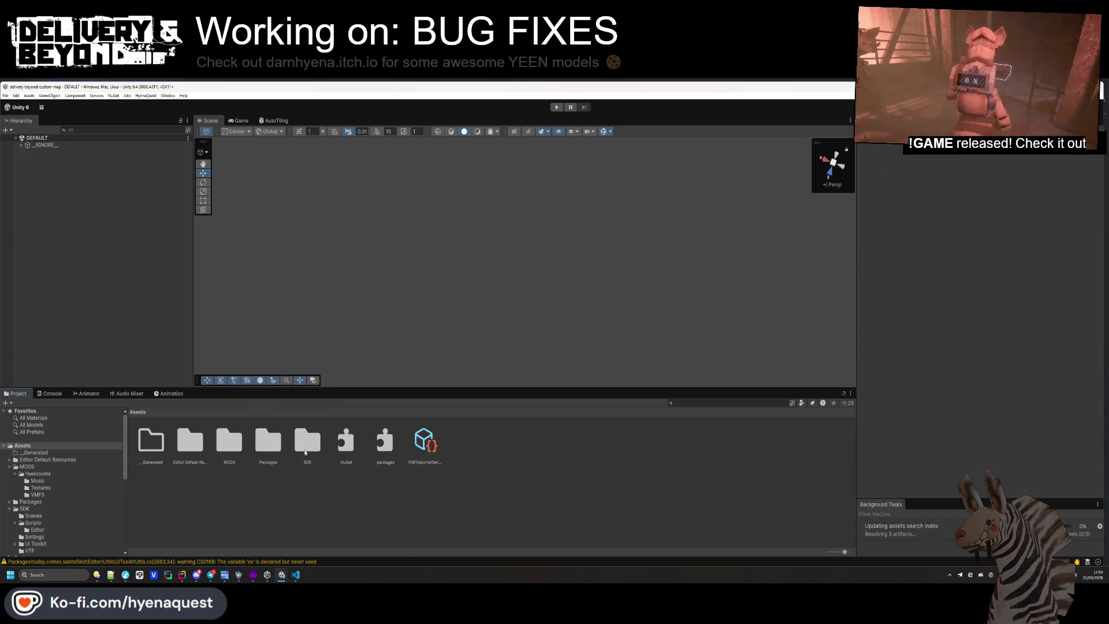
pyautogui.doubleClick(228, 440)
pyautogui.doubleClick(150, 440)
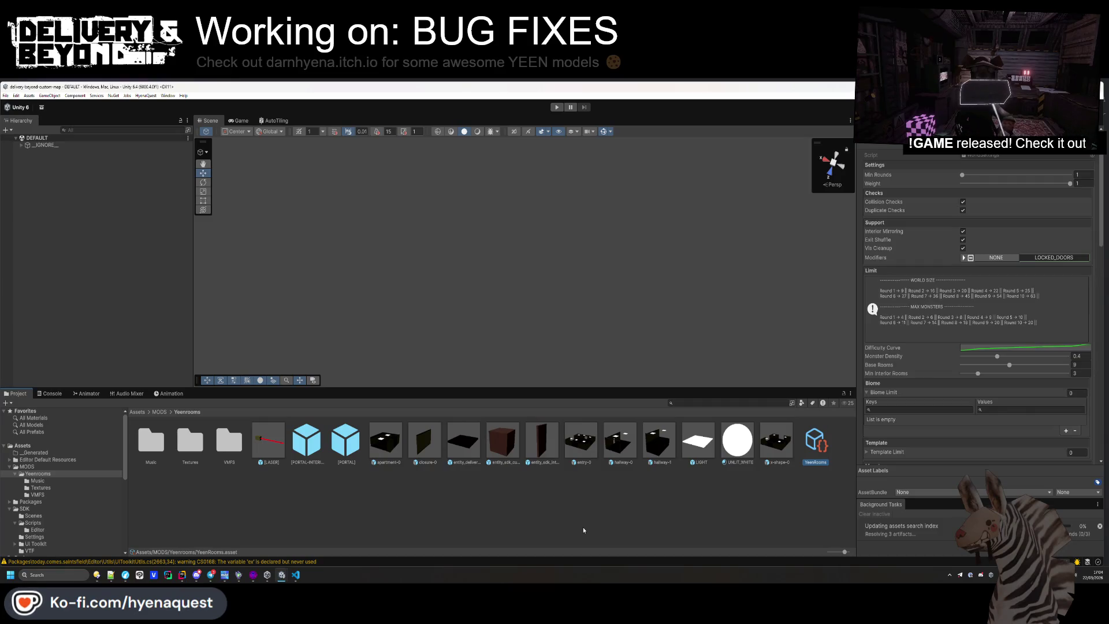
# Capture a screenshot region of the Yeenrooms settings in the Inspector and return to simple_map.md
pyautogui.press('ctrl+Print')
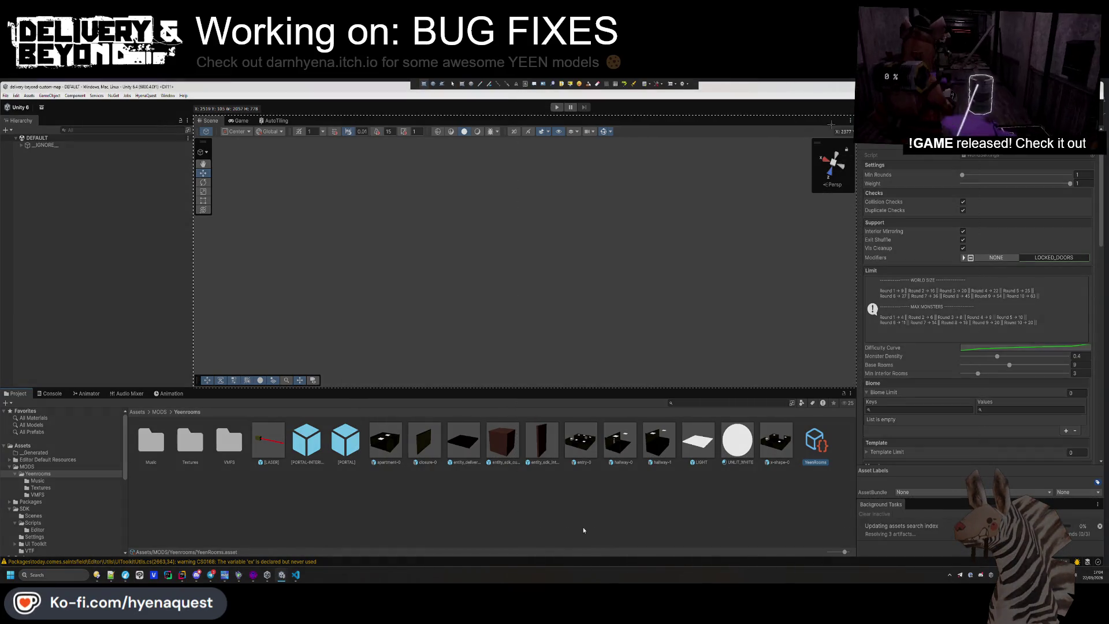
pyautogui.click(980, 307)
pyautogui.moveTo(979, 307); pyautogui.dragTo(978, 298)
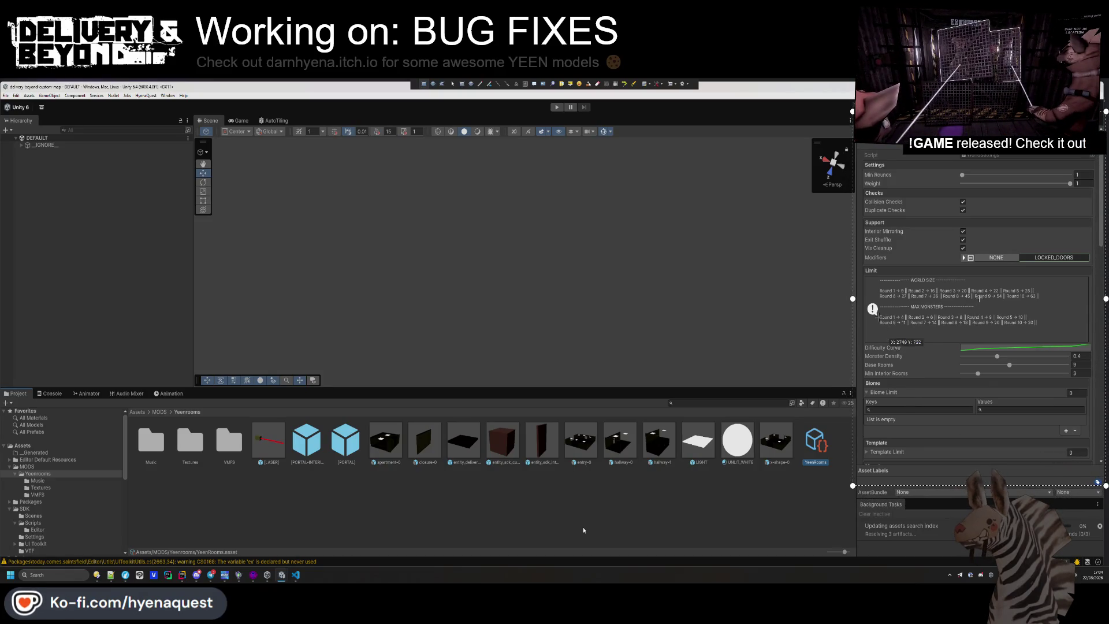
pyautogui.moveTo(853, 298); pyautogui.dragTo(795, 298)
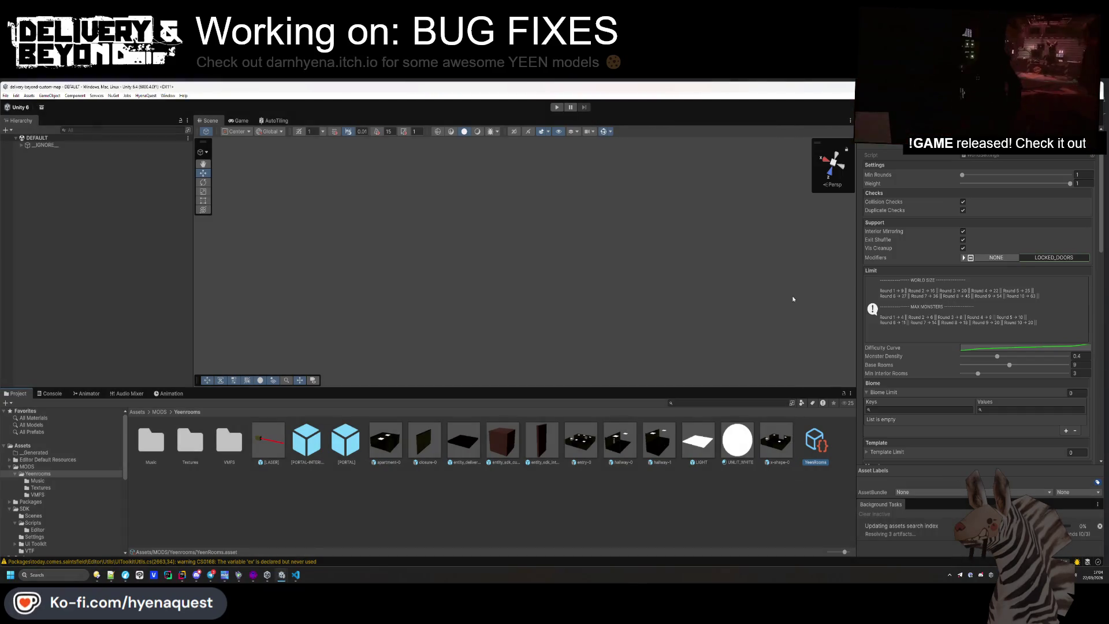
pyautogui.hotkey('alt', 'Tab')
pyautogui.scroll(4, 485, 291)
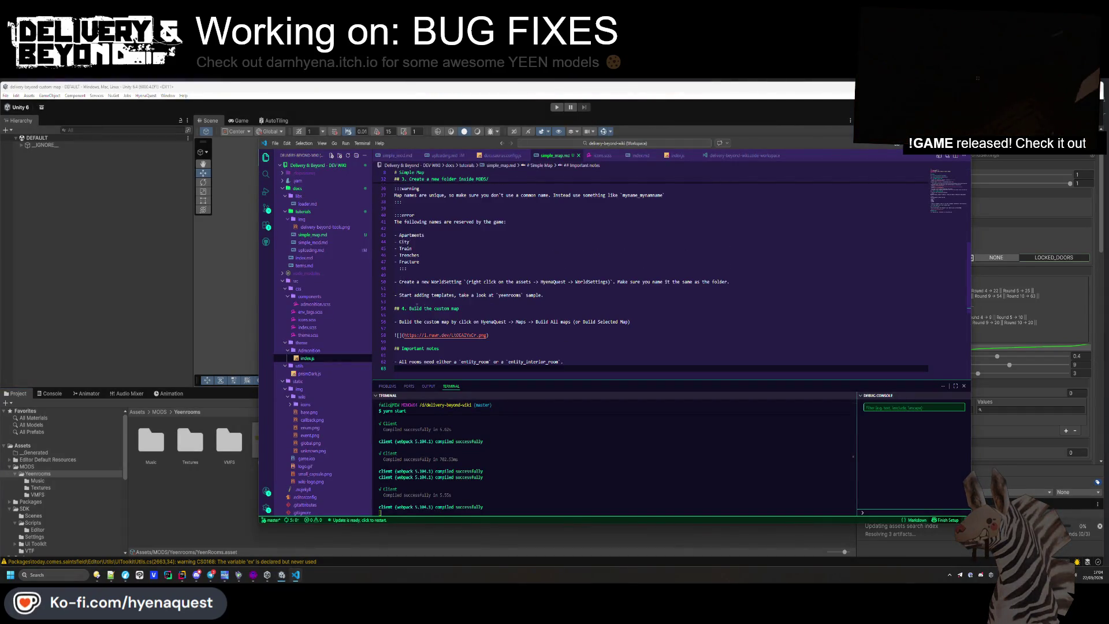
# Paste the Yeenrooms Inspector screenshot link below the WorldSetting step
pyautogui.click(413, 341)
pyautogui.scroll(-1, 413, 341)
pyautogui.press('Return')
pyautogui.press('Return')
pyautogui.press('Up')
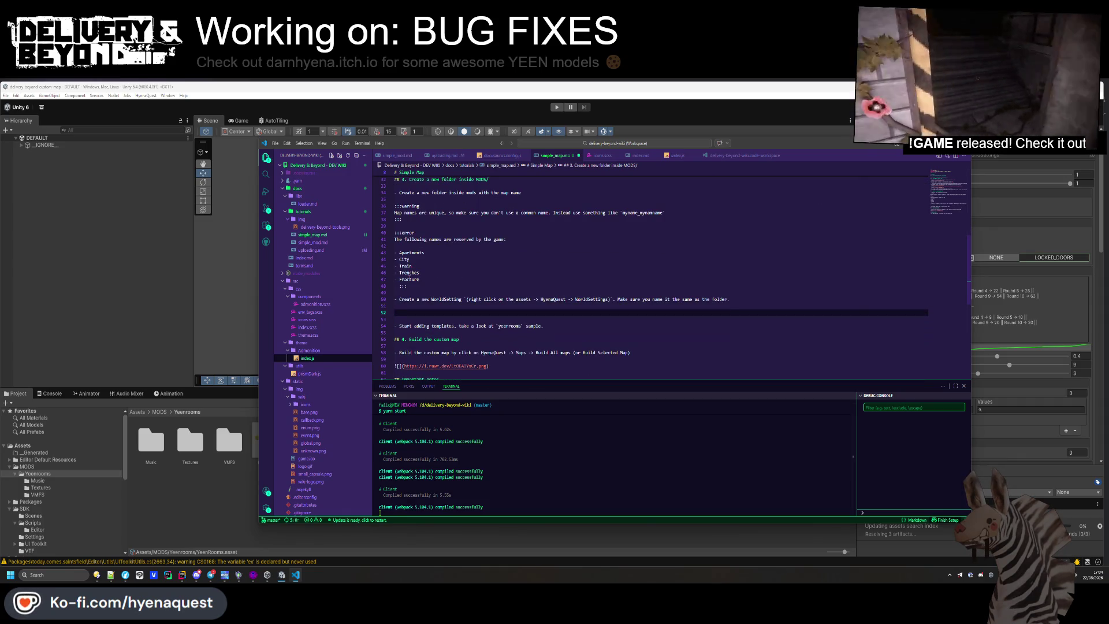
pyautogui.hotkey('ctrl', 'v')
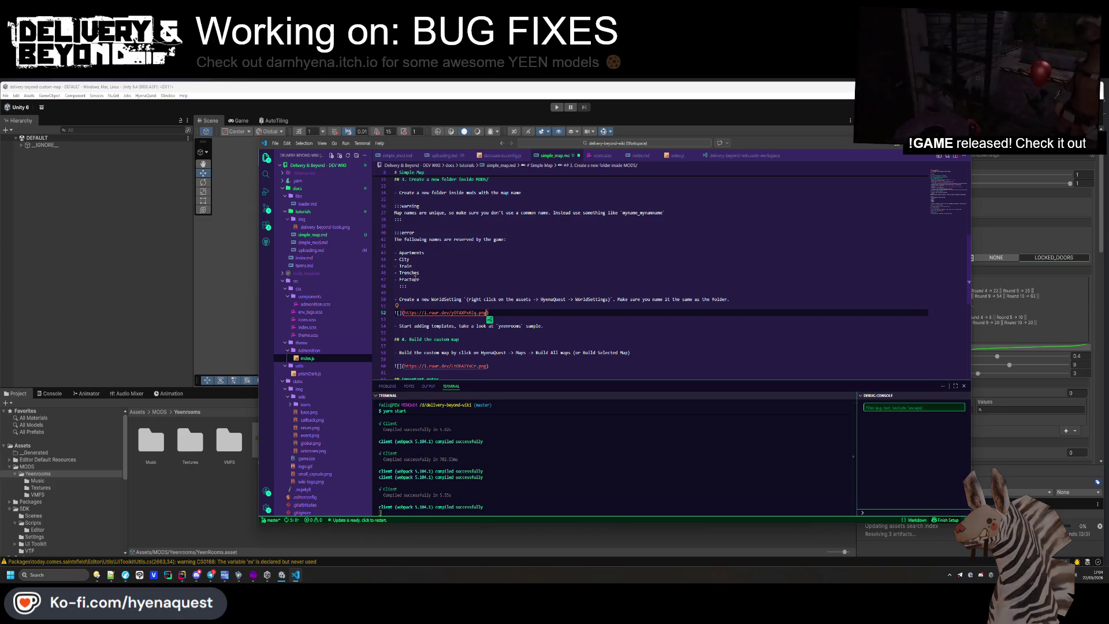
# Screenshot Unity's Create > HyenaQuest > World Settings menu and paste its image link above the first image
pyautogui.click(245, 484)
pyautogui.rightClick(445, 514)
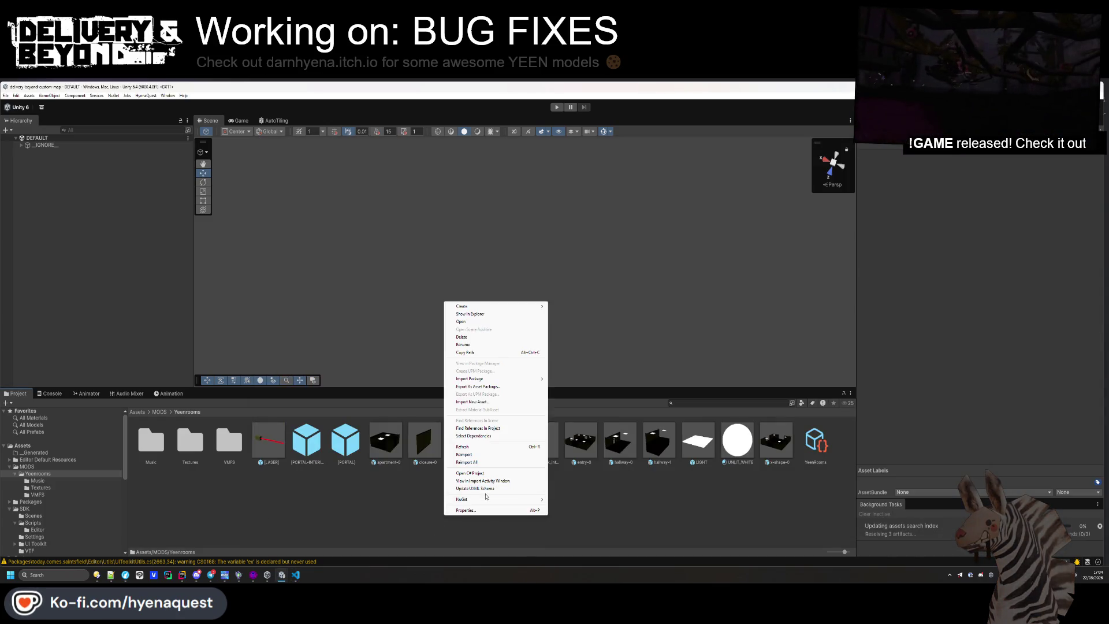
pyautogui.moveTo(493, 306)
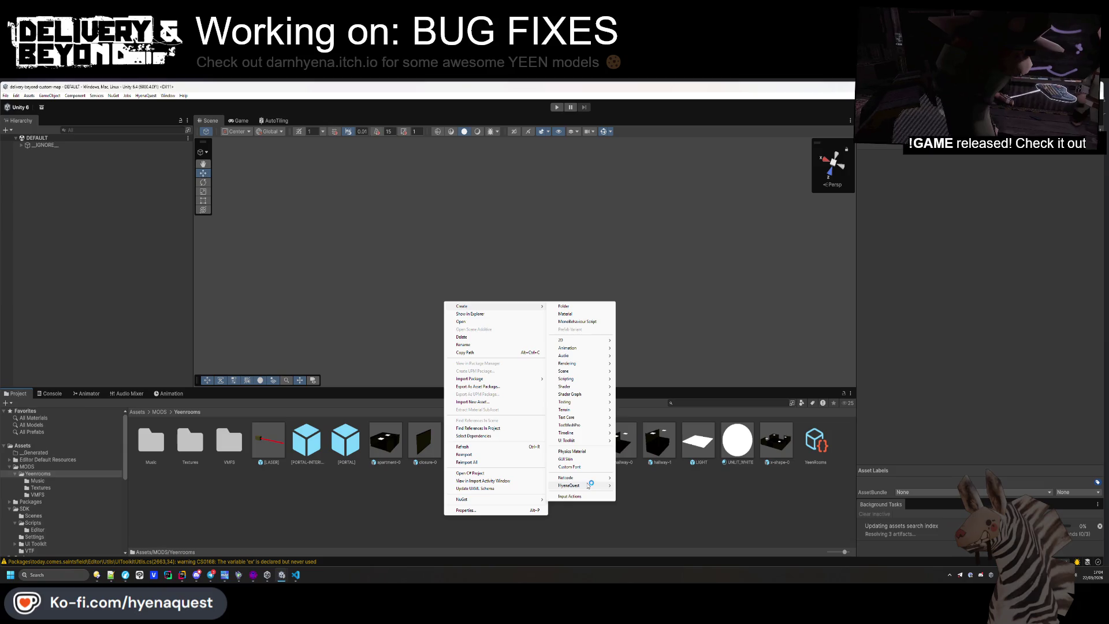
pyautogui.moveTo(589, 485)
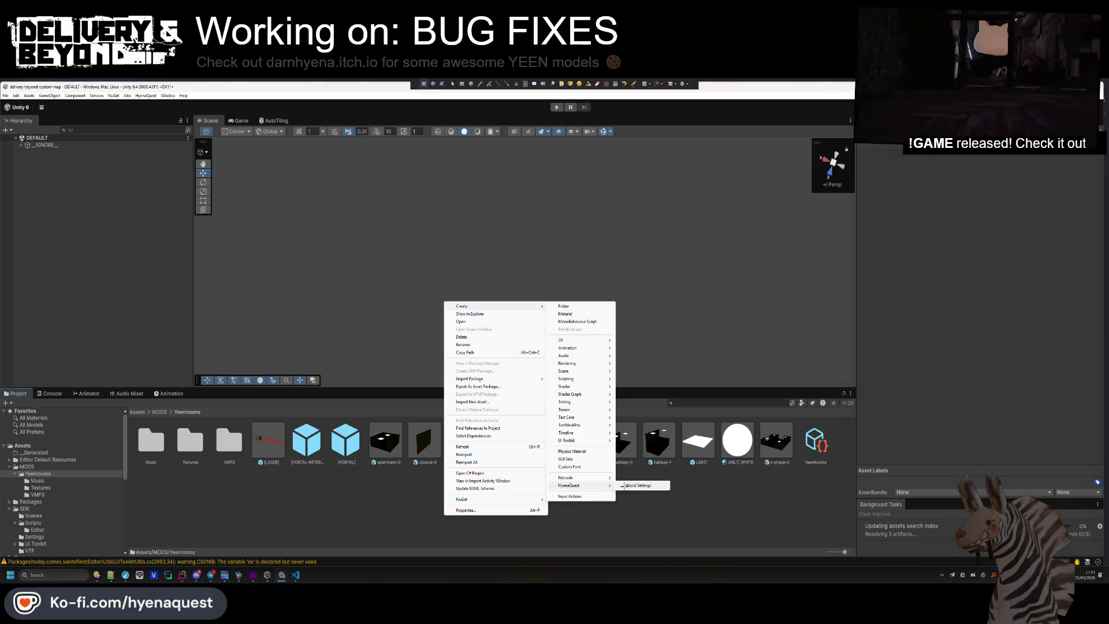
pyautogui.press('ctrl+Print')
pyautogui.moveTo(461, 308)
pyautogui.mouseDown()
pyautogui.moveTo(627, 452)
pyautogui.moveTo(684, 519)
pyautogui.mouseUp()
pyautogui.moveTo(440, 285); pyautogui.dragTo(681, 507)
pyautogui.hotkey('alt', 'Tab')
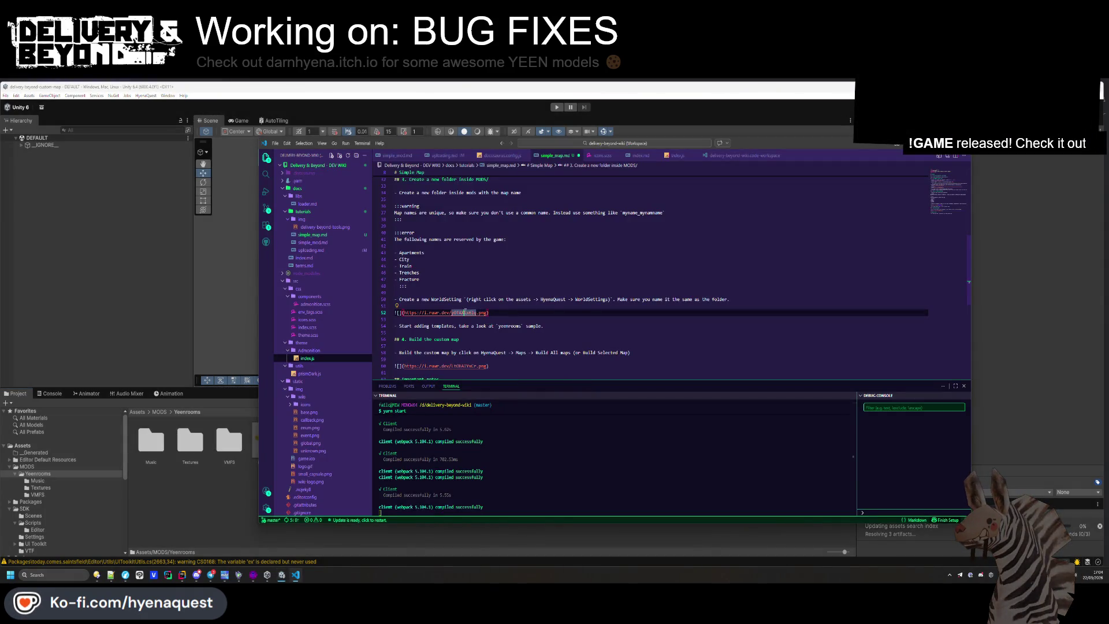
pyautogui.click(470, 313)
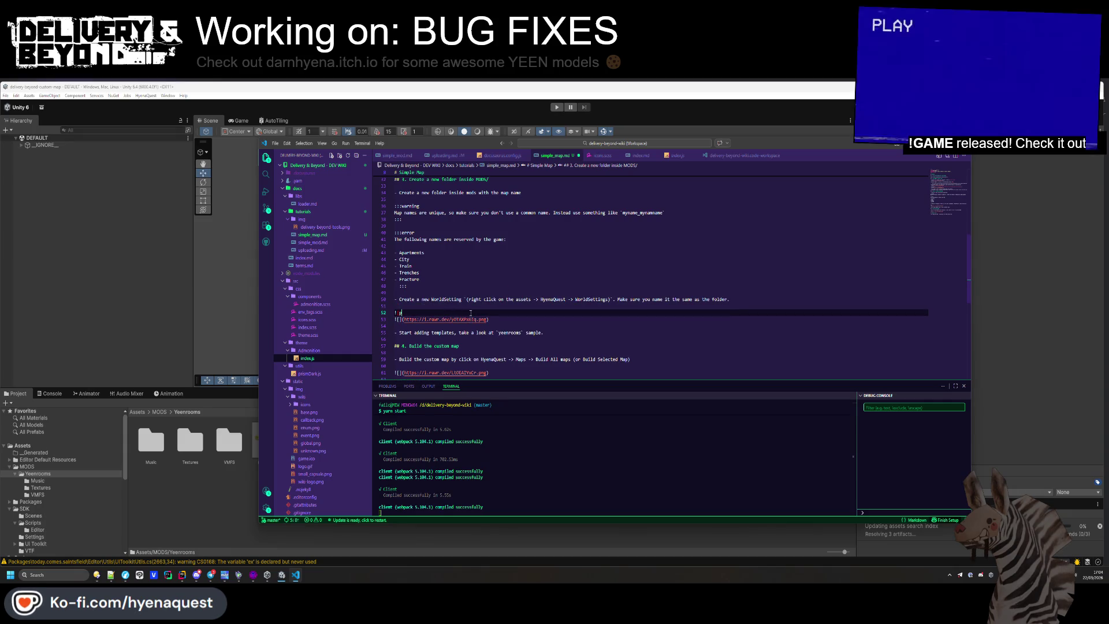
pyautogui.hotkey('ctrl', 'v')
# Save simple_map.md and bring Unity's shader compile window to the front
pyautogui.press('Up')
pyautogui.press('Up')
pyautogui.press('Up')
pyautogui.hotkey('ctrl', 's')
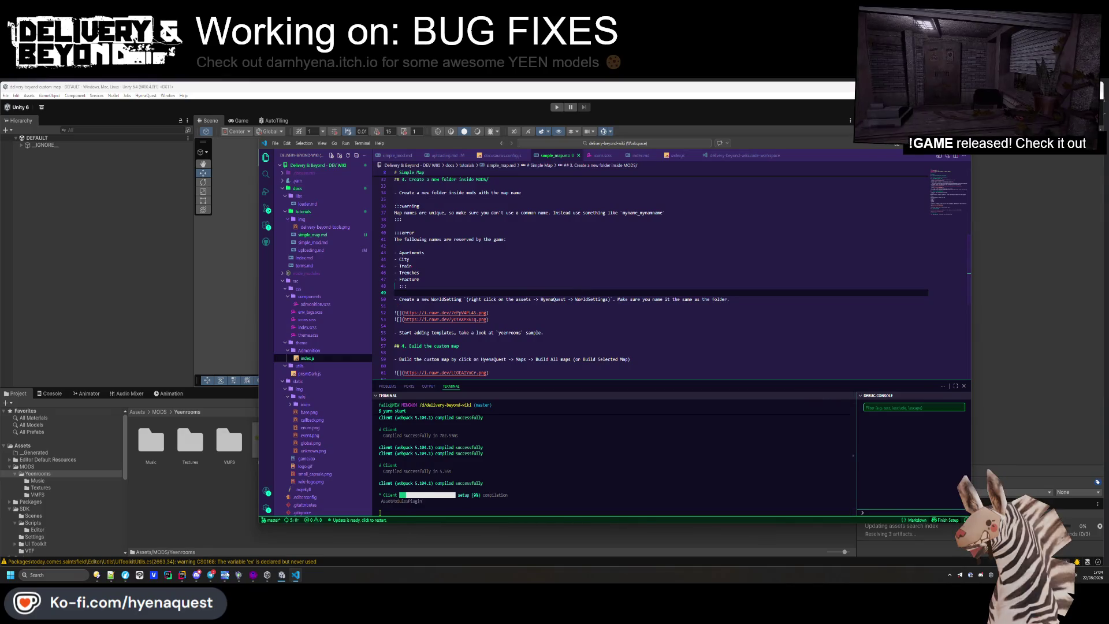
pyautogui.click(281, 575)
pyautogui.click(299, 547)
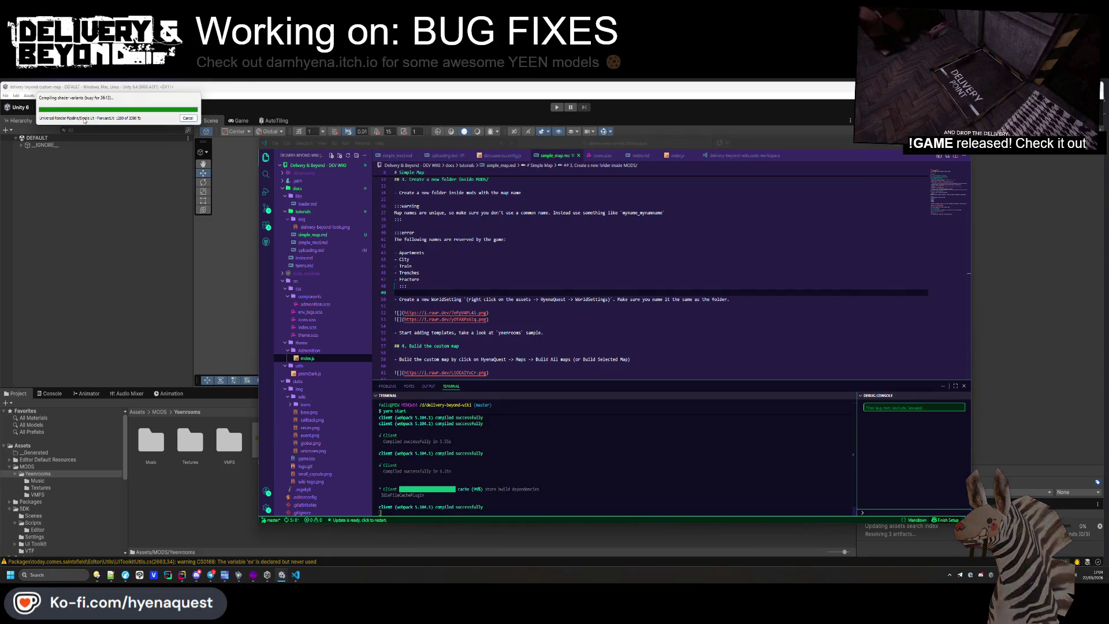
pyautogui.moveTo(281, 574)
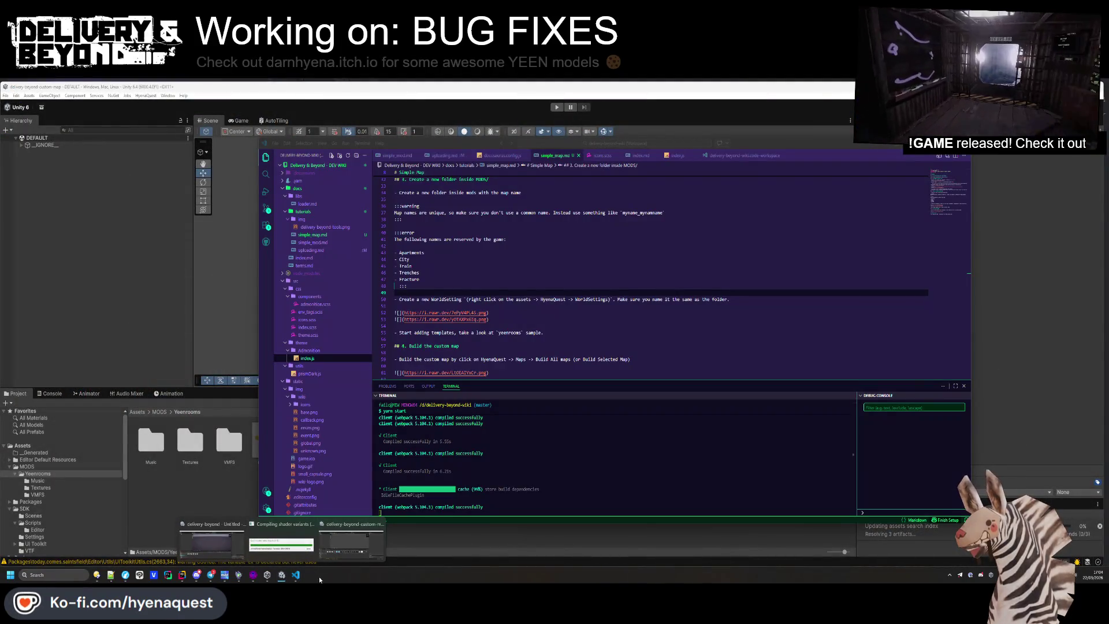
pyautogui.moveTo(152, 574)
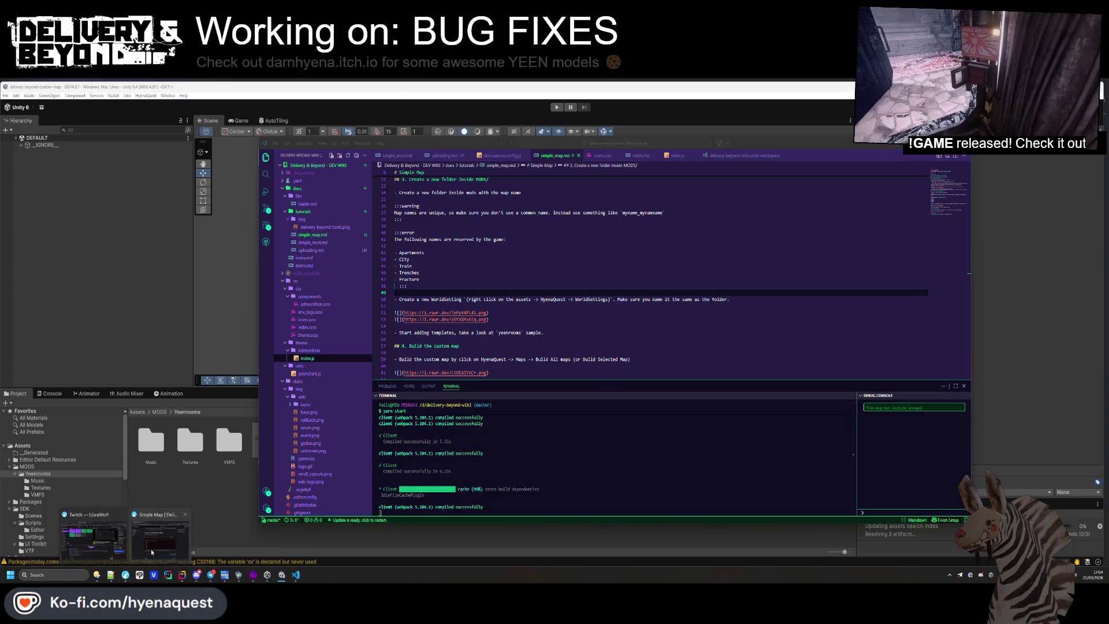
pyautogui.click(153, 546)
pyautogui.scroll(-10, 680, 383)
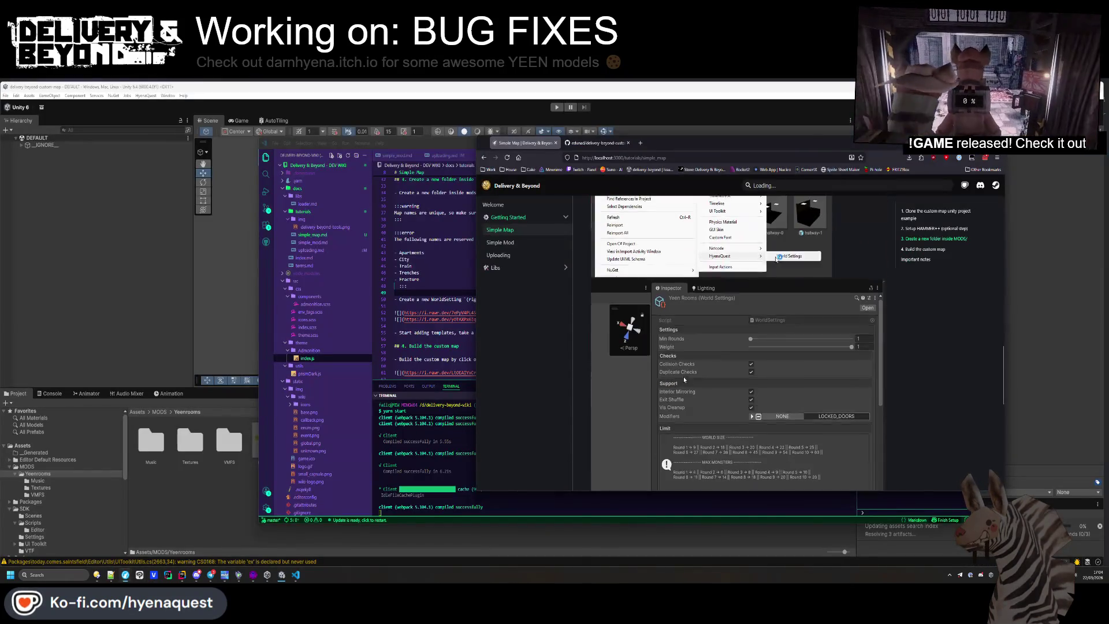
pyautogui.scroll(10, 692, 367)
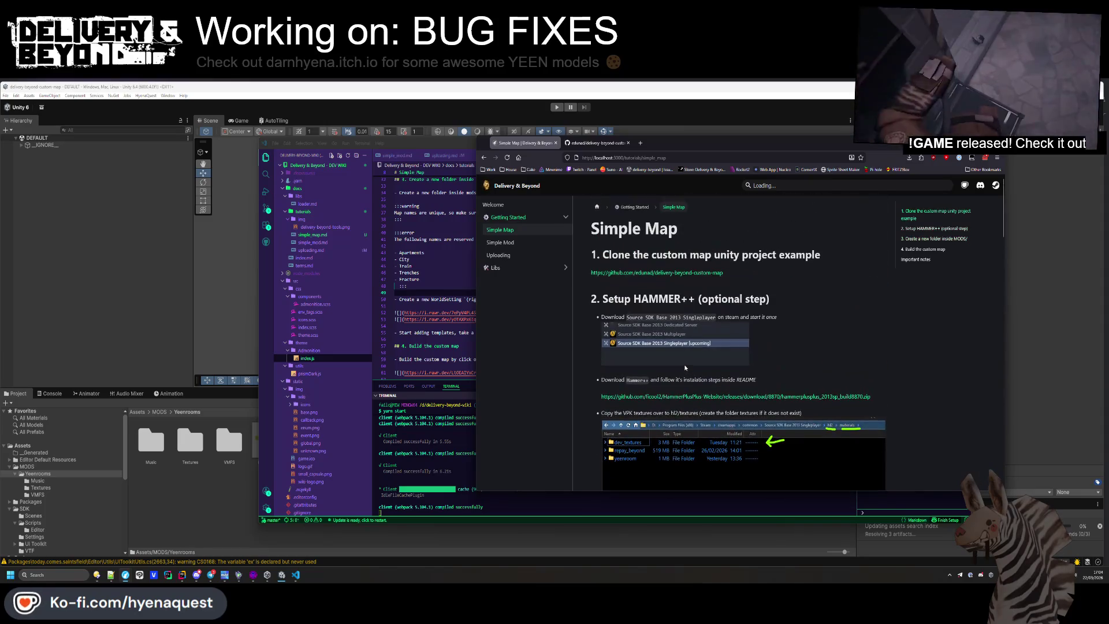
pyautogui.click(315, 240)
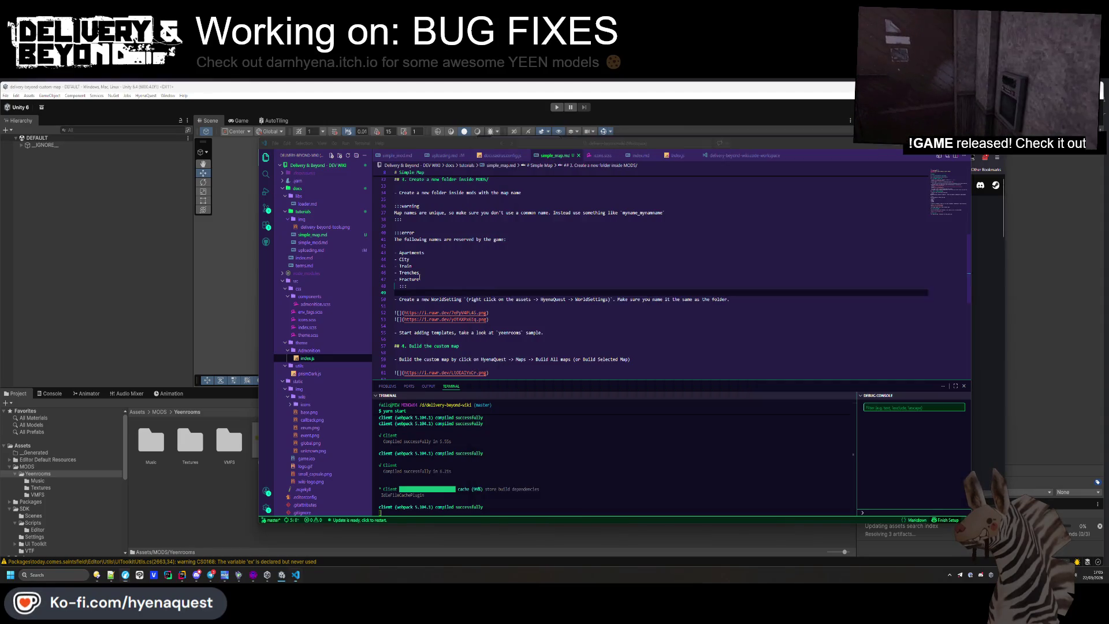
# Rename simple_map.md to map.md and simple_mod.md to mod.md
pyautogui.press('F2')
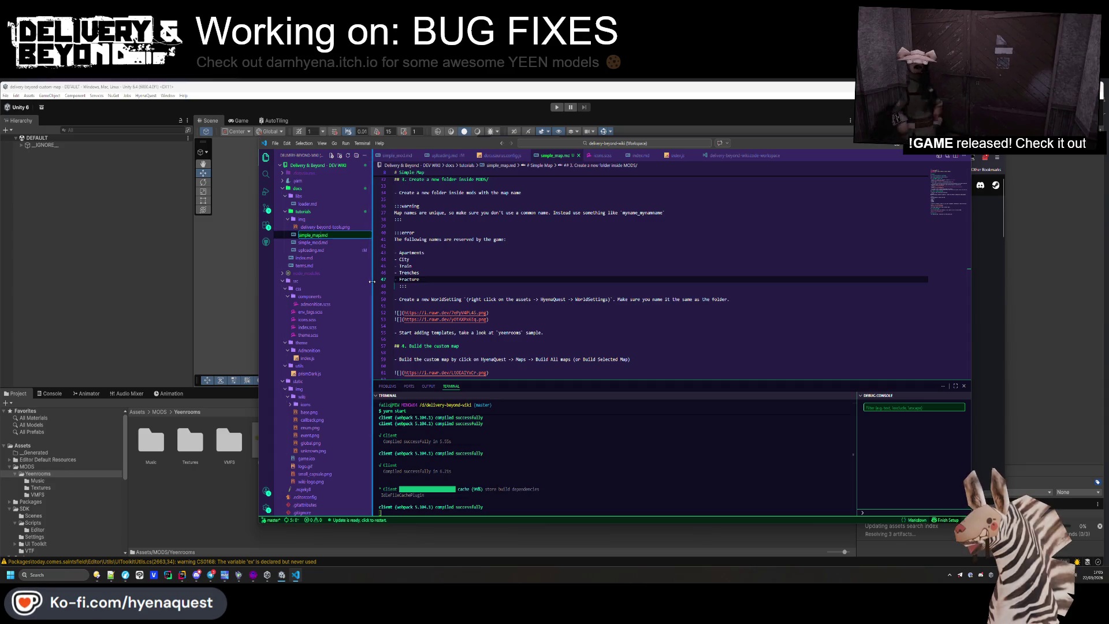
pyautogui.press('BackSpace')
pyautogui.press('BackSpace')
pyautogui.press('BackSpace')
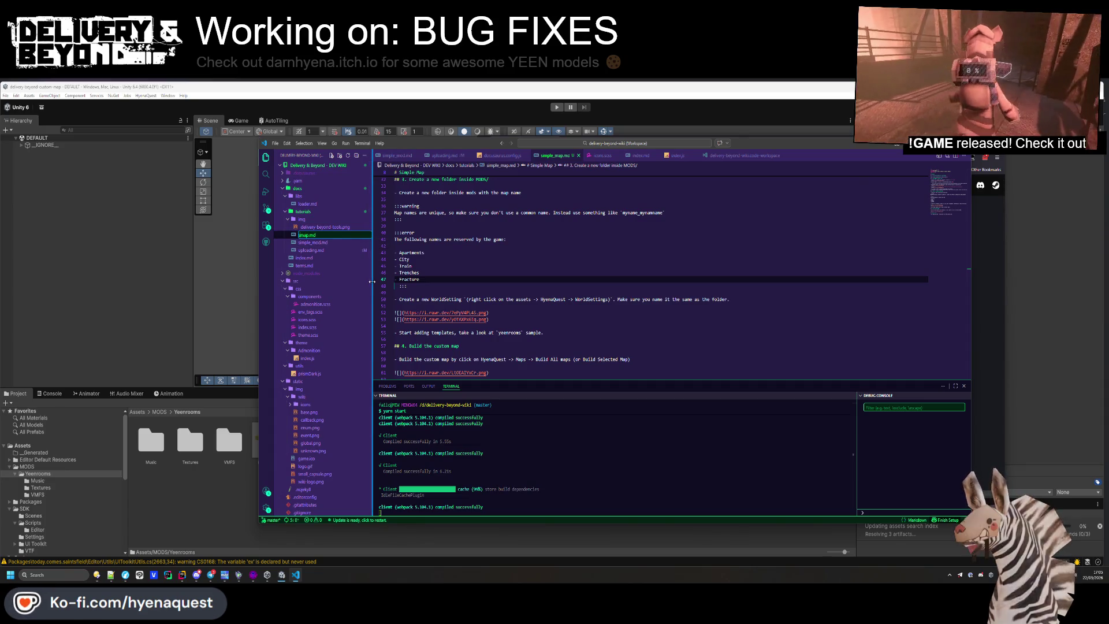
pyautogui.press('Return')
pyautogui.click(310, 242)
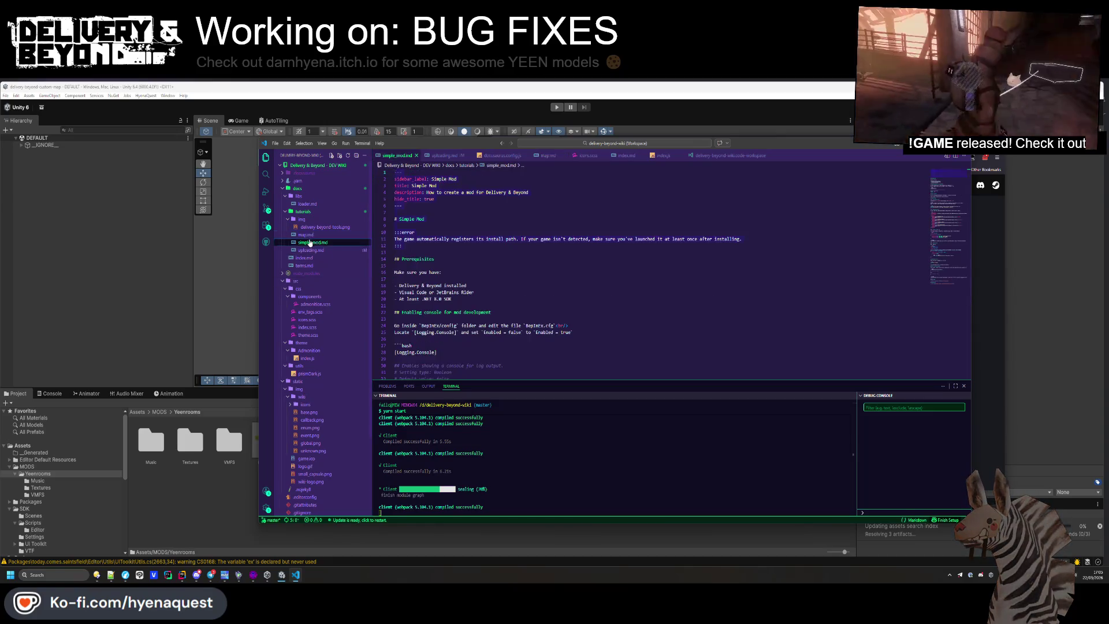
pyautogui.press('BackSpace')
pyautogui.press('BackSpace')
pyautogui.press('BackSpace')
pyautogui.press('Return')
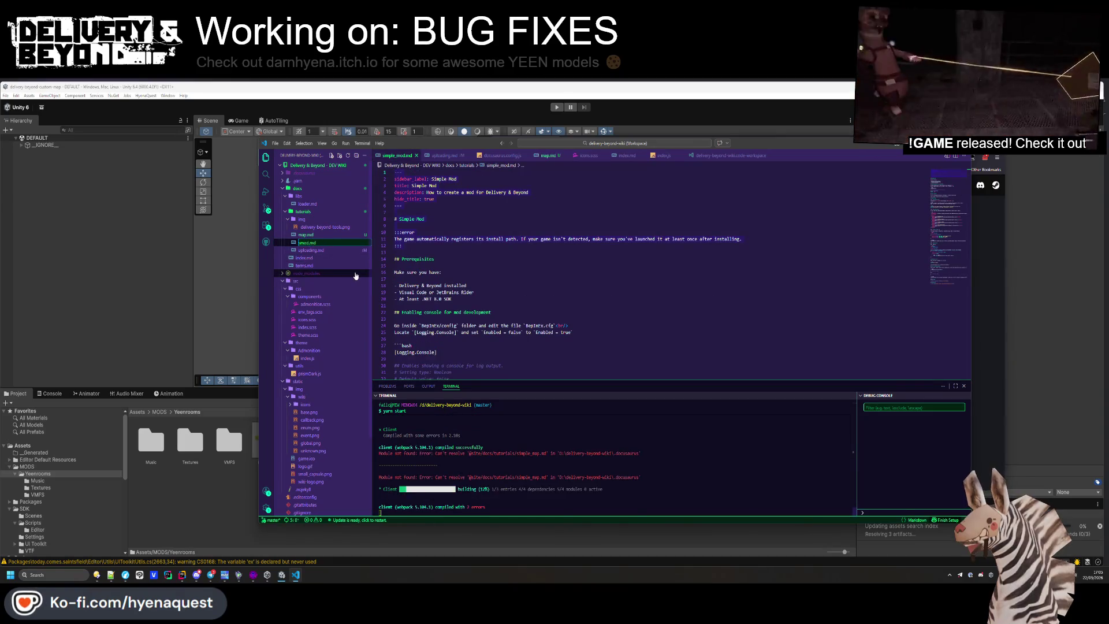
# Remove 'Simple' from mod.md's title and sidebar label, then save it
pyautogui.click(565, 244)
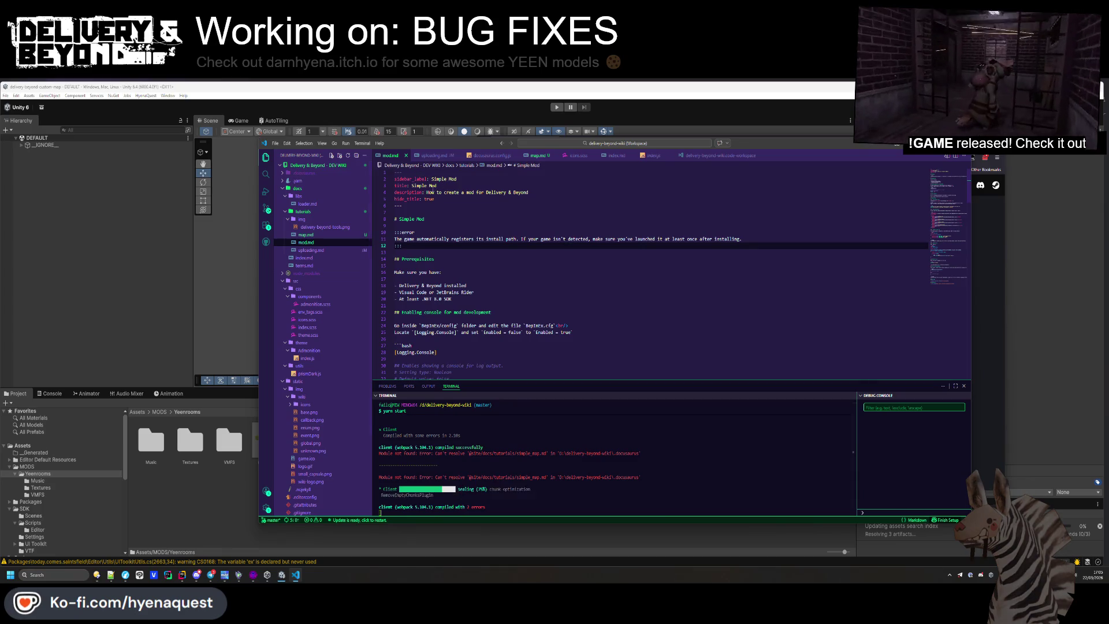
pyautogui.doubleClick(419, 186)
pyautogui.press('BackSpace')
pyautogui.press('BackSpace')
pyautogui.doubleClick(439, 178)
pyautogui.press('BackSpace')
pyautogui.press('BackSpace')
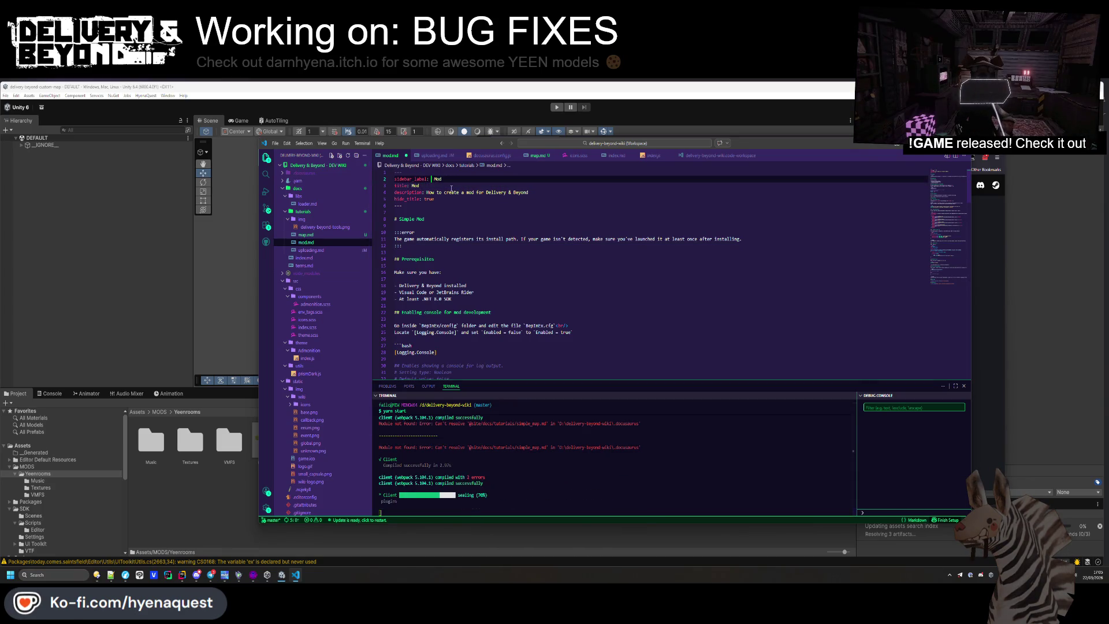
pyautogui.hotkey('ctrl', 's')
pyautogui.press('Down')
pyautogui.press('Down')
pyautogui.press('Down')
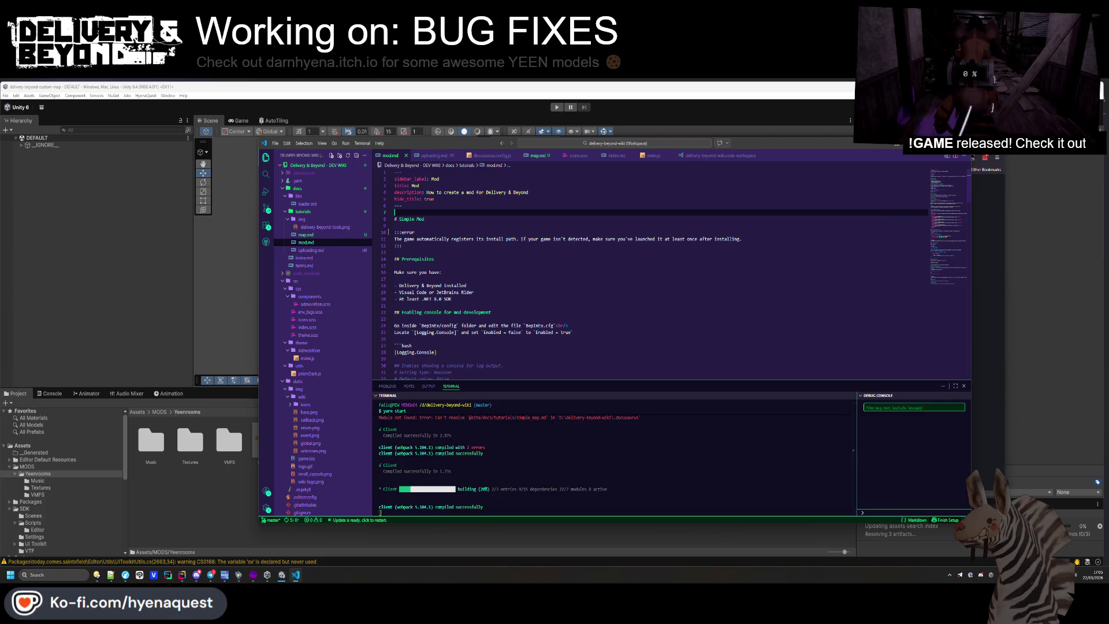
# Remove 'Simple' from map.md's title and sidebar label and save it
pyautogui.click(315, 235)
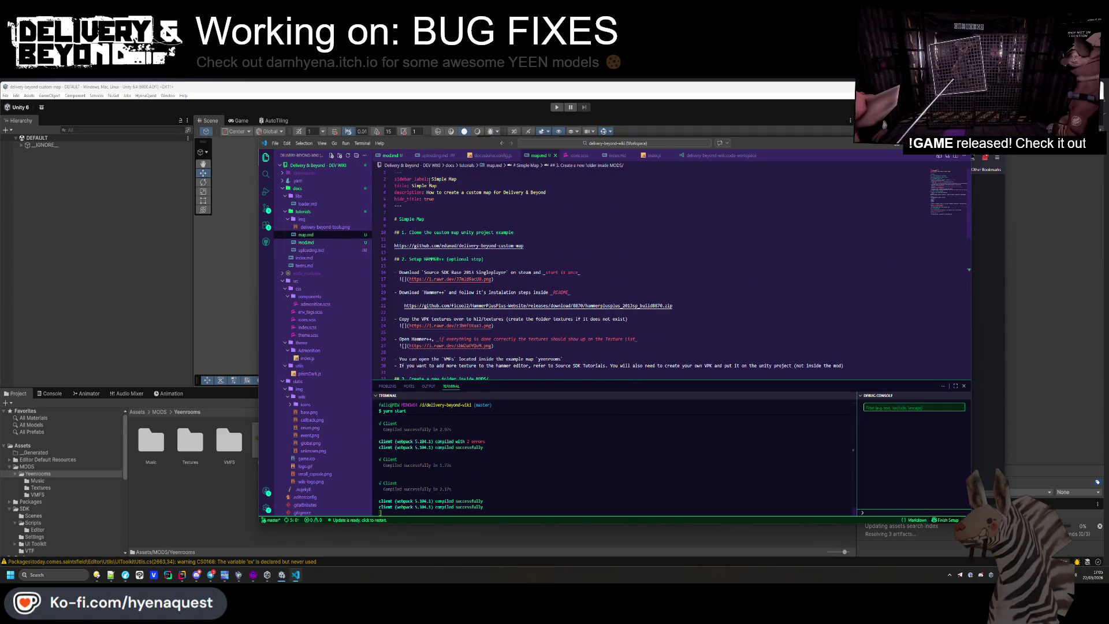
pyautogui.press('BackSpace')
pyautogui.press('BackSpace')
pyautogui.hotkey('ctrl', 's')
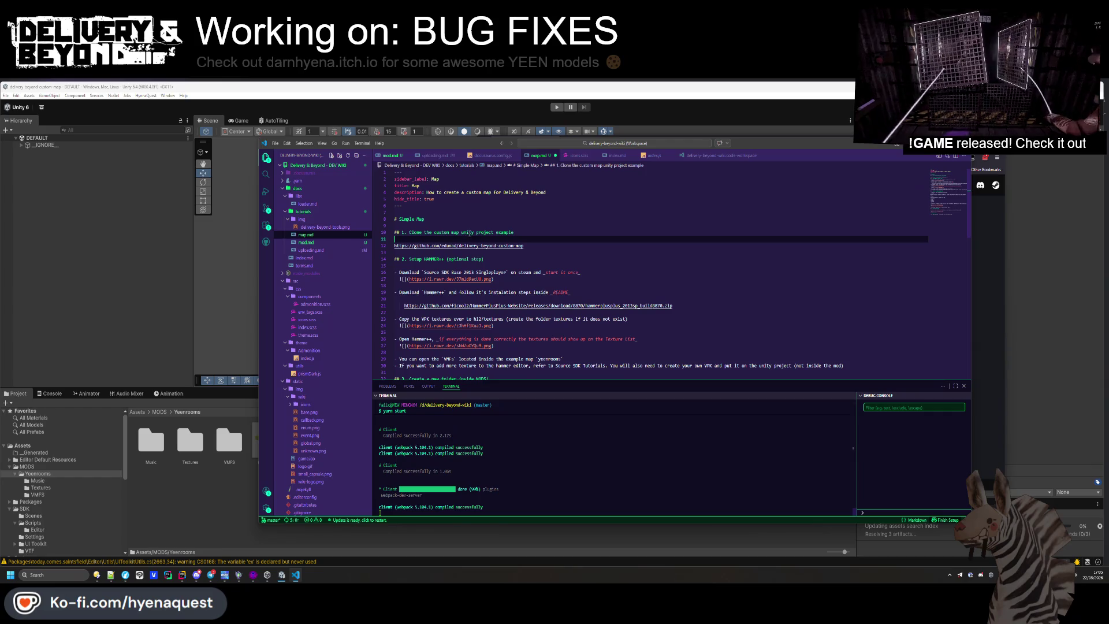
pyautogui.hotkey('alt', 'Tab')
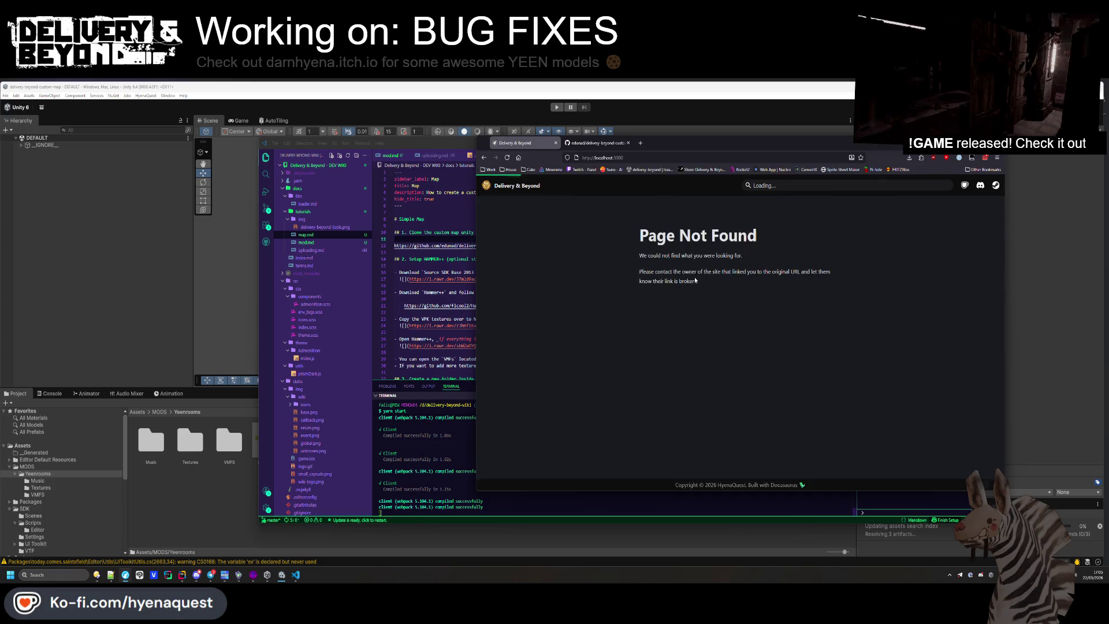
# Open the renamed Map page at /tutorials/map, scroll to section 4, then return to map.md
pyautogui.click(529, 234)
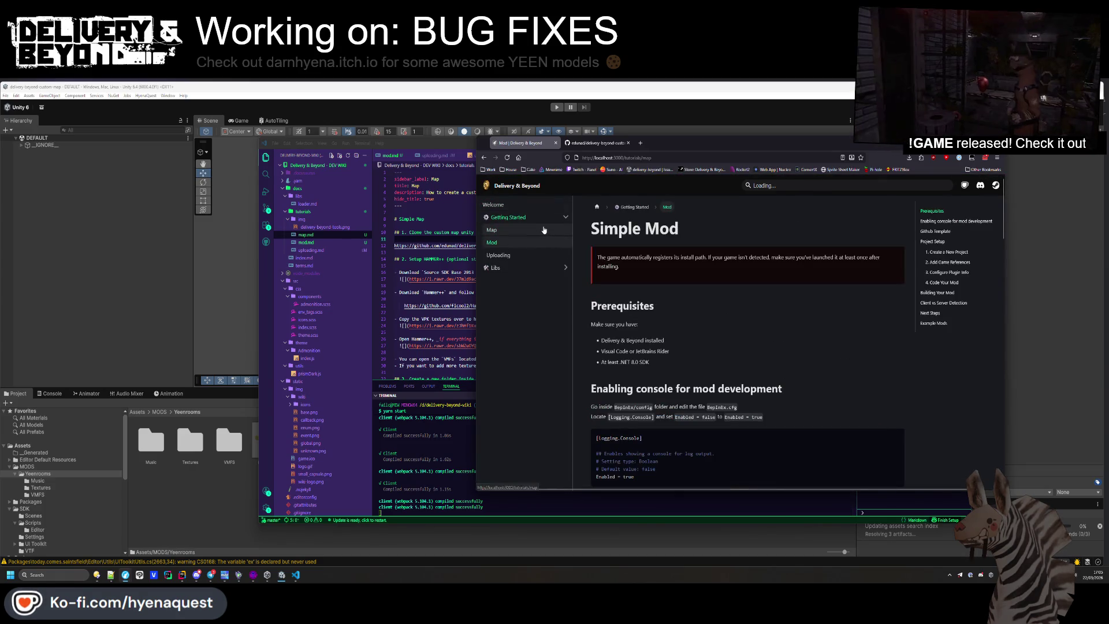
pyautogui.scroll(-10, 728, 302)
pyautogui.scroll(-10, 732, 307)
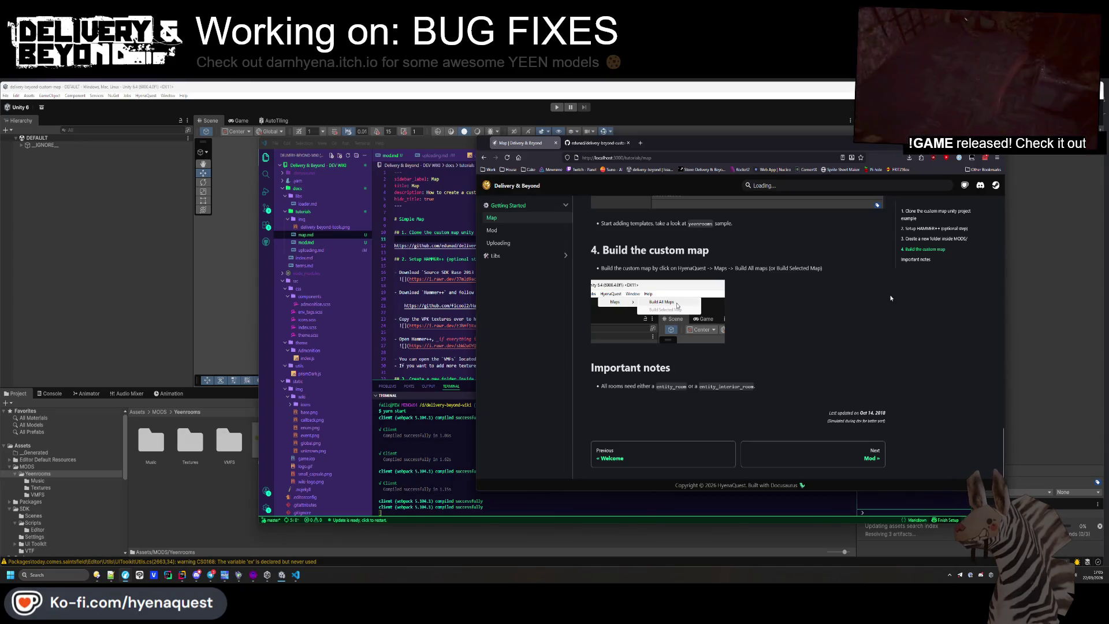
pyautogui.click(412, 327)
pyautogui.scroll(-10, 412, 327)
pyautogui.click(514, 257)
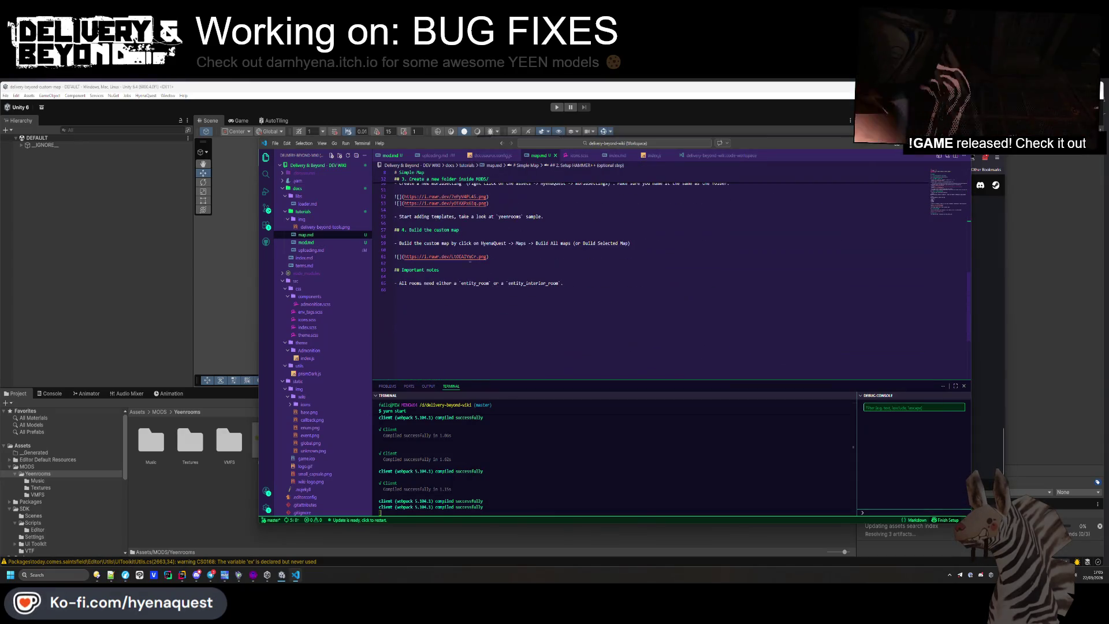
# Add a bullet after the build screenshot about the generated Build folder, preview picture and mod.json, and save
pyautogui.press('Return')
pyautogui.press('Return')
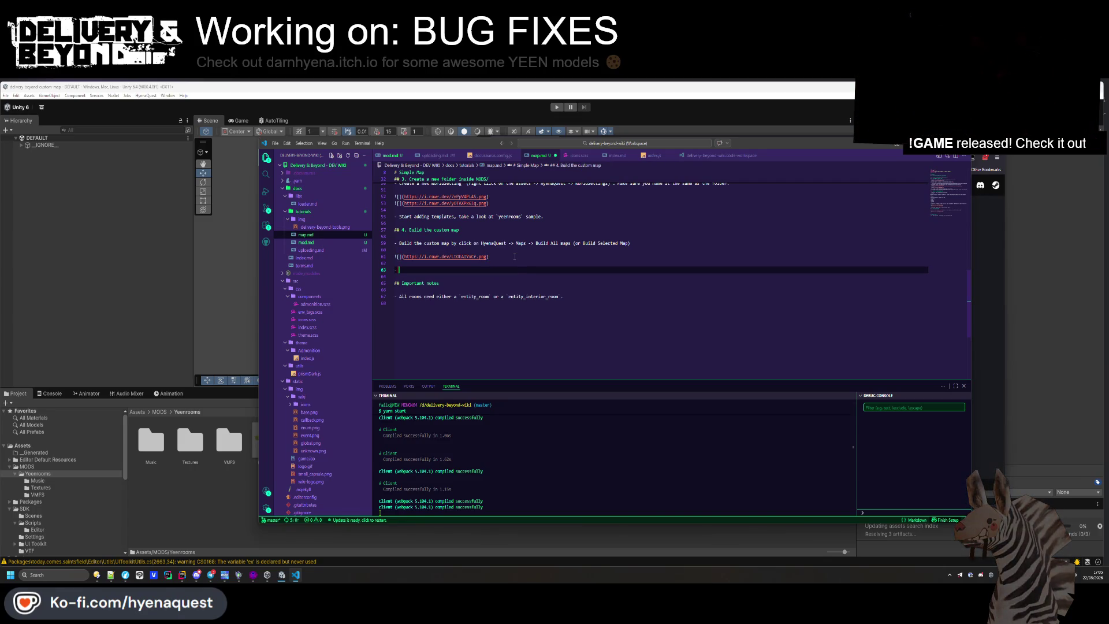
pyautogui.write('Up')
pyautogui.write('load the')
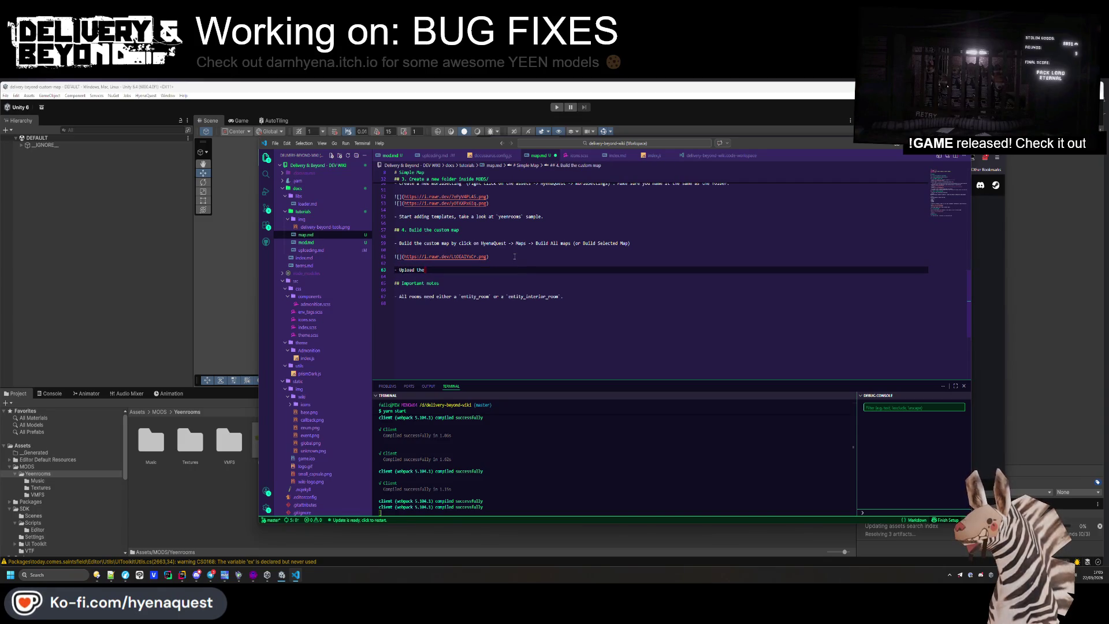
pyautogui.press('BackSpace')
pyautogui.press('BackSpace')
pyautogui.press('BackSpace')
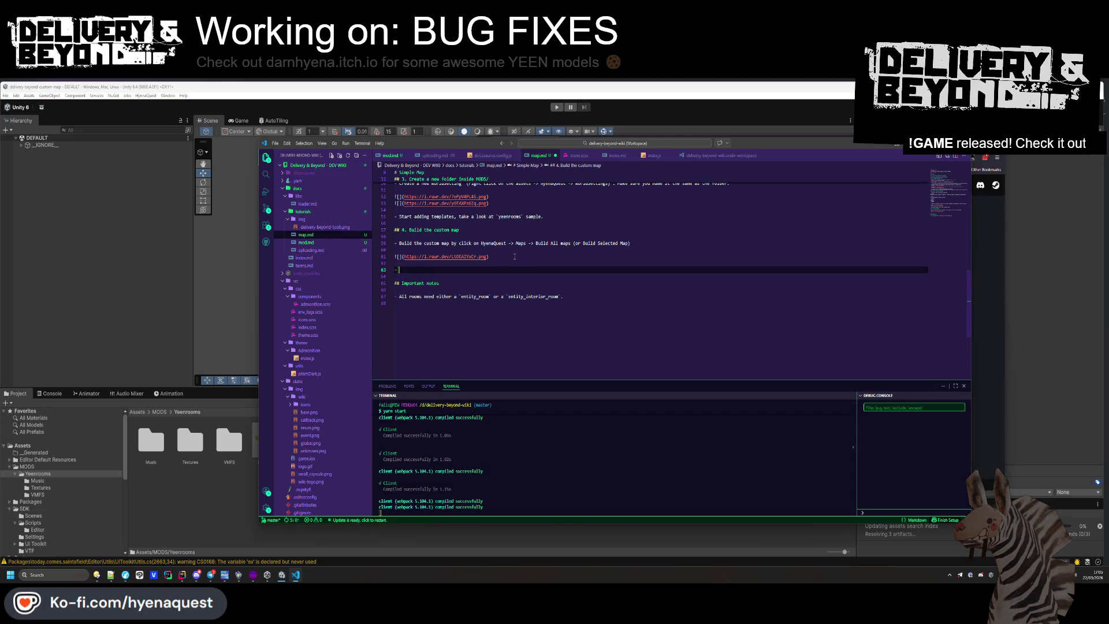
pyautogui.write('After unity is done, it will generate ')
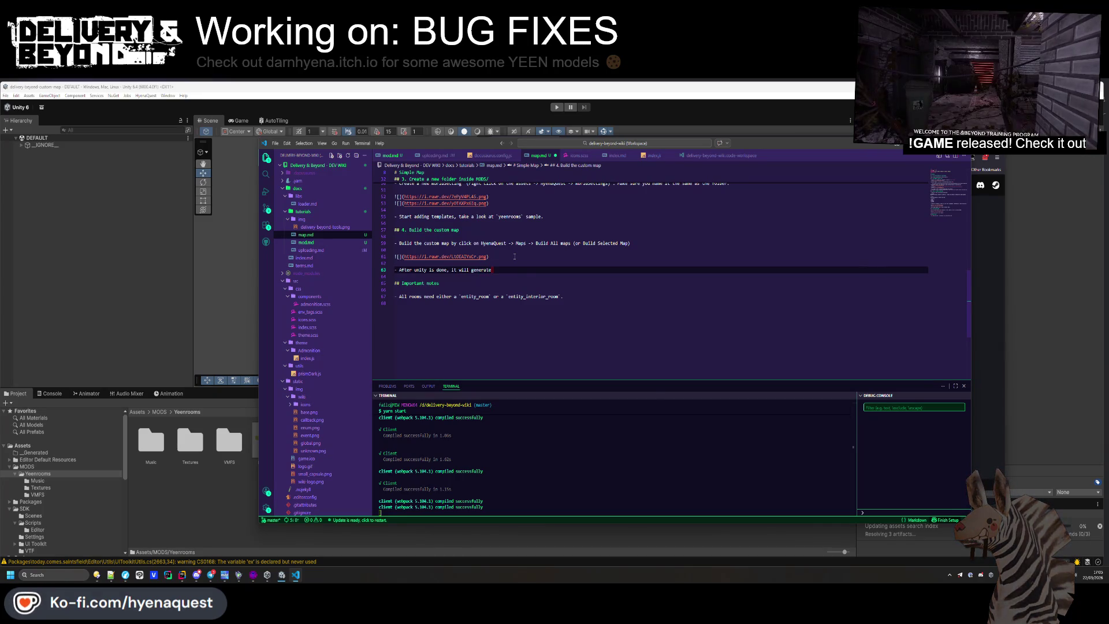
pyautogui.write('a `Bui')
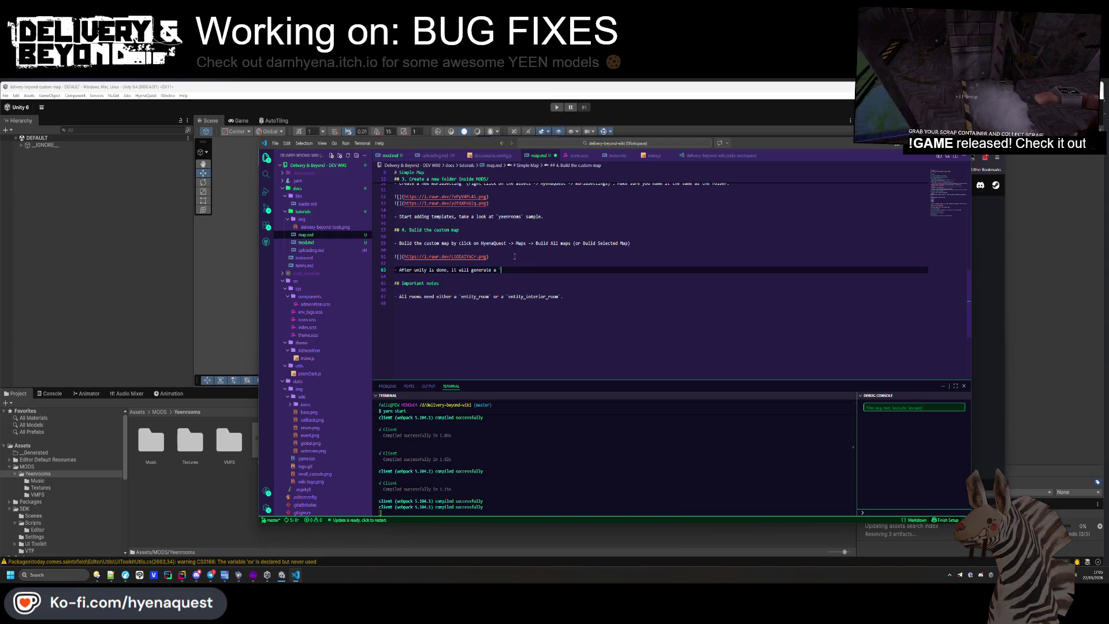
pyautogui.write('ld` folder')
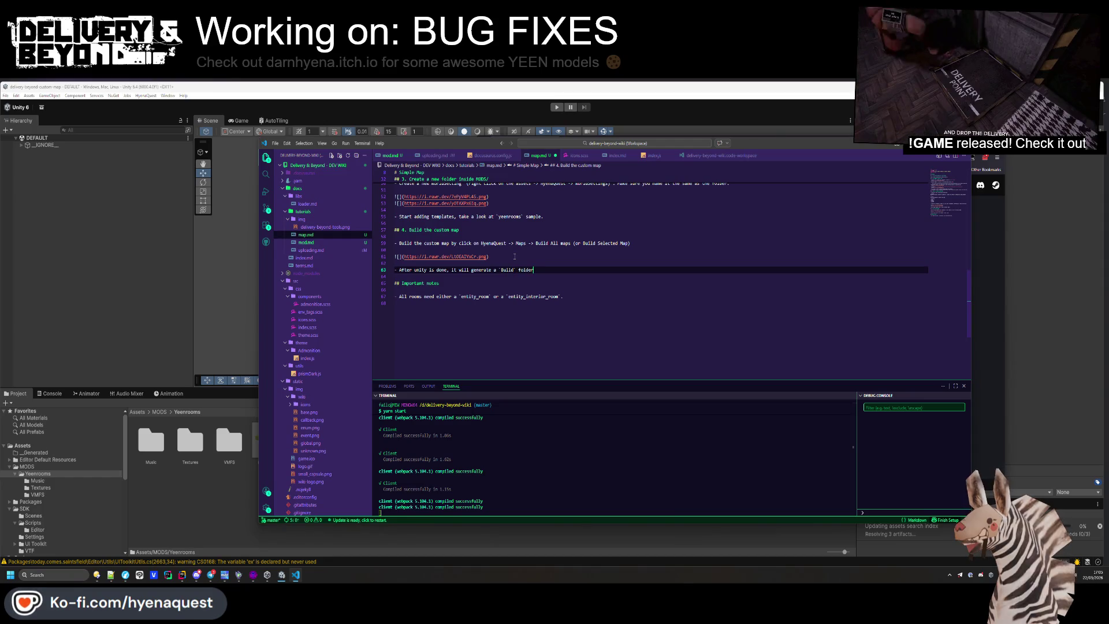
pyautogui.write(' containing your maps and')
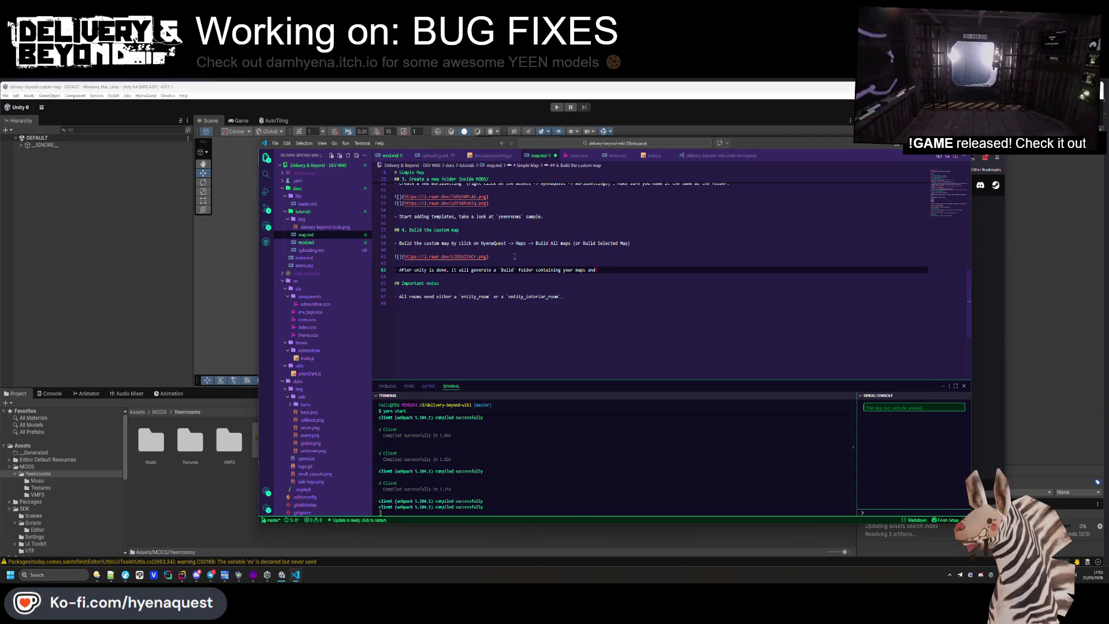
pyautogui.press('BackSpace')
pyautogui.press('BackSpace')
pyautogui.press('BackSpace')
pyautogui.press('BackSpace')
pyautogui.write('.')
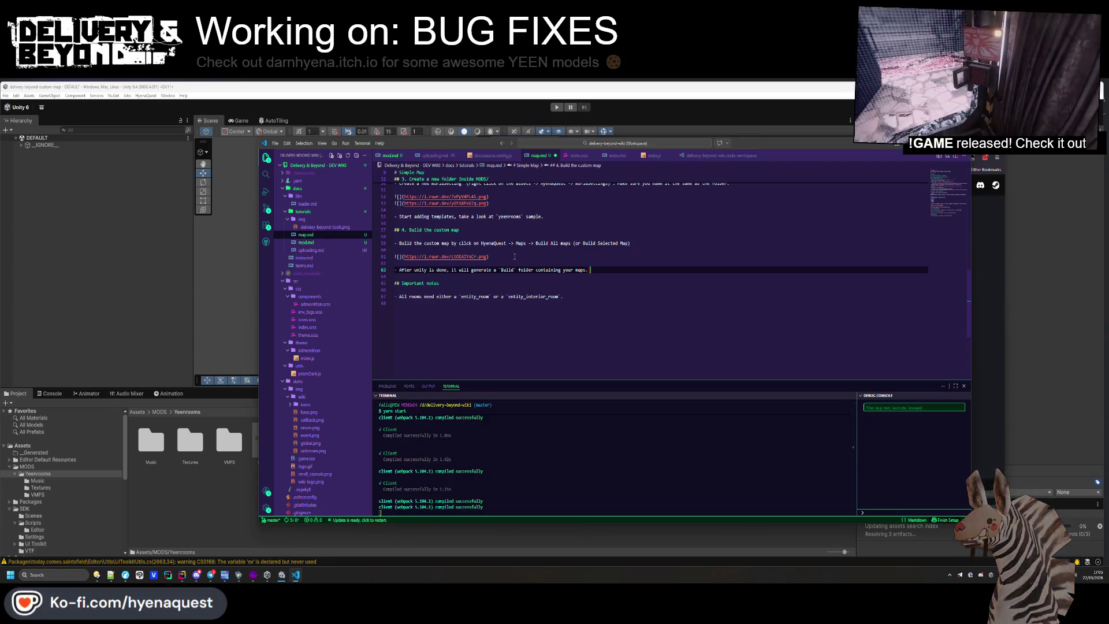
pyautogui.write(' It will also generate a preview')
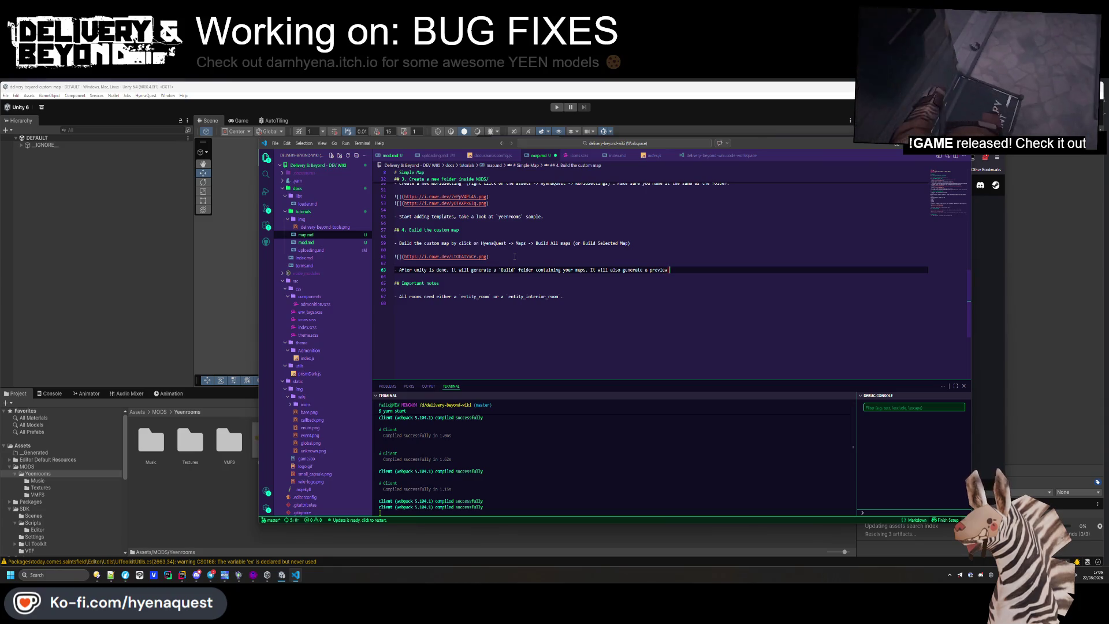
pyautogui.write('od.json` if one does not exists.')
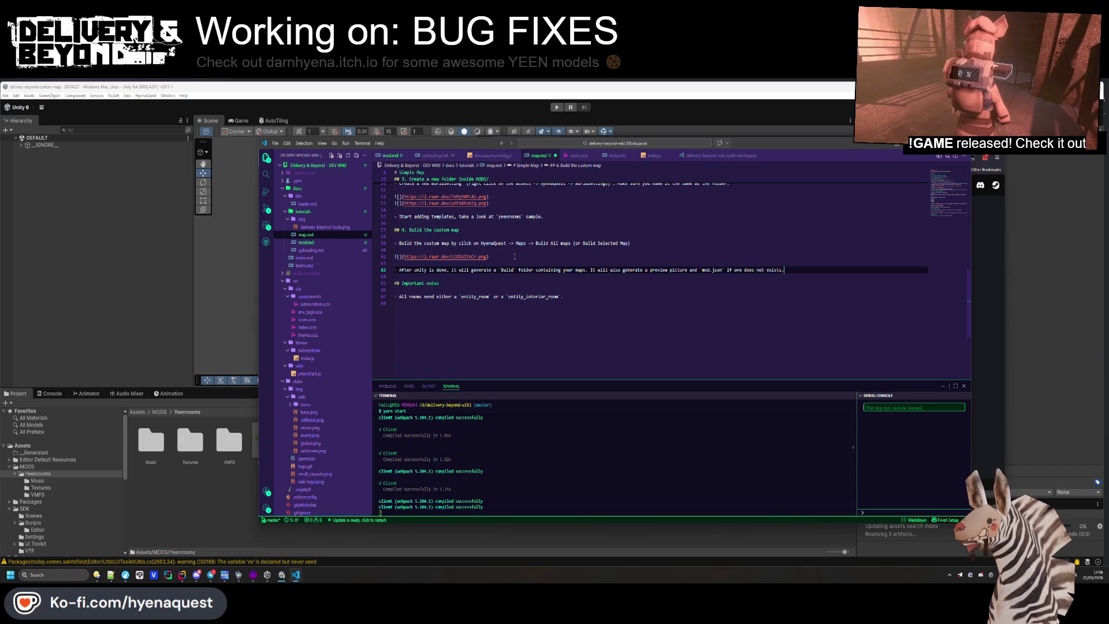
pyautogui.hotkey('ctrl', 's')
pyautogui.click(612, 286)
pyautogui.press('Return')
pyautogui.press('Return')
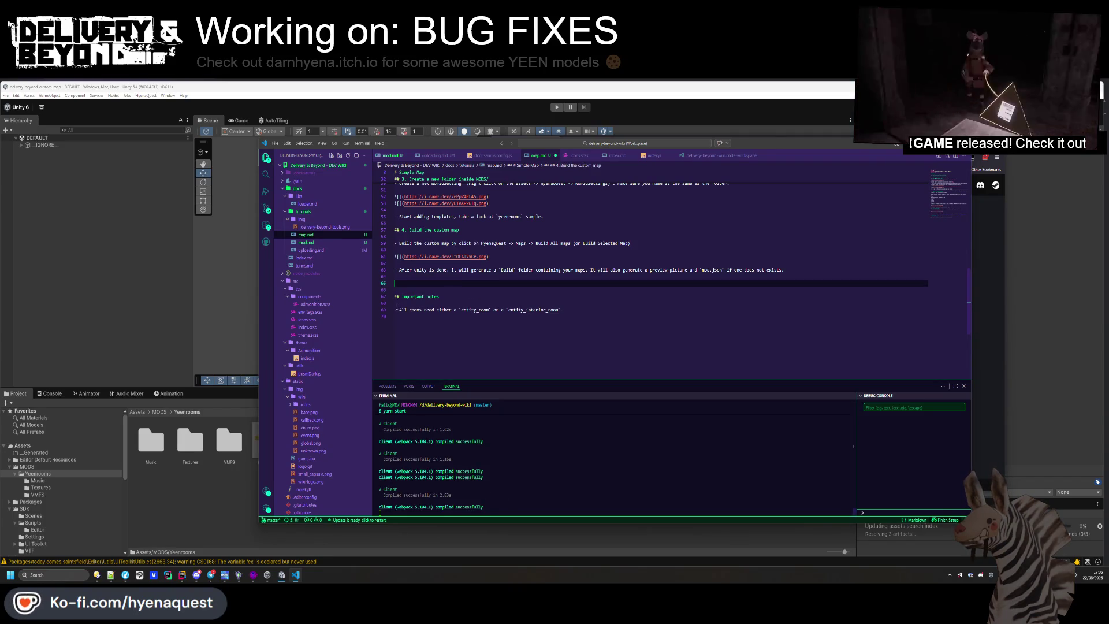
# Browse delivery-beyond-custom-map's Library and SaintsFieldTemp folders in the delivery-beyond-sdk Opus window
pyautogui.moveTo(103, 575)
pyautogui.moveTo(155, 554)
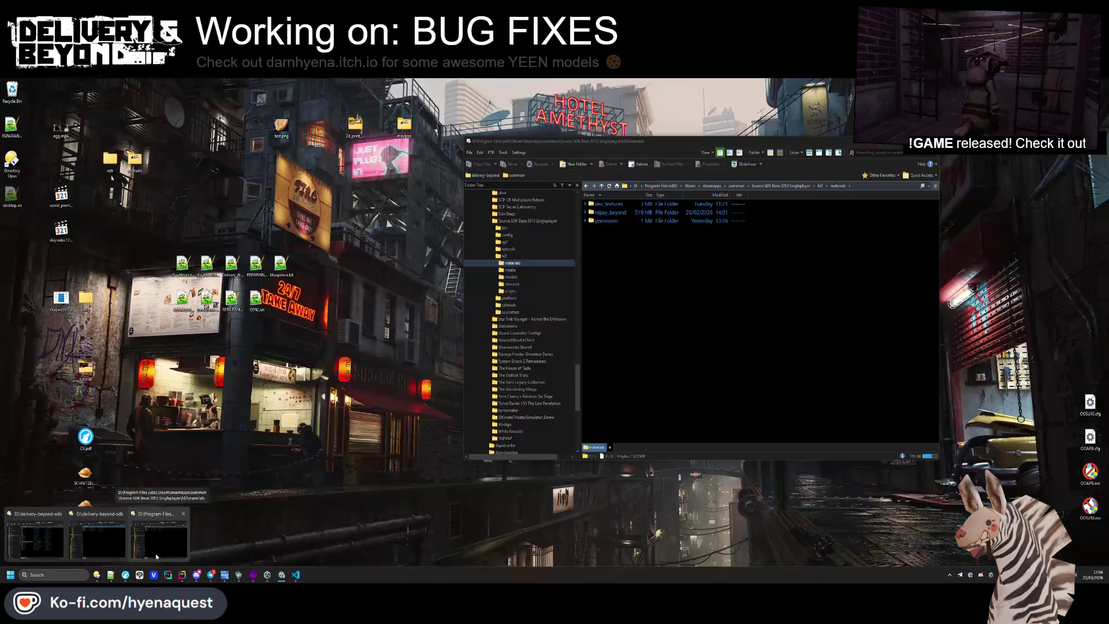
pyautogui.click(109, 551)
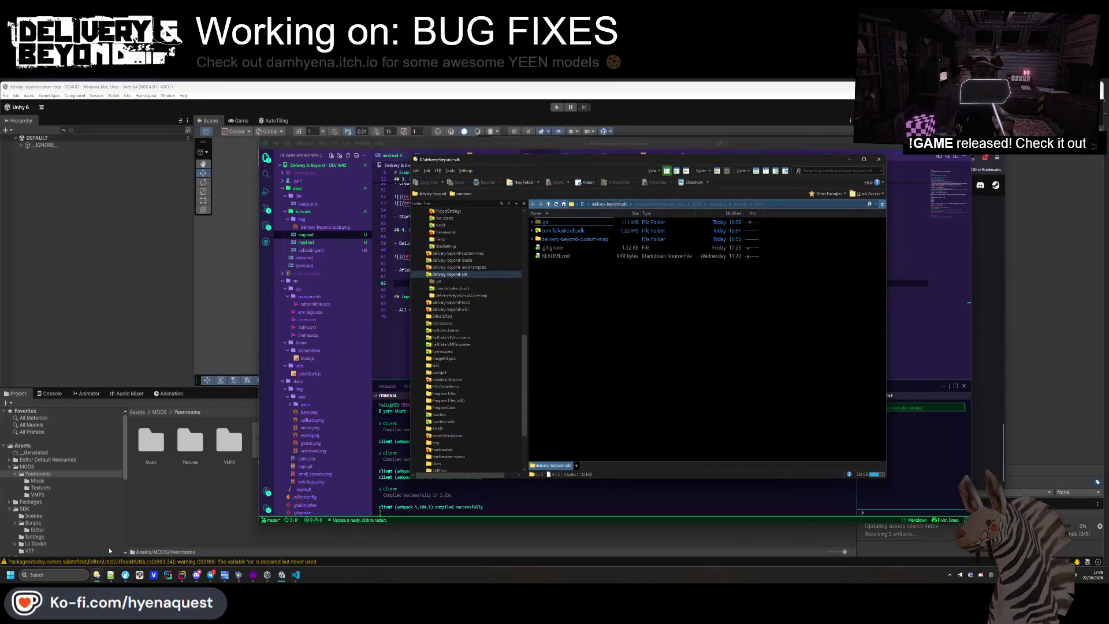
pyautogui.doubleClick(571, 238)
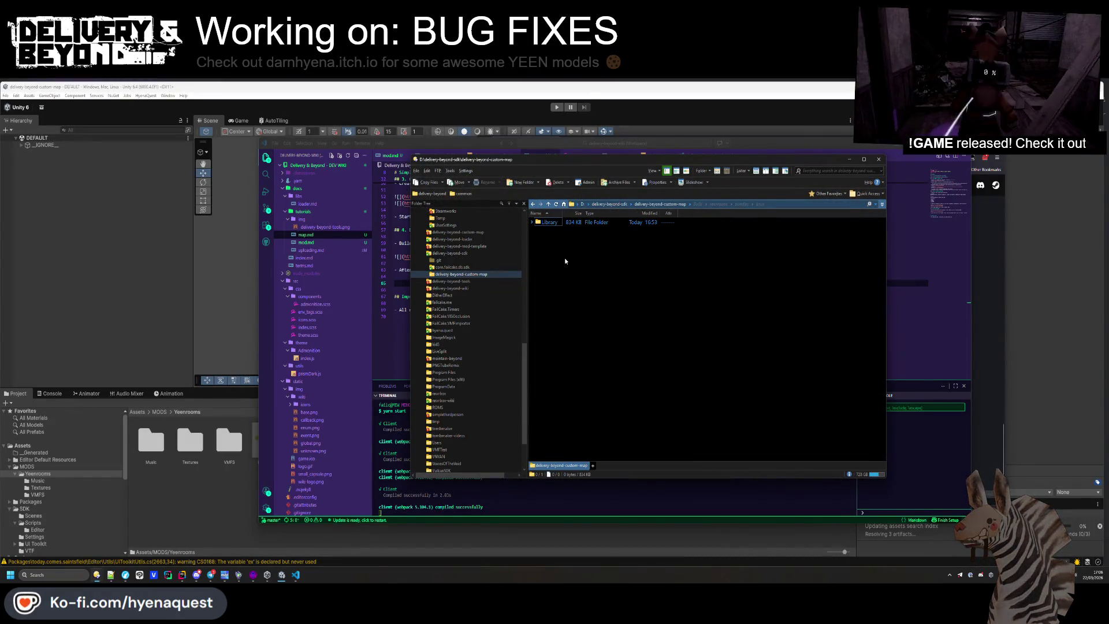
pyautogui.doubleClick(545, 223)
pyautogui.doubleClick(547, 223)
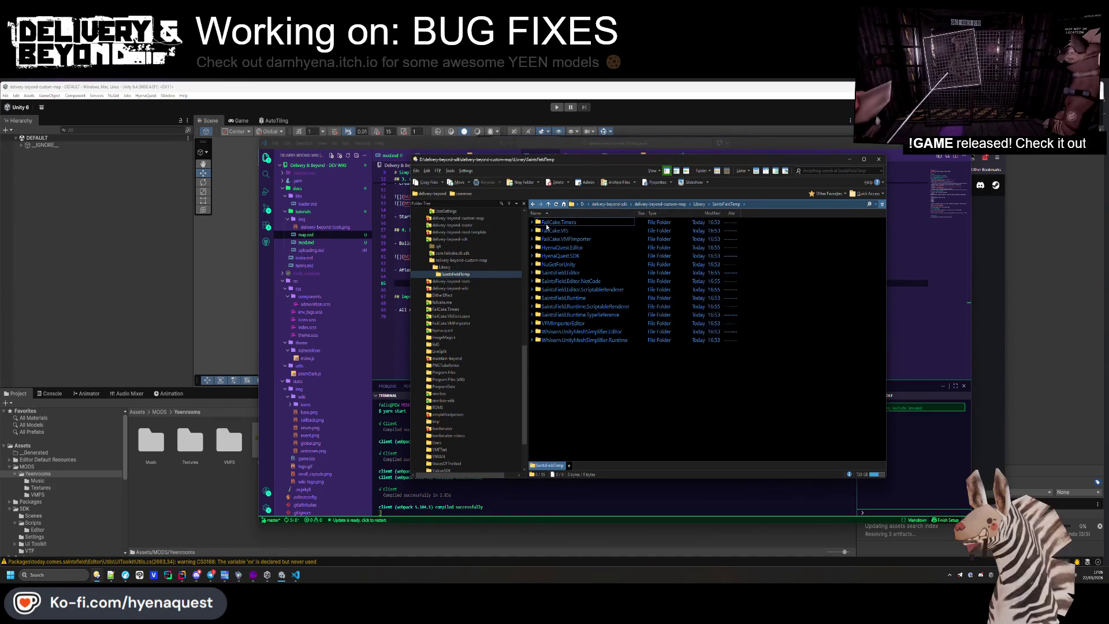
pyautogui.press('BackSpace')
pyautogui.press('BackSpace')
pyautogui.press('BackSpace')
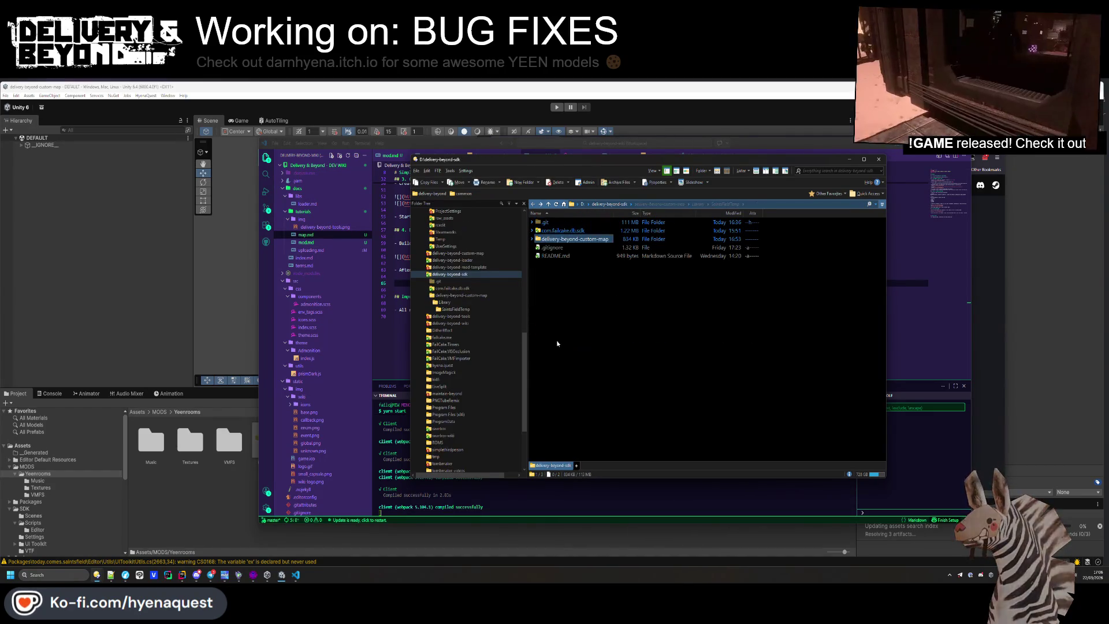
# Delete the delivery-beyond-custom-map folder and return to Unity's console
pyautogui.click(573, 240)
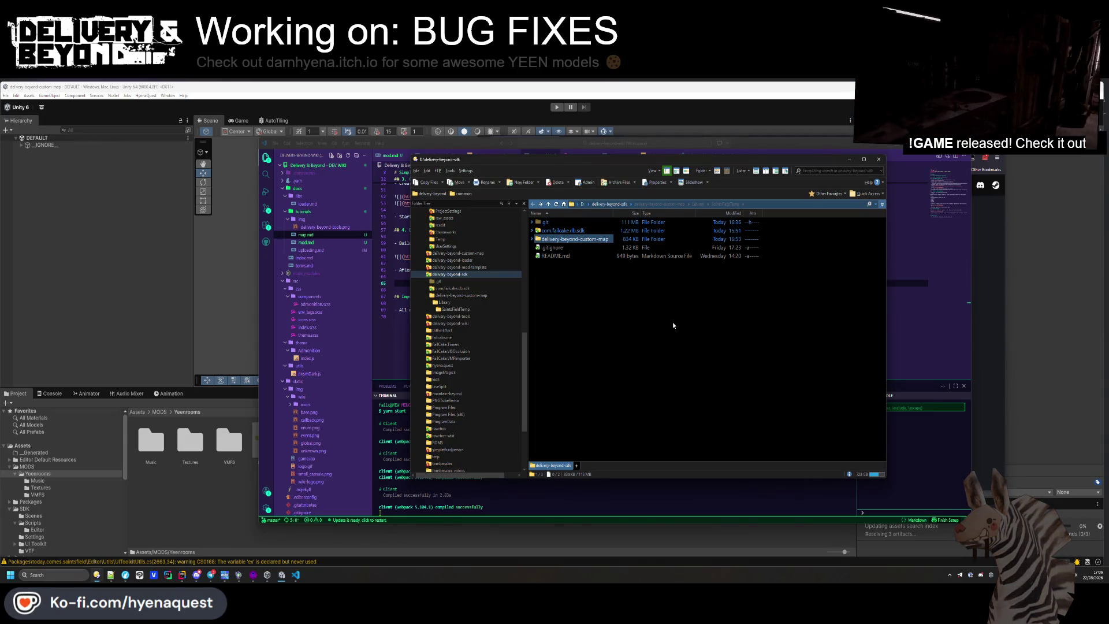
pyautogui.press('Delete')
pyautogui.press('Return')
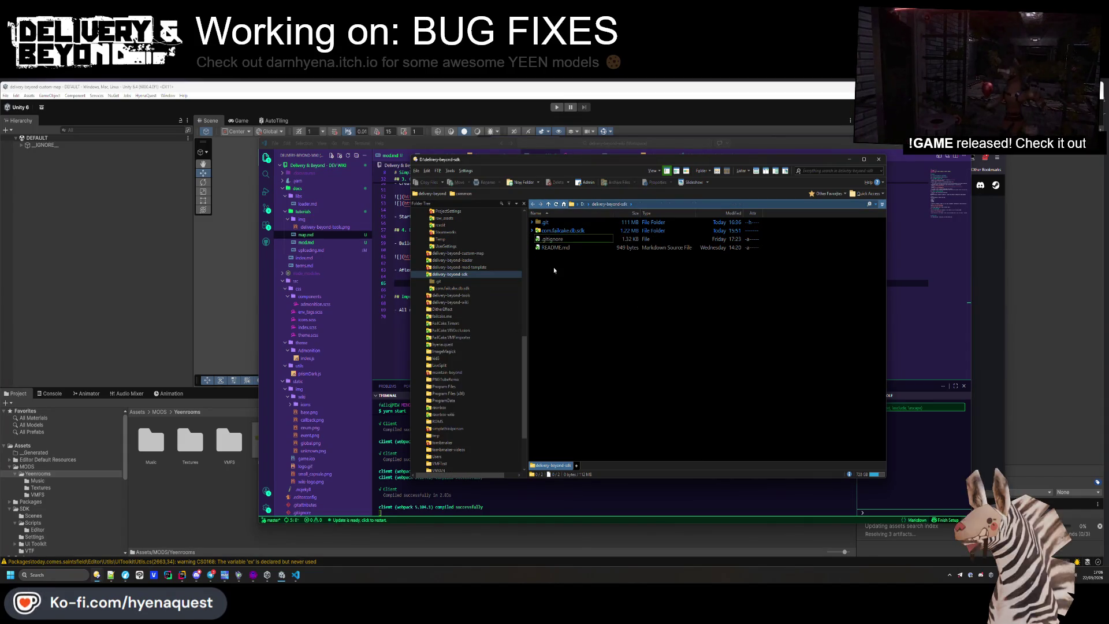
pyautogui.click(171, 536)
pyautogui.click(52, 393)
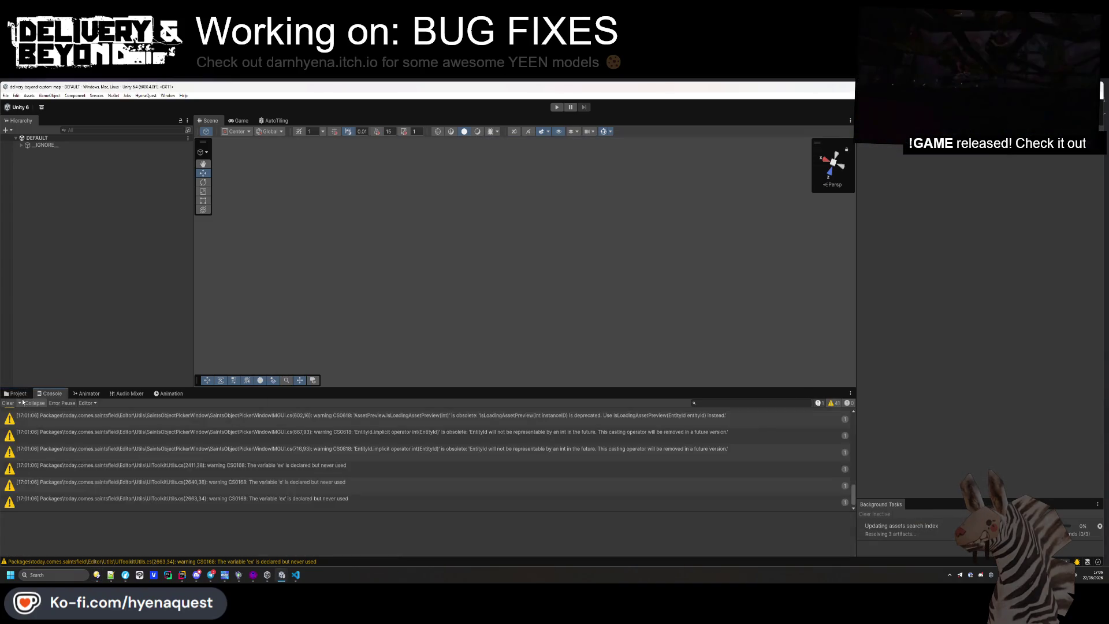
# Check Unity's Project and Console tabs, trigger an asset refresh, then raise the Map wiki page
pyautogui.click(16, 393)
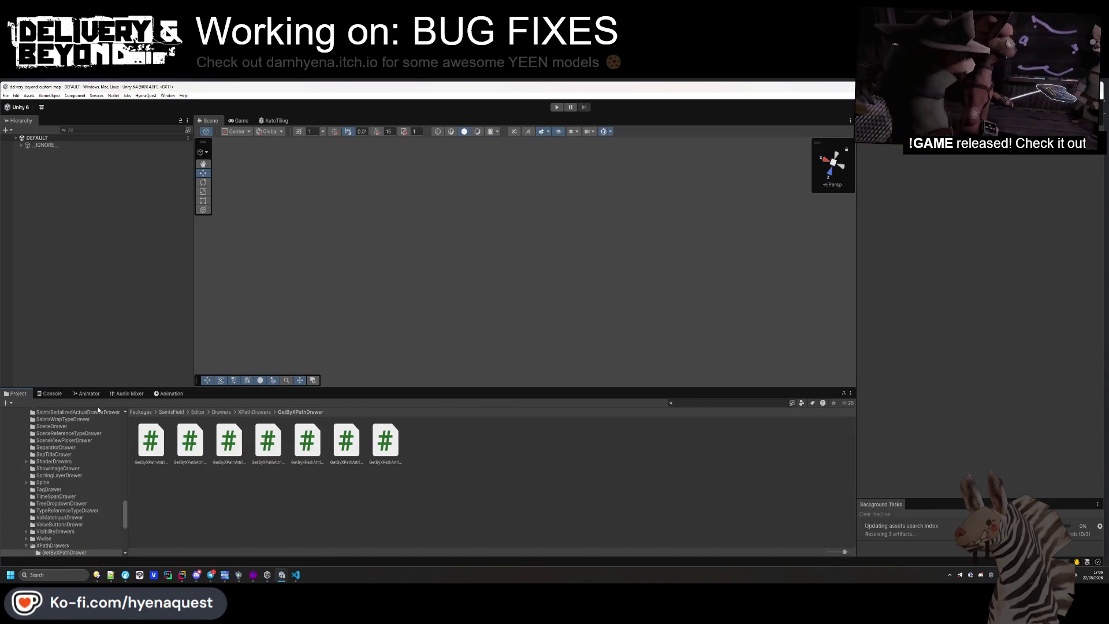
pyautogui.click(52, 393)
pyautogui.click(168, 96)
pyautogui.click(185, 150)
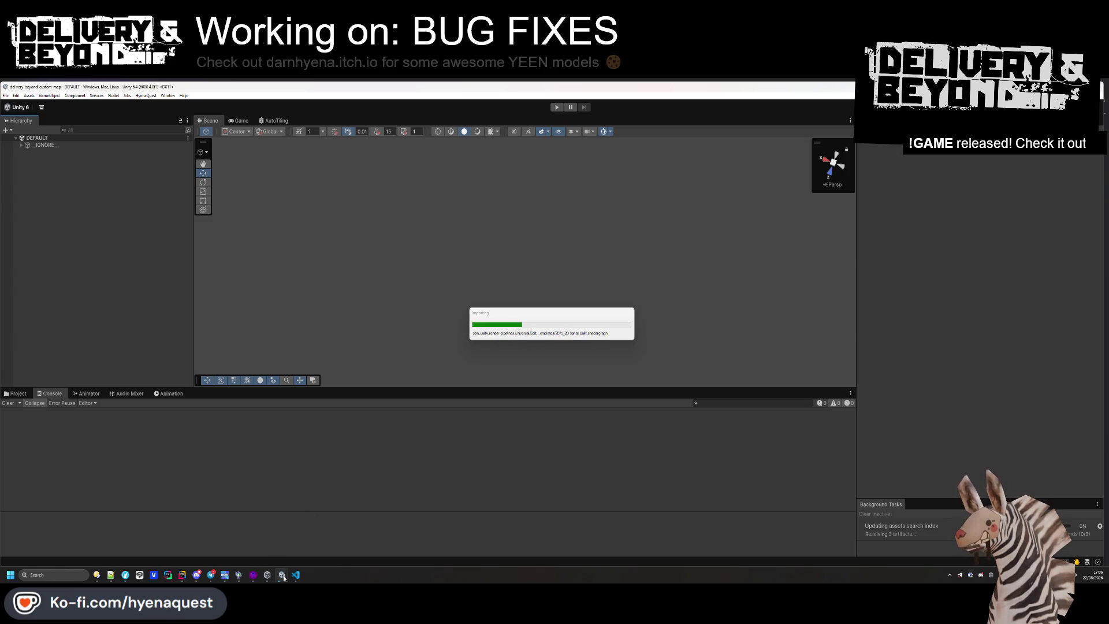
pyautogui.moveTo(282, 575)
pyautogui.moveTo(126, 575)
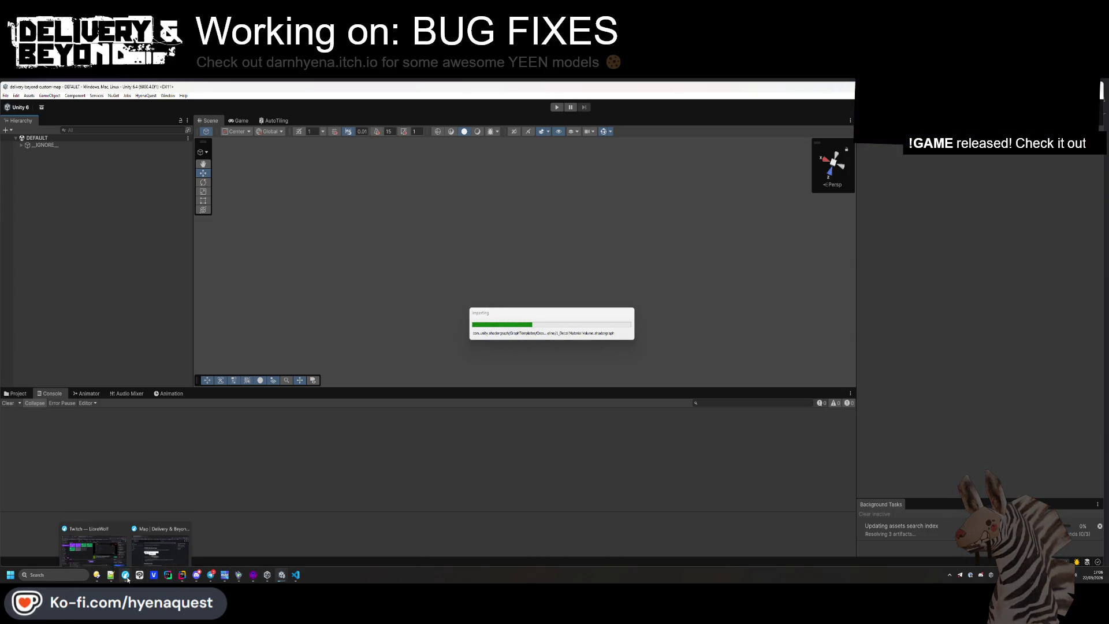
pyautogui.click(163, 548)
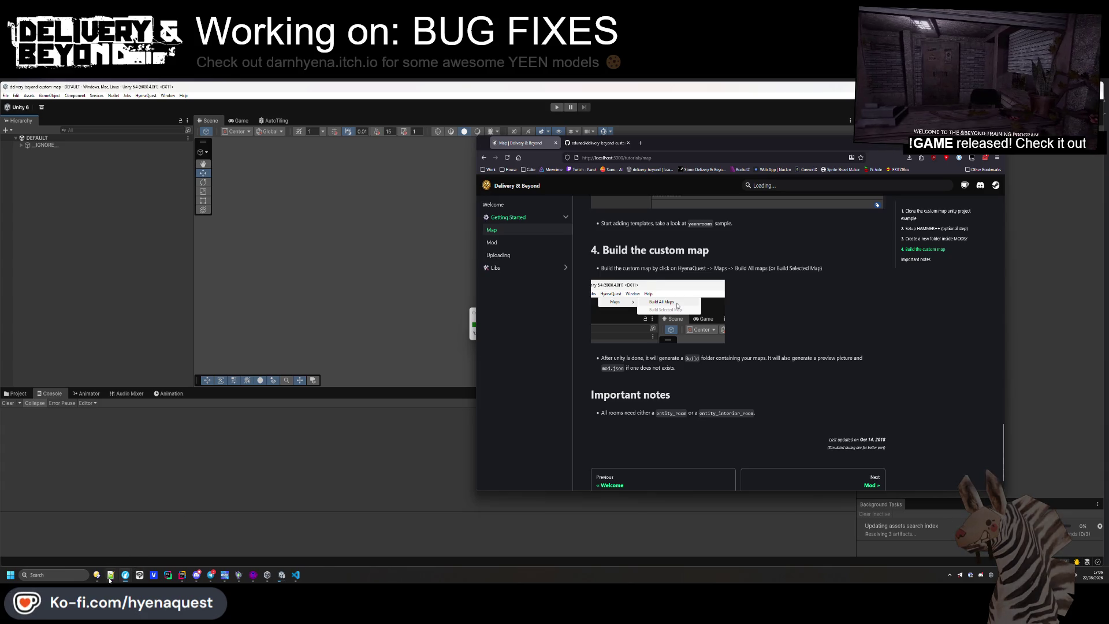
# In map.md, open an empty line 10 beneath the '# Simple Map' heading
pyautogui.click(110, 577)
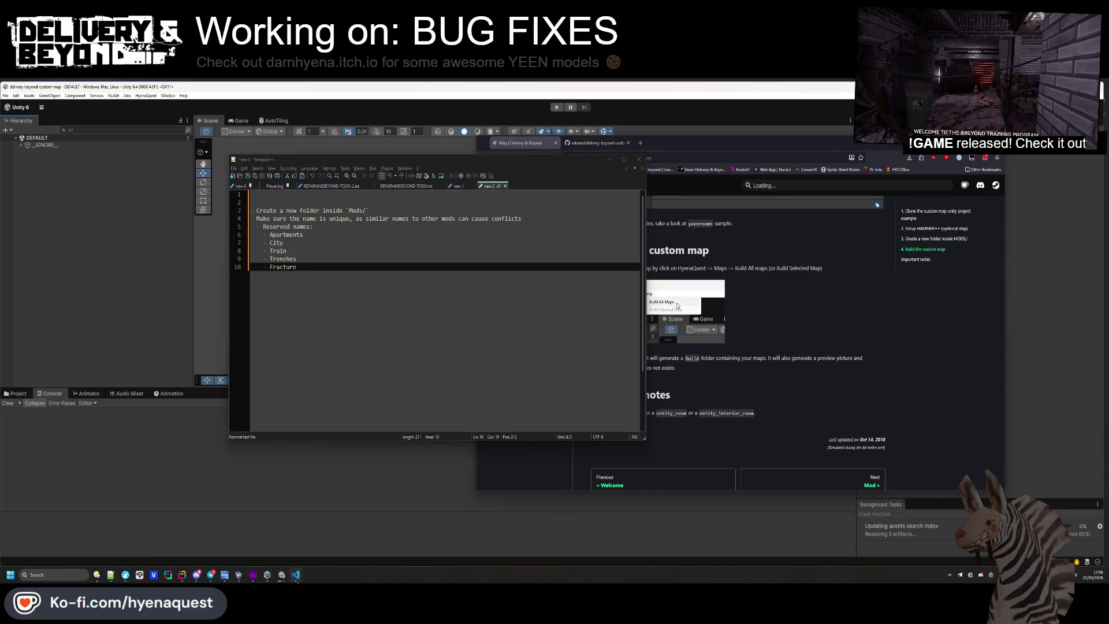
pyautogui.click(295, 574)
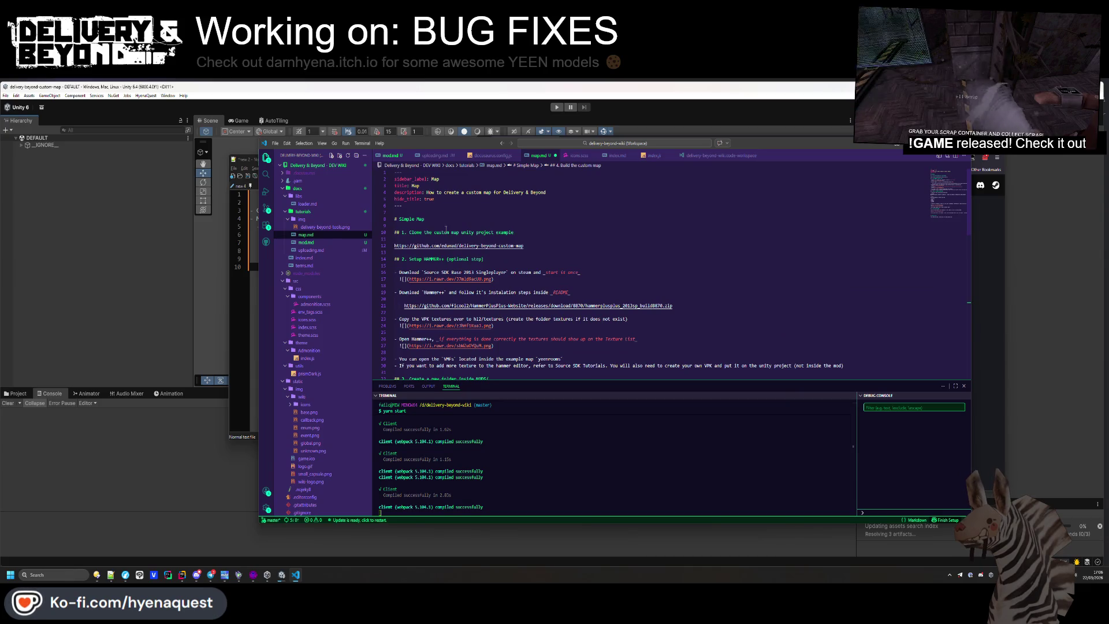
pyautogui.click(445, 229)
pyautogui.press('Return')
pyautogui.press('Return')
pyautogui.press('Up')
pyautogui.press('Up')
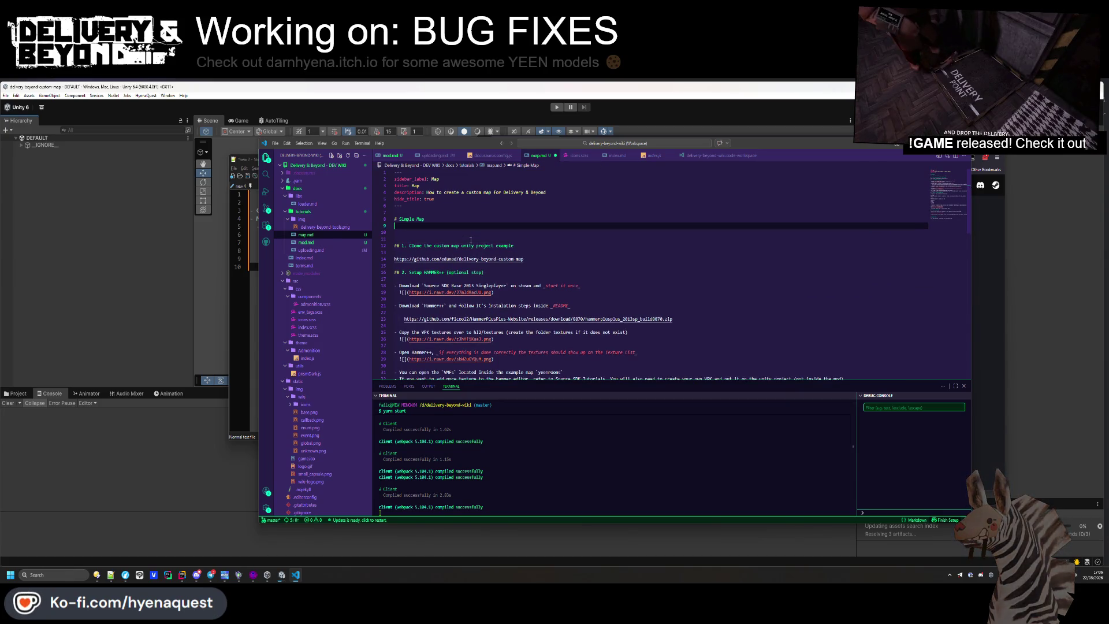
pyautogui.press('Down')
# Make 'YOUTUBE VIDEO:' a heading with TODO beneath it and check the preview
pyautogui.write('OUTUBE VIDEO:')
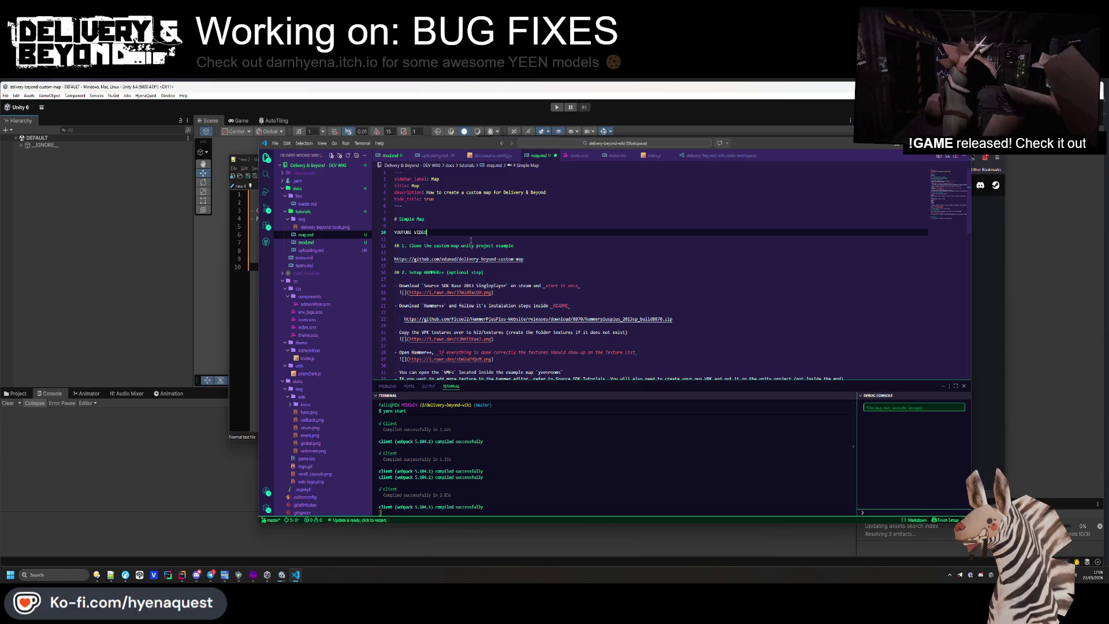
pyautogui.press('Return')
pyautogui.press('Up')
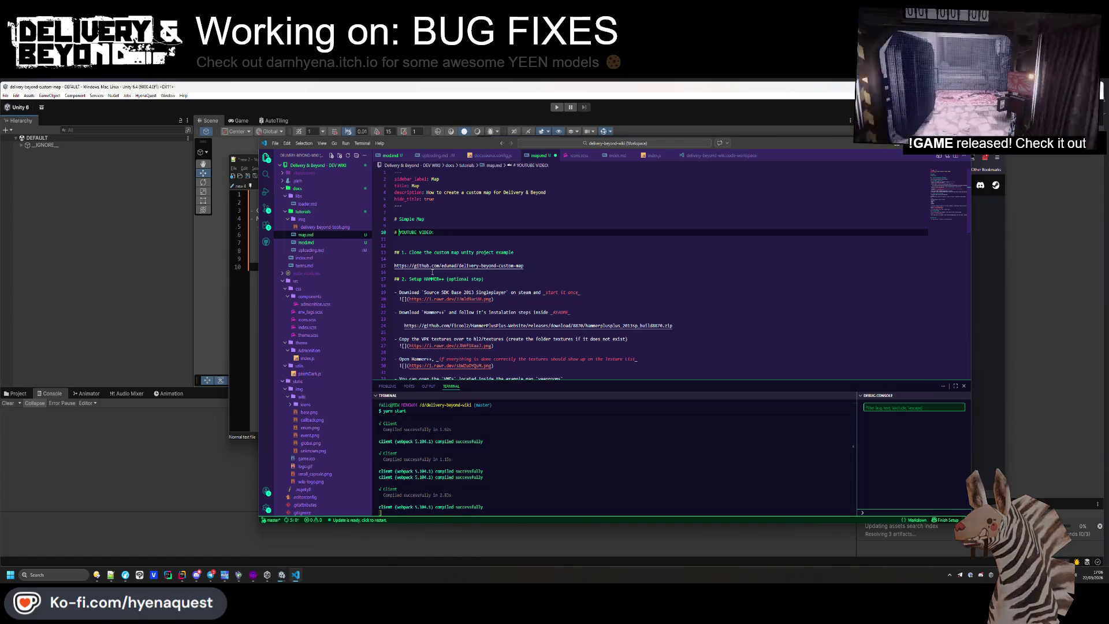
pyautogui.write('#')
pyautogui.press('Delete')
pyautogui.press('Down')
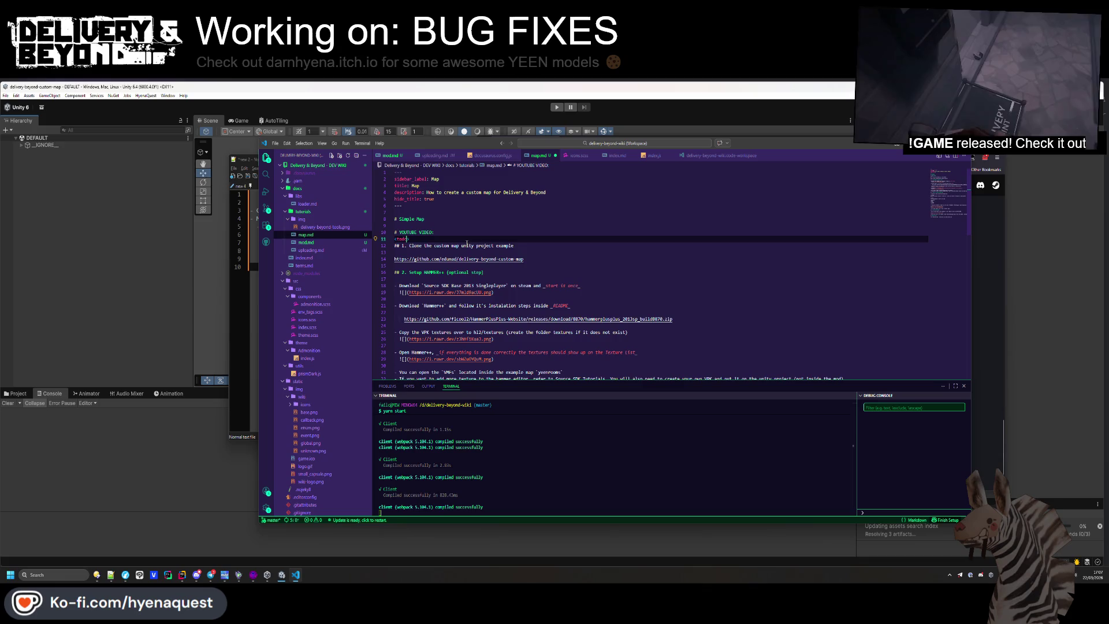
pyautogui.hotkey('alt', 'Tab')
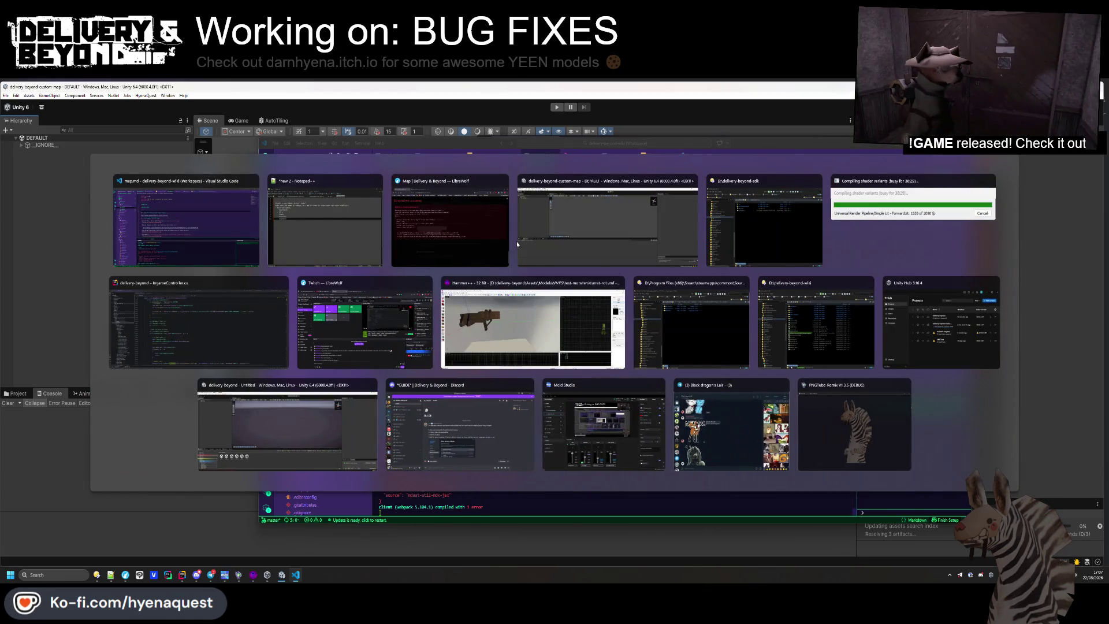
pyautogui.press('Escape')
pyautogui.write('TODO')
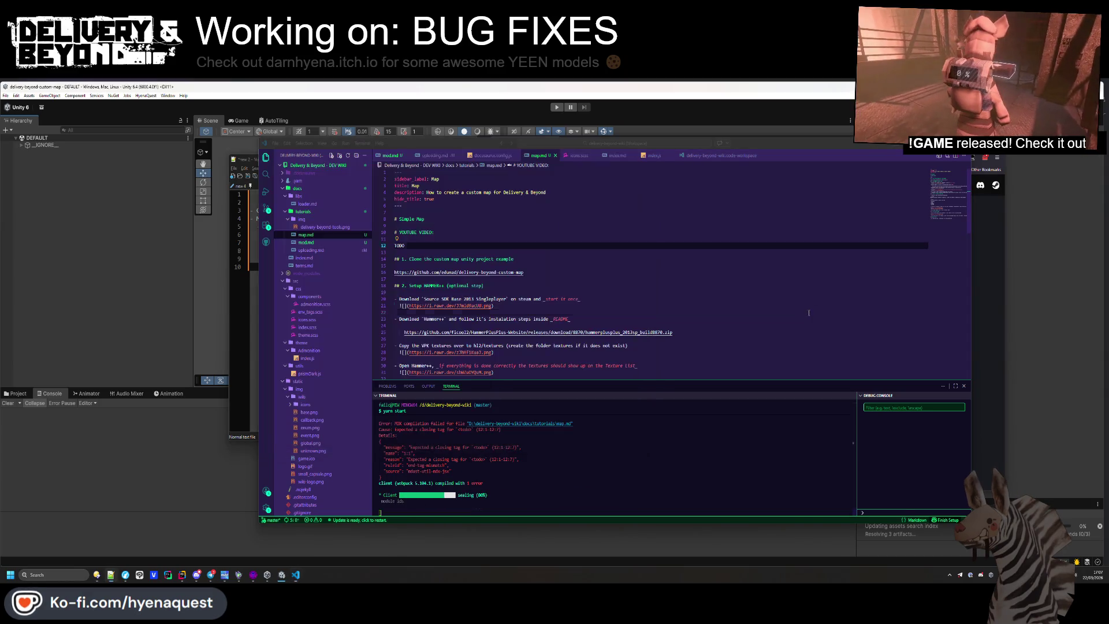
pyautogui.click(994, 352)
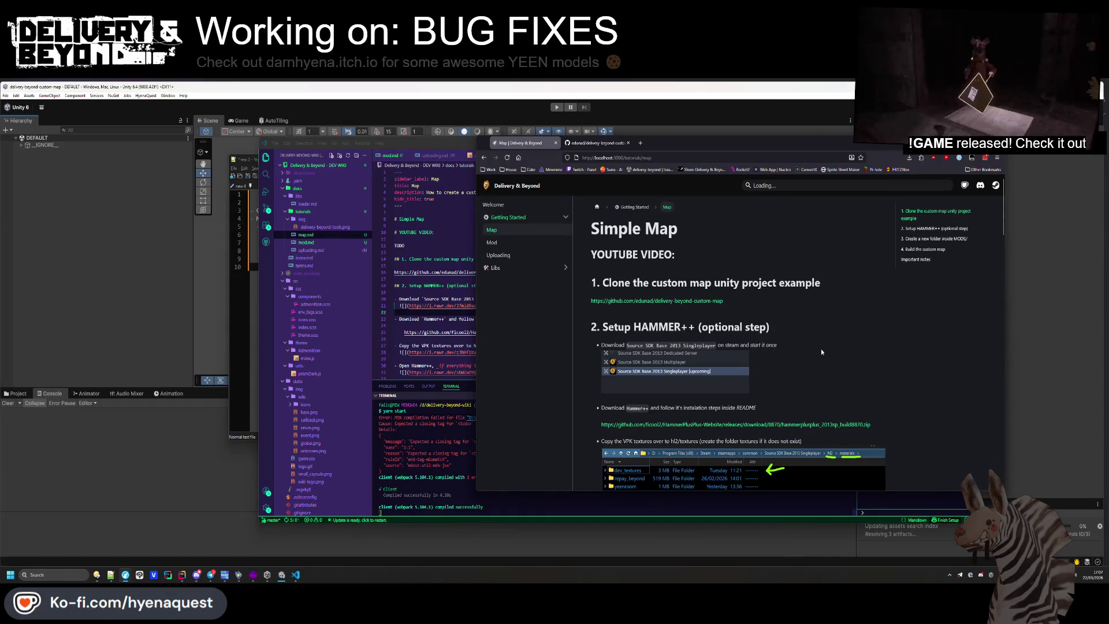
pyautogui.hotkey('alt', 'Tab')
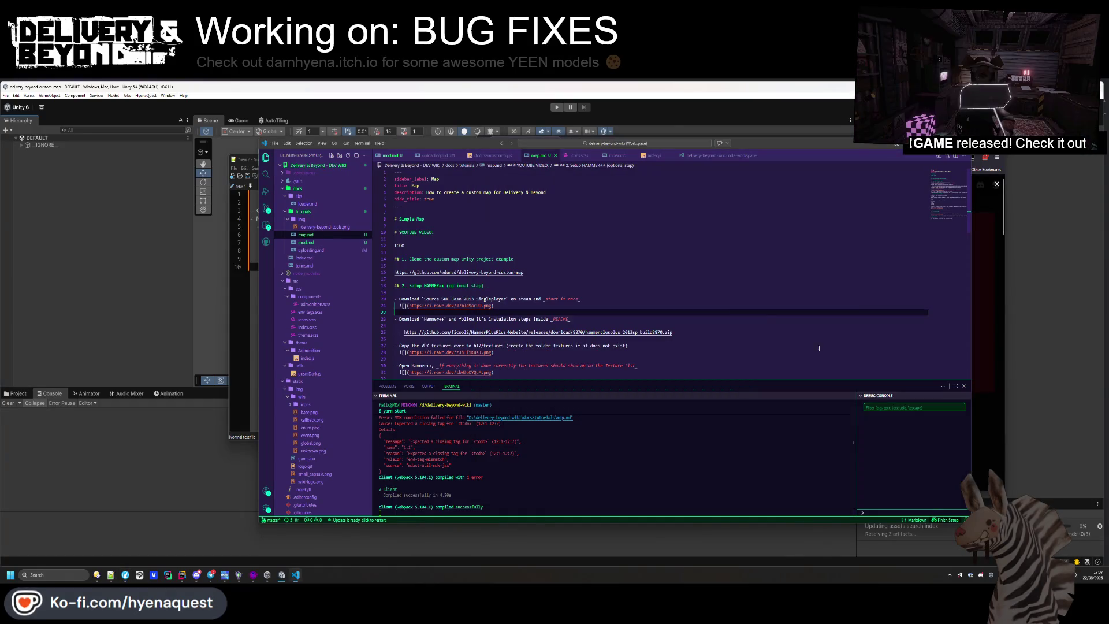
# Insert a REQUIREMENTS heading above the Clone step, after the repository link
pyautogui.doubleClick(505, 258)
pyautogui.click(548, 279)
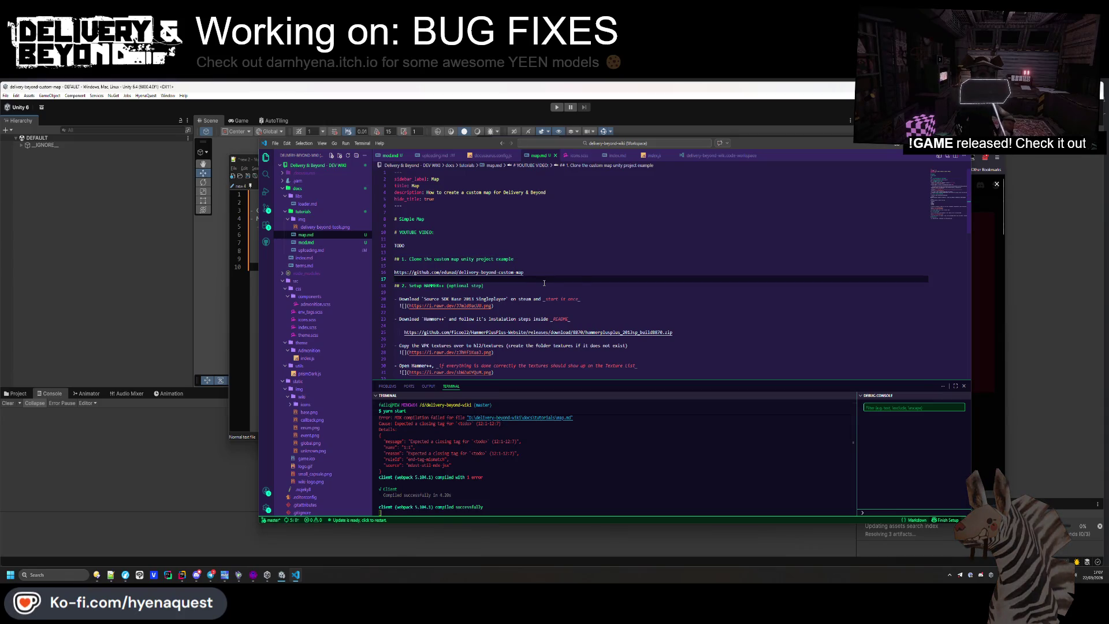
pyautogui.press('Return')
pyautogui.press('Return')
pyautogui.press('Up')
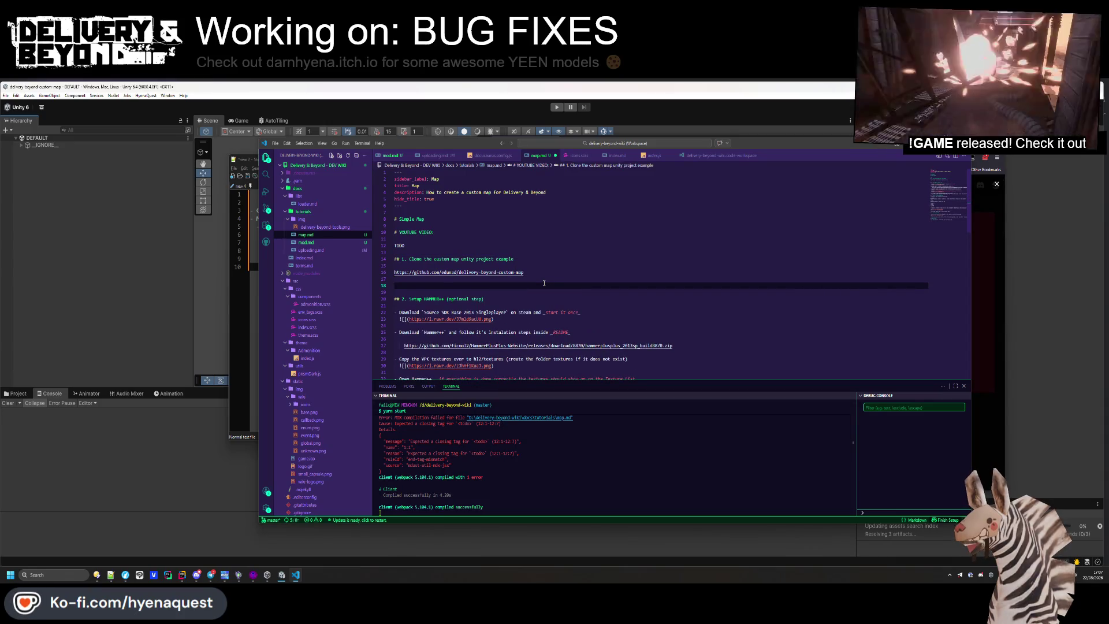
pyautogui.press('BackSpace')
pyautogui.press('BackSpace')
pyautogui.press('Up')
pyautogui.press('Up')
pyautogui.press('Up')
pyautogui.press('Return')
pyautogui.press('Return')
pyautogui.press('Up')
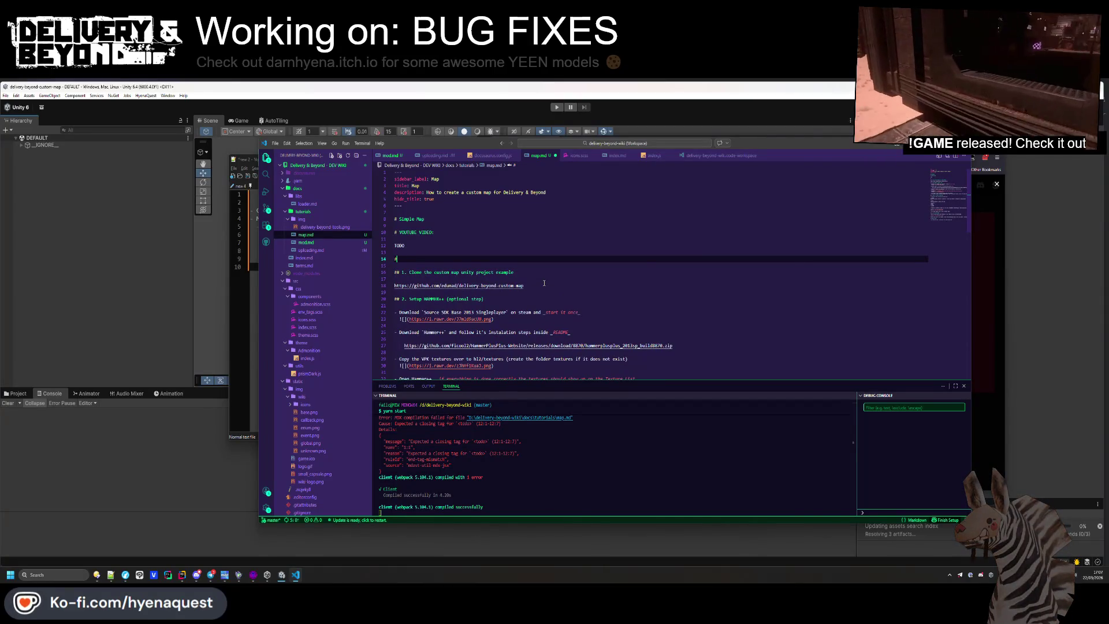
pyautogui.write('# REQUIREMENTS')
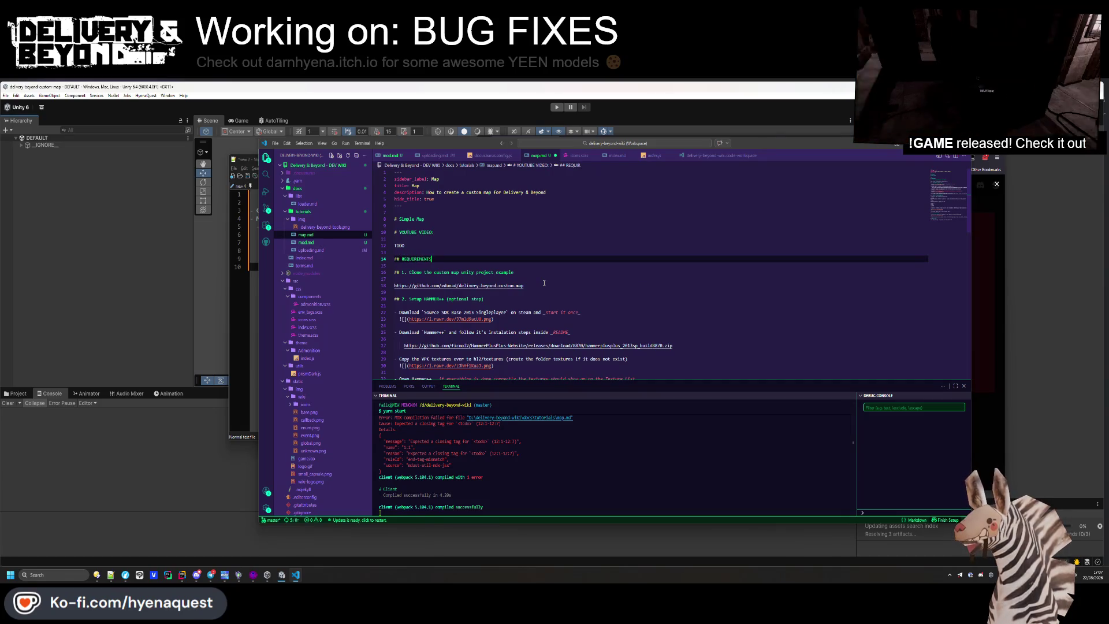
pyautogui.press('Return')
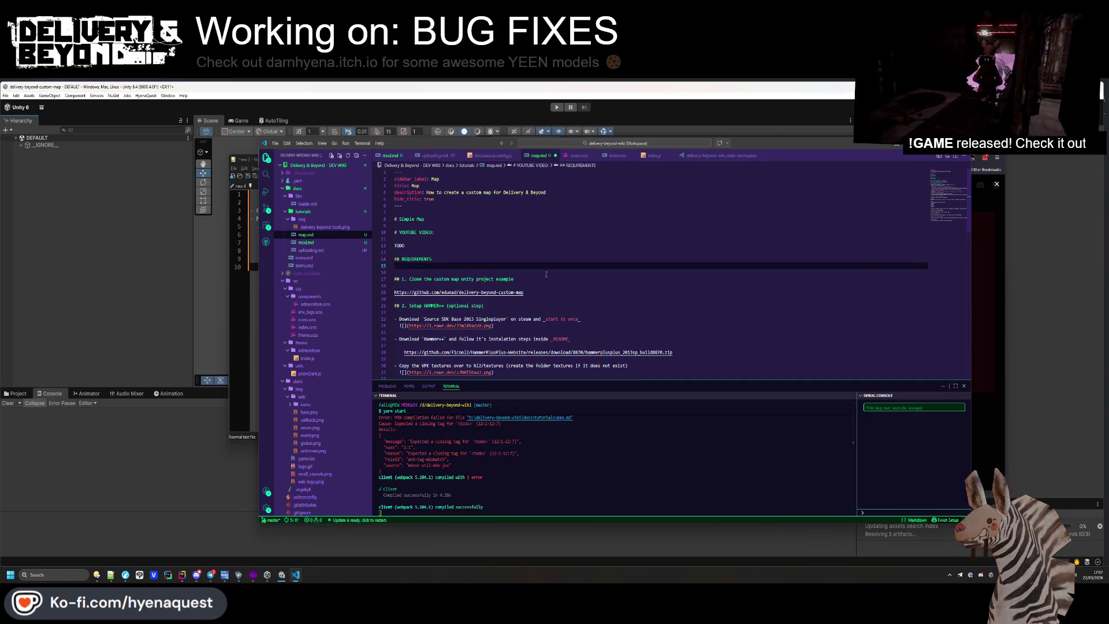
# List '- Unity 6.' under REQUIREMENTS and save map.md
pyautogui.doubleClick(429, 259)
pyautogui.click(430, 259)
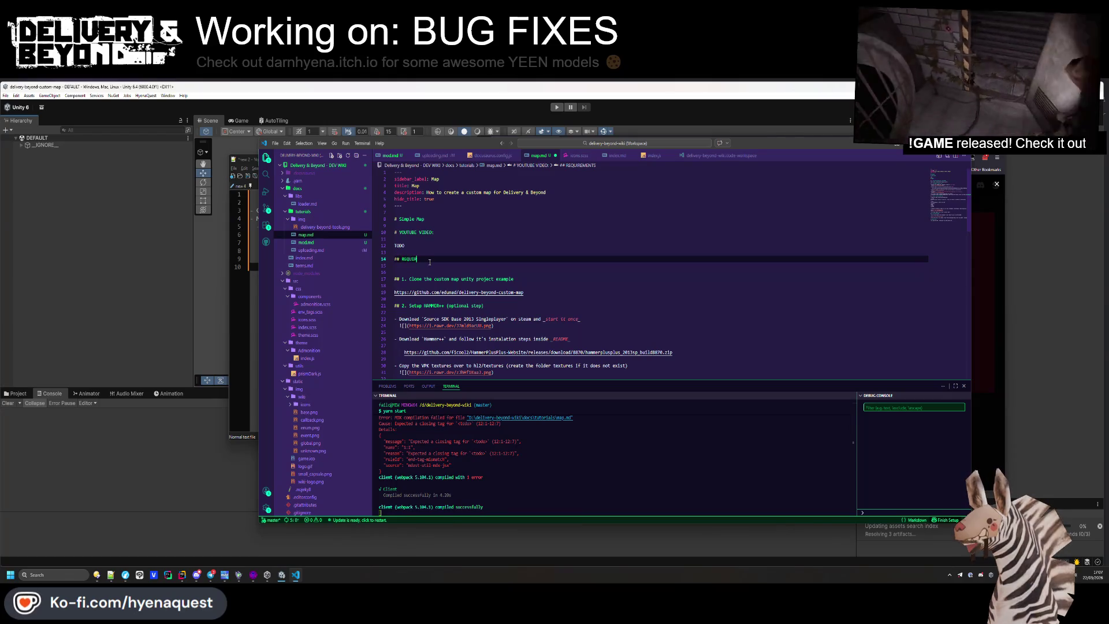
pyautogui.press('Return')
pyautogui.write('-')
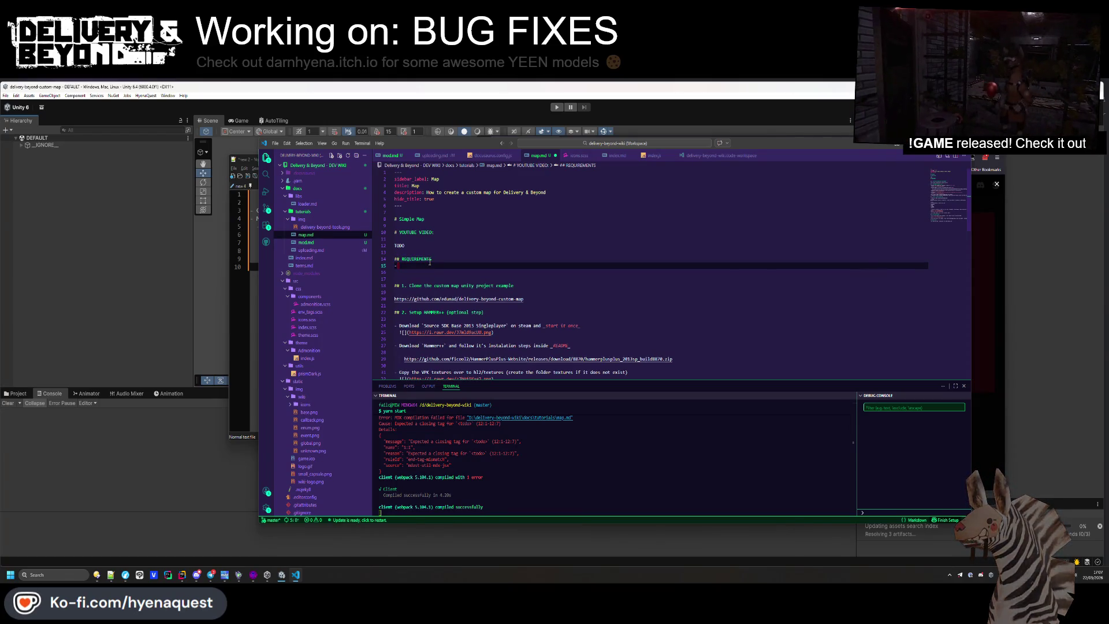
pyautogui.write(' Unity 6.')
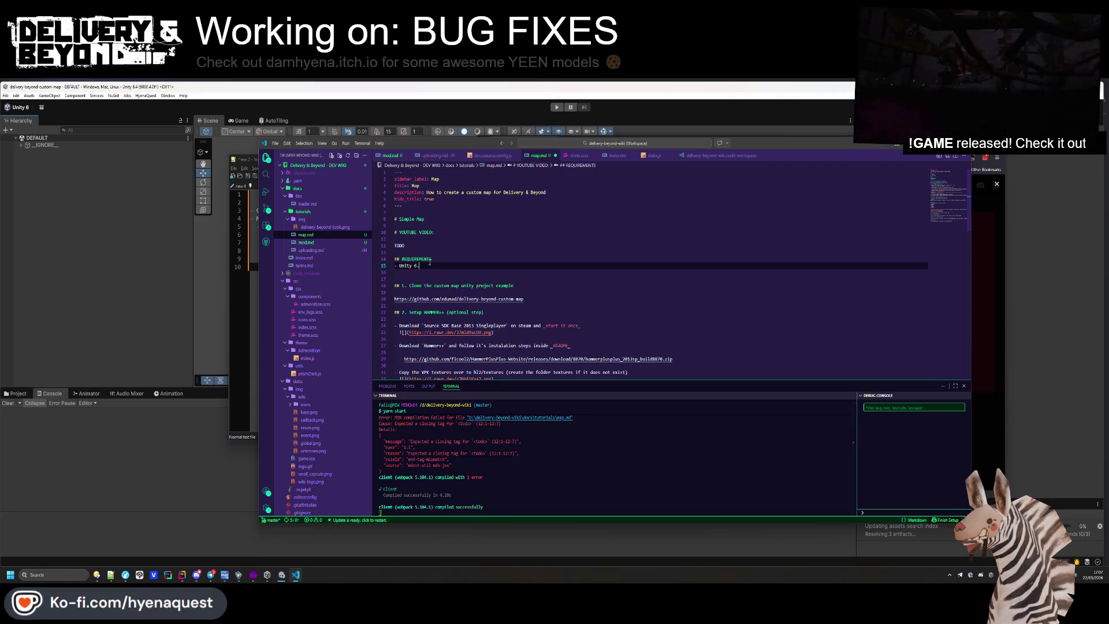
pyautogui.hotkey('ctrl', 's')
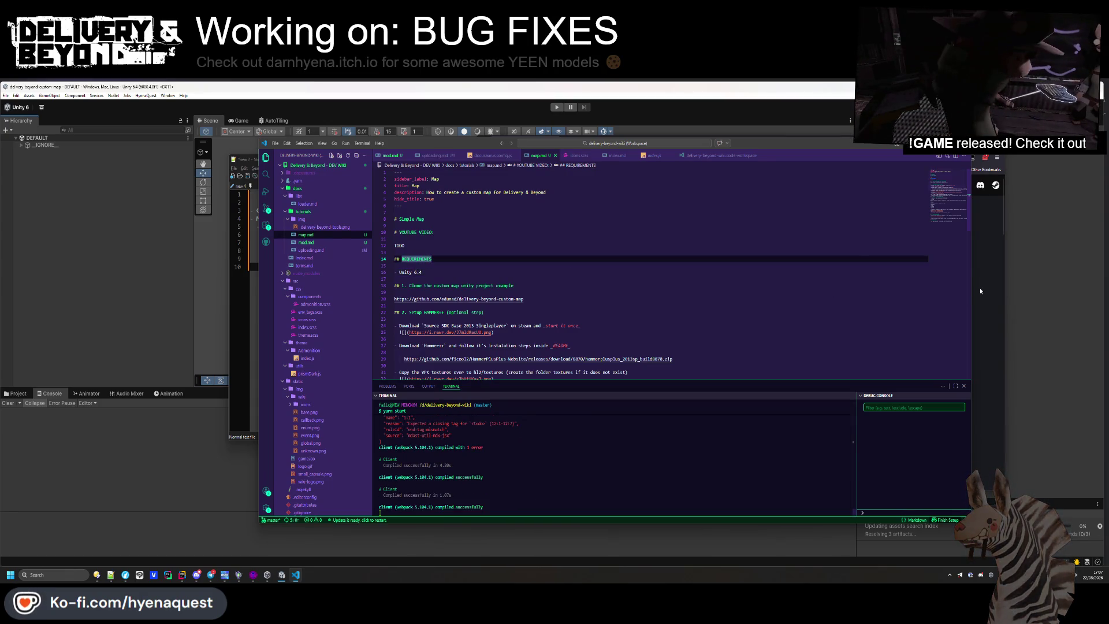
# Scroll through the rebuilt Simple Map page down to section 3, then return to map.md
pyautogui.click(979, 287)
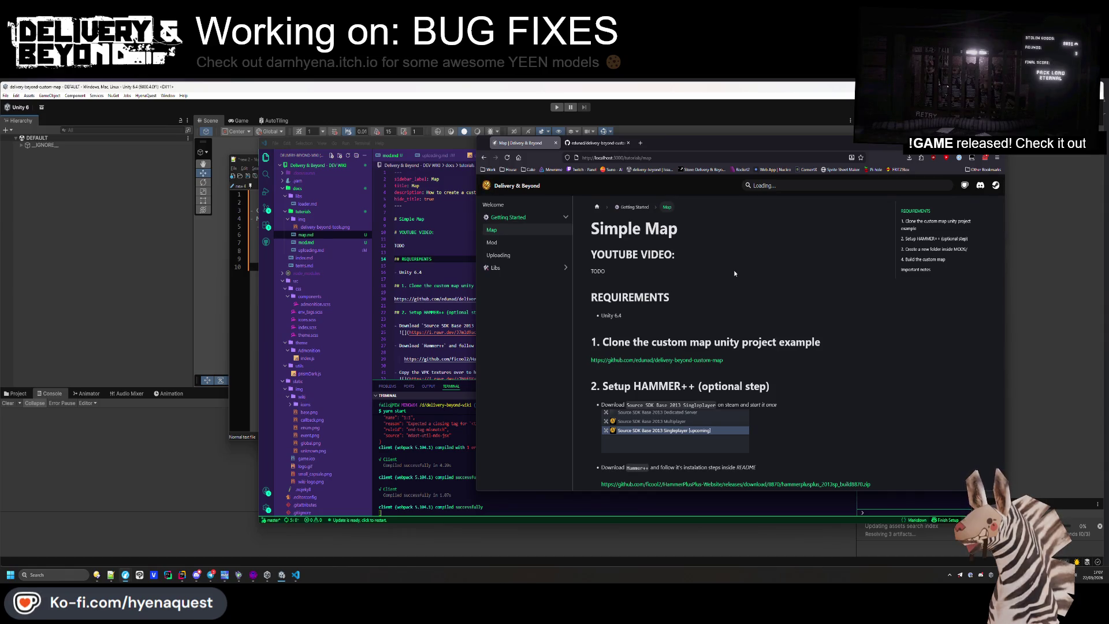
pyautogui.scroll(-2, 733, 269)
pyautogui.scroll(-2, 692, 346)
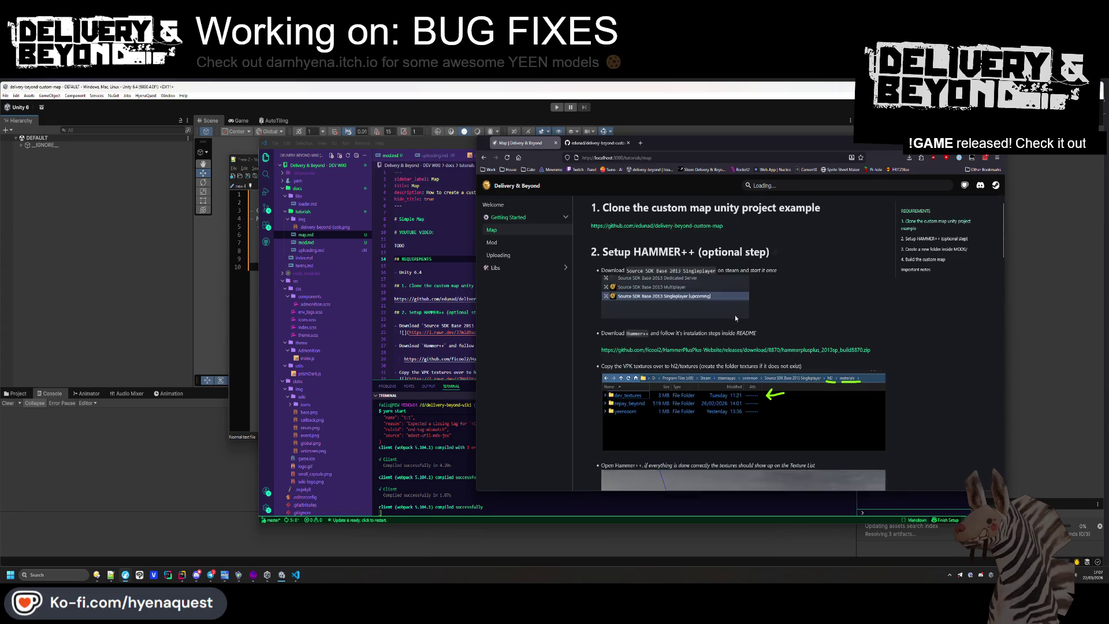
pyautogui.scroll(3, 697, 353)
pyautogui.scroll(-1, 697, 354)
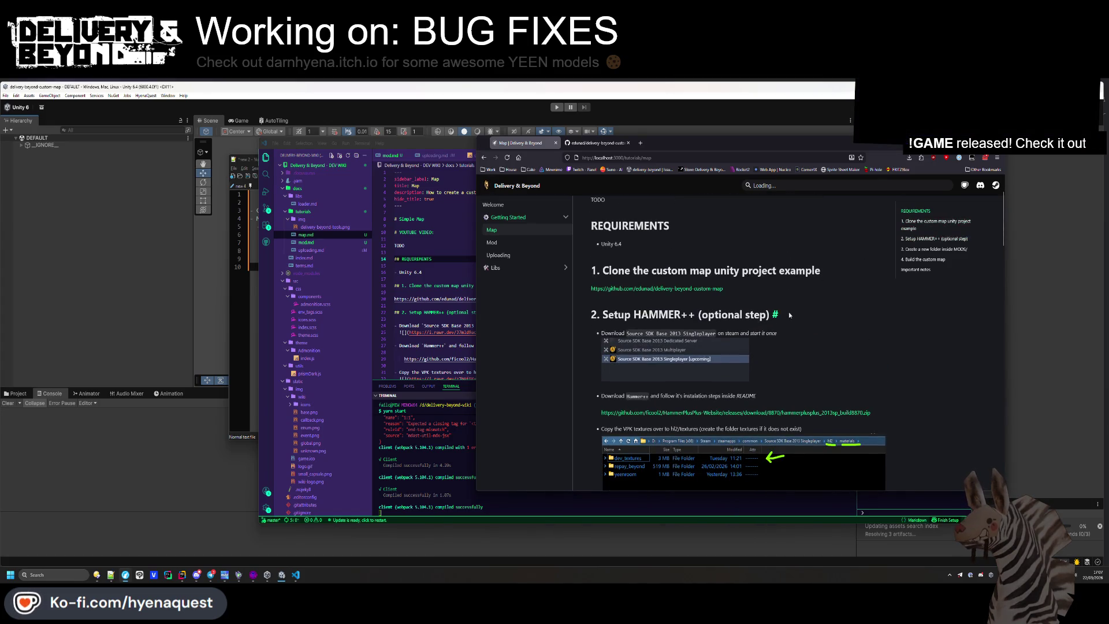
pyautogui.click(426, 293)
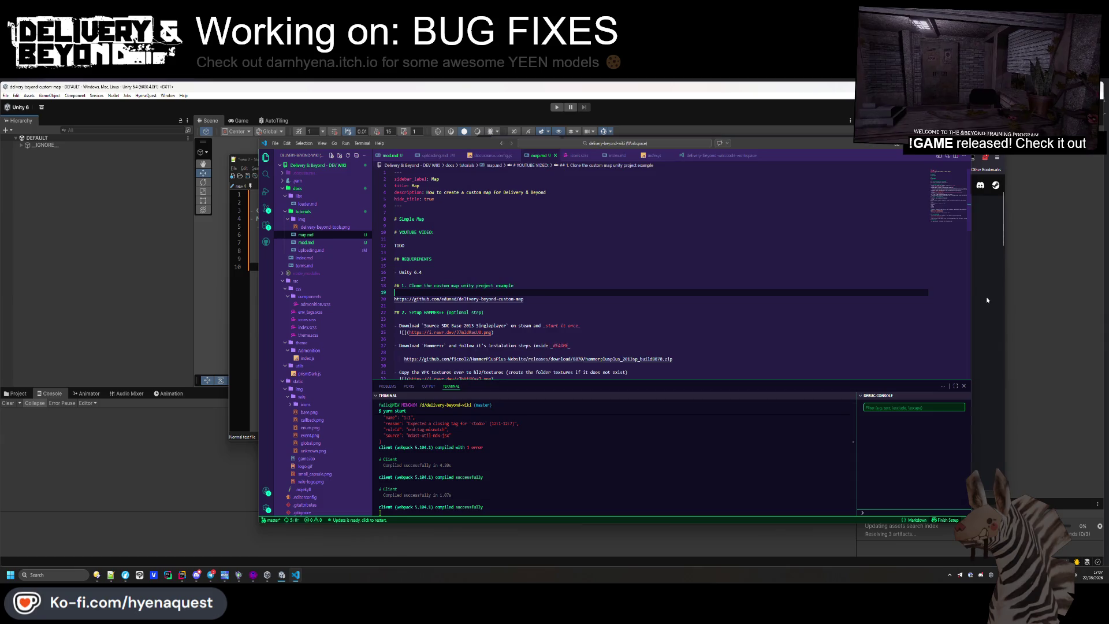
pyautogui.click(702, 323)
pyautogui.scroll(-8, 702, 322)
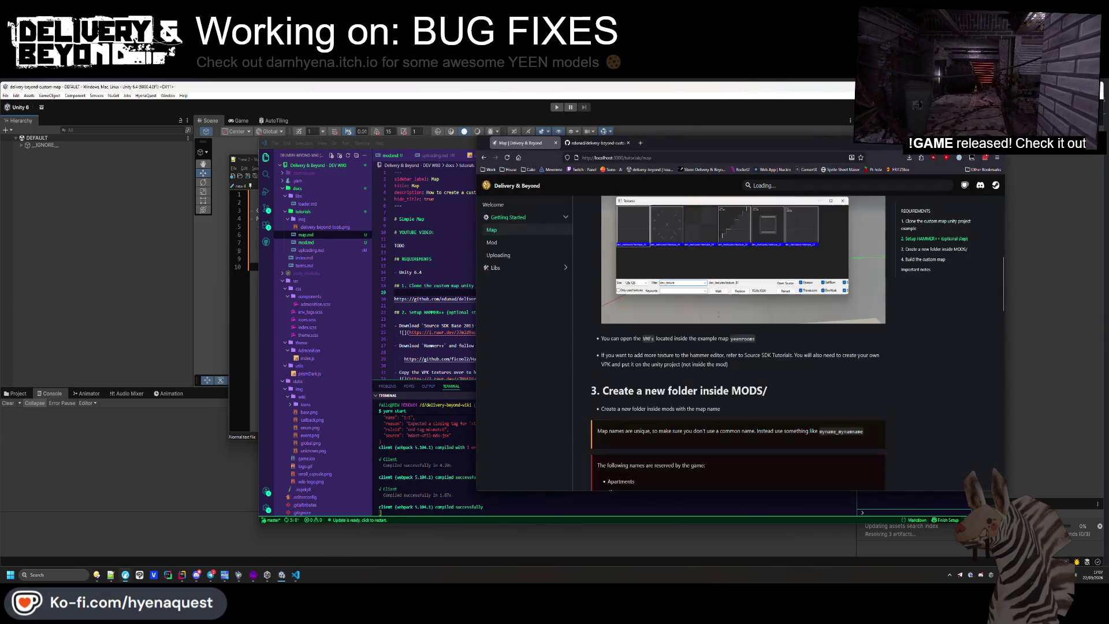
pyautogui.scroll(-2, 718, 316)
pyautogui.click(517, 508)
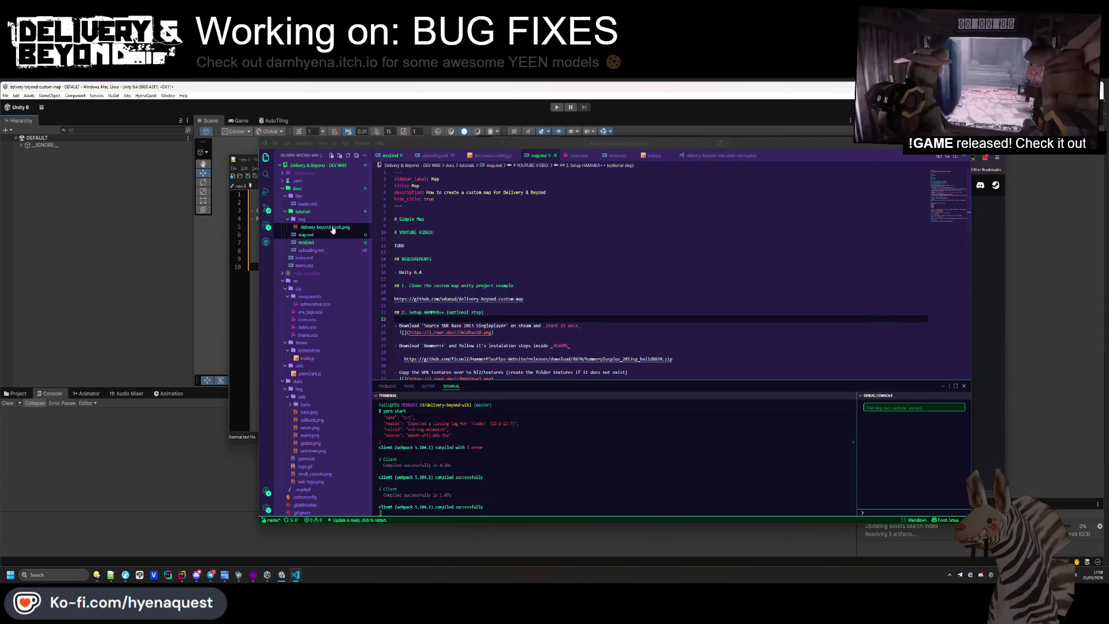
# Add '(This is not required, you can use any modelling software.)' under '## 2. Setup HAMMER++ (optional step)'
pyautogui.click(553, 277)
pyautogui.scroll(-3, 560, 300)
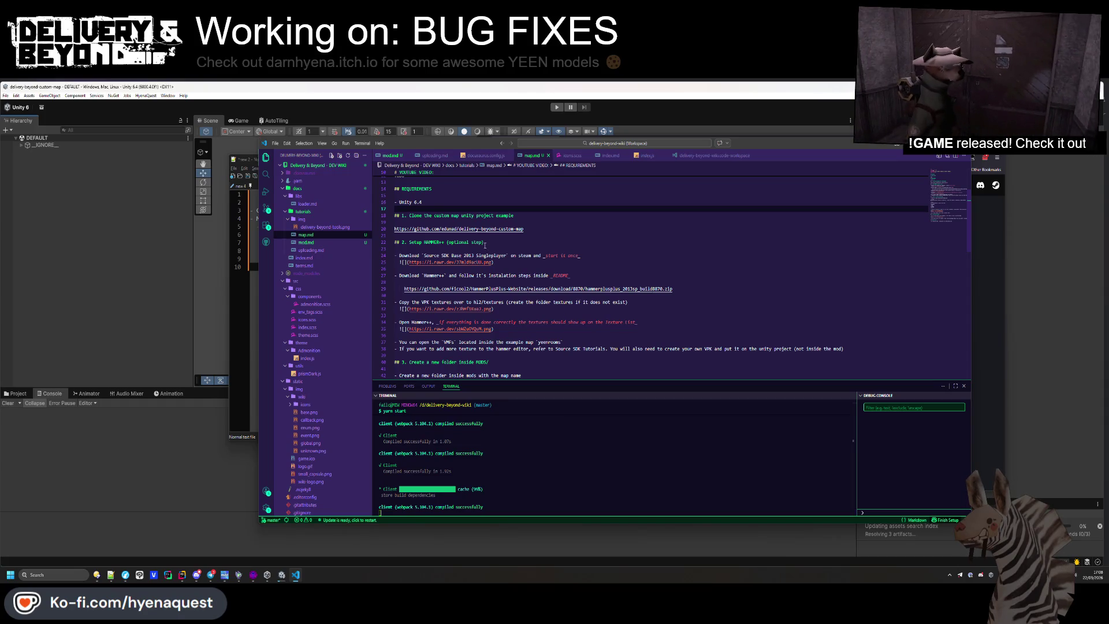
pyautogui.click(445, 249)
pyautogui.press('Return')
pyautogui.press('Up')
pyautogui.write('This ')
pyautogui.write('t ')
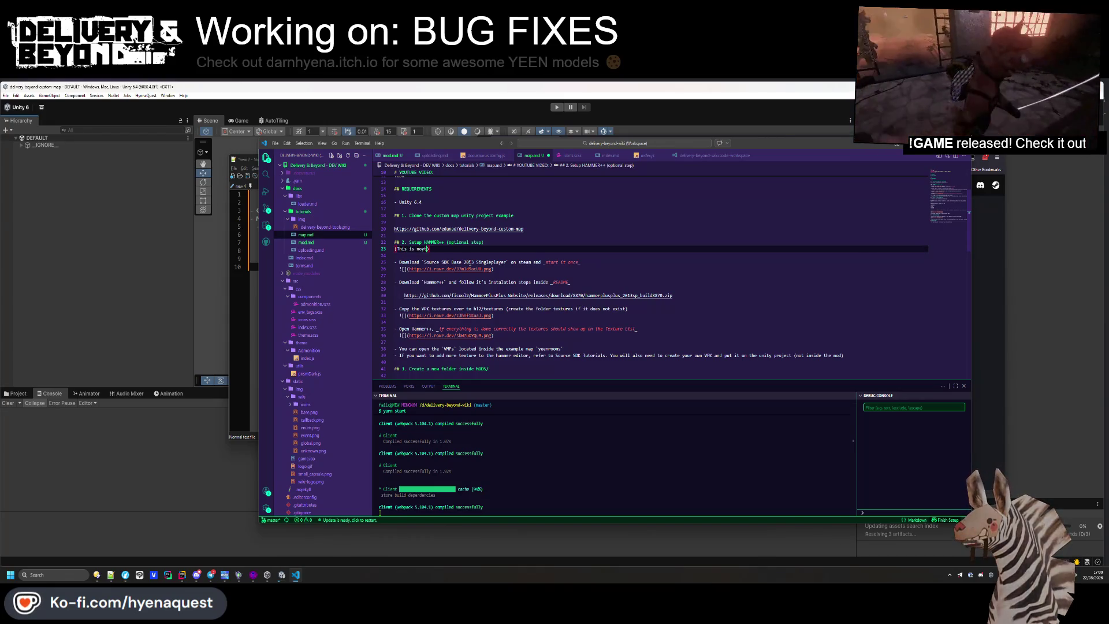
pyautogui.write('ired, you can use any ')
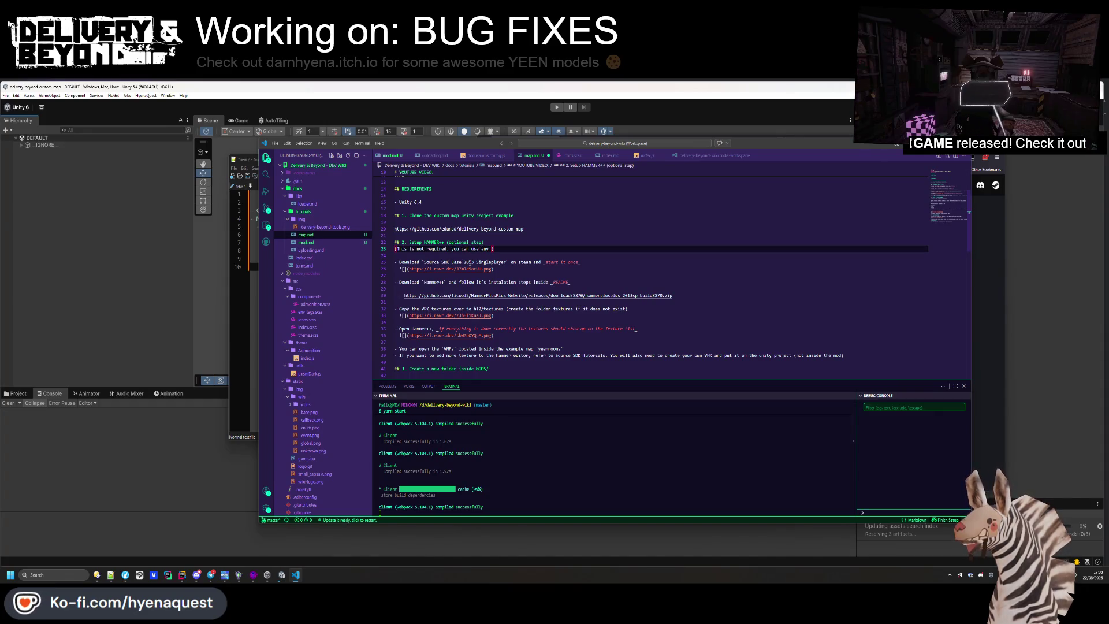
pyautogui.write('model')
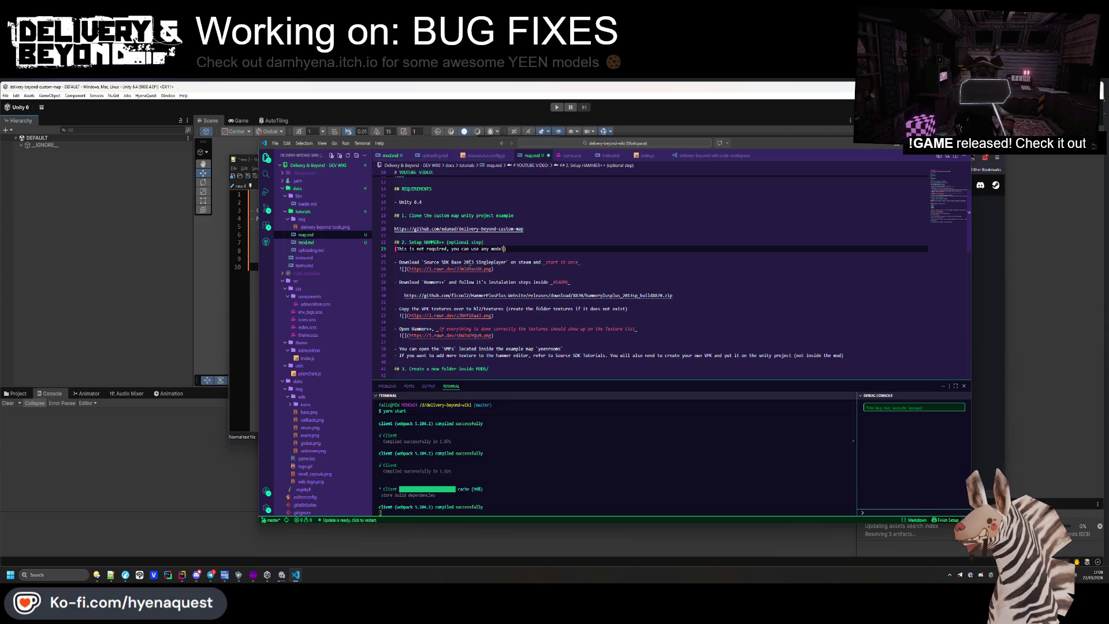
pyautogui.write('.')
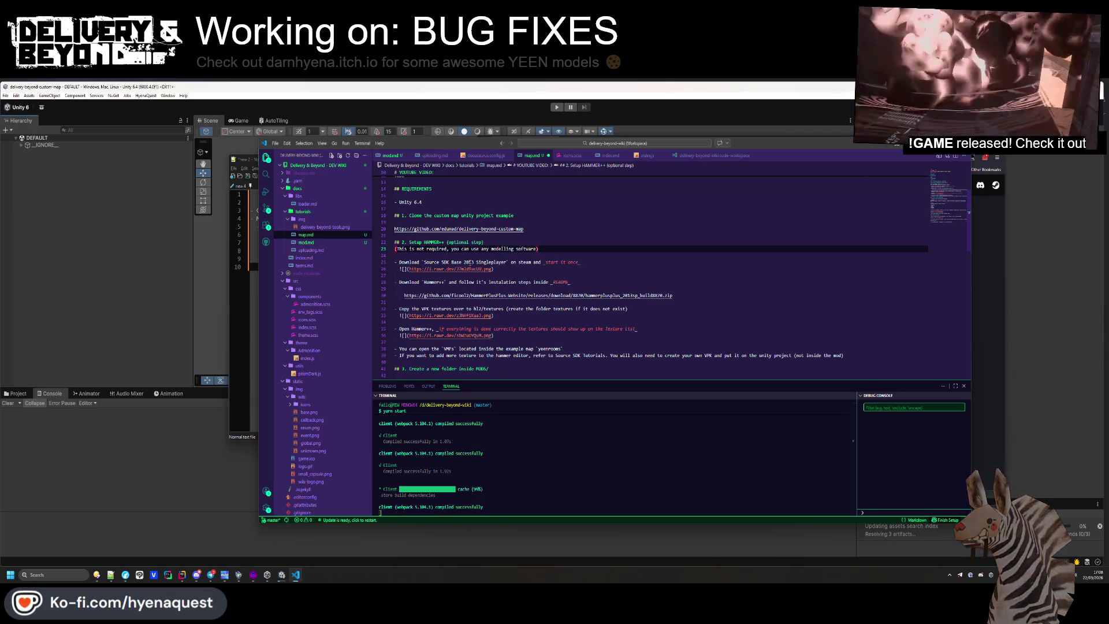
pyautogui.press('Home')
pyautogui.press('Return')
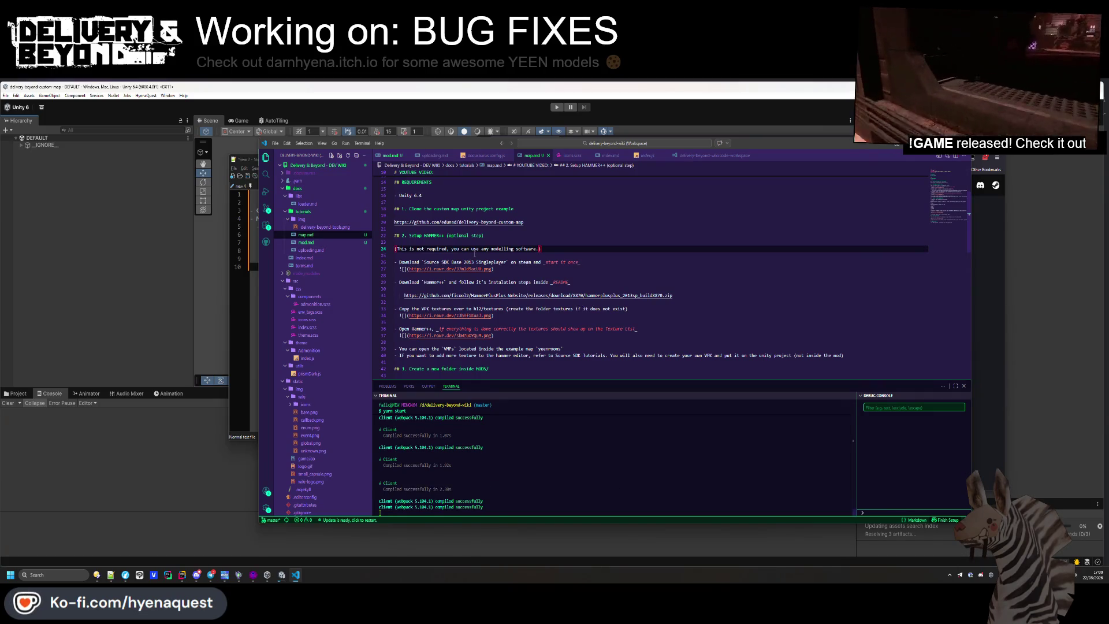
pyautogui.click(587, 236)
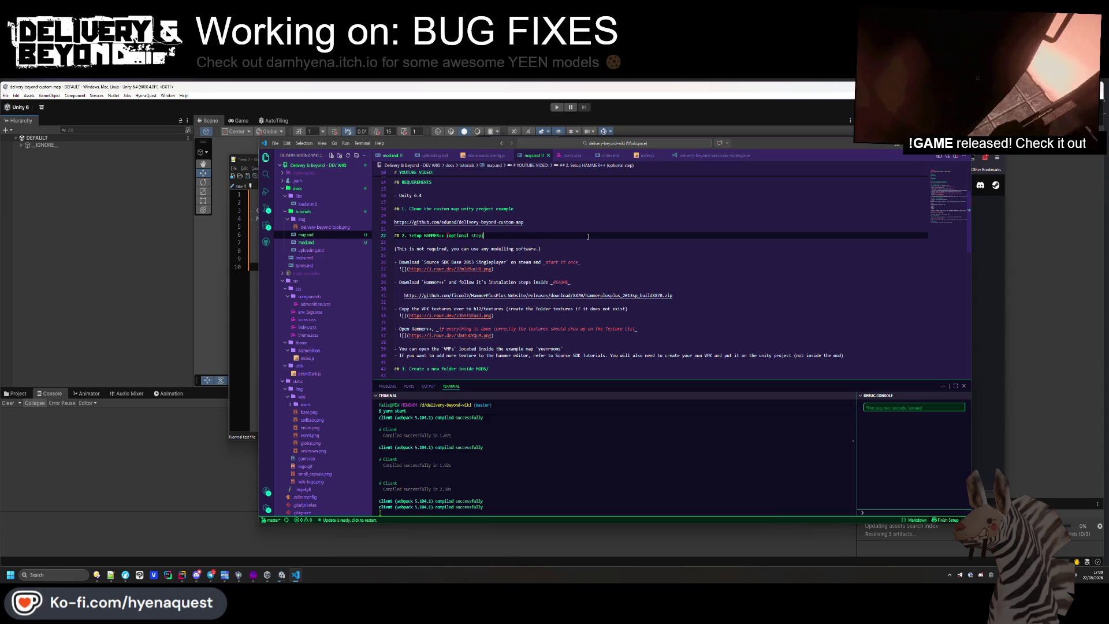
pyautogui.hotkey('alt', 'Tab')
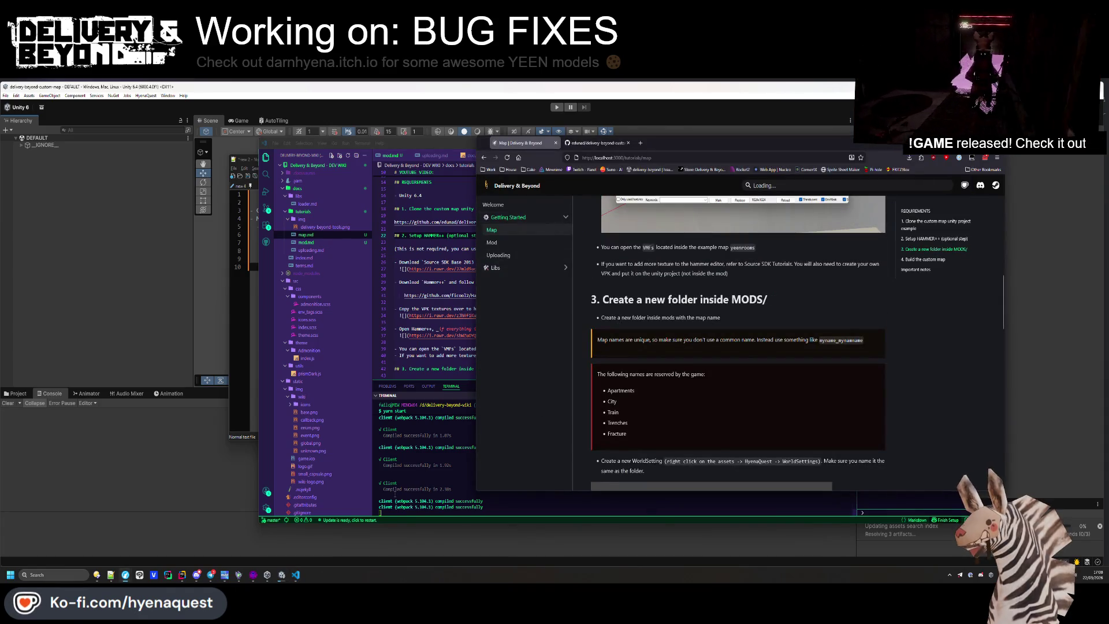
# Bring Hammer++ forward, zoom the top view onto the turret and orbit the 3D view
pyautogui.click(254, 575)
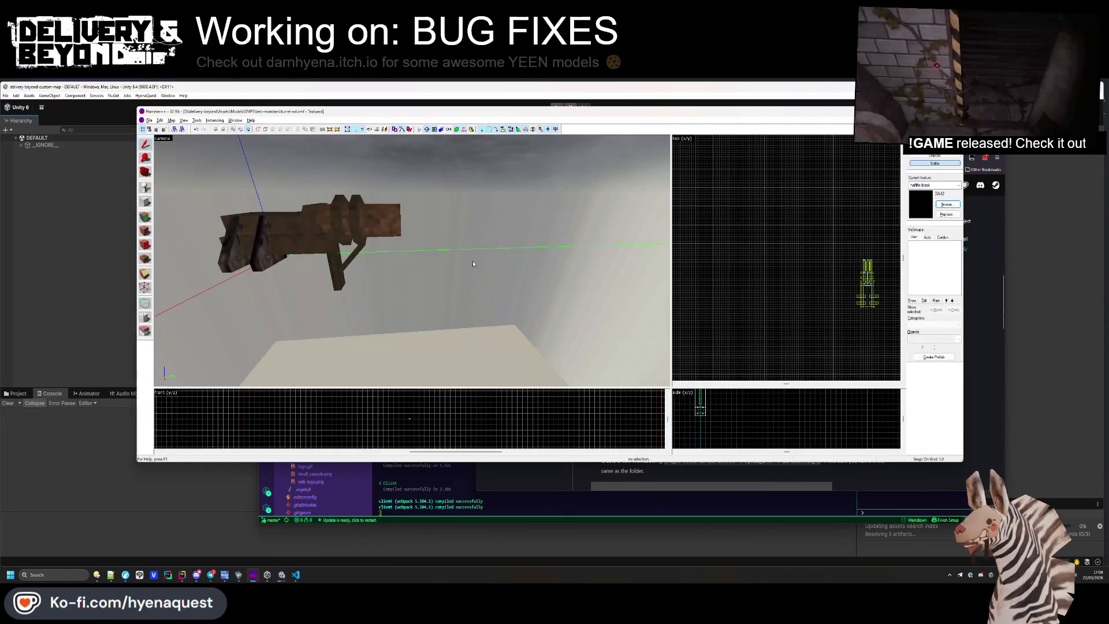
pyautogui.scroll(5, 861, 289)
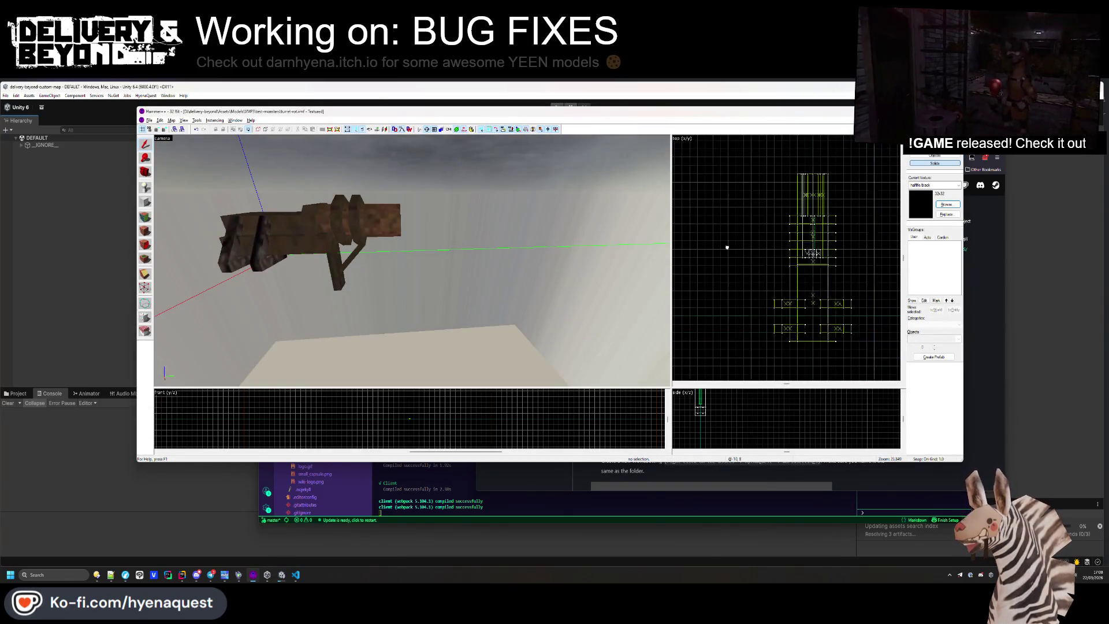
pyautogui.moveTo(412, 261); pyautogui.dragTo(412, 261)
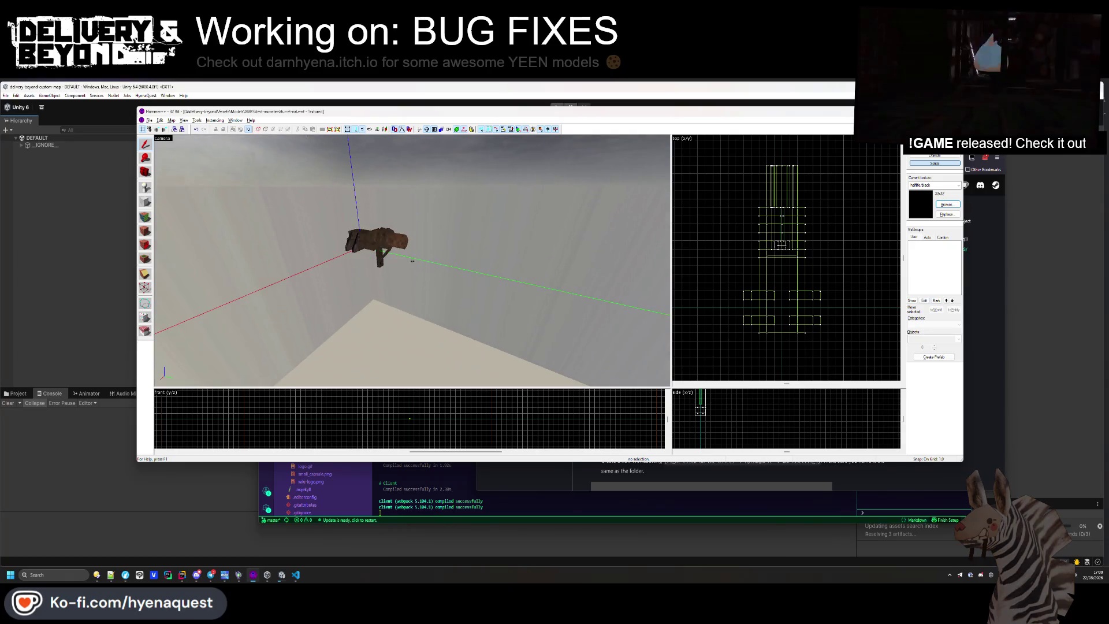
# Review the rendered Simple Map page down to section 4, then return to map.md's YOUTUBE VIDEO heading
pyautogui.click(756, 473)
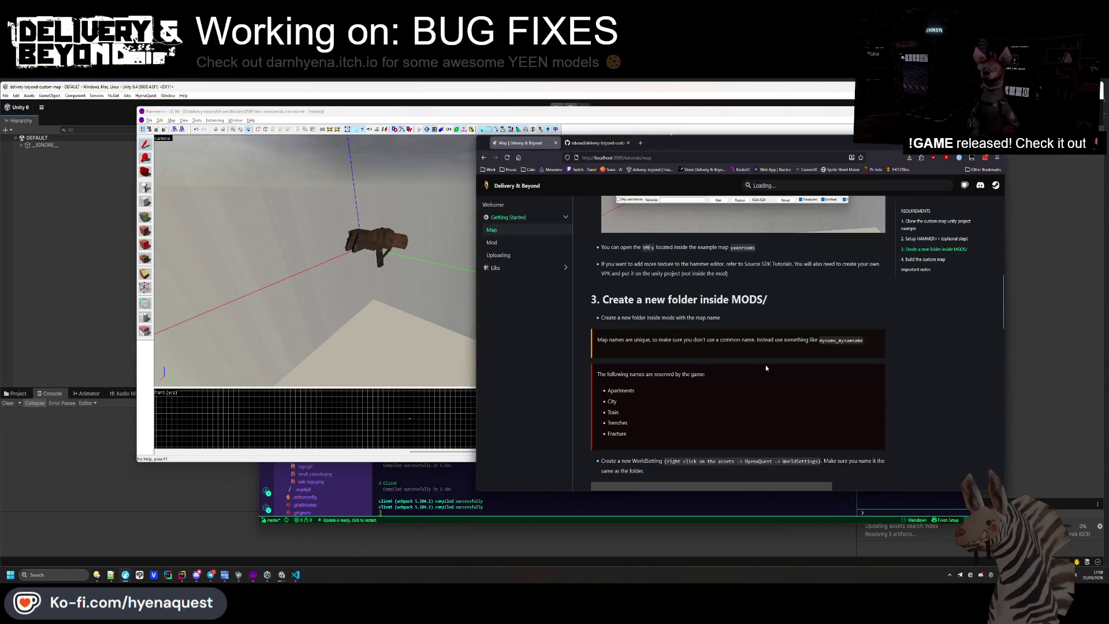
pyautogui.scroll(-10, 764, 365)
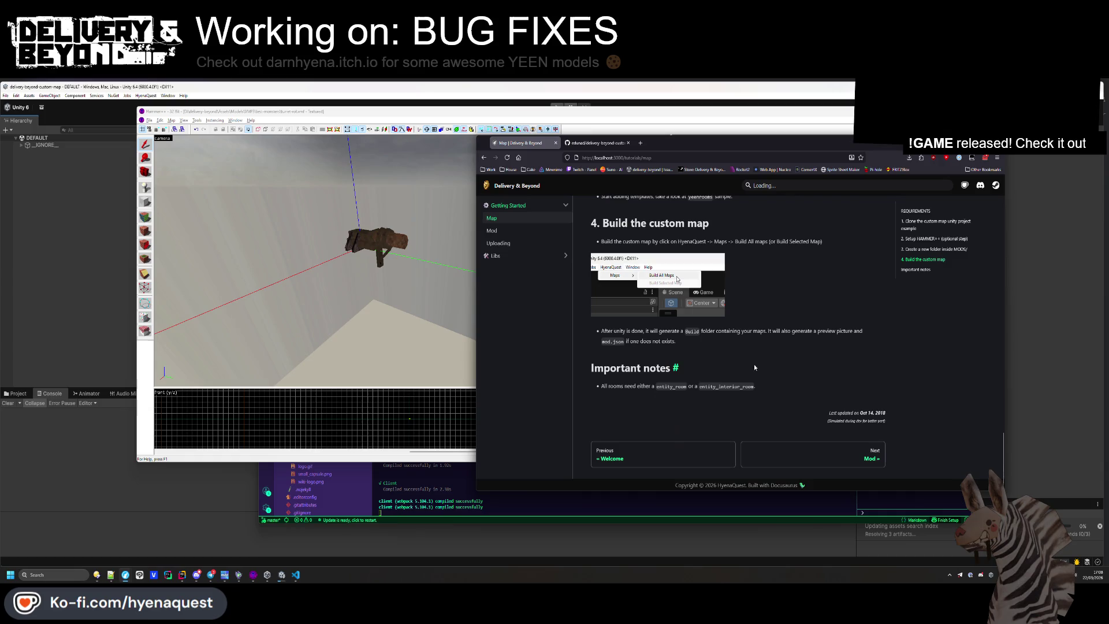
pyautogui.scroll(10, 746, 362)
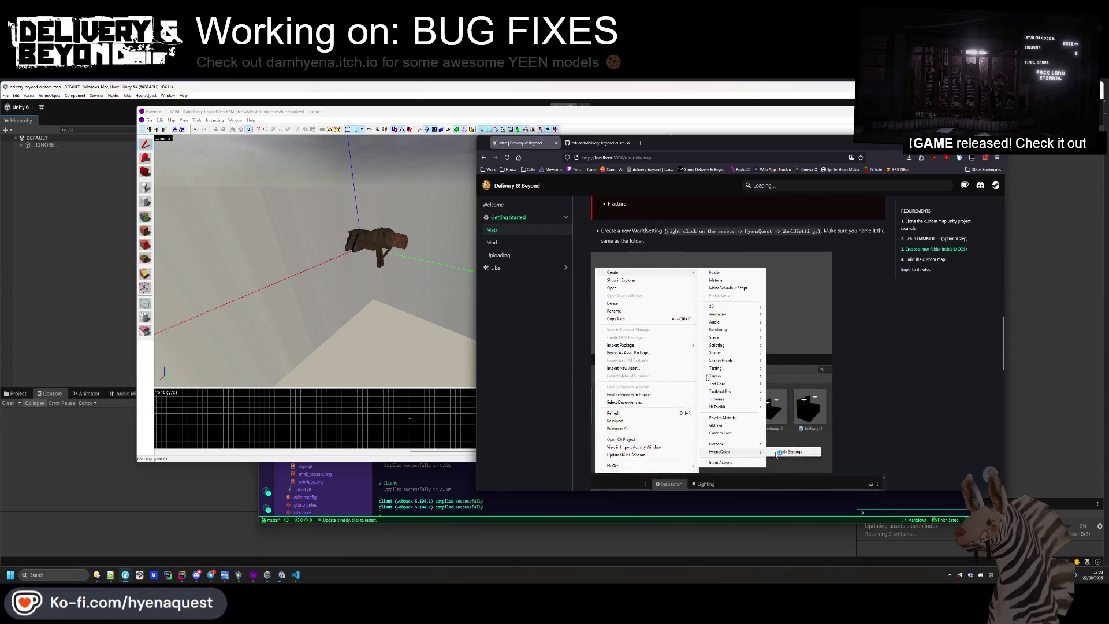
pyautogui.scroll(5, 695, 359)
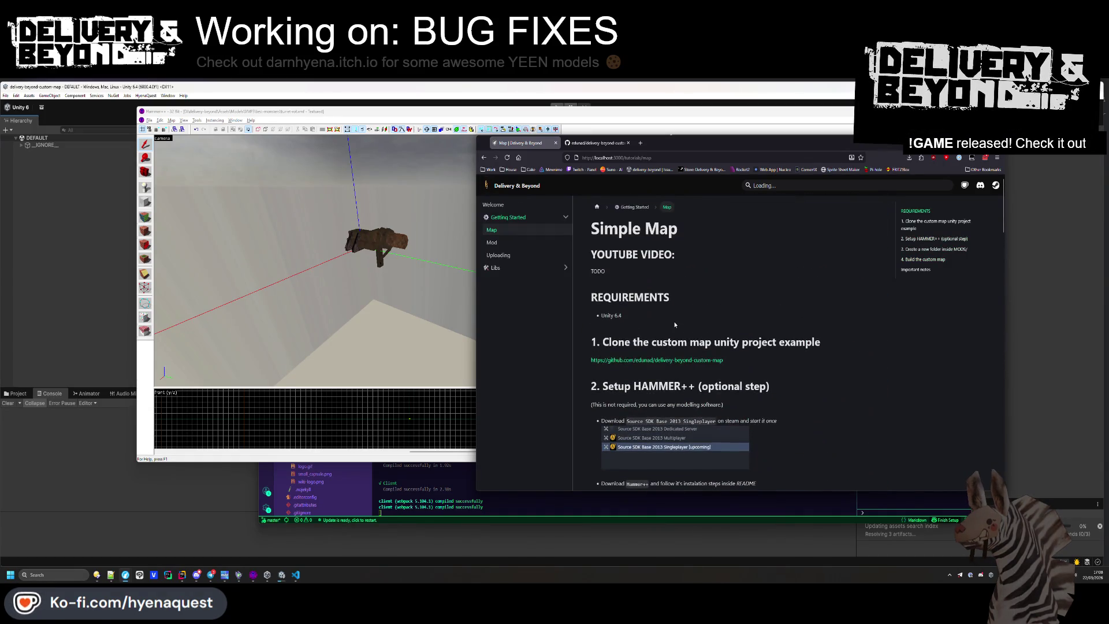
pyautogui.hotkey('alt', 'Tab')
pyautogui.click(543, 205)
pyautogui.scroll(3, 491, 219)
pyautogui.click(432, 233)
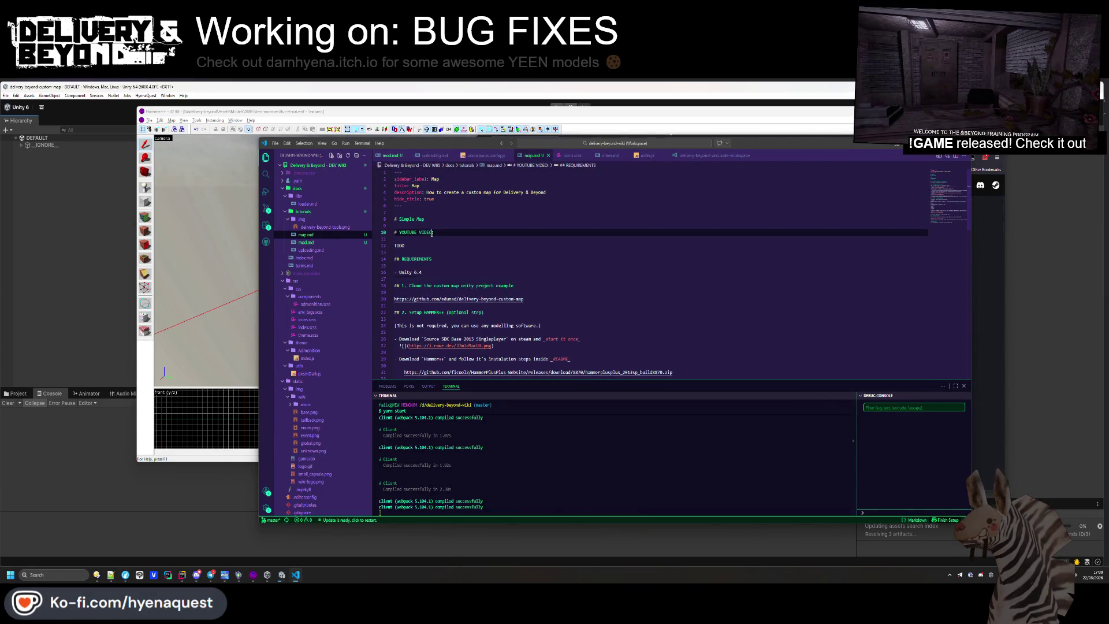
# Restore the heading to 'YOUTUBE VIDEO:', save map.md, and view the rebuilt wiki
pyautogui.write('WIP')
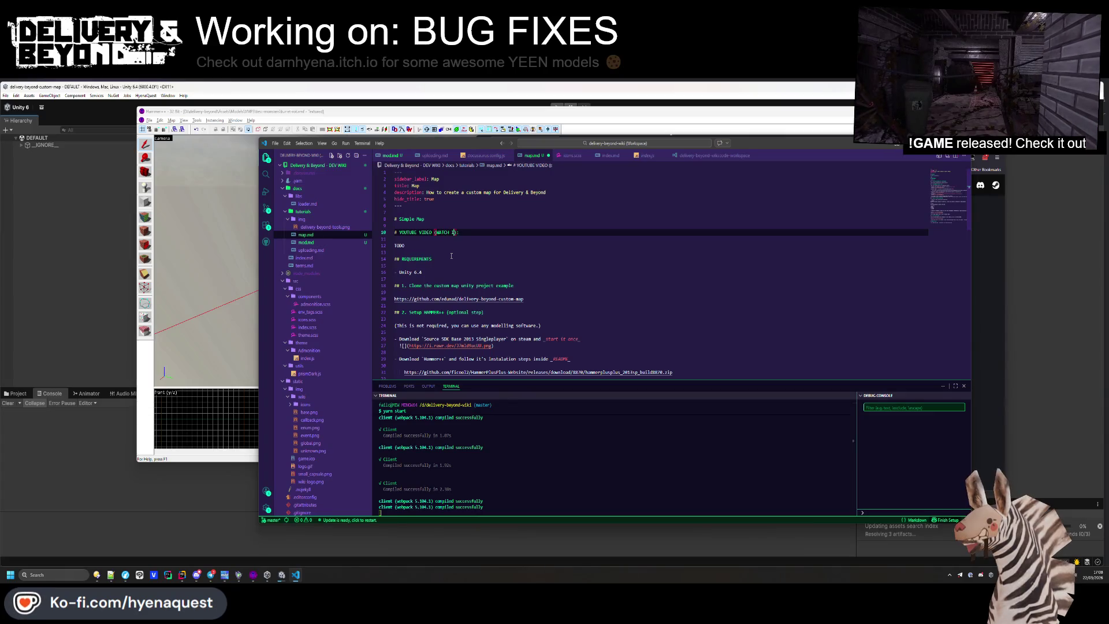
pyautogui.write('EAD OF')
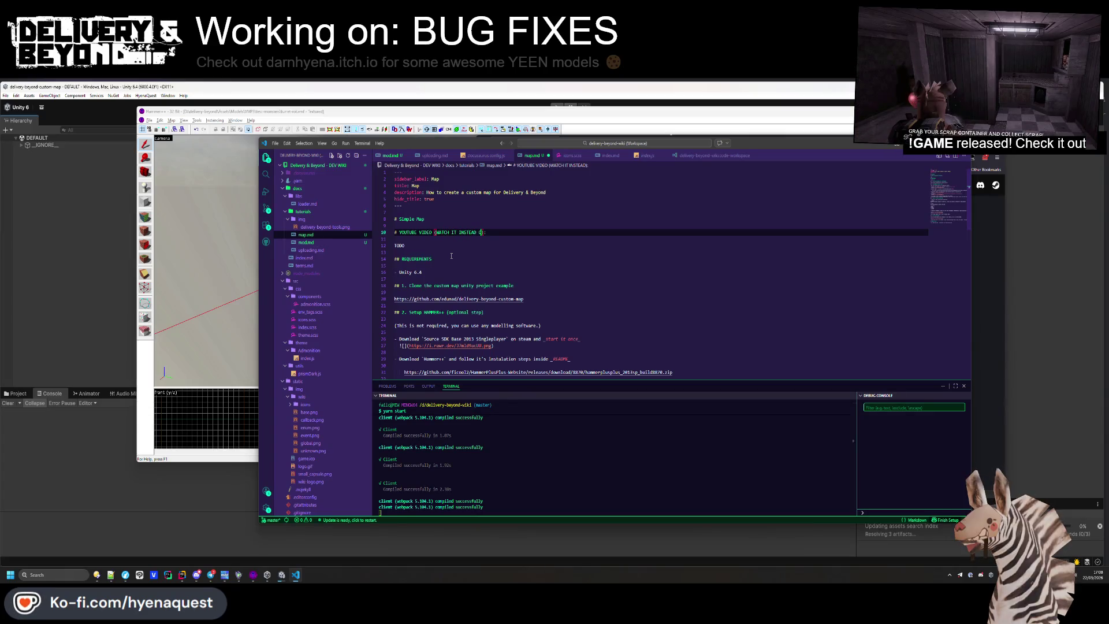
pyautogui.press('BackSpace')
pyautogui.press('BackSpace')
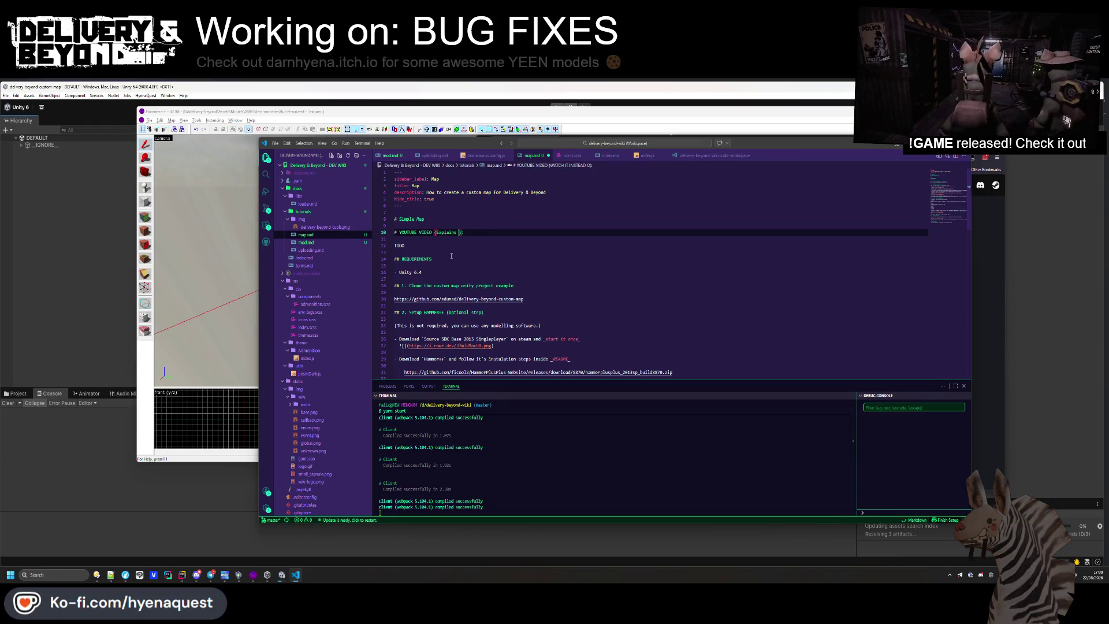
pyautogui.press('BackSpace')
pyautogui.press('BackSpace')
pyautogui.press('BackSpace')
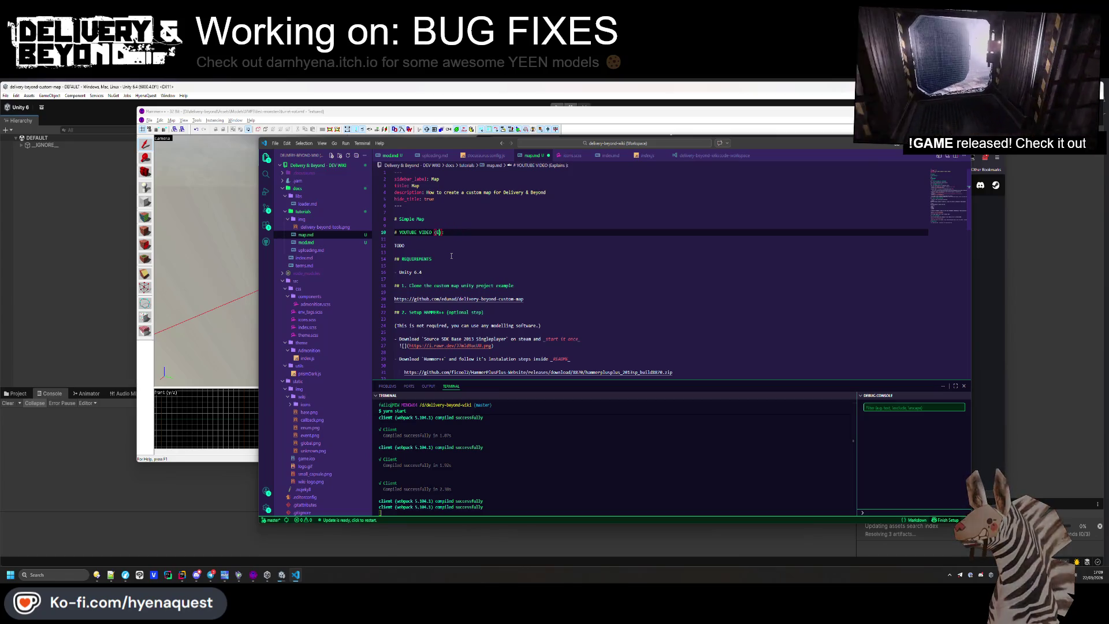
pyautogui.press('BackSpace')
pyautogui.hotkey('ctrl', 's')
pyautogui.hotkey('alt', 'Tab')
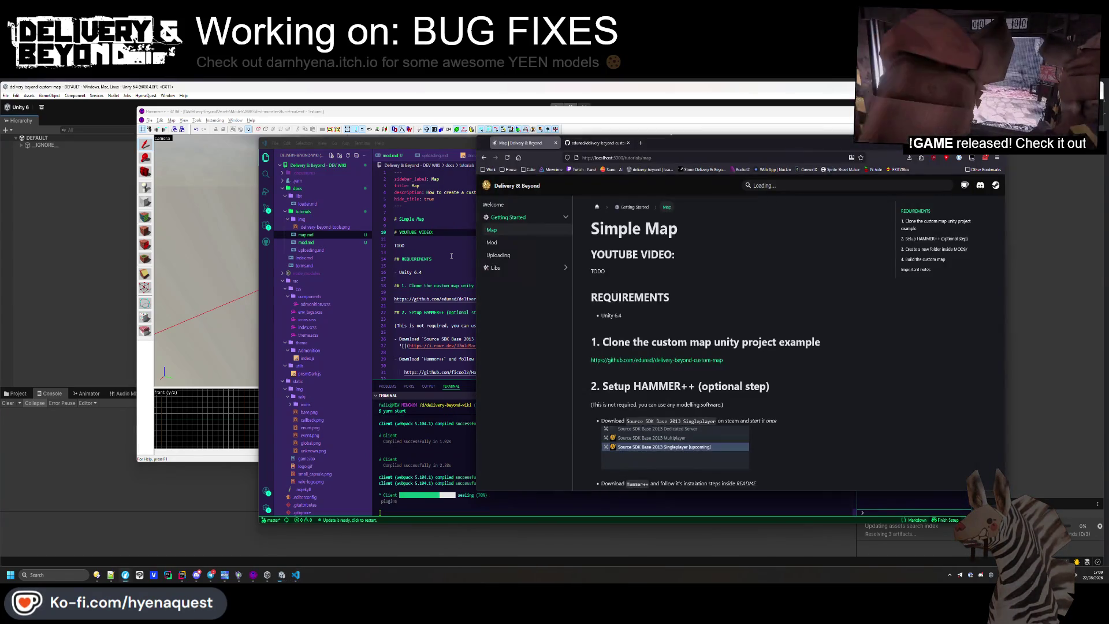
# Change the page title from '# Simple Map' to '# Map', save, and check the wiki
pyautogui.click(397, 213)
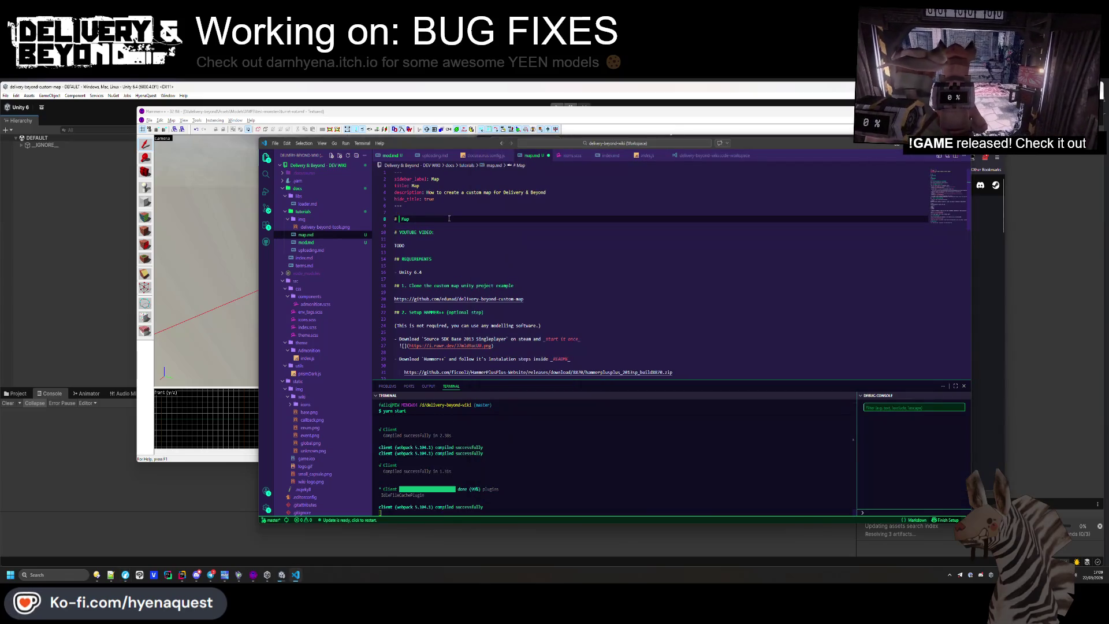
pyautogui.hotkey('alt', 'Tab')
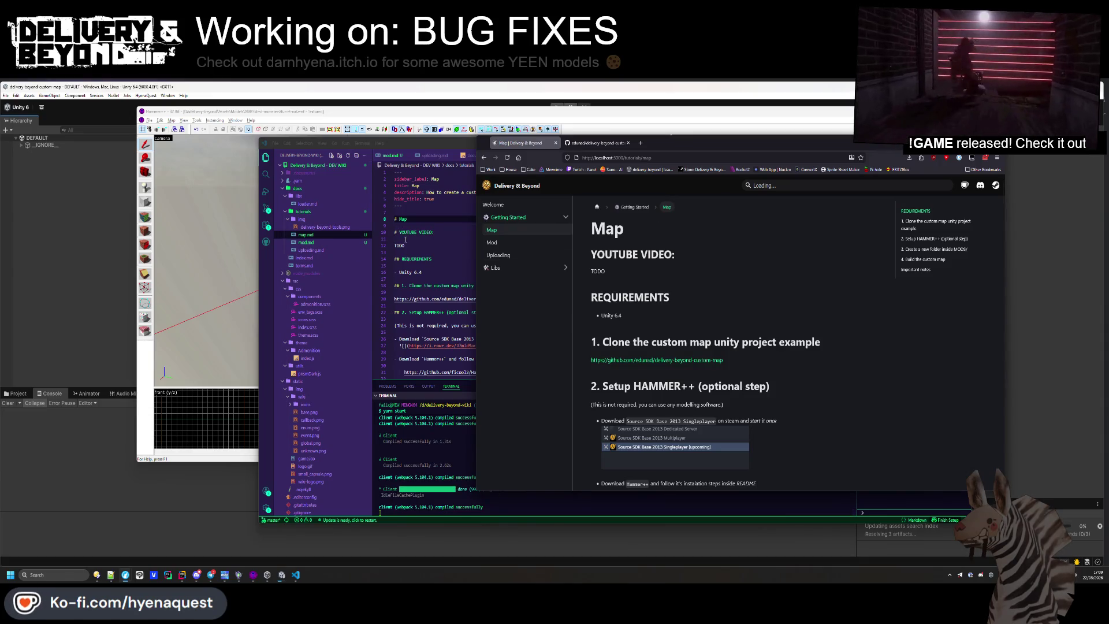
pyautogui.click(406, 238)
pyautogui.hotkey('ctrl', 'z')
pyautogui.hotkey('ctrl', 's')
pyautogui.hotkey('alt', 'Tab')
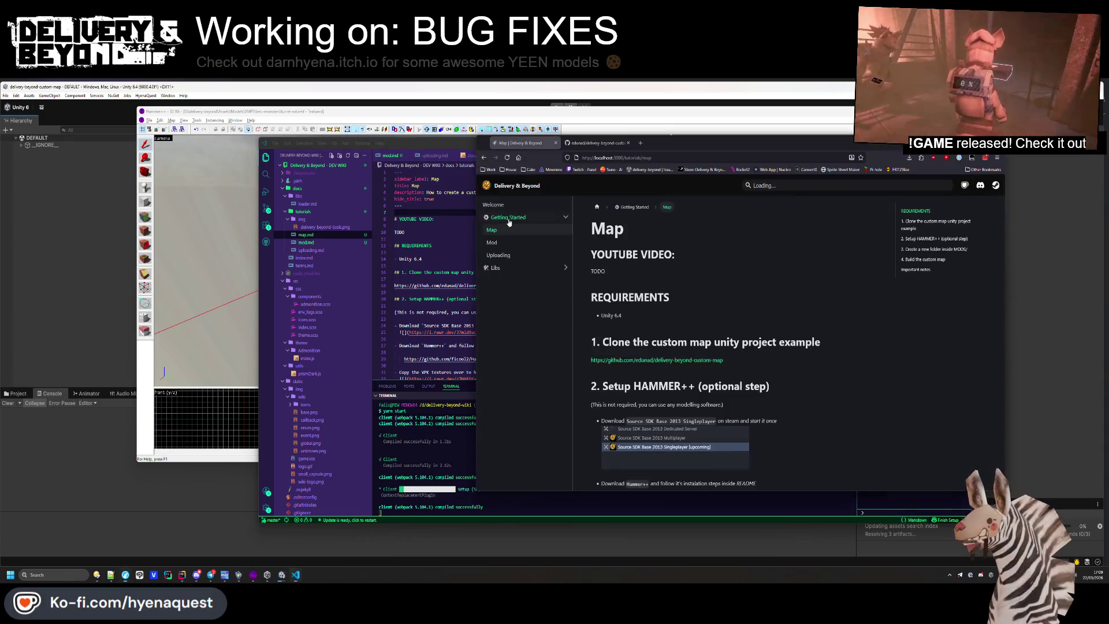
# Open mod.md and delete 'Simple' from its 'Simple Mod' title
pyautogui.click(499, 244)
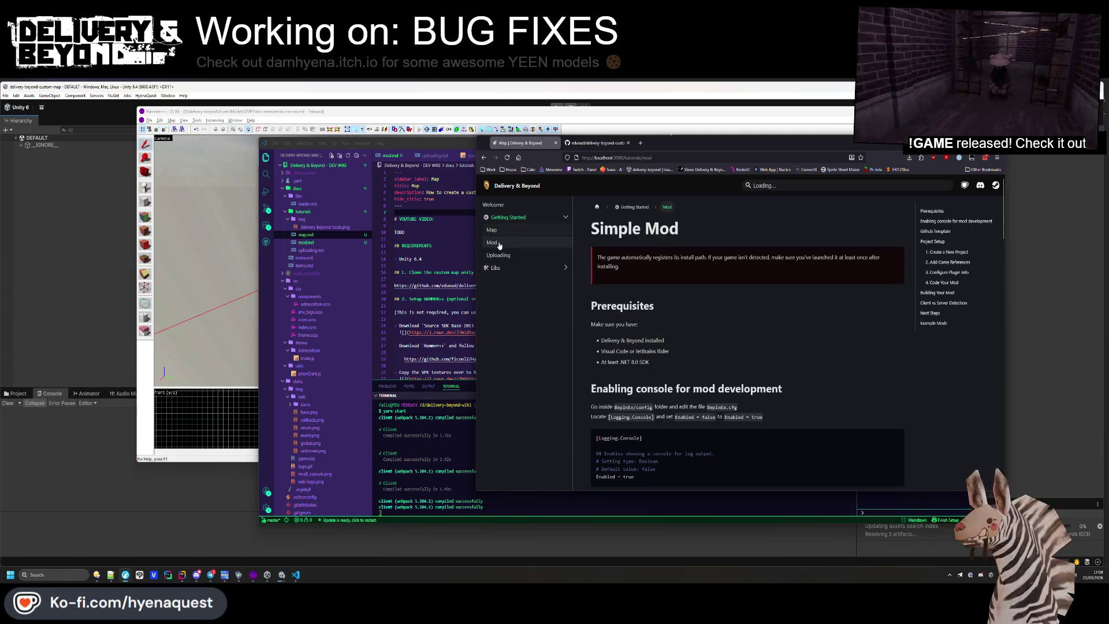
pyautogui.hotkey('alt', 'Tab')
pyautogui.click(306, 242)
pyautogui.doubleClick(407, 219)
pyautogui.press('BackSpace')
# Save mod.md, check the rebuilt Mod page, and select its Prerequisites heading and intro line
pyautogui.hotkey('ctrl', 's')
pyautogui.hotkey('alt', 'Tab')
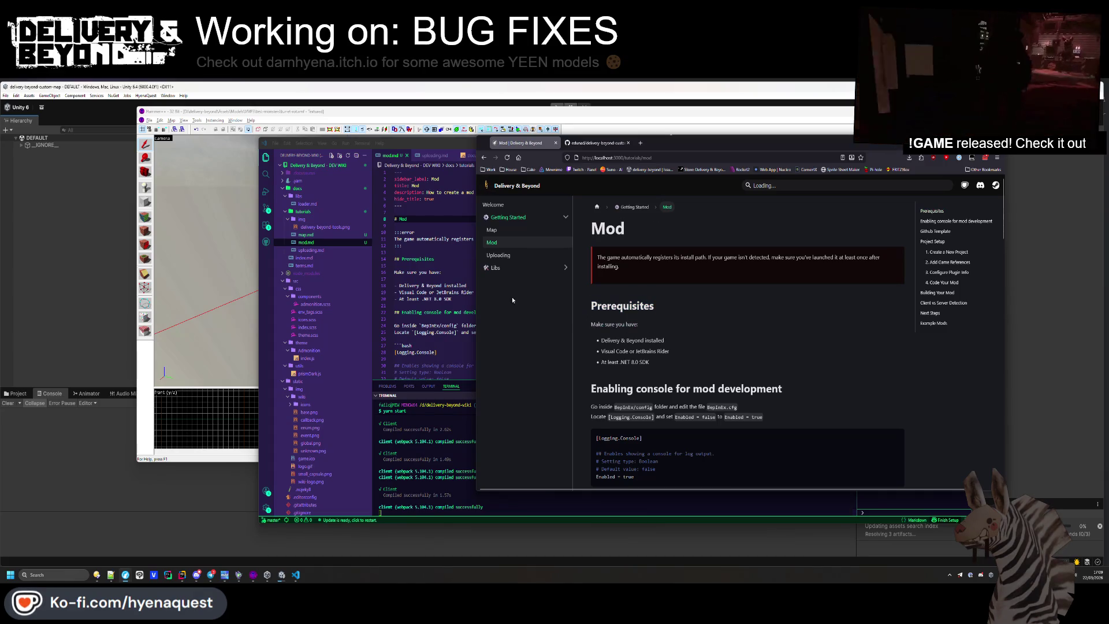
pyautogui.moveTo(642, 321); pyautogui.dragTo(592, 306)
pyautogui.click(312, 234)
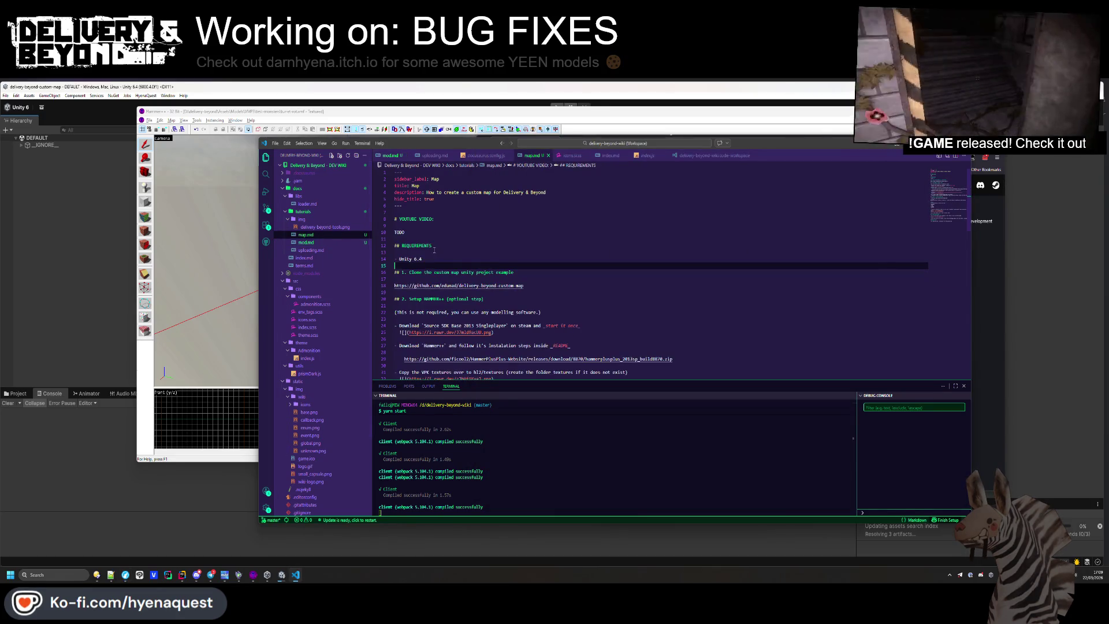
# Replace ## REQUIREMENTS with a '## Prerequisites:' heading followed by 'Make sure you have:'
pyautogui.click(383, 246)
pyautogui.hotkey('ctrl', 'v')
pyautogui.press('Return')
pyautogui.click(395, 245)
pyautogui.write('##')
pyautogui.click(430, 259)
pyautogui.press('Up')
pyautogui.press('Up')
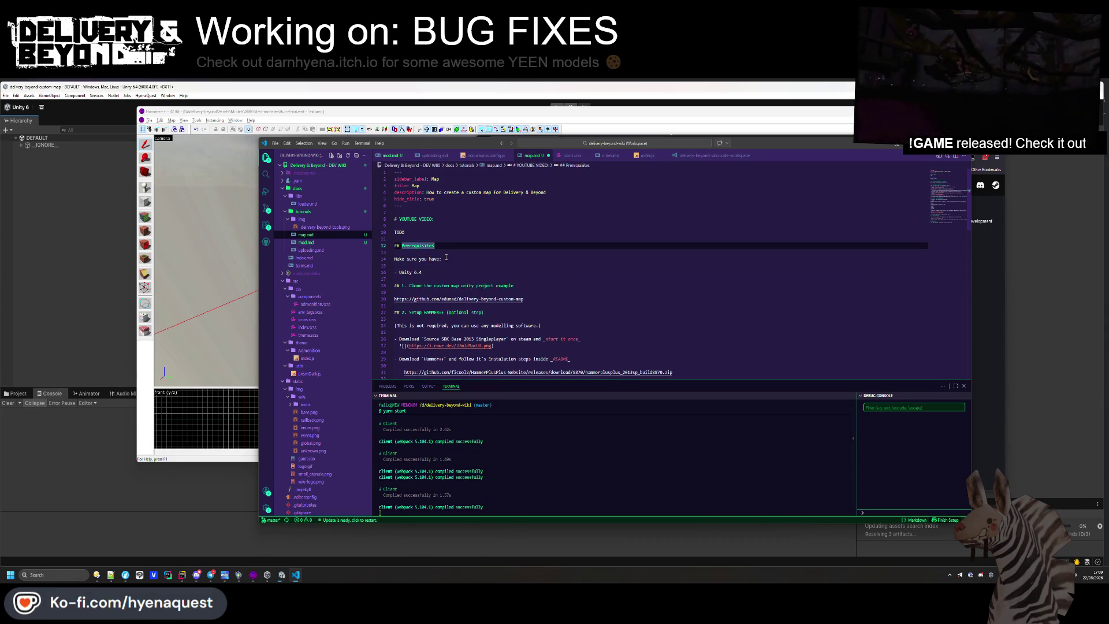
# Compare the rendered Map page against the section 1 and 2 headings in the source
pyautogui.hotkey('alt', 'Tab')
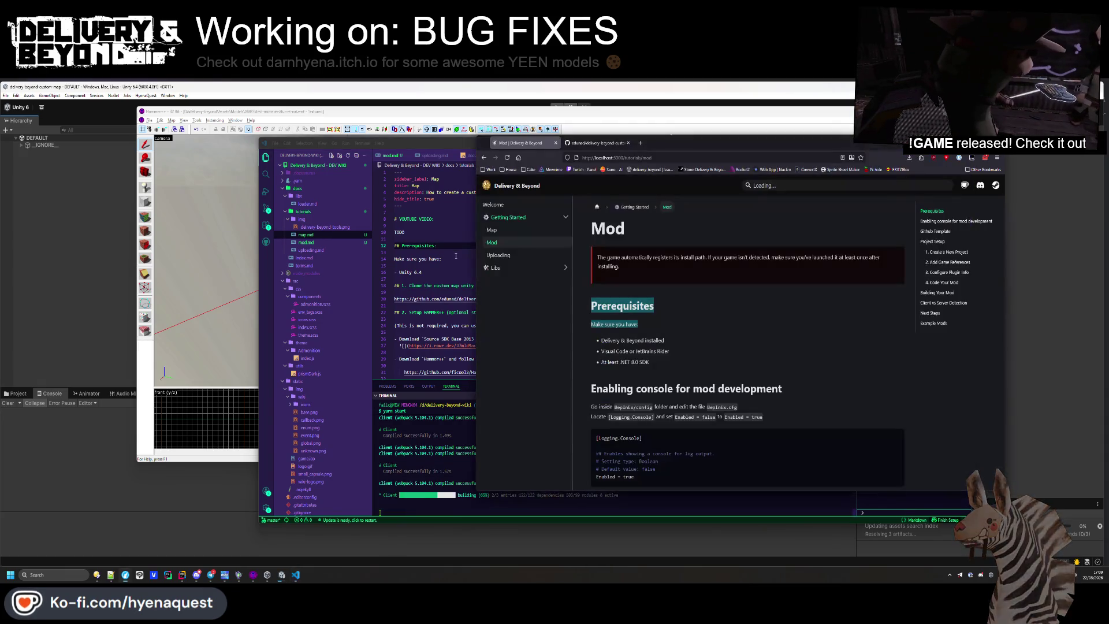
pyautogui.click(502, 232)
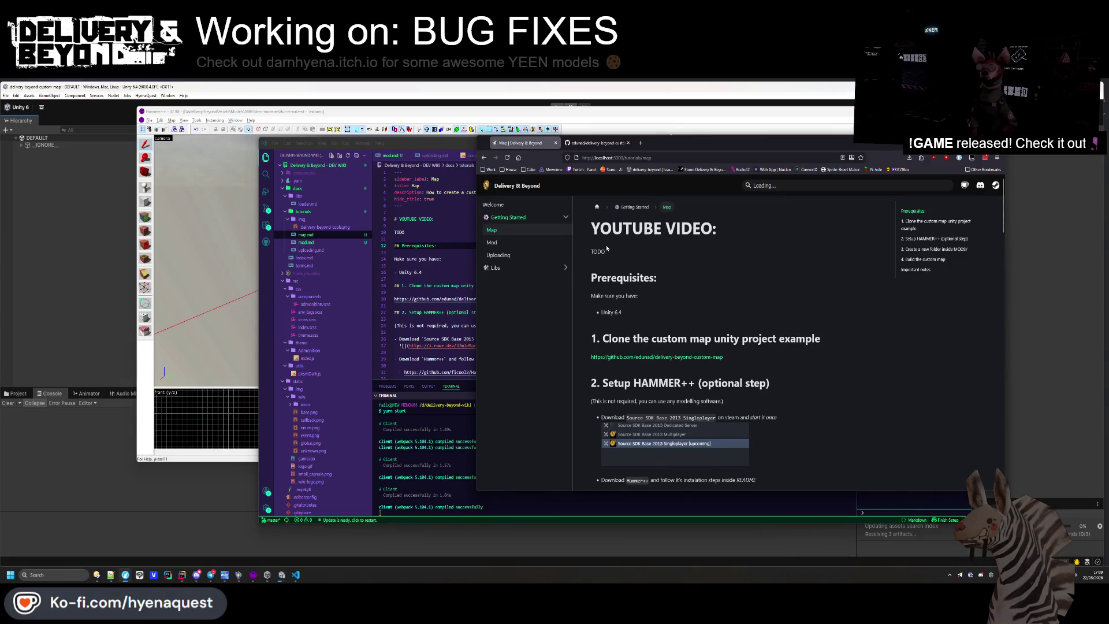
pyautogui.hotkey('alt', 'Tab')
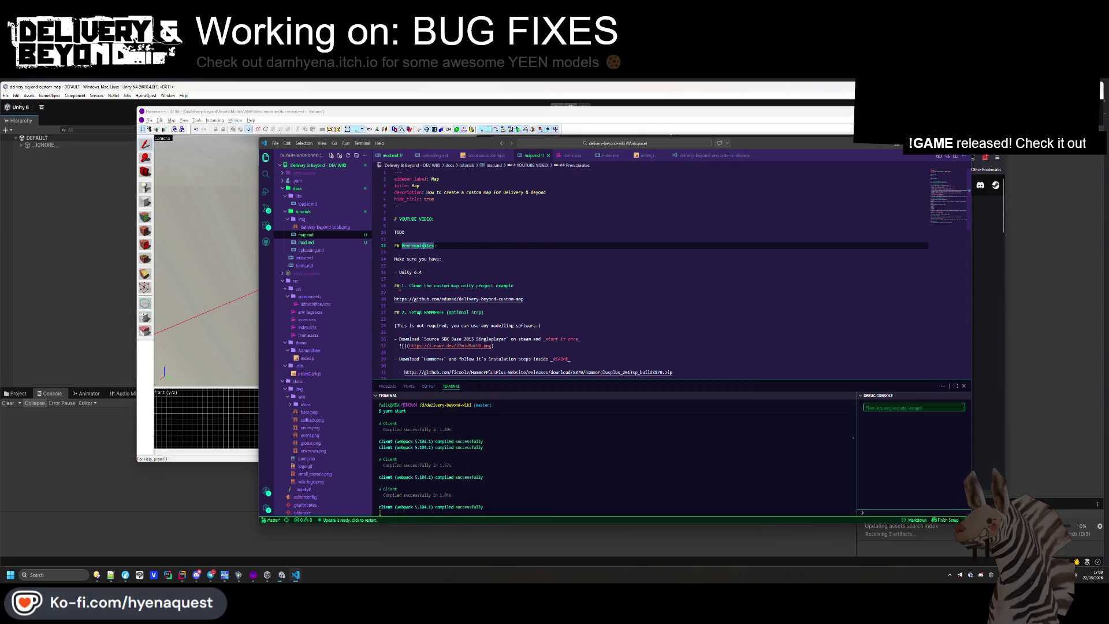
pyautogui.click(399, 286)
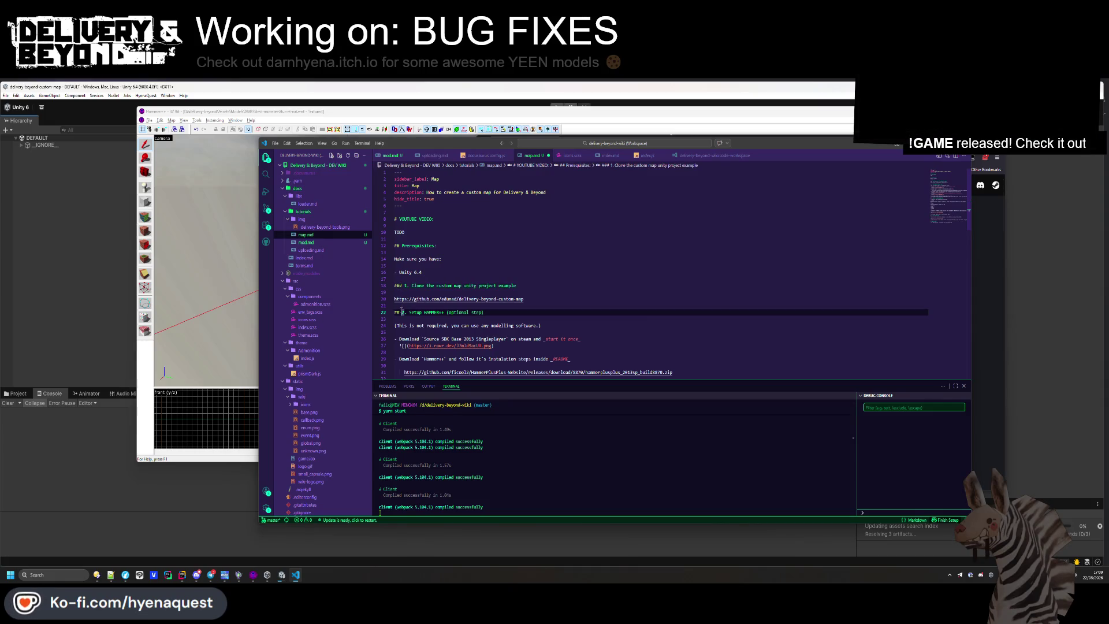
pyautogui.click(402, 312)
pyautogui.scroll(-8, 481, 263)
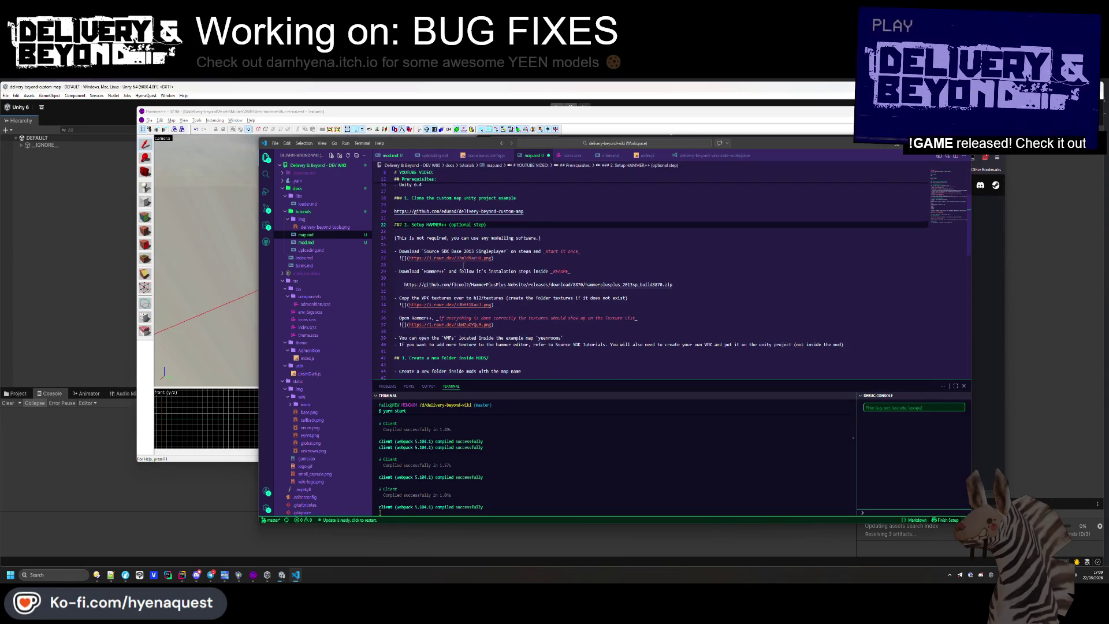
pyautogui.hotkey('alt', 'Tab')
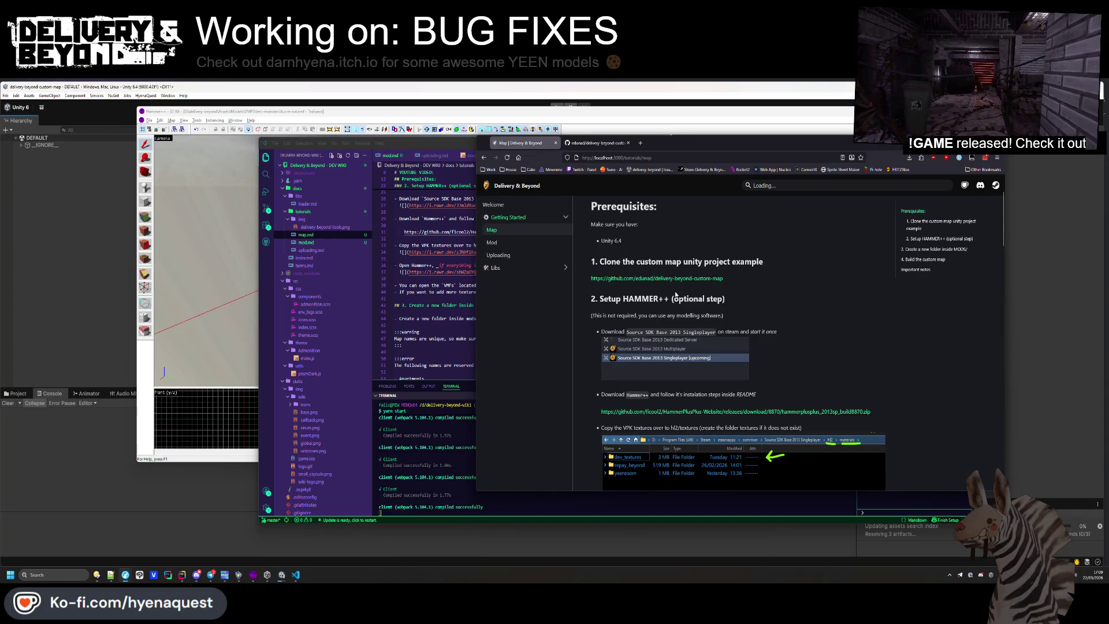
# Demote the numbered step headings to ### level and save map.md
pyautogui.click(400, 310)
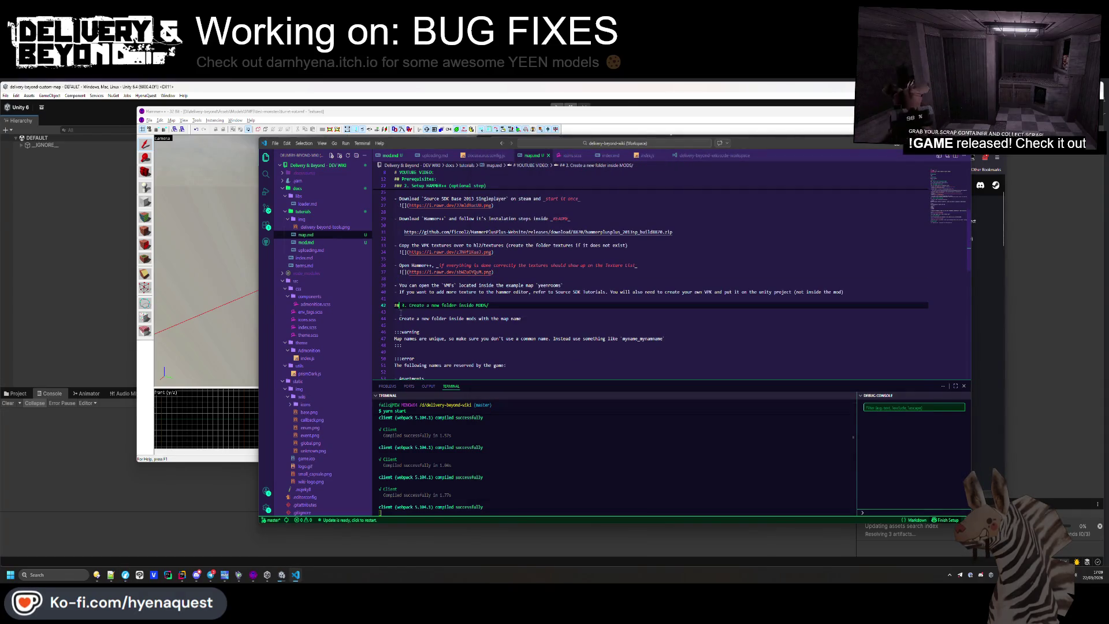
pyautogui.write('#')
pyautogui.scroll(-9, 400, 300)
pyautogui.write('## 4. Build the custom map')
pyautogui.click(396, 332)
pyautogui.write('# Important notes')
pyautogui.hotkey('ctrl', 's')
# Check the rebuilt page, then delete 'either' from the rooms note
pyautogui.hotkey('alt', 'Tab')
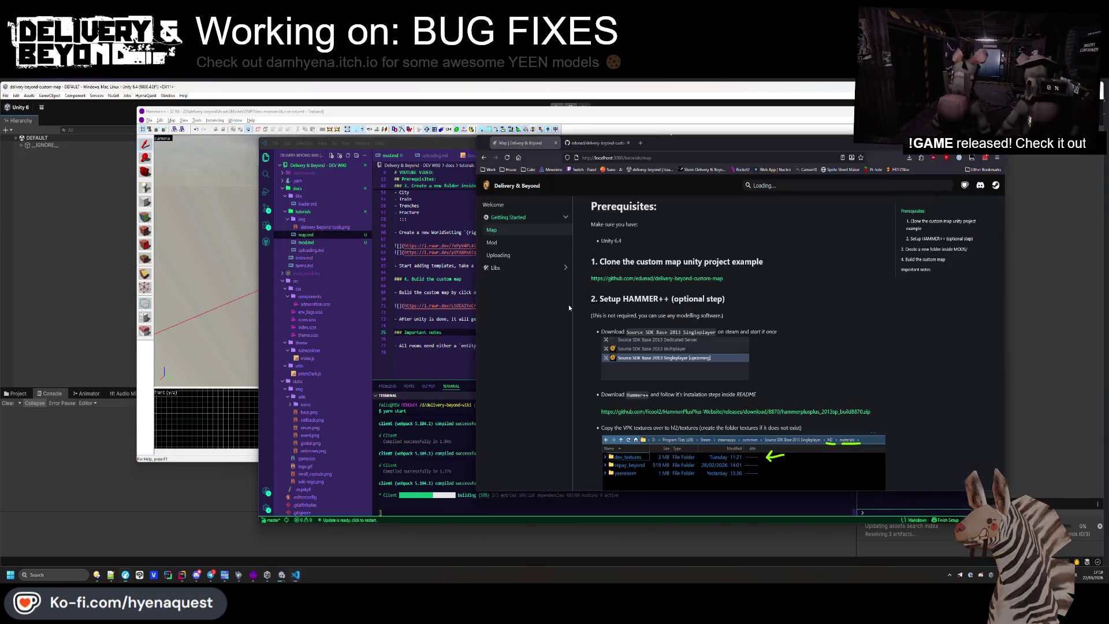
pyautogui.scroll(-15, 794, 286)
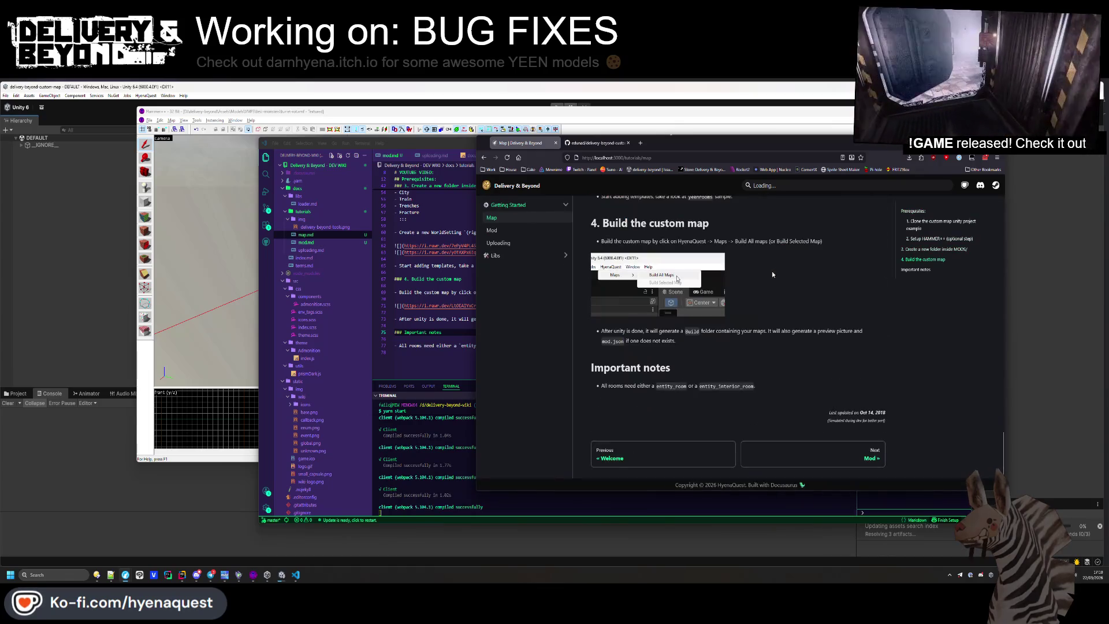
pyautogui.scroll(8, 772, 274)
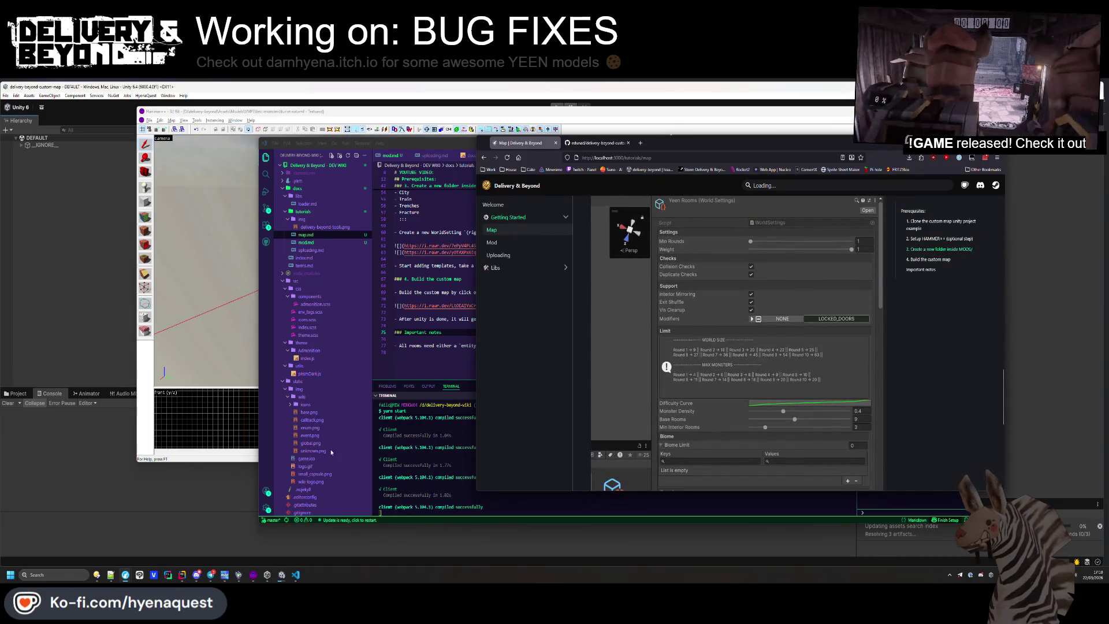
pyautogui.click(586, 350)
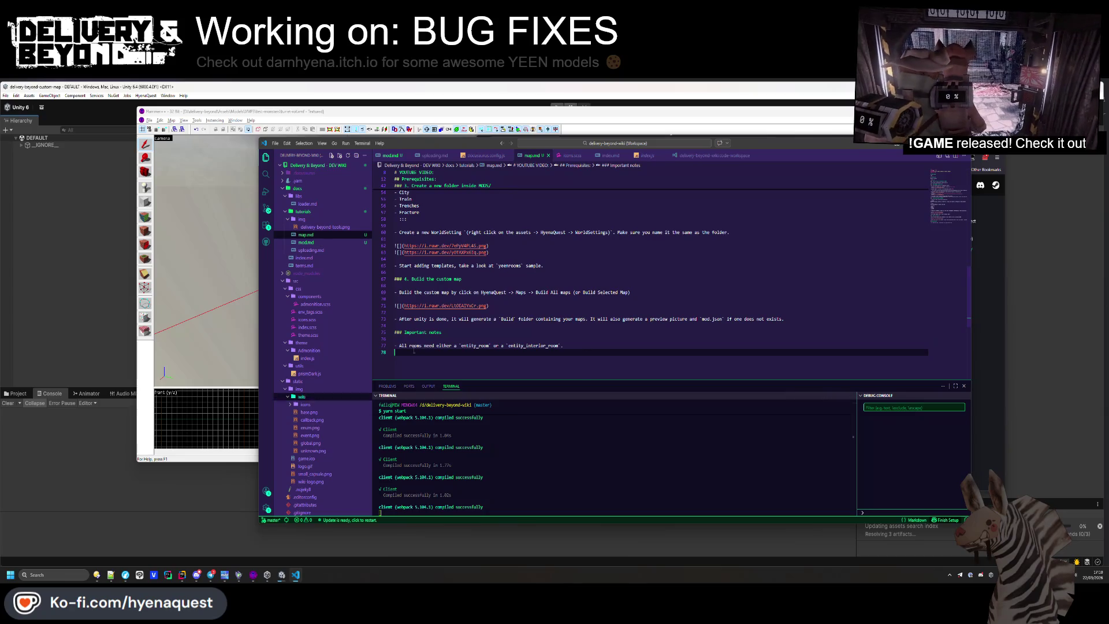
pyautogui.doubleClick(444, 346)
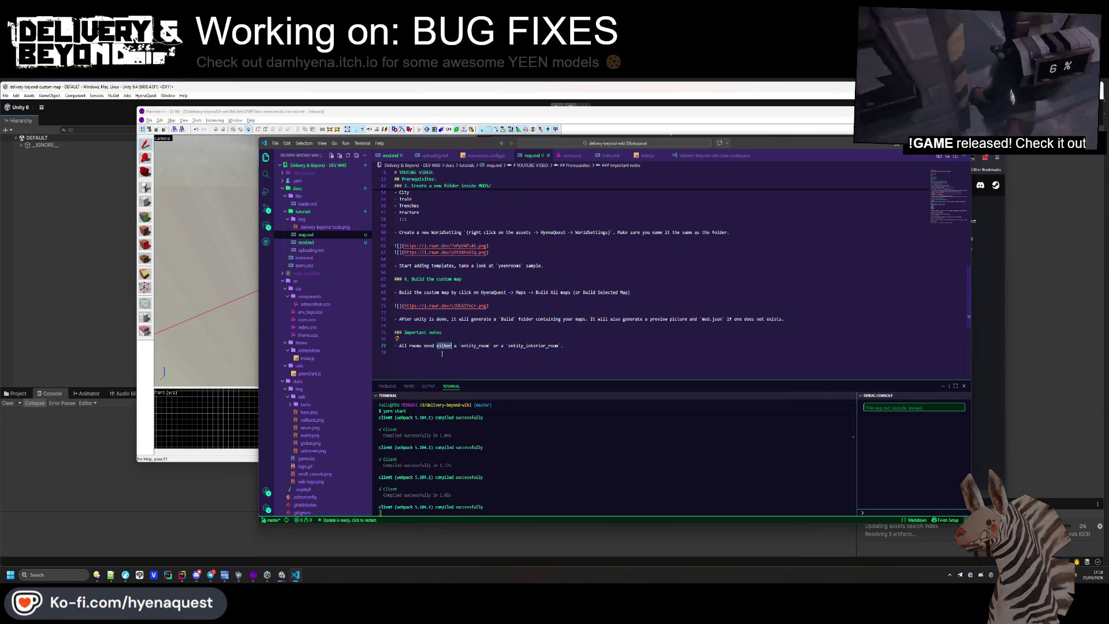
pyautogui.press('BackSpace')
pyautogui.press('BackSpace')
pyautogui.click(593, 343)
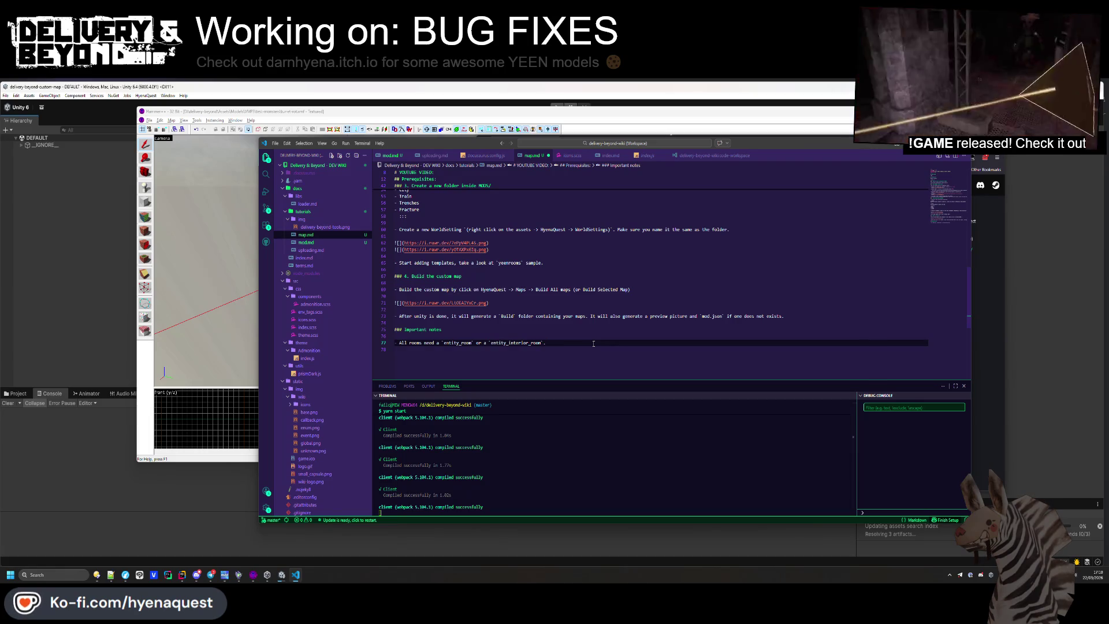
# Review the rendered Map page top to bottom and return to the Prerequisites heading
pyautogui.scroll(10, 491, 293)
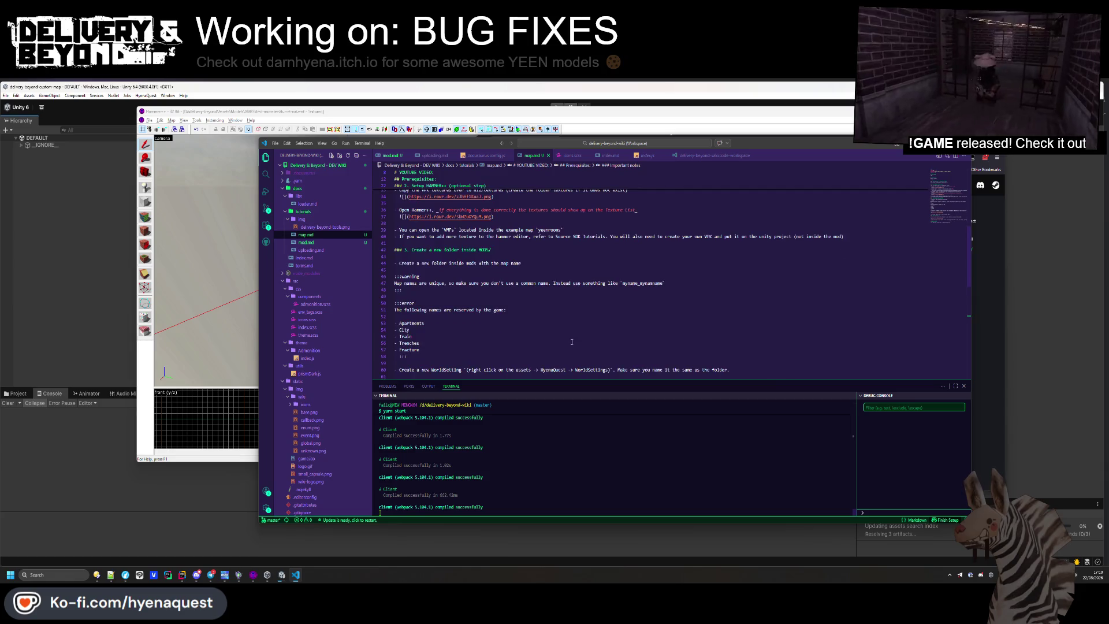
pyautogui.scroll(5, 496, 229)
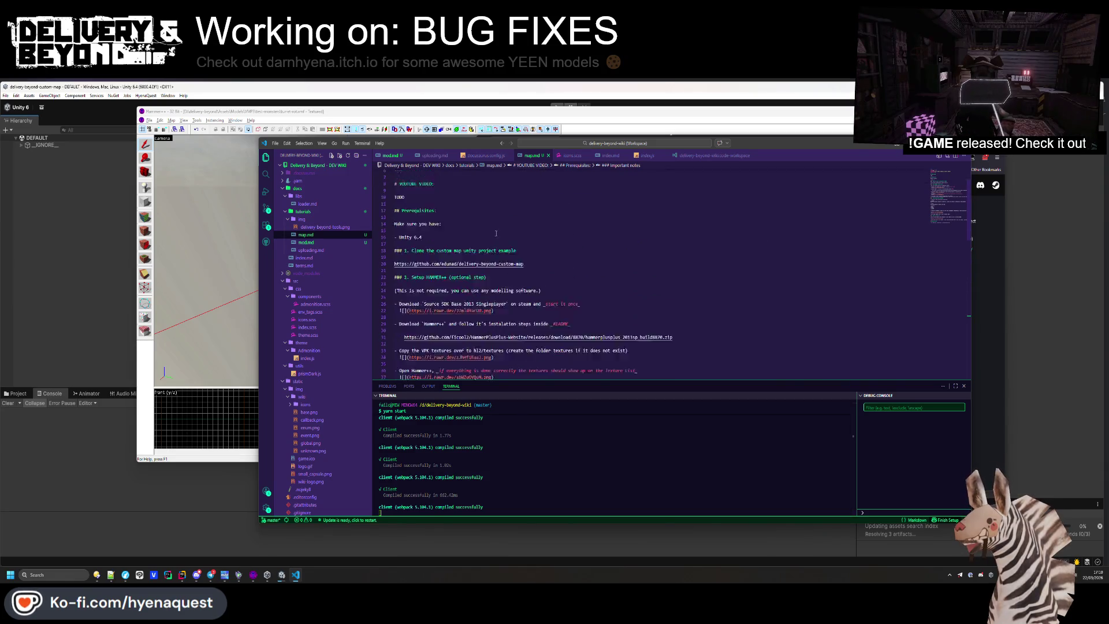
pyautogui.scroll(2, 496, 229)
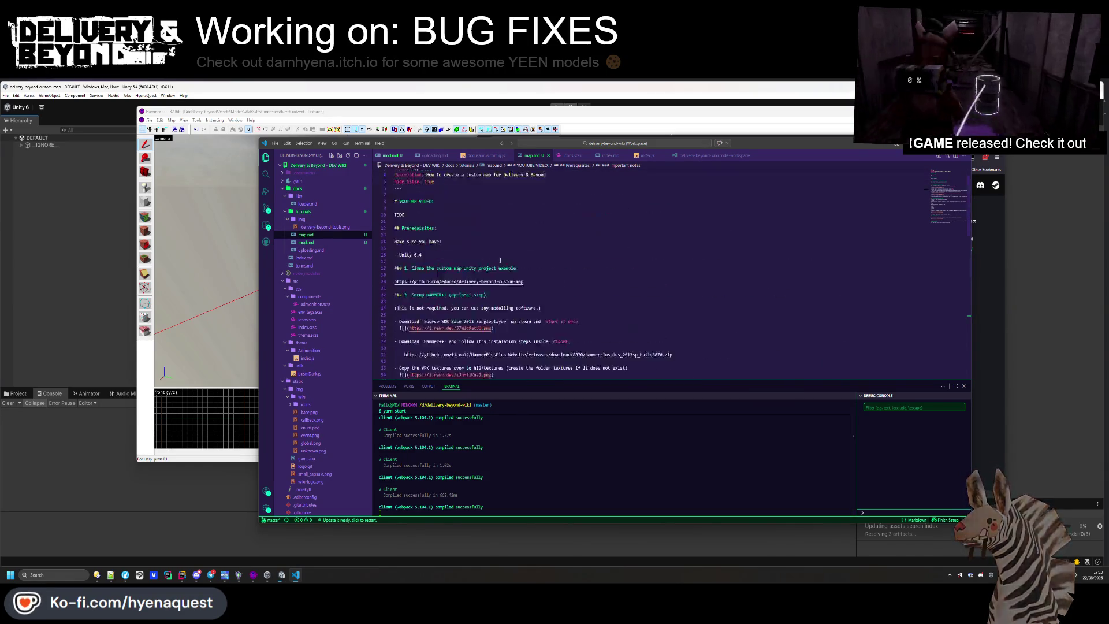
pyautogui.hotkey('alt', 'Tab')
pyautogui.scroll(-10, 714, 324)
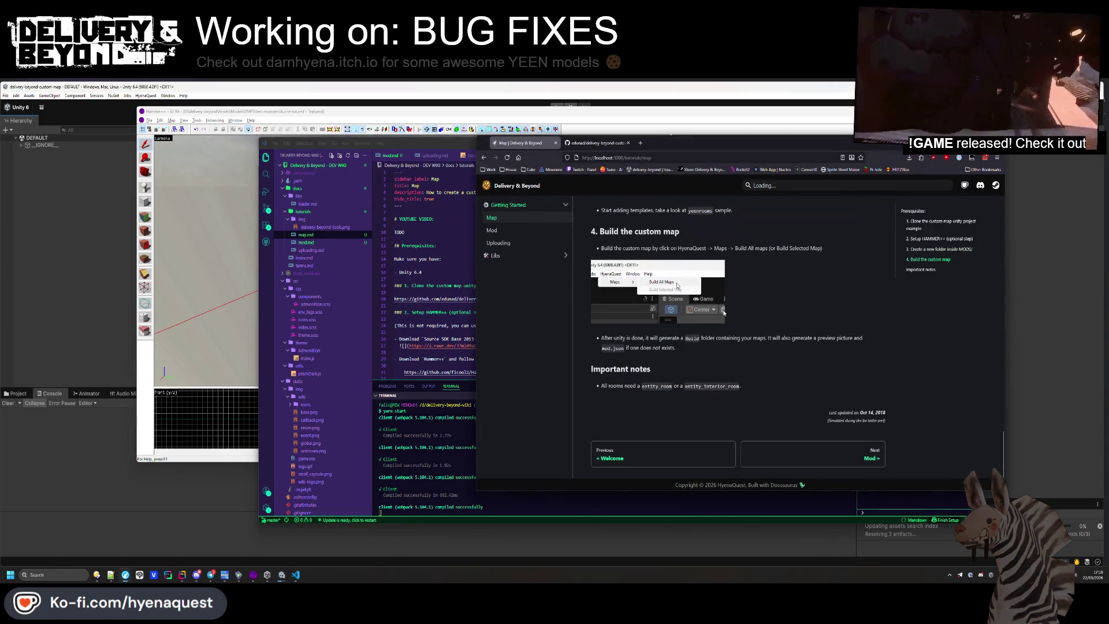
pyautogui.scroll(10, 725, 309)
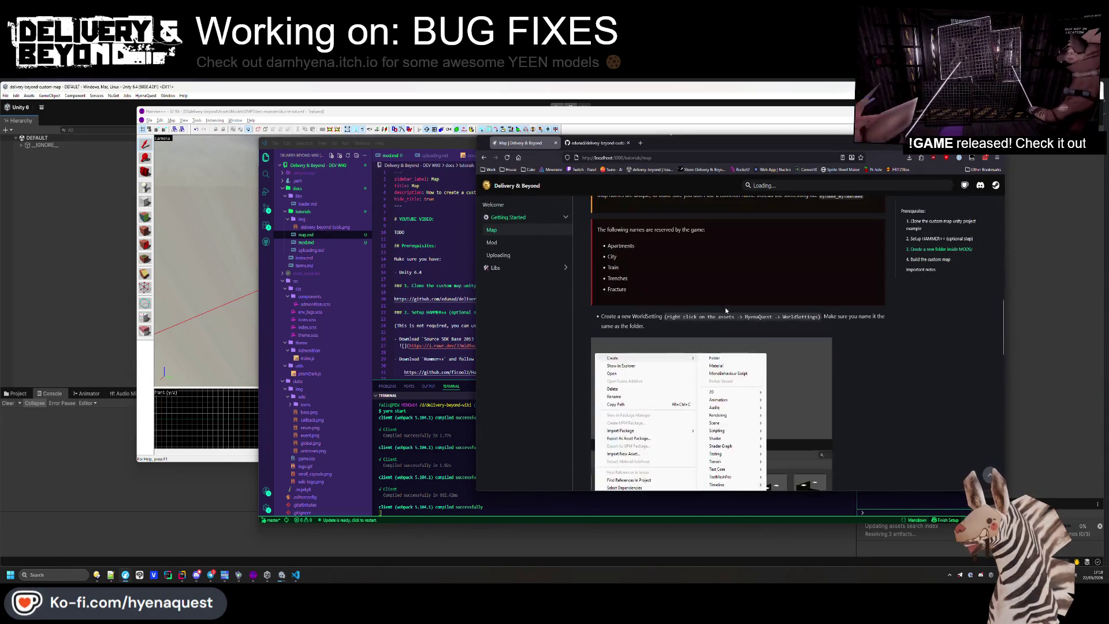
pyautogui.scroll(5, 713, 314)
pyautogui.scroll(-3, 711, 310)
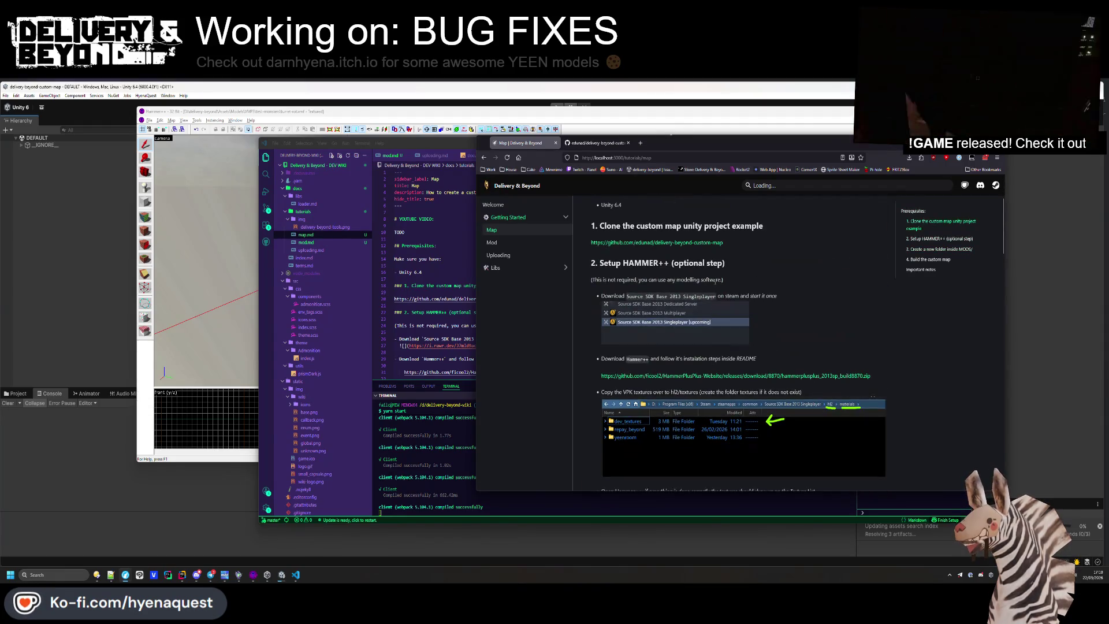
pyautogui.scroll(3, 713, 294)
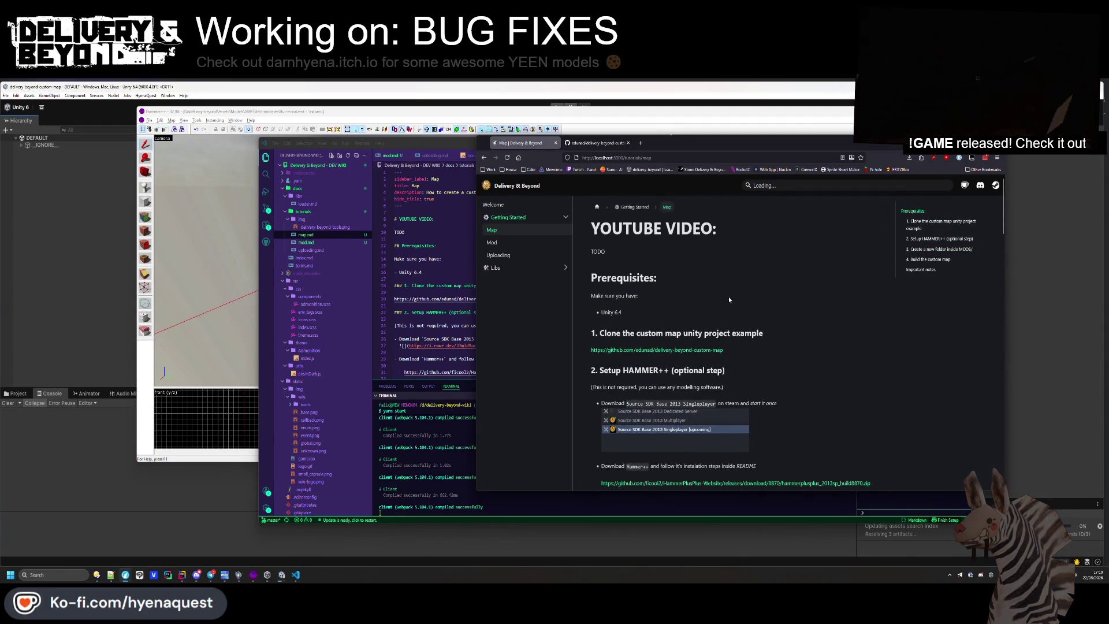
pyautogui.click(416, 245)
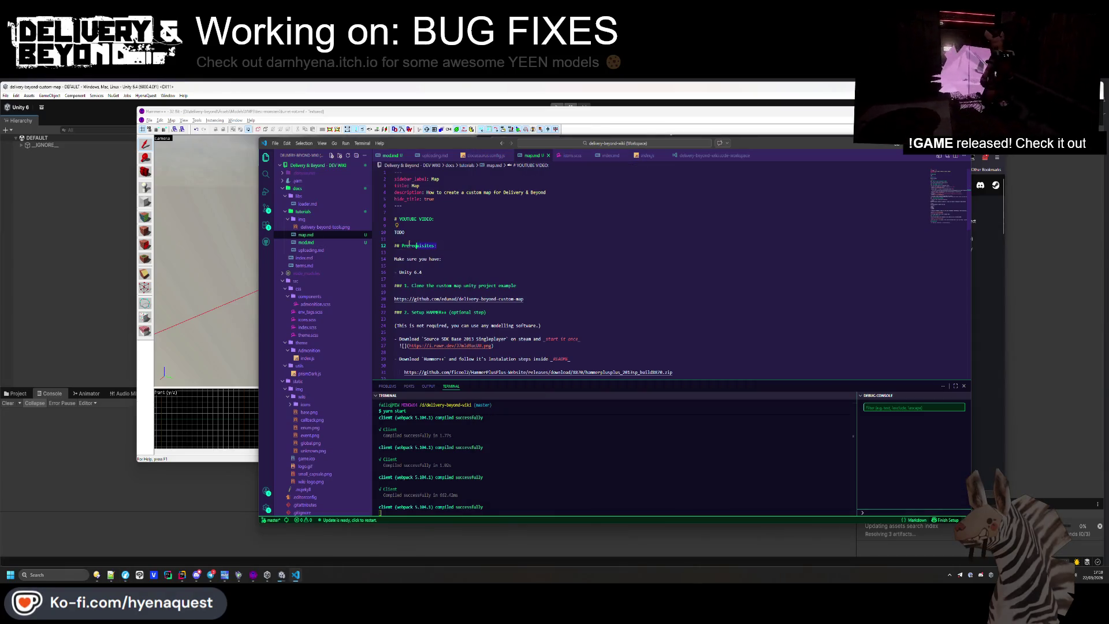
# Insert a new ## heading above section 1 and save map.md
pyautogui.click(404, 278)
pyautogui.press('Home')
pyautogui.press('Return')
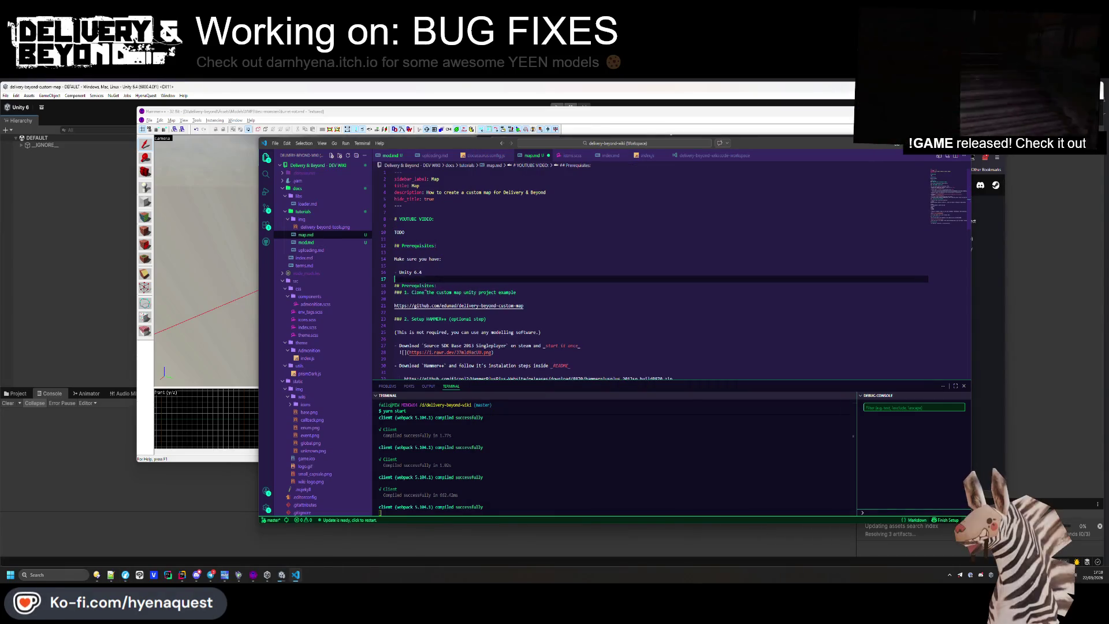
pyautogui.doubleClick(425, 285)
pyautogui.press('BackSpace')
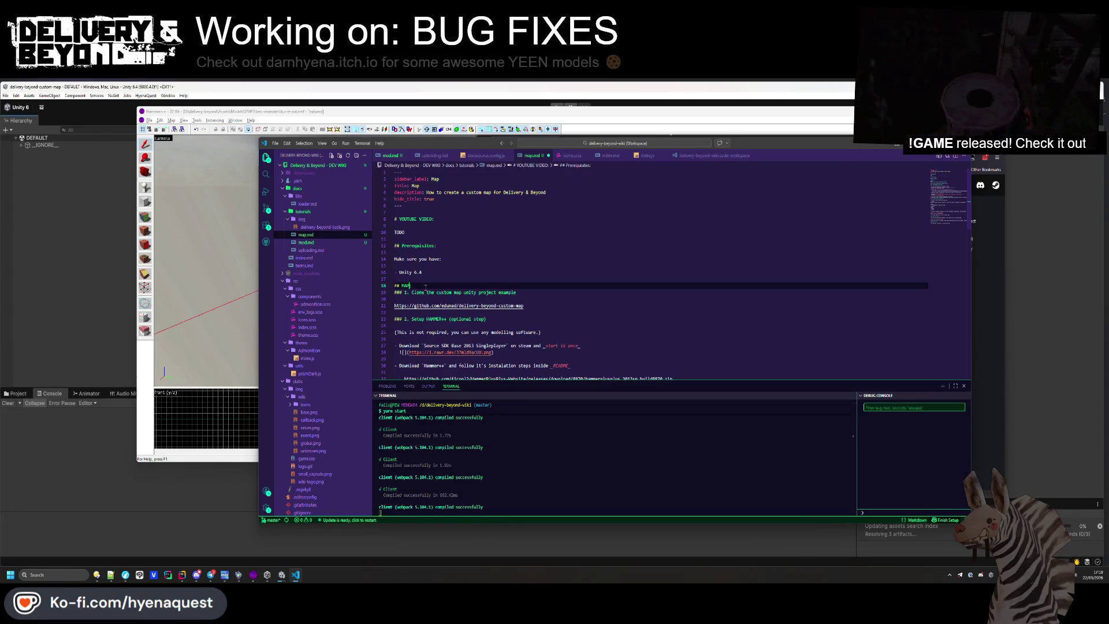
pyautogui.press('Return')
pyautogui.hotkey('ctrl', 's')
# Review the rebuilt wiki page, then bring map.md back at the Build the custom map section
pyautogui.hotkey('alt', 'Tab')
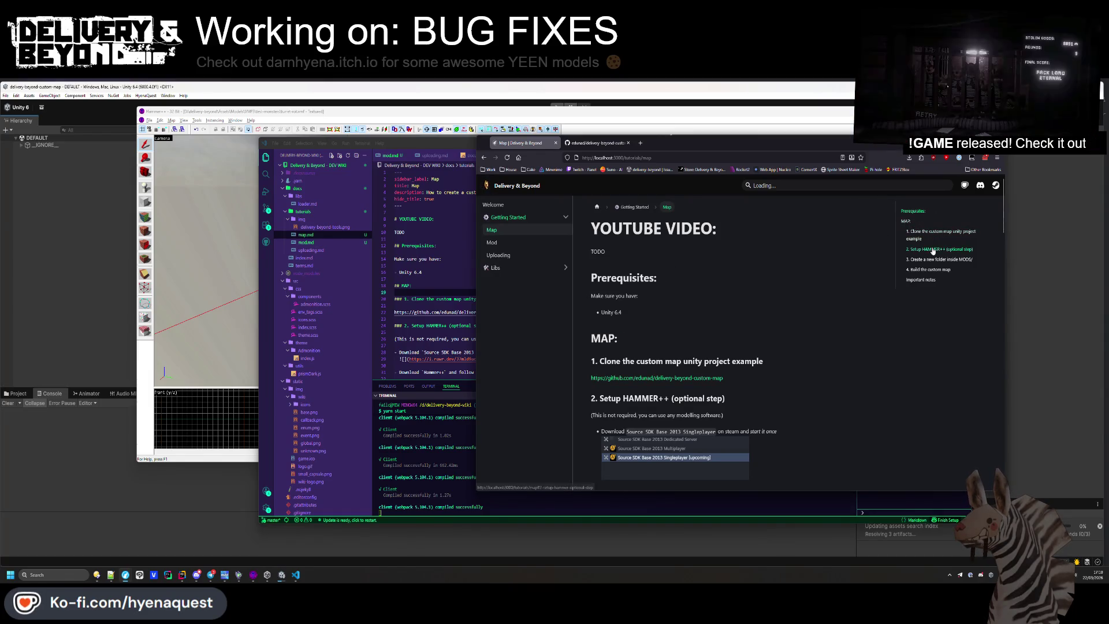
pyautogui.scroll(-3, 636, 360)
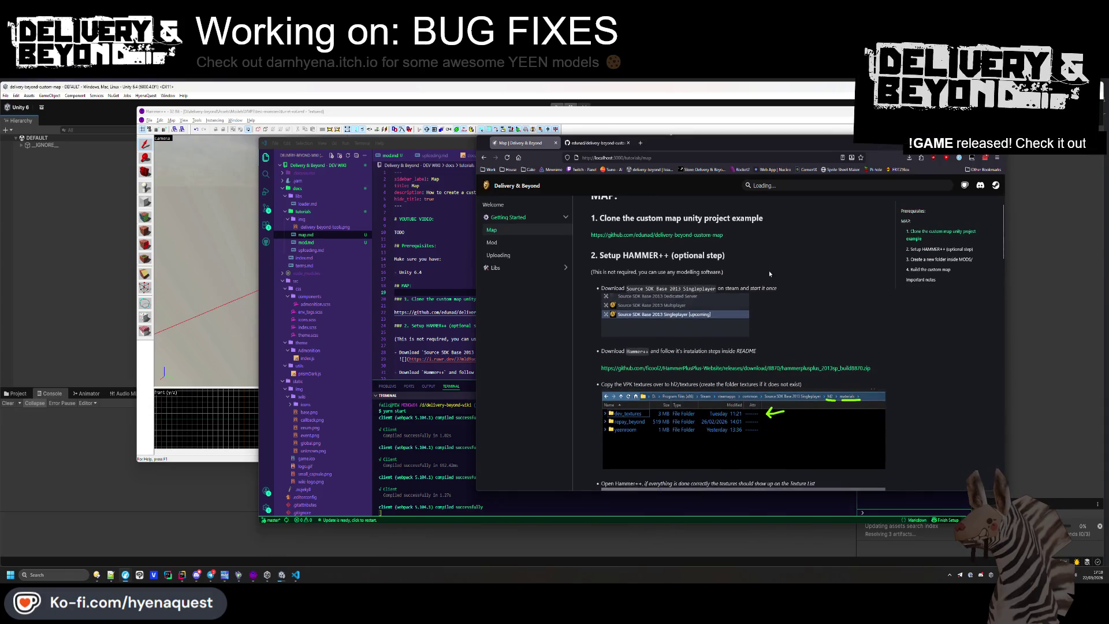
pyautogui.scroll(-7, 769, 274)
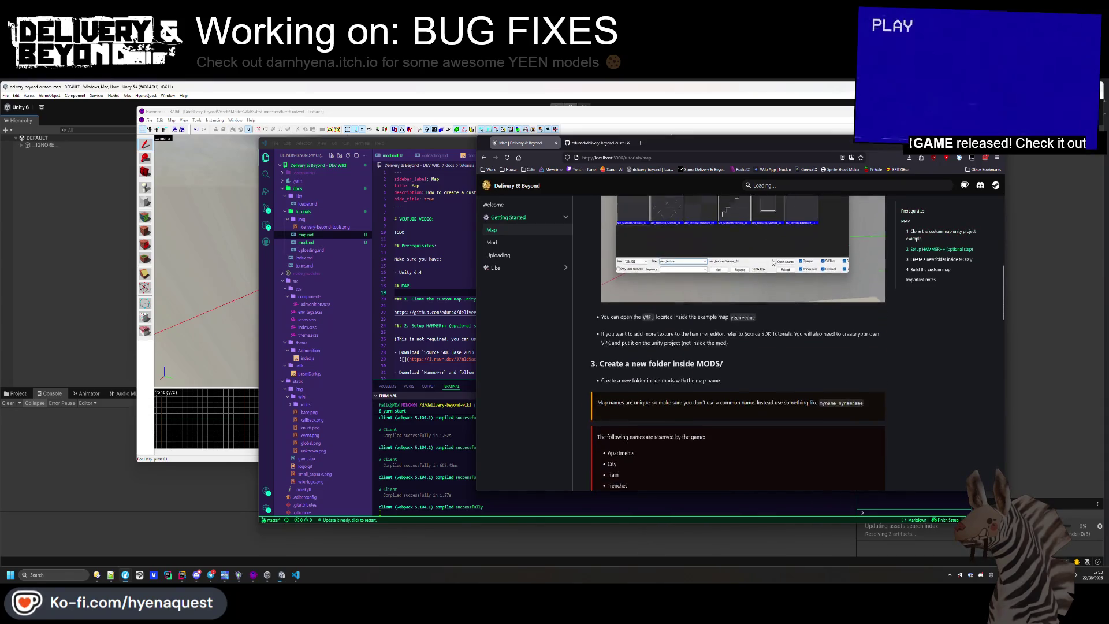
pyautogui.scroll(-7, 780, 280)
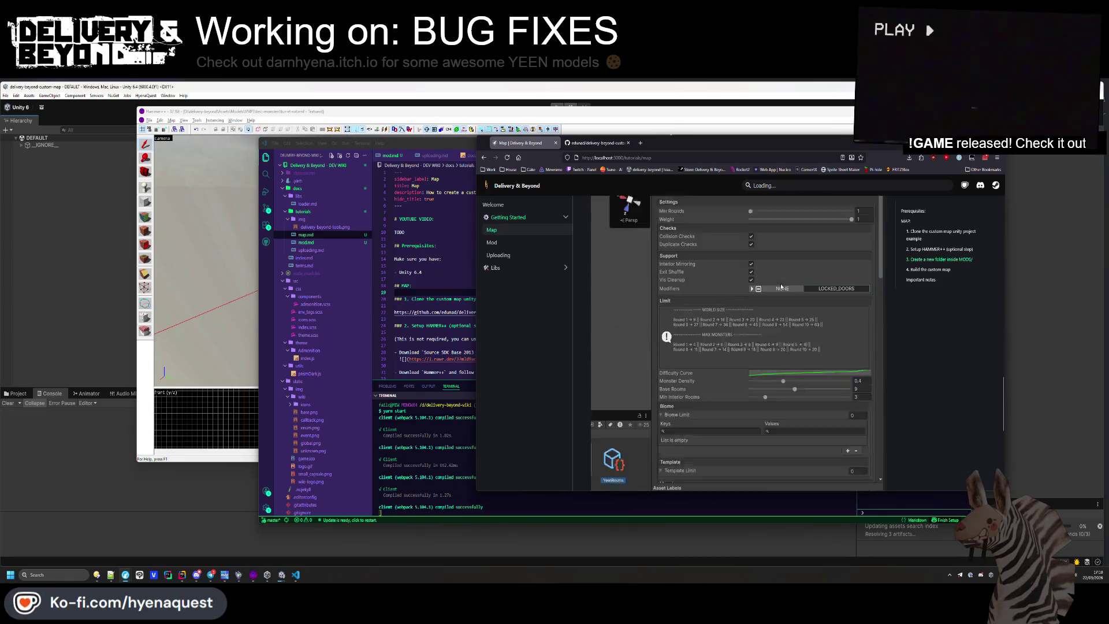
pyautogui.scroll(-4, 780, 282)
pyautogui.scroll(15, 780, 281)
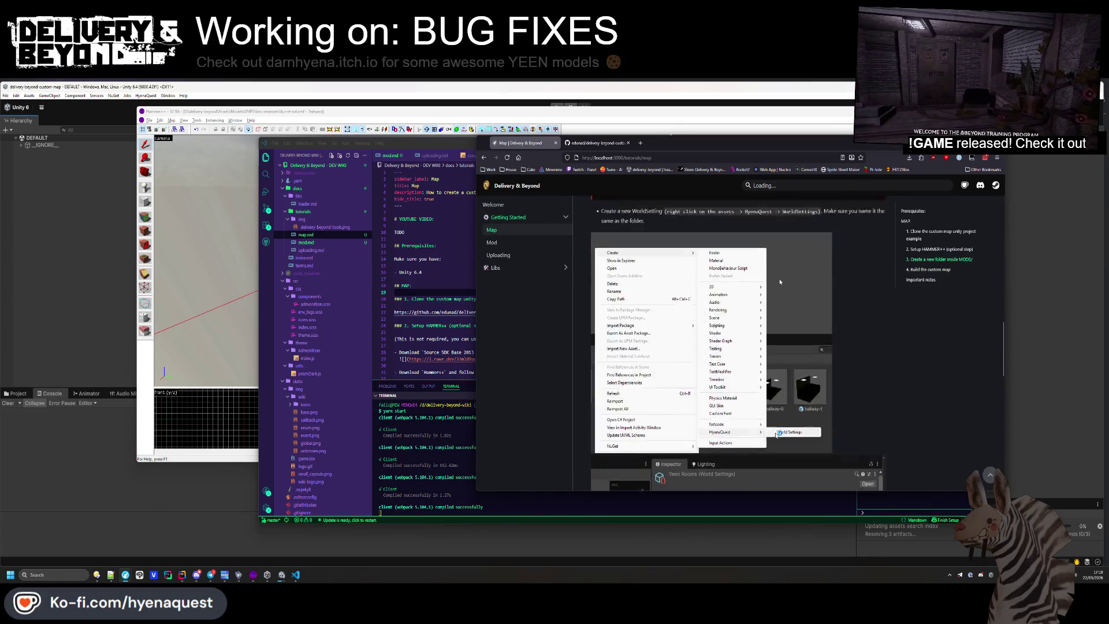
pyautogui.scroll(4, 781, 282)
pyautogui.click(421, 292)
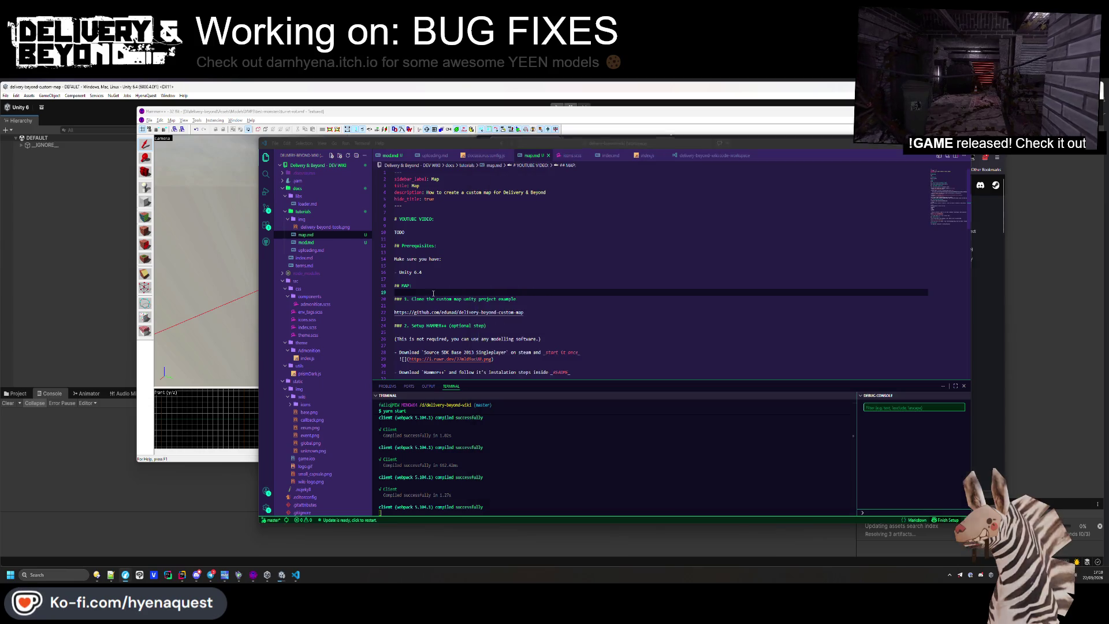
pyautogui.scroll(-15, 472, 292)
pyautogui.click(749, 285)
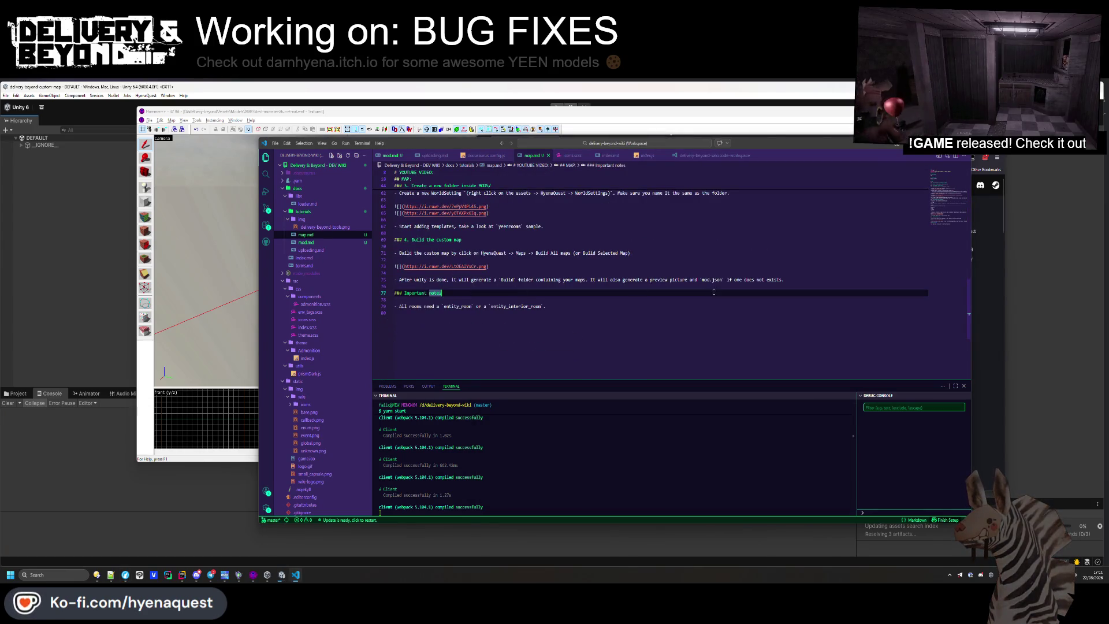
# Add the bullet '- Take a look at [UPLOADING](/uploading)' above Important notes and save
pyautogui.press('Return')
pyautogui.press('Return')
pyautogui.write('- ')
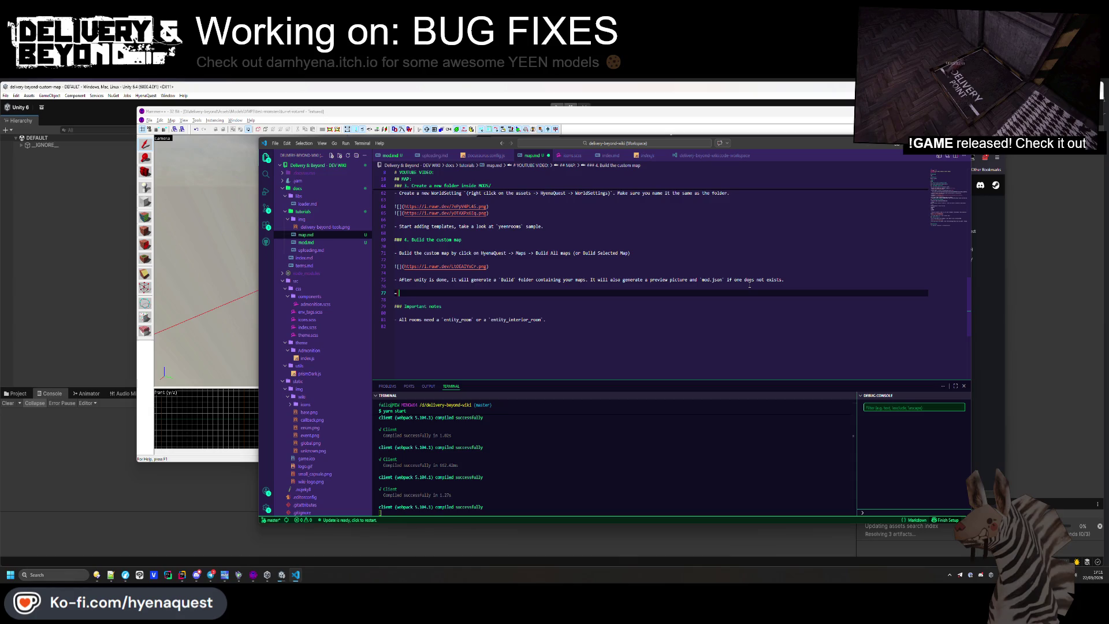
pyautogui.write('Take a look at')
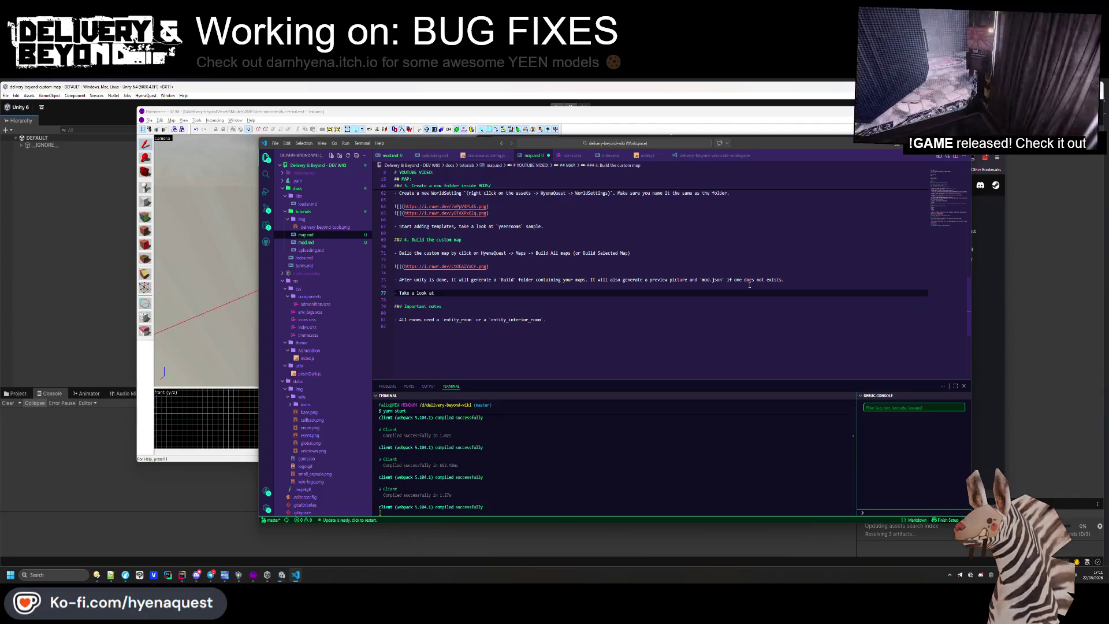
pyautogui.write(' [UPLOADING')
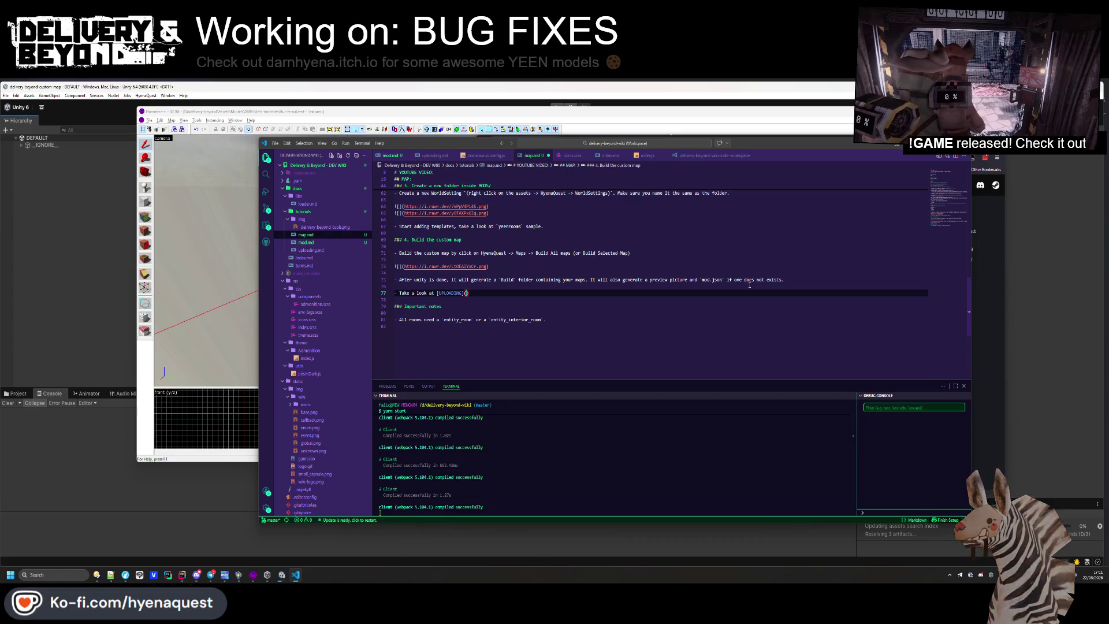
pyautogui.write('](/')
pyautogui.press('BackSpace')
pyautogui.press('Escape')
pyautogui.write('uploading')
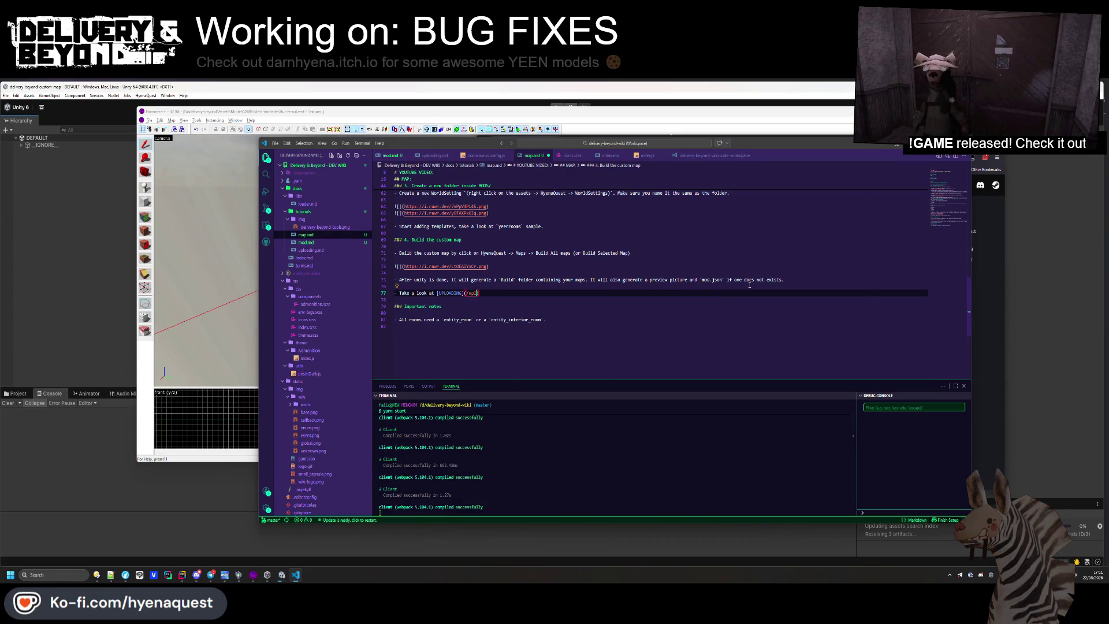
pyautogui.hotkey('ctrl', 's')
# Test the broken link, then change its target to the tutorials/uploading path and save
pyautogui.hotkey('alt', 'Tab')
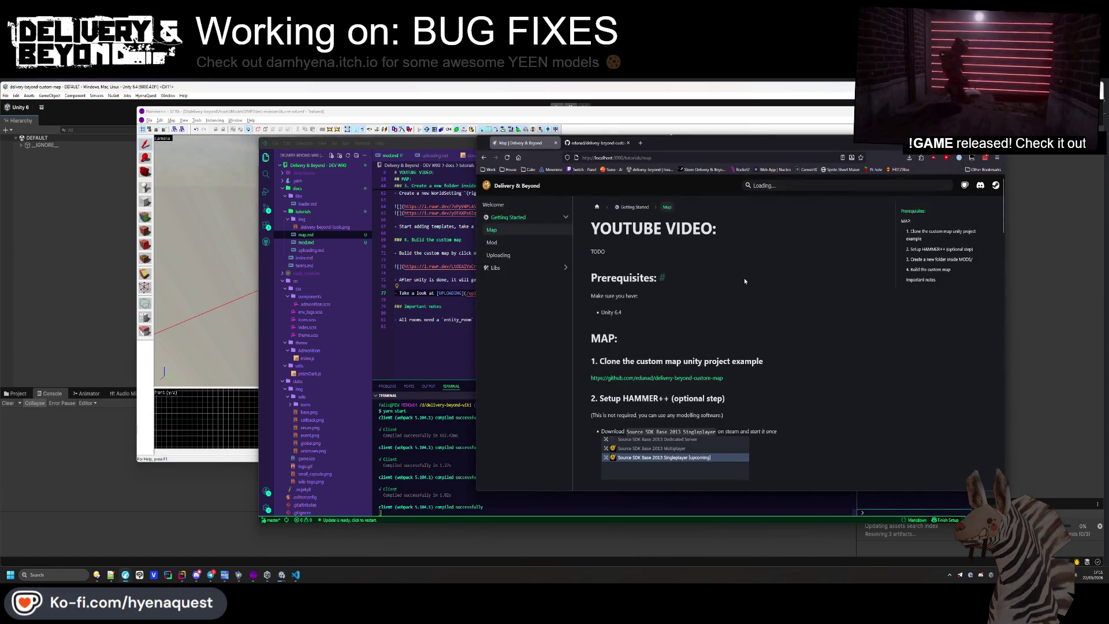
pyautogui.scroll(-10, 743, 278)
pyautogui.scroll(-10, 736, 305)
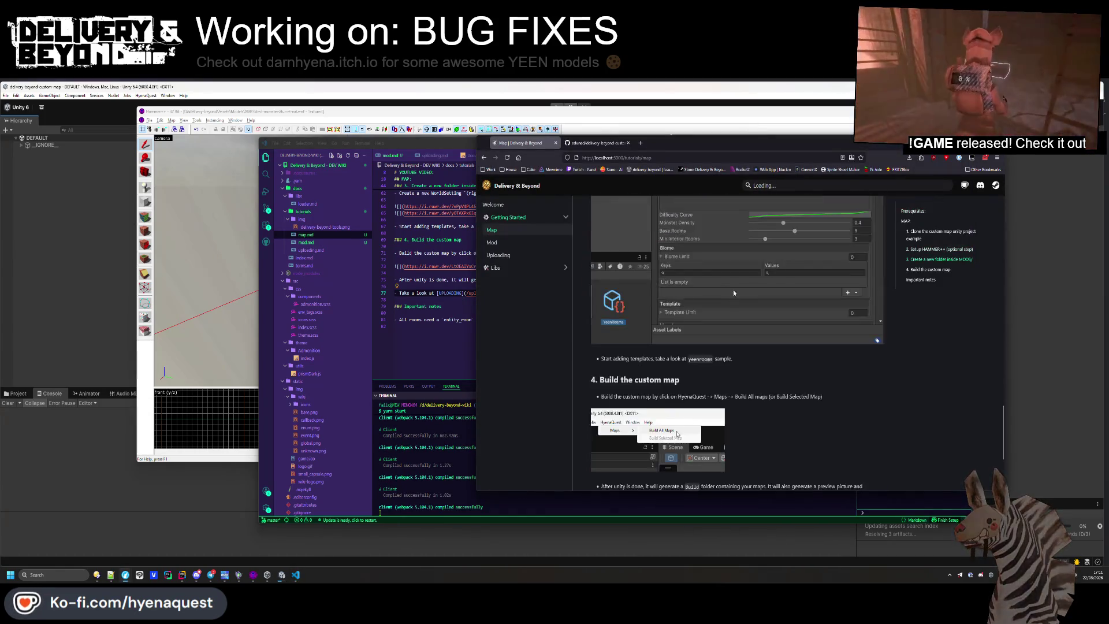
pyautogui.click(651, 367)
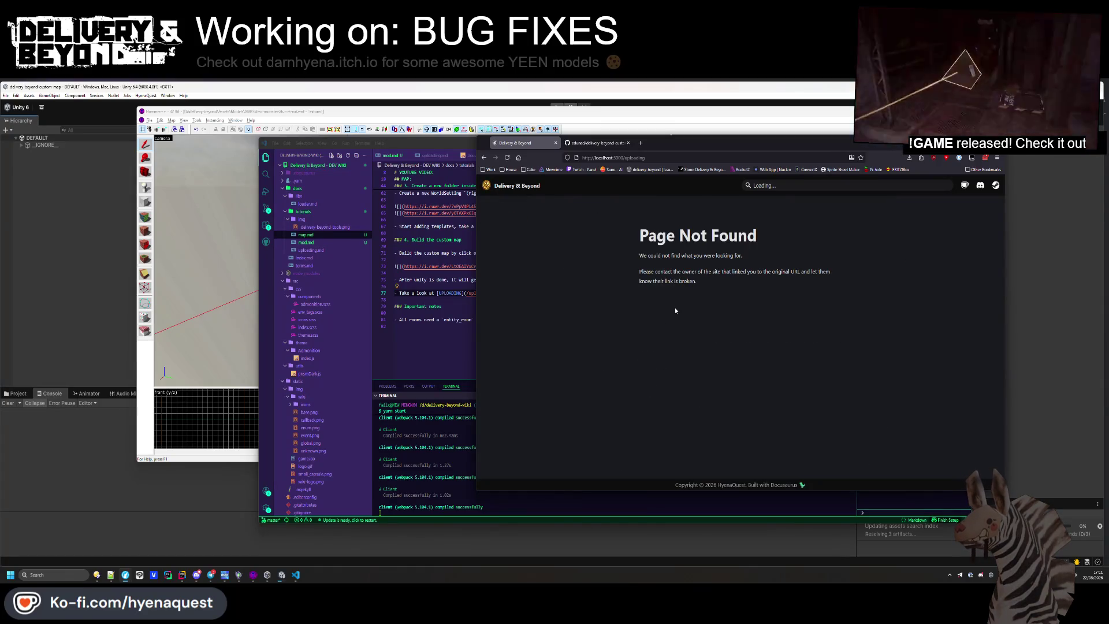
pyautogui.hotkey('alt', 'Left')
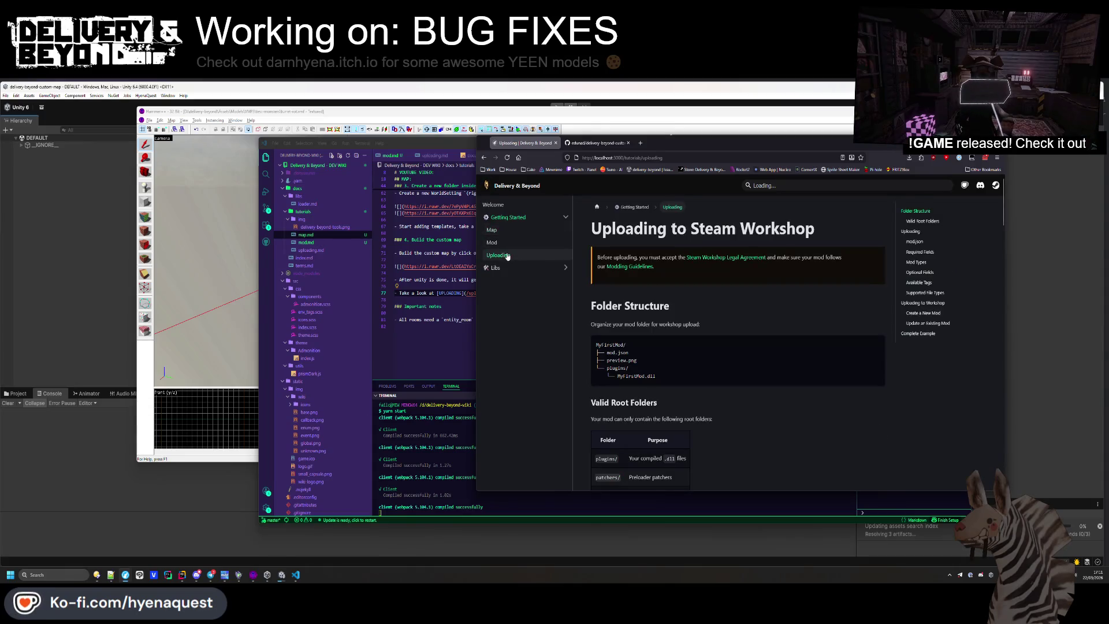
pyautogui.moveTo(668, 158); pyautogui.dragTo(624, 159)
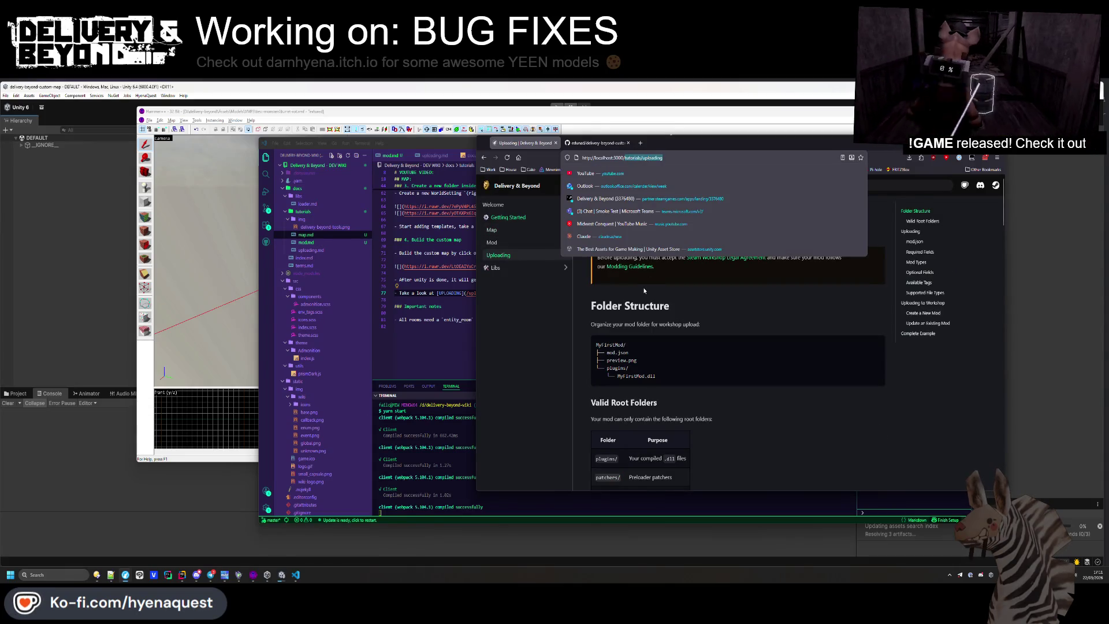
pyautogui.click(472, 293)
pyautogui.doubleClick(472, 292)
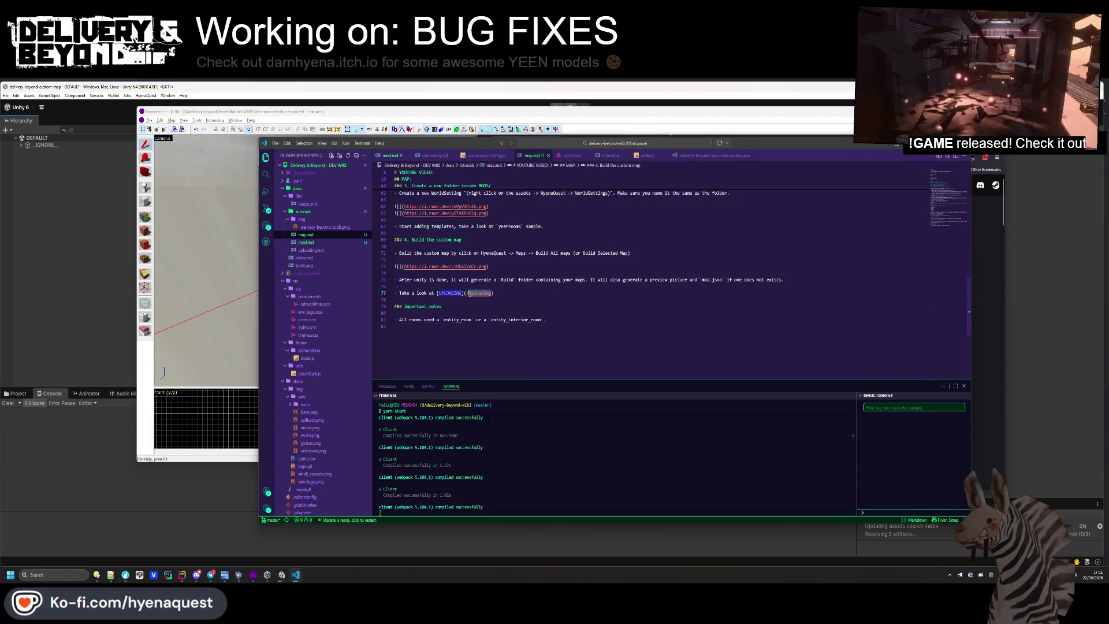
pyautogui.hotkey('ctrl', 'v')
pyautogui.hotkey('ctrl', 's')
pyautogui.click(976, 311)
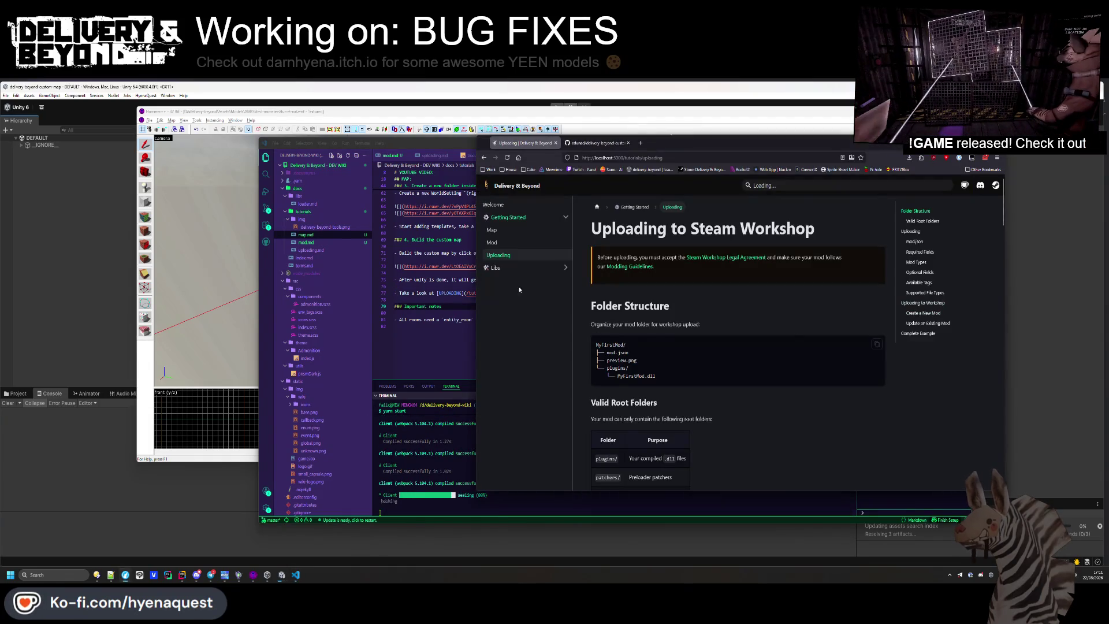
# Confirm in the wiki that the UPLOADING link now opens the Uploading page
pyautogui.click(491, 230)
pyautogui.scroll(-5, 664, 278)
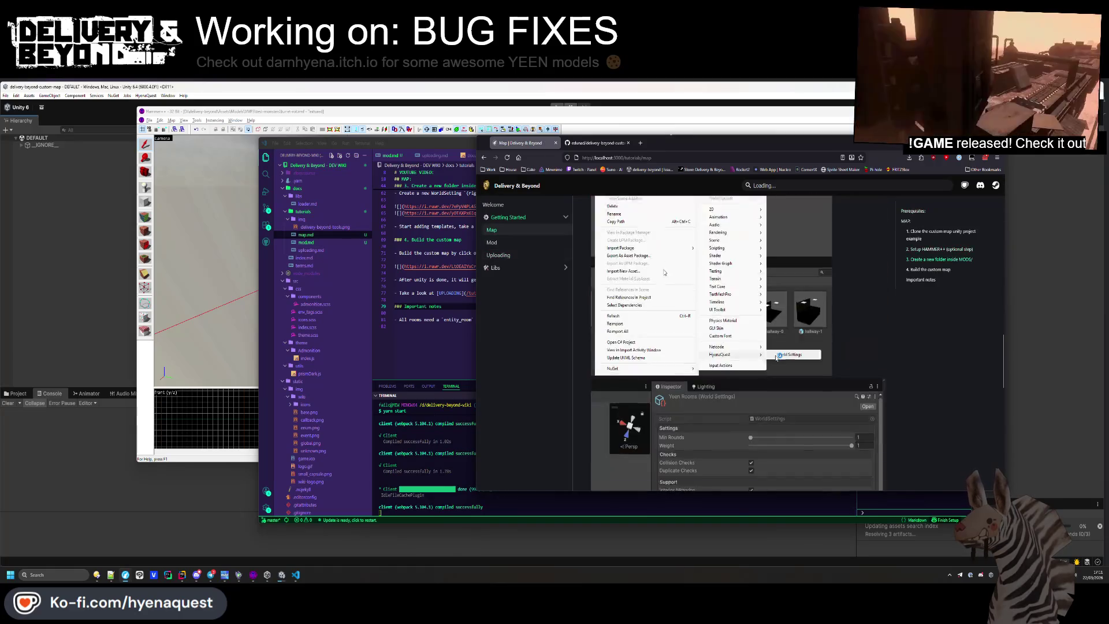
pyautogui.scroll(-5, 664, 272)
pyautogui.click(648, 349)
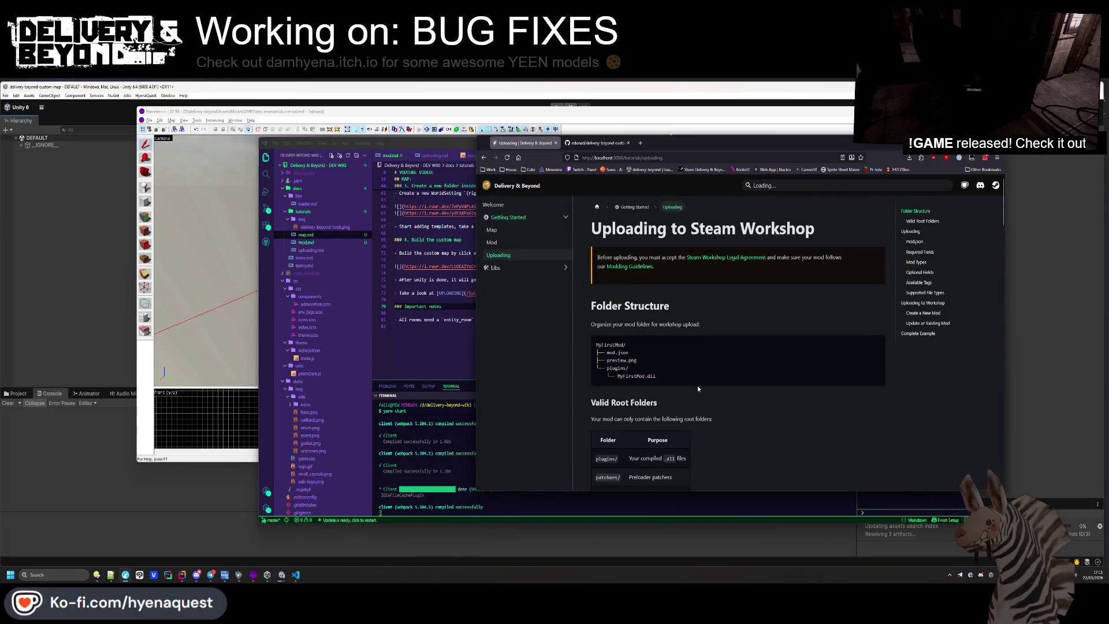
pyautogui.hotkey('alt', 'Left')
# Prefix the bullet with 'Done!' and append 'how to upload your mod.', then save
pyautogui.click(399, 294)
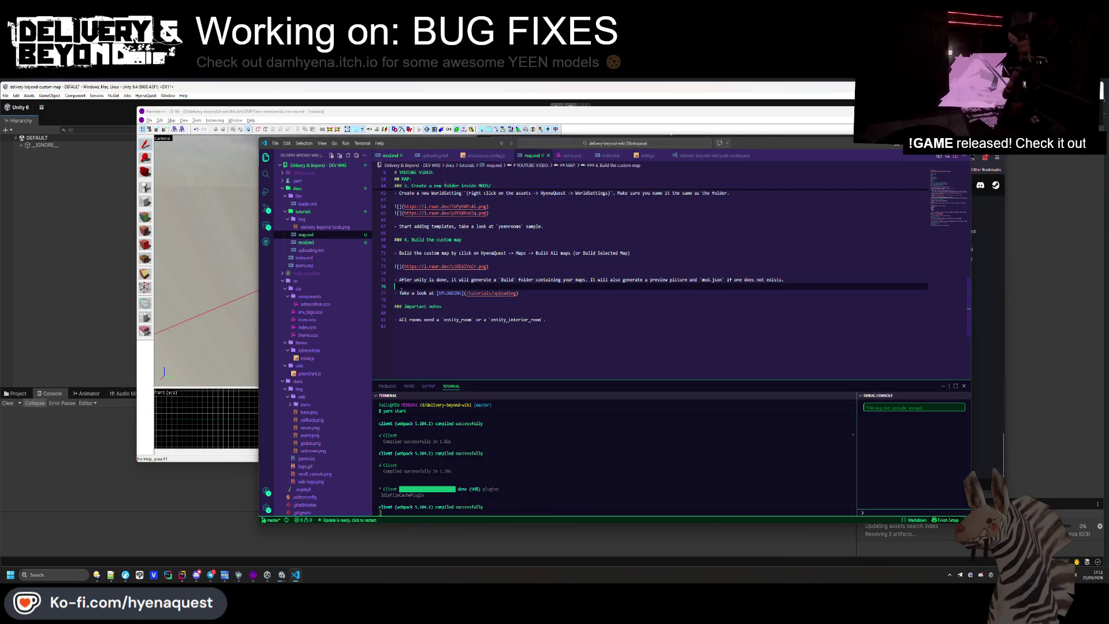
pyautogui.write('Done!')
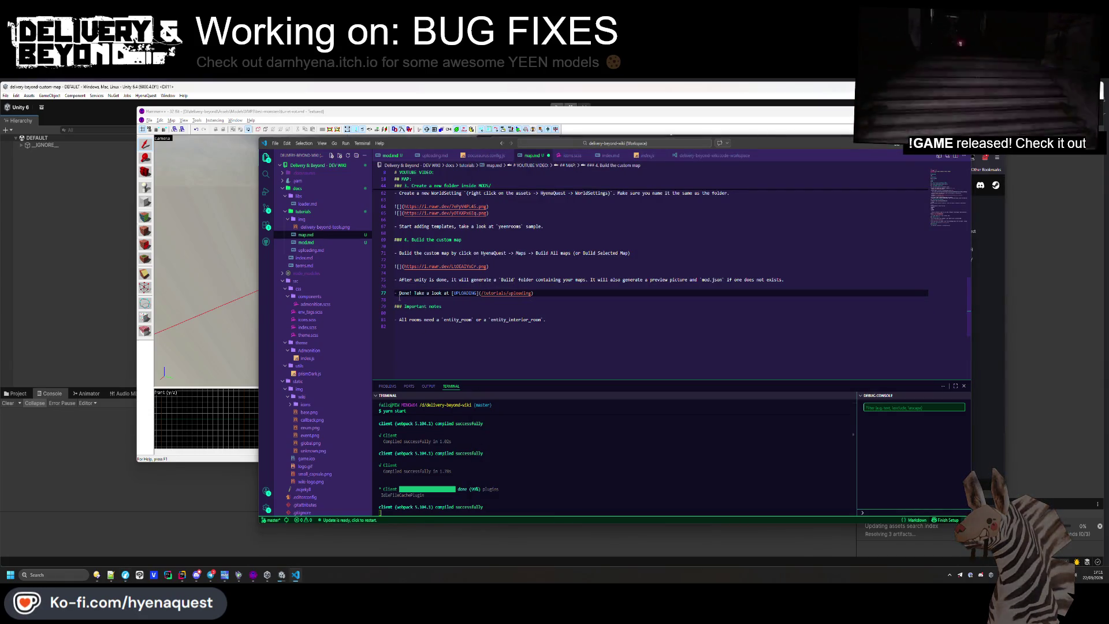
pyautogui.press('Down')
pyautogui.click(611, 292)
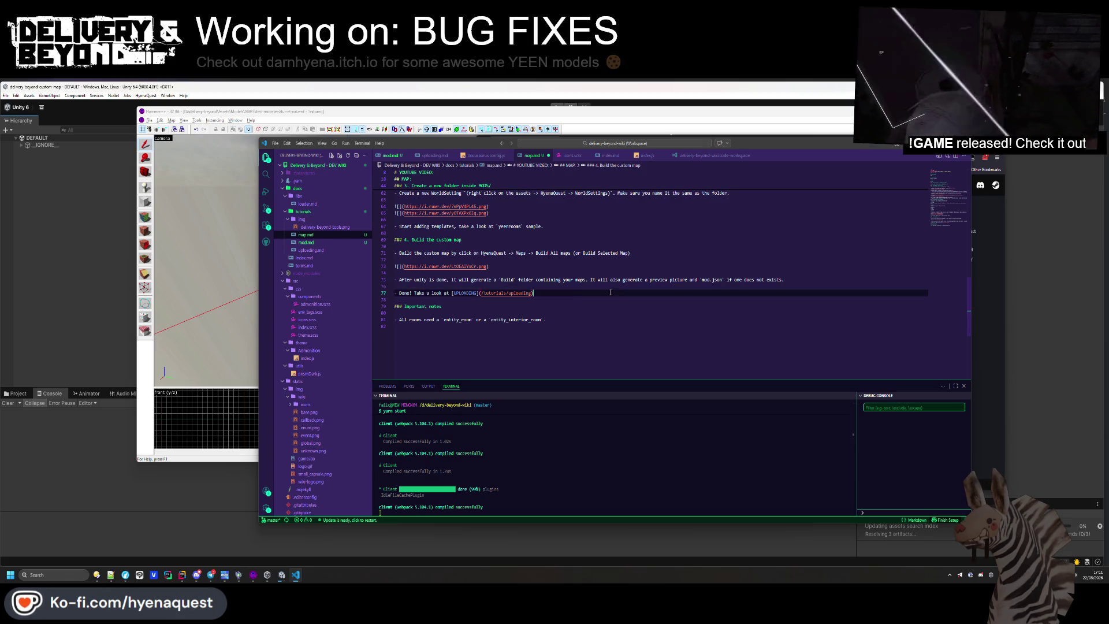
pyautogui.write(' on how to u')
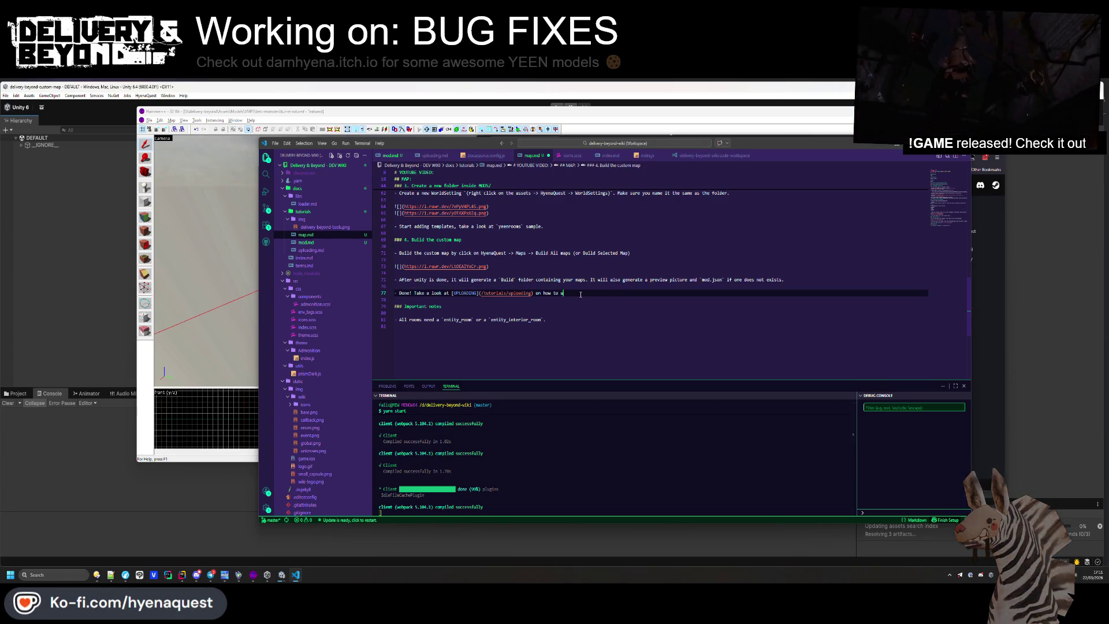
pyautogui.write('pload your mod.')
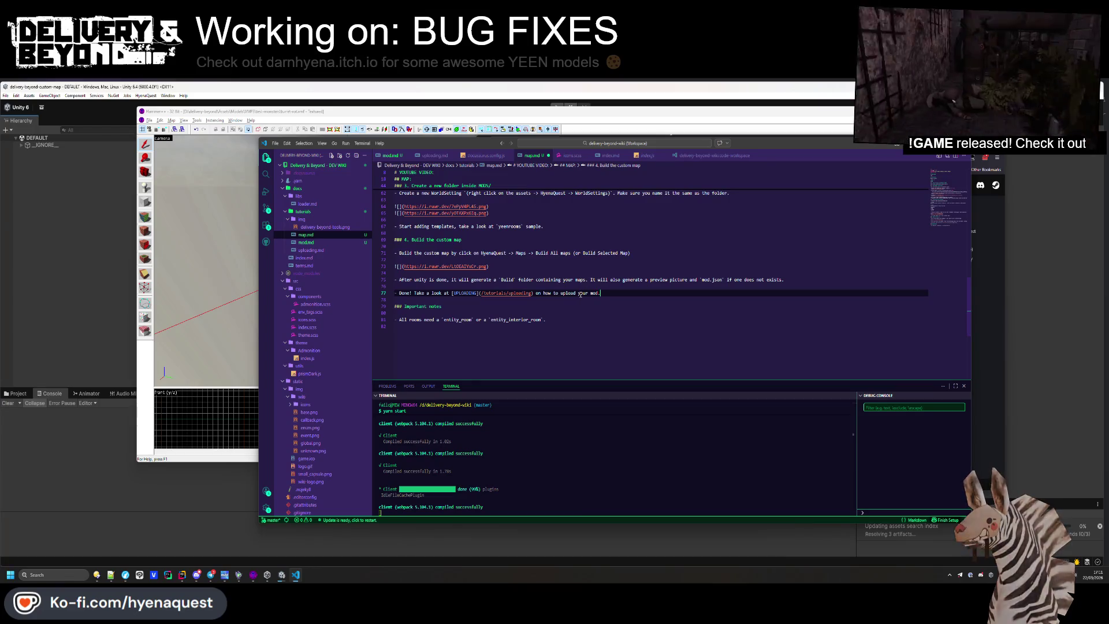
pyautogui.hotkey('ctrl', 's')
# Extend the sentence with 'to the steam workshop.', fix 'tp' to 'to', and open a line above
pyautogui.scroll(1, 623, 270)
pyautogui.press('BackSpace')
pyautogui.write('tp the steam wo')
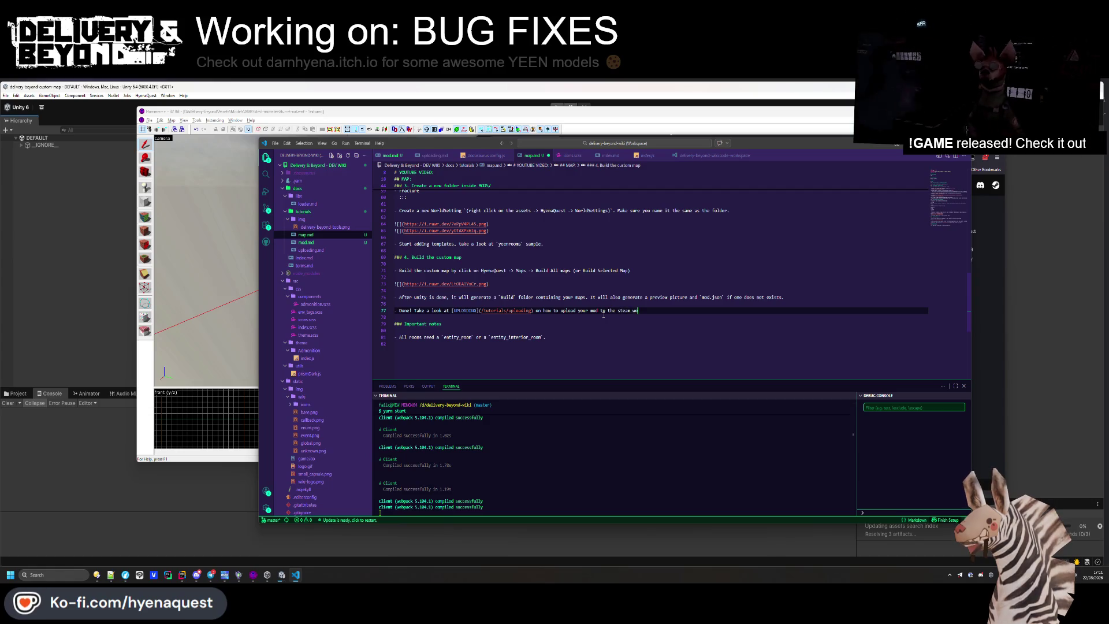
pyautogui.write('rkshop.')
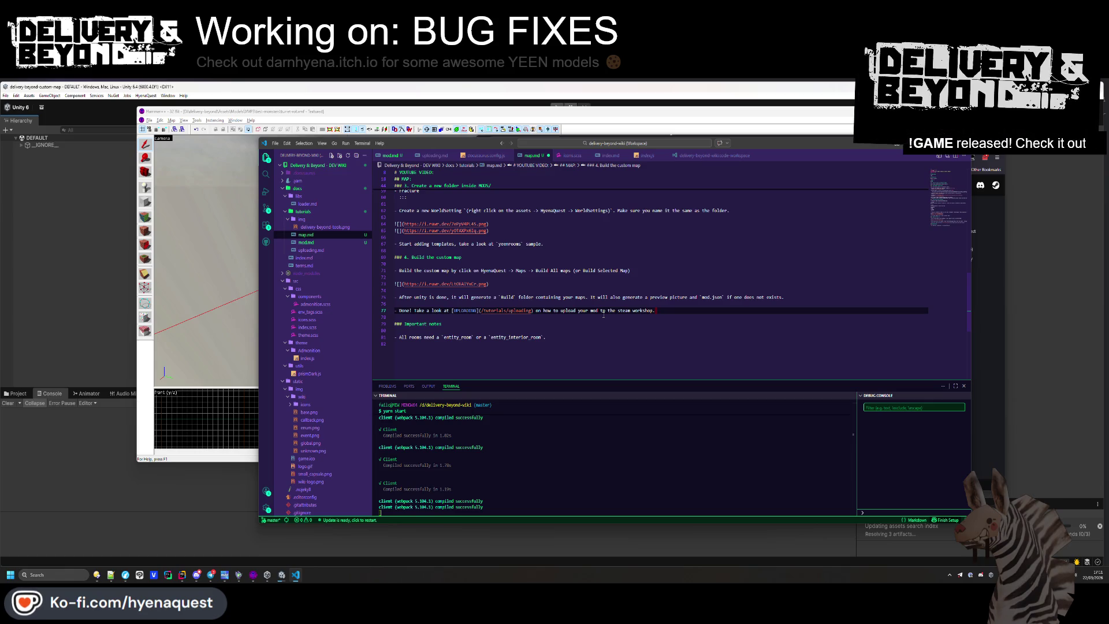
pyautogui.click(605, 310)
pyautogui.press('BackSpace')
pyautogui.write('o')
pyautogui.hotkey('ctrl', 'shift', 'Return')
pyautogui.hotkey('ctrl', 'shift', 'Return')
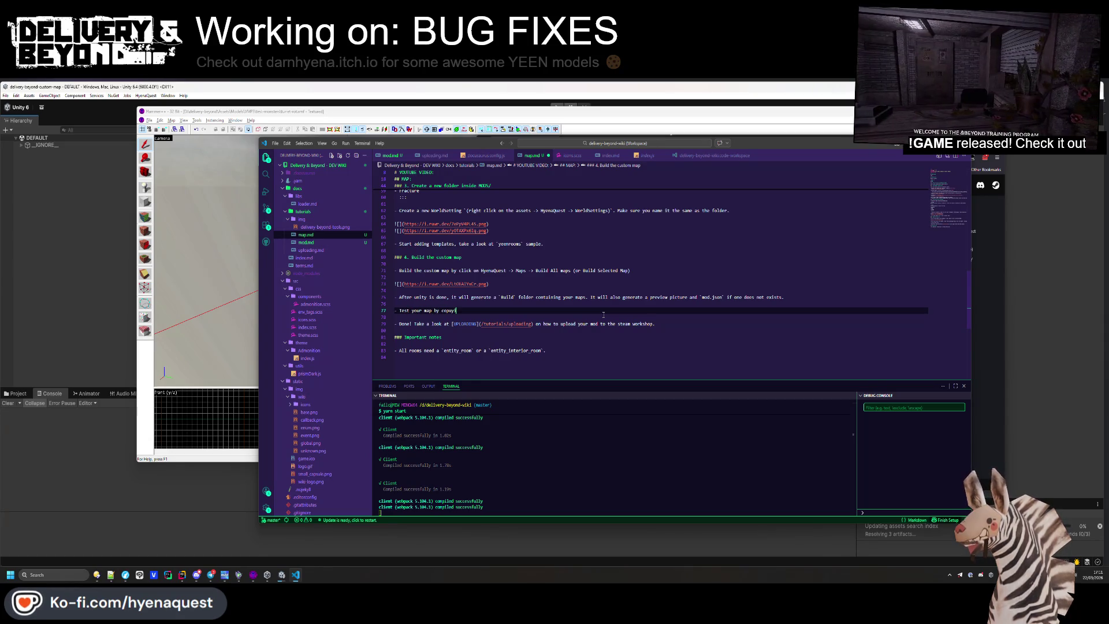
# Write the testing bullet: copy the built folder into `maps/` beside the game's executable, creating it if missing
pyautogui.write('ing the b')
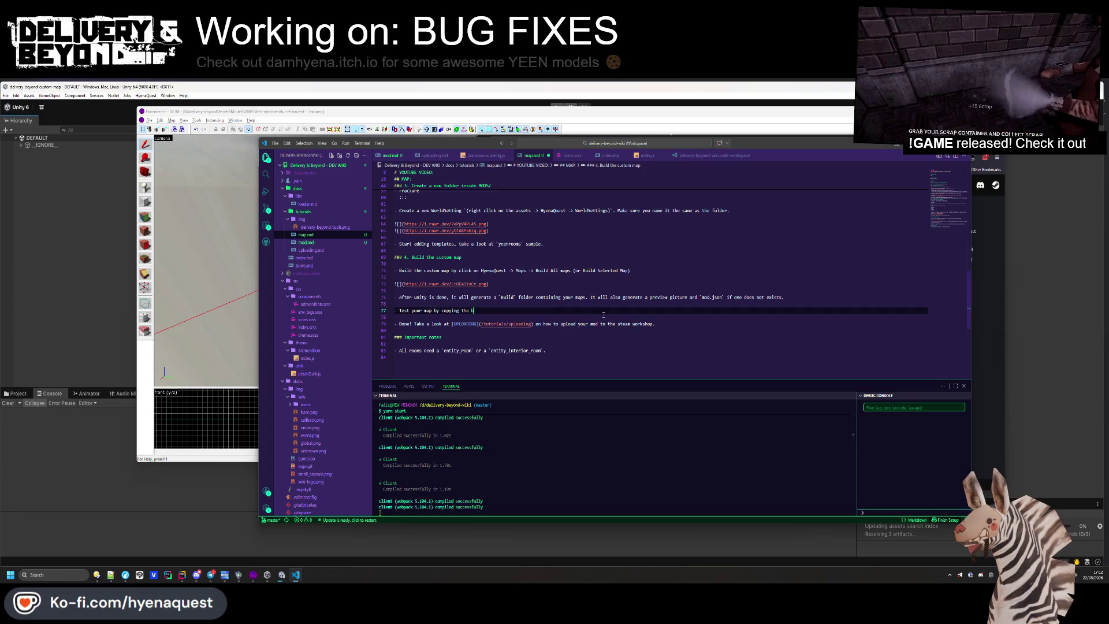
pyautogui.write('fold')
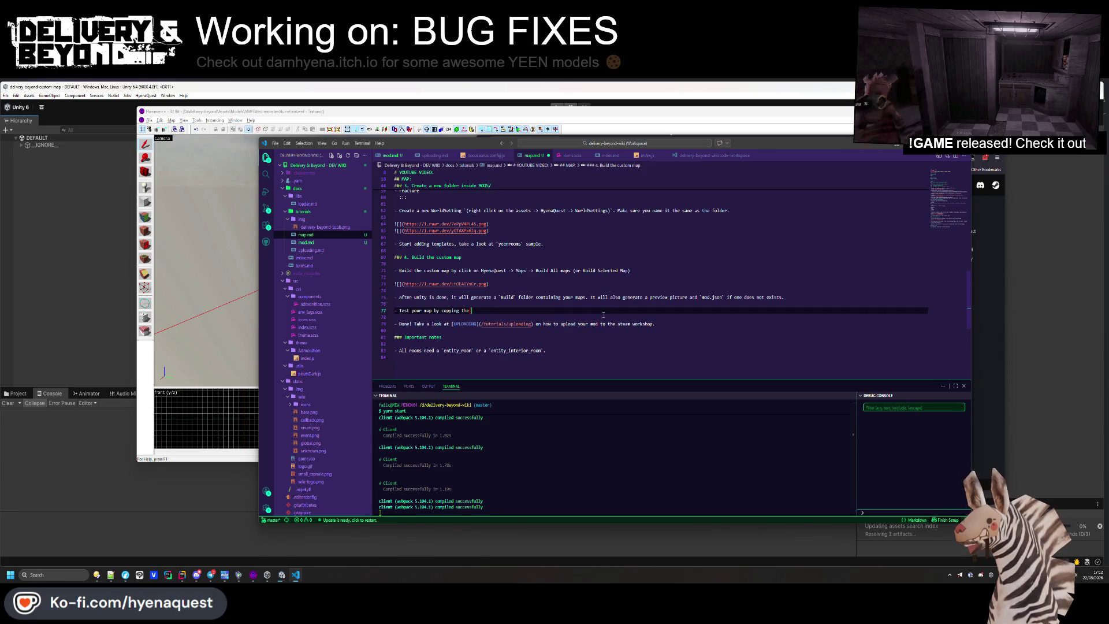
pyautogui.write('r')
pyautogui.write('ilt')
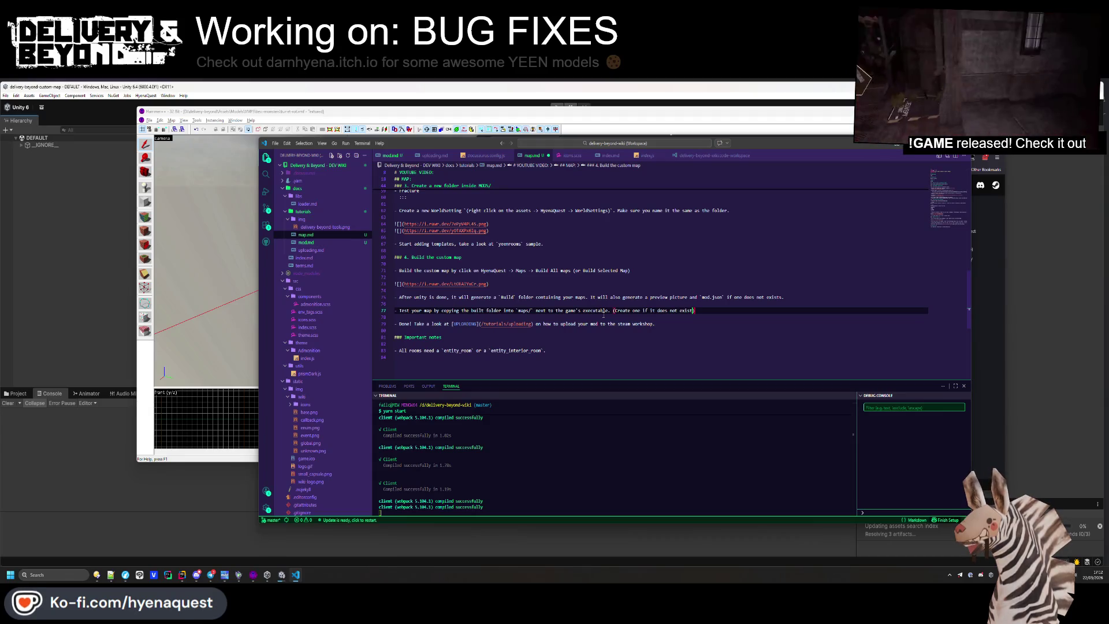
pyautogui.press('Return')
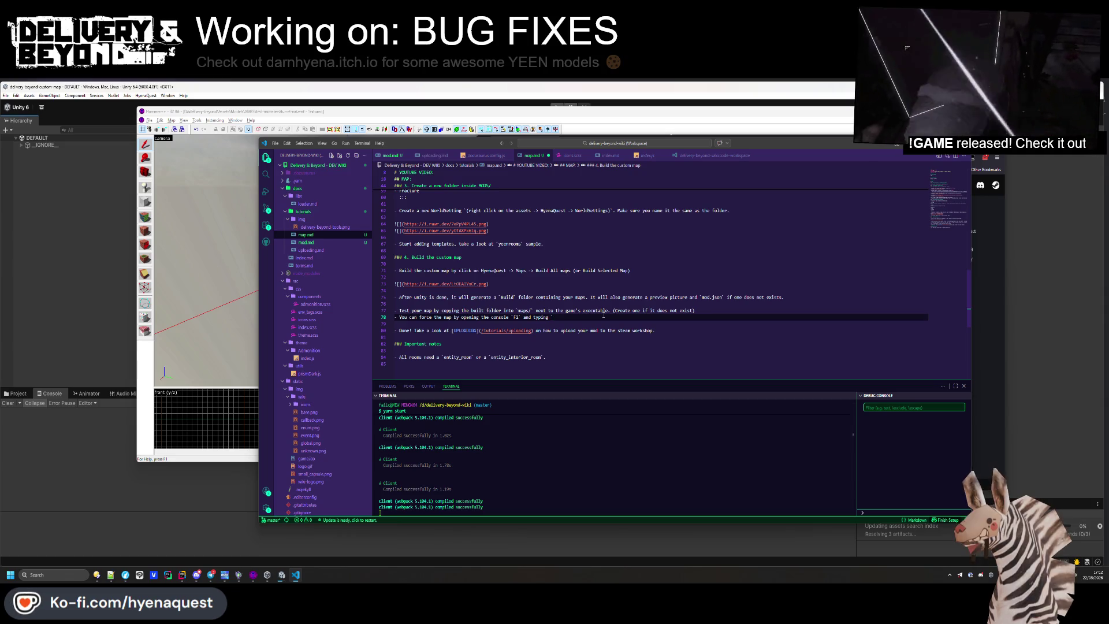
# Add the `map.test.generate yourmapname` or `world.type` console commands, noting they require cheats on
pyautogui.write('map.test.generat')
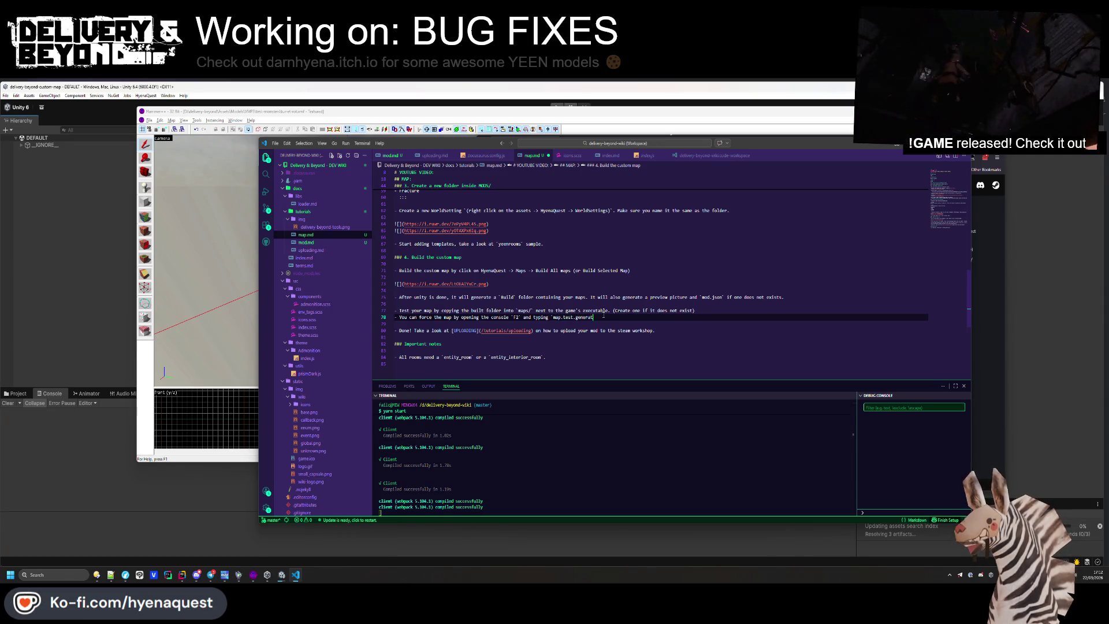
pyautogui.write('e <name')
pyautogui.write('mapname')
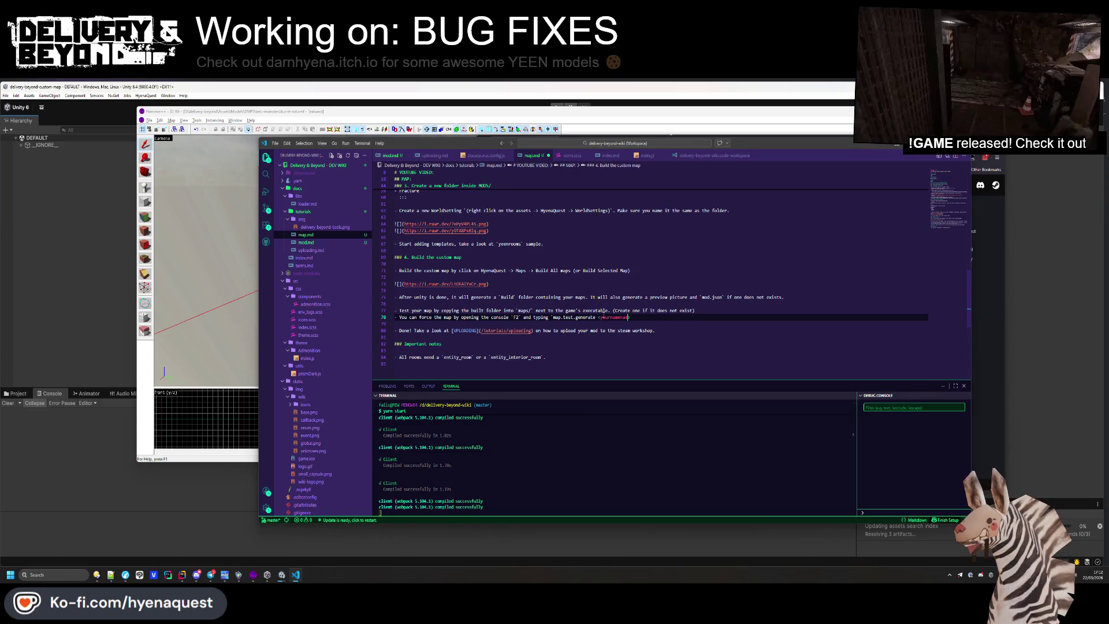
pyautogui.press('BackSpace')
pyautogui.press('BackSpace')
pyautogui.press('BackSpace')
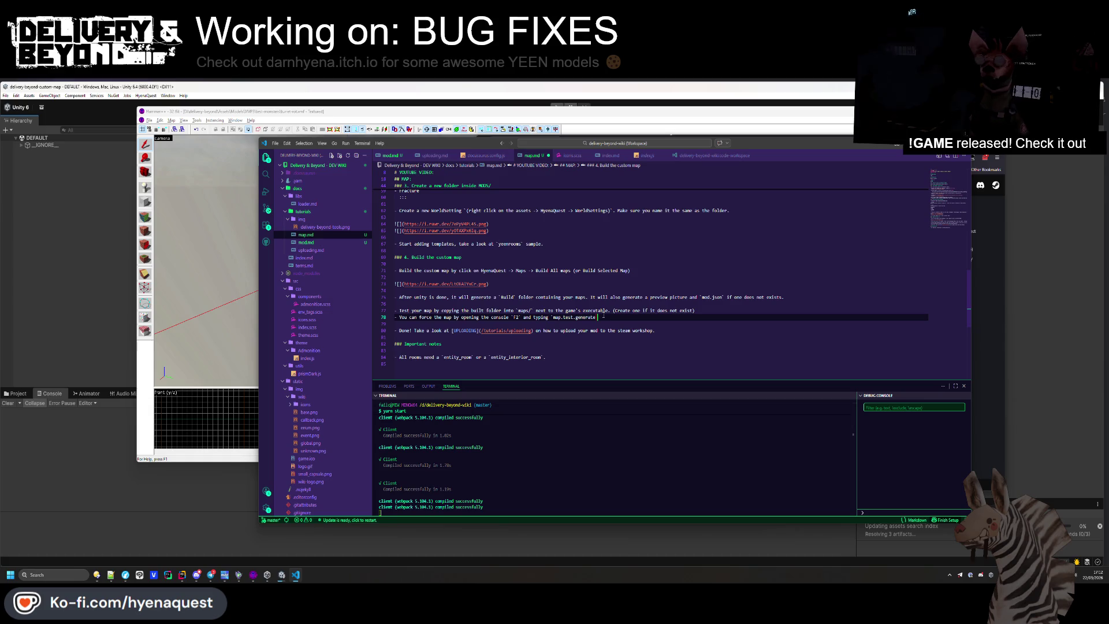
pyautogui.write('yourmap')
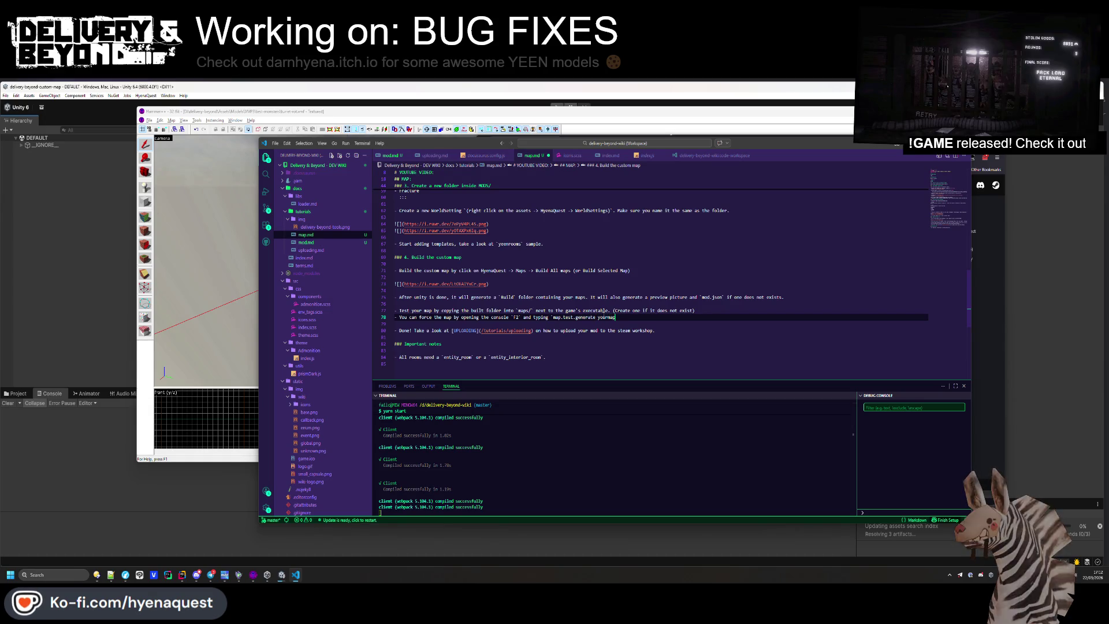
pyautogui.write('name` or `')
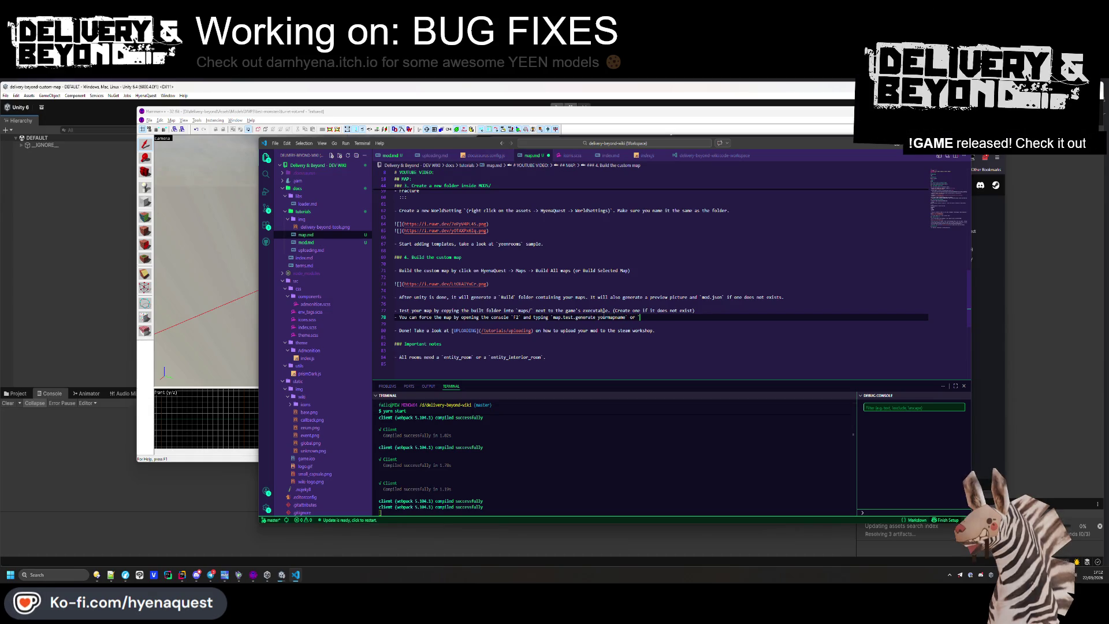
pyautogui.write('world.ty')
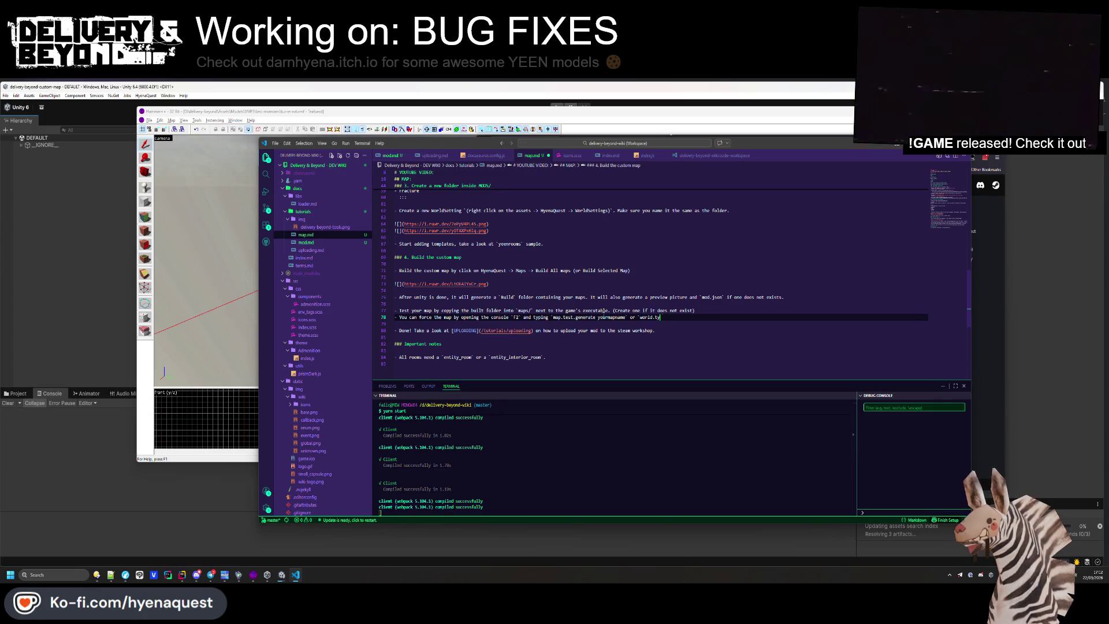
pyautogui.write('d')
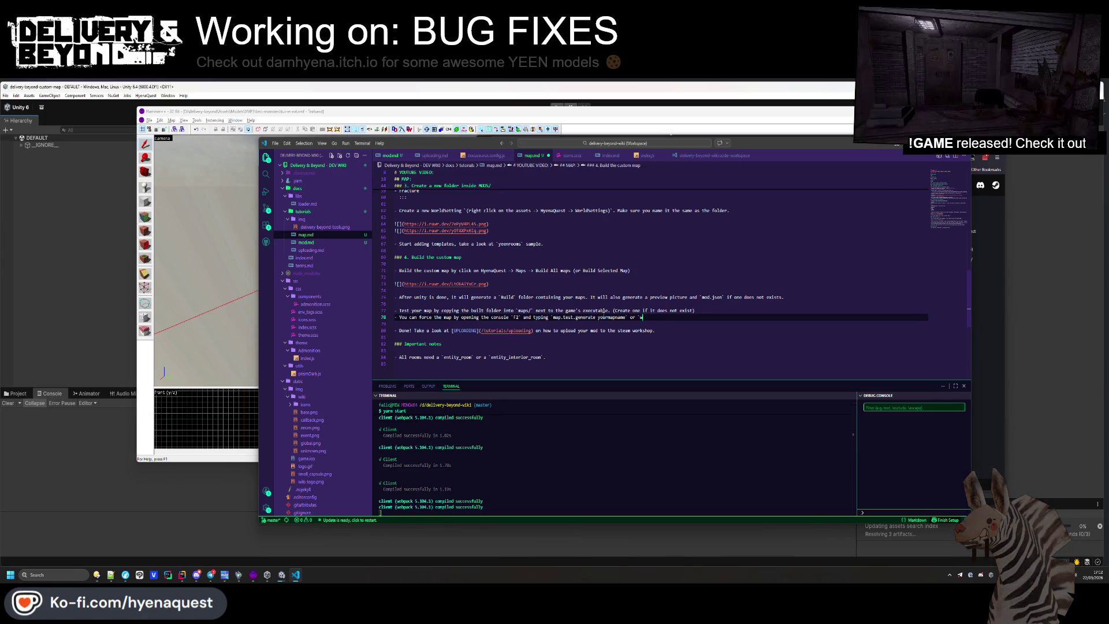
pyautogui.write('.type you')
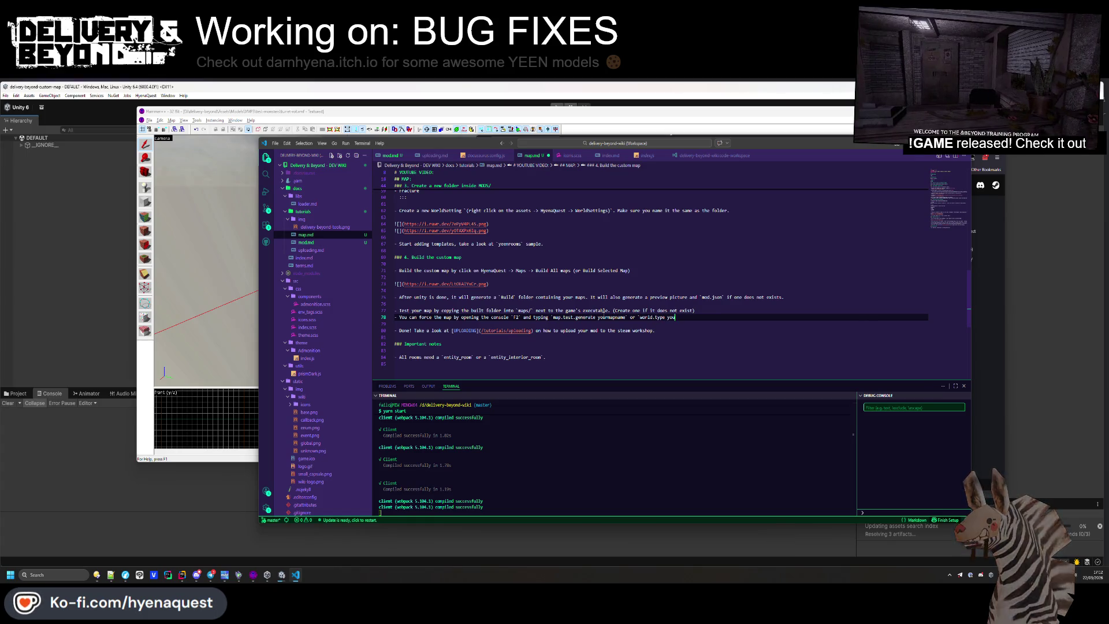
pyautogui.write('rnamename')
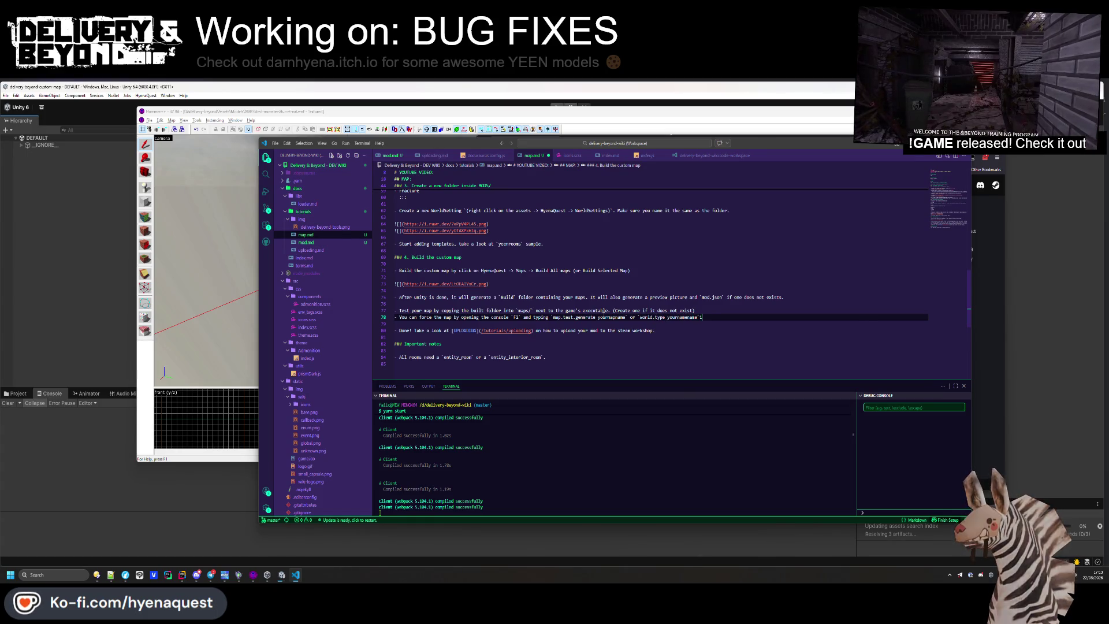
pyautogui.write('` (These requir')
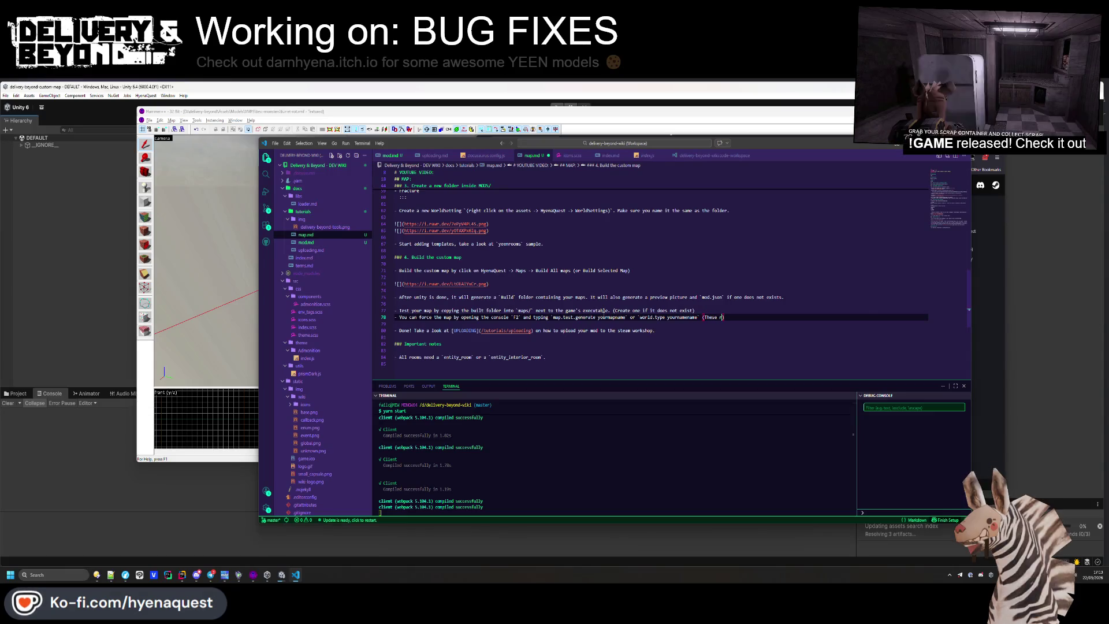
pyautogui.write('e cheats on)')
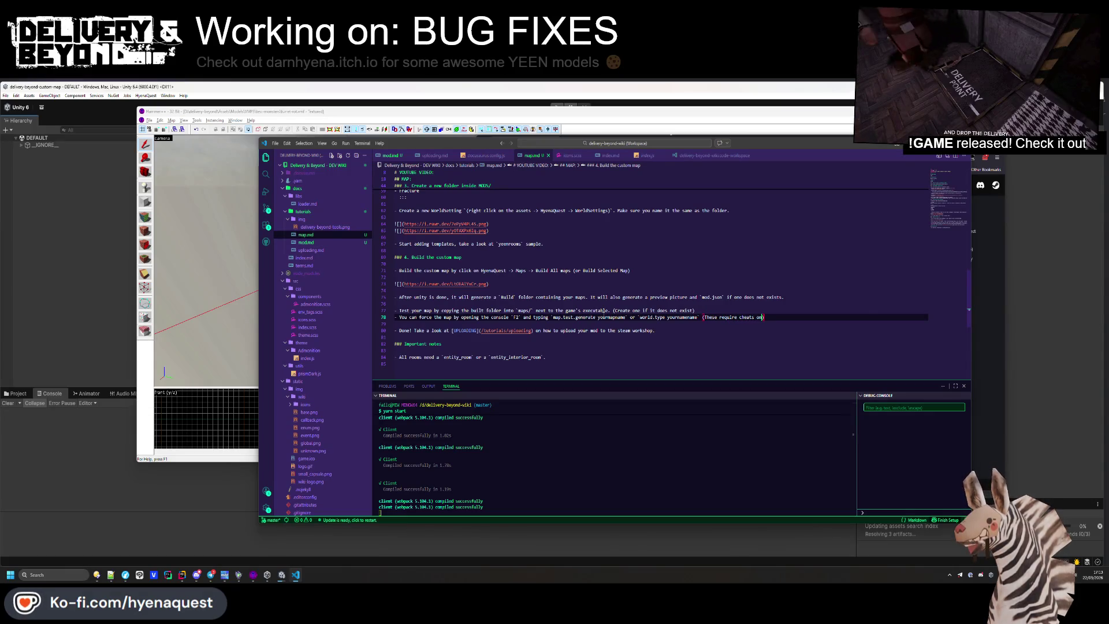
pyautogui.press('Down')
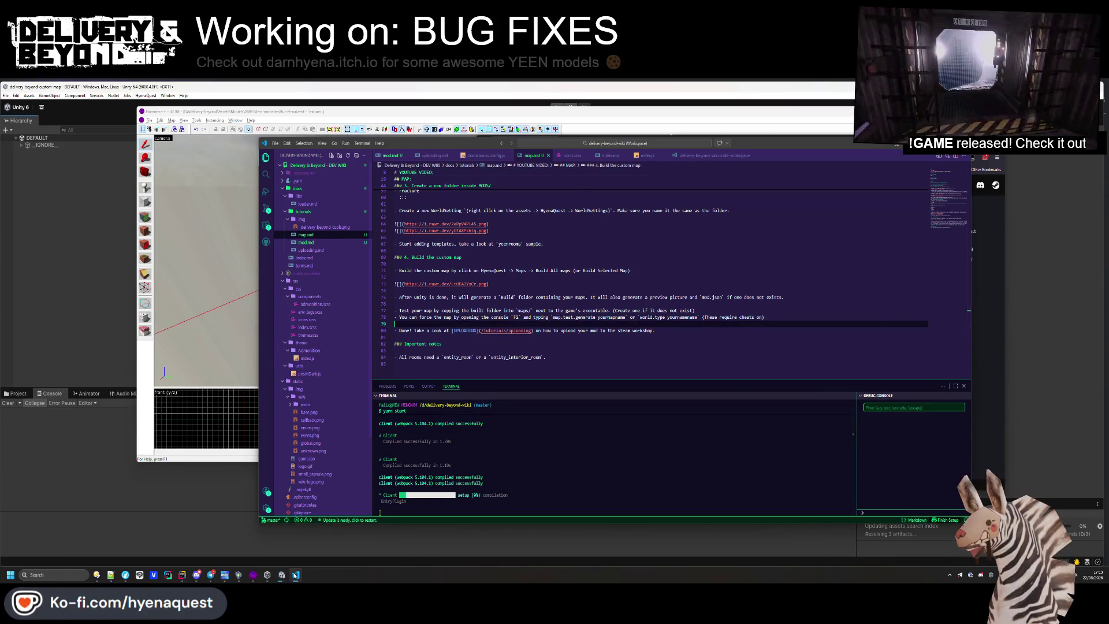
pyautogui.moveTo(281, 575)
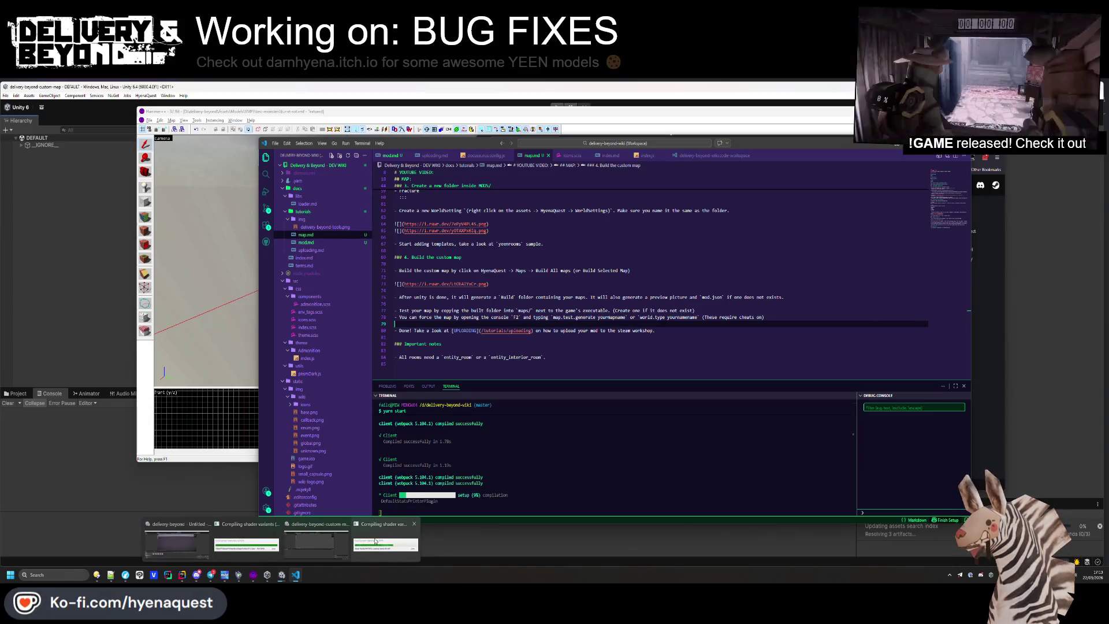
pyautogui.moveTo(371, 543)
pyautogui.moveTo(254, 550)
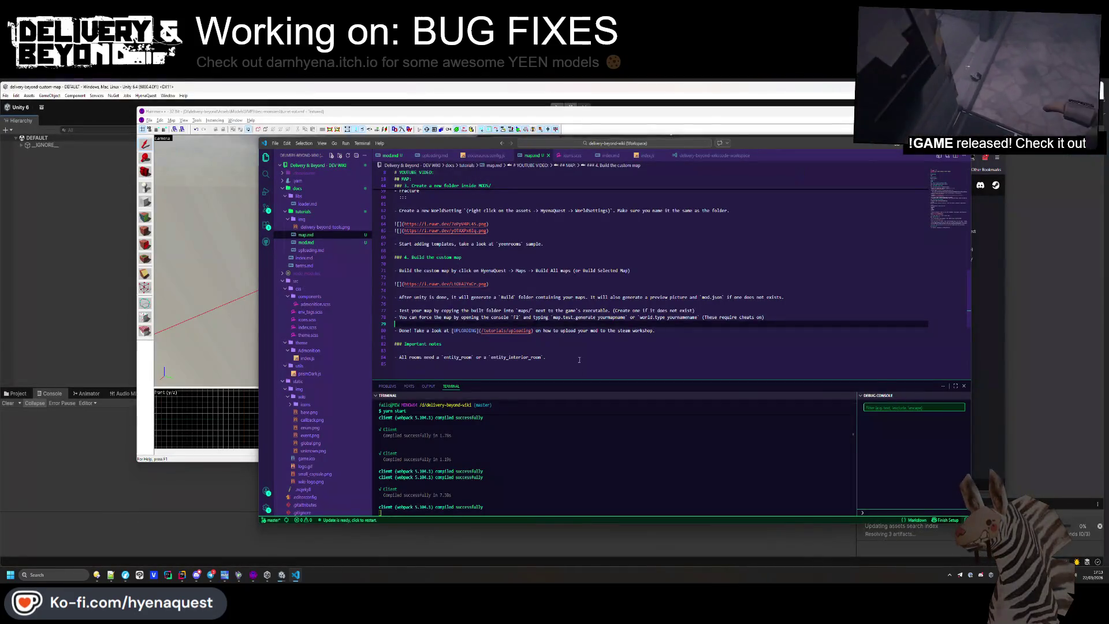
pyautogui.click(783, 316)
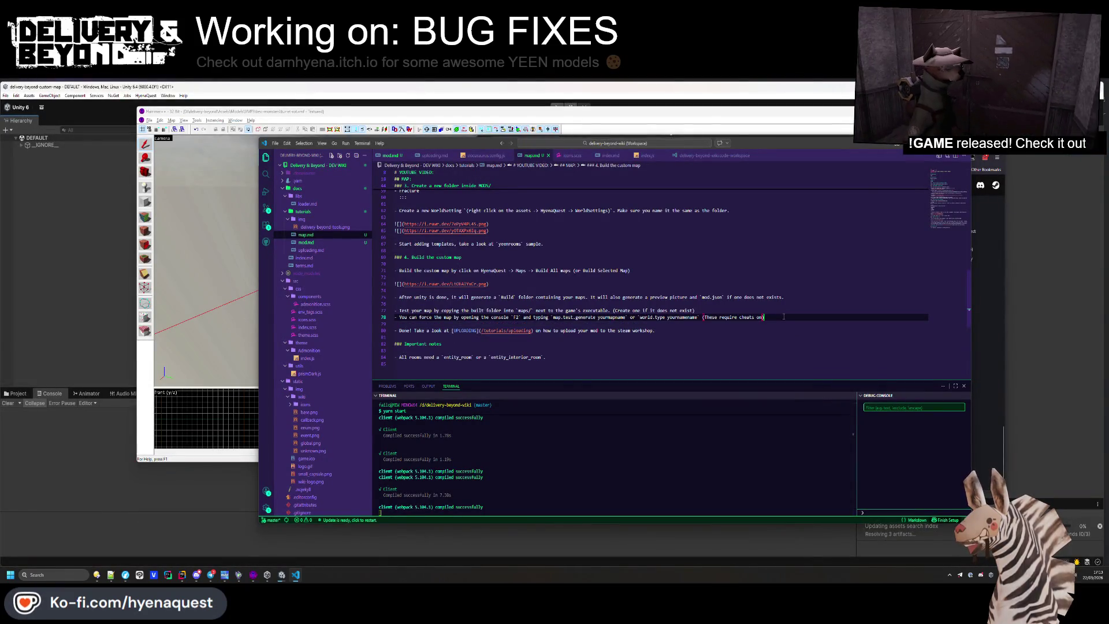
pyautogui.click(783, 331)
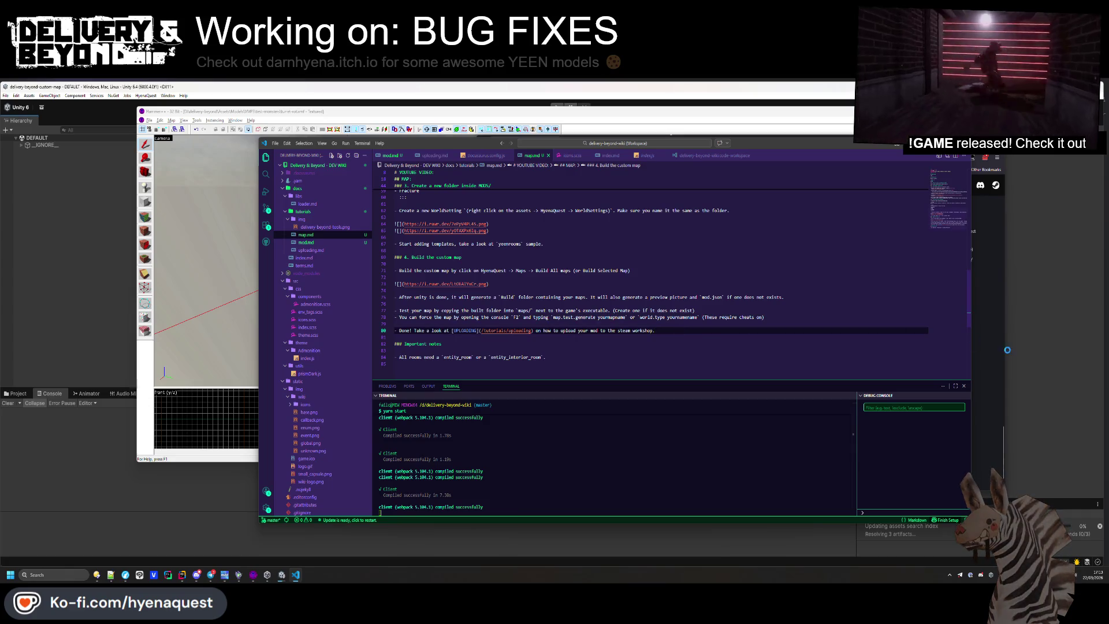
pyautogui.hotkey('alt', 'Tab')
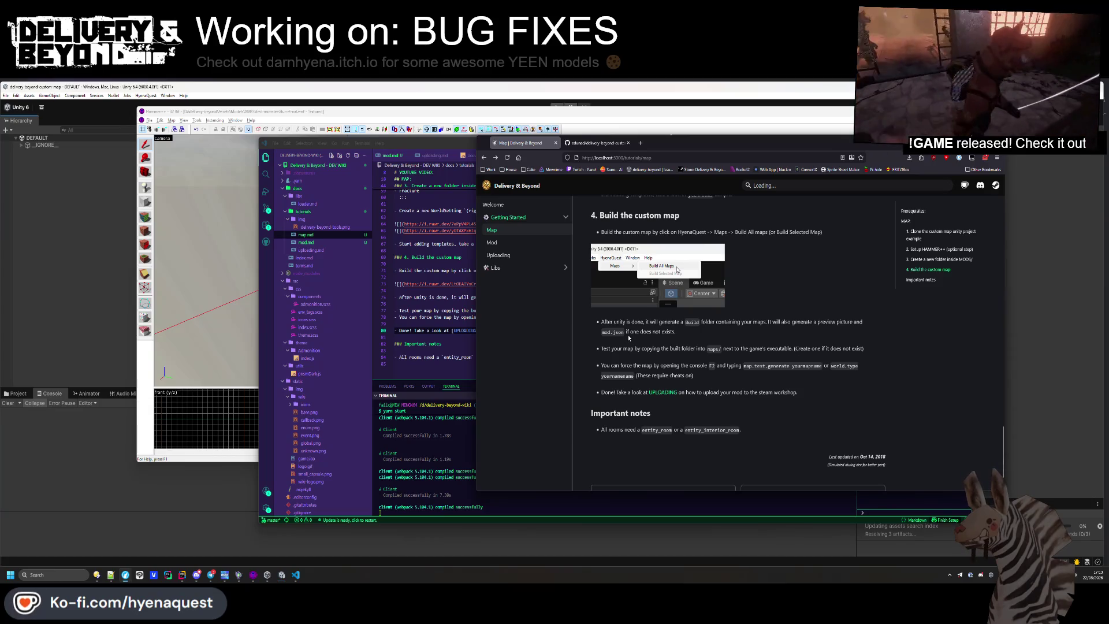
# Add opening asterisks to the (These require…) and (Create…) notes in map.md
pyautogui.hotkey('alt', 'Tab')
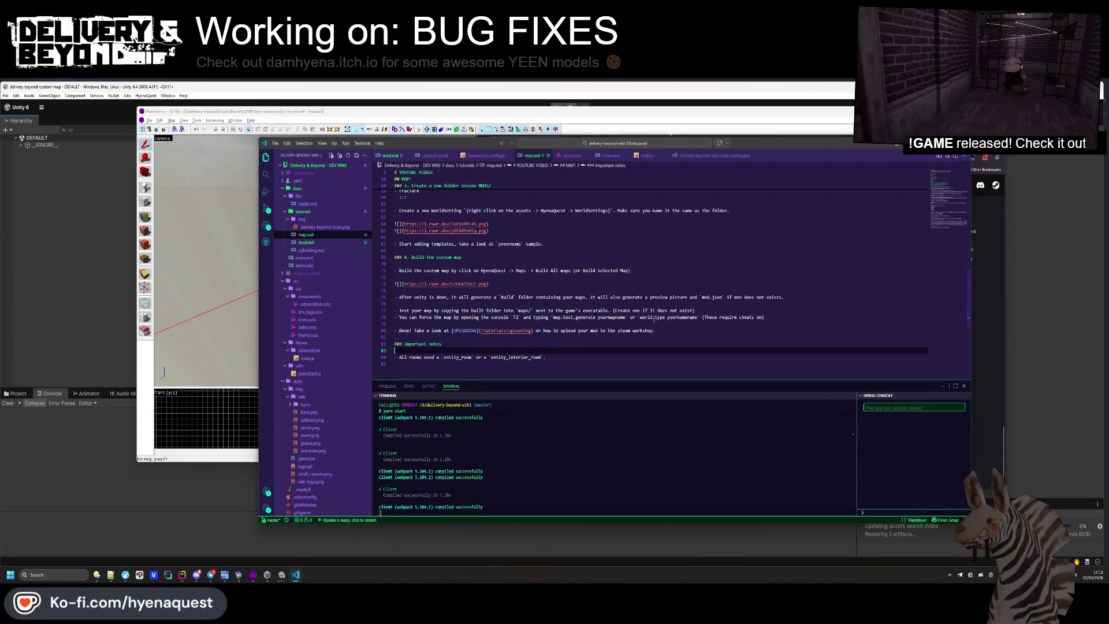
pyautogui.click(705, 318)
pyautogui.write('*')
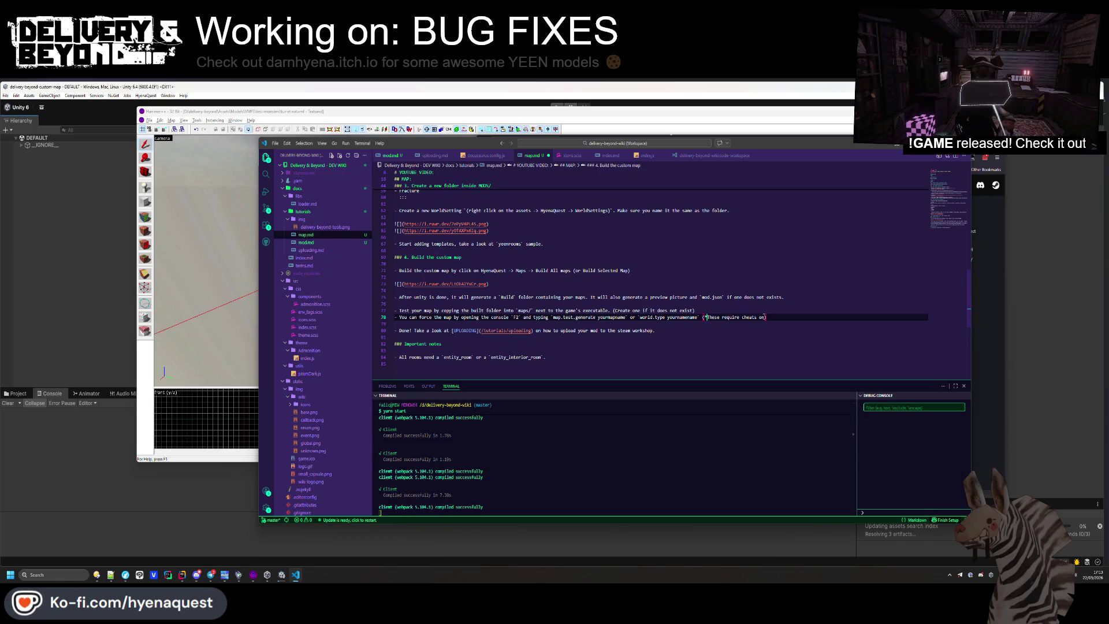
pyautogui.click(763, 311)
pyautogui.click(615, 311)
pyautogui.write('*')
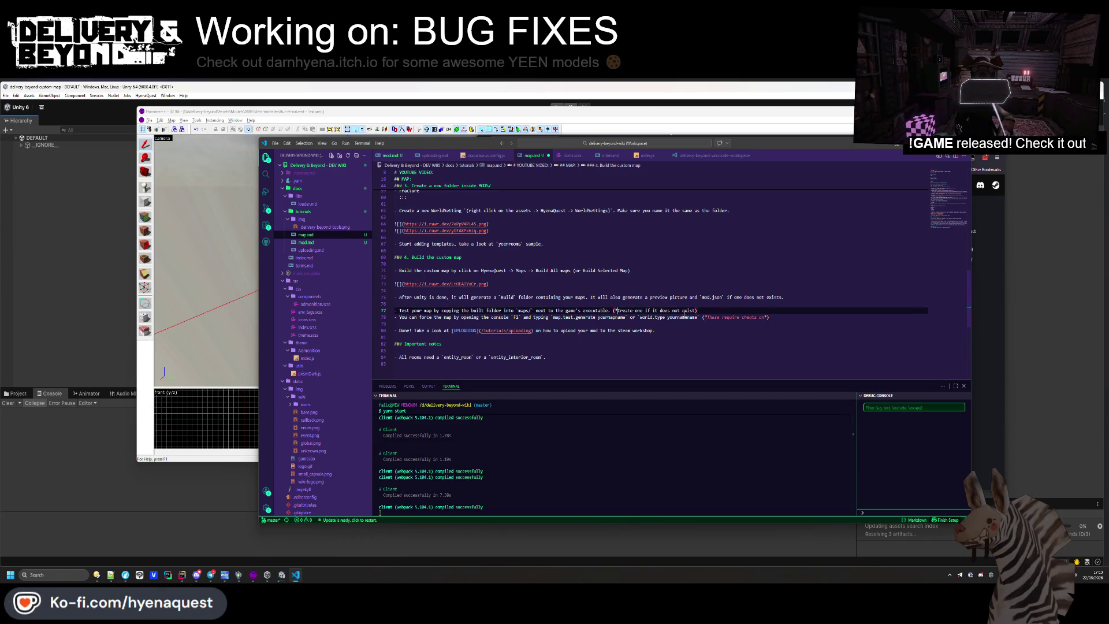
# Delete 'also' from the build-output sentence on line 75 and save map.md
pyautogui.click(635, 277)
pyautogui.click(603, 297)
pyautogui.doubleClick(615, 297)
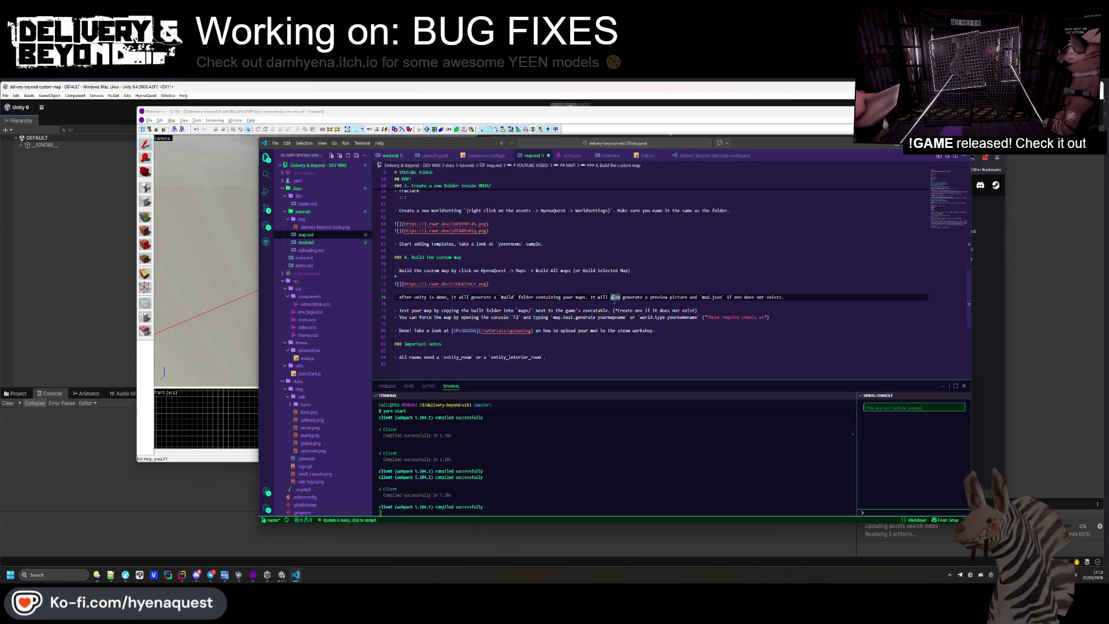
pyautogui.press('BackSpace')
pyautogui.press('BackSpace')
pyautogui.click(520, 284)
pyautogui.click(585, 317)
pyautogui.hotkey('ctrl', 's')
# Add closing asterisks to the create-folder and cheats notes so both render italic
pyautogui.doubleClick(585, 317)
pyautogui.scroll(2, 620, 346)
pyautogui.click(617, 345)
pyautogui.write('*')
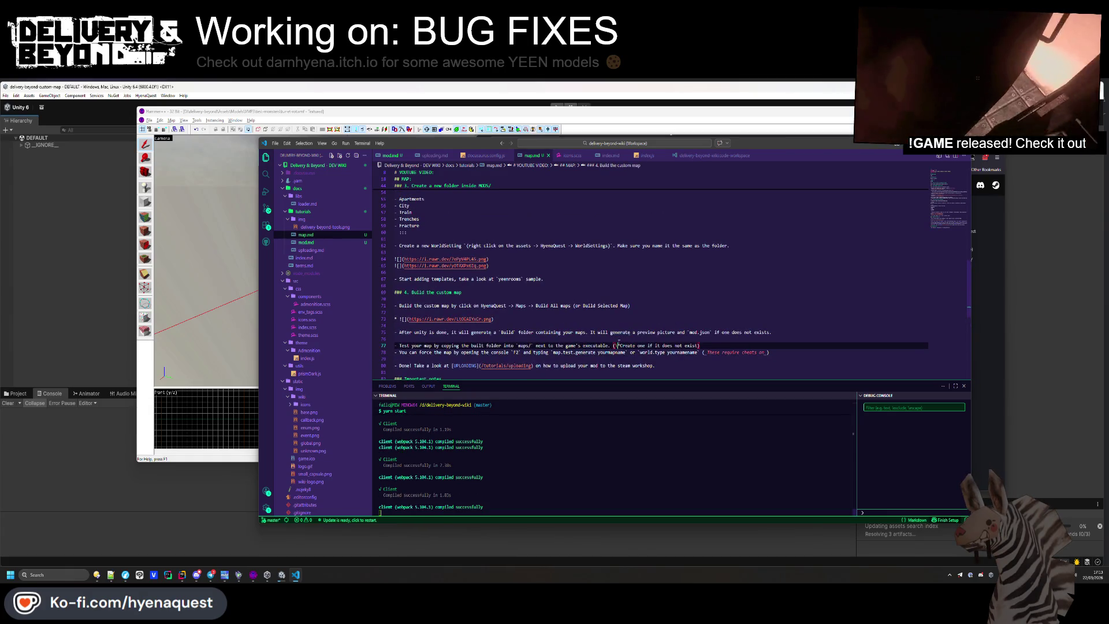
pyautogui.click(696, 345)
pyautogui.write('*')
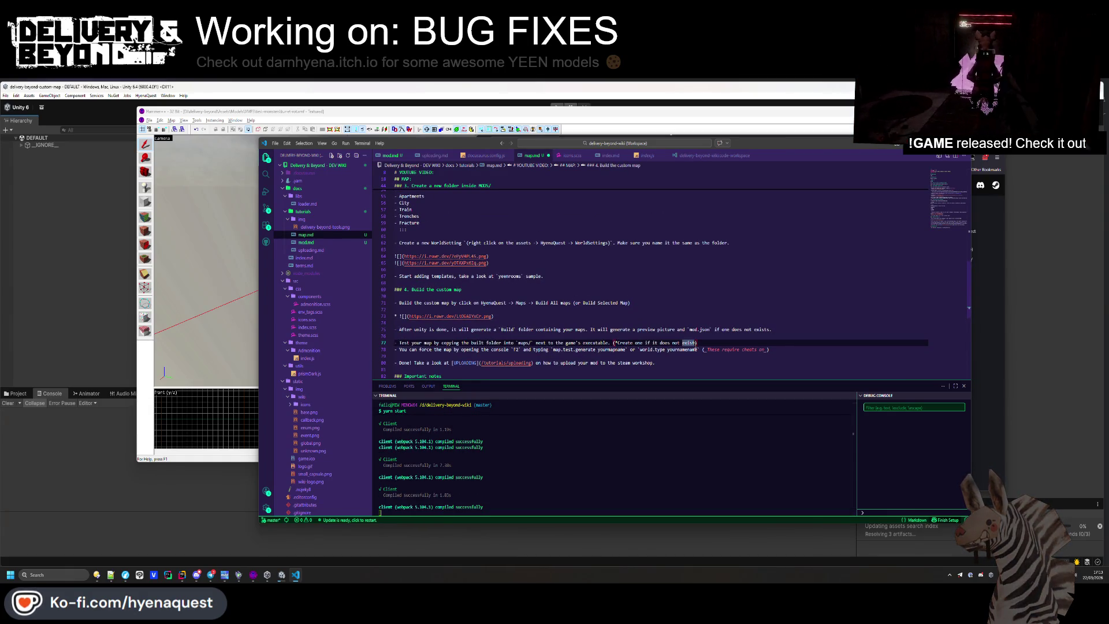
pyautogui.doubleClick(456, 290)
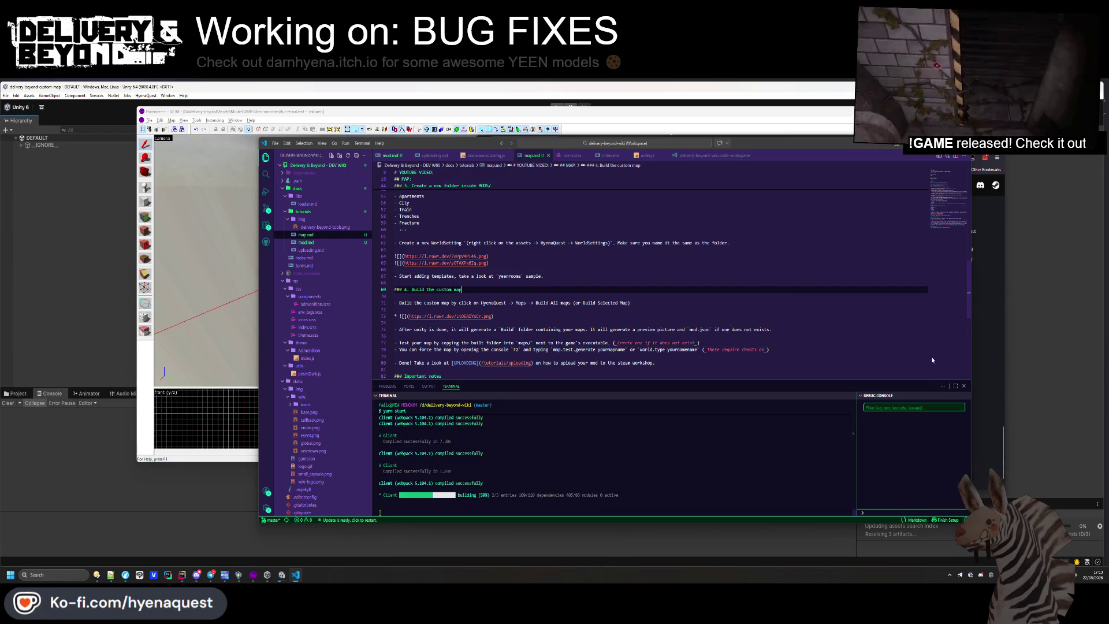
# Check the wiki preview, then delete the YOUTUBE VIDEO heading and TODO lines from map.md
pyautogui.hotkey('alt', 'Tab')
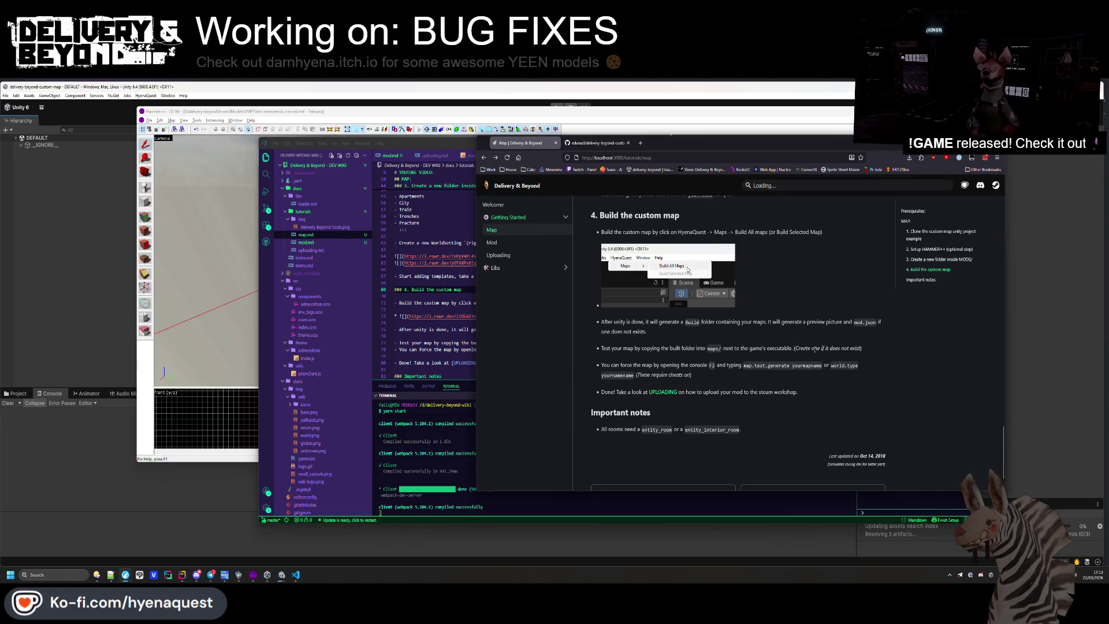
pyautogui.scroll(20, 814, 349)
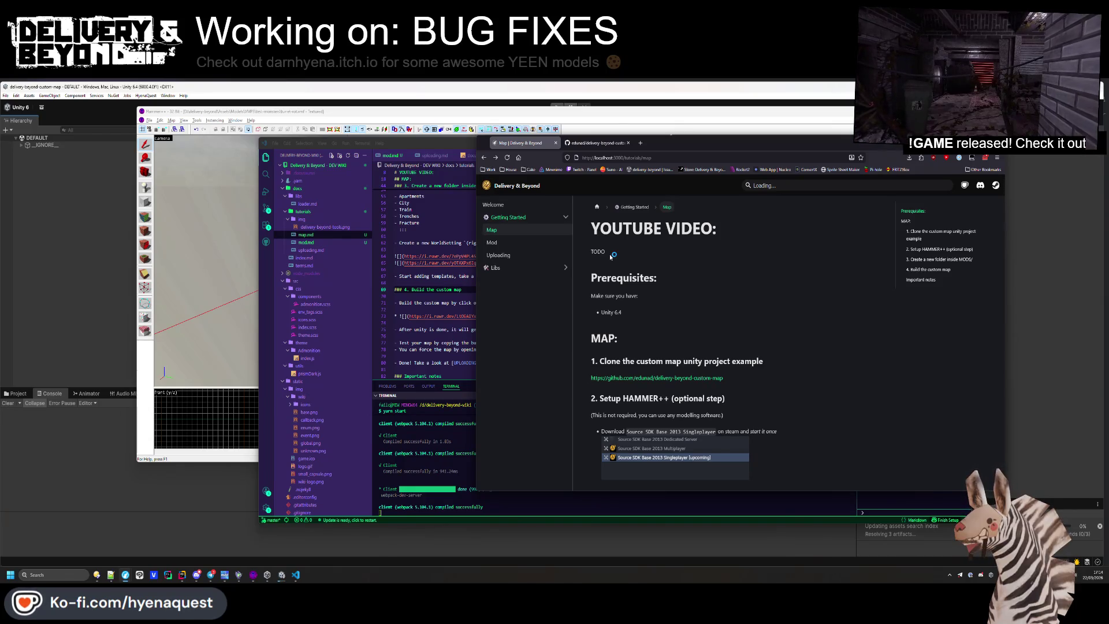
pyautogui.click(405, 225)
pyautogui.scroll(15, 444, 235)
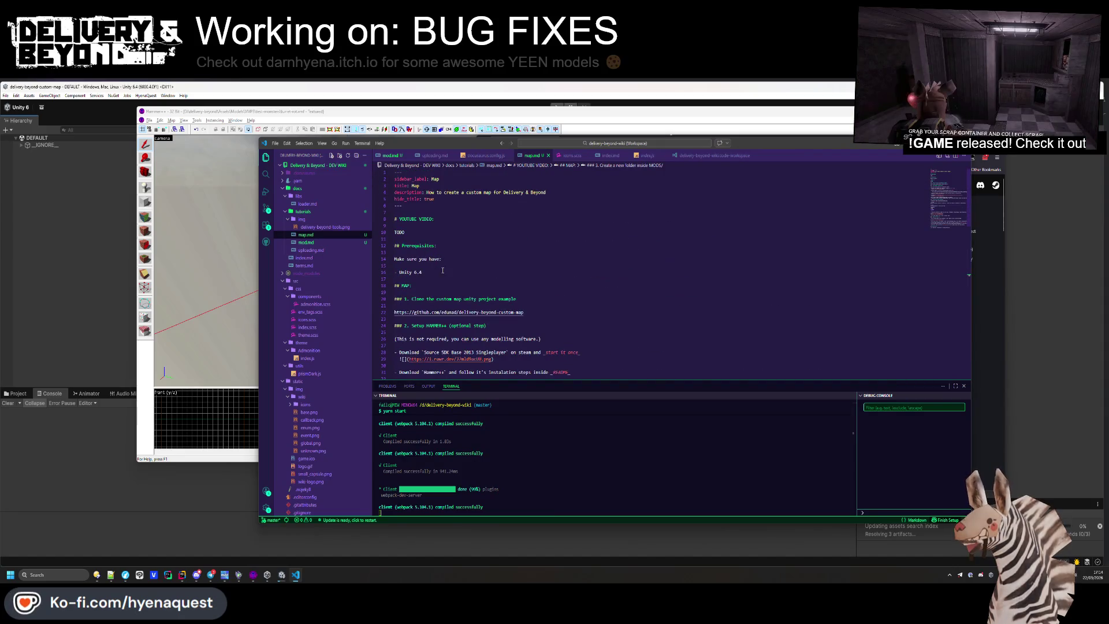
pyautogui.click(459, 210)
pyautogui.hotkey('ctrl', 'shift', 'k')
pyautogui.hotkey('ctrl', 'shift', 'k')
pyautogui.hotkey('ctrl', 'shift', 'k')
# Remove the blank lines above MAP and make it a top-level heading after Prerequisites
pyautogui.click(426, 260)
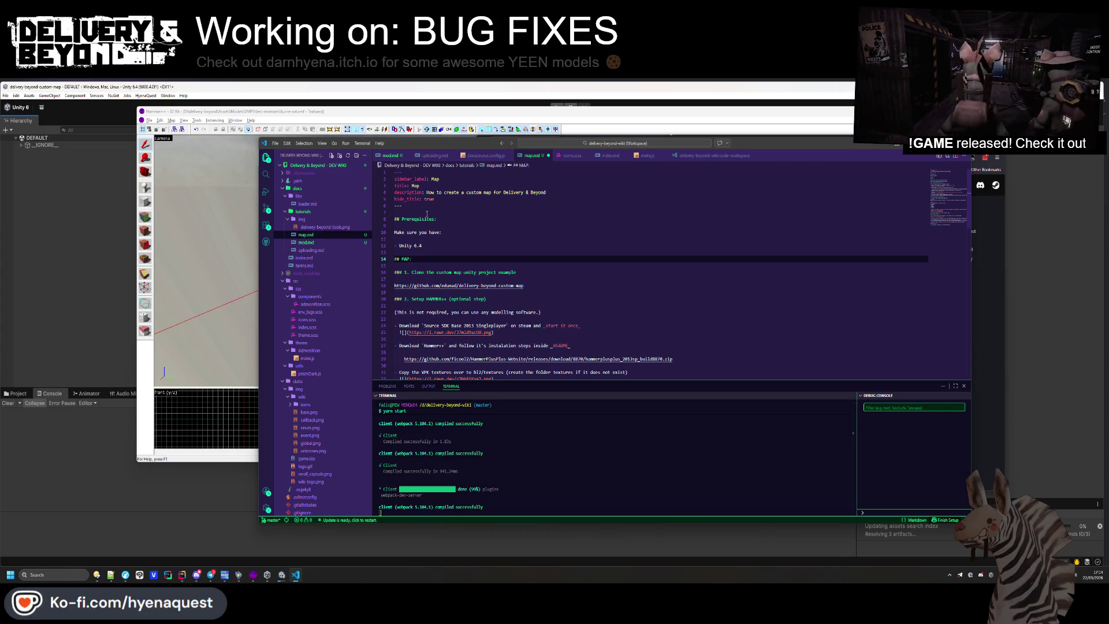
pyautogui.press('Left')
pyautogui.press('Left')
pyautogui.press('Left')
pyautogui.press('BackSpace')
pyautogui.hotkey('alt', 'Up')
pyautogui.hotkey('alt', 'Up')
pyautogui.hotkey('alt', 'Up')
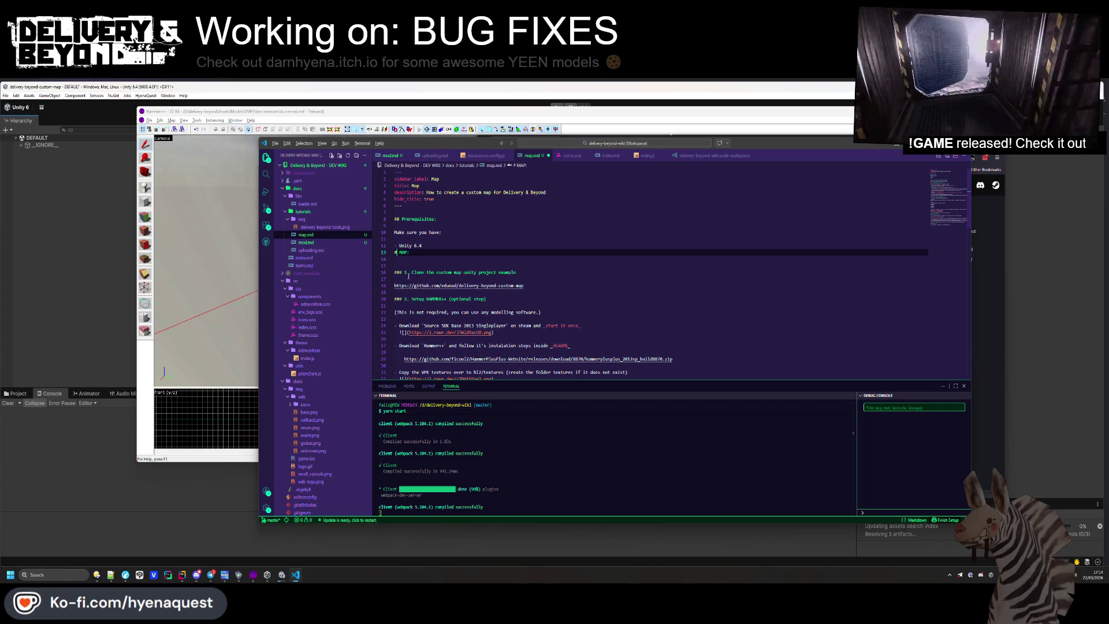